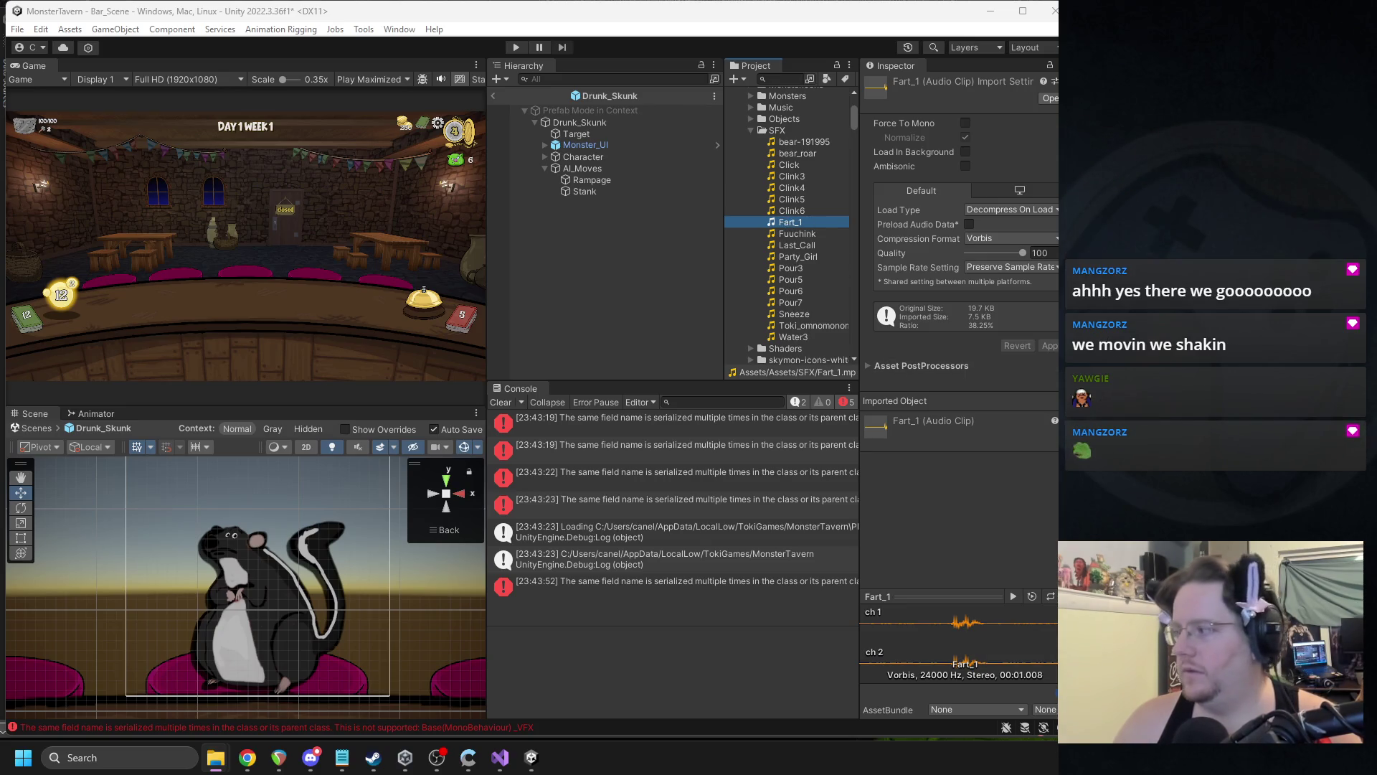
- Delete the Fart_1 sound clip from the project
{"action": "left_click", "coordinate": [785, 224]}
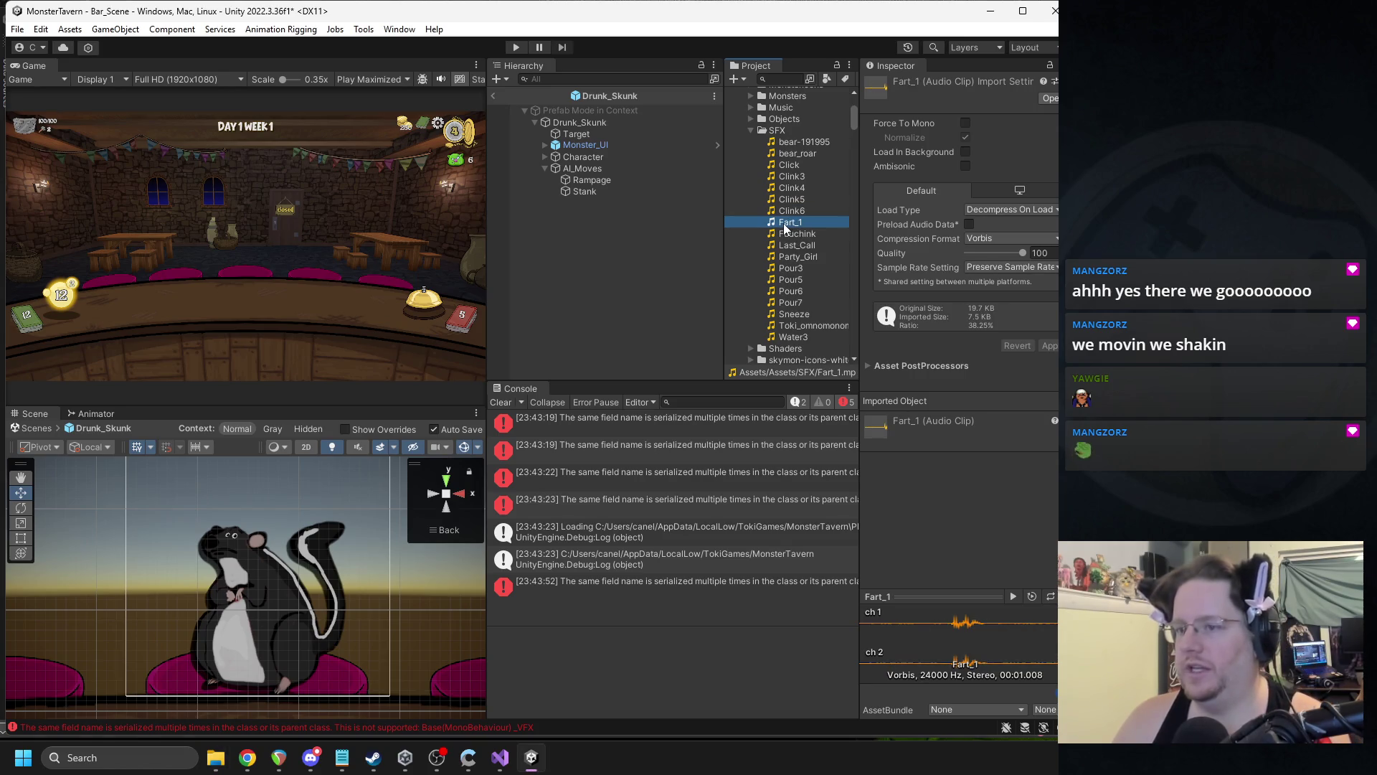
{"action": "key", "text": "Delete"}
{"action": "key", "text": "Return"}
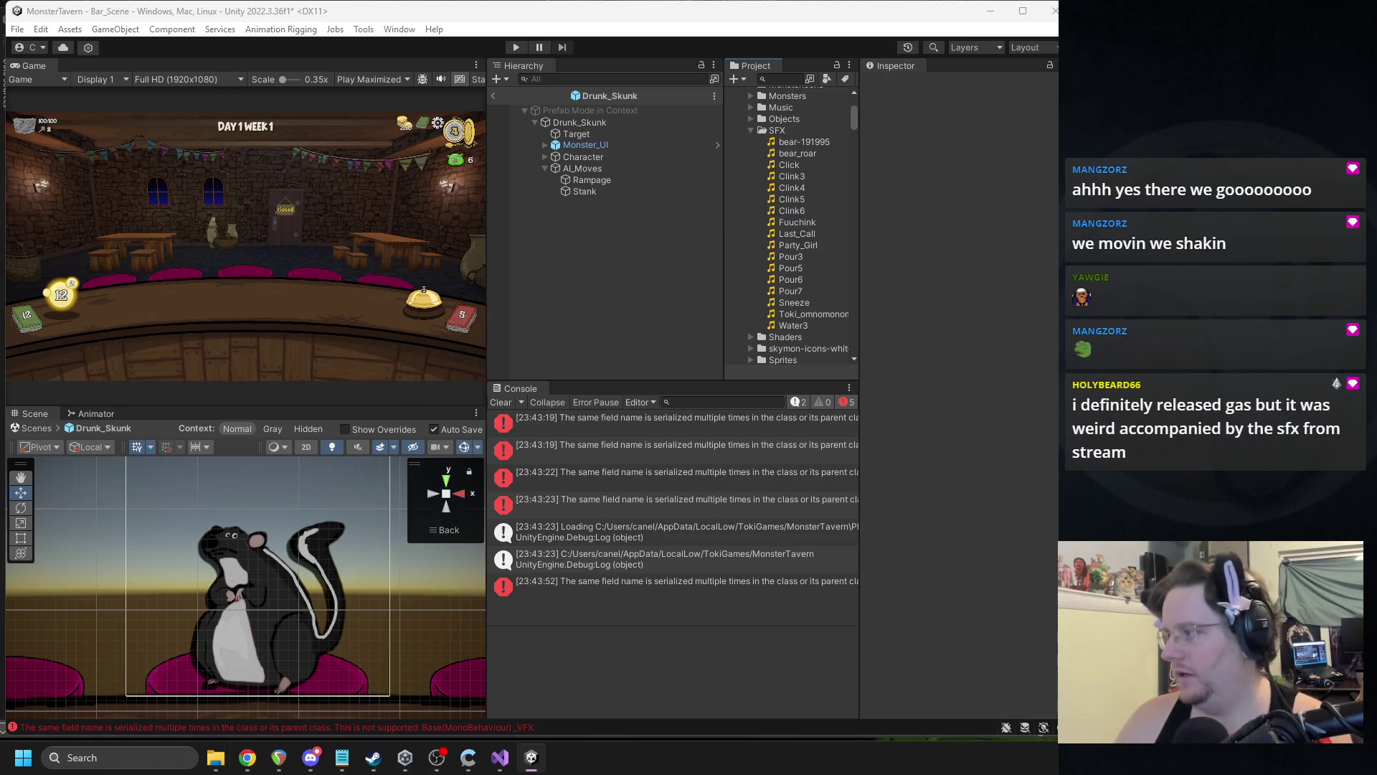
- Assign Fuuchink as the Stank move's SFX and exit the Drunk_Skunk prefab
{"action": "left_click_drag", "start_coordinate": [782, 130], "coordinate": [782, 130]}
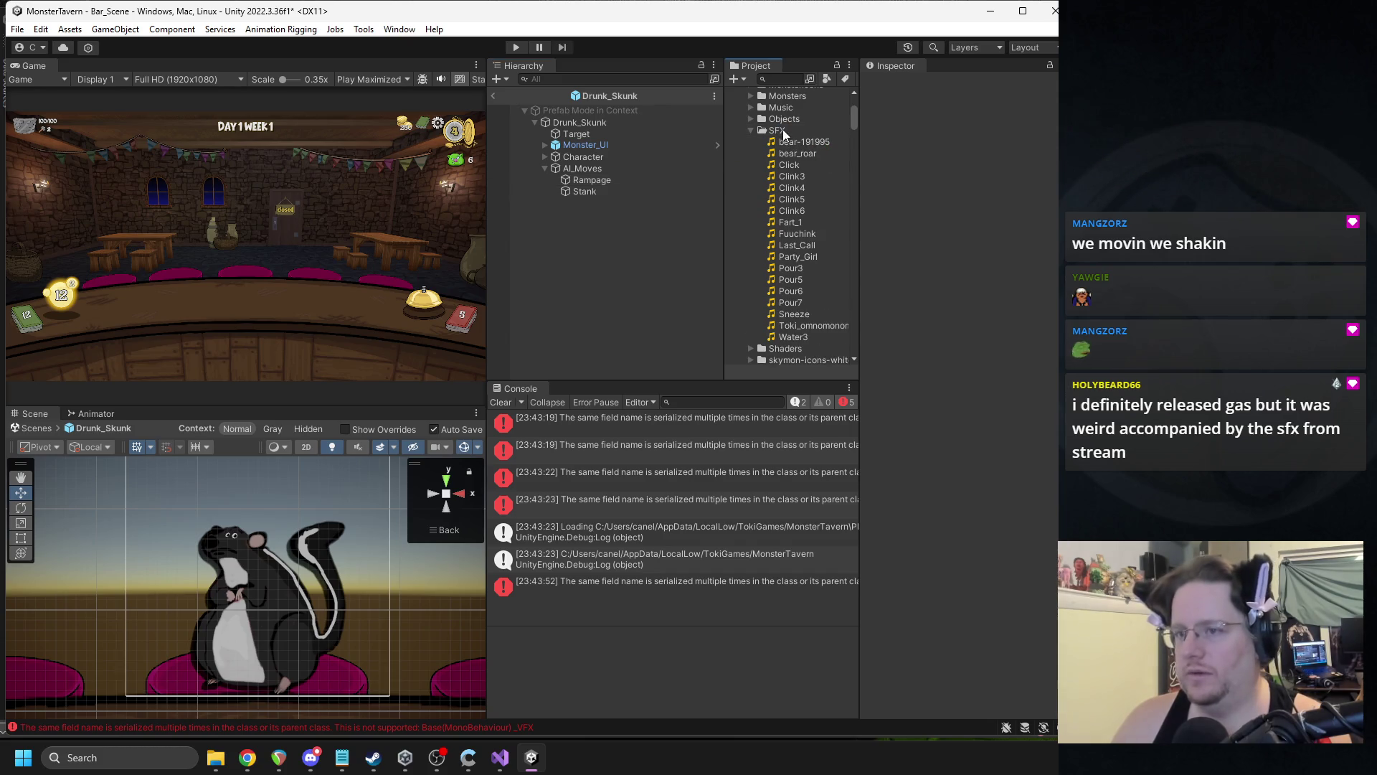
{"action": "left_click", "coordinate": [580, 191]}
{"action": "mouse_move", "coordinate": [796, 233]}
{"action": "left_mouse_down"}
{"action": "mouse_move", "coordinate": [1000, 608]}
{"action": "mouse_move", "coordinate": [999, 646]}
{"action": "left_mouse_up"}
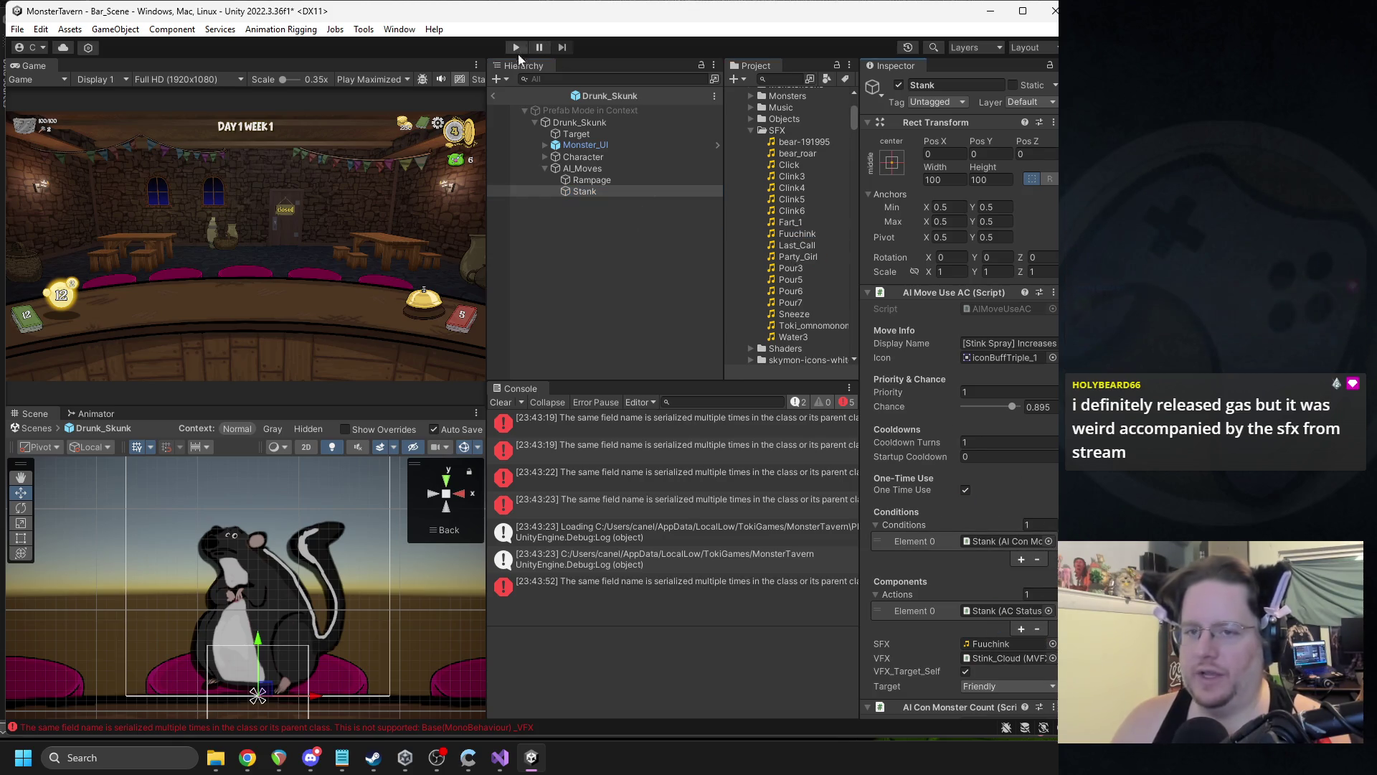
{"action": "left_click_drag", "start_coordinate": [789, 221], "coordinate": [1001, 643]}
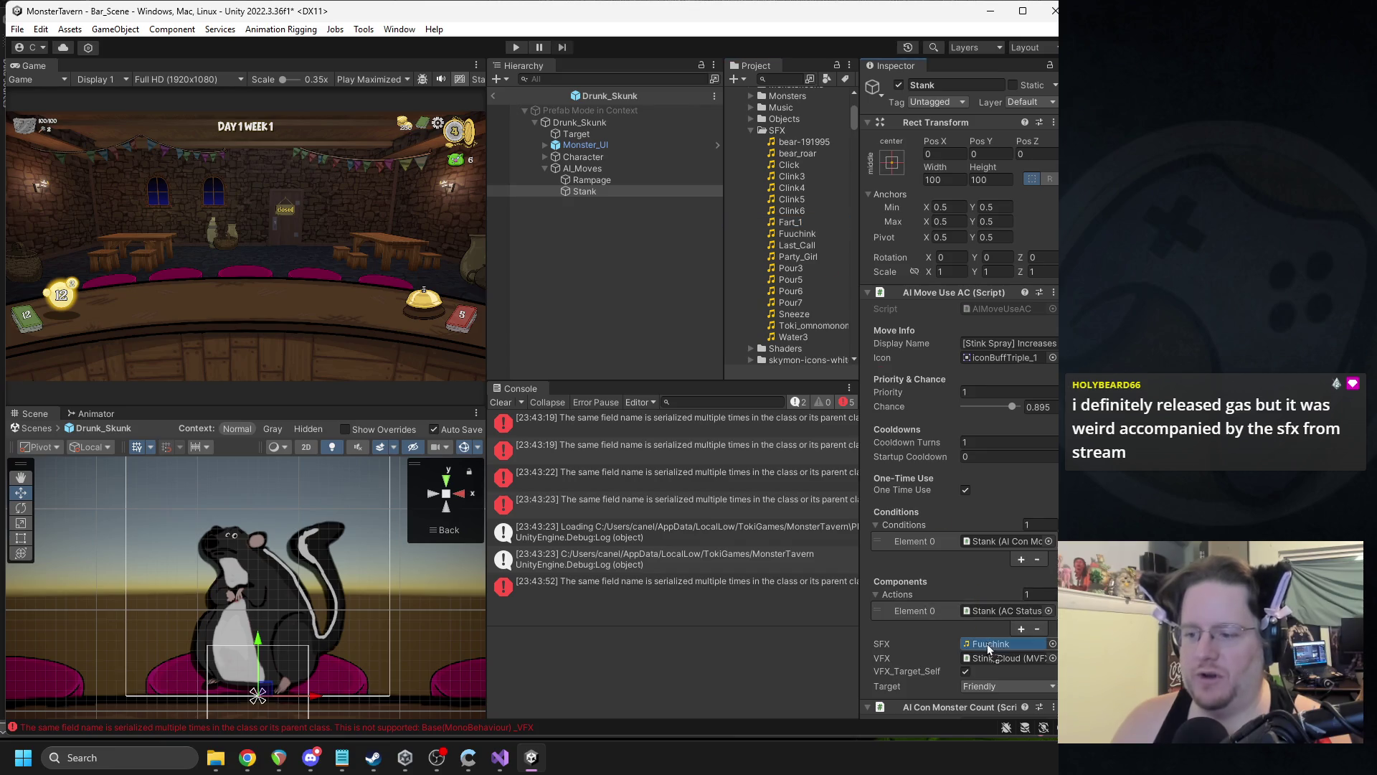
{"action": "left_click", "coordinate": [494, 95]}
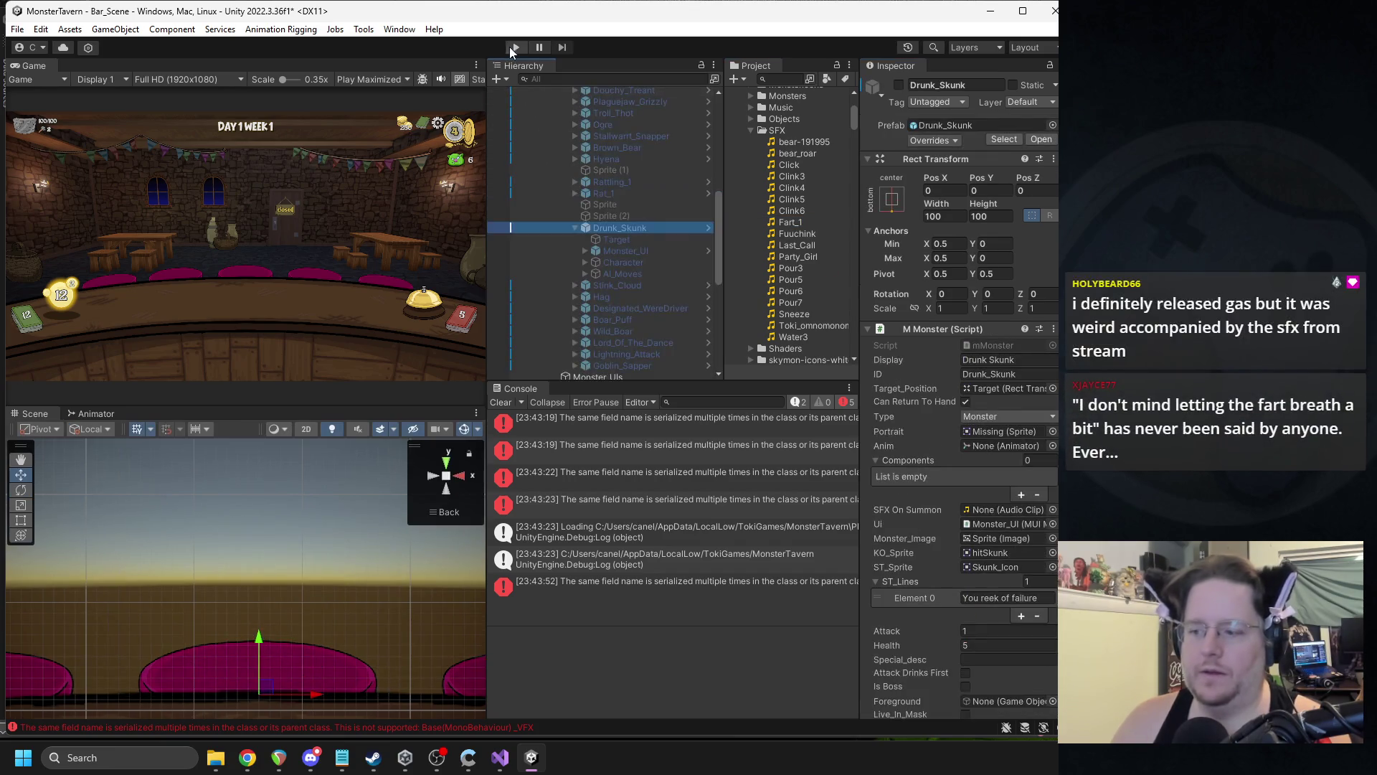
- Start a test run and serve Tuskwater, Goblin's Fermented Socks and Coffee Shot cards
{"action": "key", "text": "ctrl+p"}
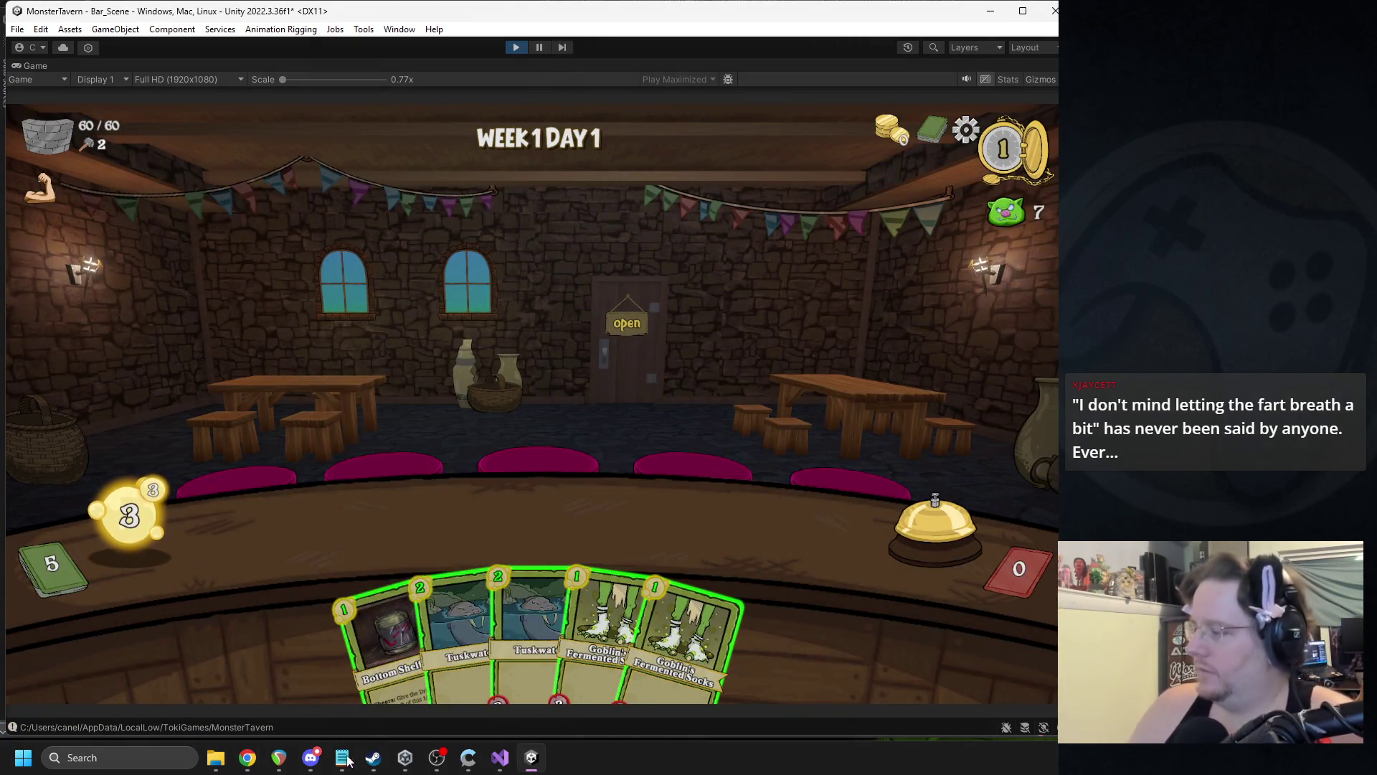
{"action": "left_click_drag", "start_coordinate": [463, 631], "coordinate": [390, 549]}
{"action": "left_click_drag", "start_coordinate": [412, 631], "coordinate": [440, 524]}
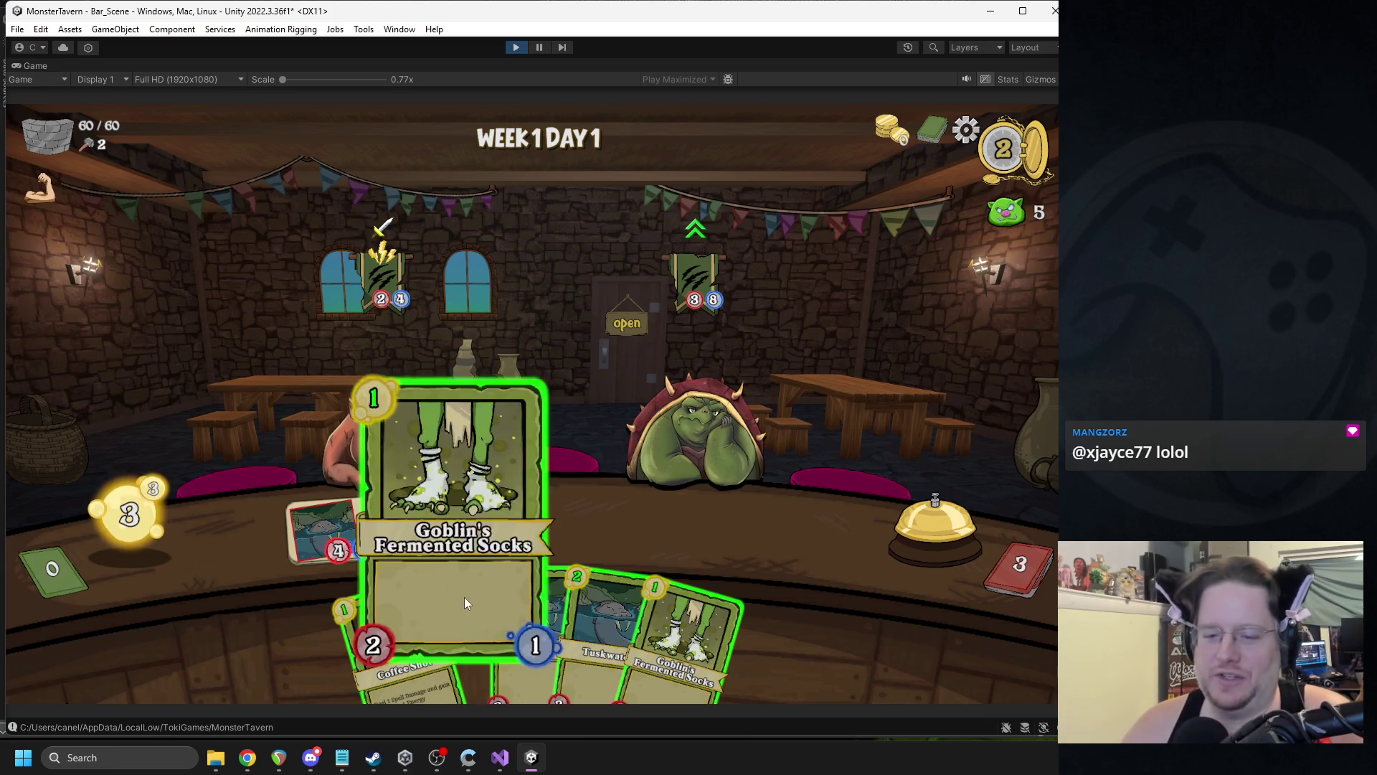
{"action": "left_click_drag", "start_coordinate": [464, 601], "coordinate": [511, 558]}
{"action": "mouse_move", "coordinate": [442, 621]}
{"action": "left_mouse_down"}
{"action": "mouse_move", "coordinate": [544, 579]}
{"action": "mouse_move", "coordinate": [502, 610]}
{"action": "mouse_move", "coordinate": [419, 432]}
{"action": "mouse_move", "coordinate": [402, 438]}
{"action": "left_mouse_up"}
{"action": "mouse_move", "coordinate": [466, 624]}
{"action": "left_mouse_down"}
{"action": "mouse_move", "coordinate": [517, 561]}
{"action": "mouse_move", "coordinate": [682, 507]}
{"action": "left_mouse_up"}
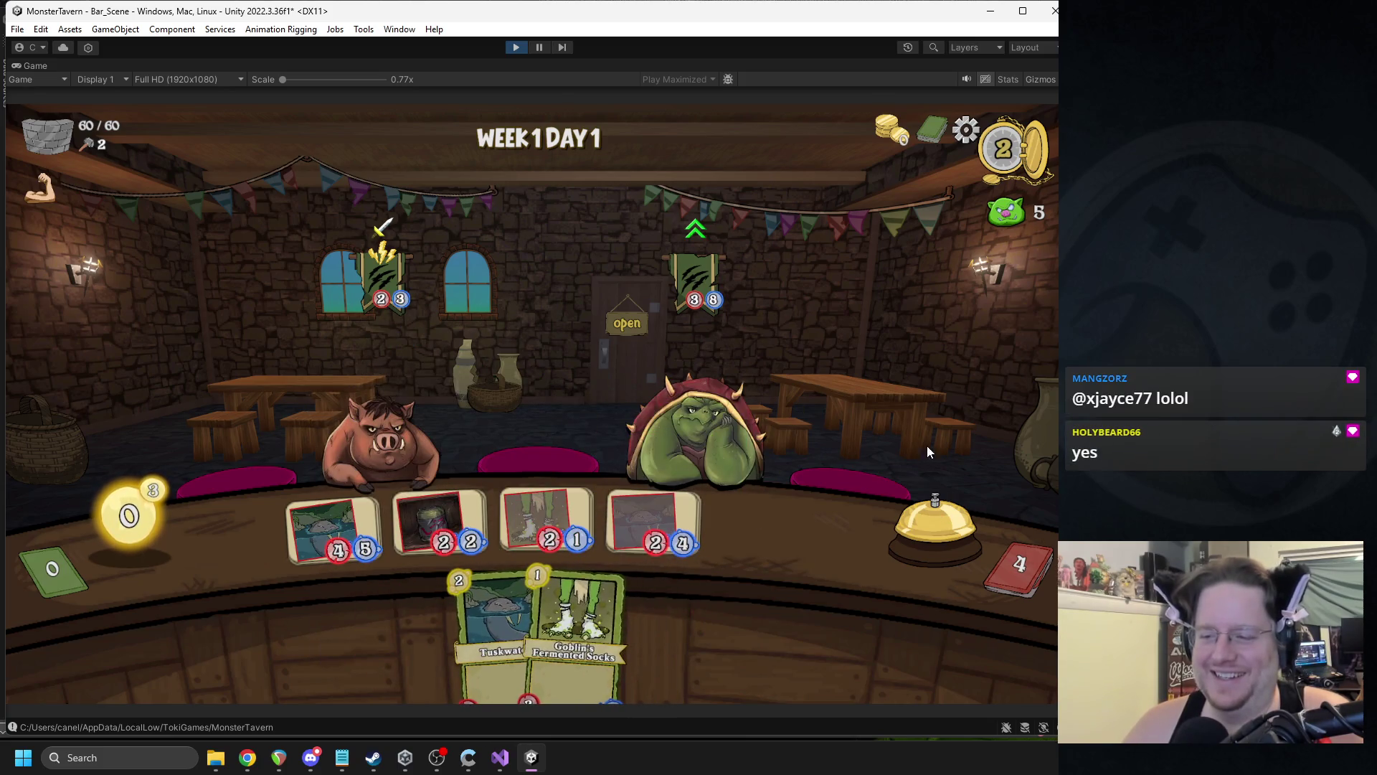
- End two turns with the bell, then stop the test run
{"action": "left_click", "coordinate": [931, 522]}
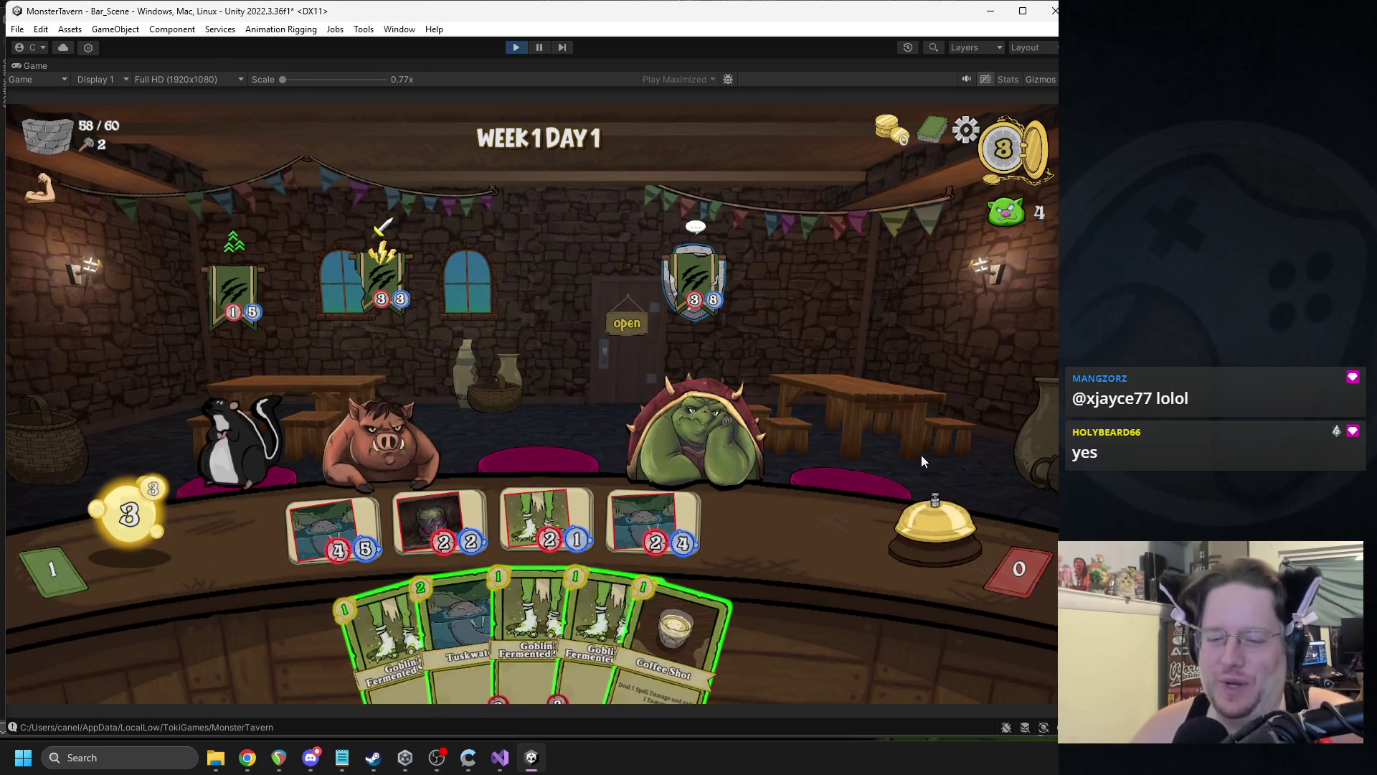
{"action": "left_click", "coordinate": [921, 523]}
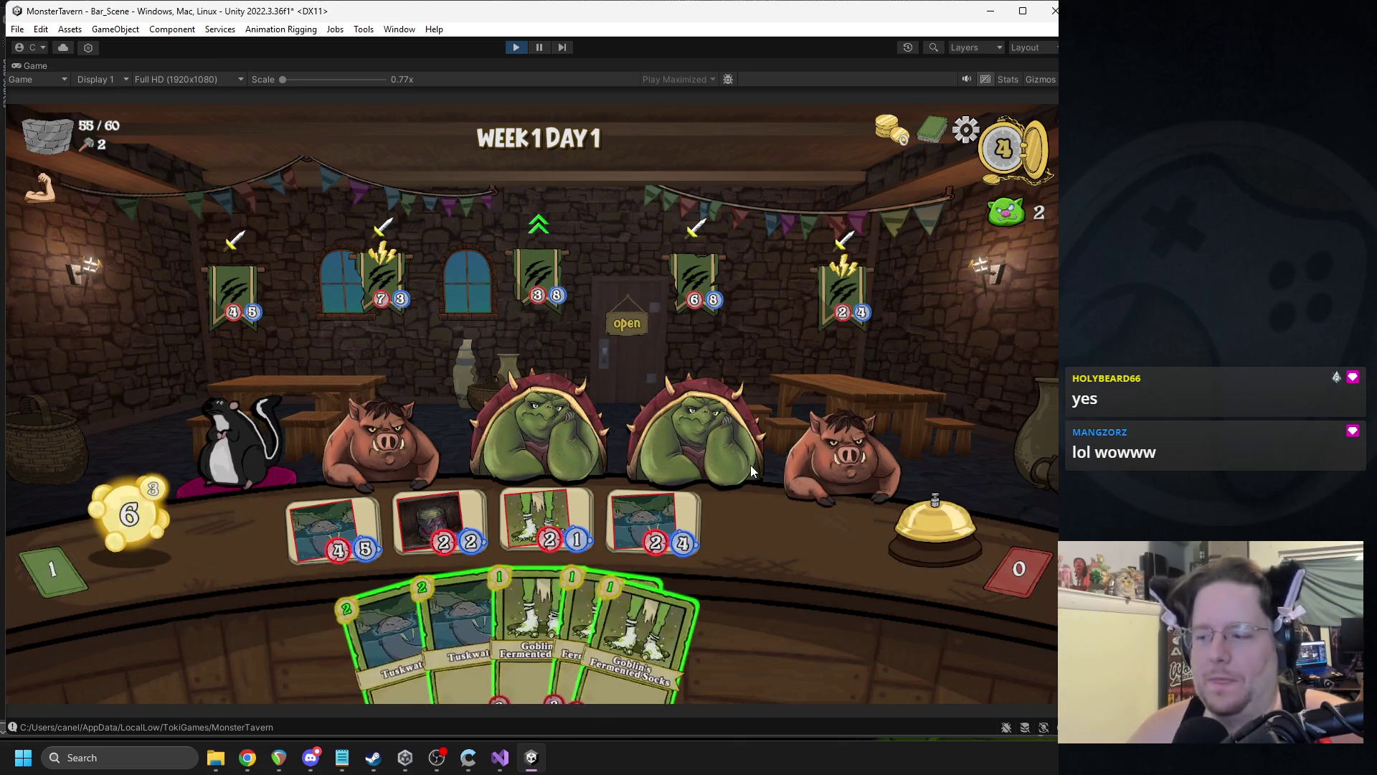
{"action": "left_click", "coordinate": [515, 47]}
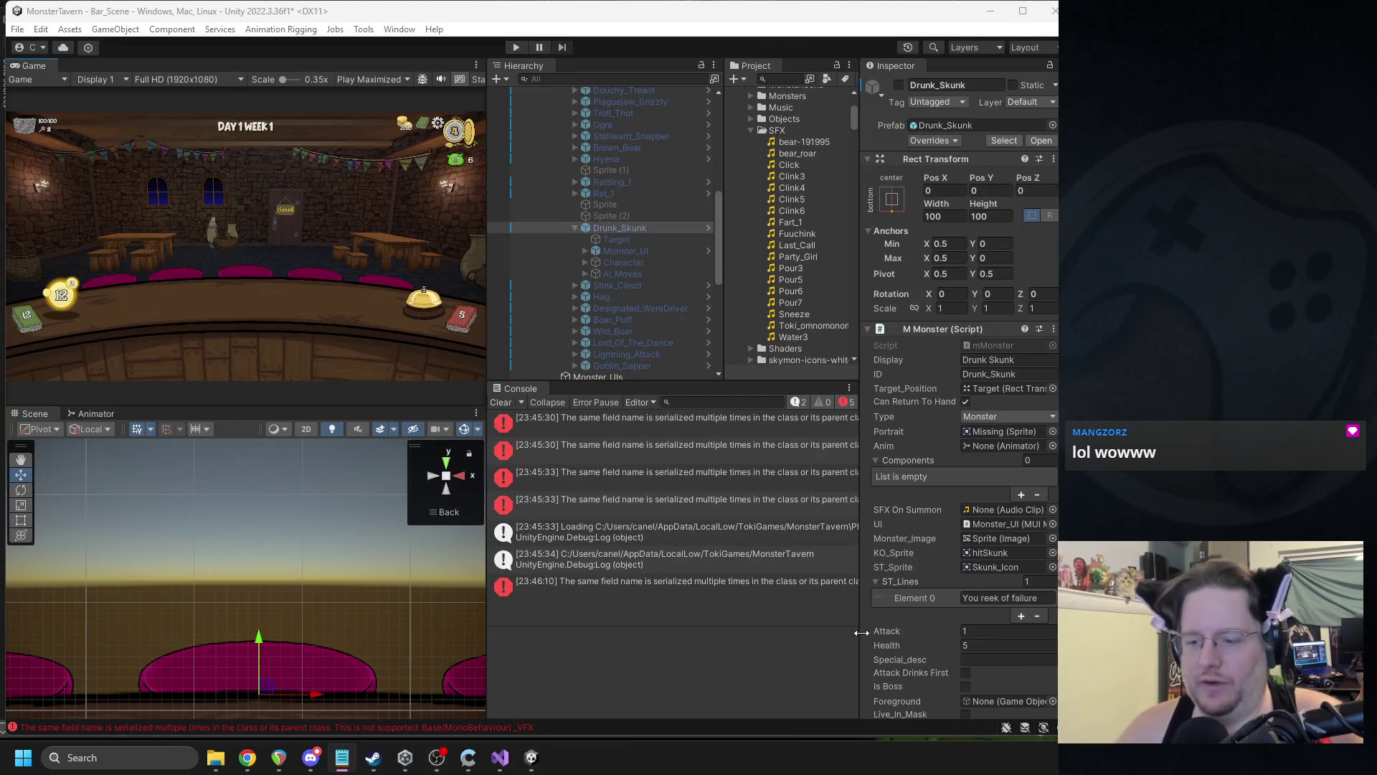
- Inspect the duplicated _VFX field error message in the Console
{"action": "left_click", "coordinate": [662, 420]}
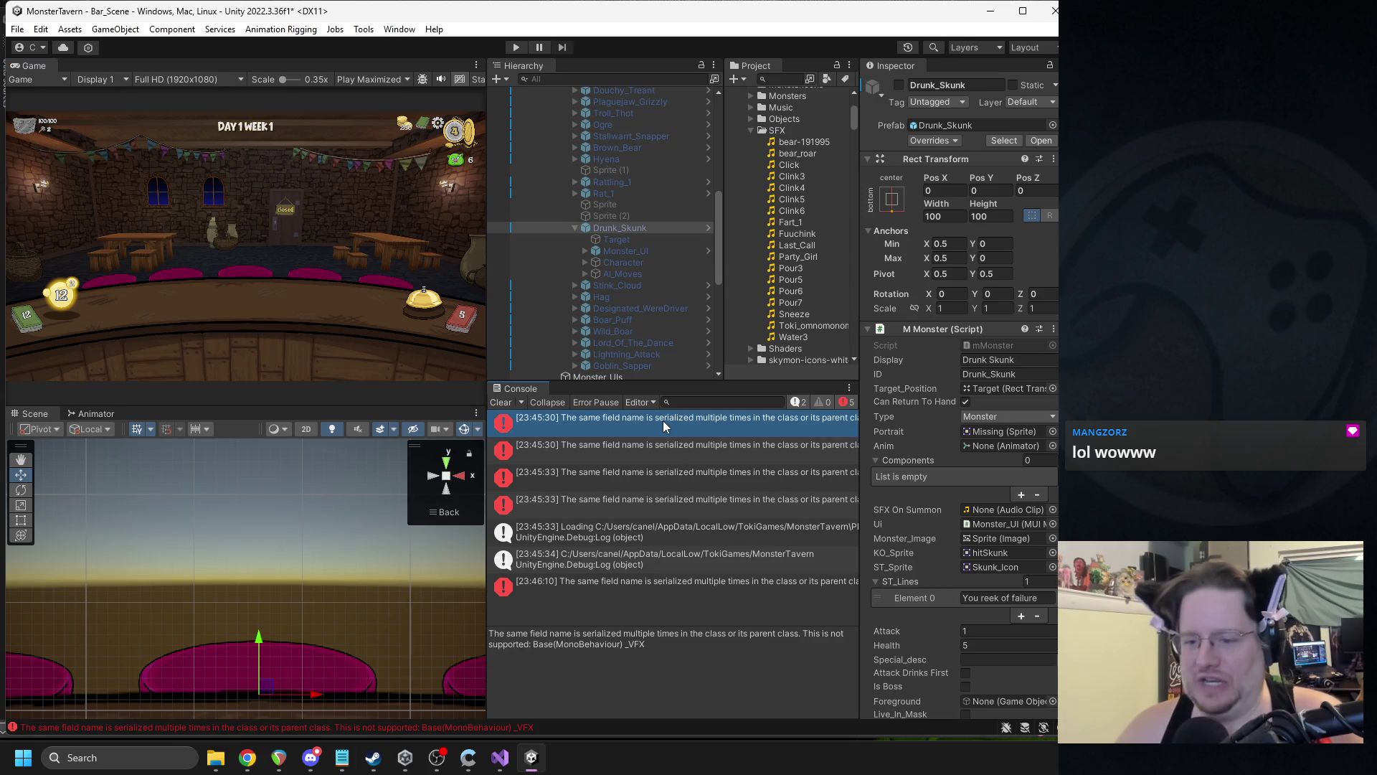
{"action": "left_click", "coordinate": [674, 586]}
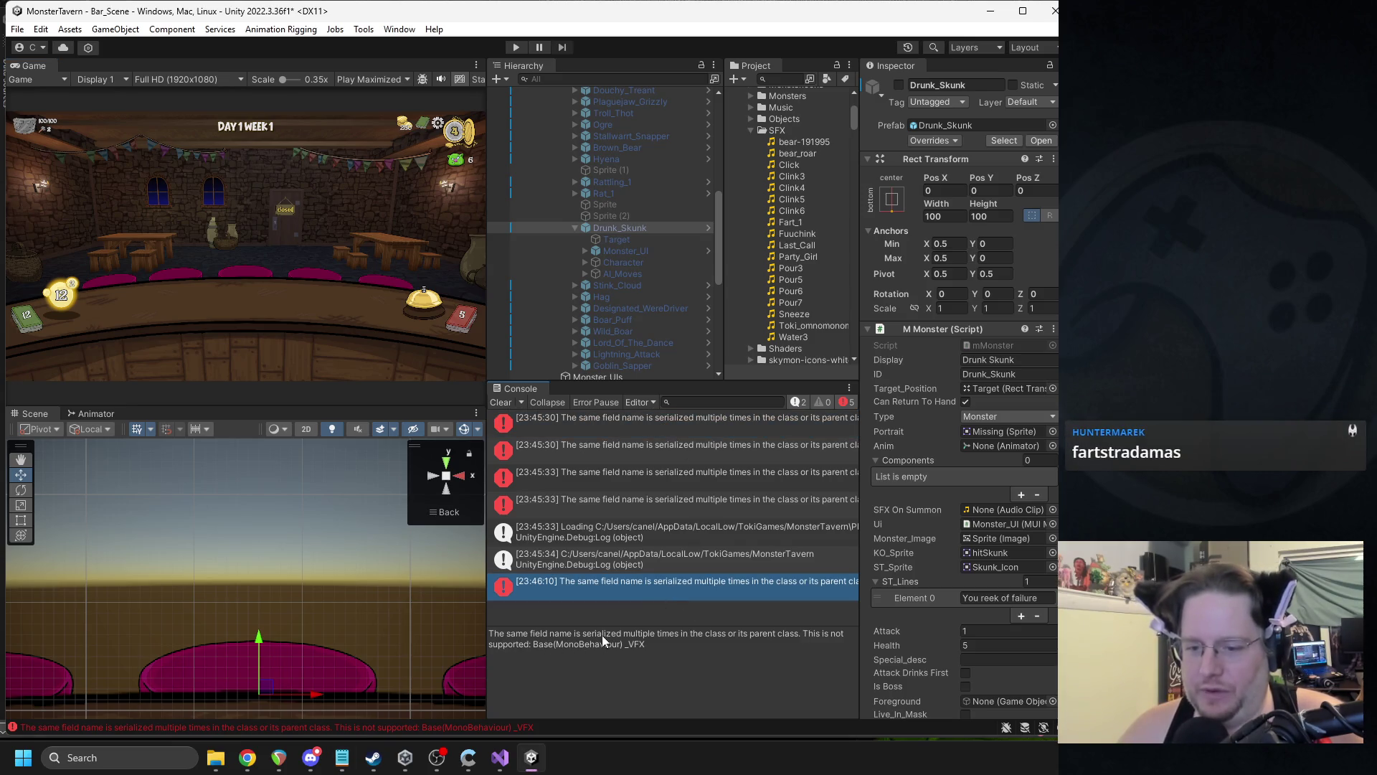
{"action": "mouse_move", "coordinate": [572, 639]}
{"action": "left_mouse_down"}
{"action": "mouse_move", "coordinate": [799, 635]}
{"action": "mouse_move", "coordinate": [807, 657]}
{"action": "mouse_move", "coordinate": [561, 645]}
{"action": "left_mouse_up"}
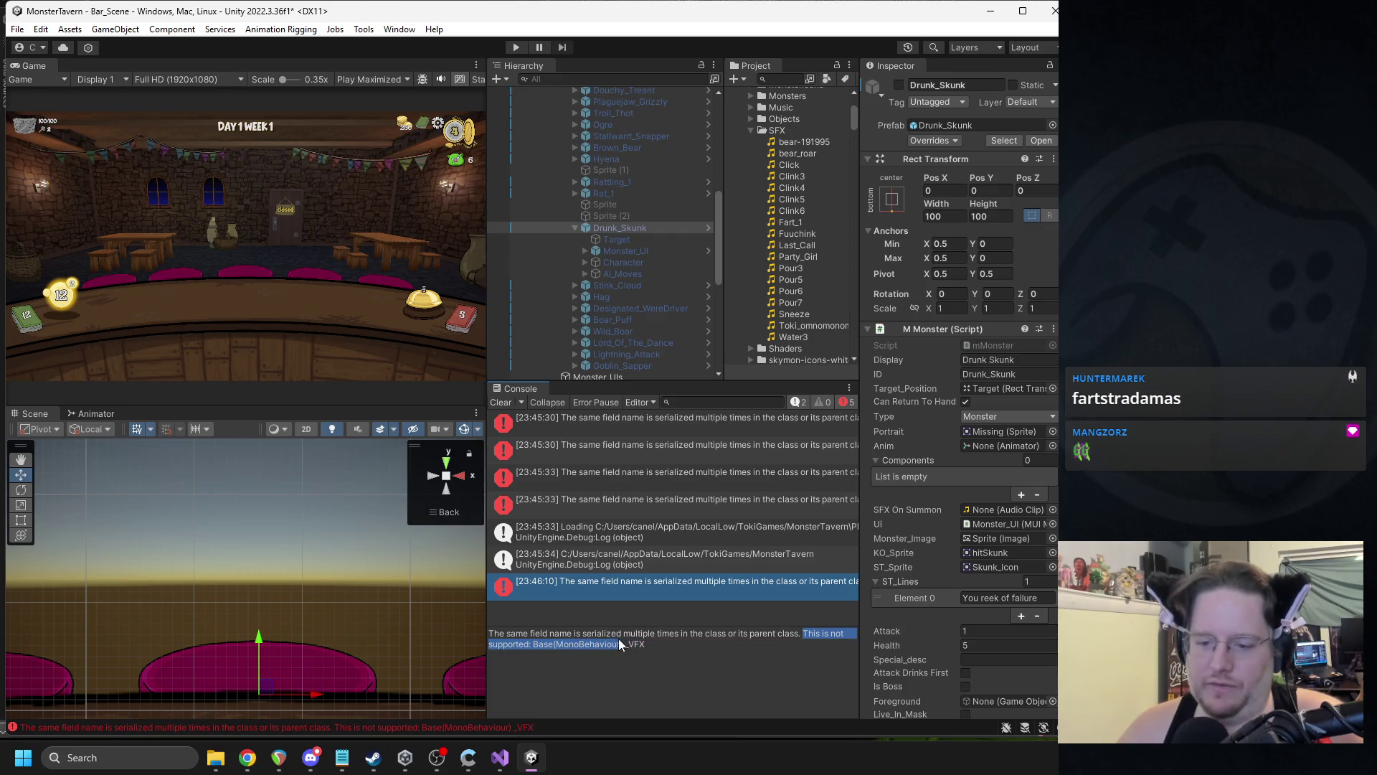
{"action": "double_click", "coordinate": [637, 644]}
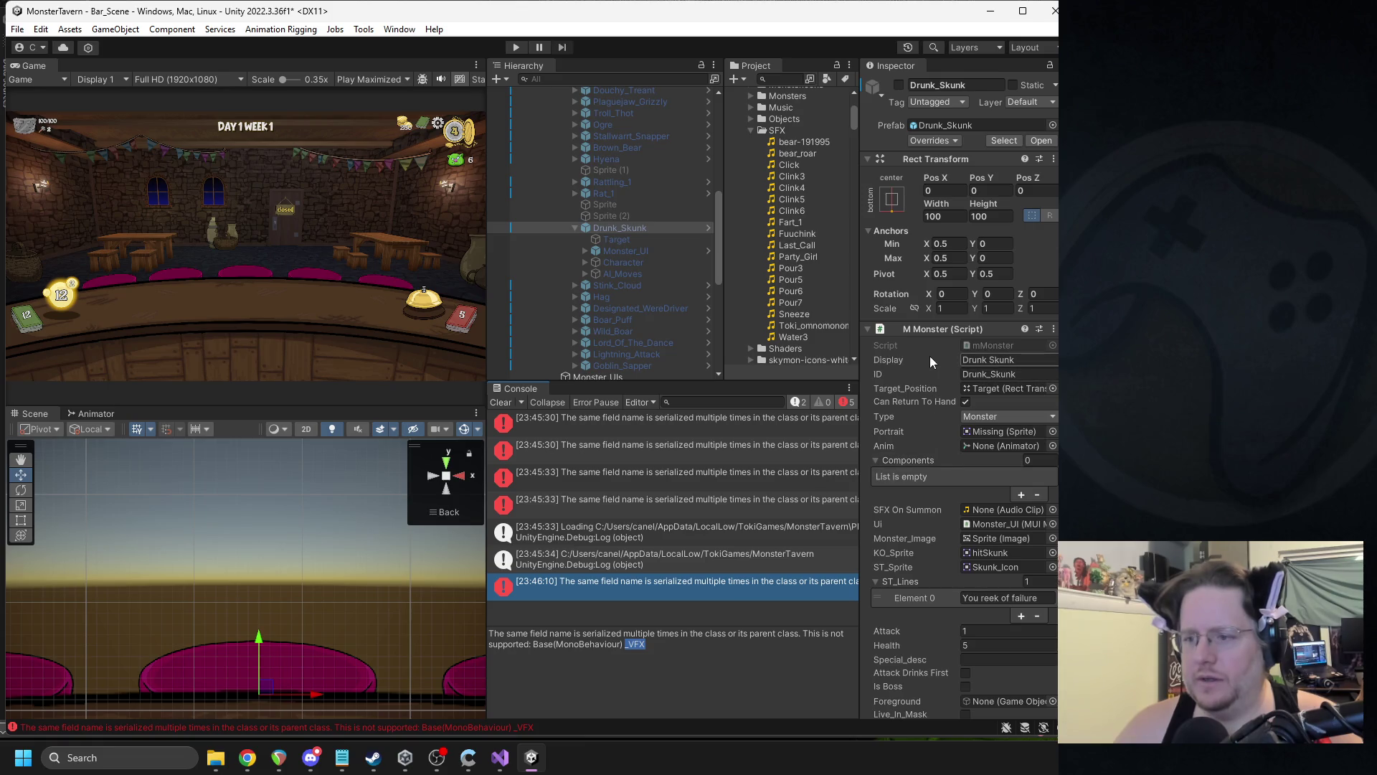
{"action": "scroll", "coordinate": [949, 403], "scroll_direction": "down", "scroll_amount": 5}
{"action": "scroll", "coordinate": [949, 402], "scroll_direction": "up", "scroll_amount": 4}
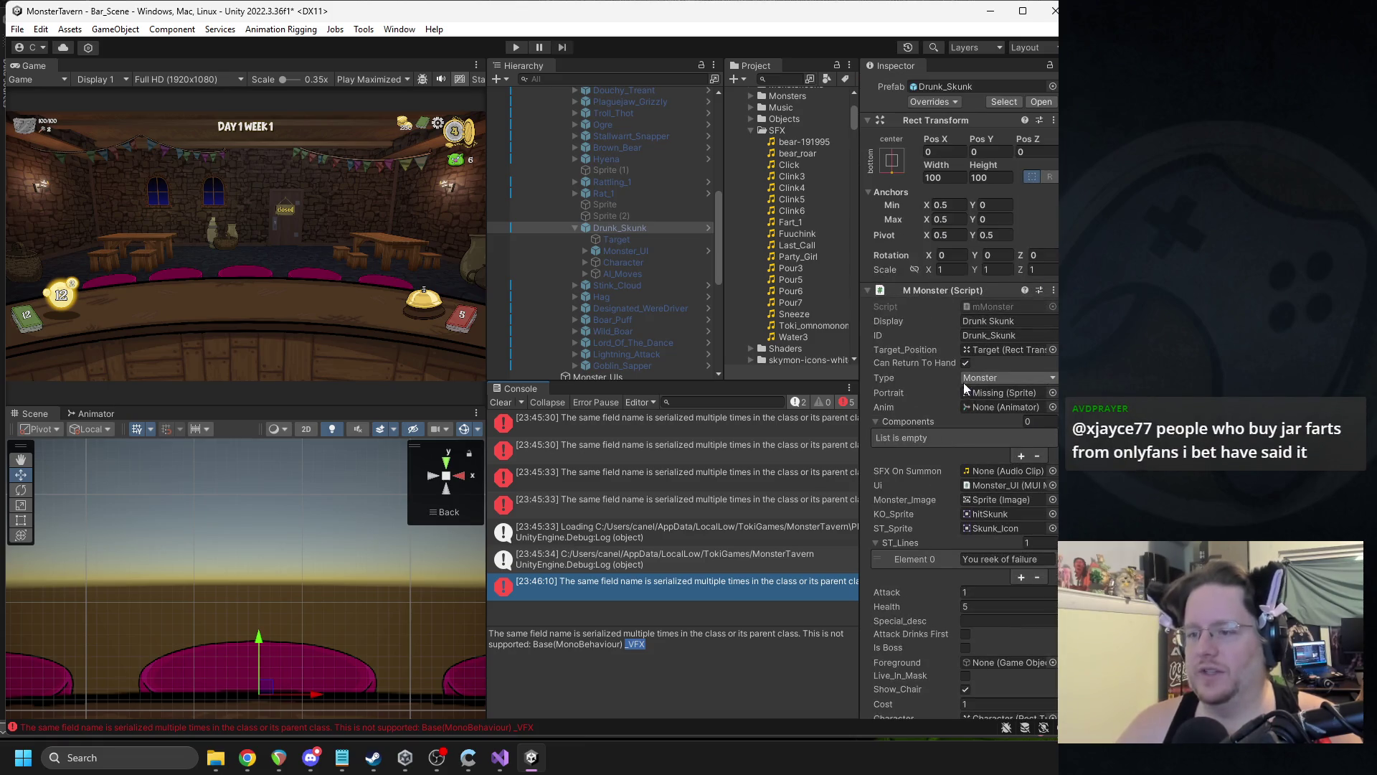
{"action": "scroll", "coordinate": [948, 420], "scroll_direction": "down", "scroll_amount": 5}
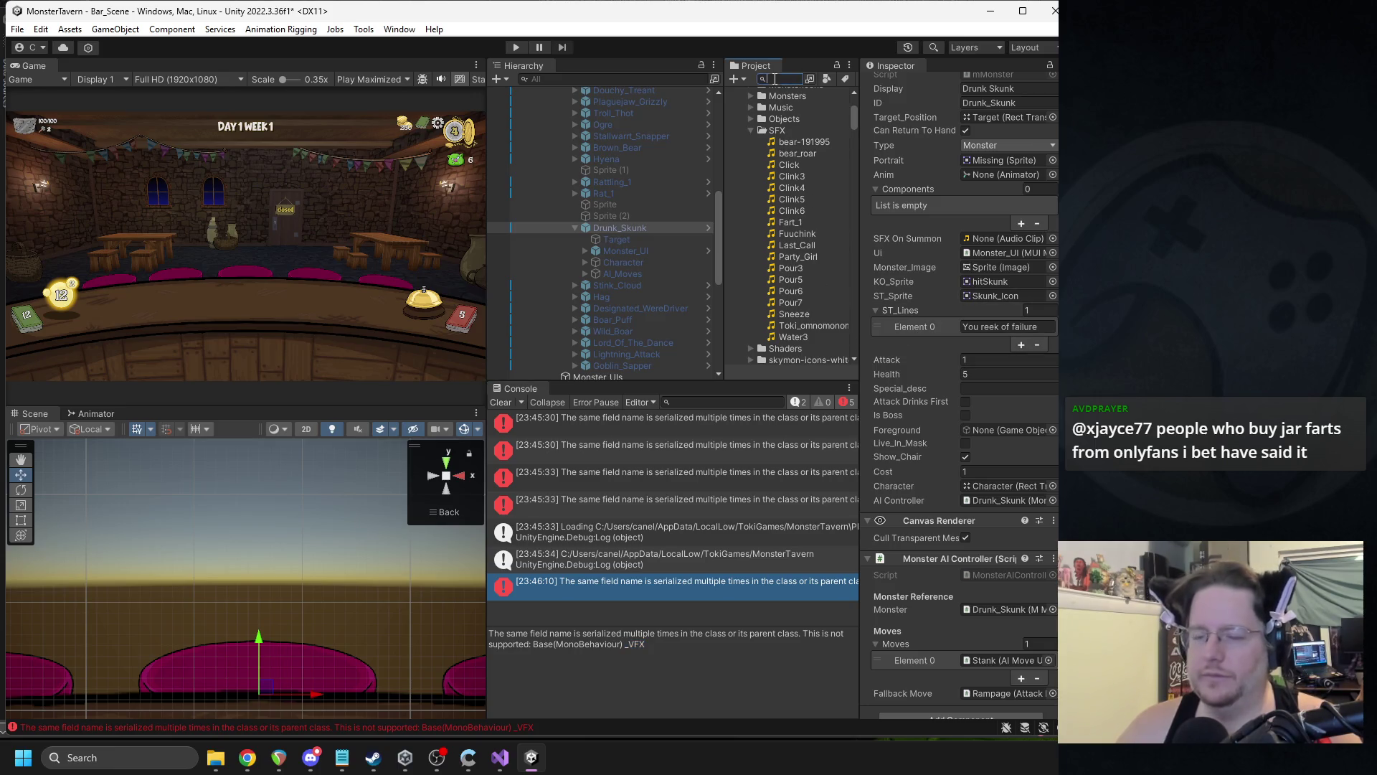
- Search the project for 'mon' and select the Stank move under Drunk_Skunk's AI moves
{"action": "type", "text": "mon"}
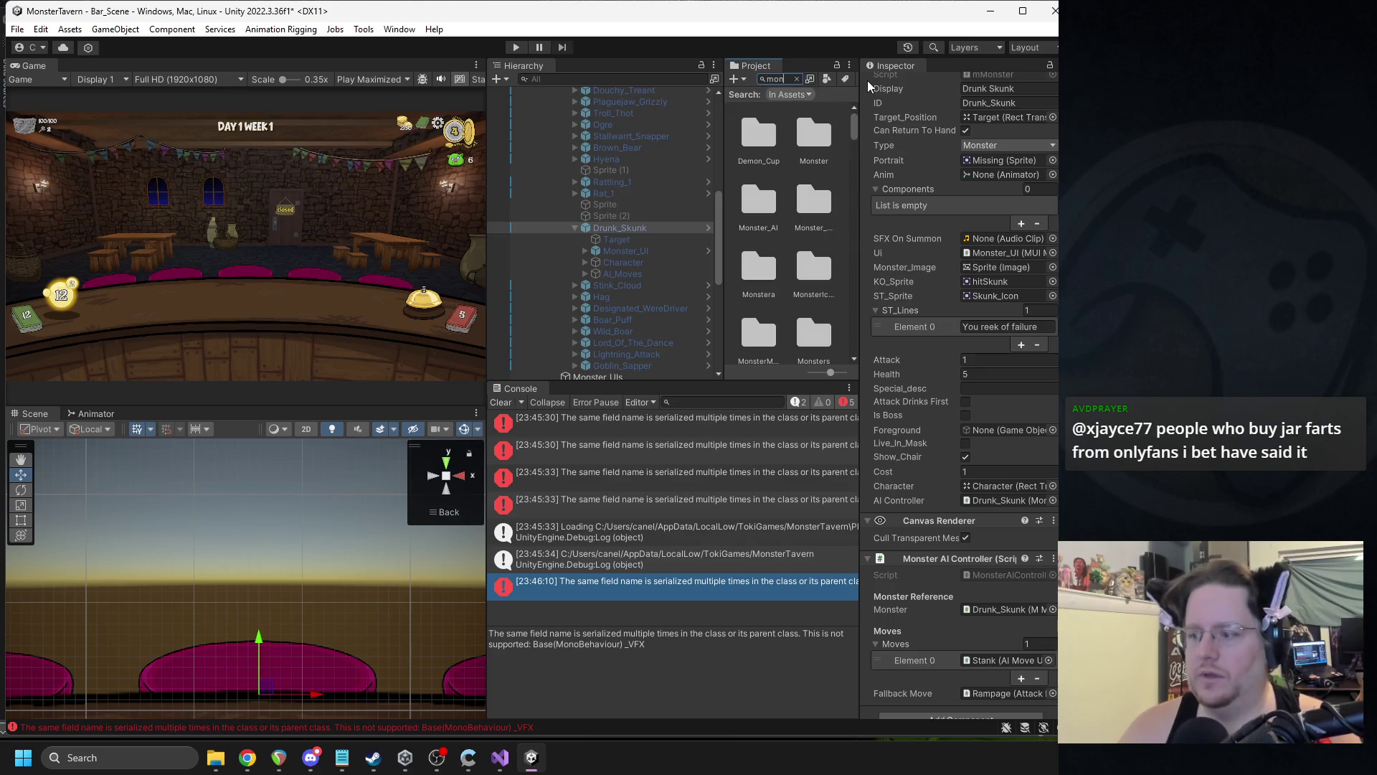
{"action": "key", "text": "BackSpace"}
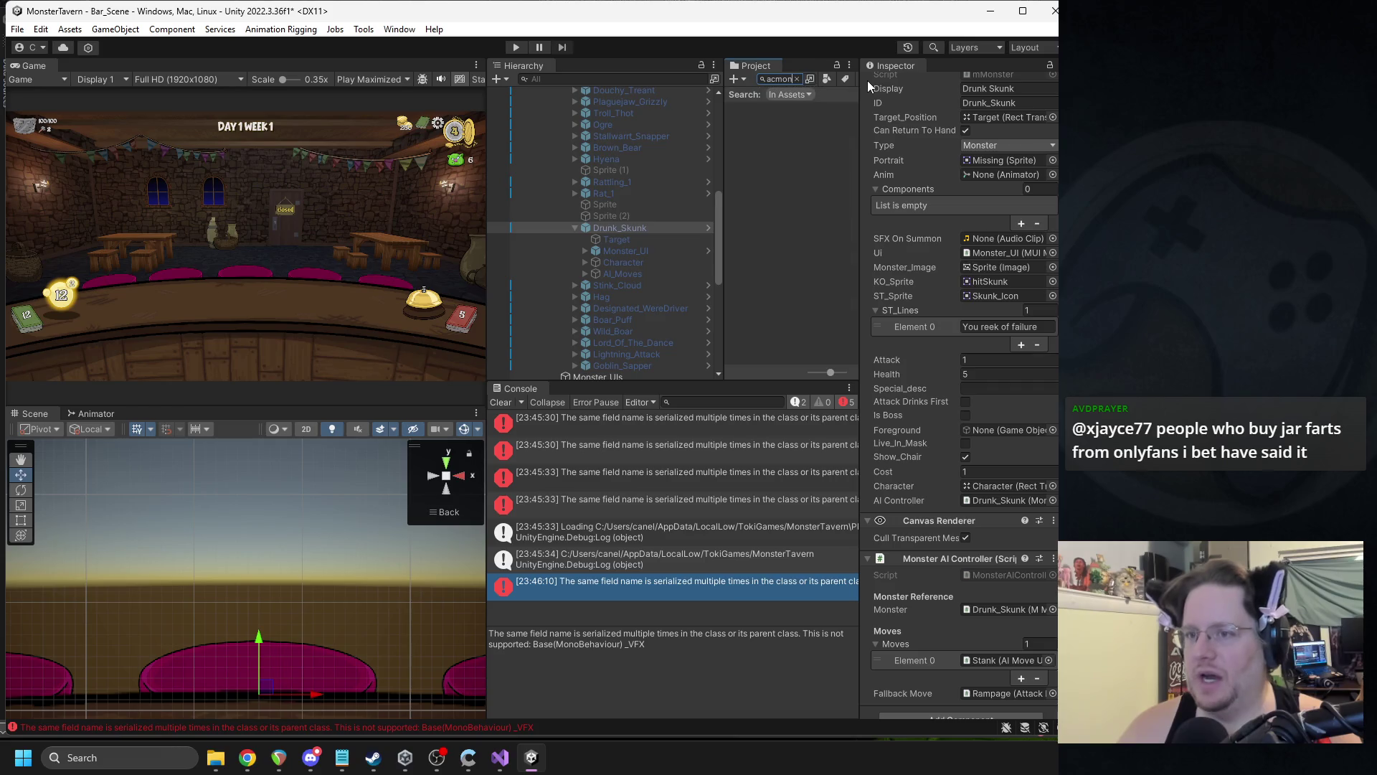
{"action": "key", "text": "BackSpace"}
{"action": "key", "text": "BackSpace"}
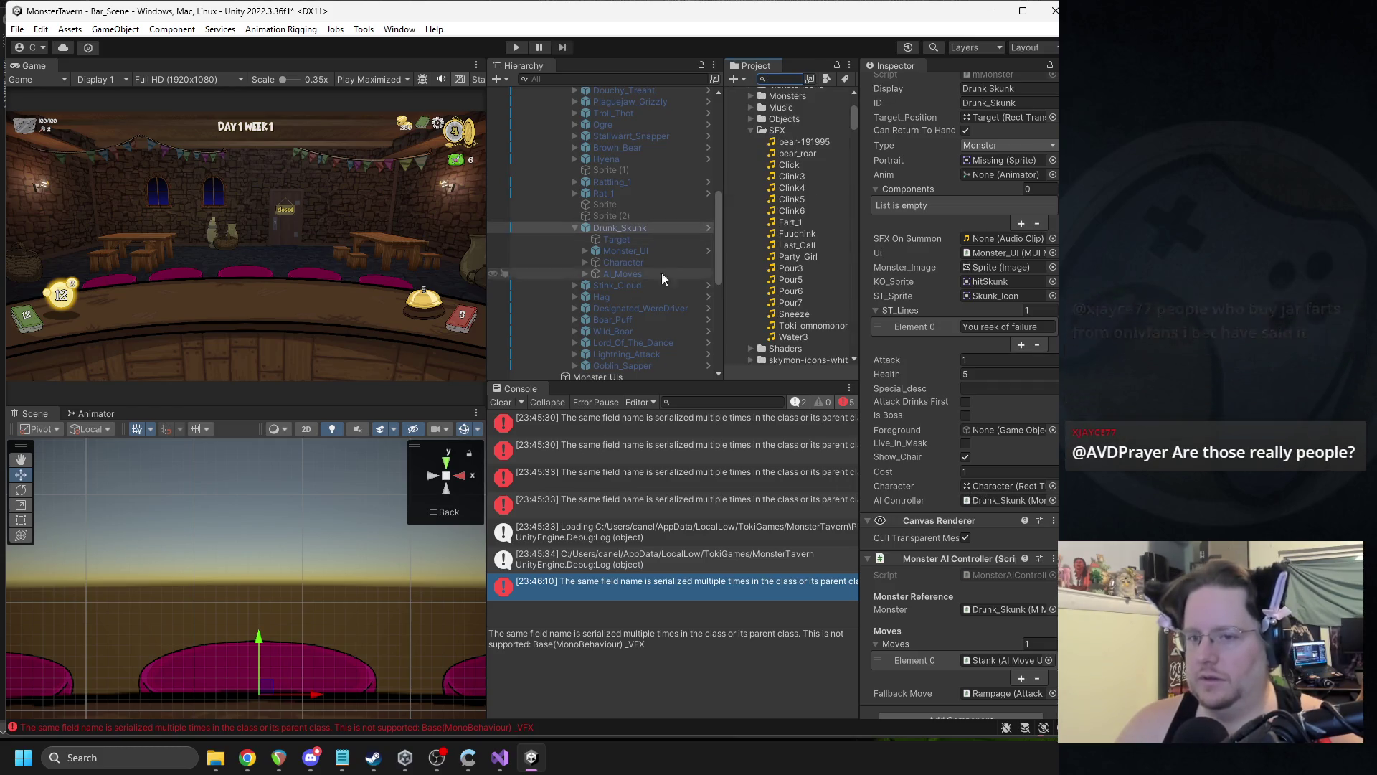
{"action": "left_click", "coordinate": [586, 274]}
{"action": "left_click", "coordinate": [610, 297]}
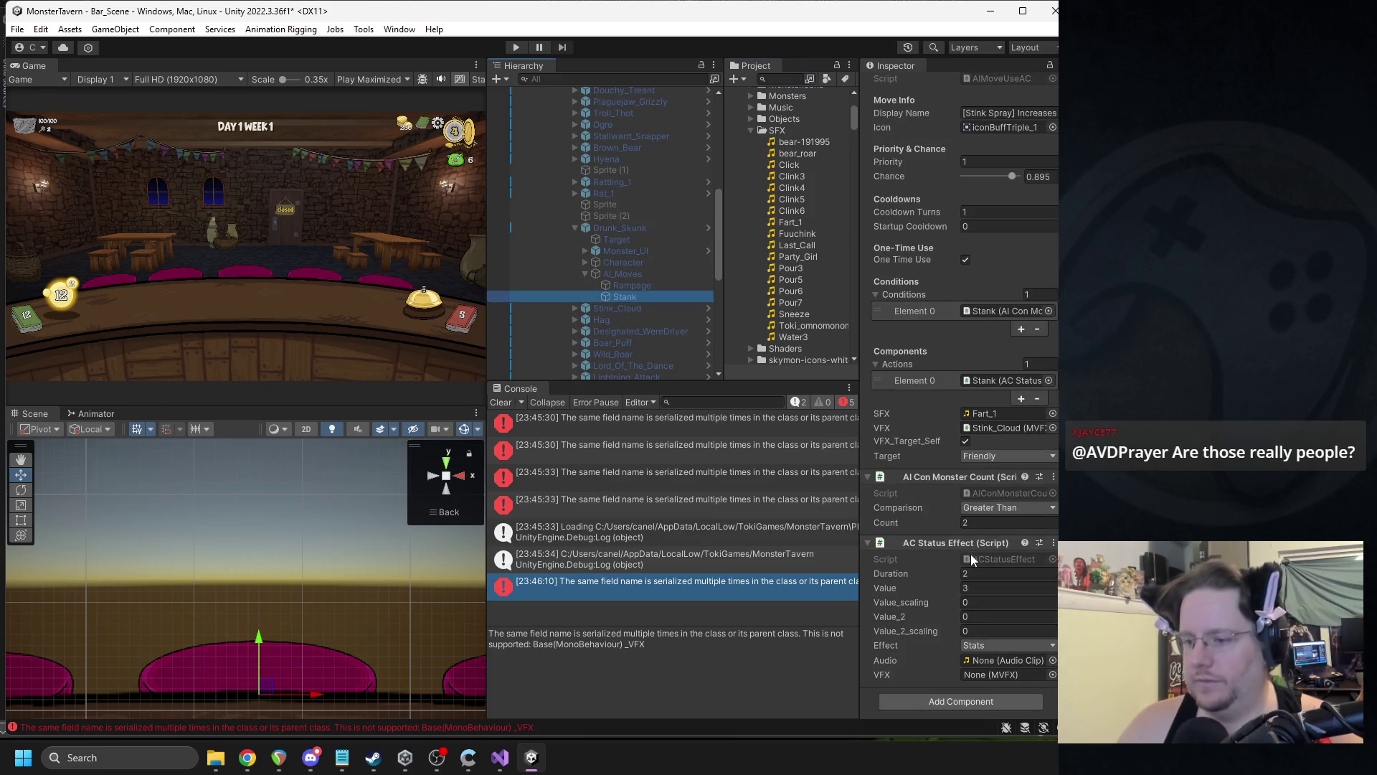
- Open the AIMoveUseAC script from the AI Move Use AC component's Edit Script option
{"action": "right_click", "coordinate": [951, 546]}
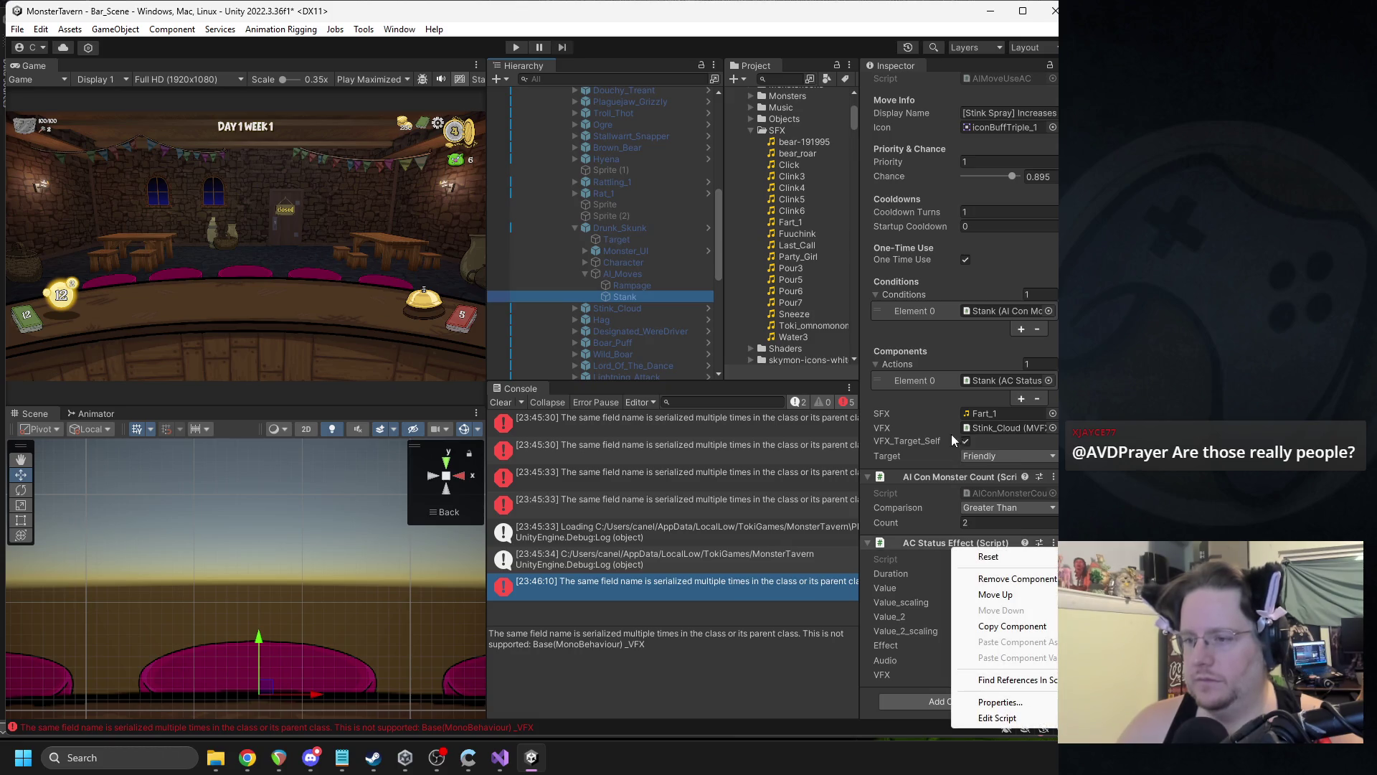
{"action": "left_click", "coordinate": [968, 311]}
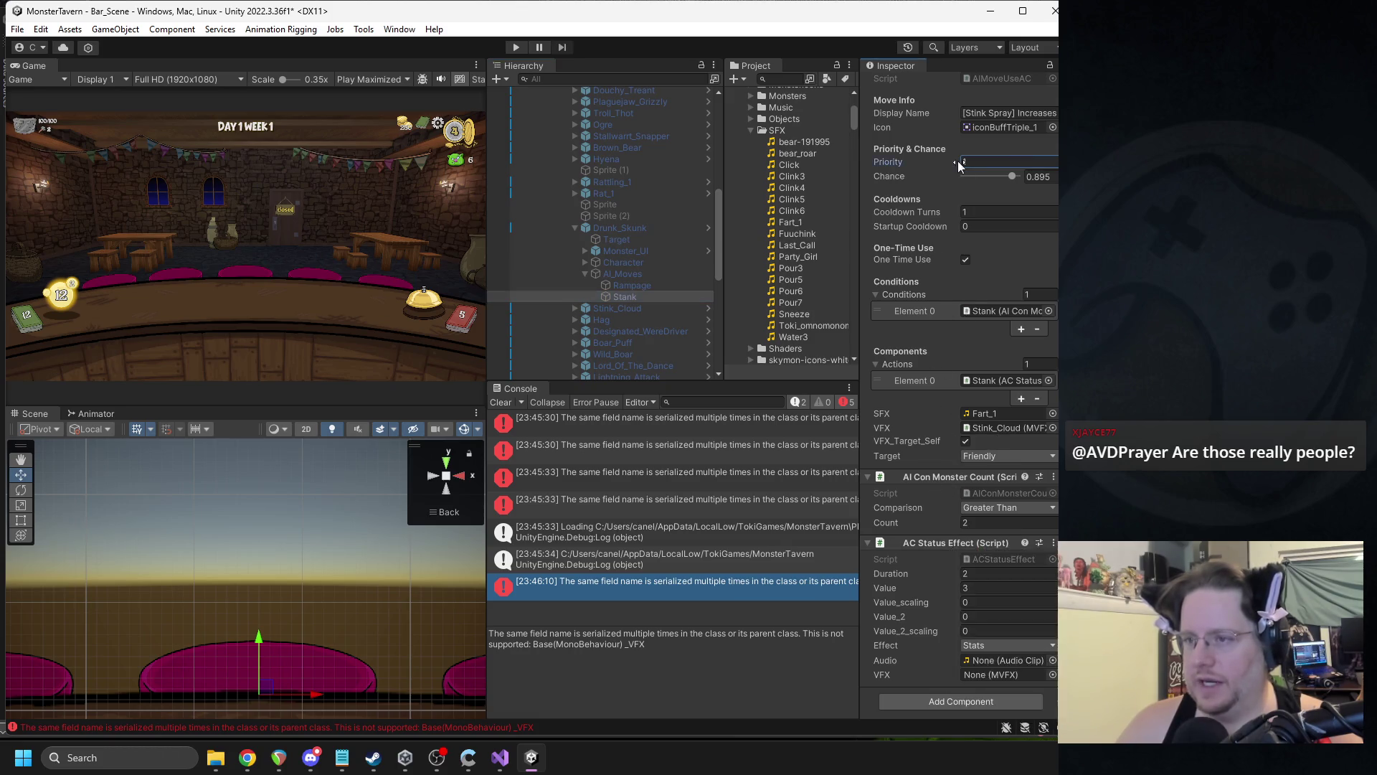
{"action": "scroll", "coordinate": [961, 215], "scroll_direction": "up", "scroll_amount": 3}
{"action": "right_click", "coordinate": [940, 180]}
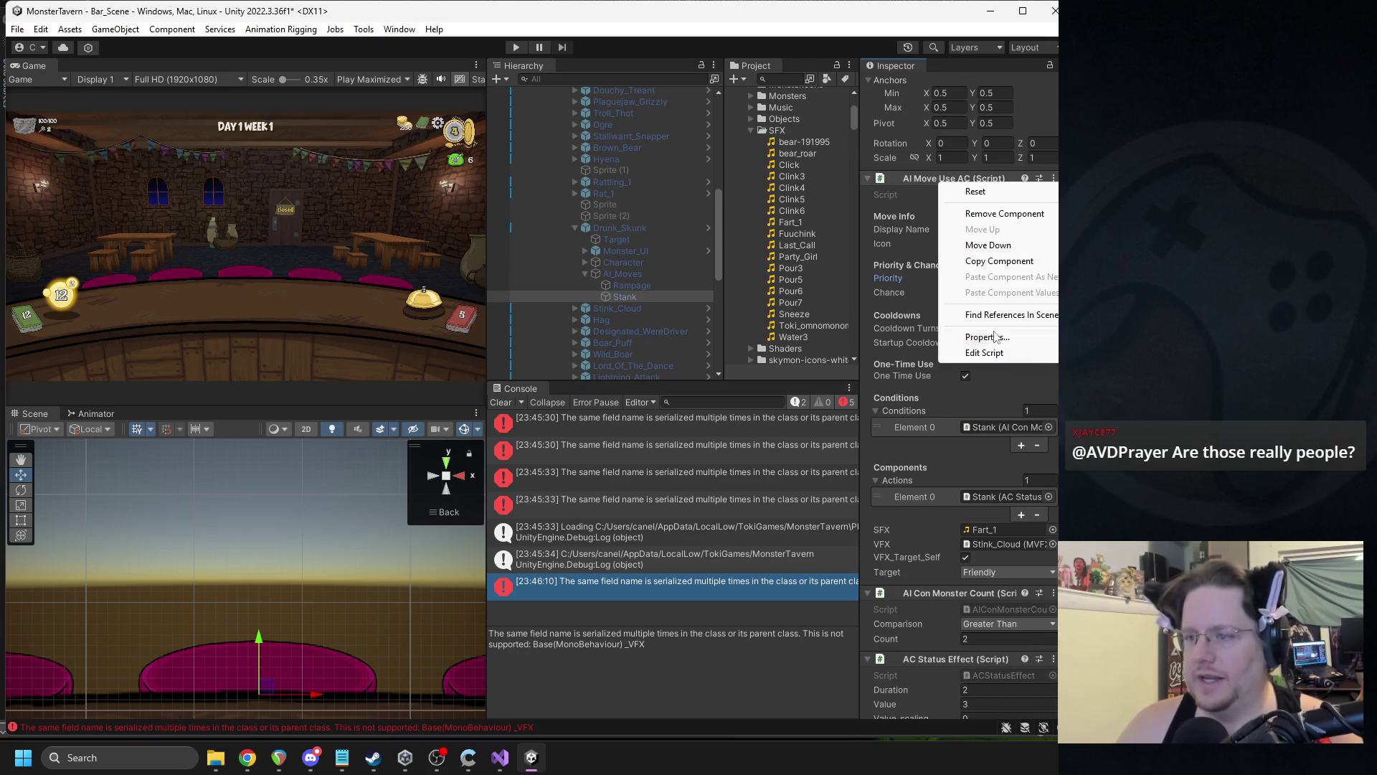
{"action": "left_click", "coordinate": [990, 353]}
- Search the AIMoveUseAC and AIMoveChangeStats scripts for _VFX
{"action": "left_click", "coordinate": [398, 221]}
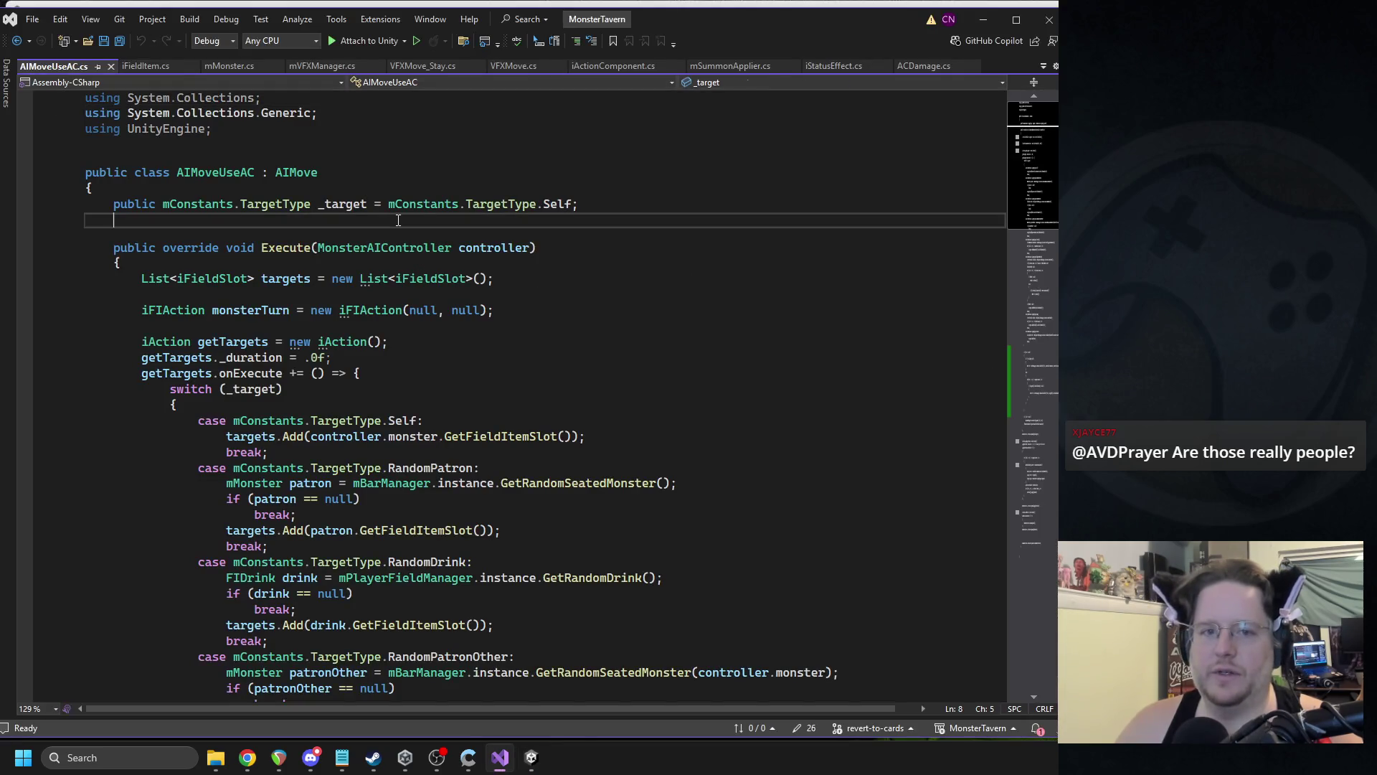
{"action": "key", "text": "ctrl+f"}
{"action": "type", "text": "_VFX"}
{"action": "key", "text": "Return"}
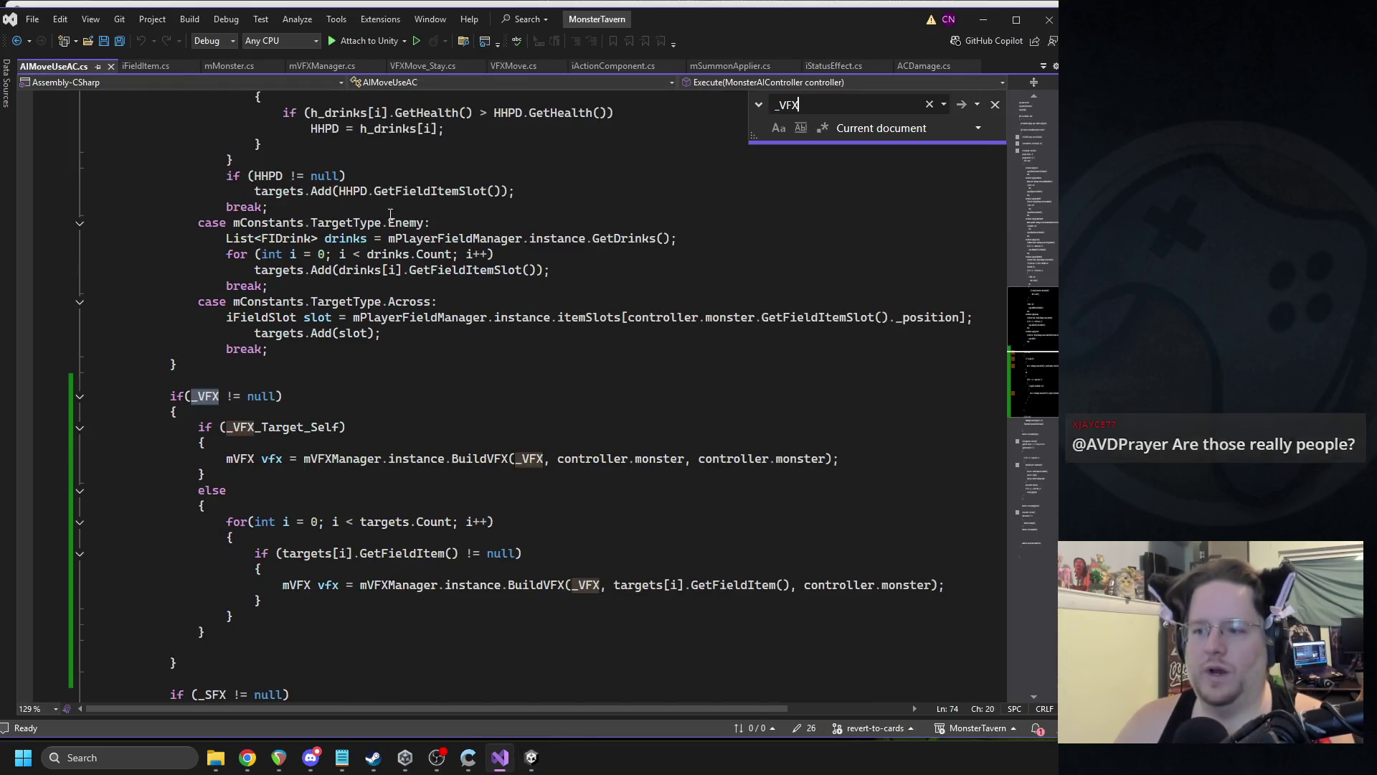
{"action": "left_click", "coordinate": [523, 766]}
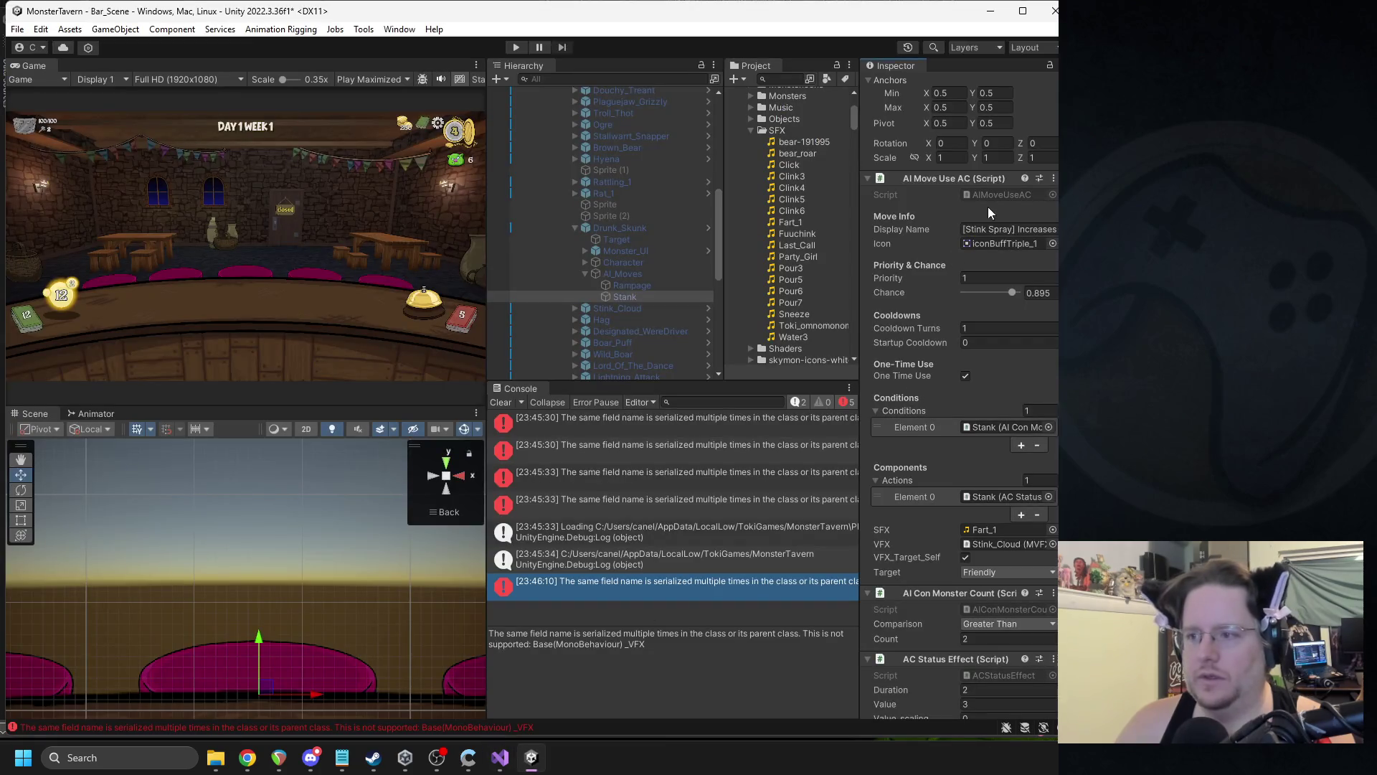
{"action": "scroll", "coordinate": [830, 313], "scroll_direction": "down", "scroll_amount": 1}
{"action": "double_click", "coordinate": [825, 313]}
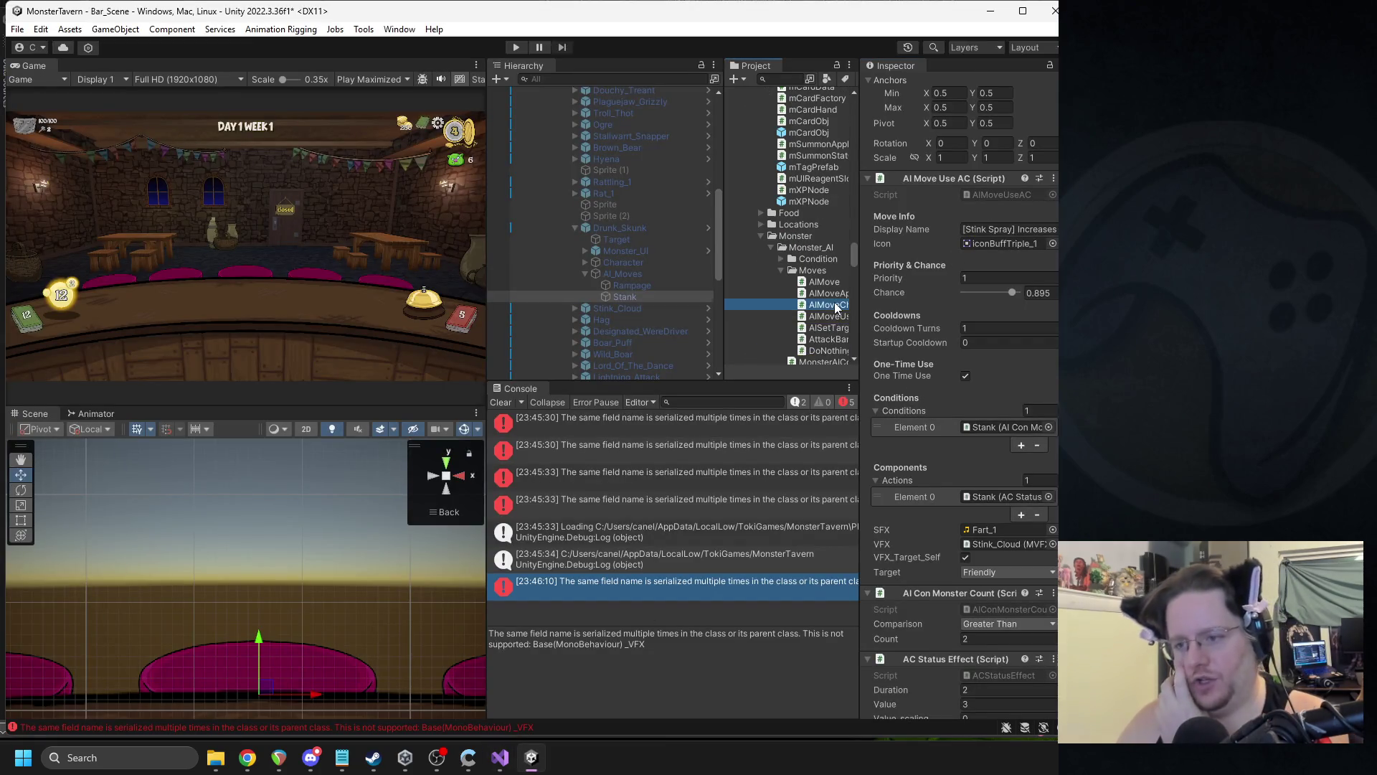
{"action": "key", "text": "ctrl+f"}
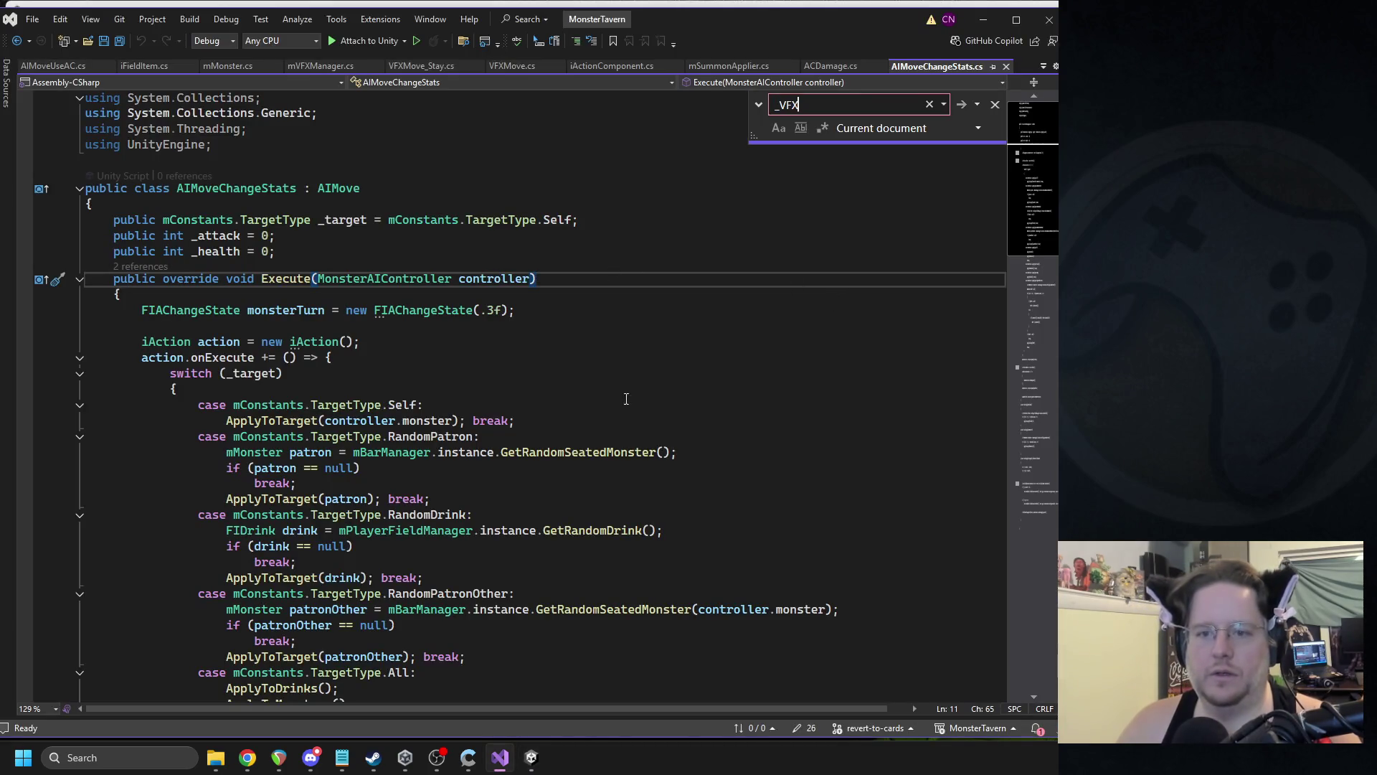
- Delete the duplicate _VFX field line from AIMoveApplyStatusEffect.cs
{"action": "left_click", "coordinate": [530, 759]}
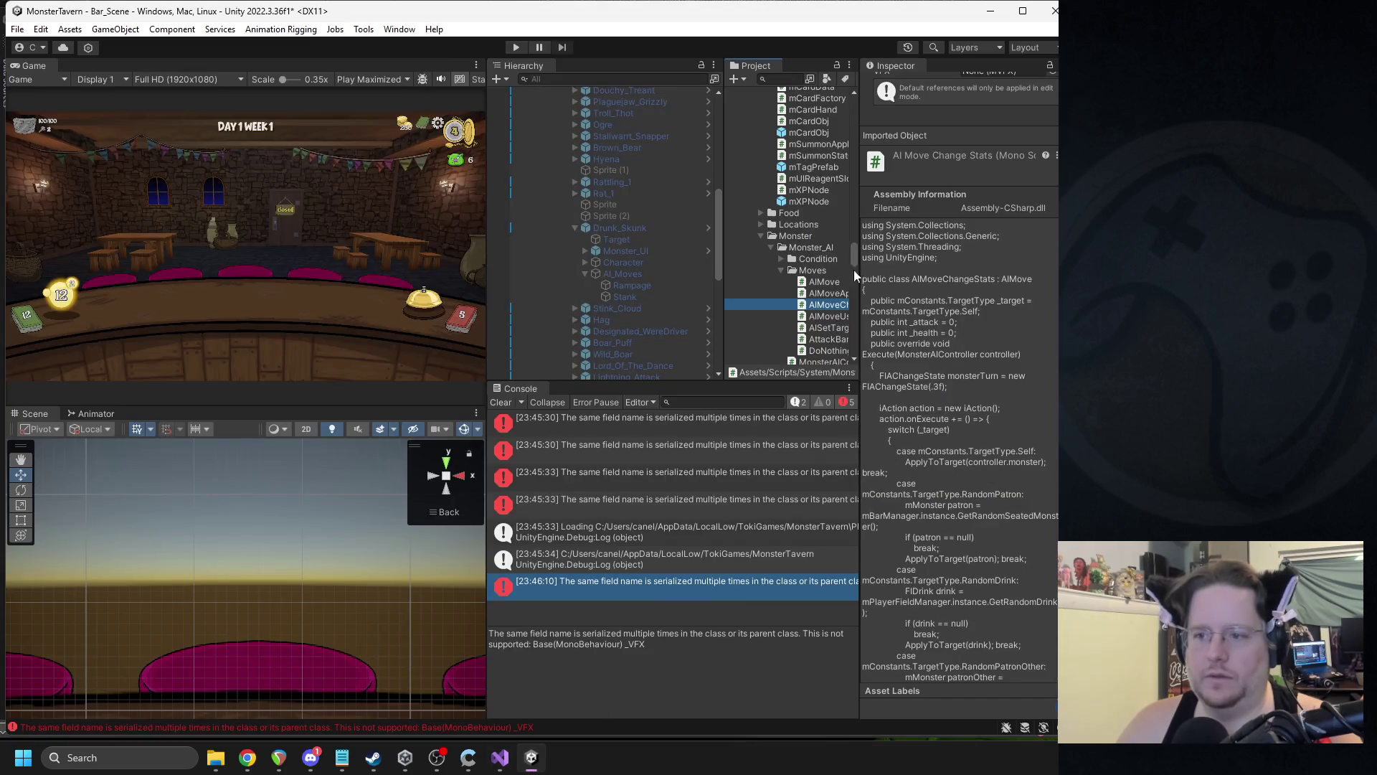
{"action": "left_click", "coordinate": [814, 295]}
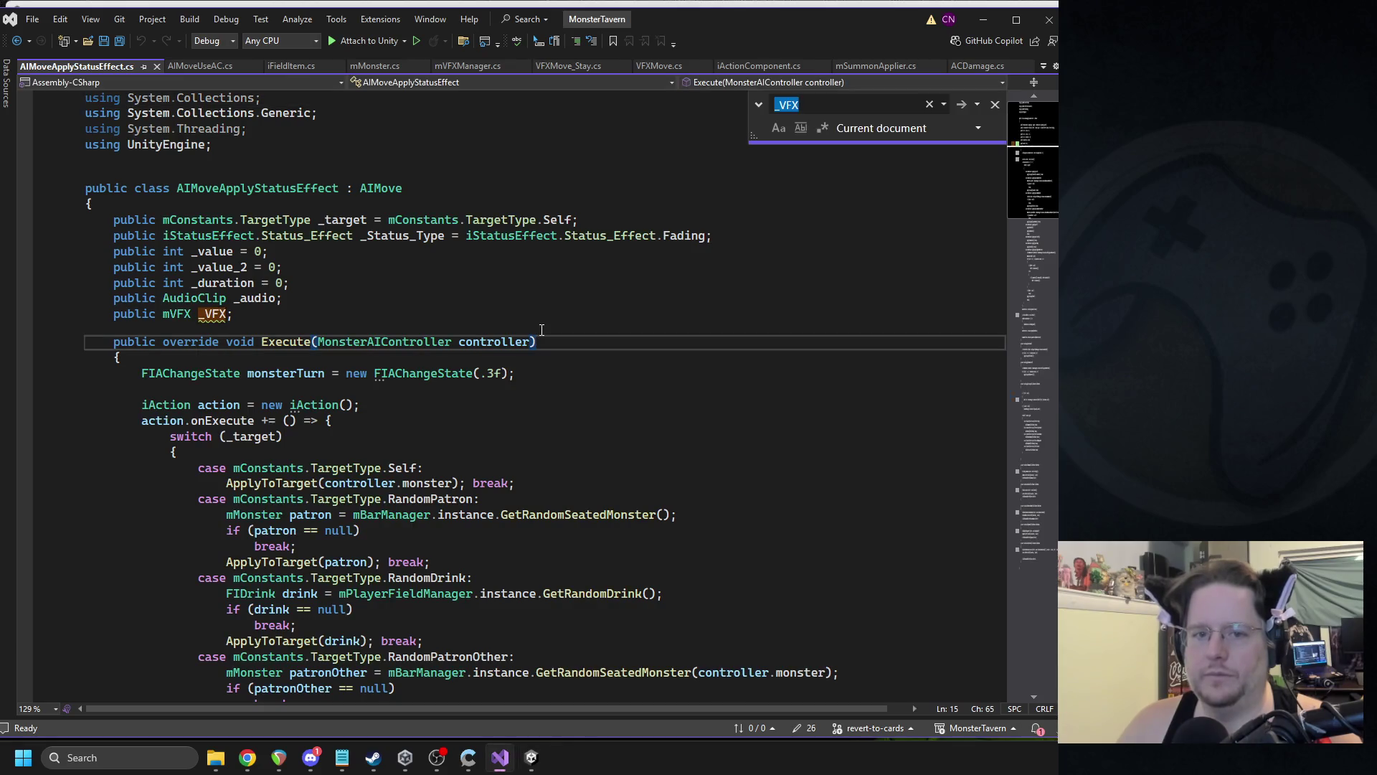
{"action": "left_click", "coordinate": [316, 313]}
{"action": "key", "text": "shift+Home"}
{"action": "key", "text": "shift+Home"}
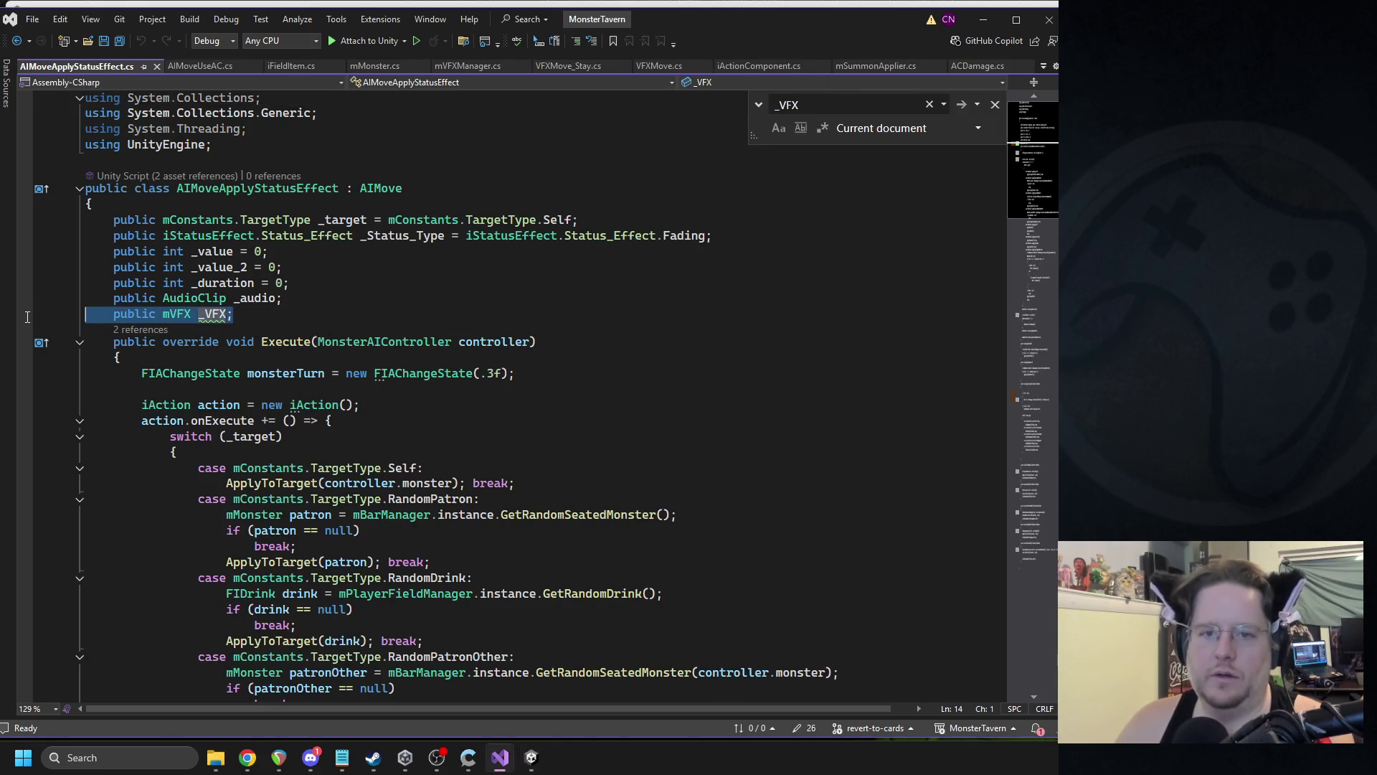
{"action": "key", "text": "BackSpace"}
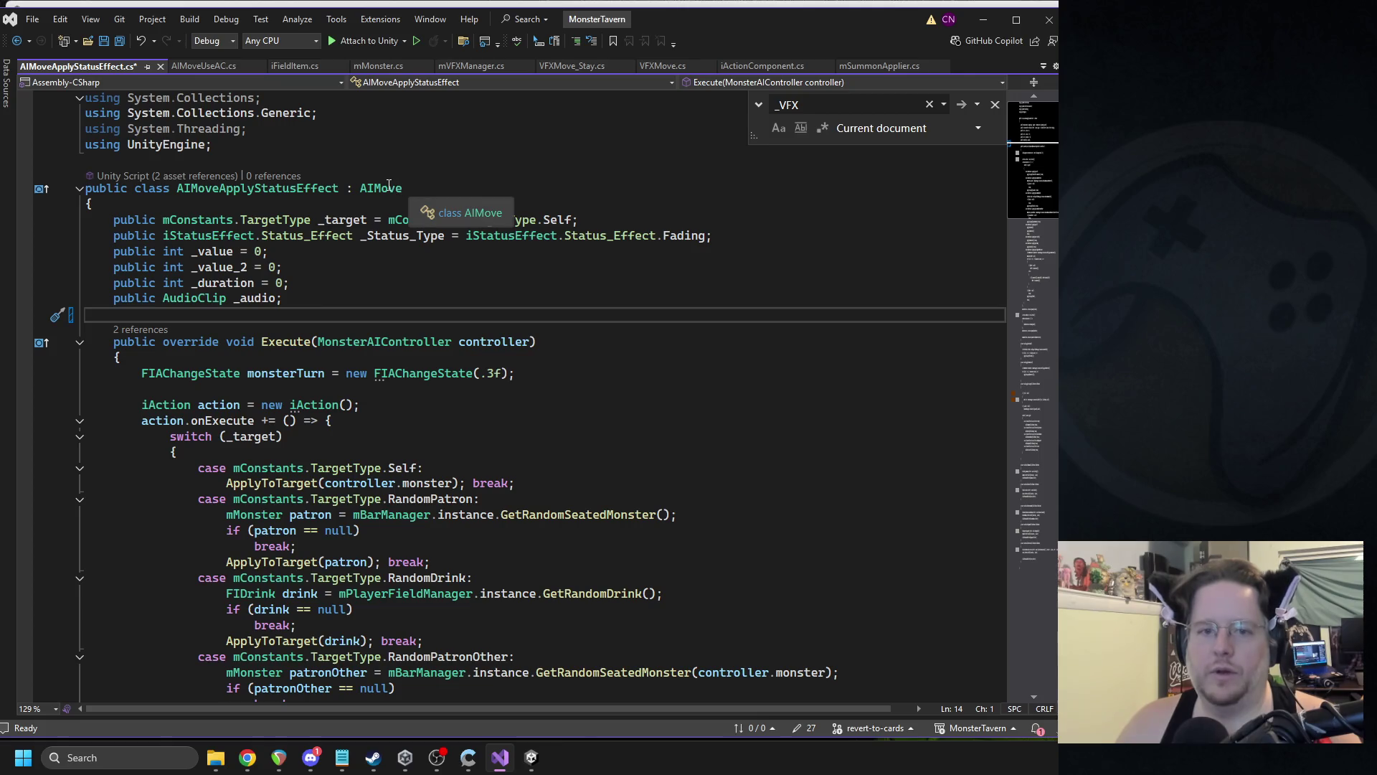
- Look up the _audio field and open the AIMove base class definition
{"action": "double_click", "coordinate": [259, 297]}
{"action": "key", "text": "ctrl+f"}
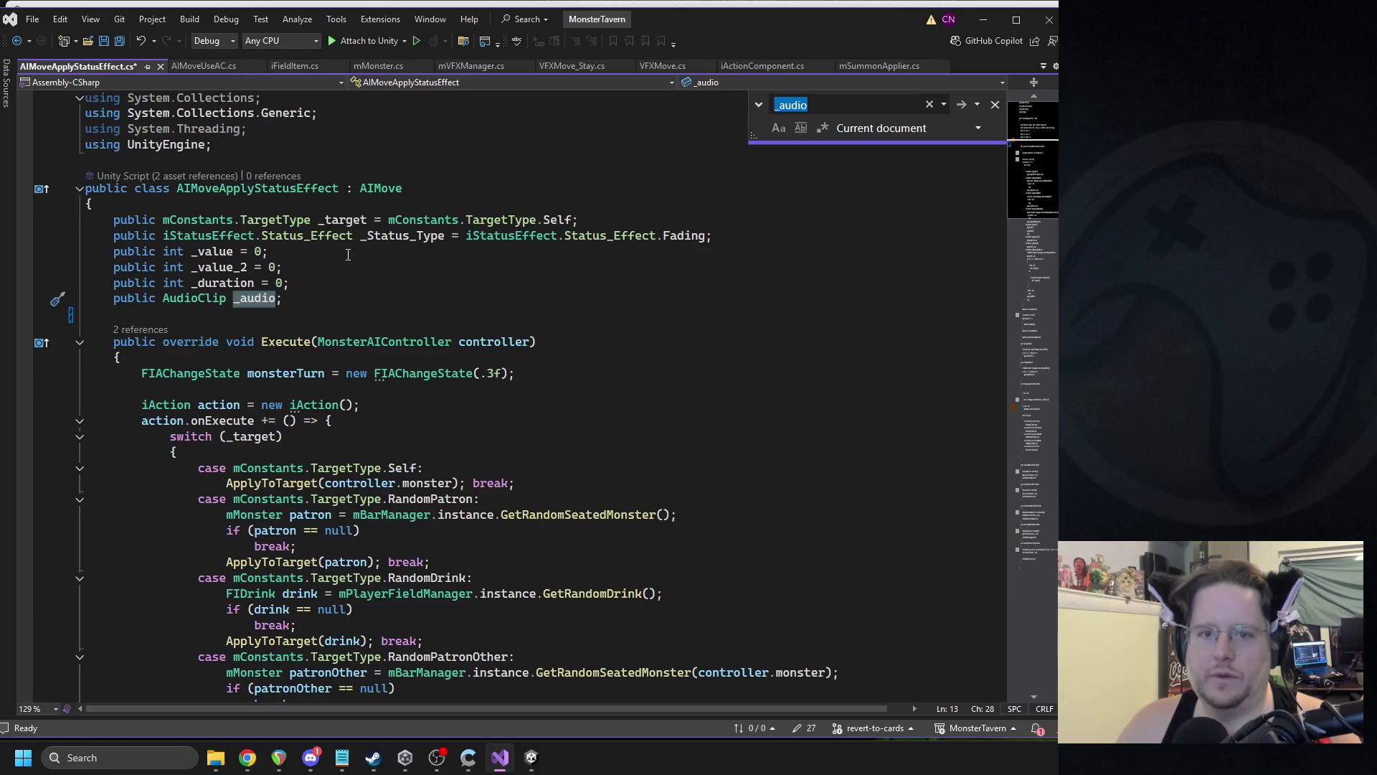
{"action": "left_click", "coordinate": [347, 255]}
{"action": "left_click", "coordinate": [450, 213]}
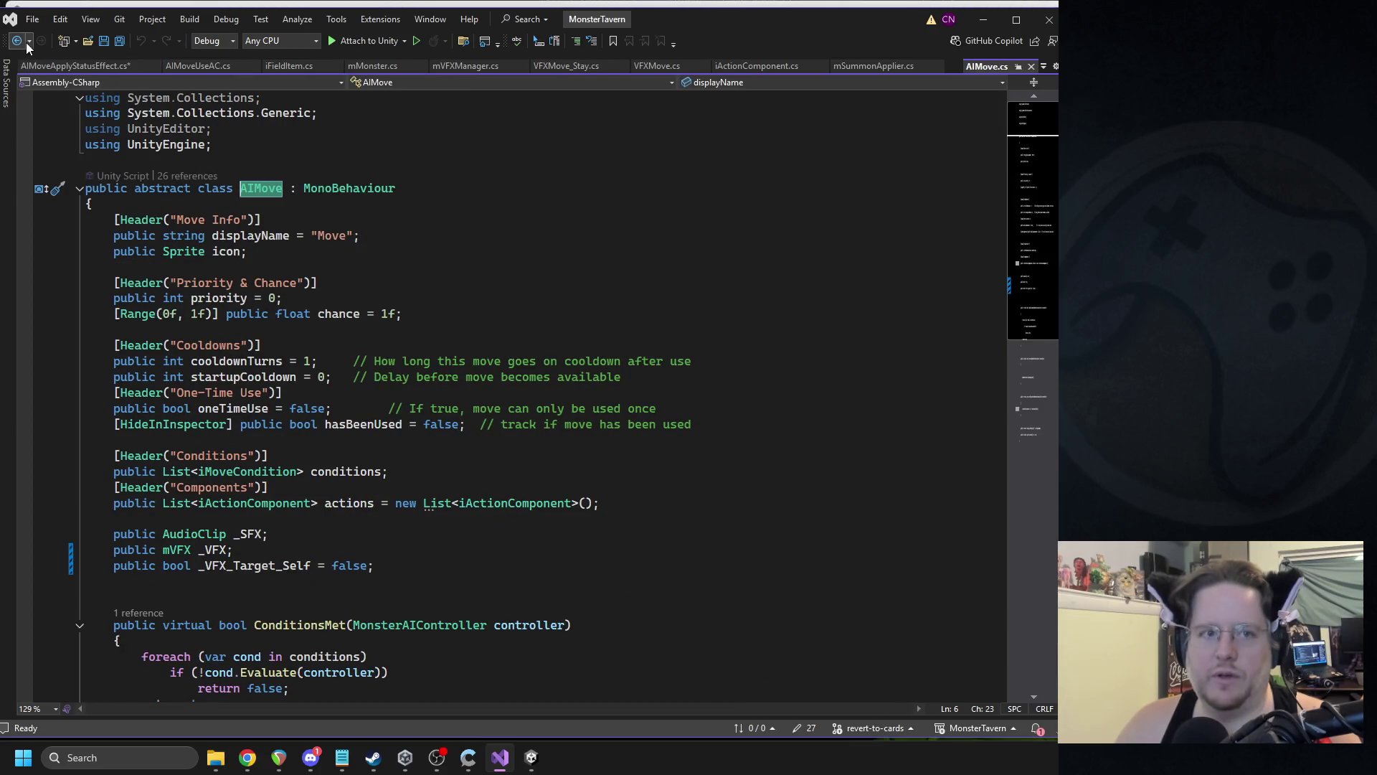
- Remove the _audio field and change both its uses, including PlaySound, to _SFX
{"action": "key", "text": "ctrl+F4"}
{"action": "left_click", "coordinate": [250, 302]}
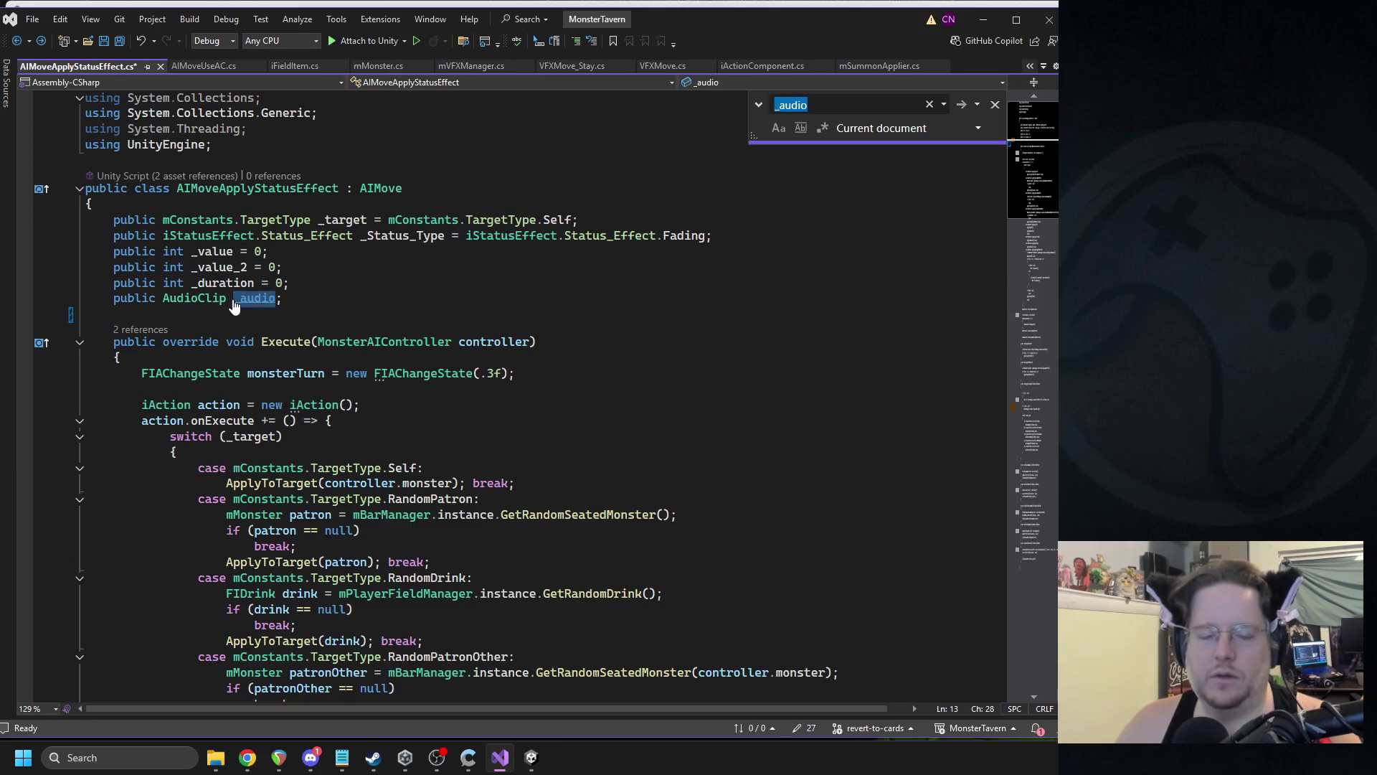
{"action": "key", "text": "ctrl+x"}
{"action": "key", "text": "F3"}
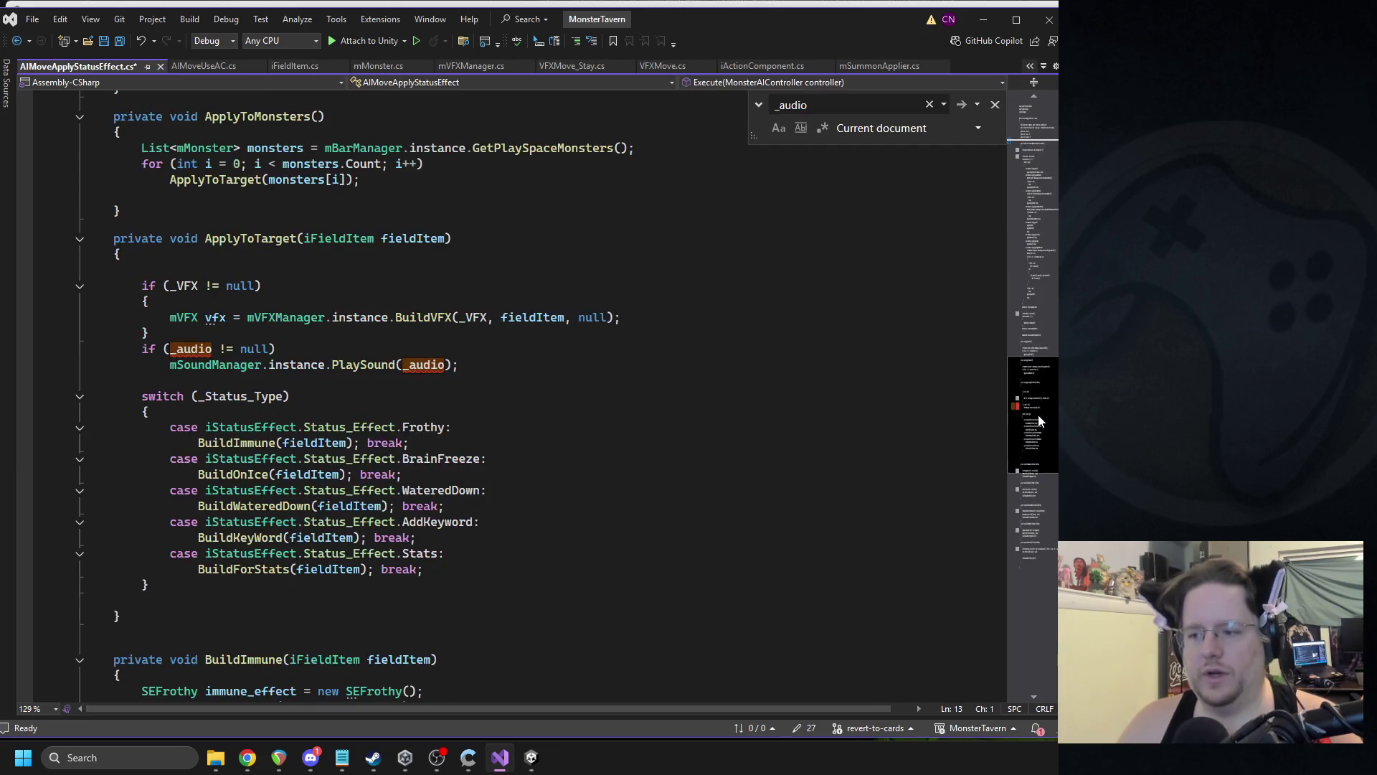
{"action": "type", "text": "_SFX"}
{"action": "key", "text": "Escape"}
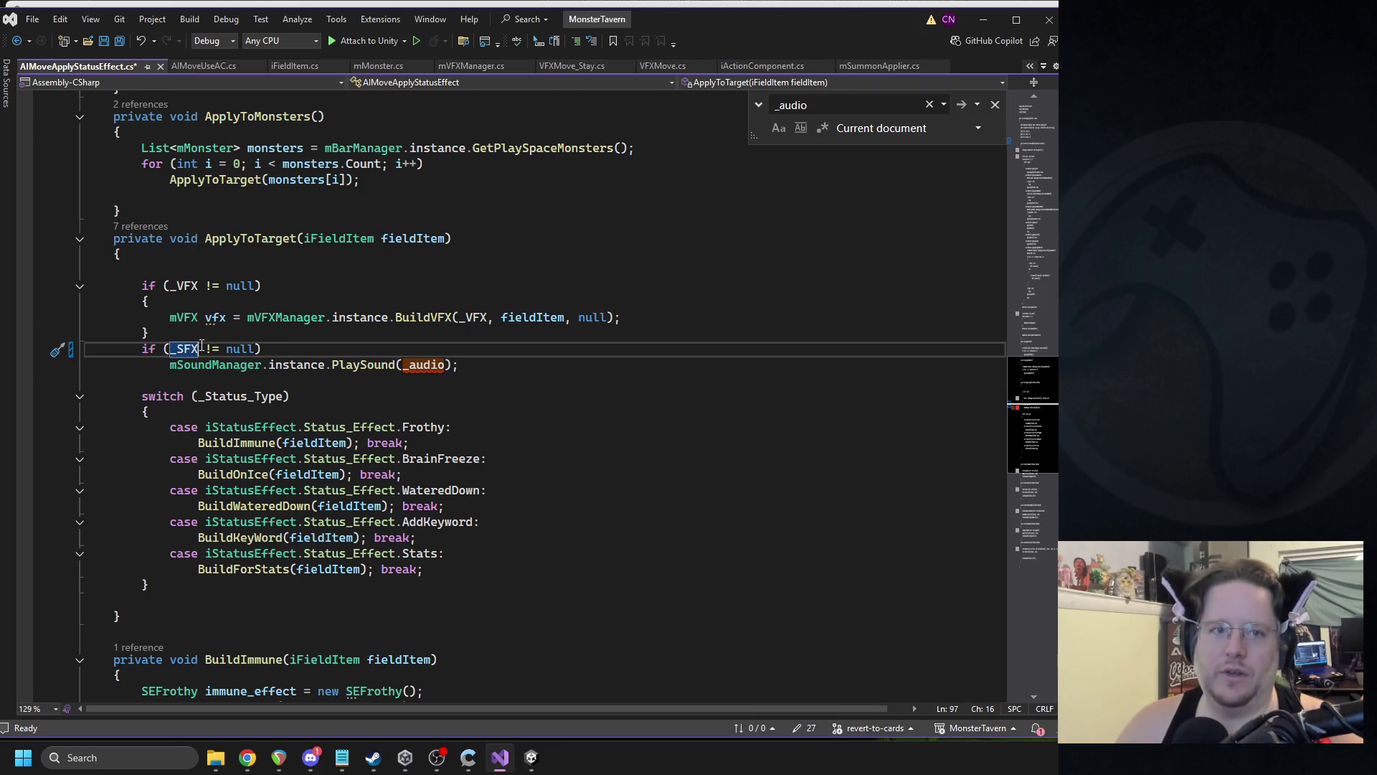
{"action": "left_click", "coordinate": [419, 365]}
{"action": "type", "text": "_SFX"}
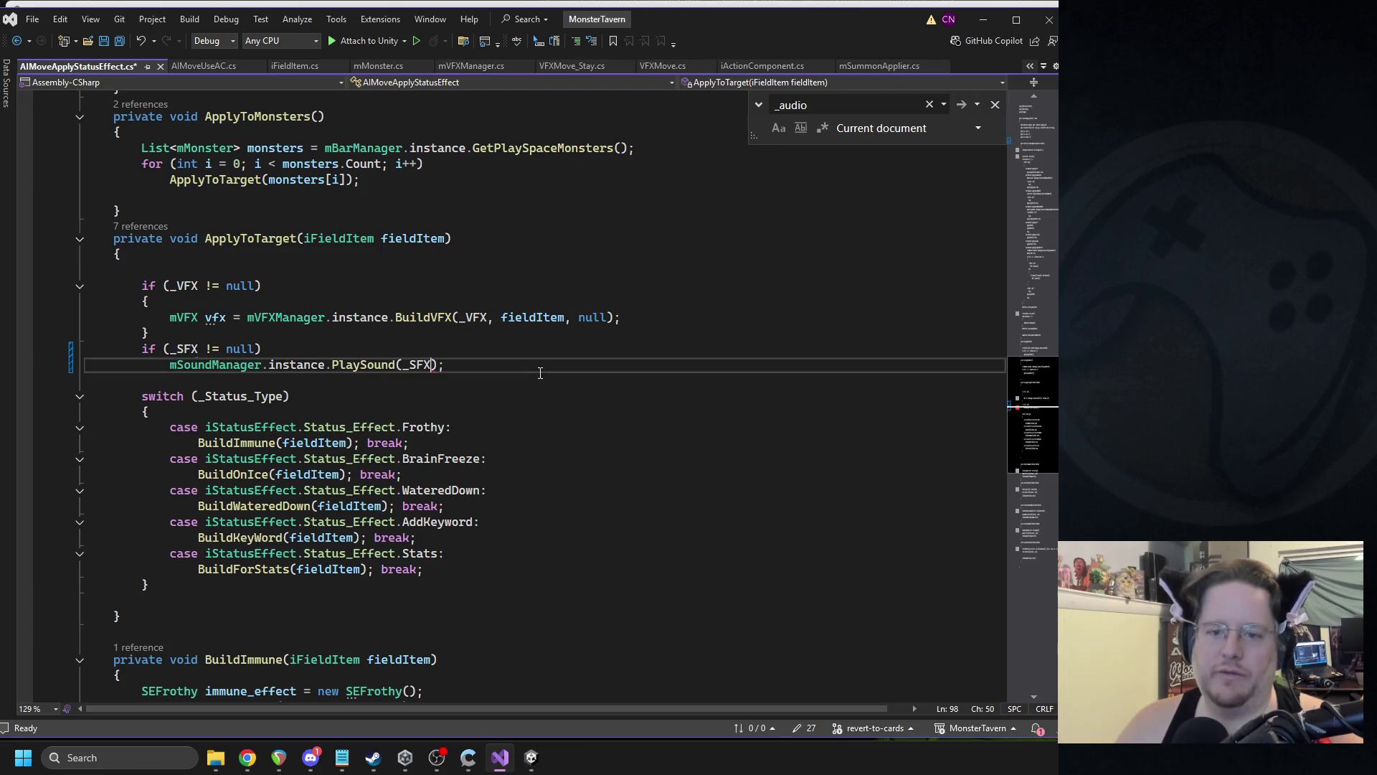
- Save AIMoveApplyStatusEffect.cs, close it and return to Unity
{"action": "key", "text": "ctrl+s"}
{"action": "left_click", "coordinate": [157, 67]}
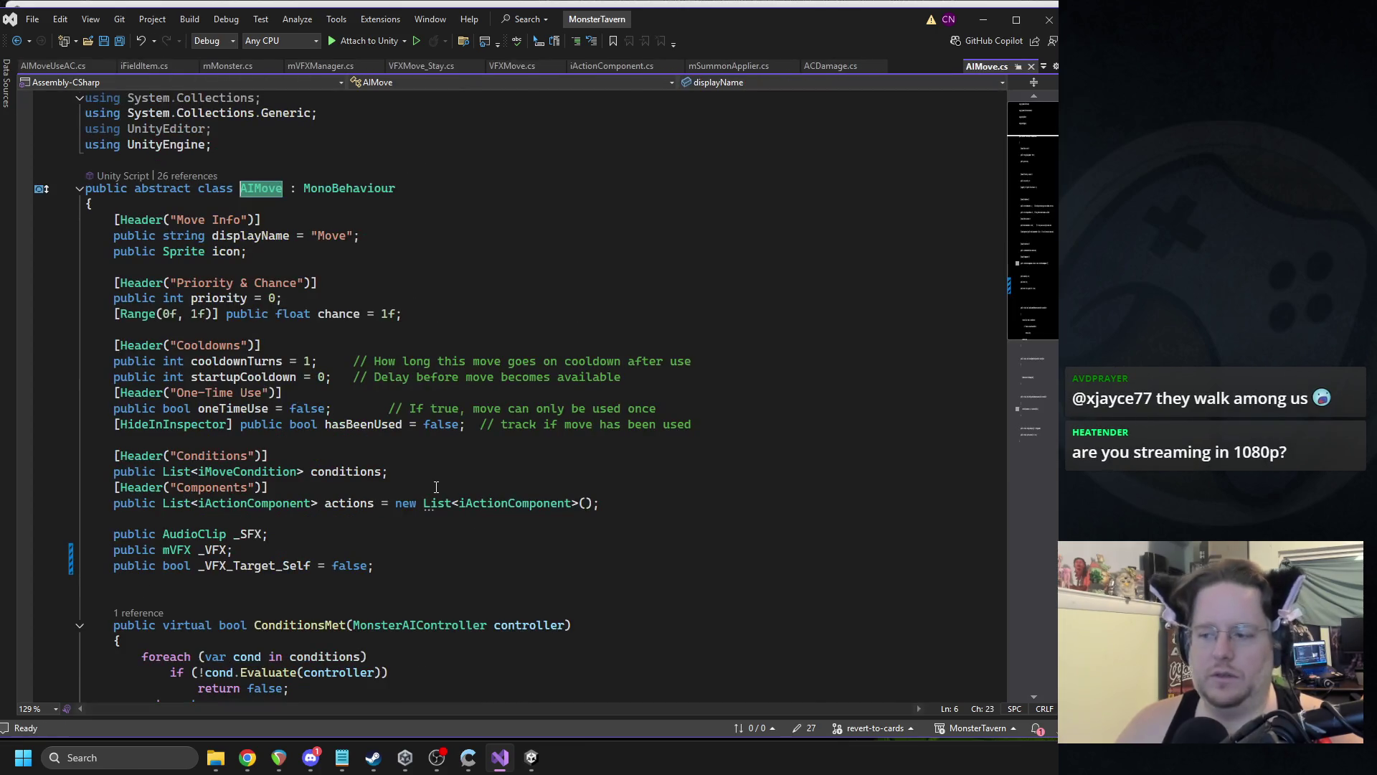
{"action": "left_click", "coordinate": [531, 757]}
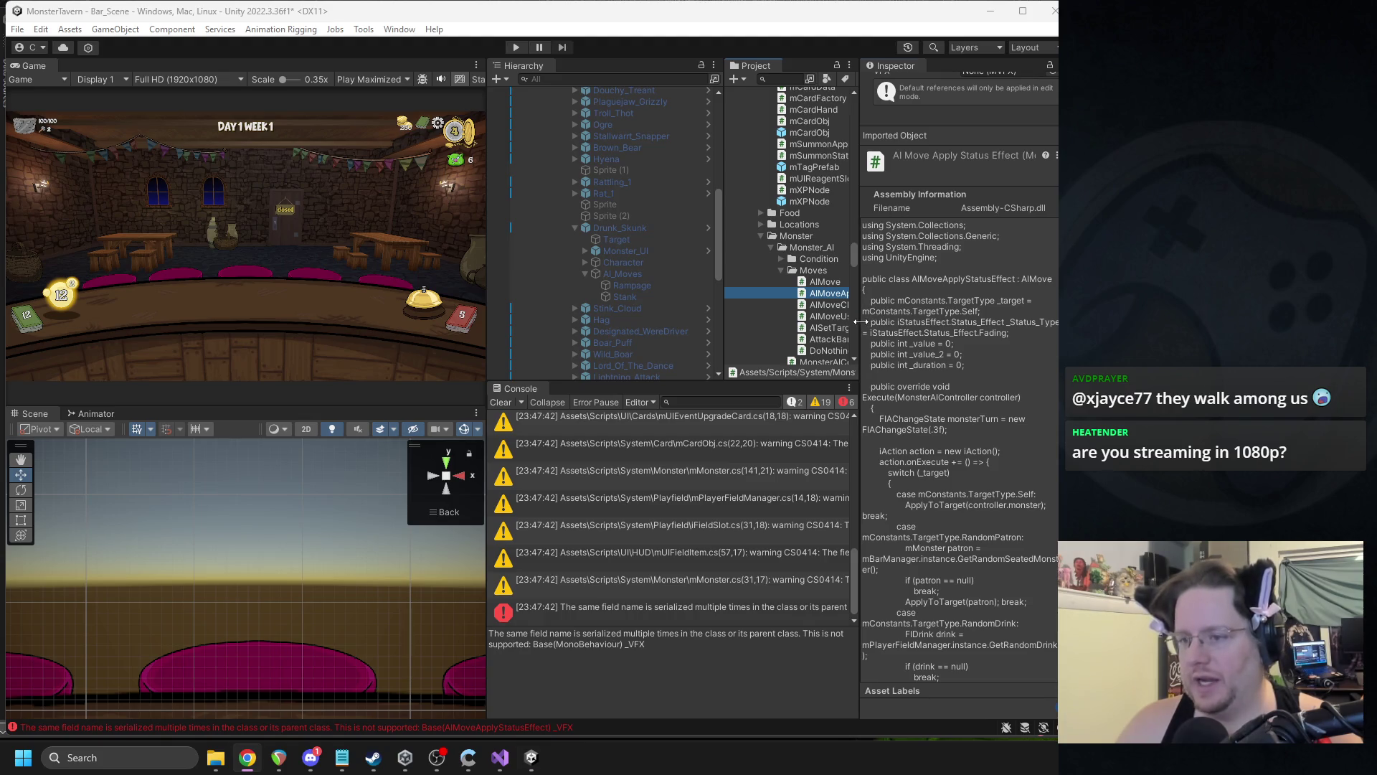
- Check DoNothingMove, then search AttackBarMove for _SFX
{"action": "left_click", "coordinate": [856, 350]}
{"action": "double_click", "coordinate": [855, 350]}
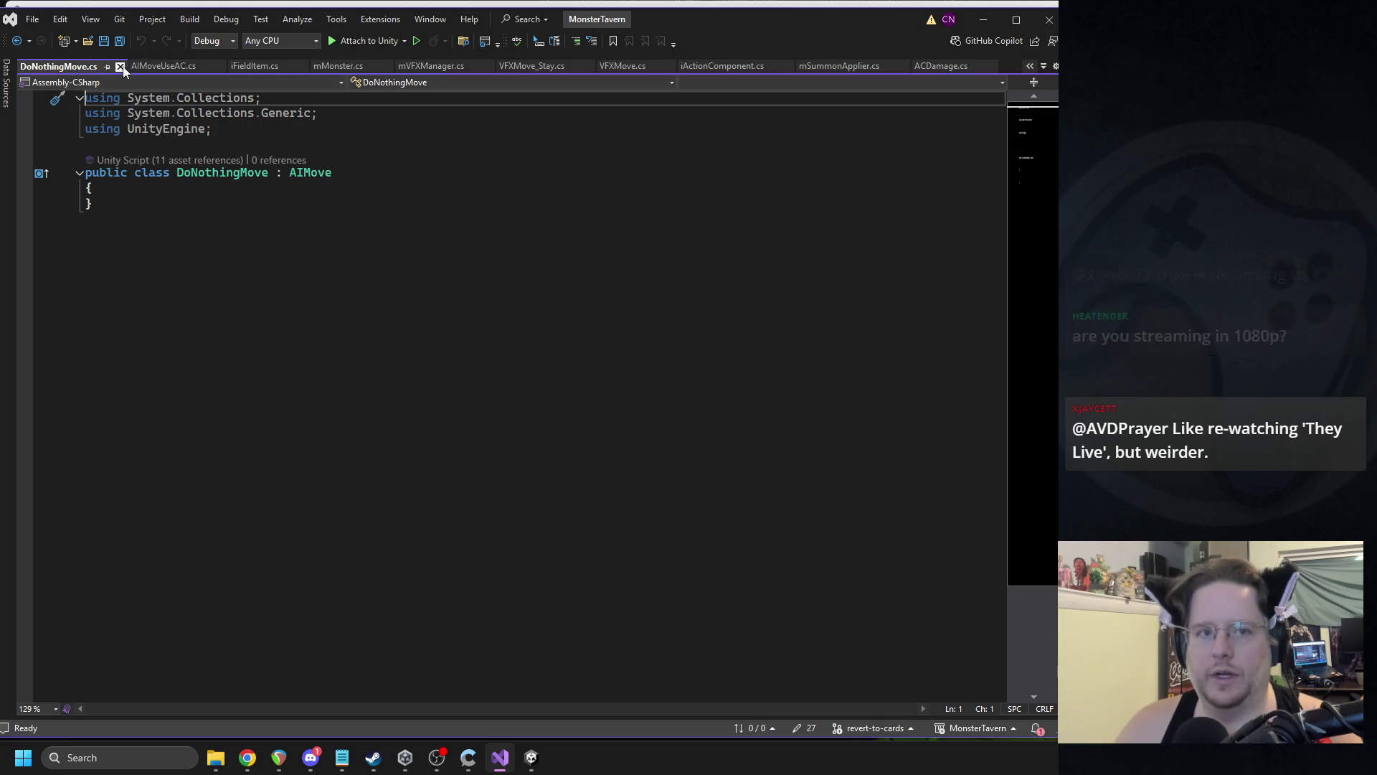
{"action": "left_click", "coordinate": [310, 172], "text": "ctrl"}
{"action": "left_click", "coordinate": [534, 760]}
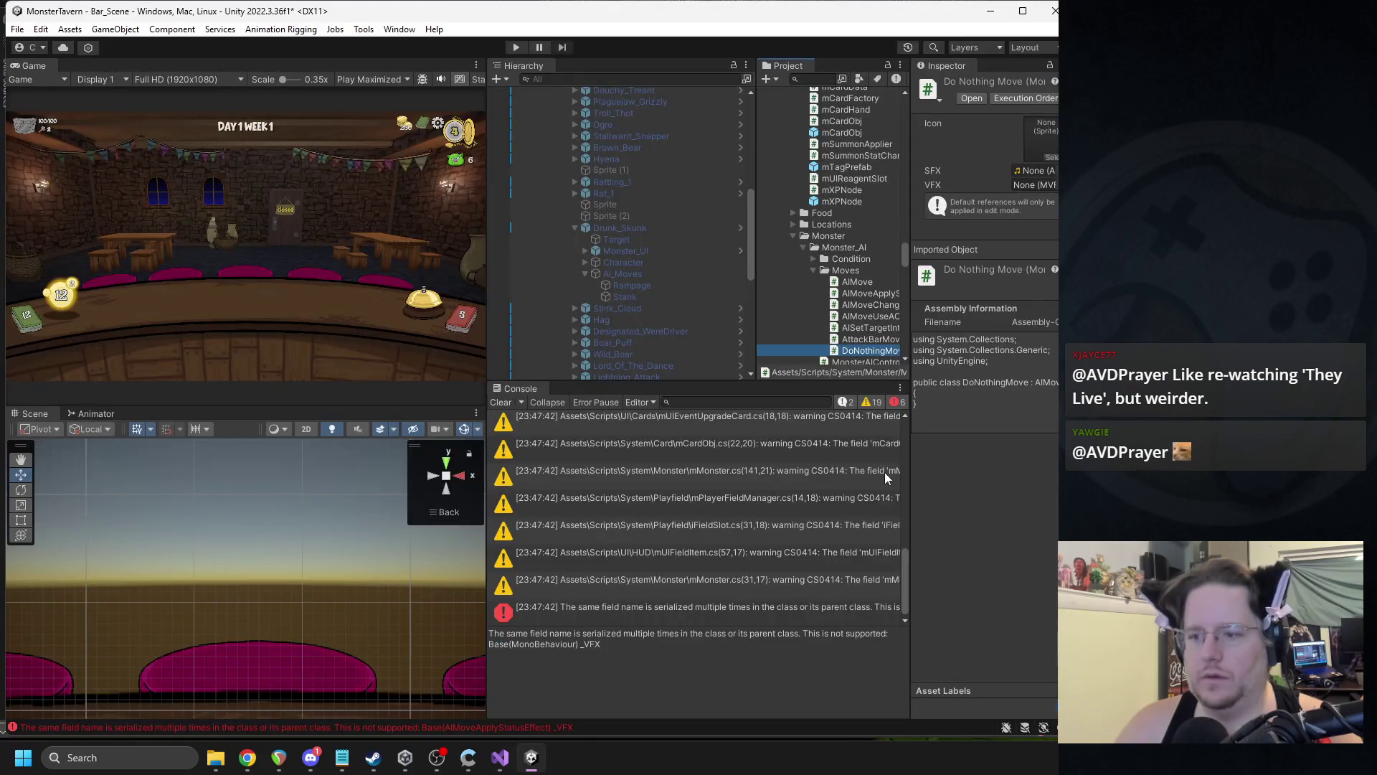
{"action": "double_click", "coordinate": [853, 340]}
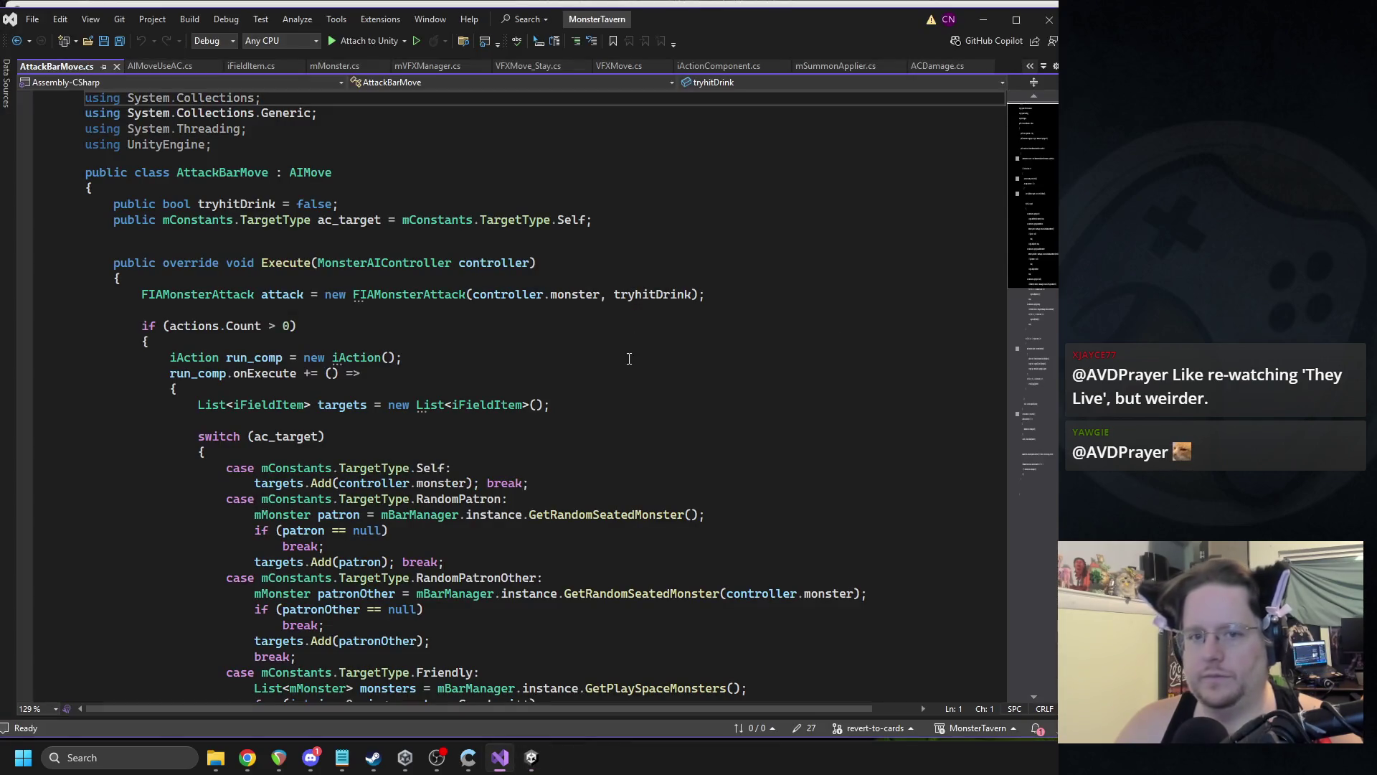
{"action": "left_click", "coordinate": [584, 364]}
{"action": "key", "text": "ctrl+f"}
{"action": "type", "text": "_SFX"}
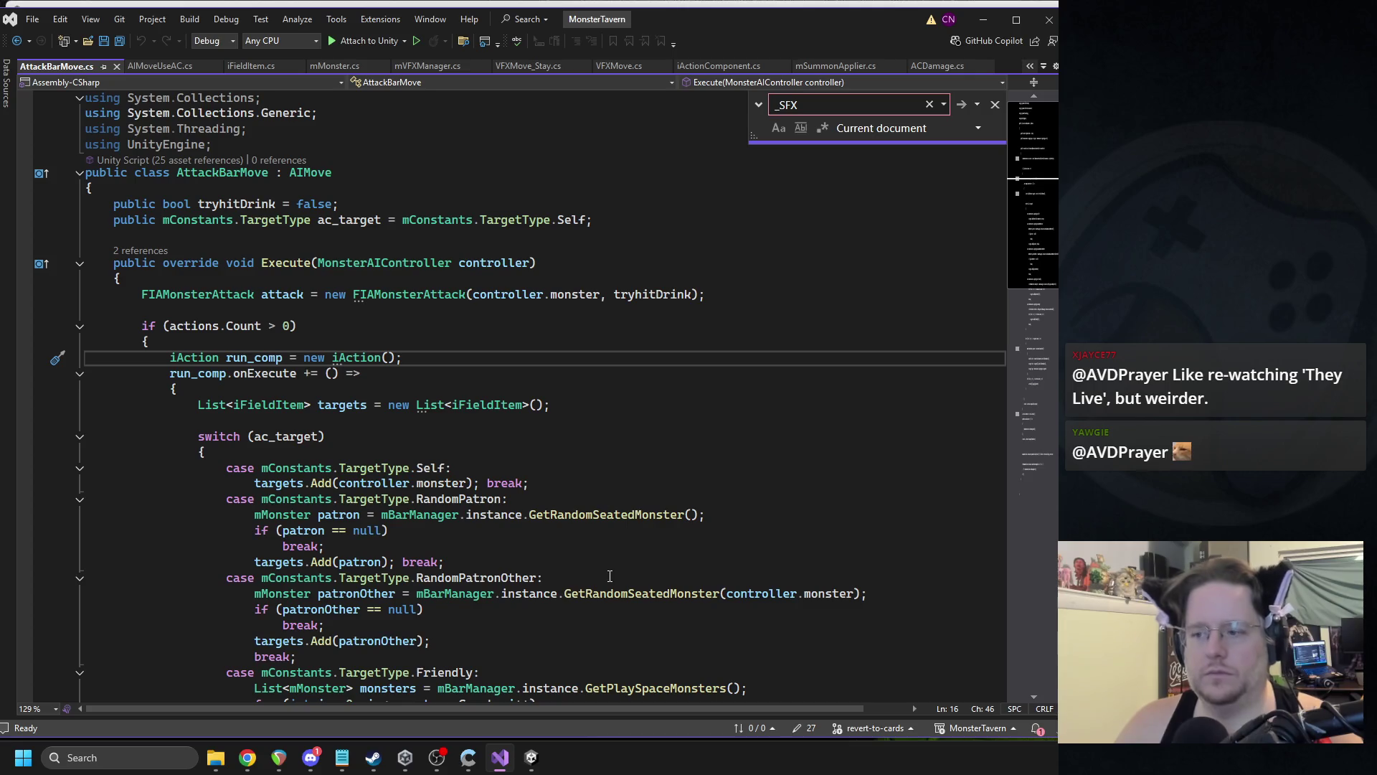
{"action": "left_click", "coordinate": [532, 757]}
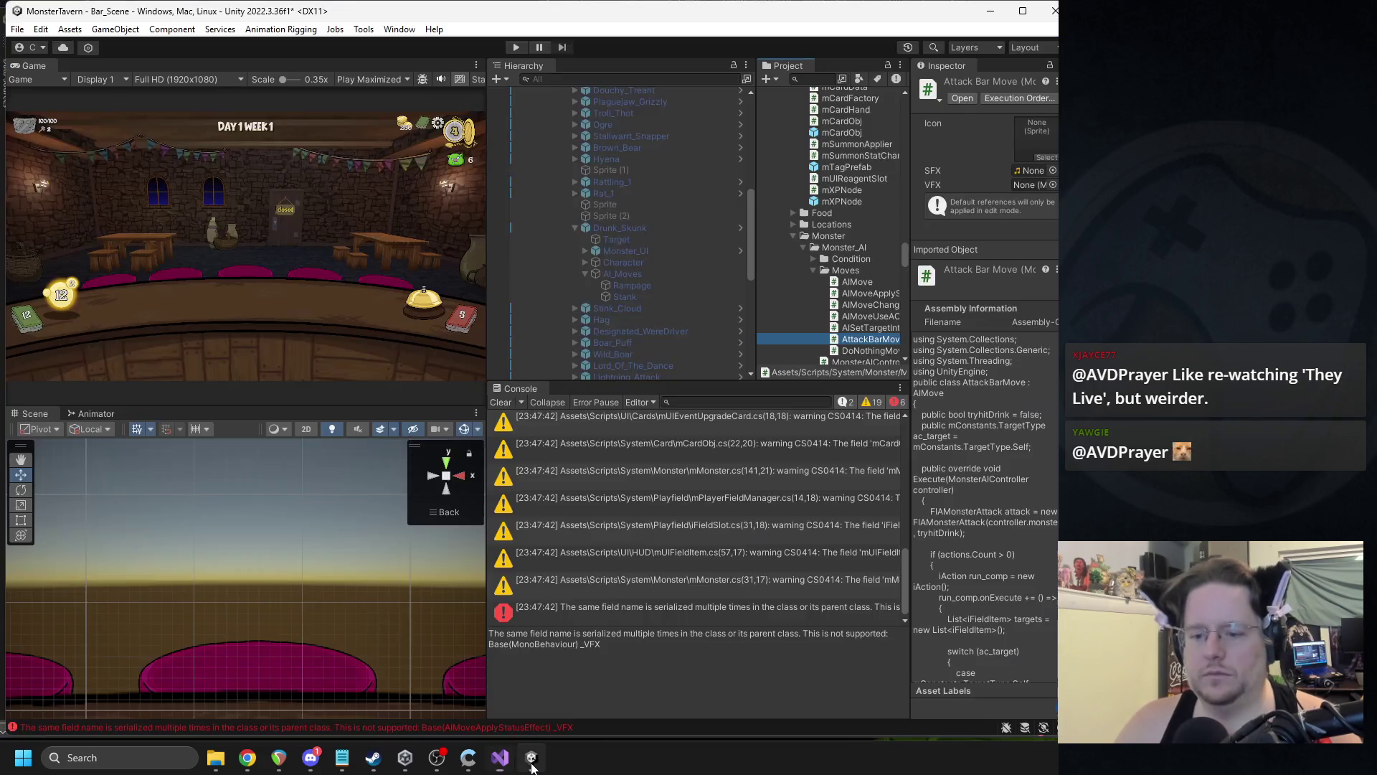
- Search AISetTargetIntent for _SFX and clear the old Console entries
{"action": "double_click", "coordinate": [867, 327]}
{"action": "key", "text": "ctrl+f"}
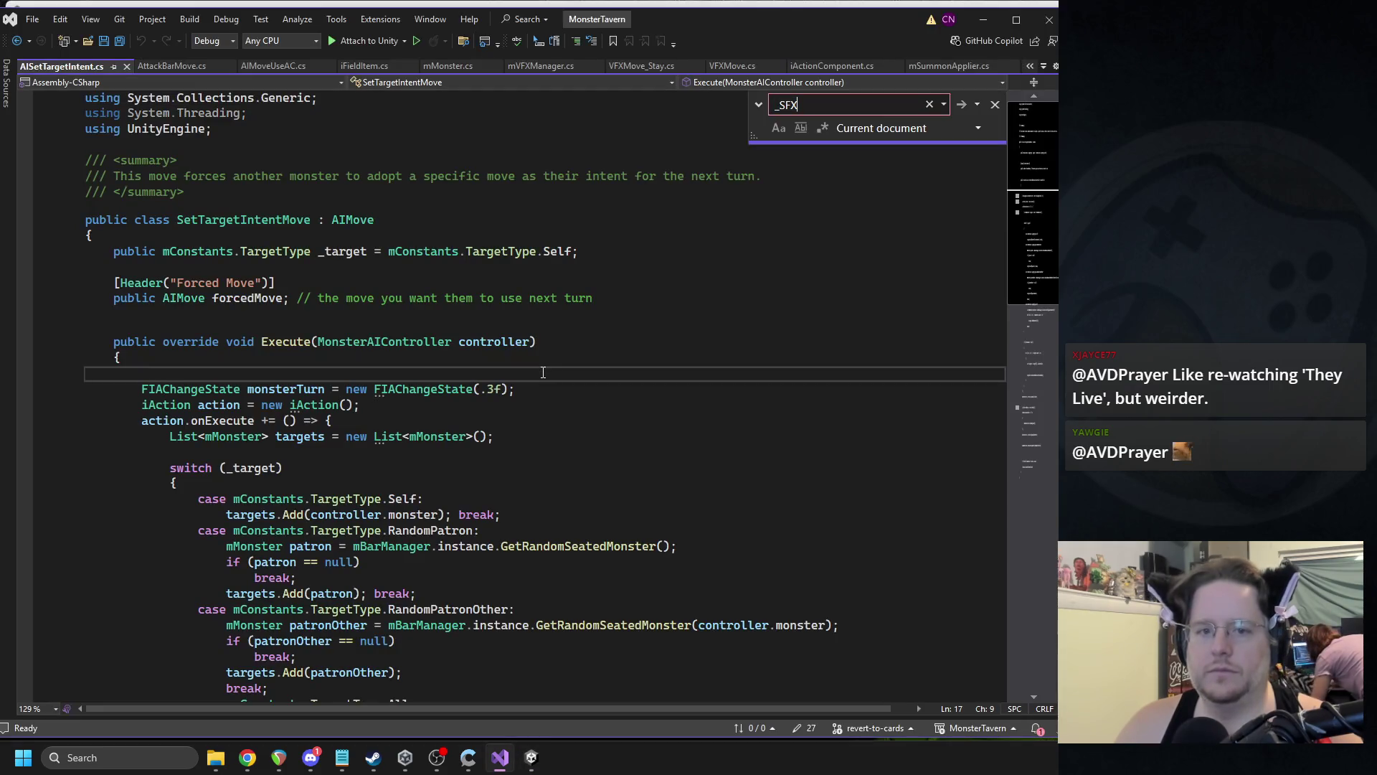
{"action": "left_click", "coordinate": [532, 754]}
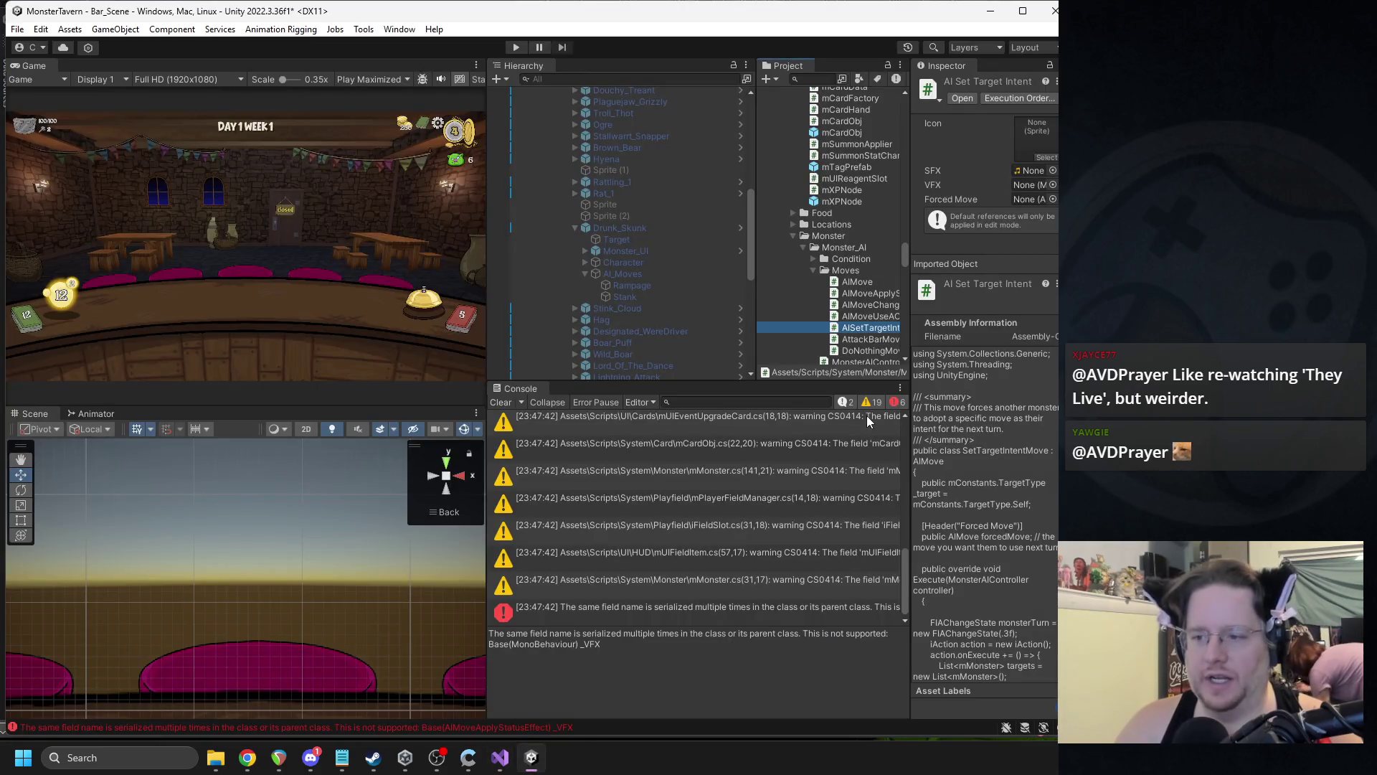
{"action": "left_click", "coordinate": [508, 402]}
- Search AIMoveUseAC for _SFX, then resize the Project and Inspector panels
{"action": "double_click", "coordinate": [868, 315]}
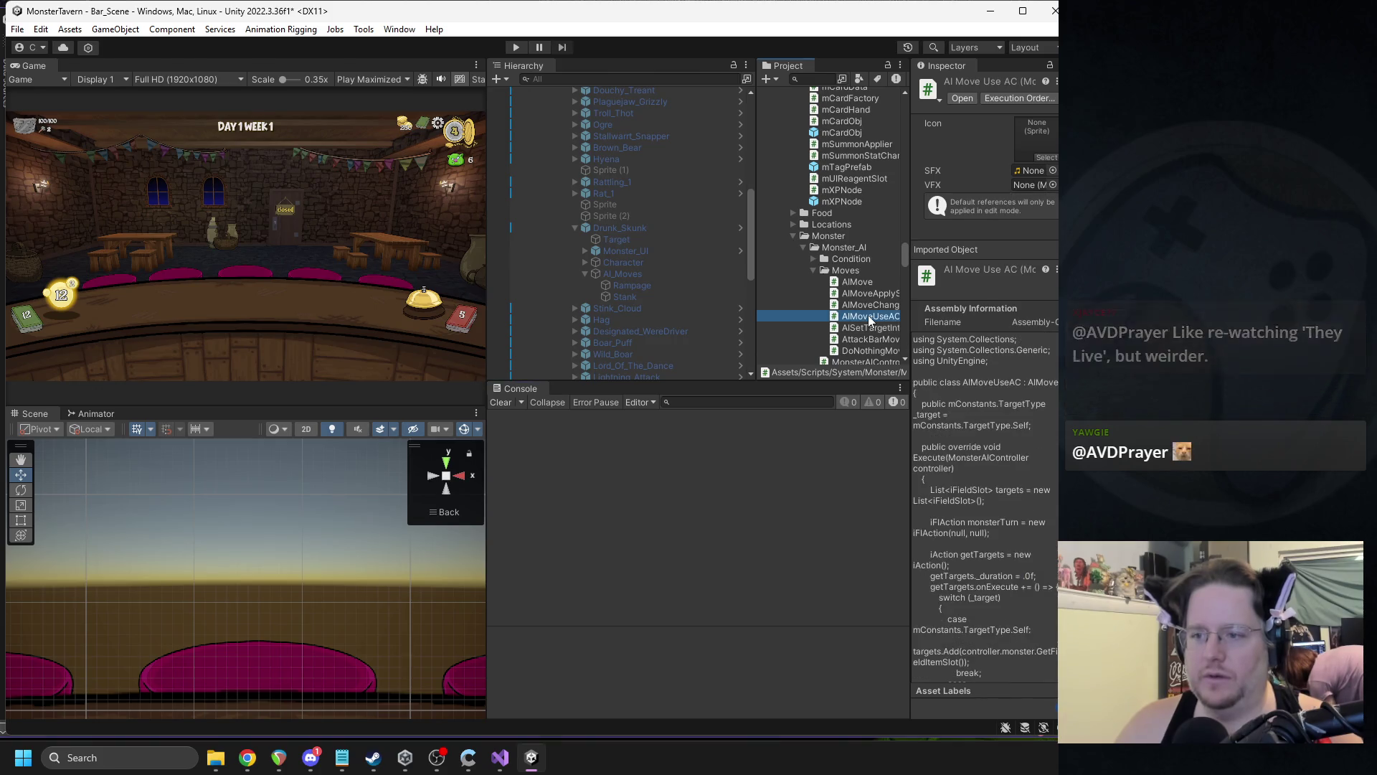
{"action": "key", "text": "ctrl+f"}
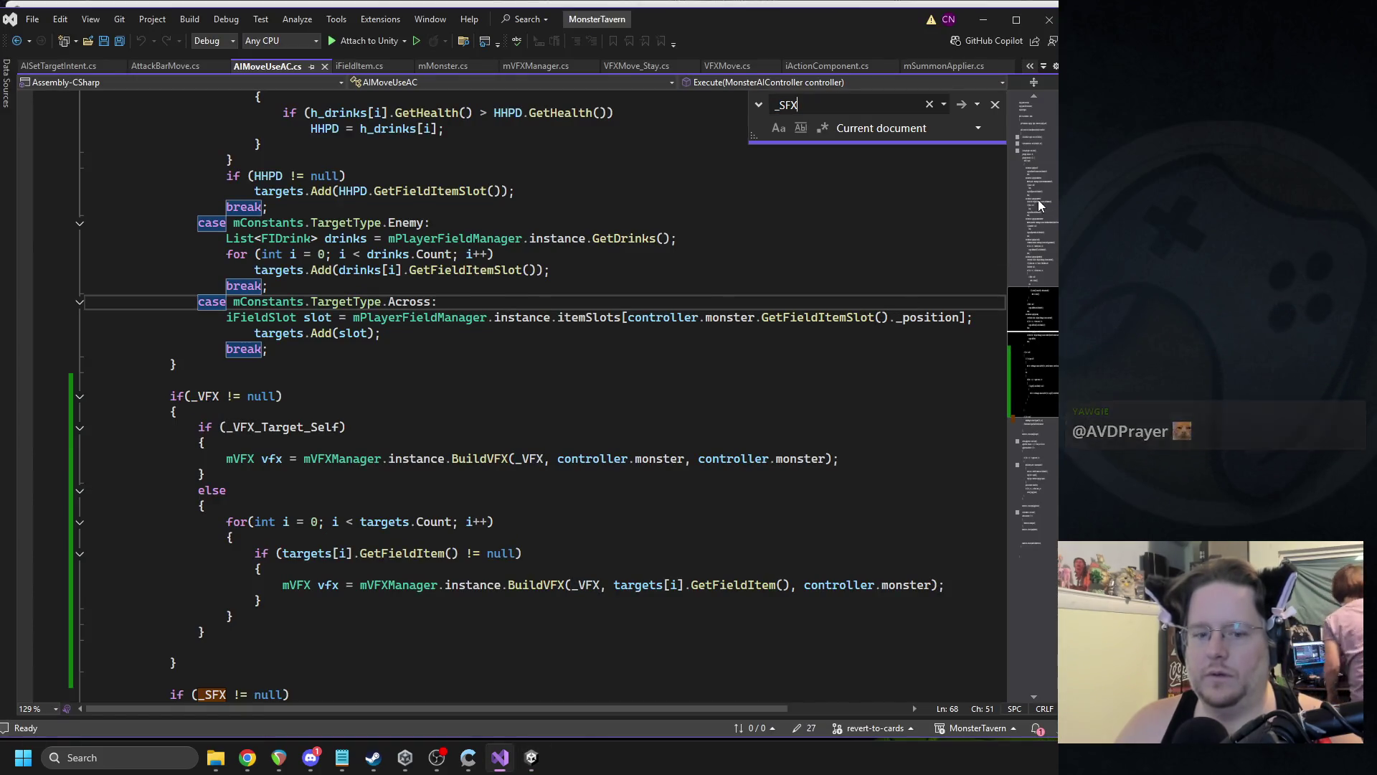
{"action": "left_click", "coordinate": [1039, 200]}
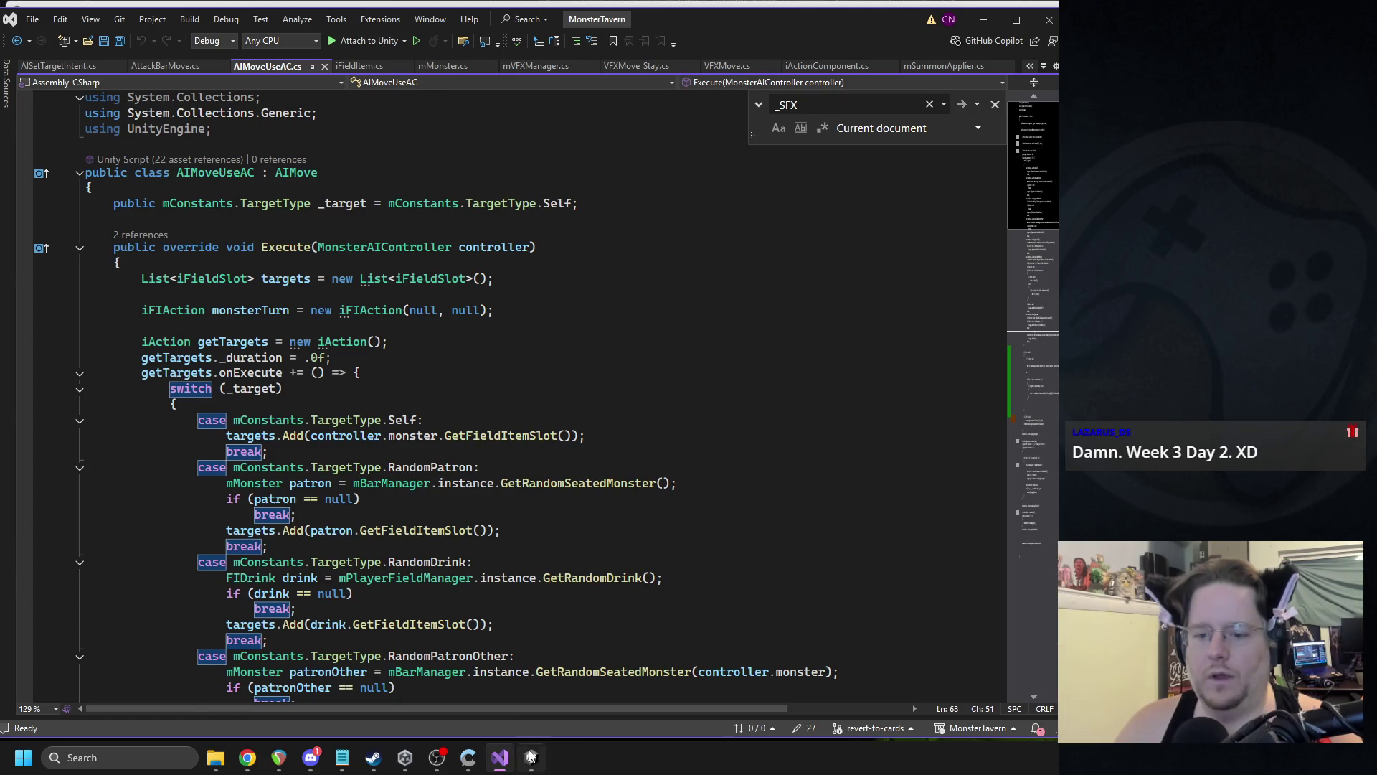
{"action": "left_click", "coordinate": [531, 757]}
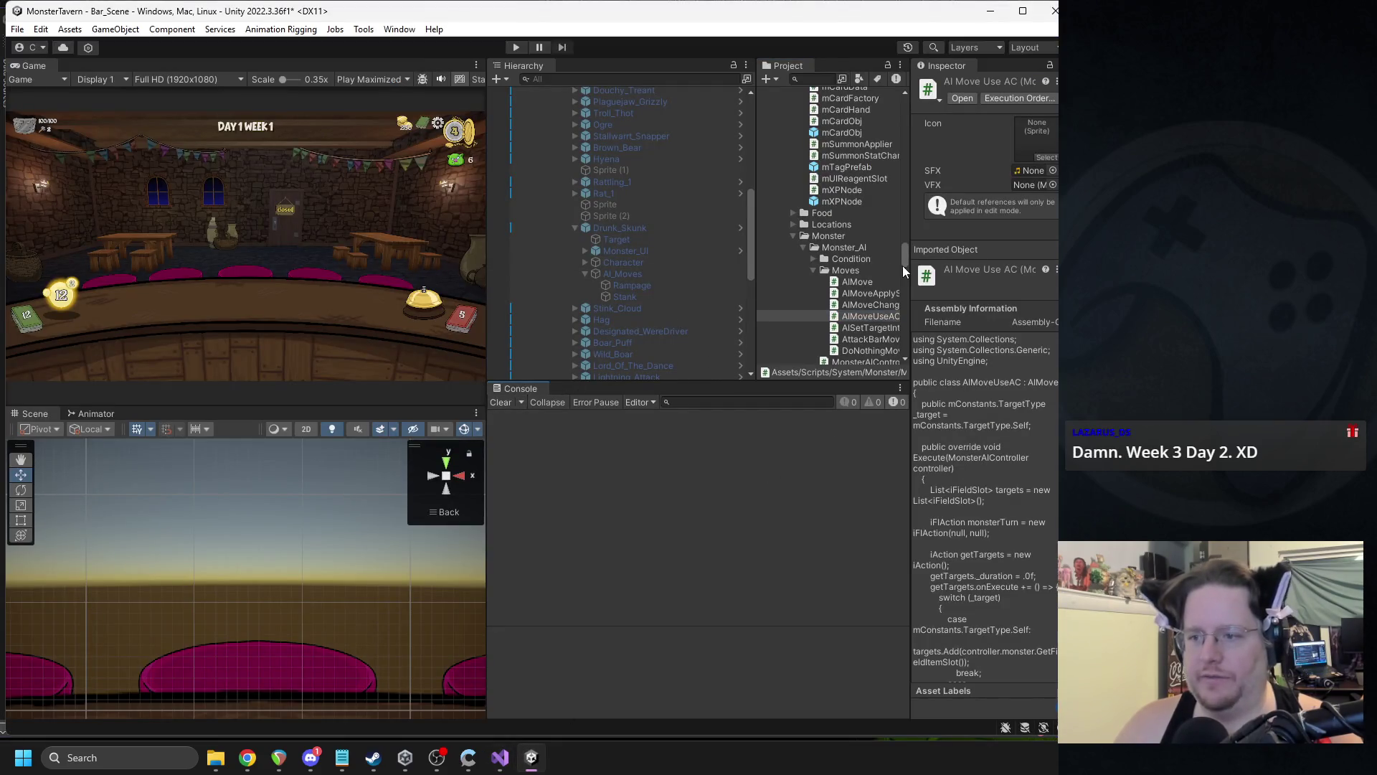
{"action": "left_click_drag", "start_coordinate": [907, 265], "coordinate": [927, 265]}
- Widen the panels, play Tuskwater and Goblin's Fermented Socks, and ring the bell
{"action": "left_click_drag", "start_coordinate": [757, 287], "coordinate": [814, 286]}
{"action": "left_click_drag", "start_coordinate": [488, 291], "coordinate": [546, 290]}
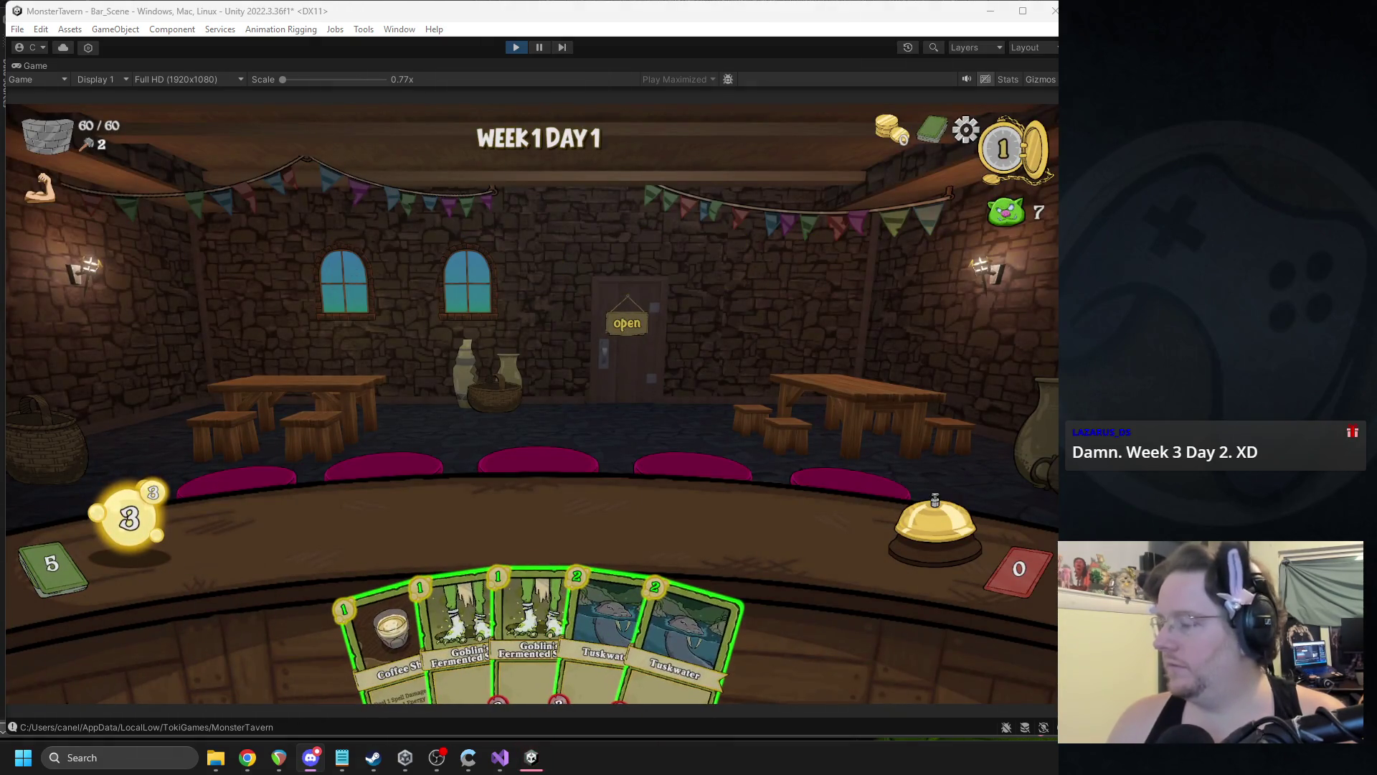
{"action": "left_click_drag", "start_coordinate": [606, 595], "coordinate": [333, 531]}
{"action": "mouse_move", "coordinate": [502, 609]}
{"action": "left_mouse_down"}
{"action": "mouse_move", "coordinate": [461, 508]}
{"action": "mouse_move", "coordinate": [442, 524]}
{"action": "left_mouse_up"}
{"action": "left_click", "coordinate": [939, 494]}
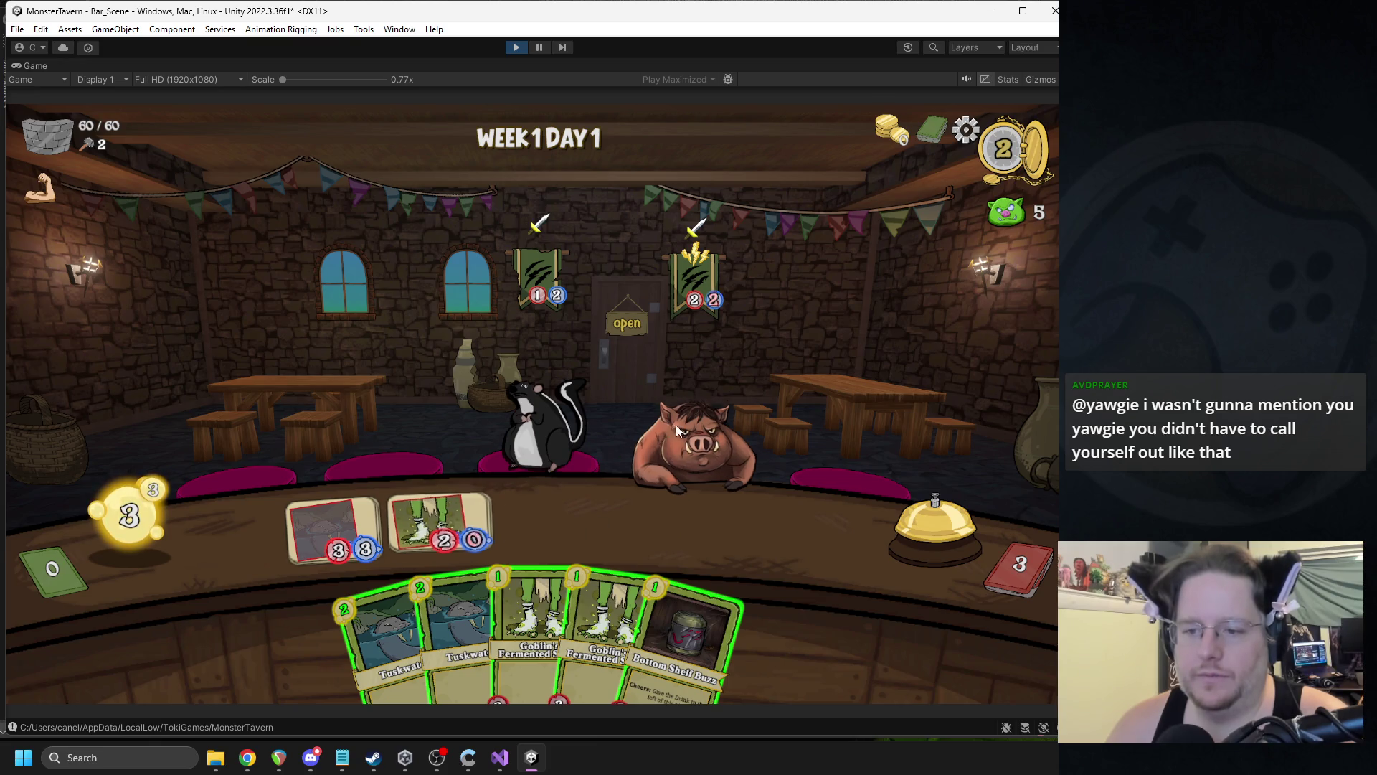
- Add Bottom Shelf Buzz and a Tuskwater in the third slot, then end the turn
{"action": "left_click_drag", "start_coordinate": [681, 596], "coordinate": [479, 491]}
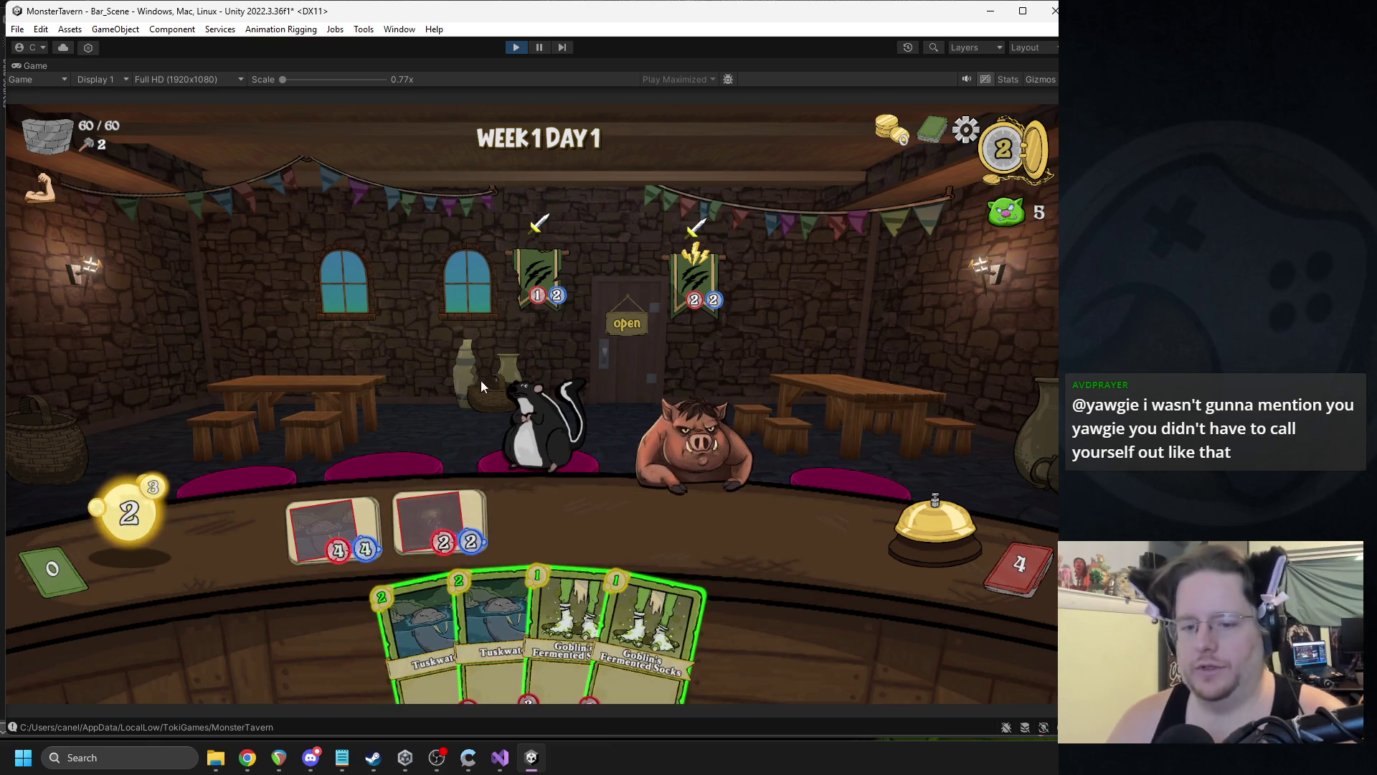
{"action": "left_click_drag", "start_coordinate": [399, 612], "coordinate": [552, 521]}
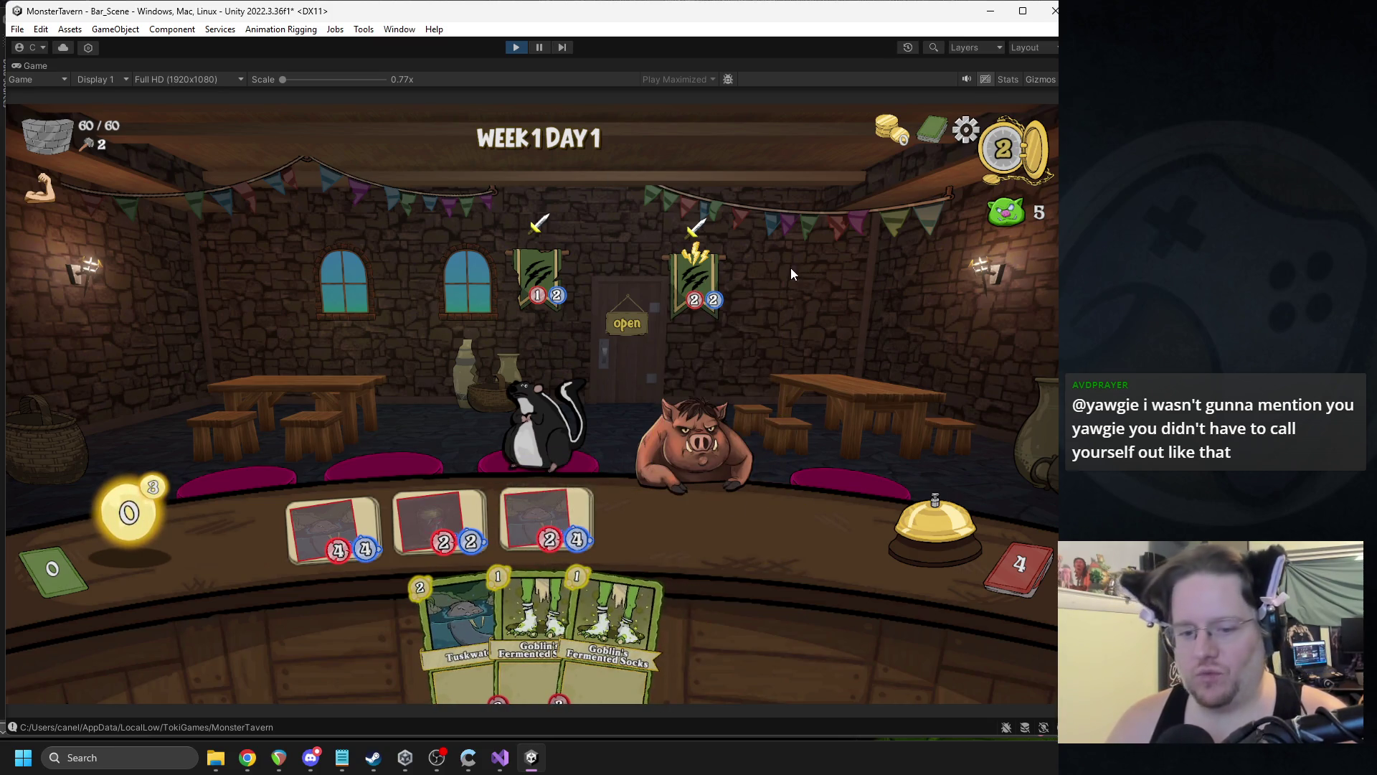
{"action": "mouse_move", "coordinate": [1006, 225]}
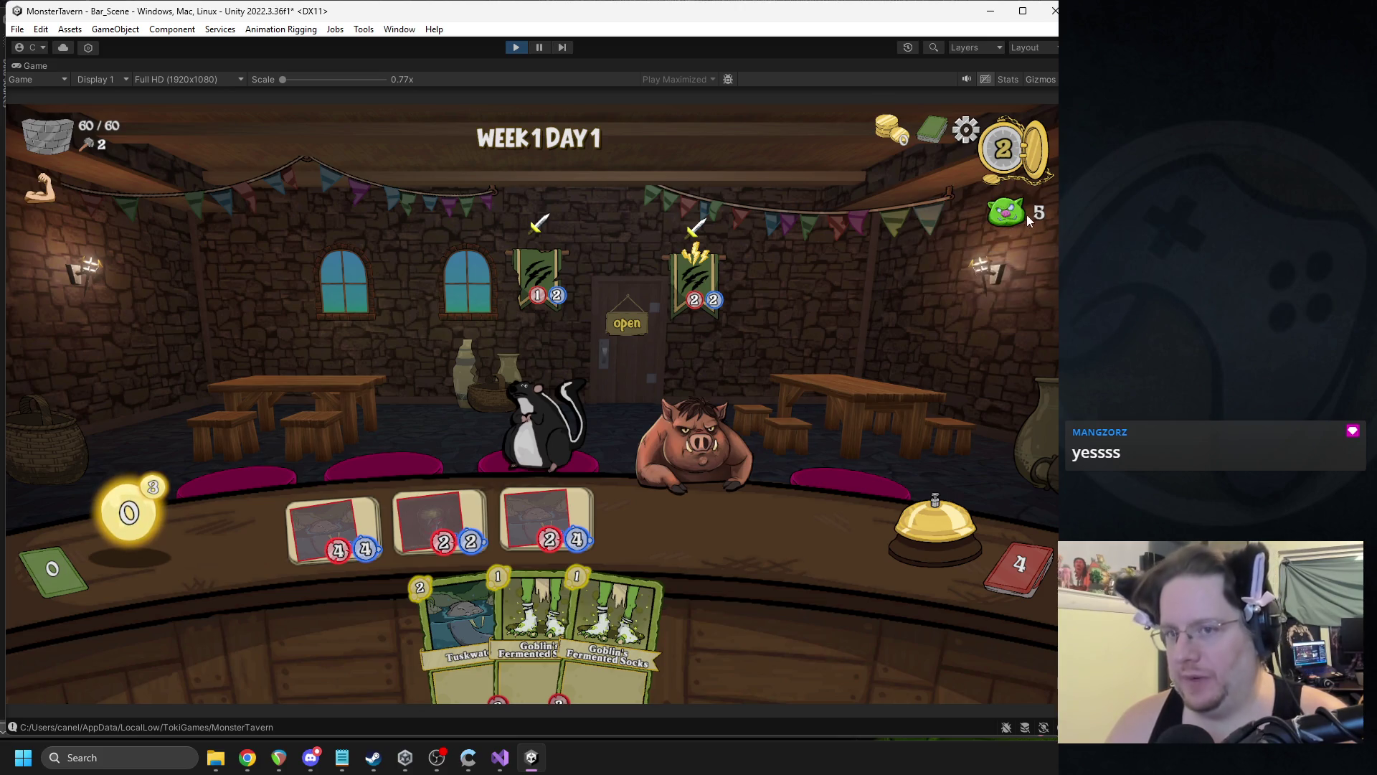
{"action": "mouse_move", "coordinate": [519, 139]}
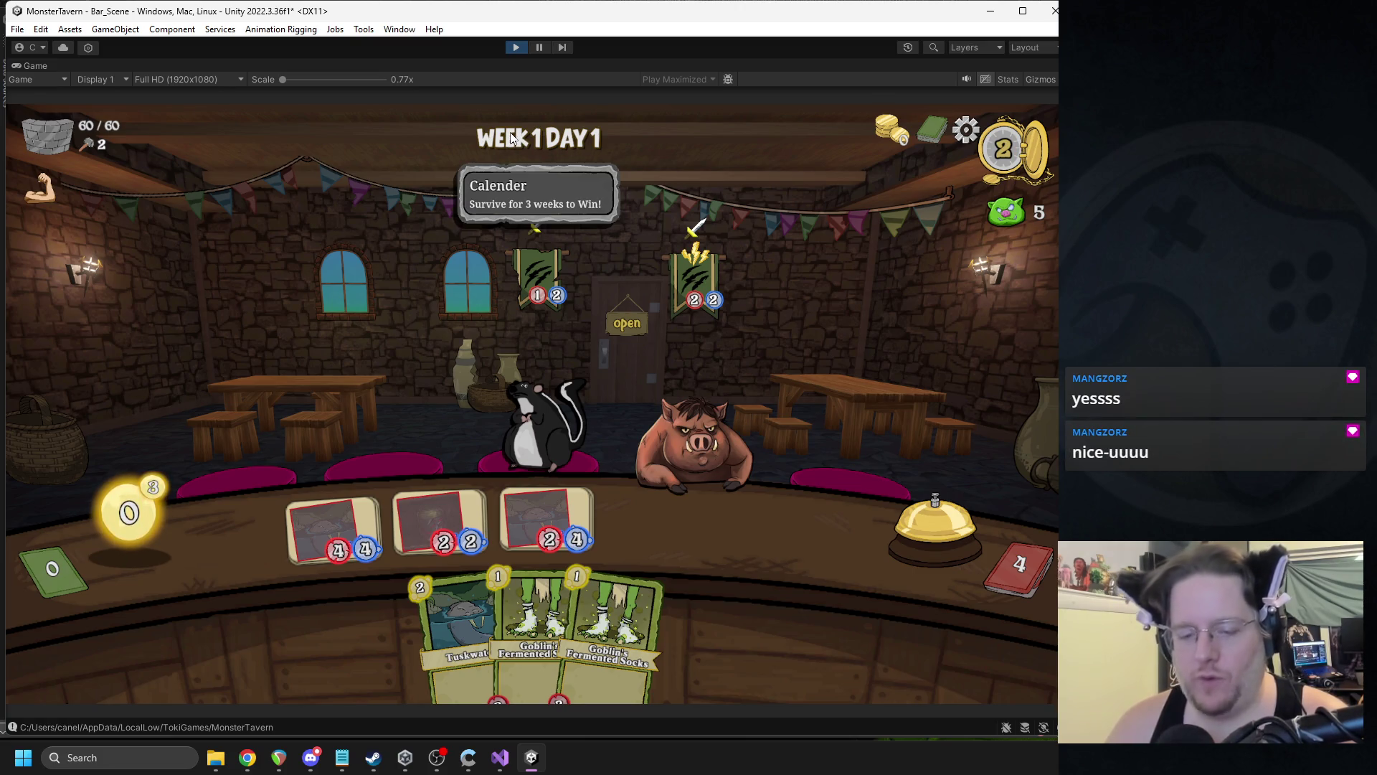
{"action": "key", "text": "alt+Tab"}
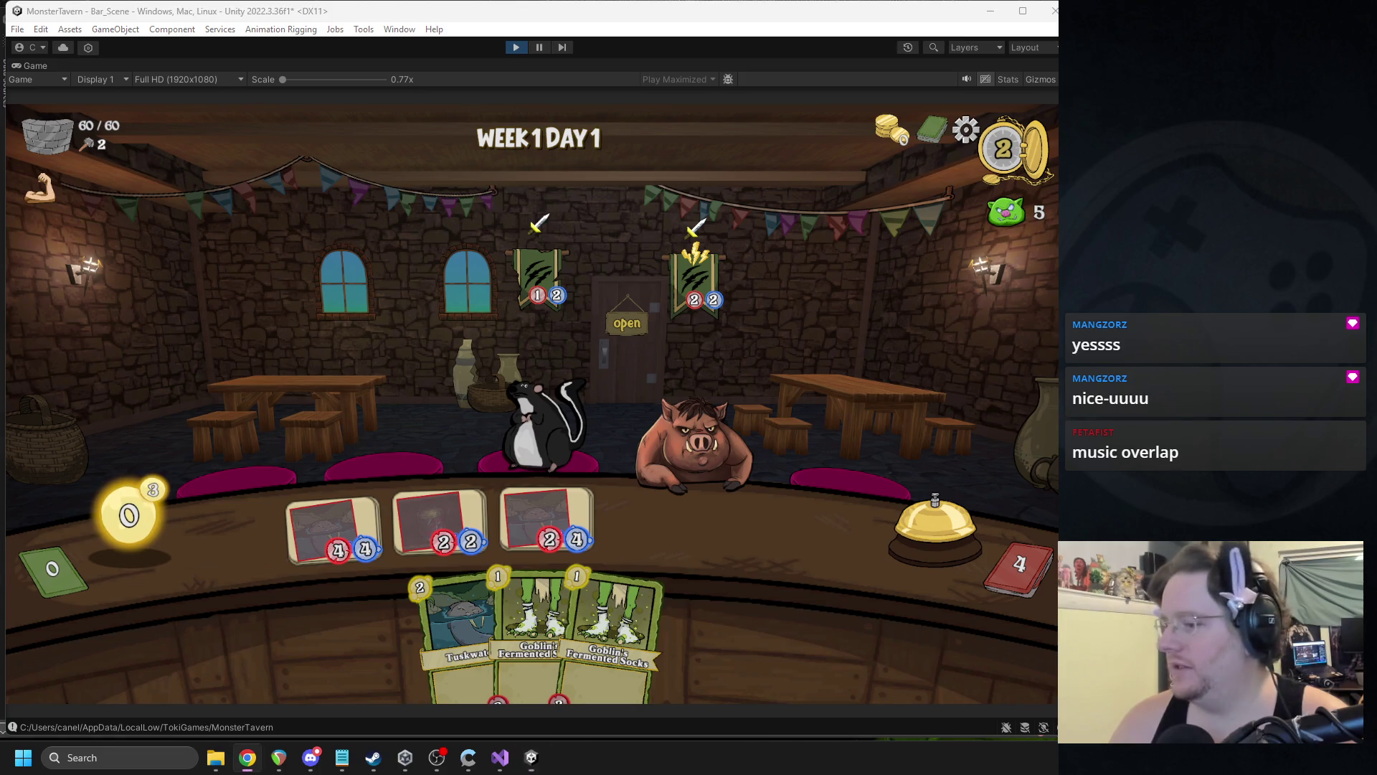
{"action": "left_click", "coordinate": [737, 396]}
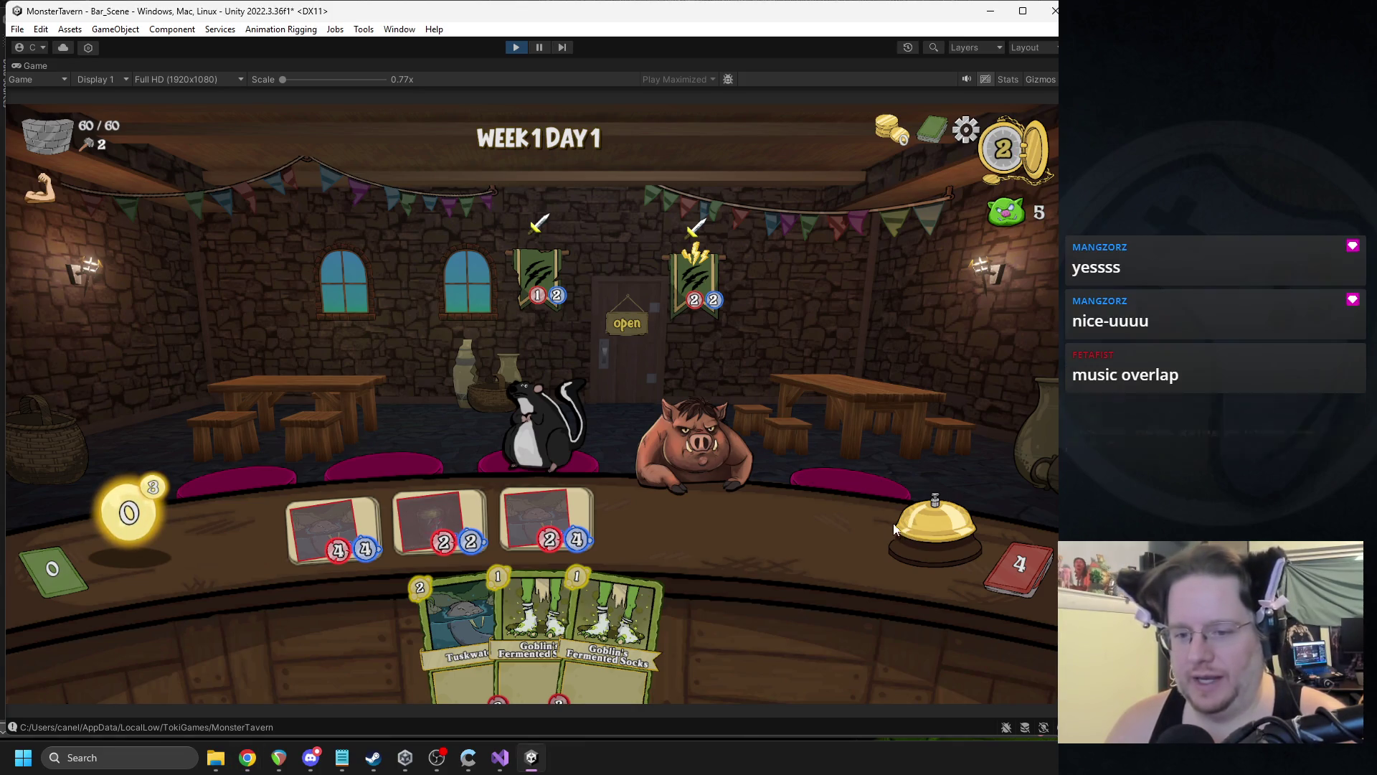
{"action": "mouse_move", "coordinate": [152, 490]}
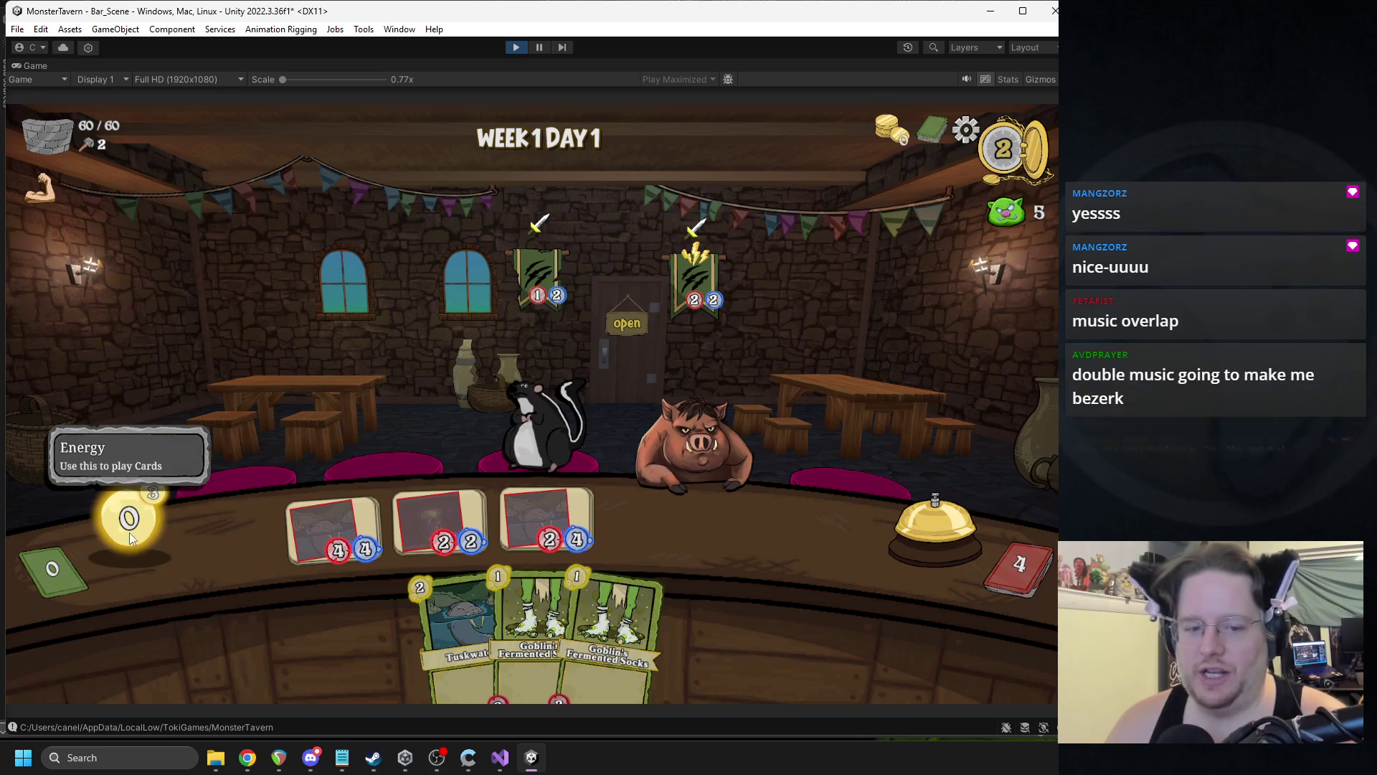
{"action": "left_click", "coordinate": [893, 524]}
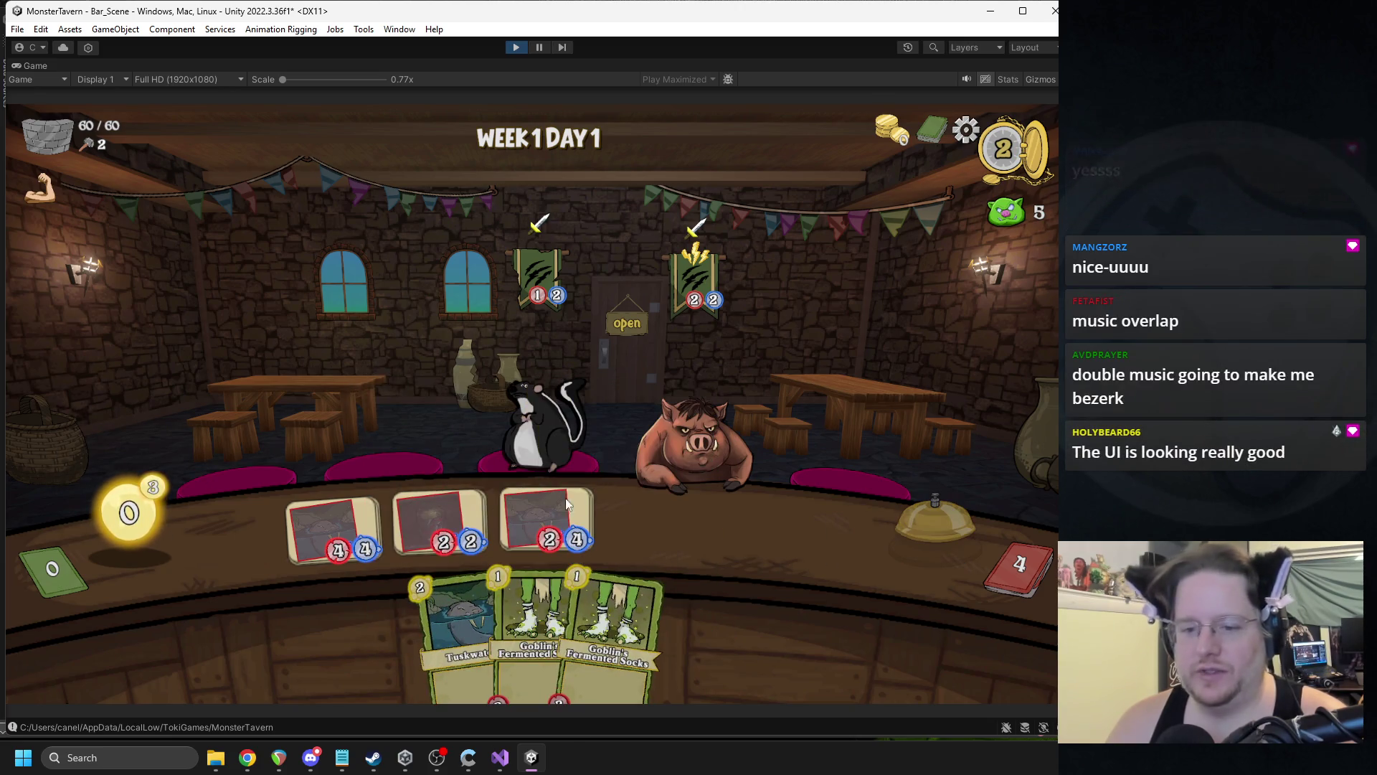
- Play Tuskwater and Goblin's Fermented Socks into the fourth slot, then end the turn
{"action": "mouse_move", "coordinate": [474, 511]}
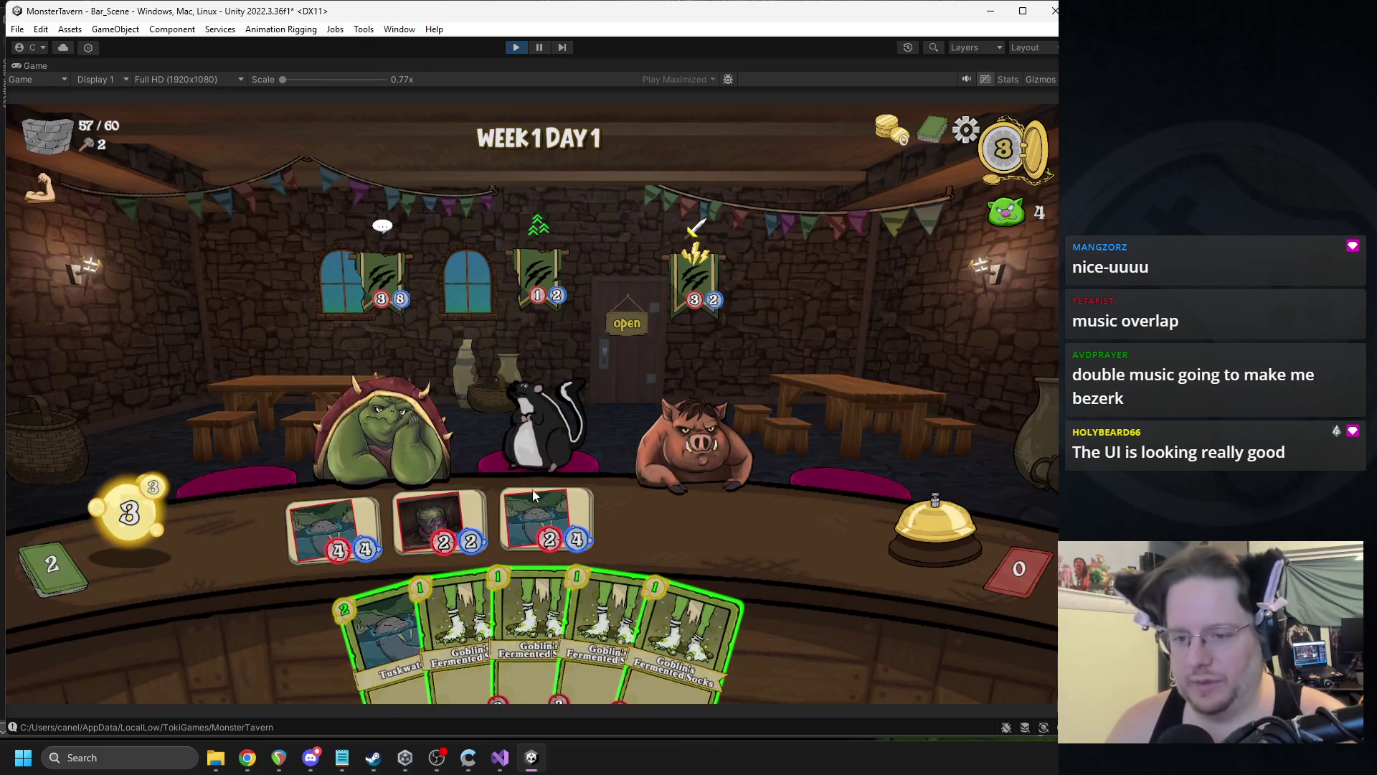
{"action": "mouse_move", "coordinate": [692, 229]}
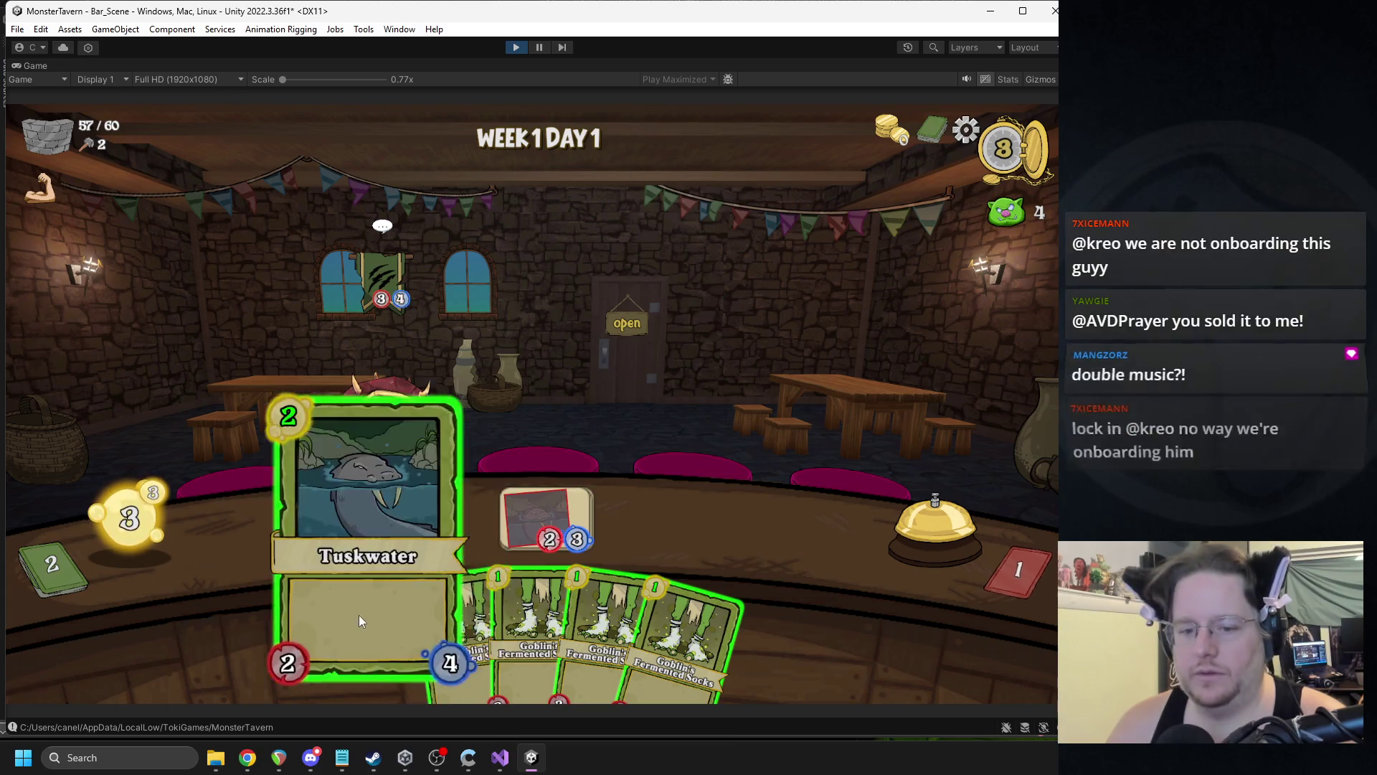
{"action": "left_click", "coordinate": [359, 614]}
{"action": "left_click", "coordinate": [428, 596]}
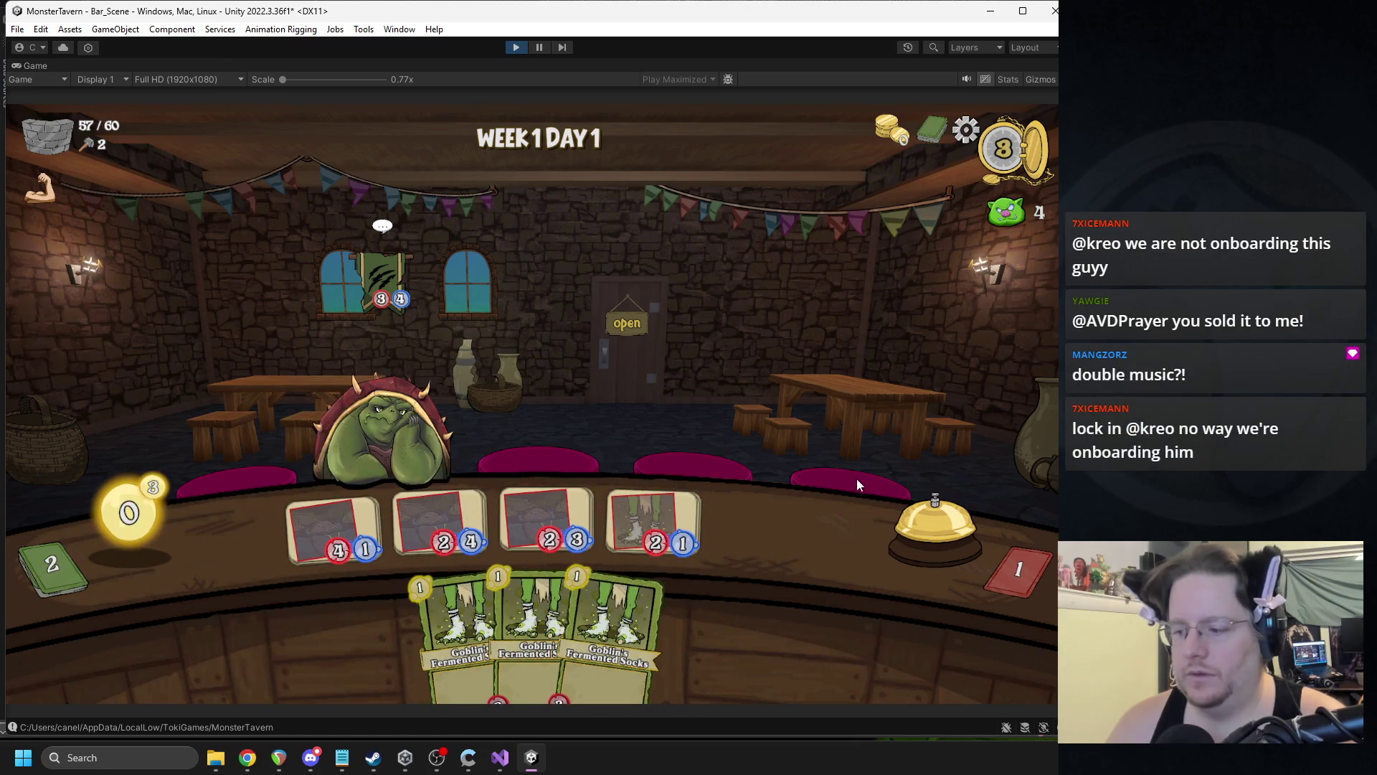
{"action": "left_click", "coordinate": [961, 518]}
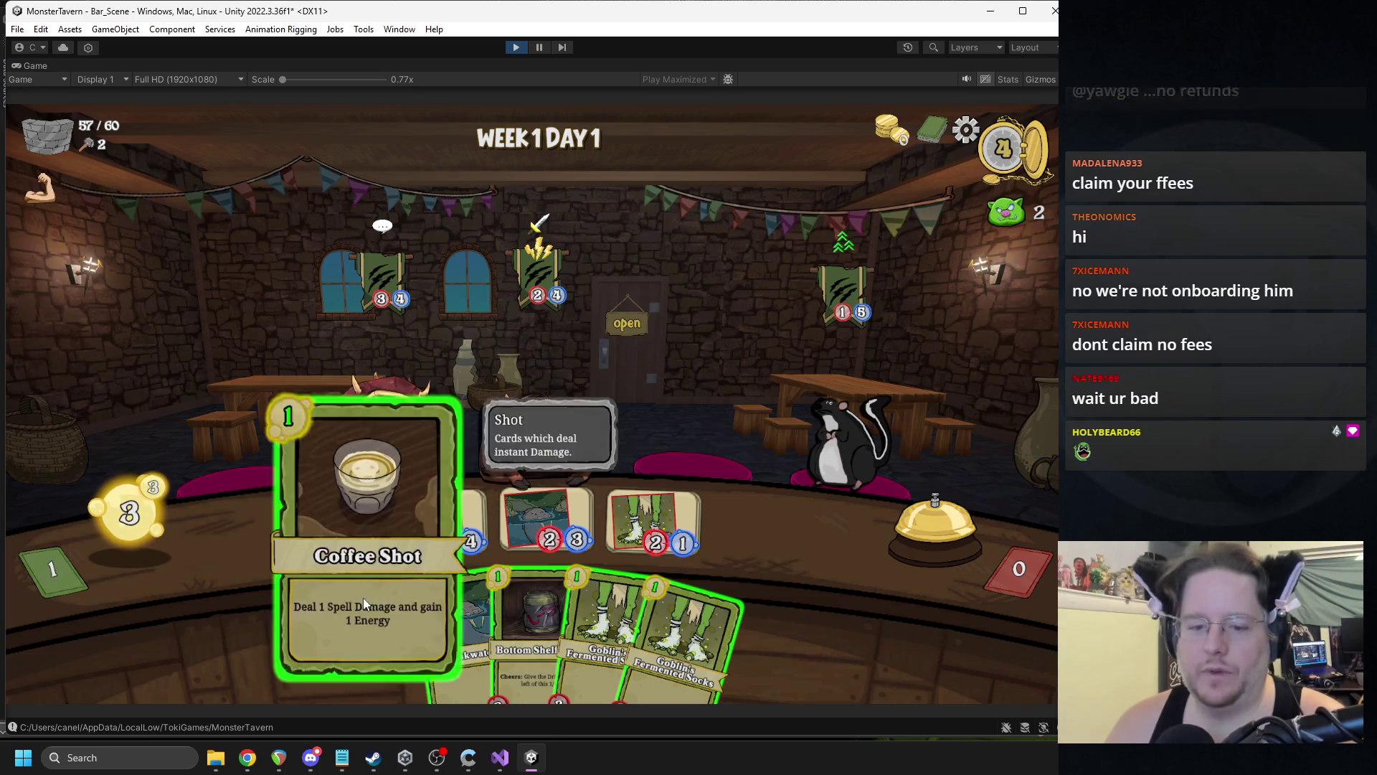
- Hit the skunk with Coffee Shot and table cards, place Tuskwater and Bottom Shelf Buzz, end turn
{"action": "left_click_drag", "start_coordinate": [387, 638], "coordinate": [860, 430]}
{"action": "mouse_move", "coordinate": [317, 527]}
{"action": "left_mouse_down"}
{"action": "mouse_move", "coordinate": [824, 391]}
{"action": "mouse_move", "coordinate": [879, 390]}
{"action": "left_mouse_up"}
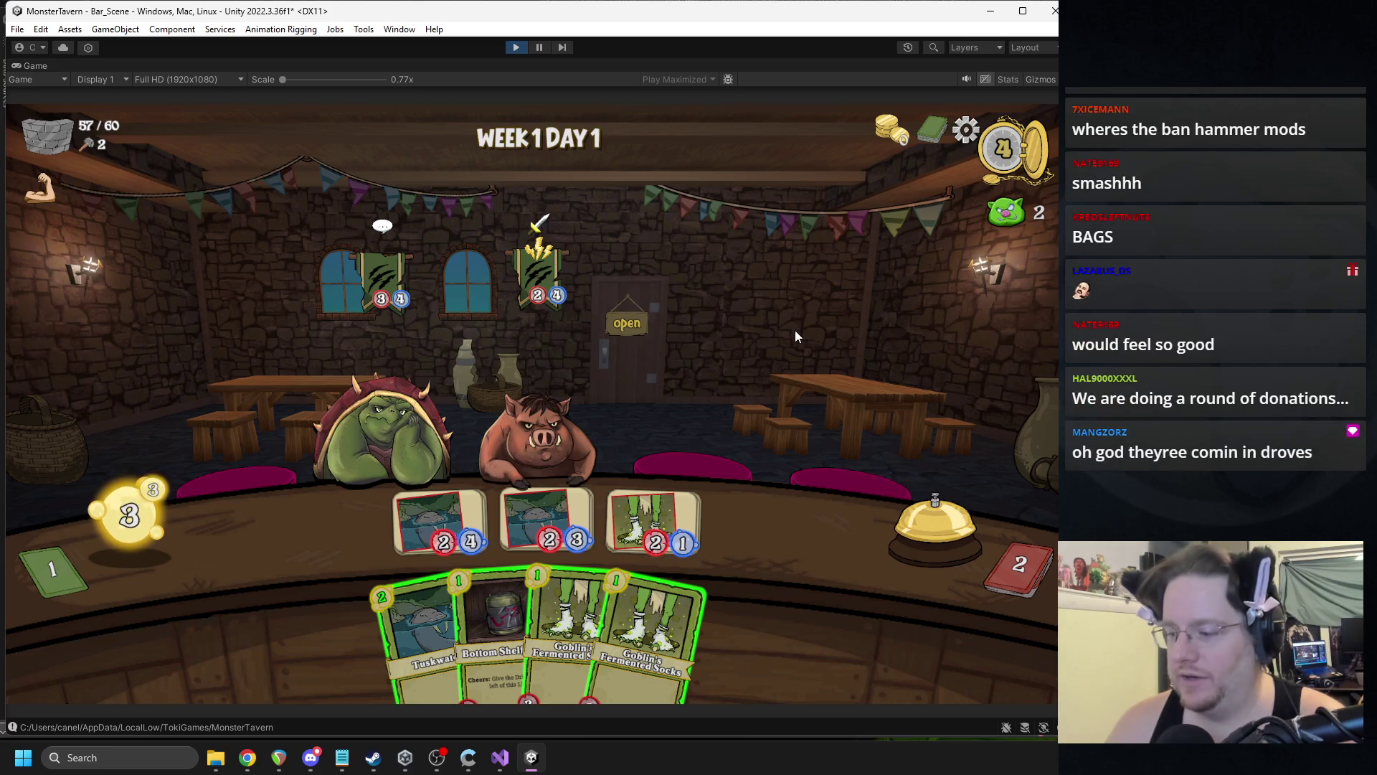
{"action": "left_click_drag", "start_coordinate": [545, 520], "coordinate": [545, 393]}
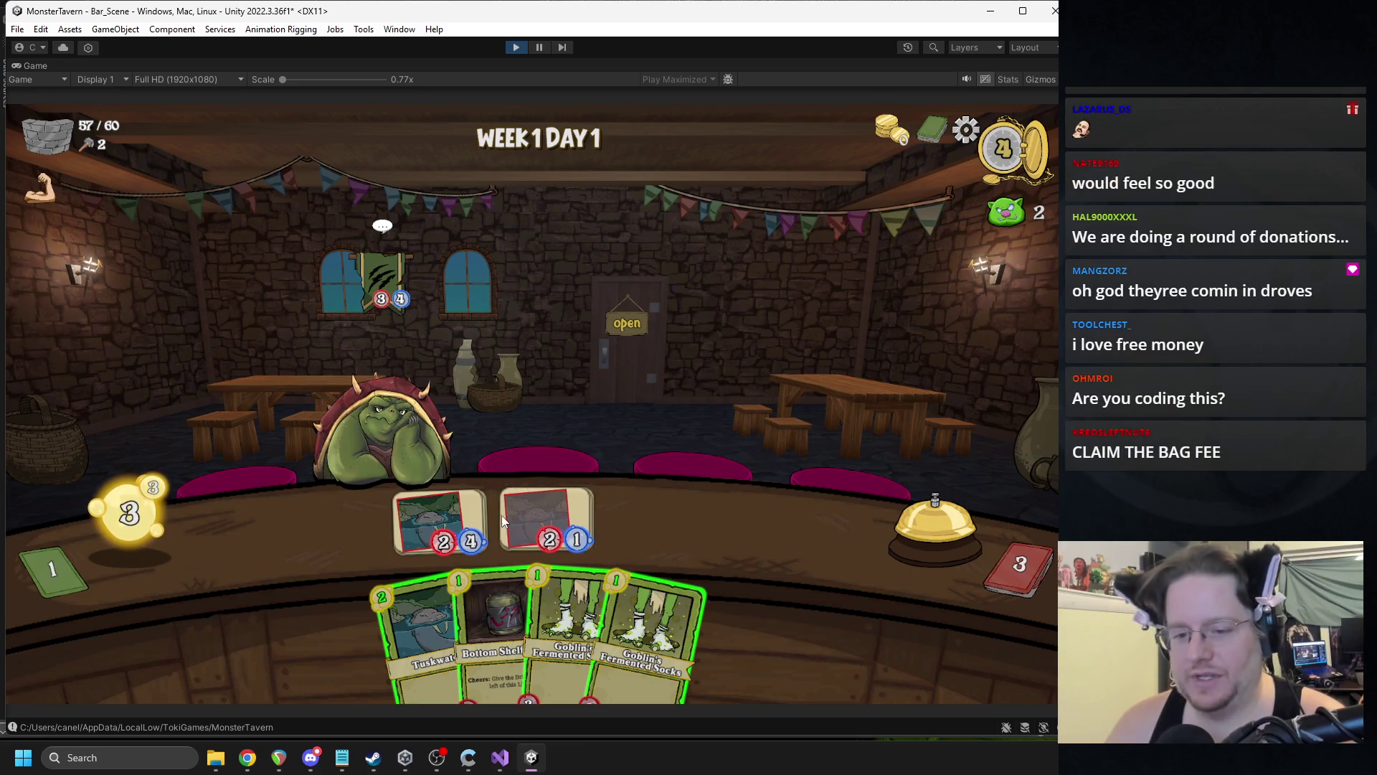
{"action": "left_click_drag", "start_coordinate": [419, 631], "coordinate": [657, 528]}
{"action": "left_click_drag", "start_coordinate": [435, 589], "coordinate": [772, 529]}
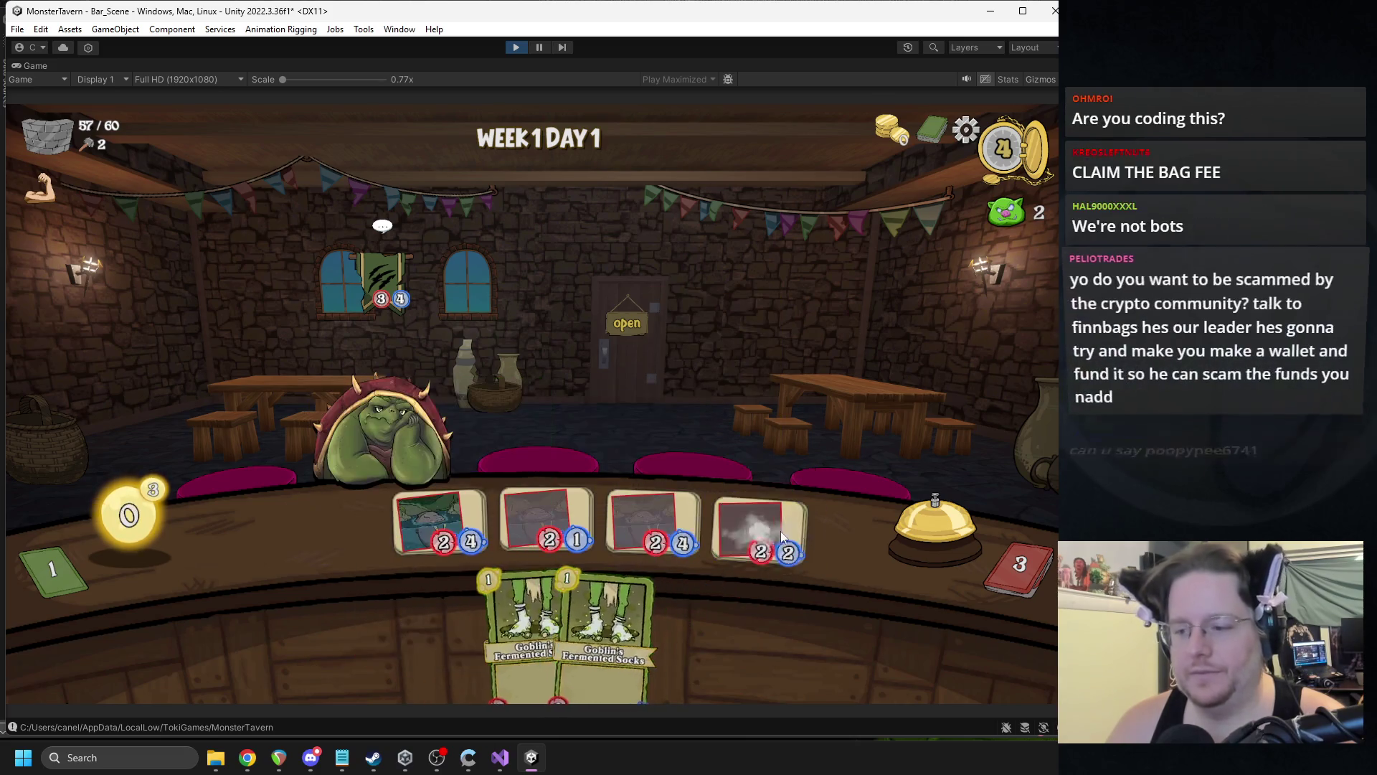
{"action": "left_click", "coordinate": [941, 523]}
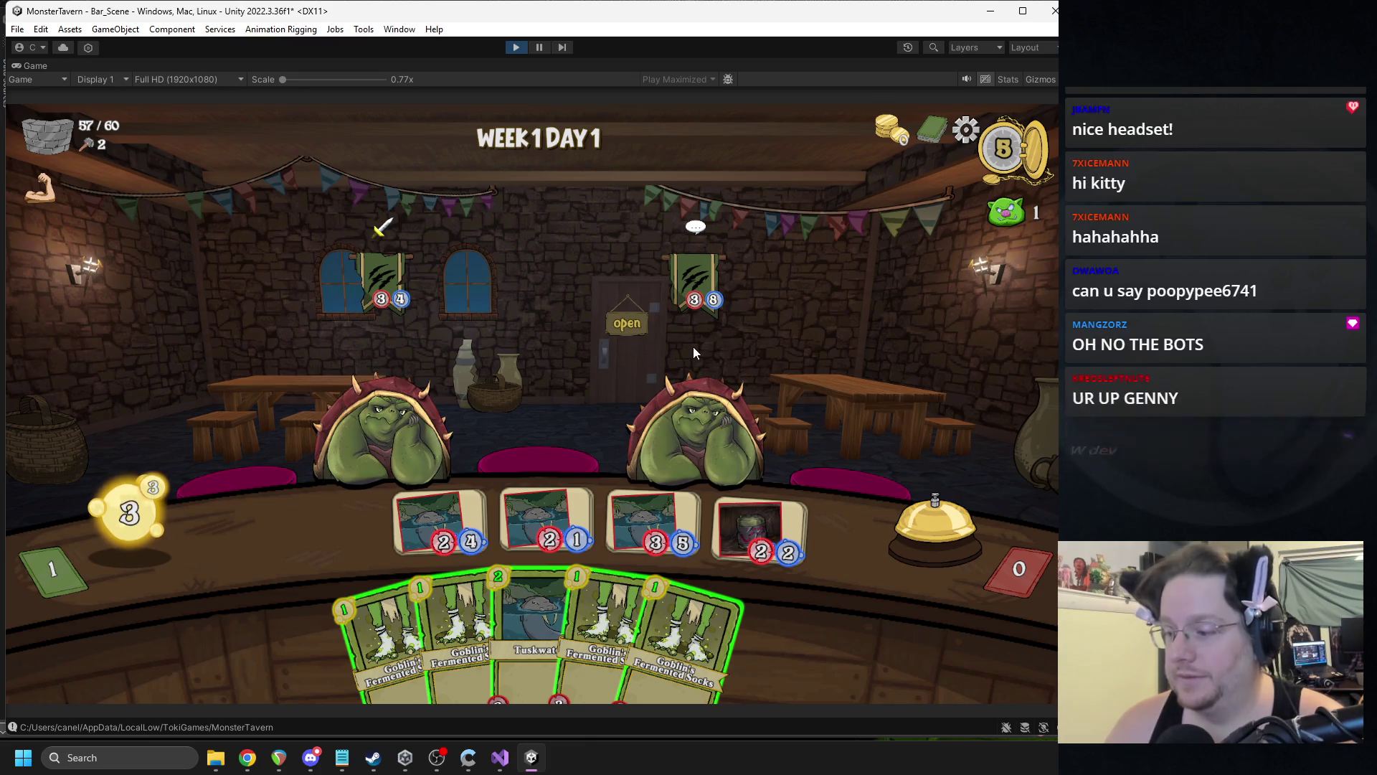
- Defeat the left customer, place Goblin's Fermented Socks leftmost, and end the turn
{"action": "left_click", "coordinate": [467, 505]}
{"action": "left_click", "coordinate": [472, 466]}
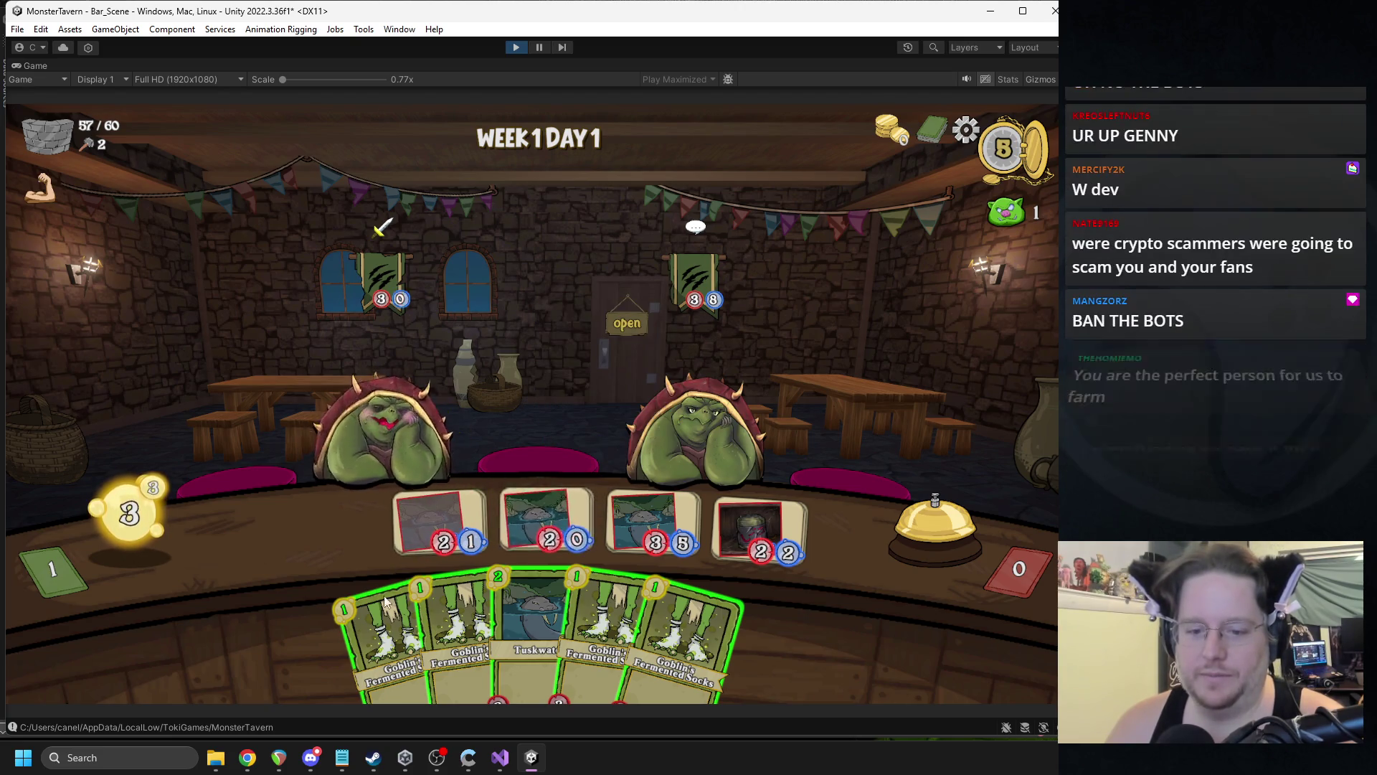
{"action": "left_click_drag", "start_coordinate": [423, 617], "coordinate": [337, 531]}
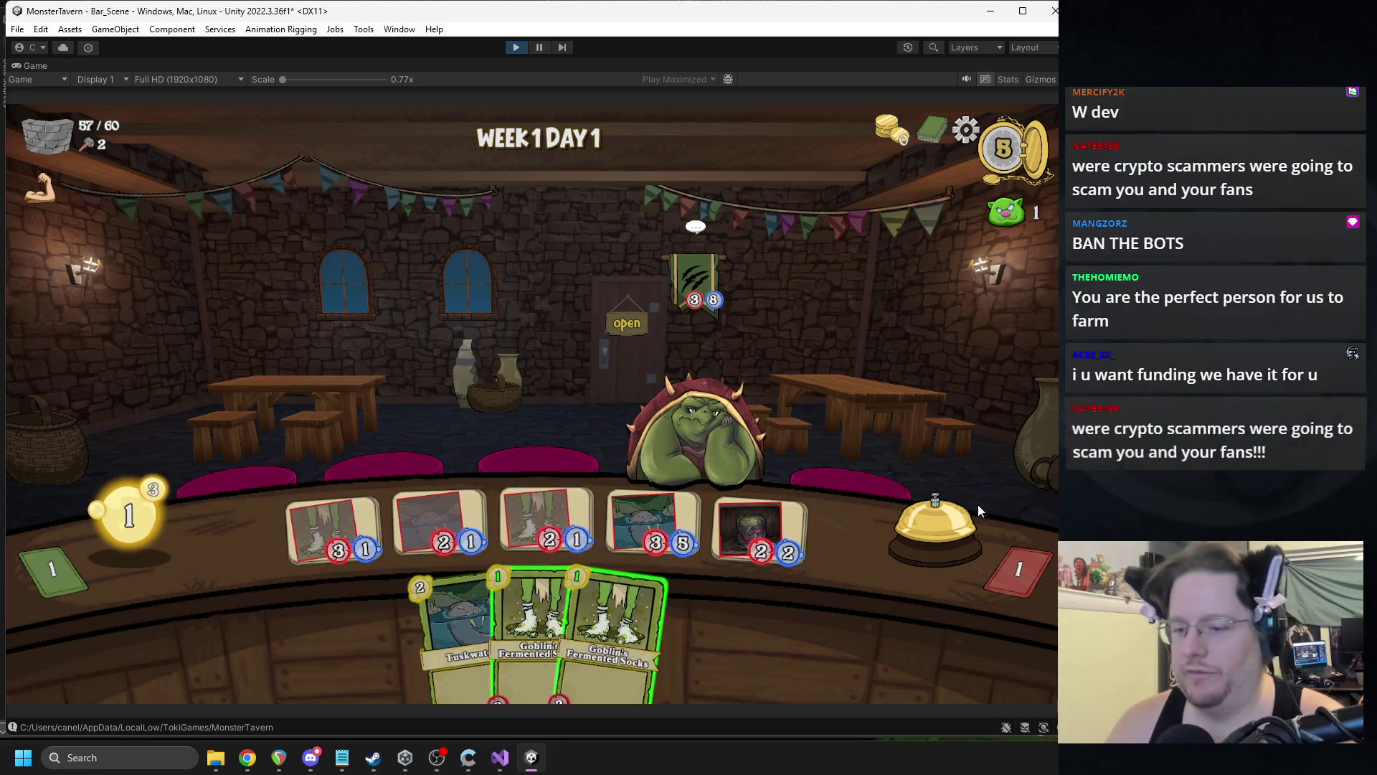
{"action": "left_click", "coordinate": [949, 527]}
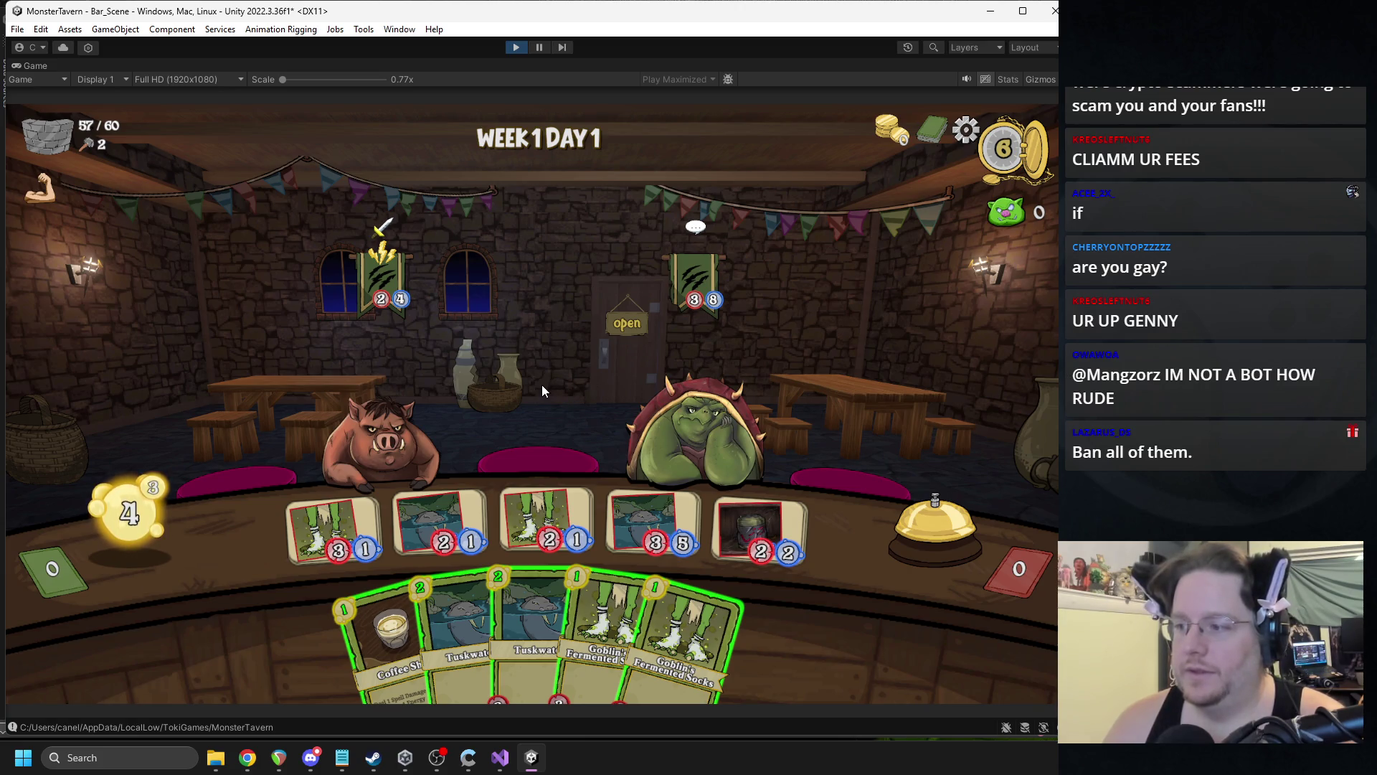
- Attack the boar, play Coffee Shot and two Tuskwaters, and finish the last customer
{"action": "left_click", "coordinate": [437, 509]}
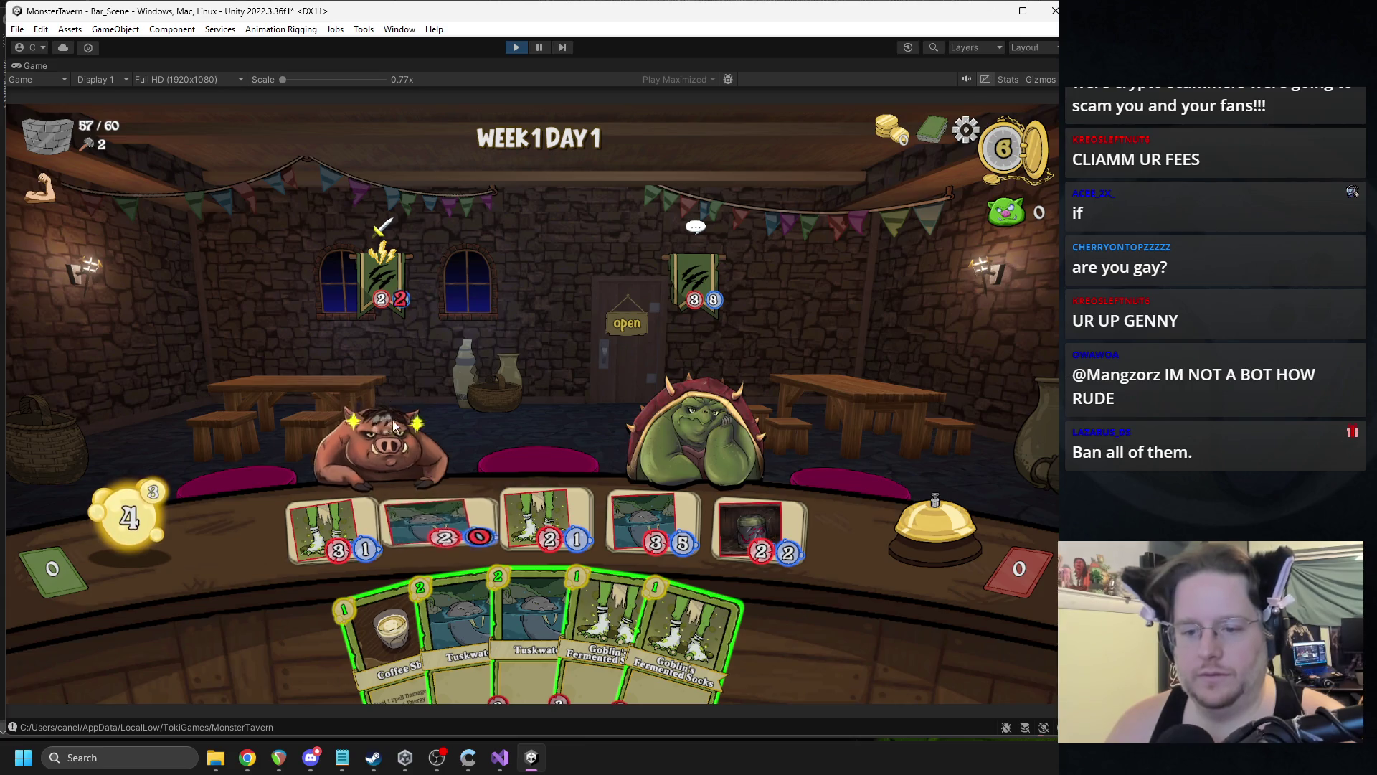
{"action": "left_click_drag", "start_coordinate": [370, 621], "coordinate": [694, 412]}
{"action": "left_click_drag", "start_coordinate": [753, 479], "coordinate": [697, 412]}
{"action": "left_click_drag", "start_coordinate": [420, 631], "coordinate": [440, 514]}
{"action": "left_click_drag", "start_coordinate": [502, 631], "coordinate": [546, 505]}
{"action": "left_click_drag", "start_coordinate": [638, 511], "coordinate": [694, 423]}
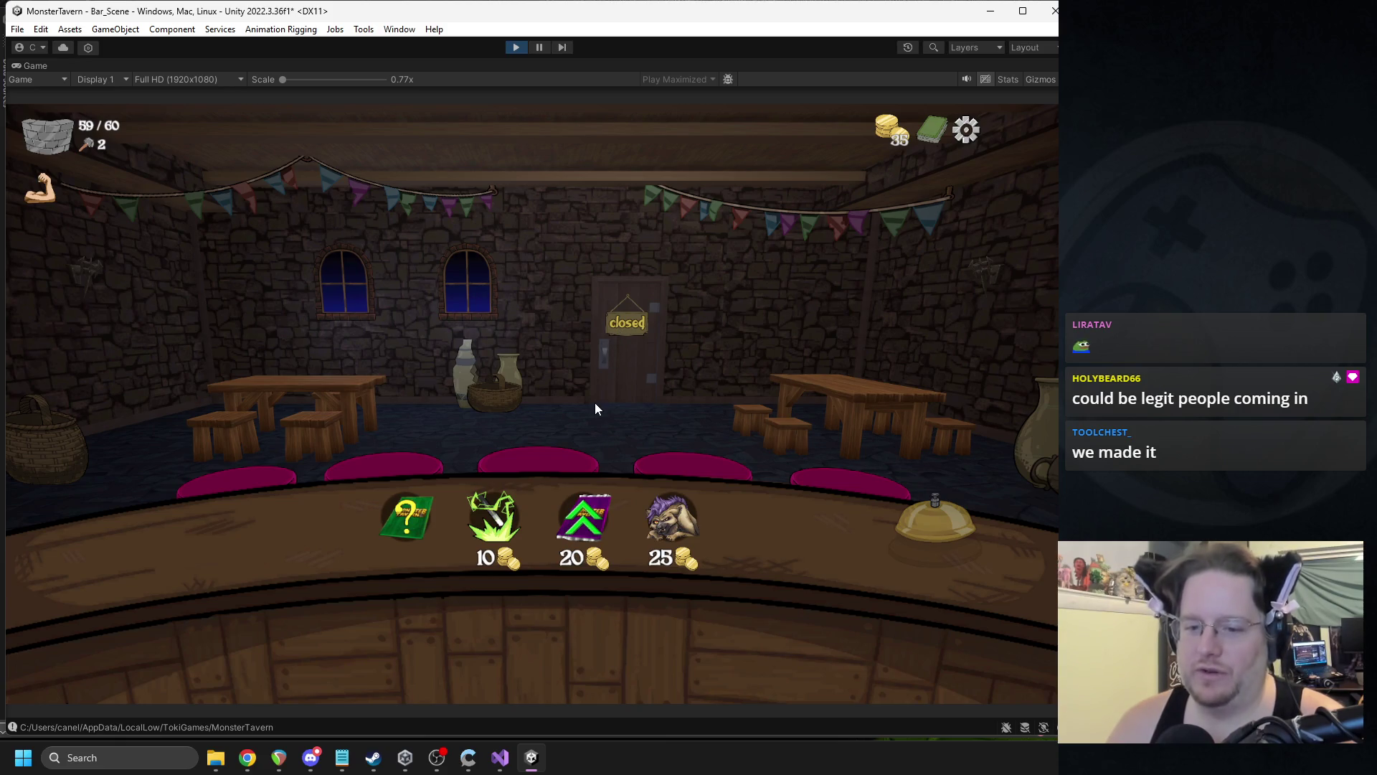
- Look over the Attribute Pack and Cat Figurine items, then open the mystery card reward
{"action": "mouse_move", "coordinate": [583, 512]}
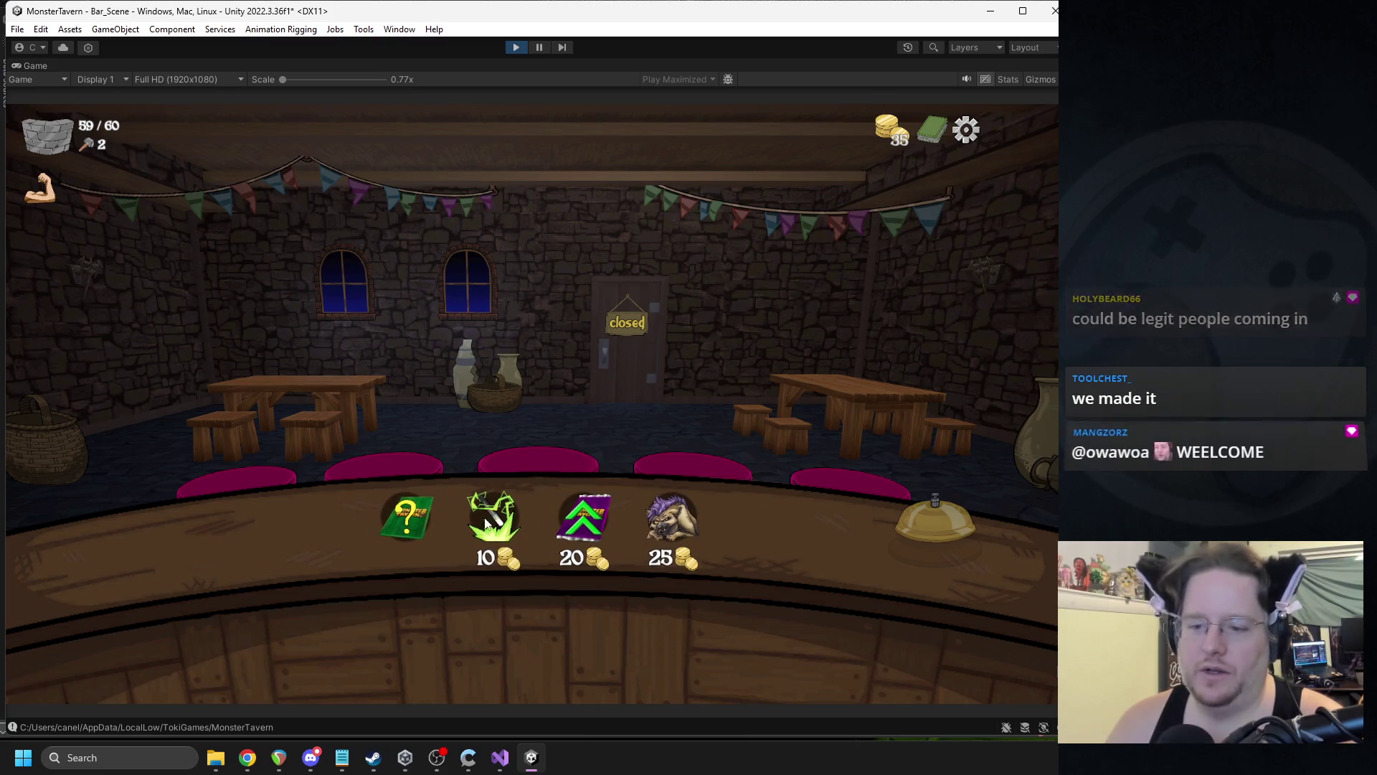
{"action": "mouse_move", "coordinate": [672, 520]}
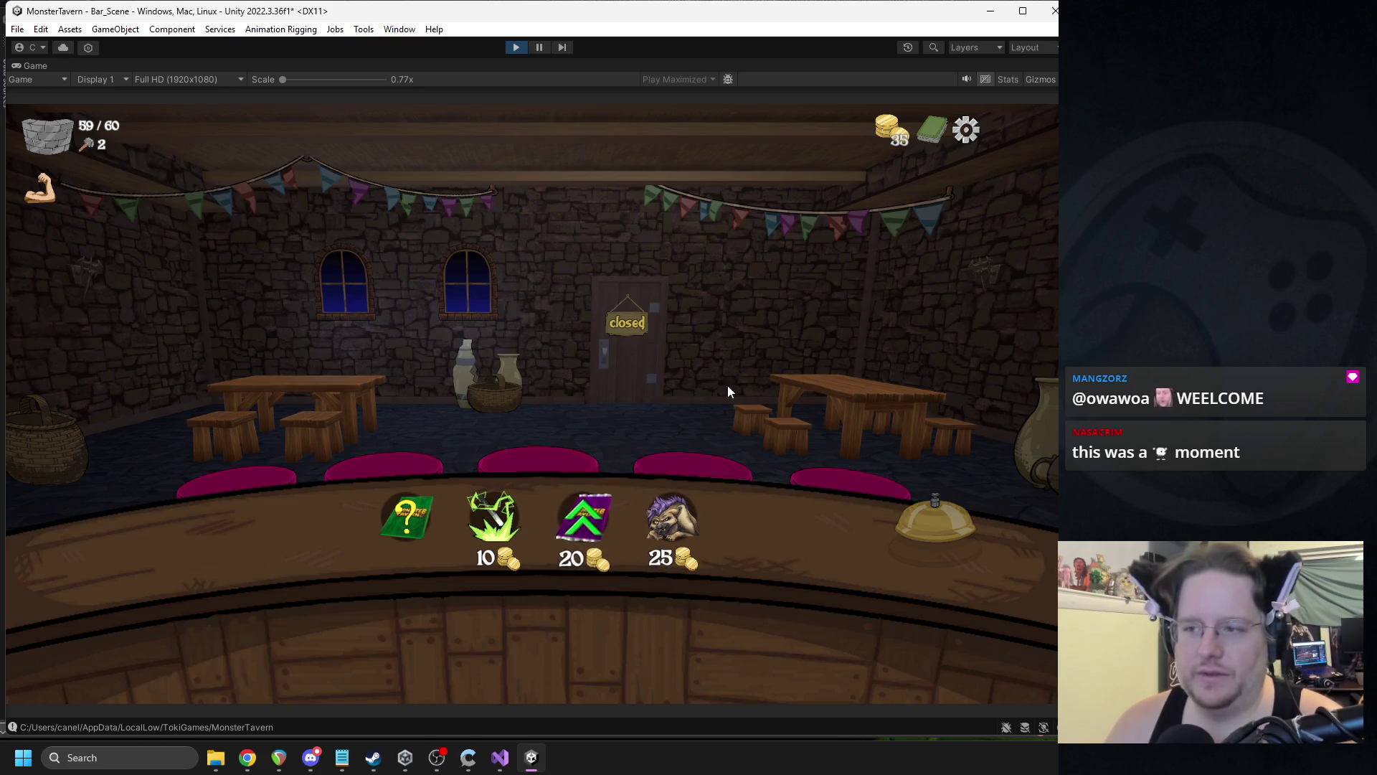
{"action": "left_click", "coordinate": [407, 510]}
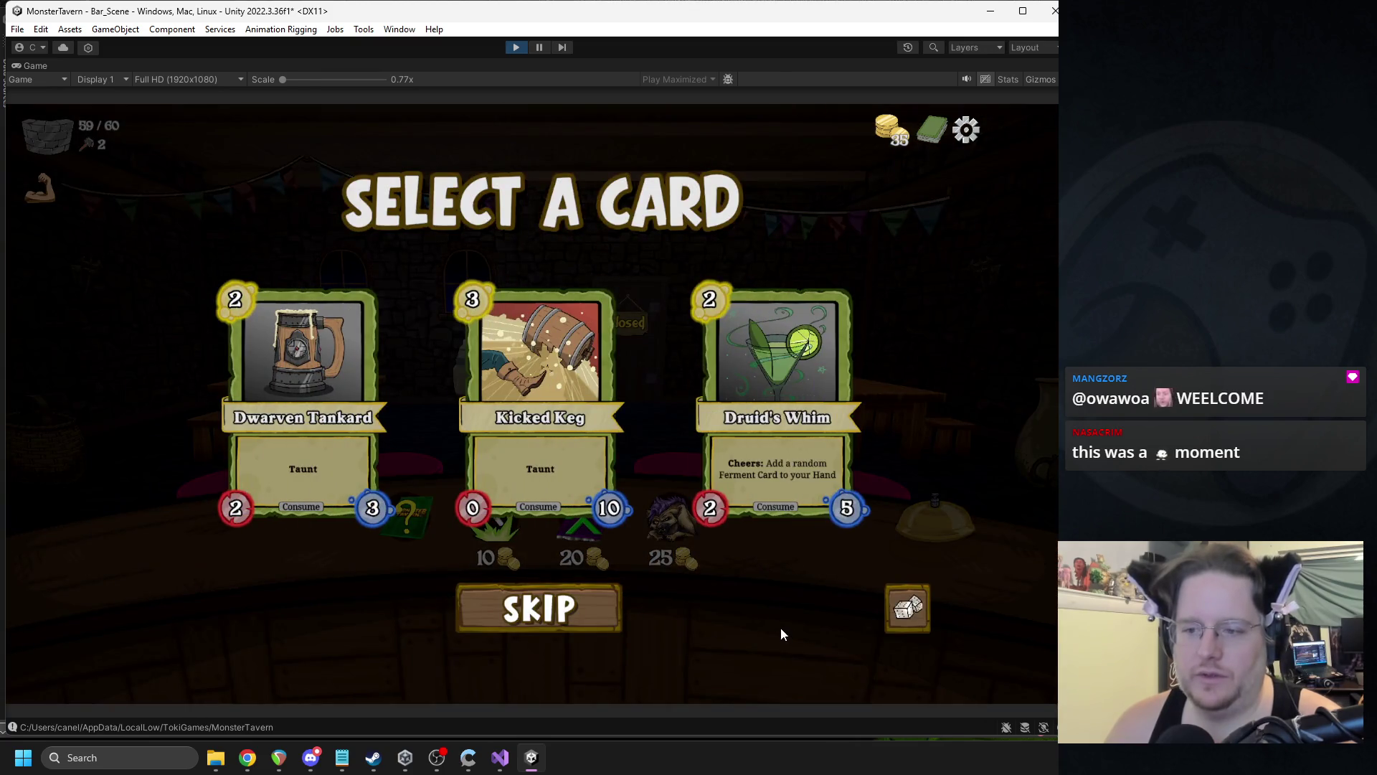
- Review the current deck, then take Druid's Whim as the reward card
{"action": "left_click", "coordinate": [928, 123]}
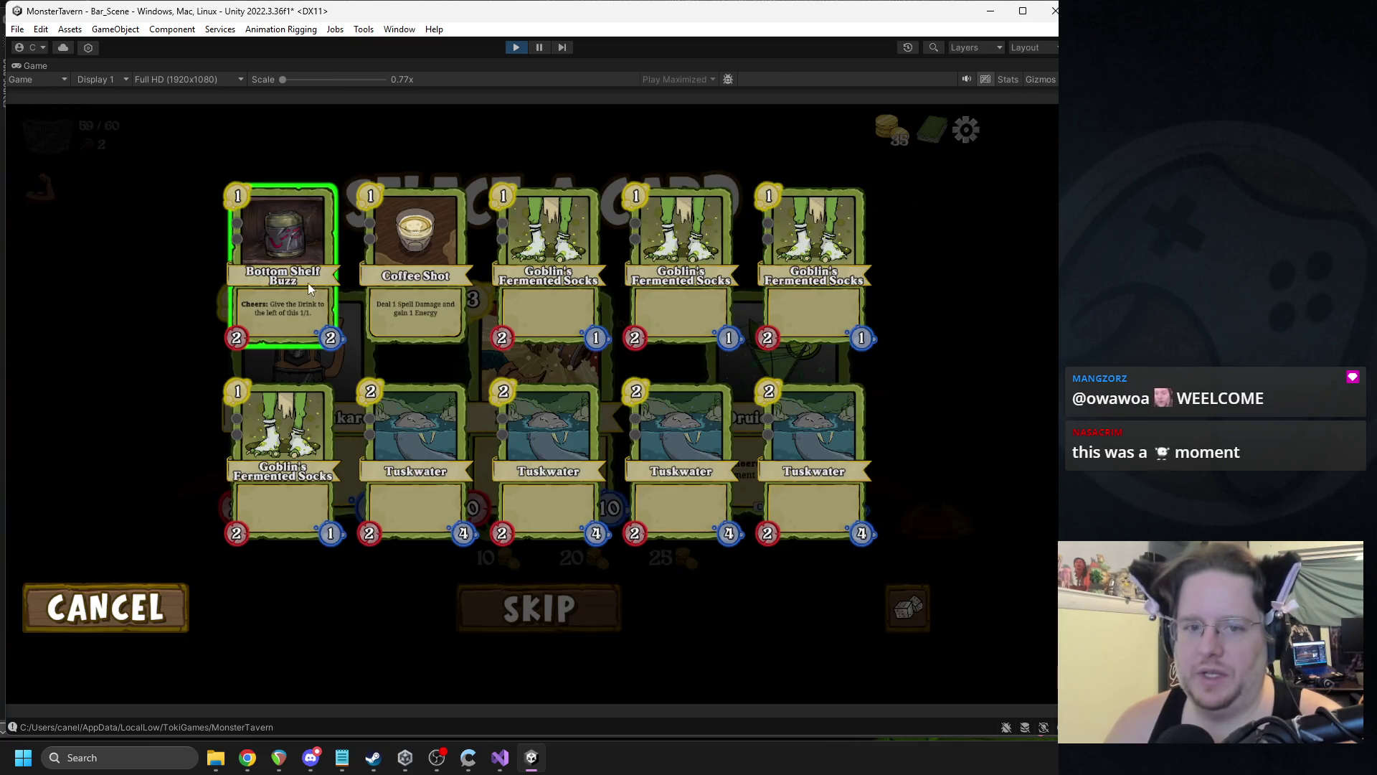
{"action": "left_click", "coordinate": [153, 601]}
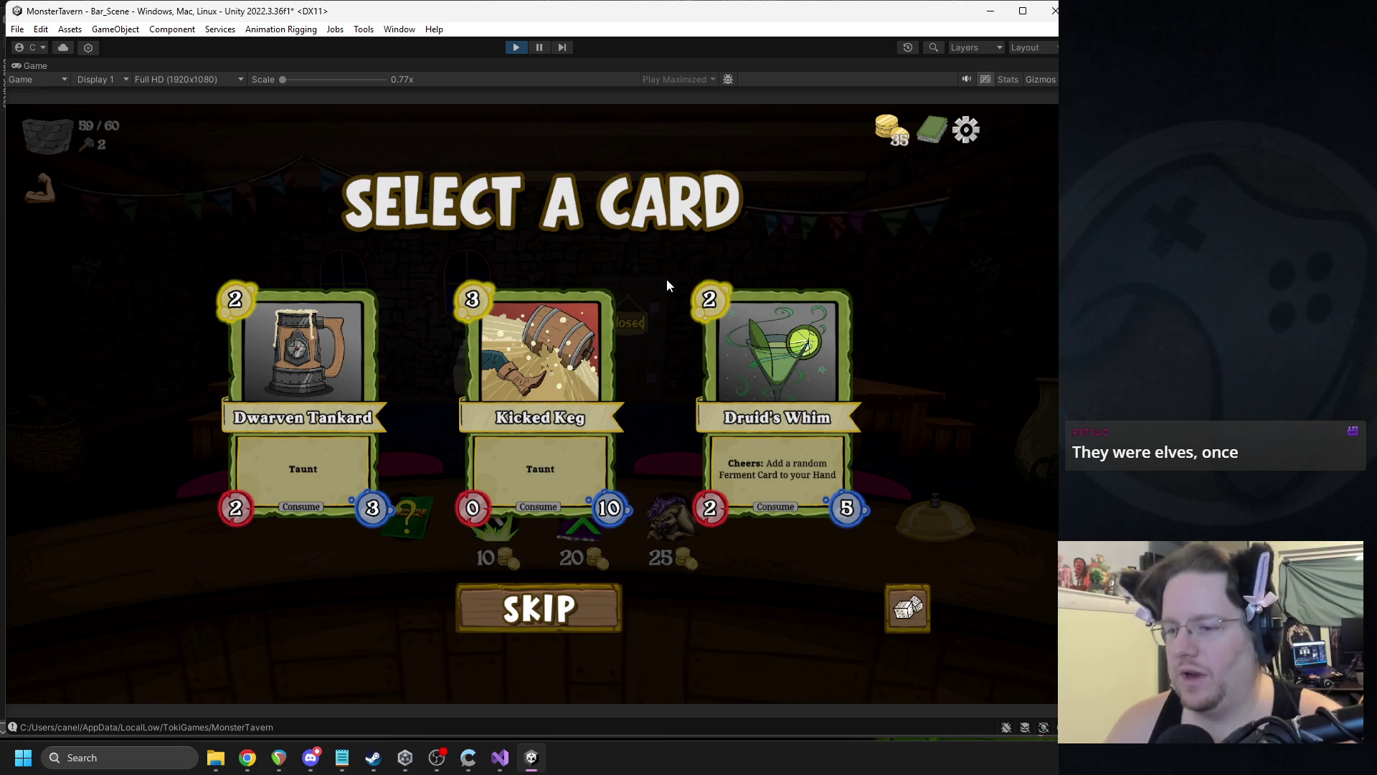
{"action": "left_click", "coordinate": [747, 342]}
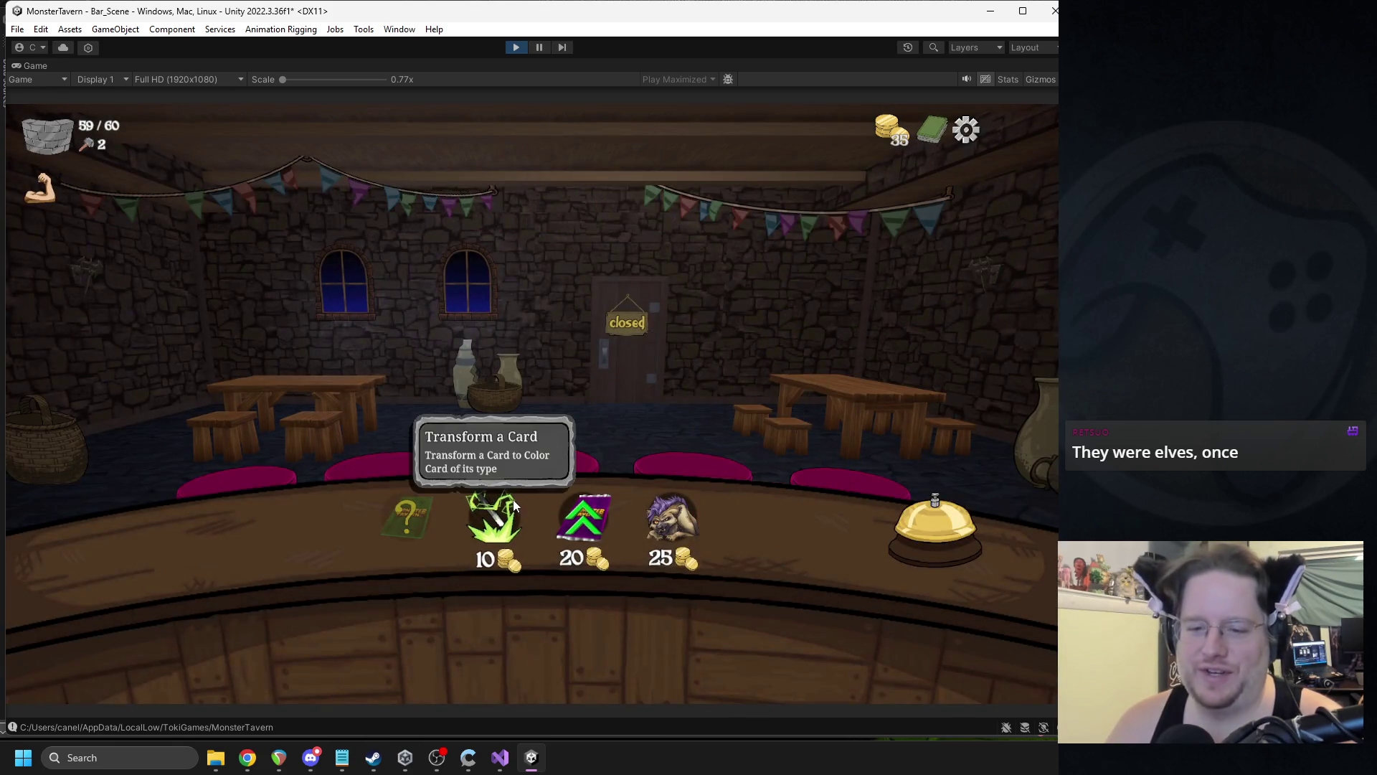
- Spend 10 coins to transform Tuskwater into Sewer Brew, then buy the Attribute Pack
{"action": "left_click", "coordinate": [511, 502]}
{"action": "left_click", "coordinate": [566, 453]}
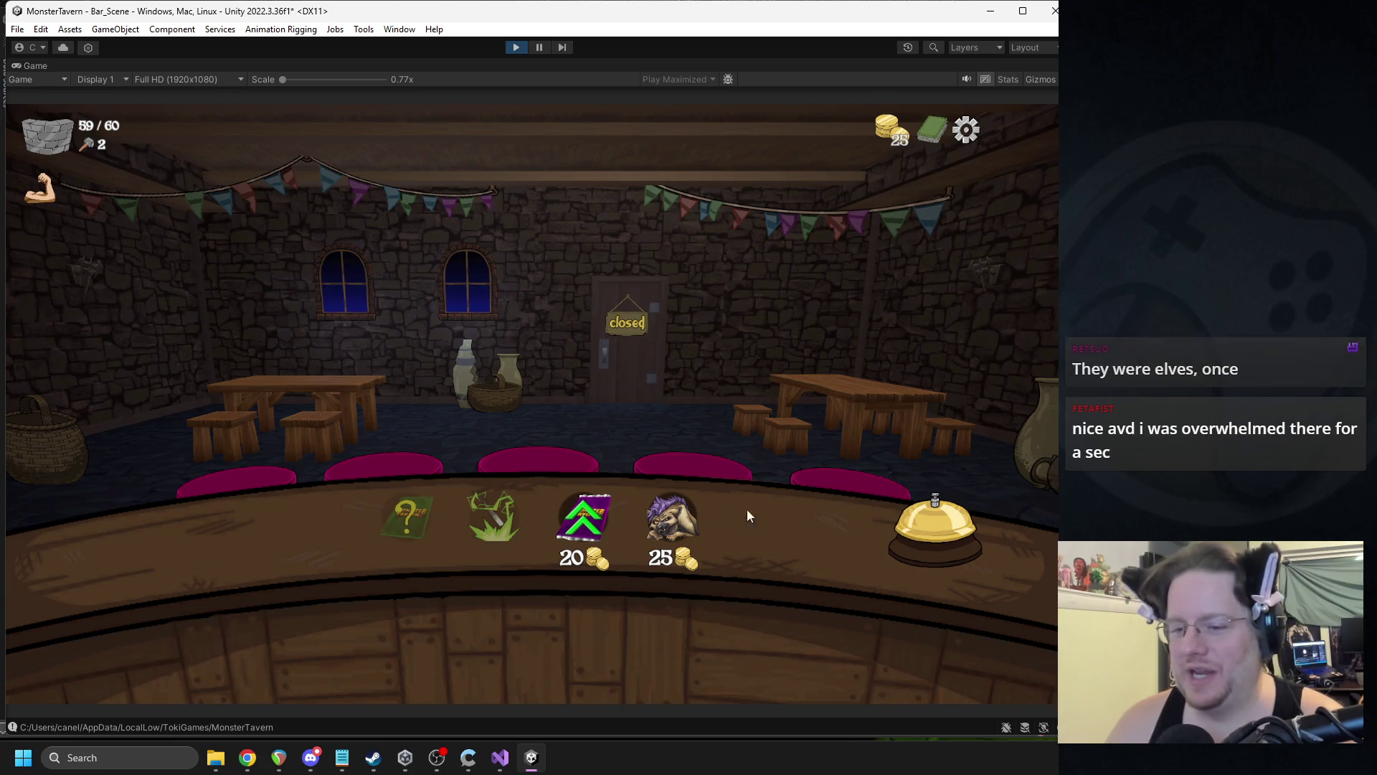
{"action": "left_click", "coordinate": [585, 517]}
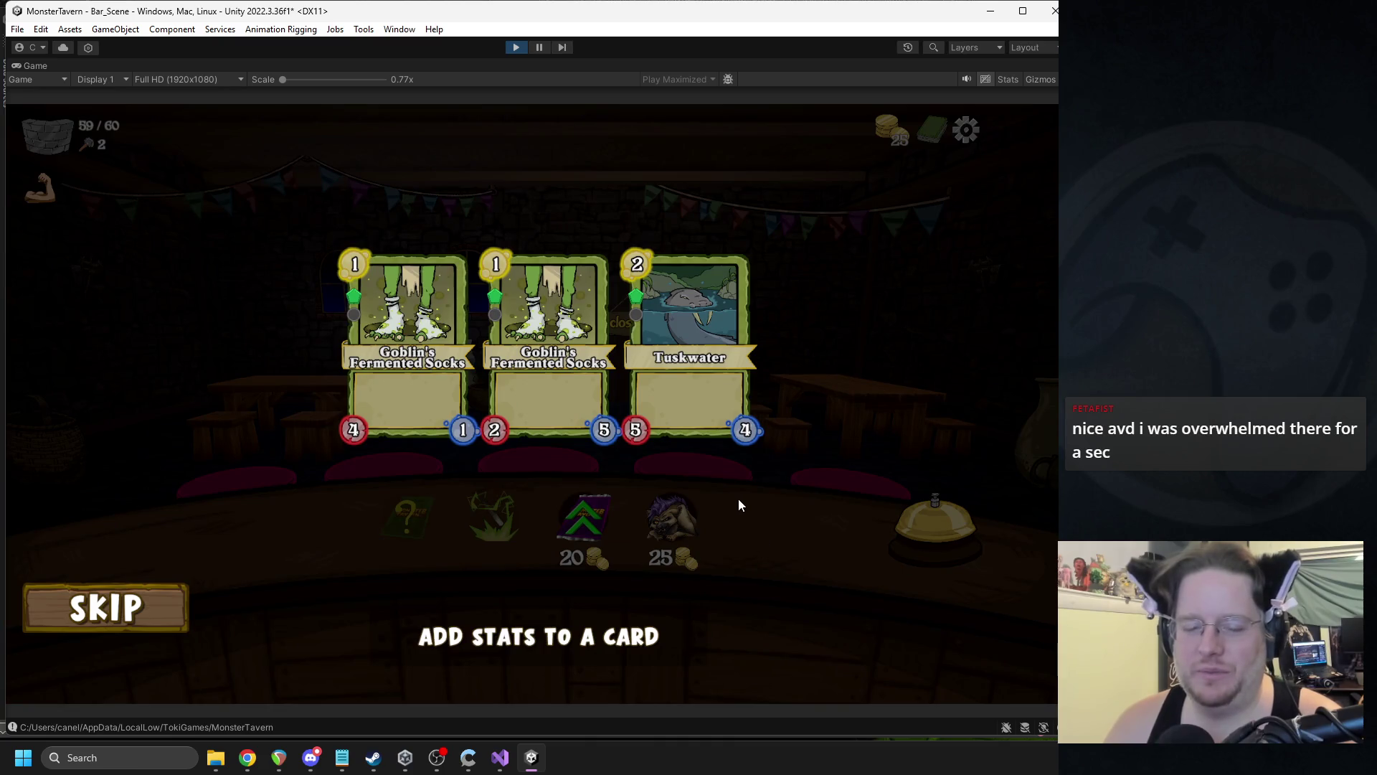
- Back in the Unity game view, give the Attribute Pack's extra stats to Tuskwater
{"action": "mouse_move", "coordinate": [709, 361]}
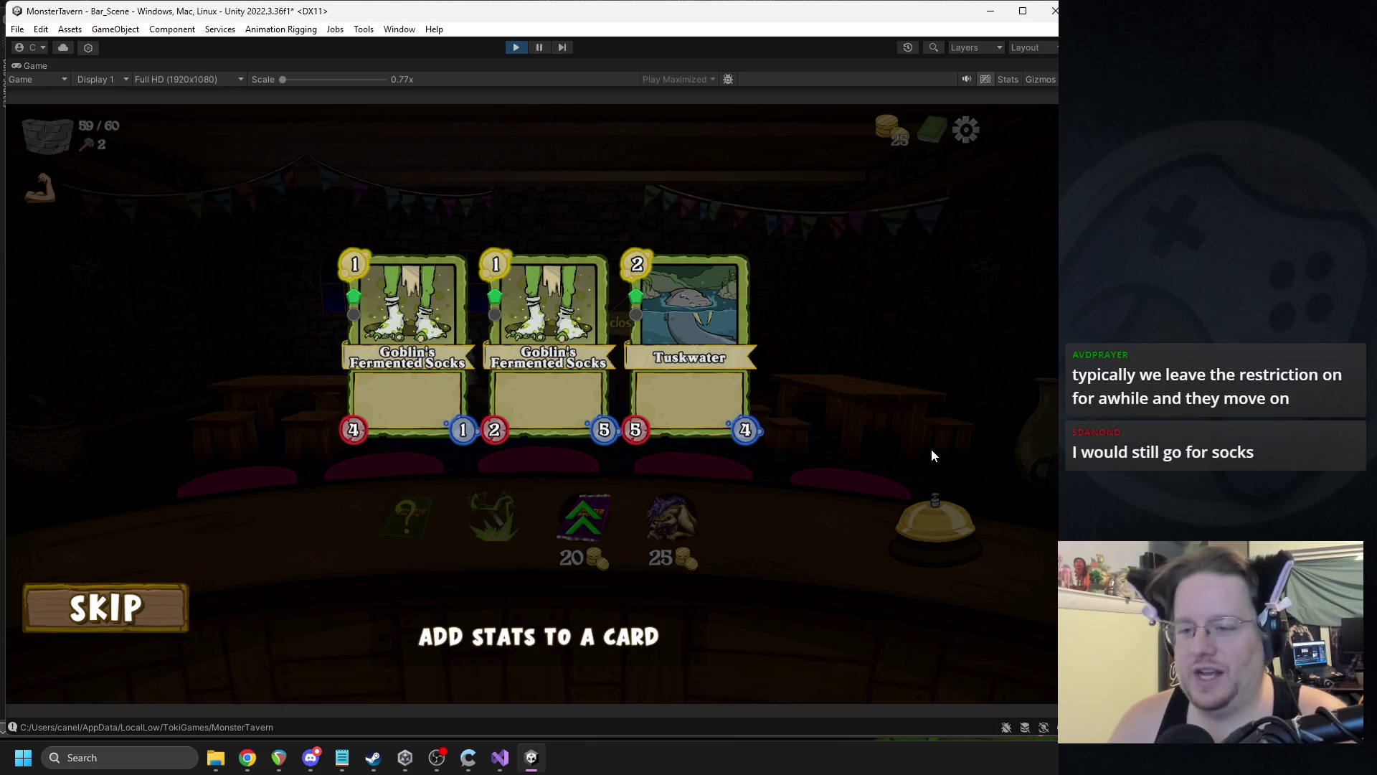
{"action": "mouse_move", "coordinate": [741, 327]}
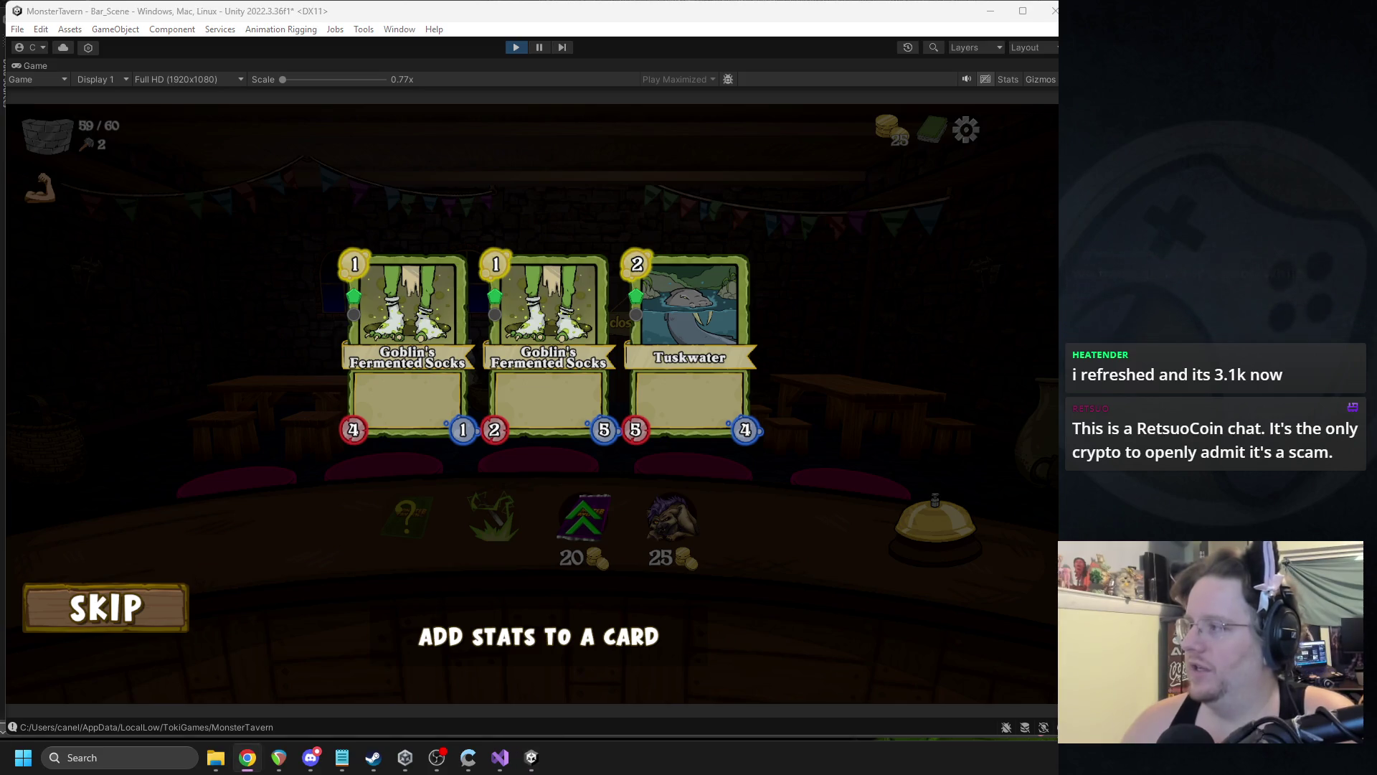
{"action": "key", "text": "alt+Tab"}
{"action": "left_click", "coordinate": [938, 413]}
{"action": "mouse_move", "coordinate": [703, 400]}
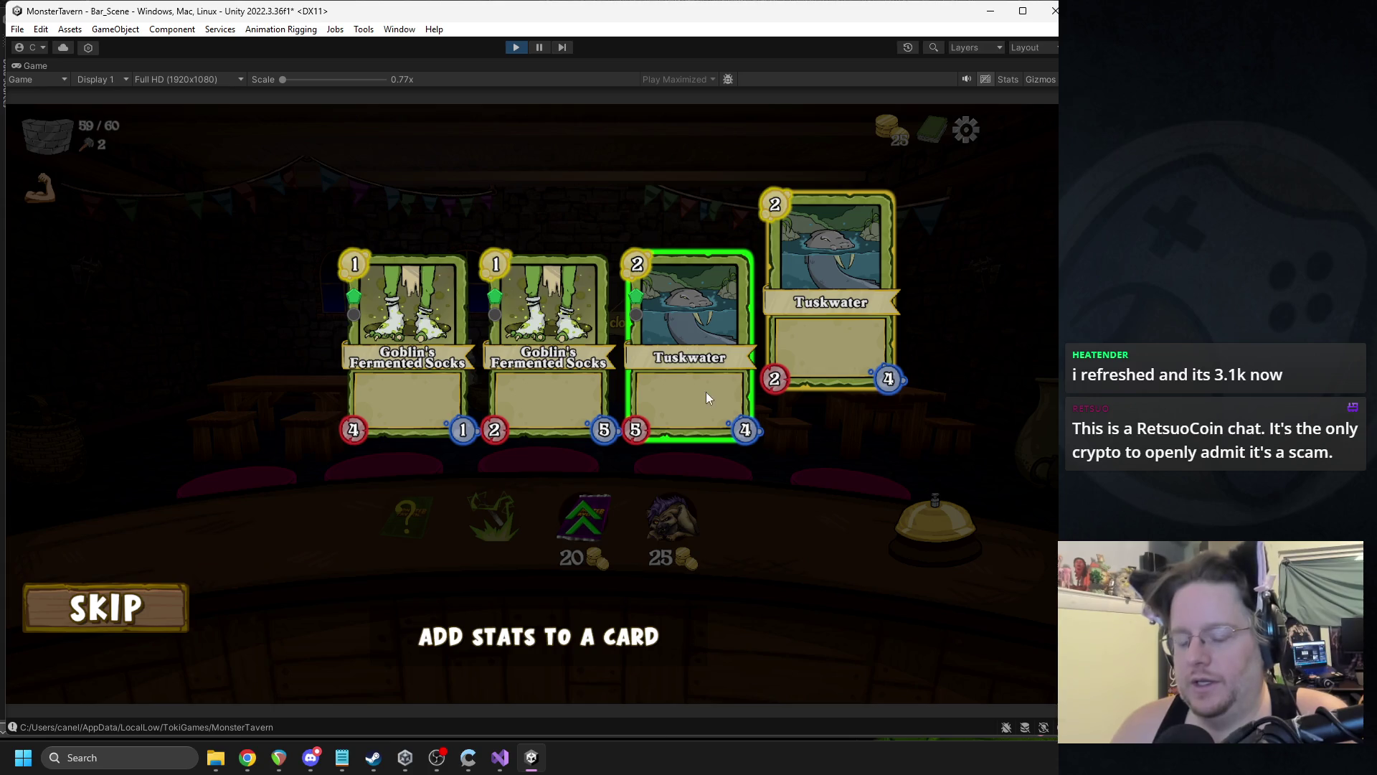
{"action": "left_click", "coordinate": [697, 390]}
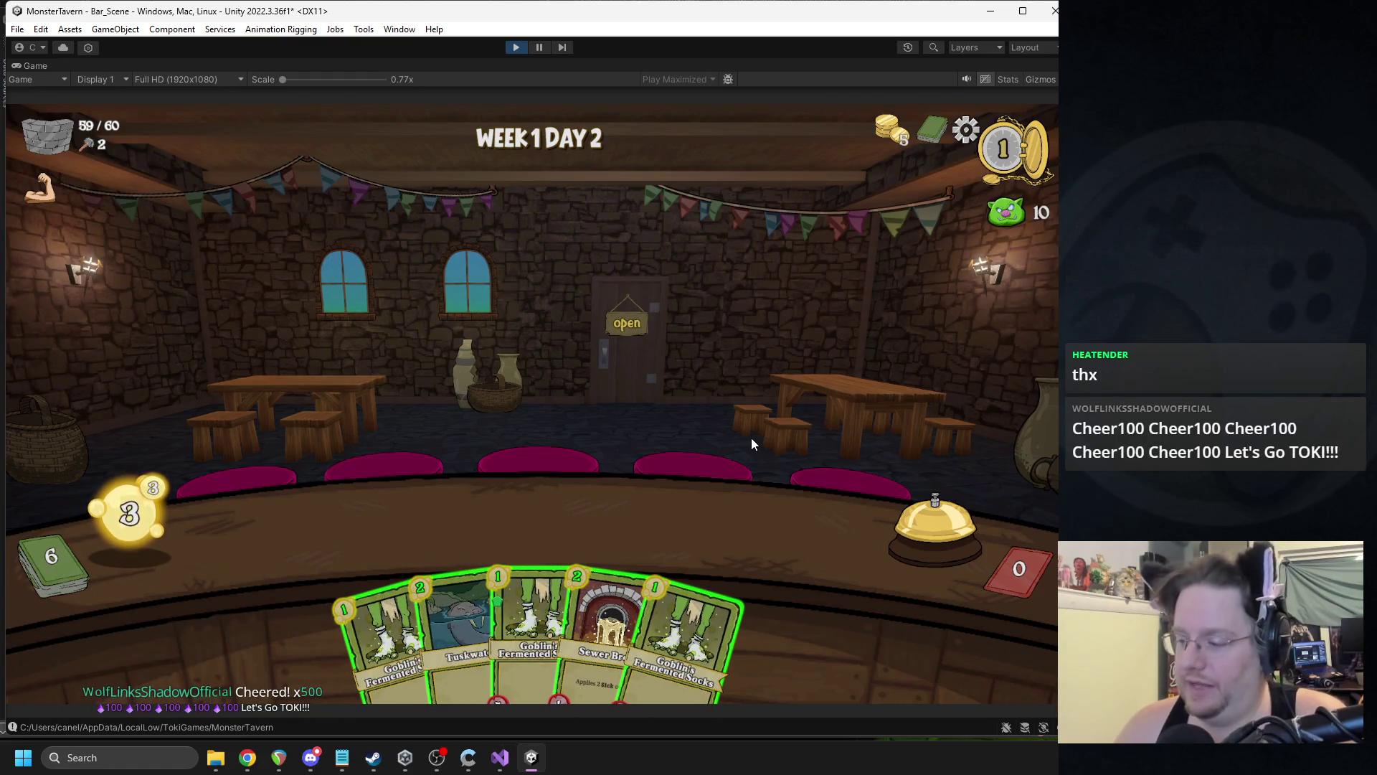
- Play Sewer Brew onto the bar and end the turn
{"action": "mouse_move", "coordinate": [614, 601]}
{"action": "left_click_drag", "start_coordinate": [612, 596], "coordinate": [635, 395]}
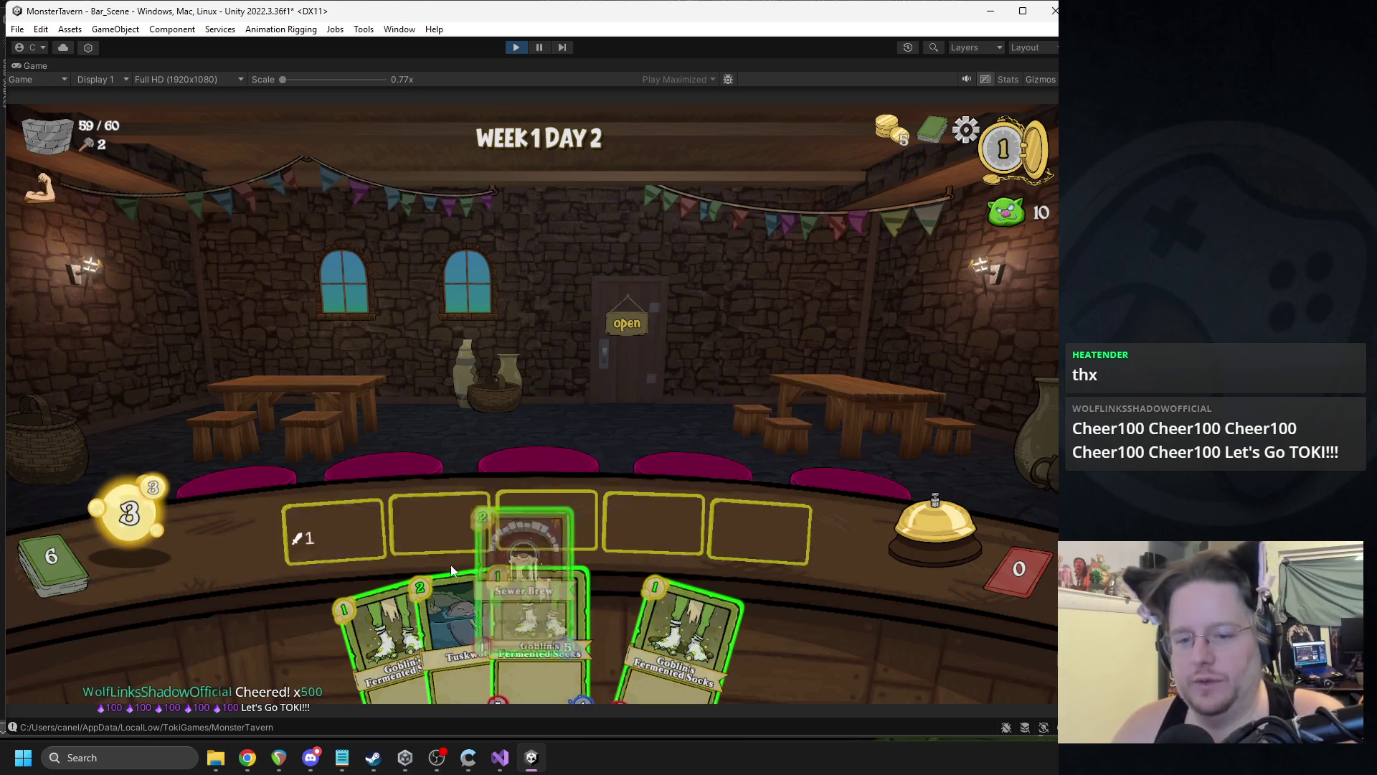
{"action": "left_click", "coordinate": [931, 520]}
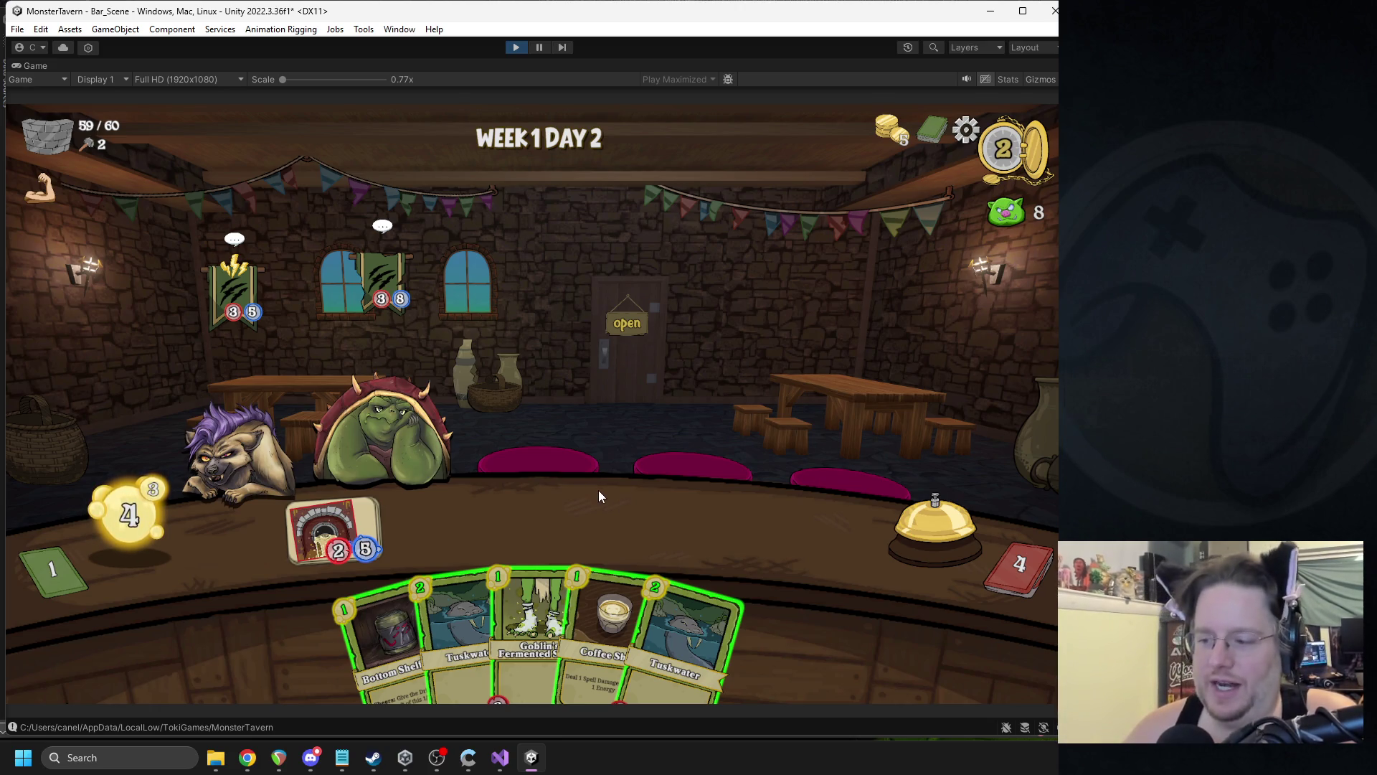
- Serve Coffee Shot to the hyena, bar Bottom Shelf Buzz, ring the bell, and stop play
{"action": "left_click_drag", "start_coordinate": [597, 579], "coordinate": [237, 423]}
{"action": "left_click_drag", "start_coordinate": [394, 600], "coordinate": [502, 459]}
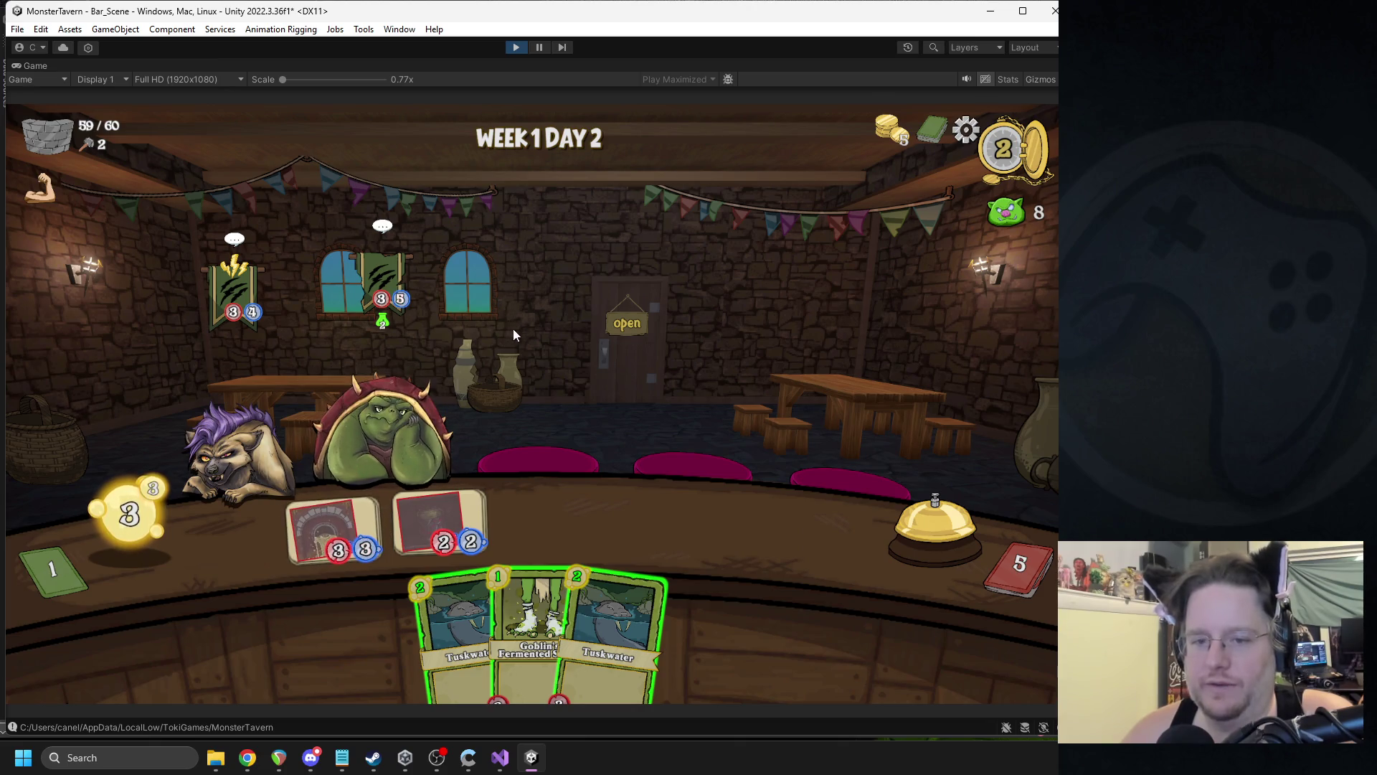
{"action": "mouse_move", "coordinate": [384, 324]}
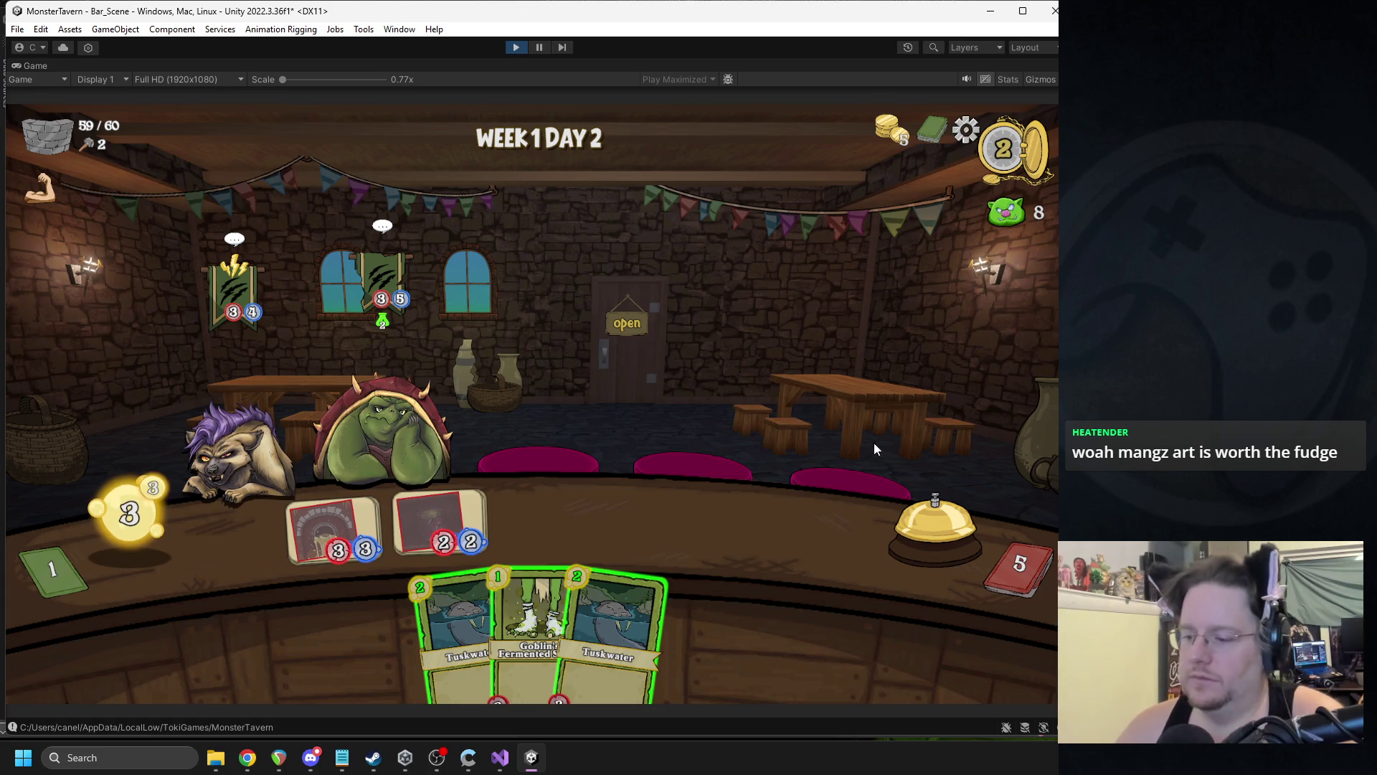
{"action": "left_click", "coordinate": [900, 518]}
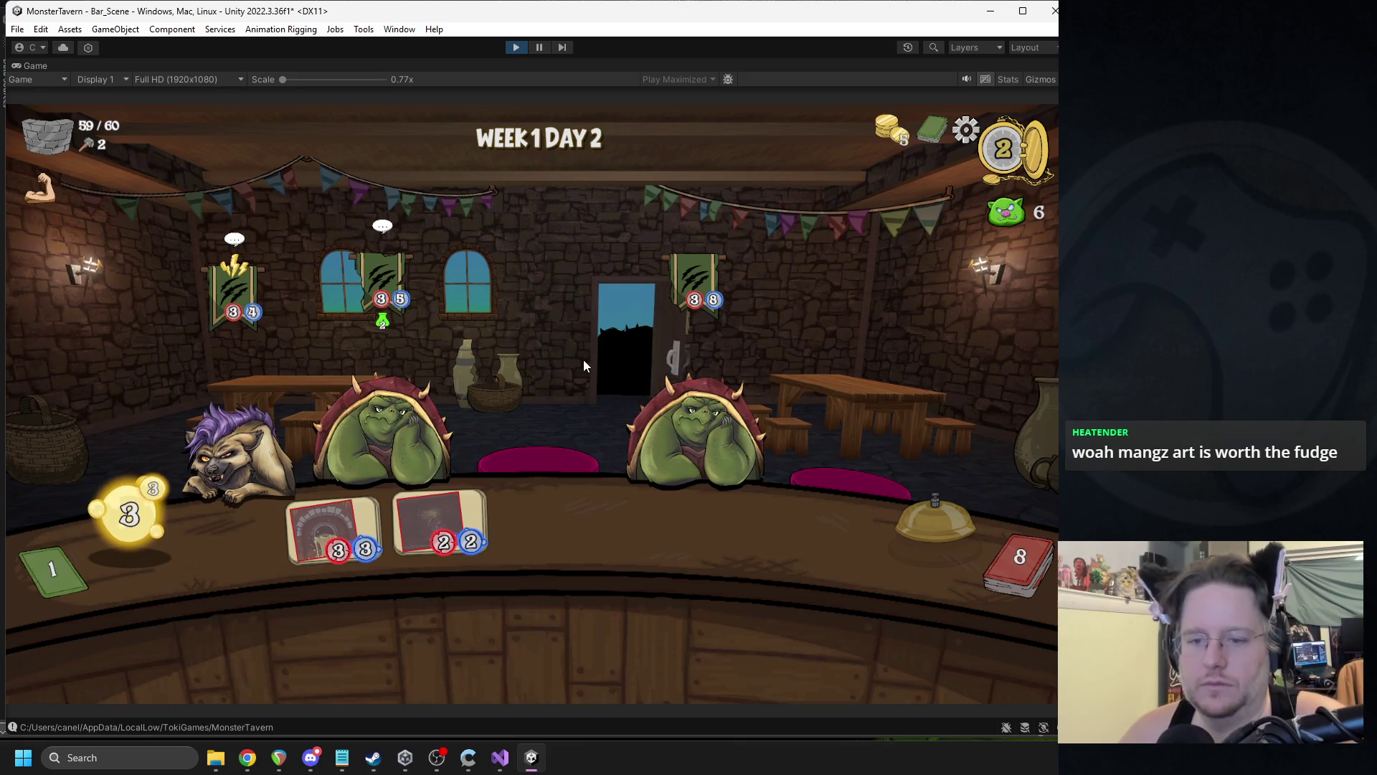
{"action": "mouse_move", "coordinate": [237, 257]}
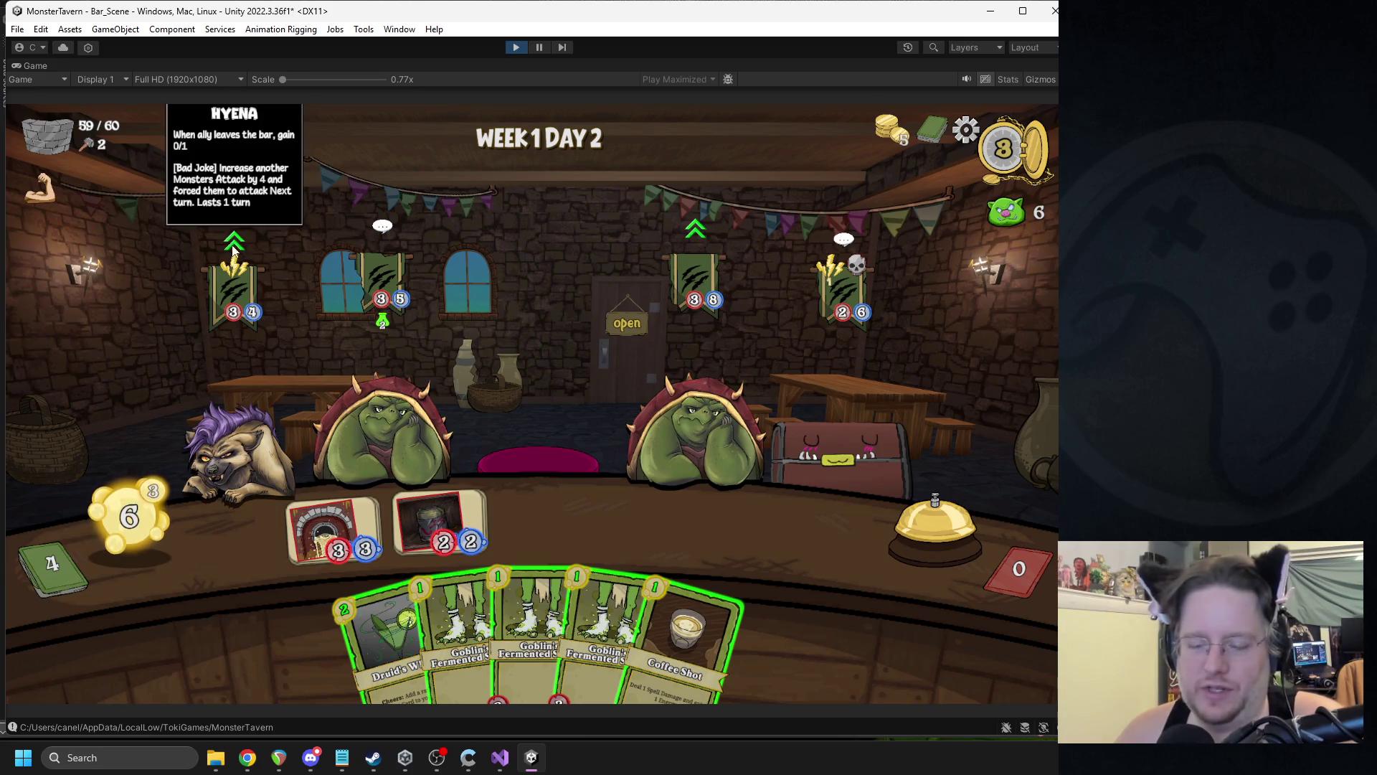
{"action": "mouse_move", "coordinate": [365, 288]}
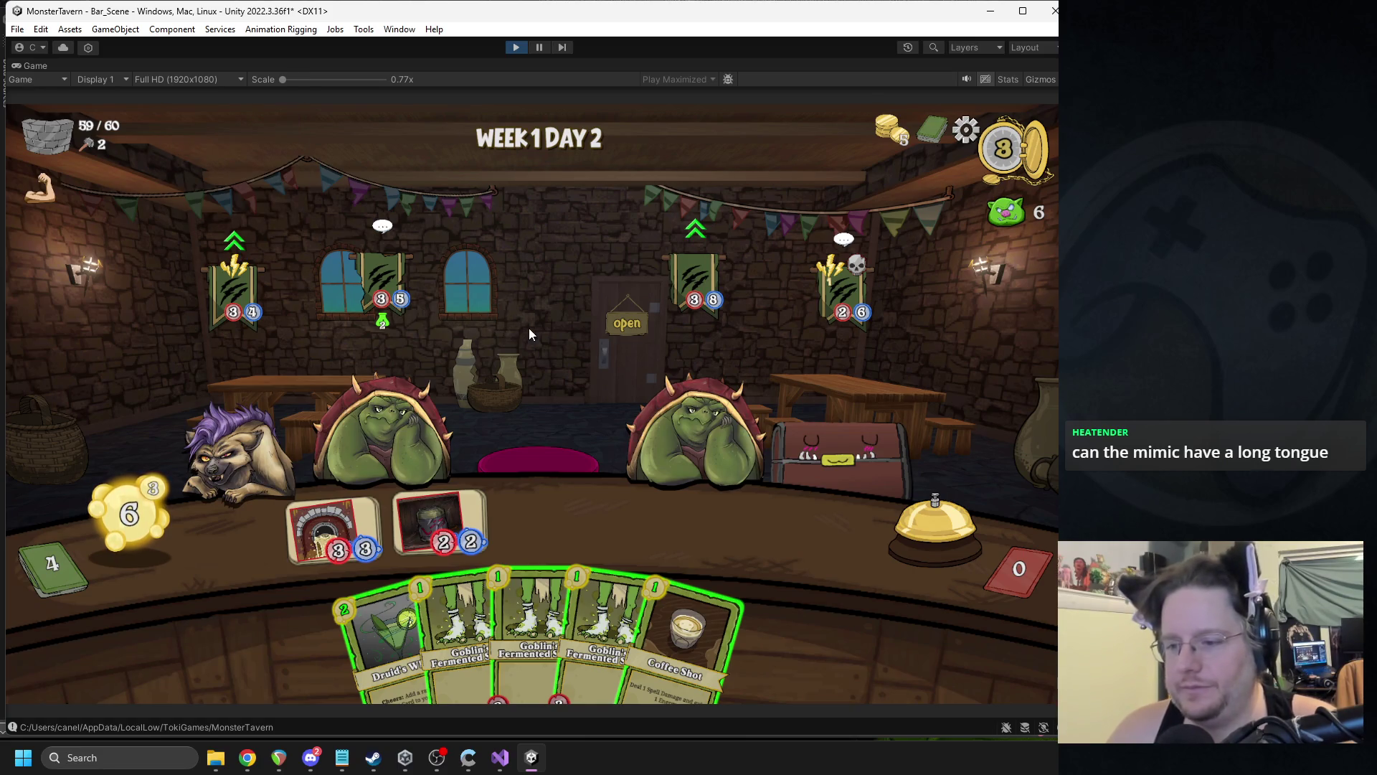
{"action": "mouse_move", "coordinate": [245, 308]}
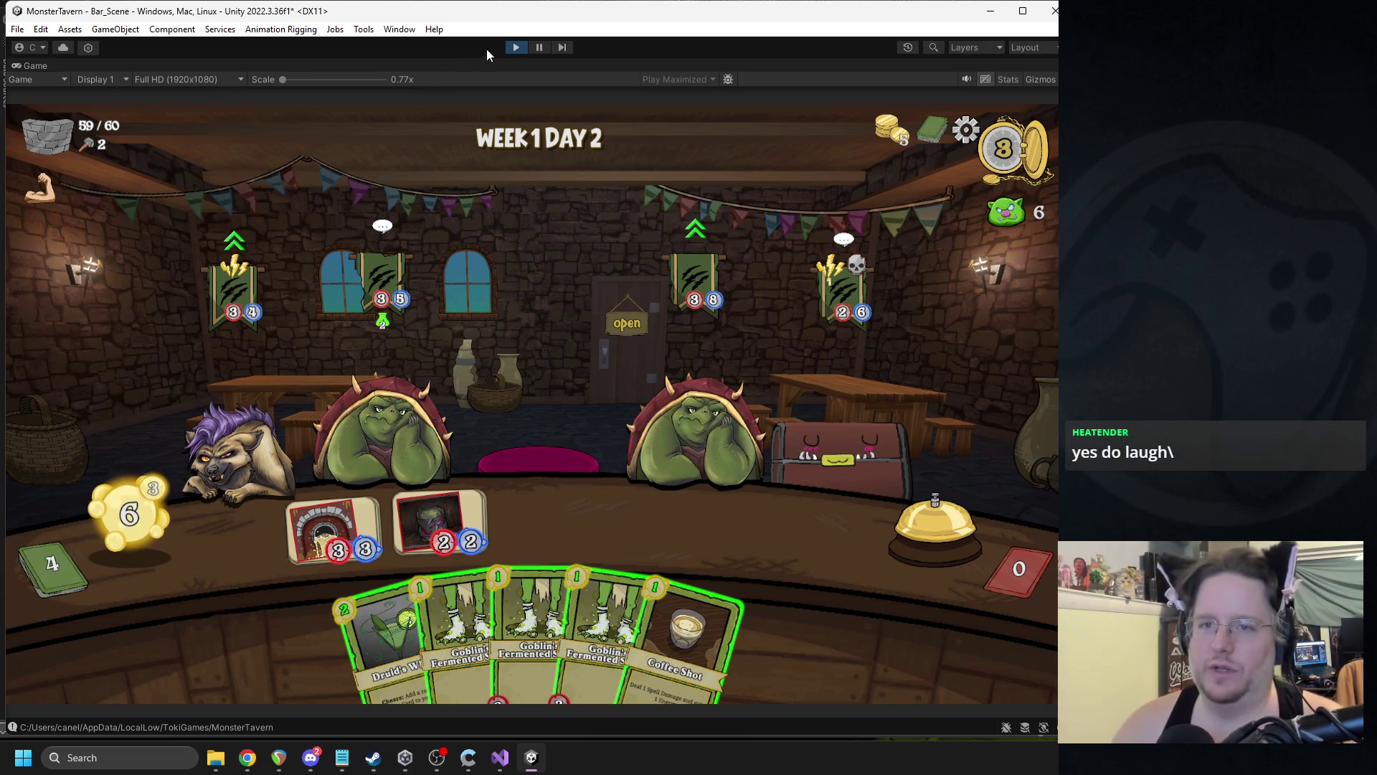
{"action": "left_click", "coordinate": [511, 49]}
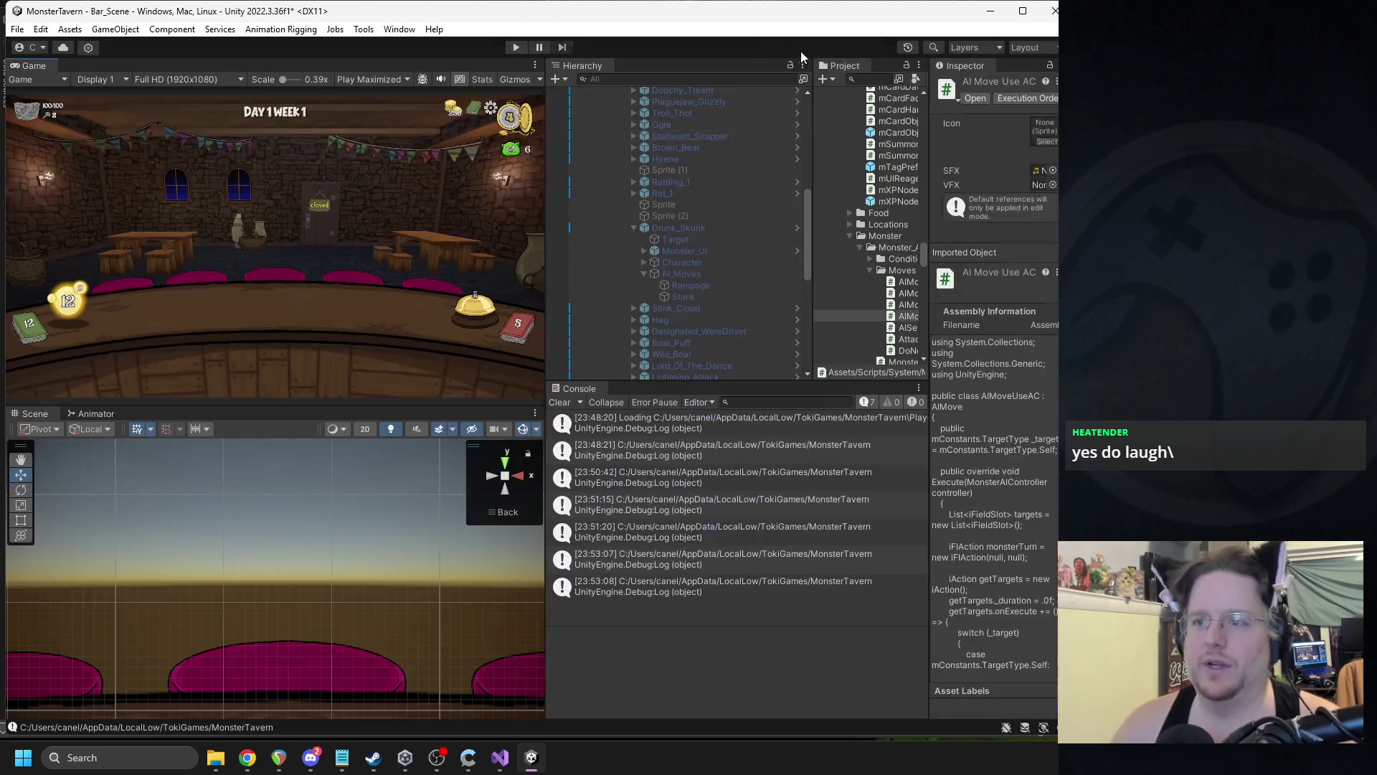
{"action": "left_click", "coordinate": [865, 79]}
- Filter the Project panel to 'hyena' and widen it into a thumbnail grid
{"action": "type", "text": "hyena"}
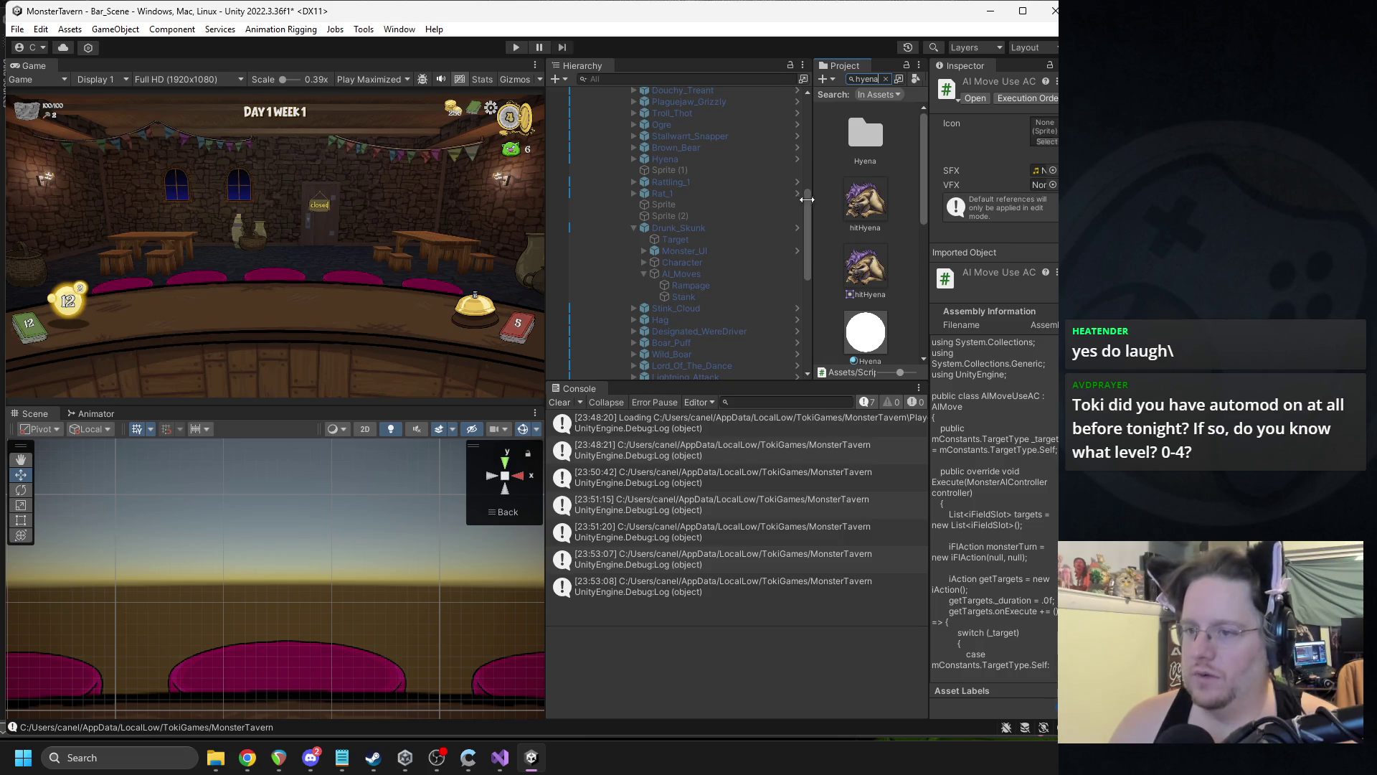
{"action": "left_click_drag", "start_coordinate": [810, 200], "coordinate": [750, 206]}
{"action": "left_click_drag", "start_coordinate": [925, 210], "coordinate": [944, 210]}
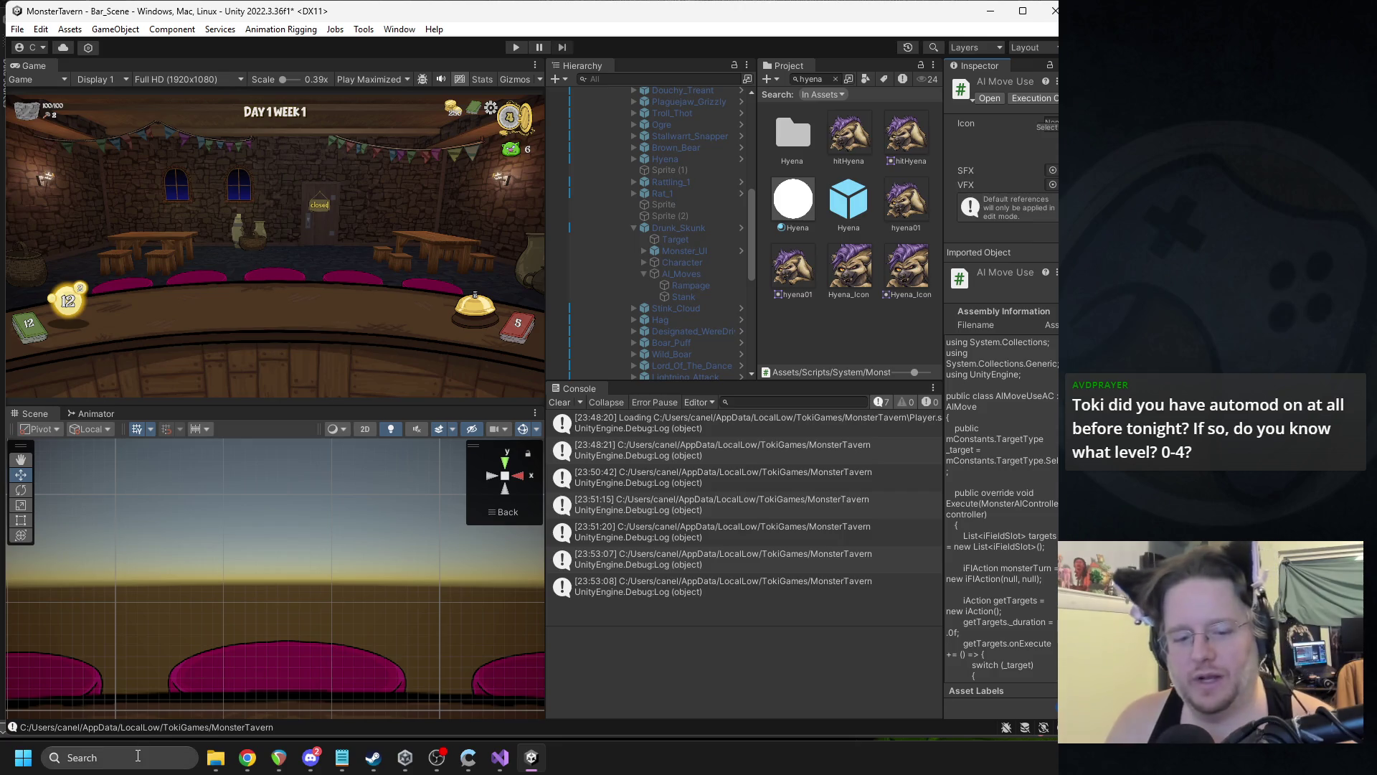
{"action": "left_click", "coordinate": [142, 746]}
- Launch GIMP from a 'gimp' search, close About GIMP, and select Hyena_Icon in Unity
{"action": "type", "text": "gimp"}
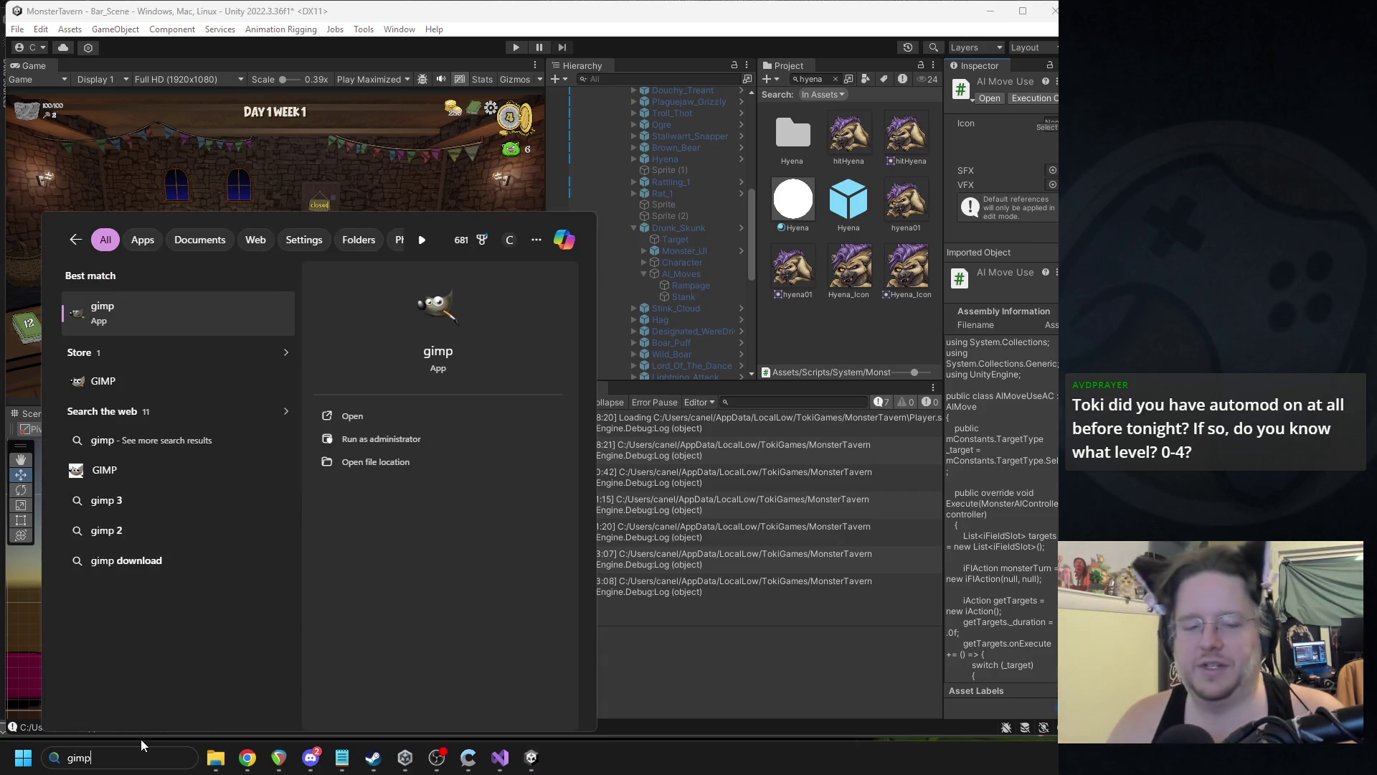
{"action": "key", "text": "Escape"}
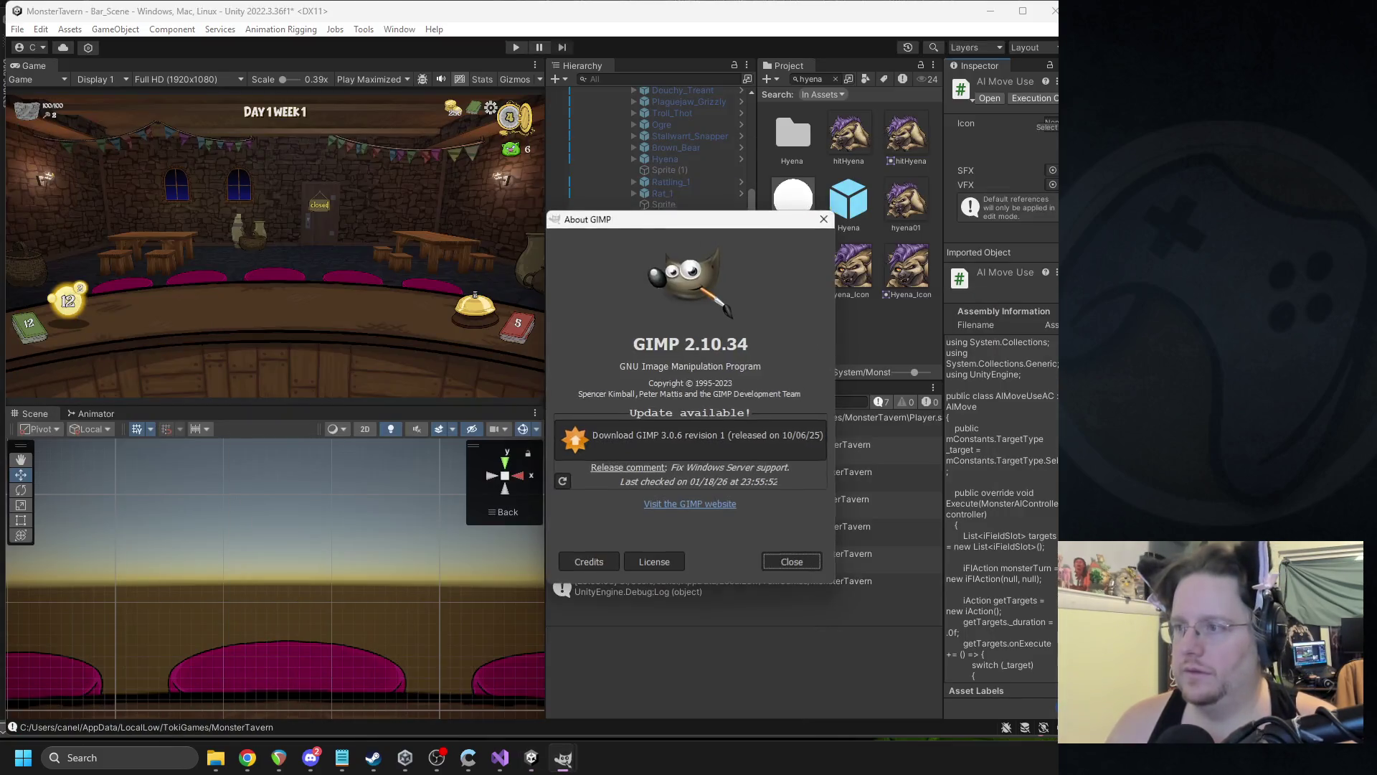
{"action": "left_click", "coordinate": [820, 220]}
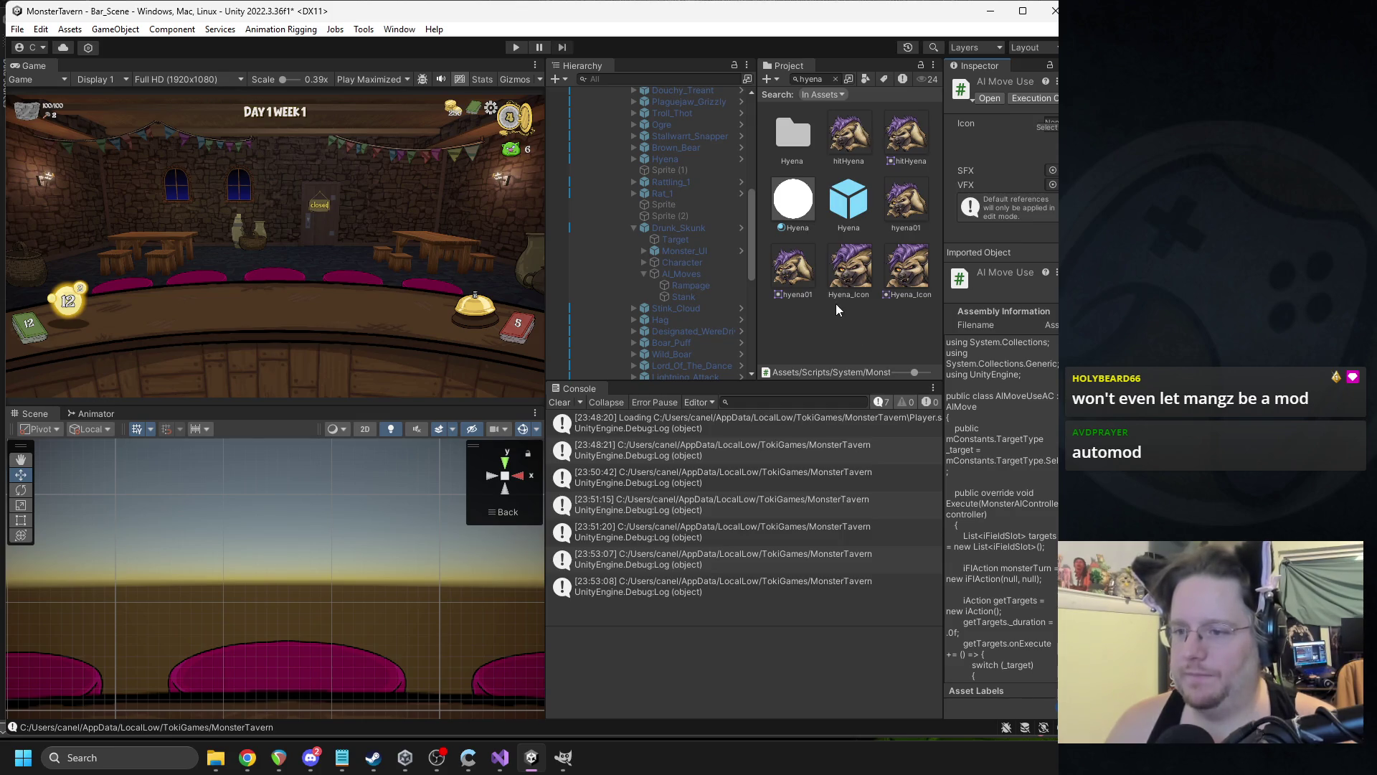
{"action": "left_click", "coordinate": [841, 286]}
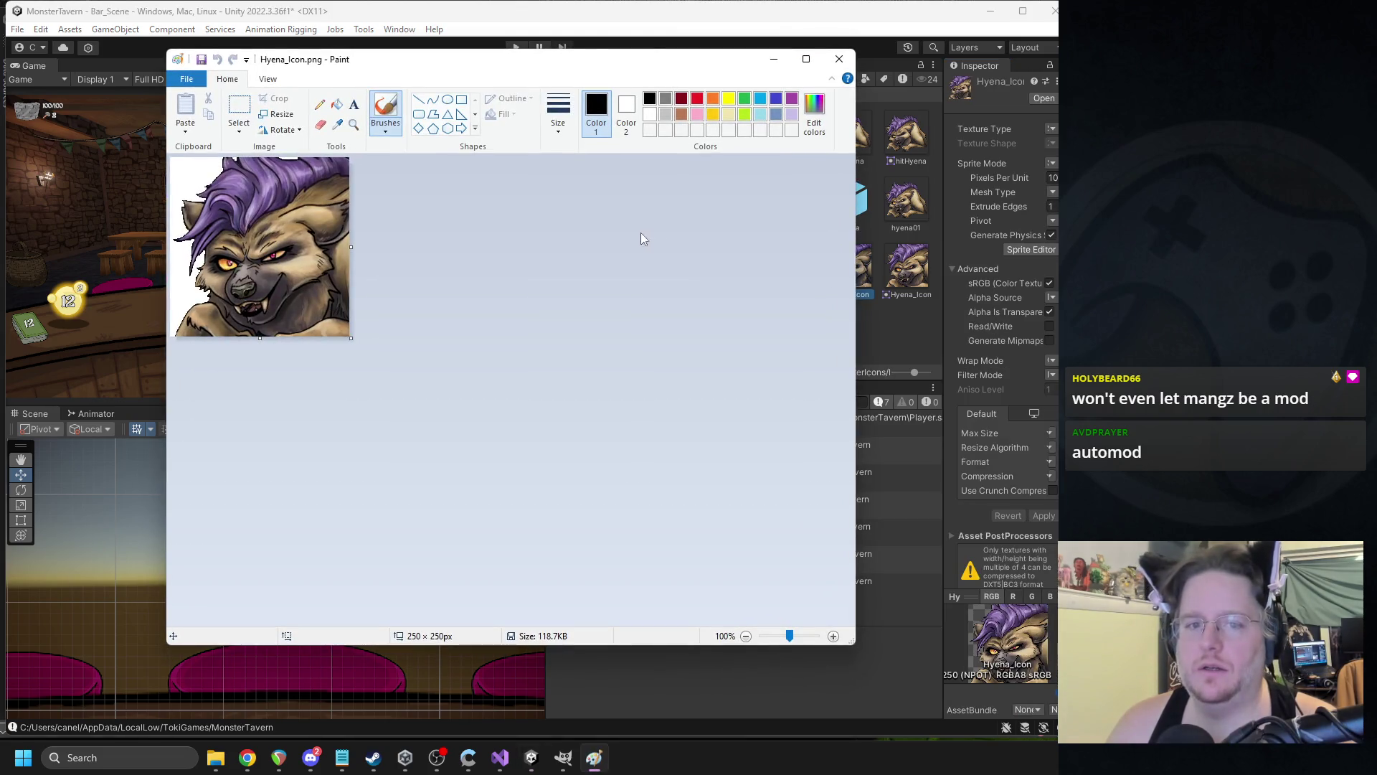
- Paste the hyena icon into a new Paint canvas and crop it to 252 × 248
{"action": "left_click", "coordinate": [840, 54]}
{"action": "left_click", "coordinate": [71, 757]}
{"action": "type", "text": "paint (classic"}
{"action": "key", "text": "Return"}
{"action": "key", "text": "ctrl+v"}
{"action": "scroll", "coordinate": [394, 370], "scroll_direction": "down", "scroll_amount": 2, "text": "ctrl"}
{"action": "left_click_drag", "start_coordinate": [518, 370], "coordinate": [216, 203]}
- Erase two strips along the hyena's shoulder edge
{"action": "scroll", "coordinate": [345, 294], "scroll_direction": "up", "scroll_amount": 2, "text": "ctrl"}
{"action": "scroll", "coordinate": [345, 294], "scroll_direction": "up", "scroll_amount": 1, "text": "ctrl"}
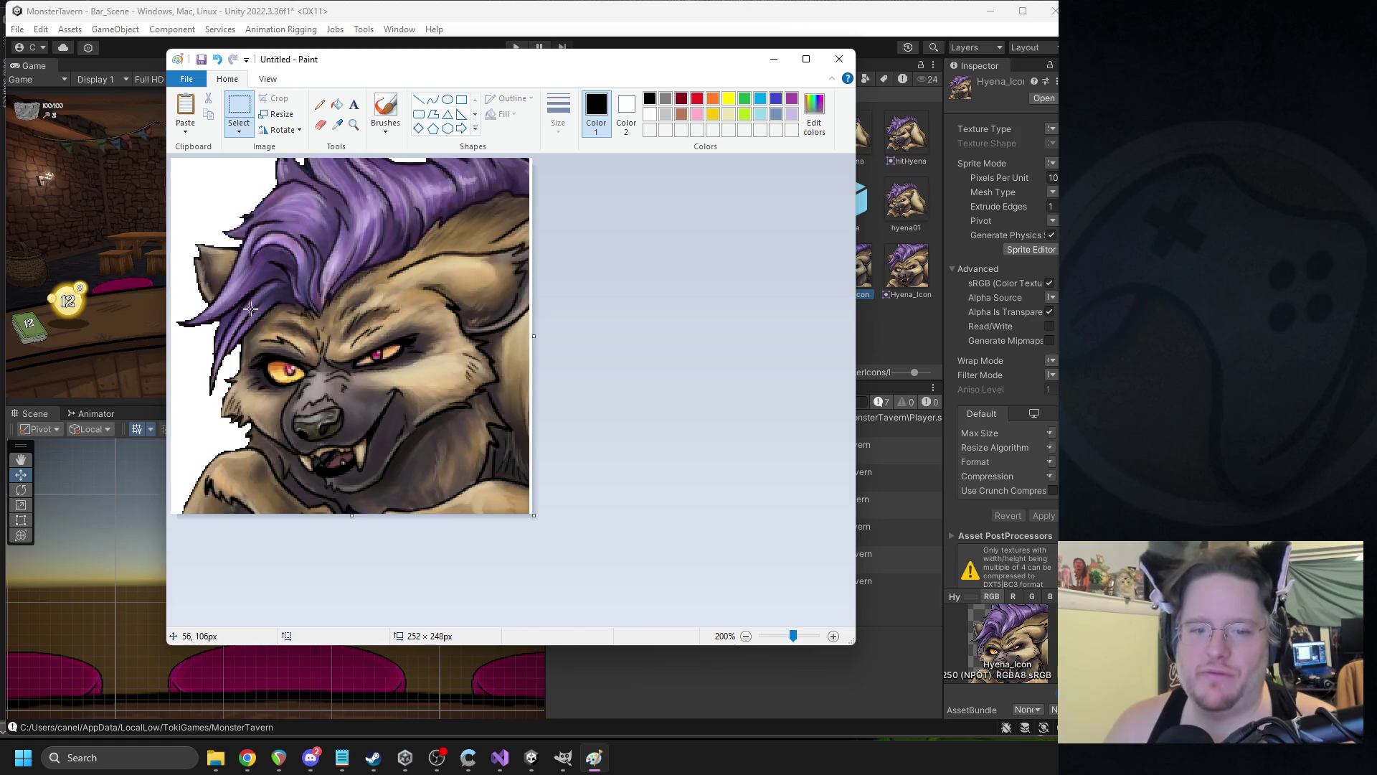
{"action": "left_click", "coordinate": [320, 124]}
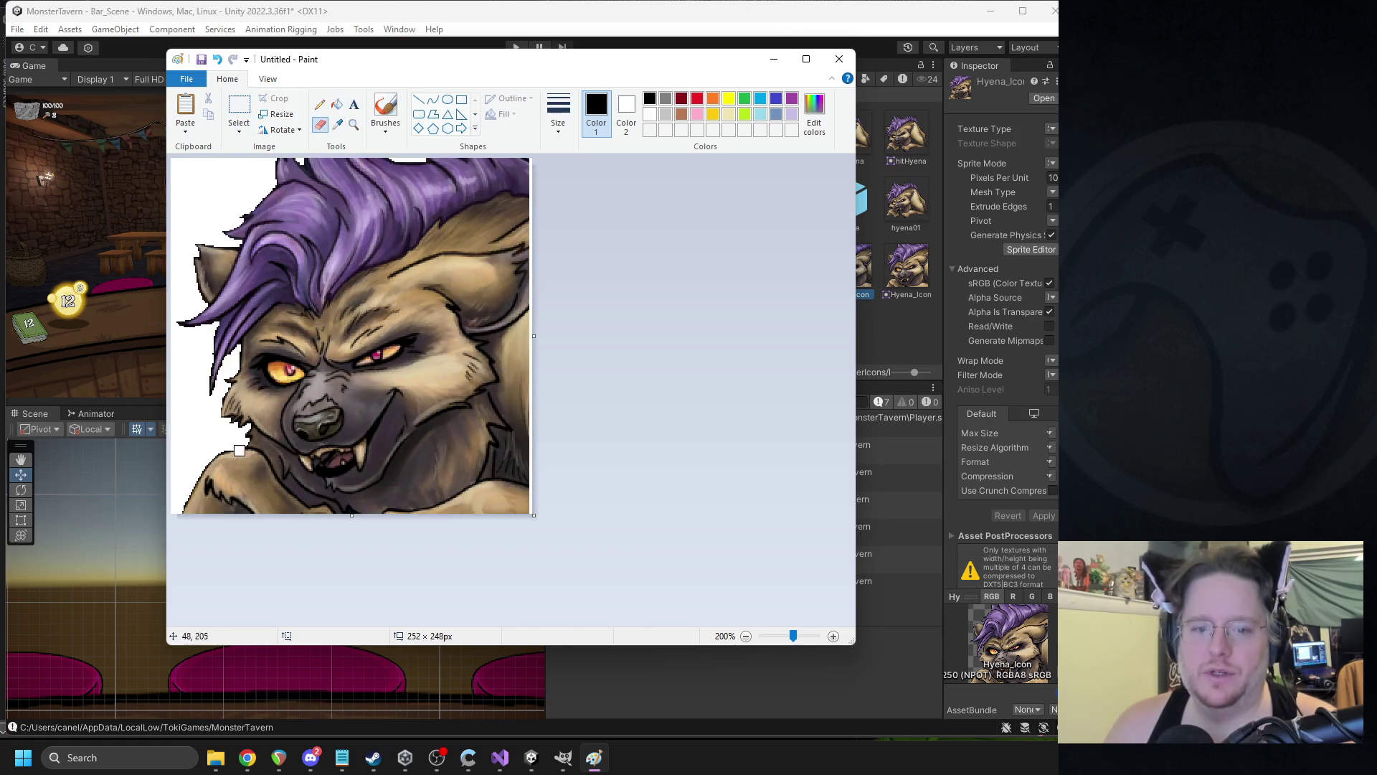
{"action": "scroll", "coordinate": [299, 476], "scroll_direction": "up", "scroll_amount": 1, "text": "ctrl"}
{"action": "scroll", "coordinate": [300, 476], "scroll_direction": "down", "scroll_amount": 1}
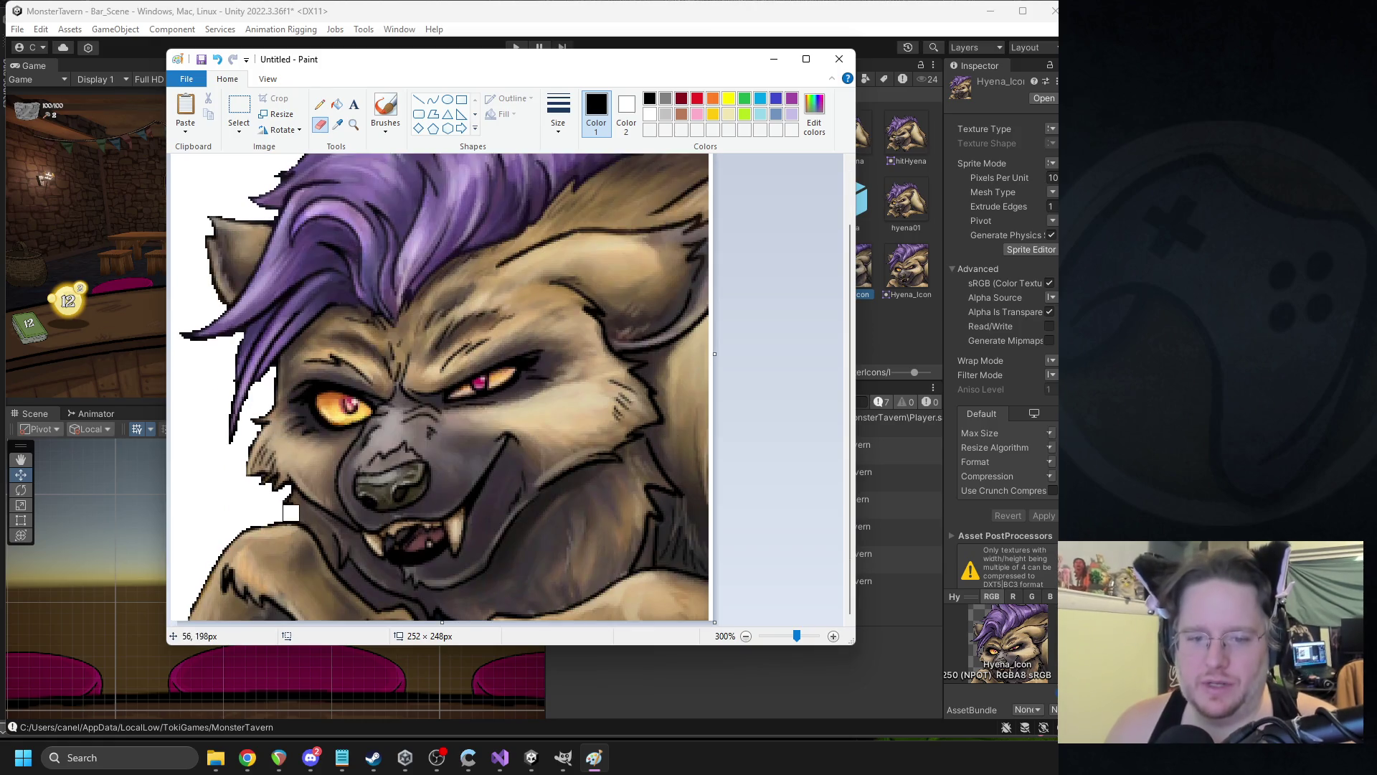
{"action": "mouse_move", "coordinate": [310, 532]}
{"action": "left_mouse_down"}
{"action": "mouse_move", "coordinate": [318, 547]}
{"action": "mouse_move", "coordinate": [300, 513]}
{"action": "mouse_move", "coordinate": [354, 568]}
{"action": "mouse_move", "coordinate": [292, 506]}
{"action": "mouse_move", "coordinate": [346, 542]}
{"action": "mouse_move", "coordinate": [364, 578]}
{"action": "left_mouse_up"}
{"action": "scroll", "coordinate": [409, 515], "scroll_direction": "up", "scroll_amount": 1, "text": "ctrl"}
{"action": "scroll", "coordinate": [446, 529], "scroll_direction": "down", "scroll_amount": 3}
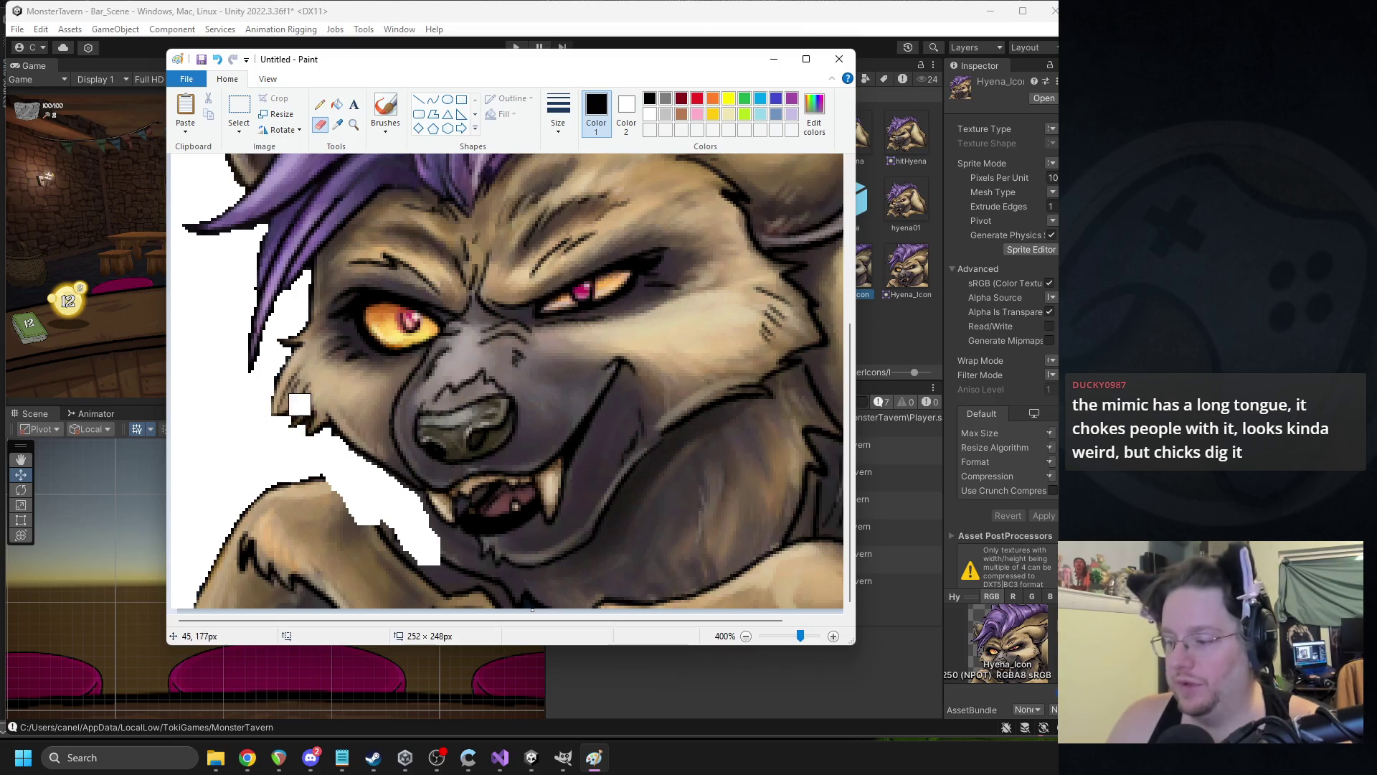
{"action": "mouse_move", "coordinate": [423, 568]}
{"action": "left_mouse_down"}
{"action": "mouse_move", "coordinate": [326, 534]}
{"action": "mouse_move", "coordinate": [328, 479]}
{"action": "left_mouse_up"}
- With the thickest eraser, clear fur below the face and jaw, then close Paint without saving
{"action": "left_click", "coordinate": [558, 115]}
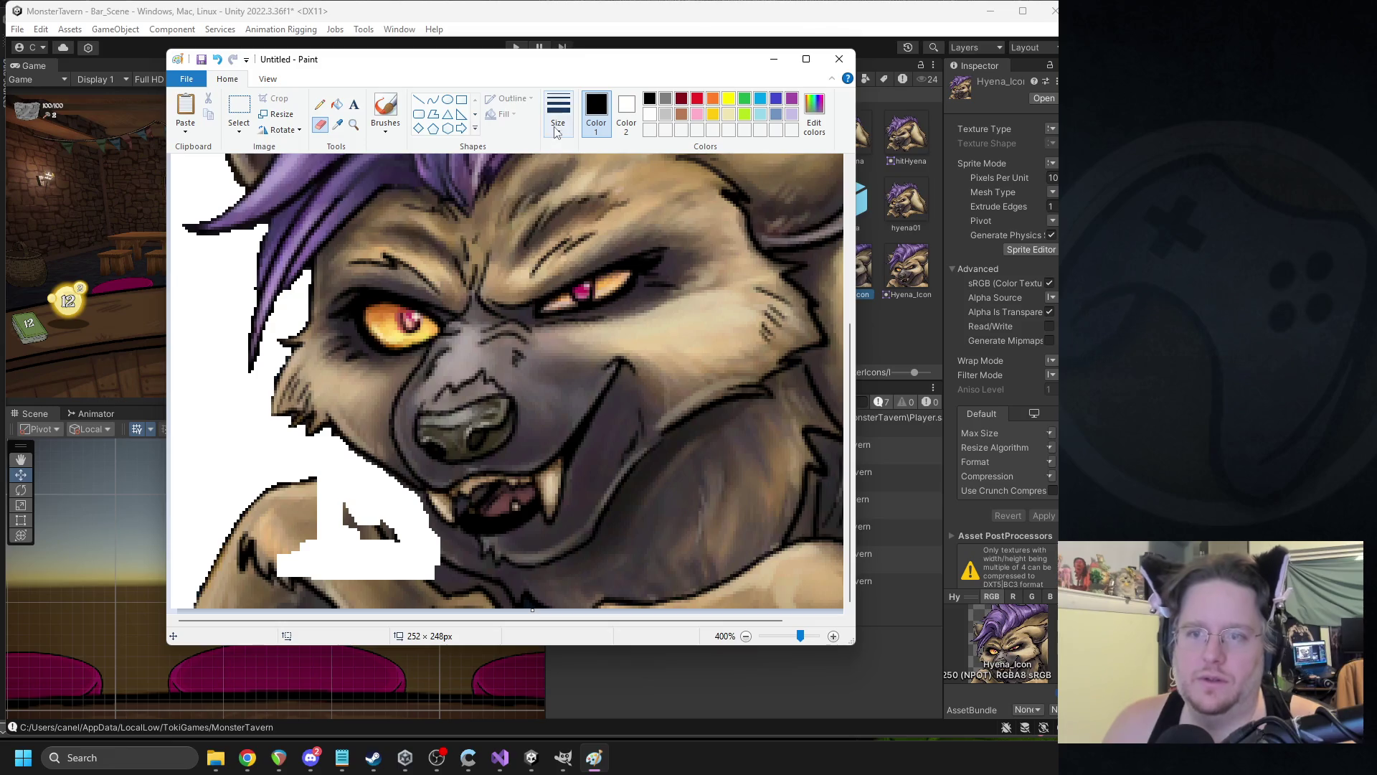
{"action": "left_click", "coordinate": [613, 248]}
{"action": "mouse_move", "coordinate": [314, 534]}
{"action": "left_mouse_down"}
{"action": "mouse_move", "coordinate": [305, 511]}
{"action": "mouse_move", "coordinate": [276, 514]}
{"action": "mouse_move", "coordinate": [277, 492]}
{"action": "mouse_move", "coordinate": [197, 584]}
{"action": "mouse_move", "coordinate": [338, 523]}
{"action": "mouse_move", "coordinate": [297, 531]}
{"action": "mouse_move", "coordinate": [362, 592]}
{"action": "mouse_move", "coordinate": [256, 601]}
{"action": "mouse_move", "coordinate": [521, 588]}
{"action": "mouse_move", "coordinate": [409, 569]}
{"action": "mouse_move", "coordinate": [461, 575]}
{"action": "mouse_move", "coordinate": [415, 531]}
{"action": "mouse_move", "coordinate": [566, 621]}
{"action": "left_mouse_up"}
{"action": "left_click", "coordinate": [291, 542]}
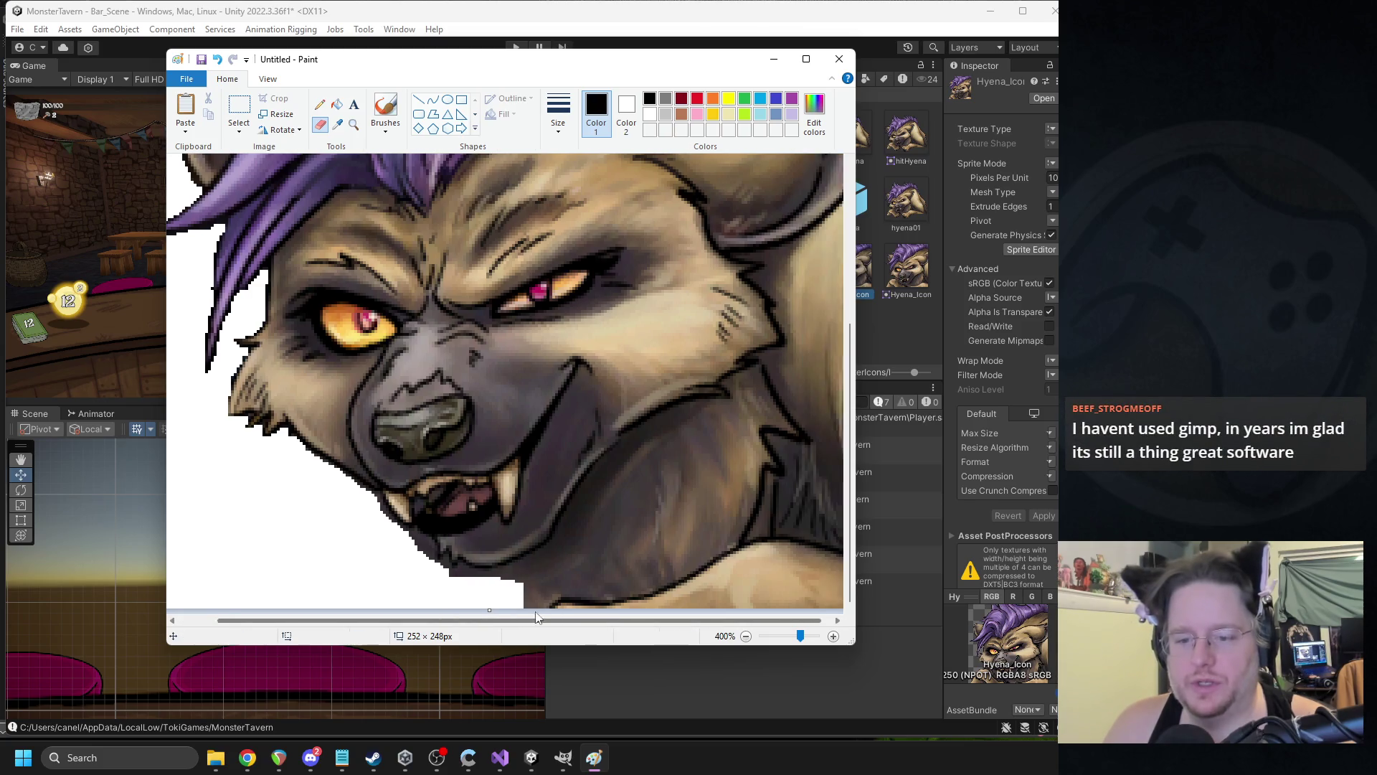
{"action": "mouse_move", "coordinate": [543, 567]}
{"action": "left_mouse_down"}
{"action": "mouse_move", "coordinate": [609, 485]}
{"action": "mouse_move", "coordinate": [667, 445]}
{"action": "mouse_move", "coordinate": [756, 431]}
{"action": "mouse_move", "coordinate": [507, 599]}
{"action": "mouse_move", "coordinate": [725, 575]}
{"action": "mouse_move", "coordinate": [728, 593]}
{"action": "left_mouse_up"}
{"action": "scroll", "coordinate": [568, 508], "scroll_direction": "down", "scroll_amount": 1}
{"action": "scroll", "coordinate": [502, 473], "scroll_direction": "down", "scroll_amount": 2}
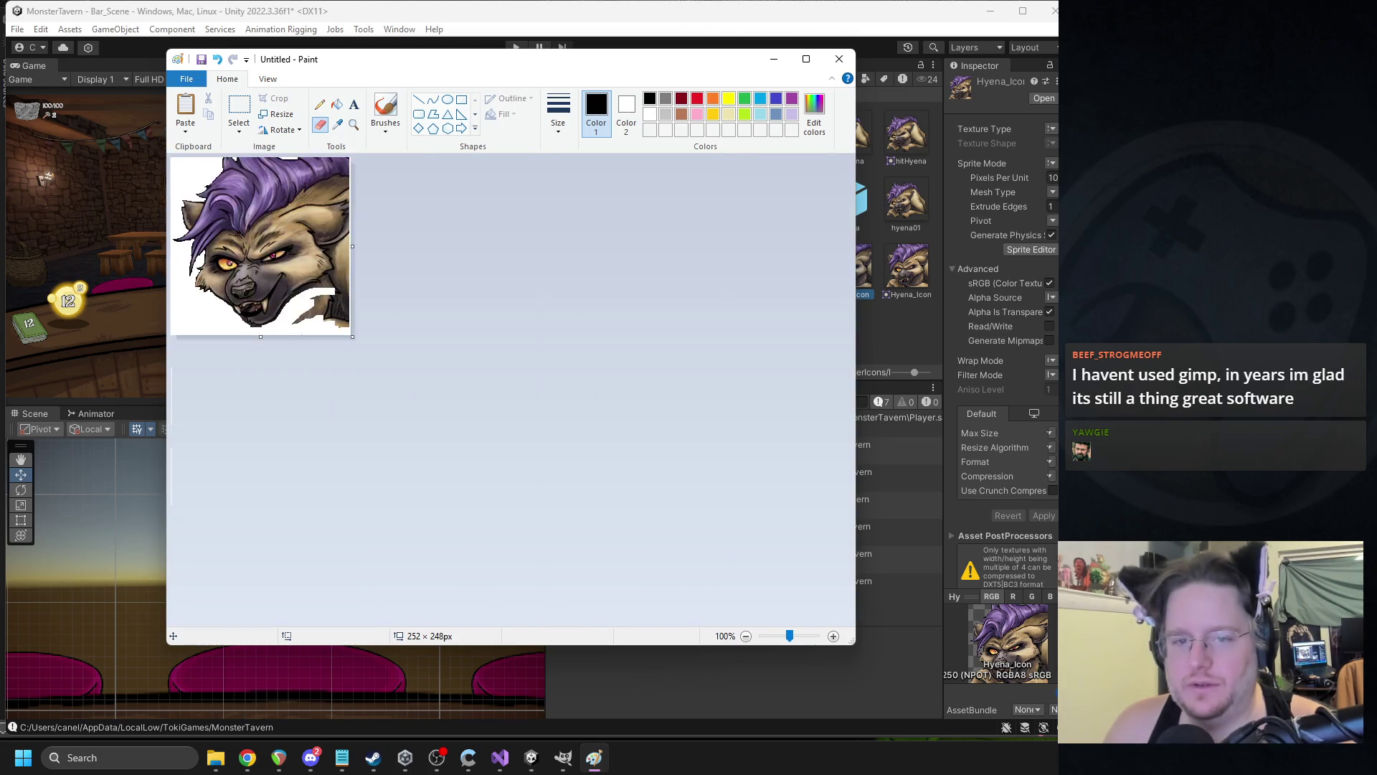
{"action": "scroll", "coordinate": [467, 452], "scroll_direction": "up", "scroll_amount": 1}
{"action": "mouse_move", "coordinate": [421, 497]}
{"action": "left_mouse_down"}
{"action": "mouse_move", "coordinate": [492, 437]}
{"action": "mouse_move", "coordinate": [468, 441]}
{"action": "mouse_move", "coordinate": [485, 467]}
{"action": "left_mouse_up"}
{"action": "left_click", "coordinate": [839, 59]}
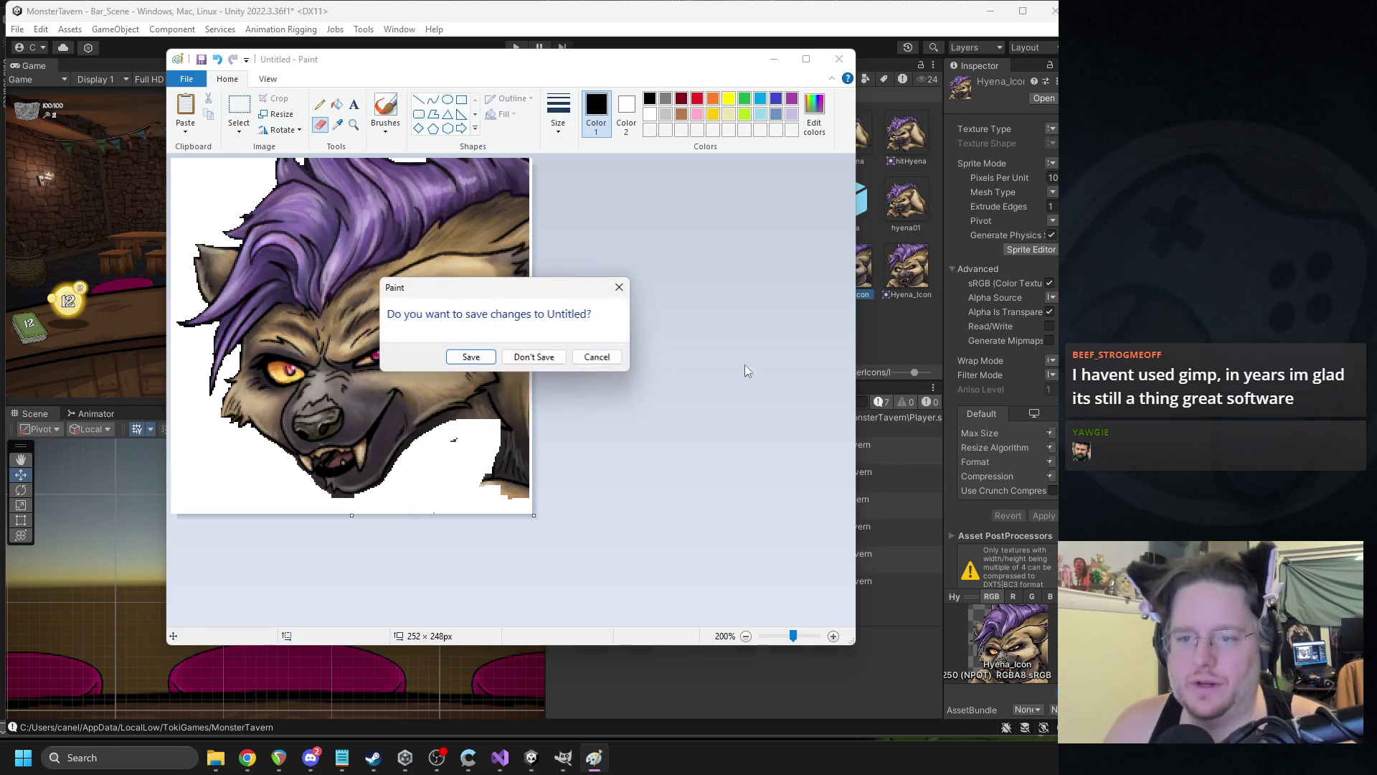
{"action": "left_click", "coordinate": [533, 356]}
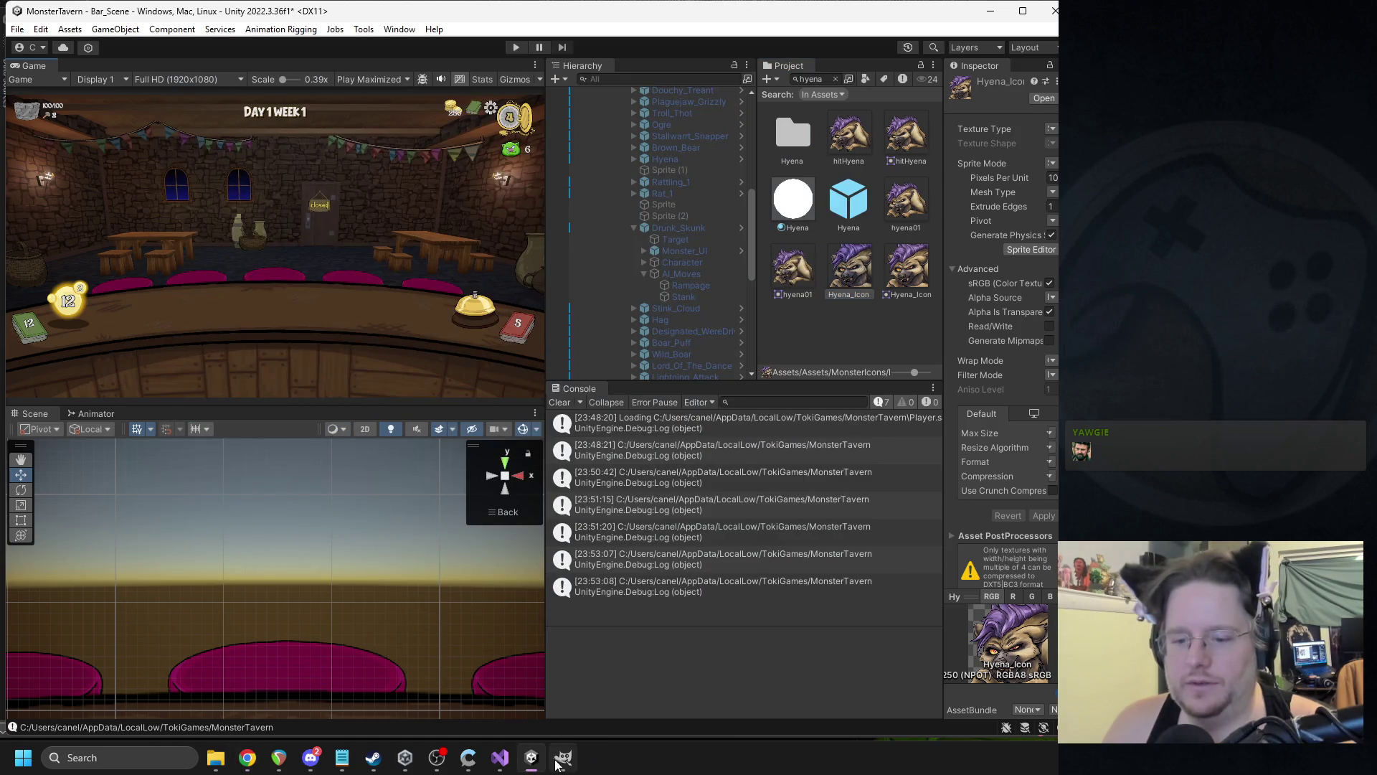
- Move GIMP aside, clear the hyena search, and create a Toki folder under VFX/_Art
{"action": "left_click", "coordinate": [563, 757]}
{"action": "mouse_move", "coordinate": [663, 14]}
{"action": "left_mouse_down"}
{"action": "mouse_move", "coordinate": [708, 33]}
{"action": "mouse_move", "coordinate": [1376, 43]}
{"action": "left_mouse_up"}
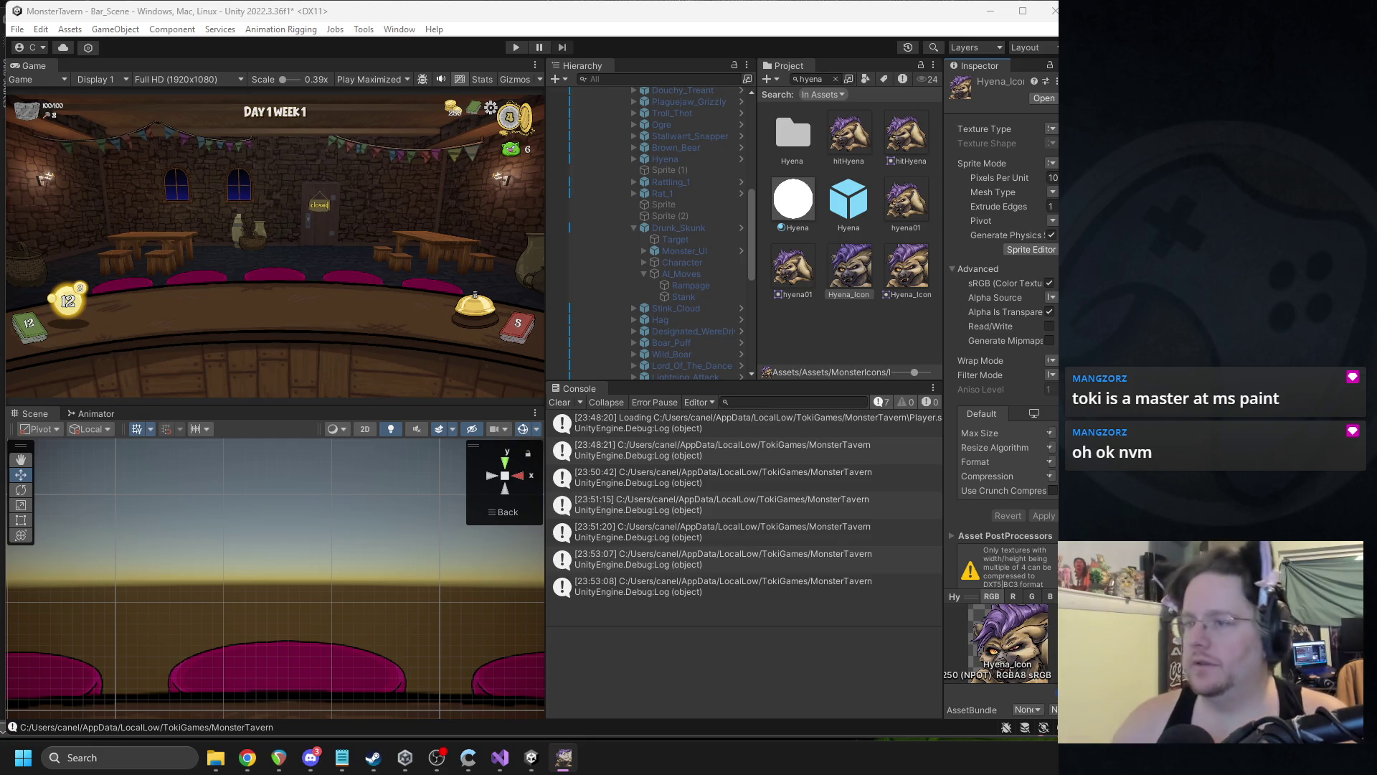
{"action": "left_click", "coordinate": [835, 78]}
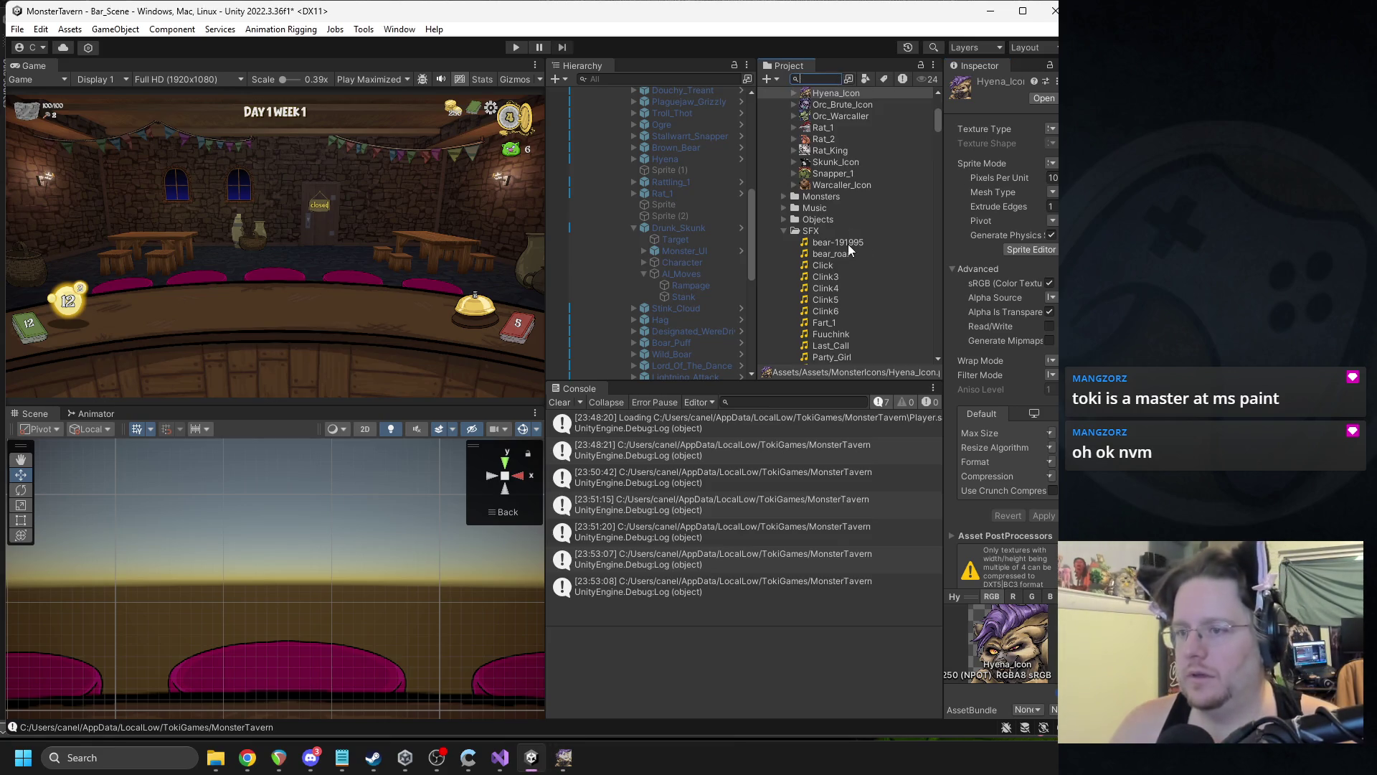
{"action": "scroll", "coordinate": [848, 244], "scroll_direction": "down", "scroll_amount": 3}
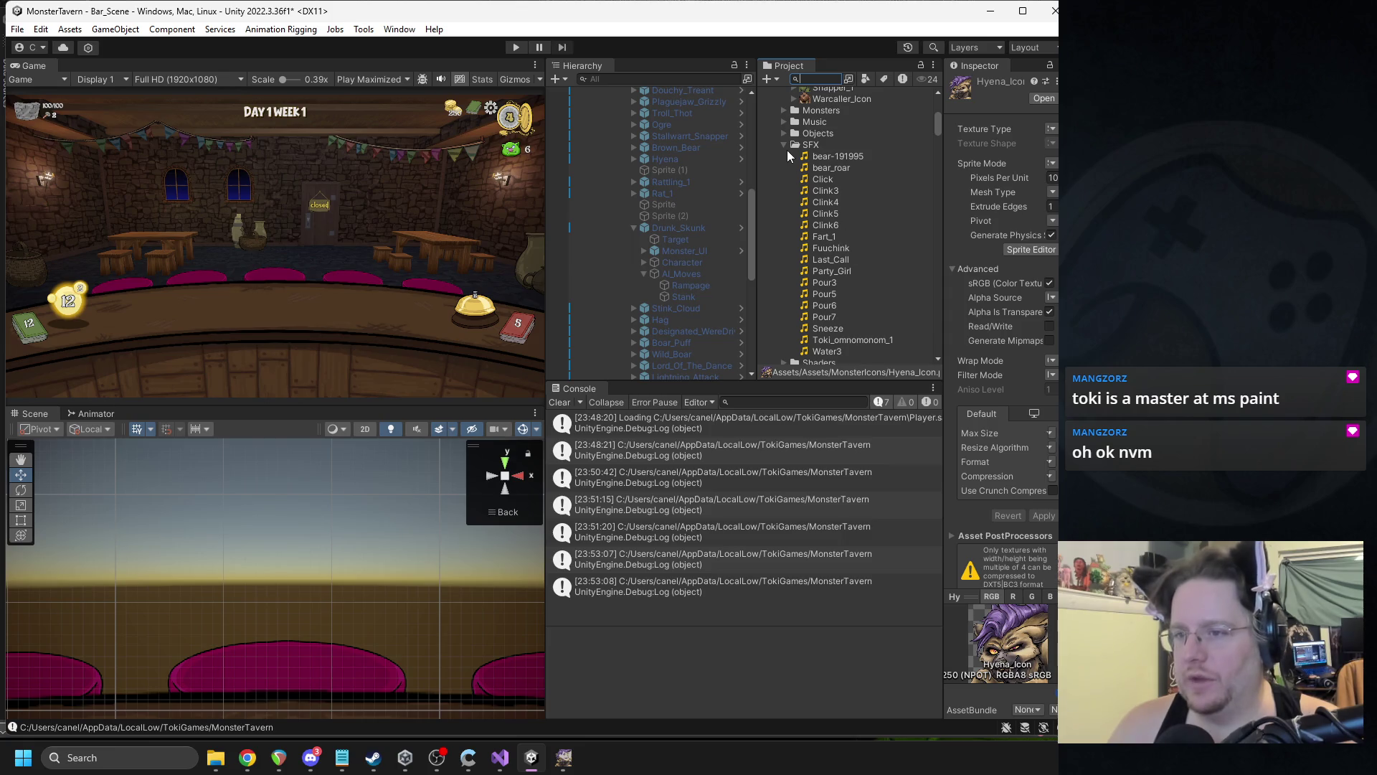
{"action": "left_click", "coordinate": [785, 145]}
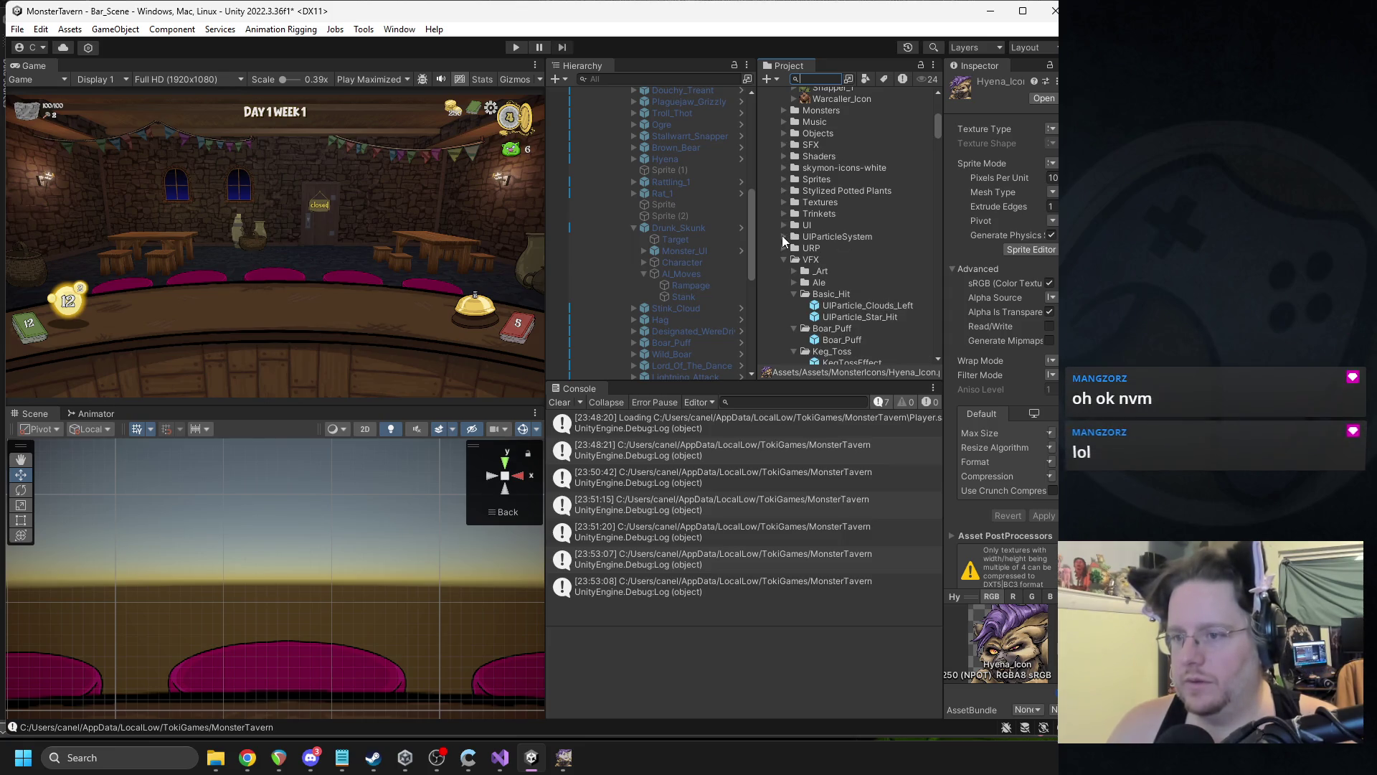
{"action": "left_click", "coordinate": [793, 271]}
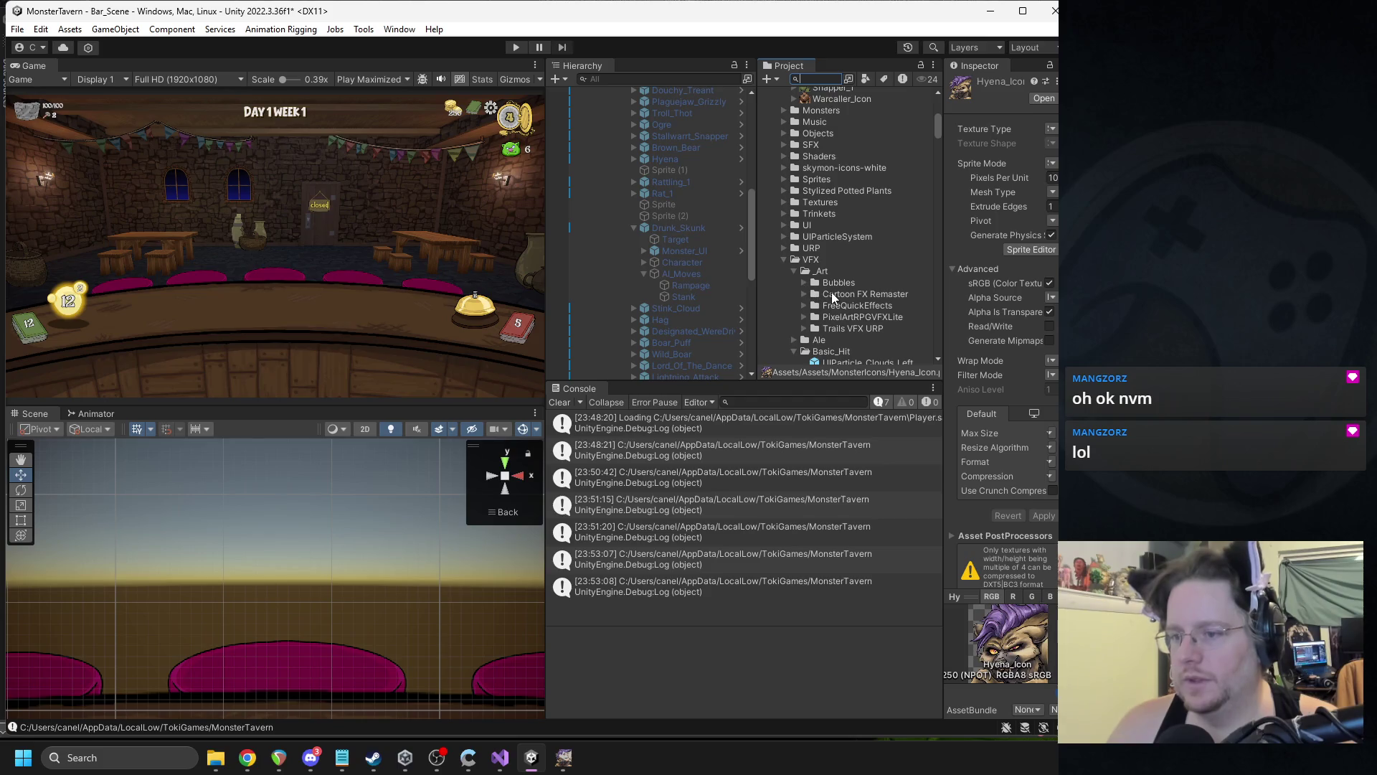
{"action": "right_click", "coordinate": [825, 270]}
{"action": "left_click", "coordinate": [1083, 280]}
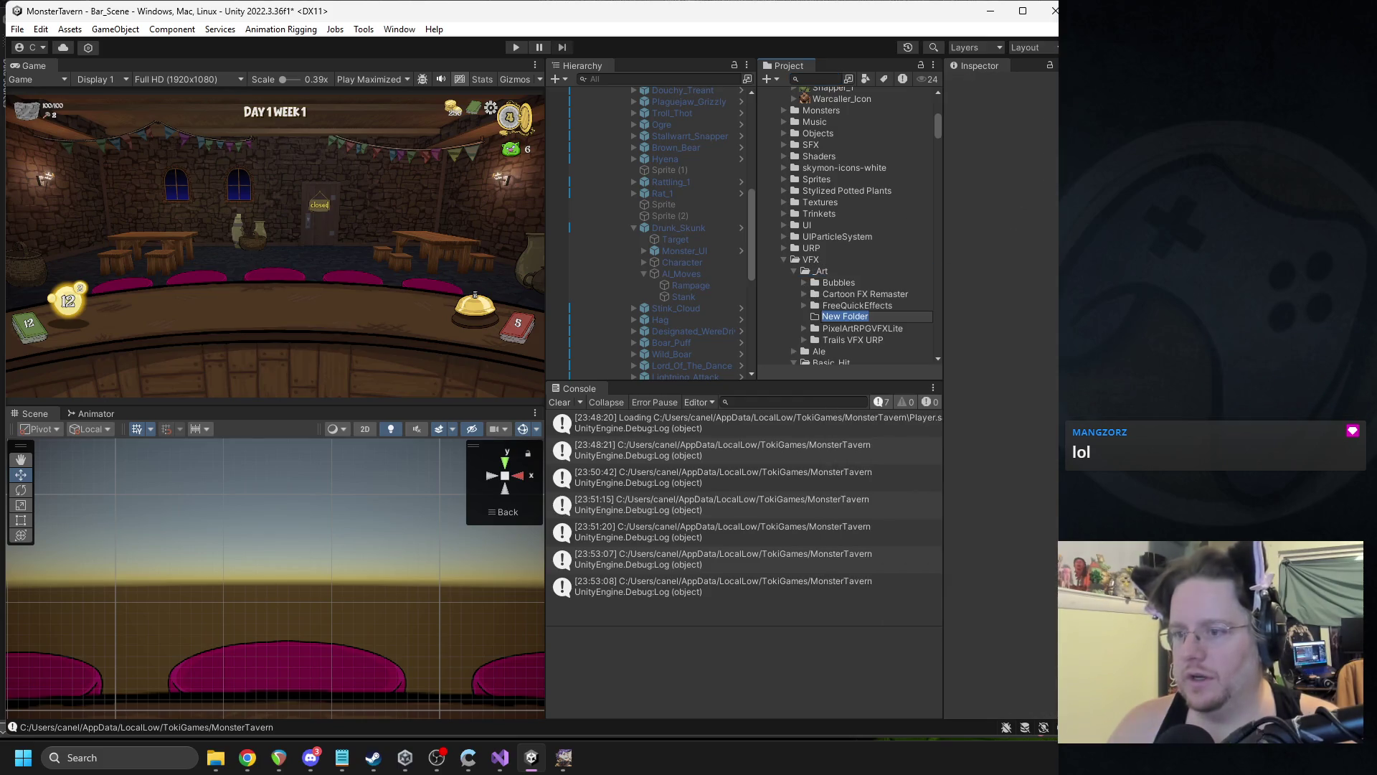
{"action": "type", "text": "Toki"}
{"action": "key", "text": "Return"}
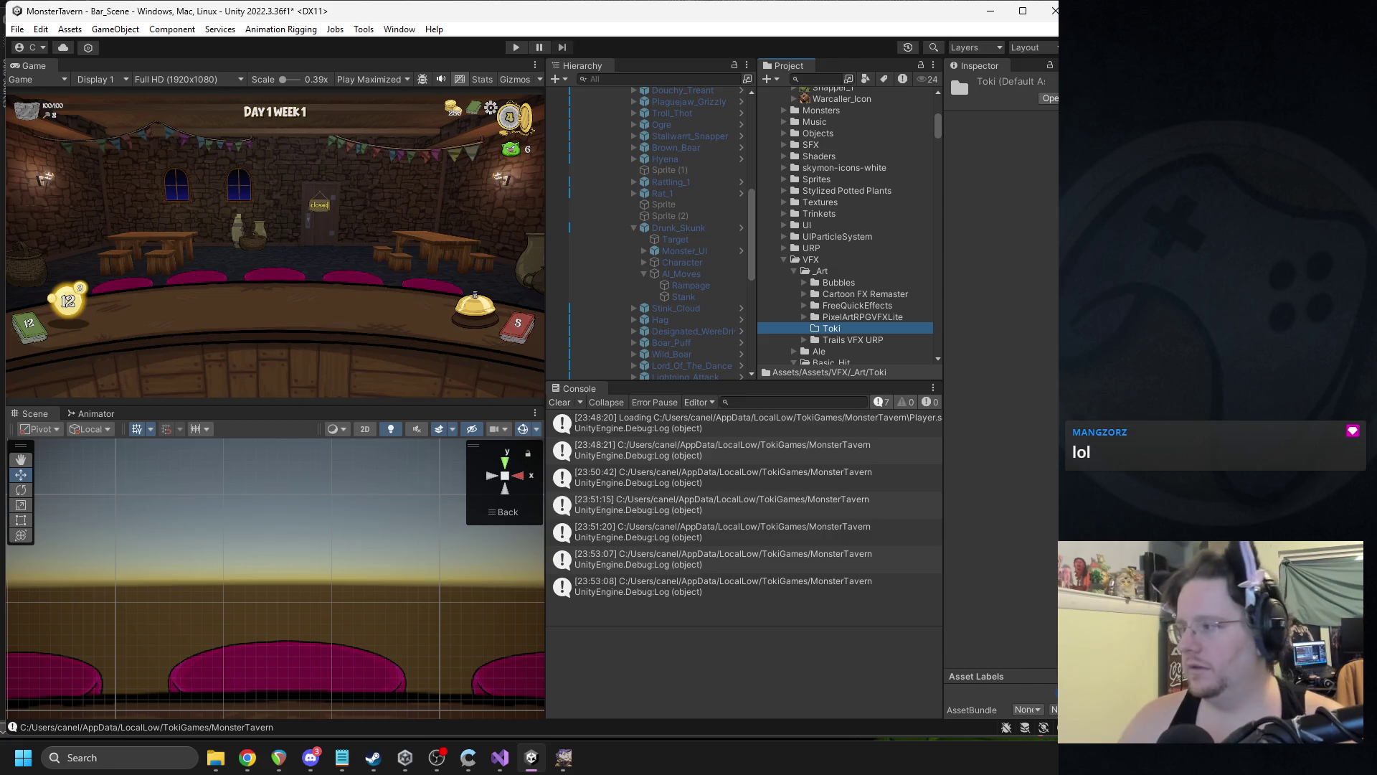
- Show the Toki folder in Explorer, then select its Hyena_Laugh texture in Unity
{"action": "right_click", "coordinate": [854, 329]}
{"action": "left_click", "coordinate": [961, 340]}
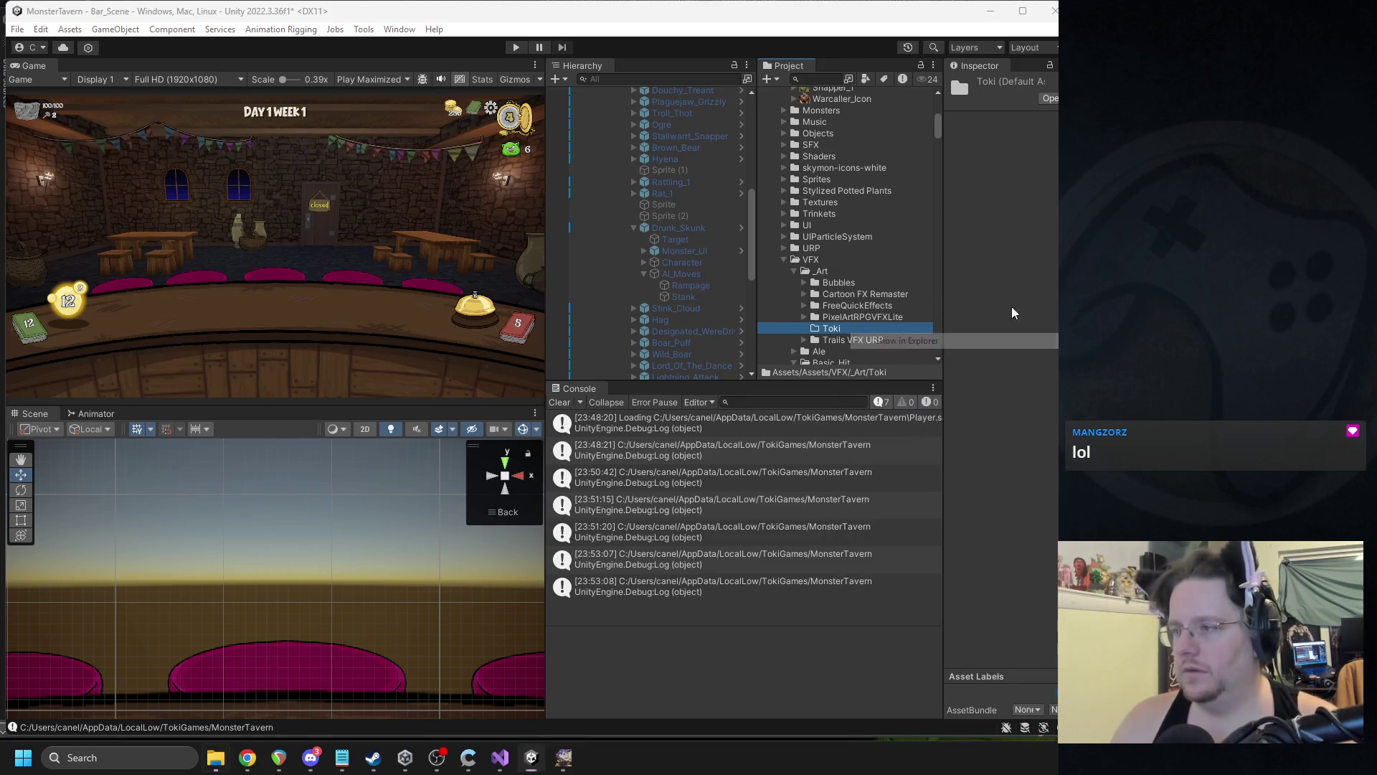
{"action": "key", "text": "alt+Tab"}
{"action": "key", "text": "alt+Tab"}
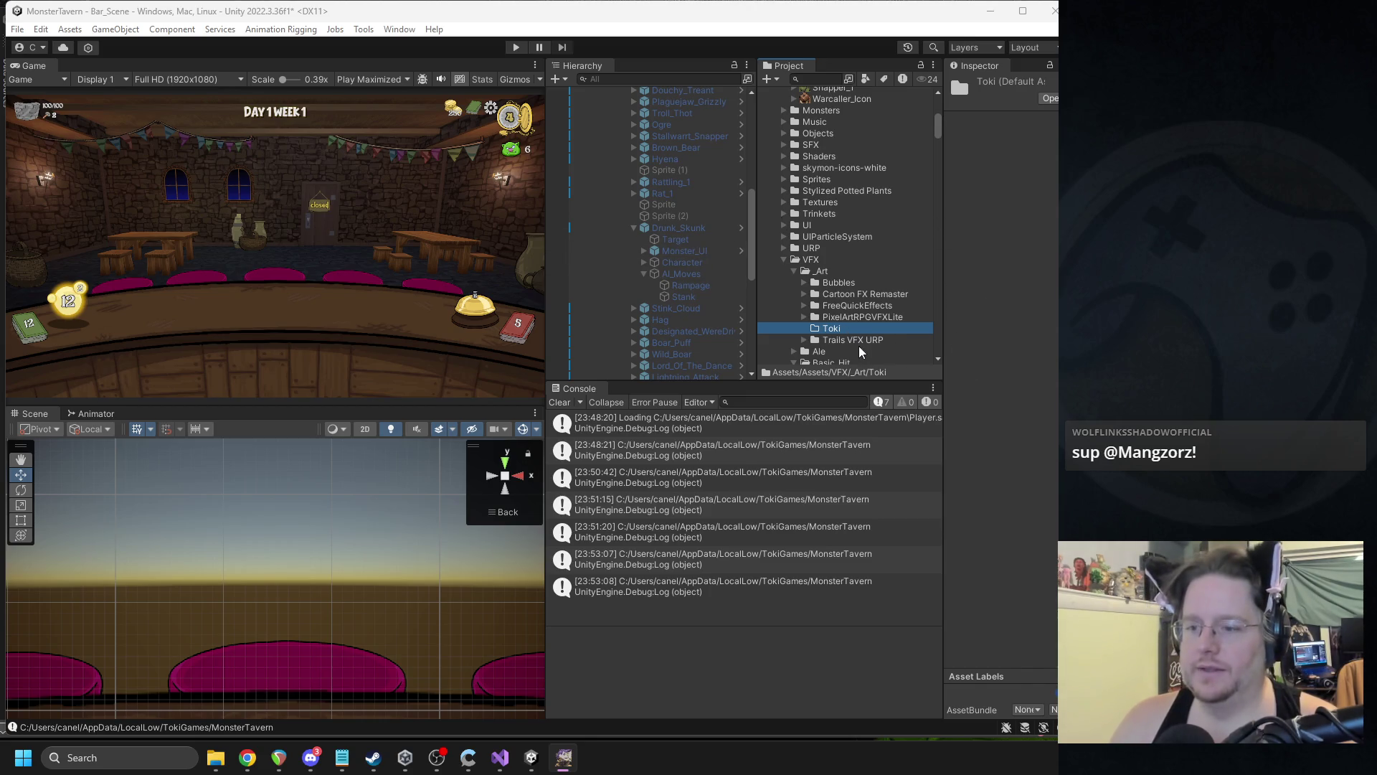
{"action": "left_click", "coordinate": [804, 328]}
{"action": "left_click", "coordinate": [849, 342]}
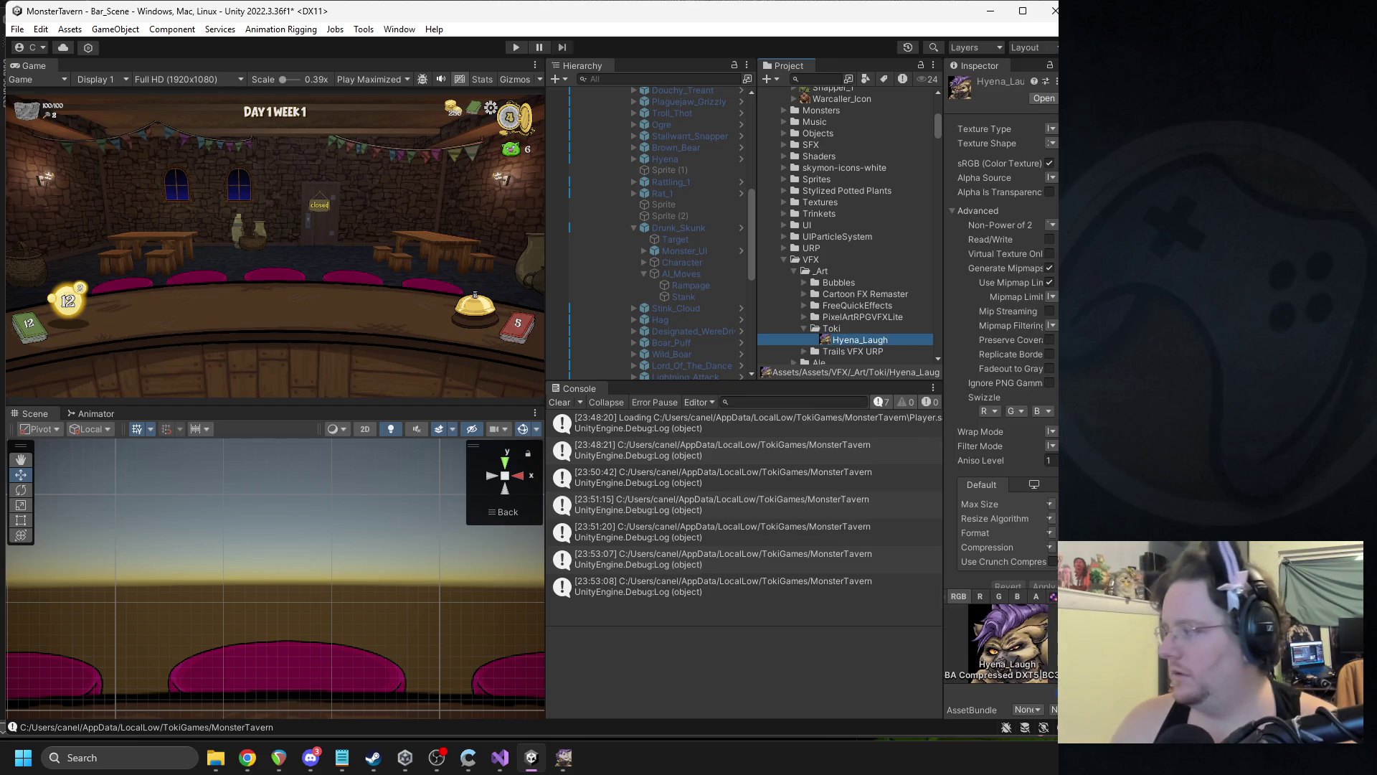
- Set Hyena_Laugh to Sprite (2D and UI) with 512 max size, then enlarge the GIMP window
{"action": "left_click_drag", "start_coordinate": [943, 155], "coordinate": [861, 167]}
{"action": "left_click", "coordinate": [993, 129]}
{"action": "left_click", "coordinate": [1021, 192]}
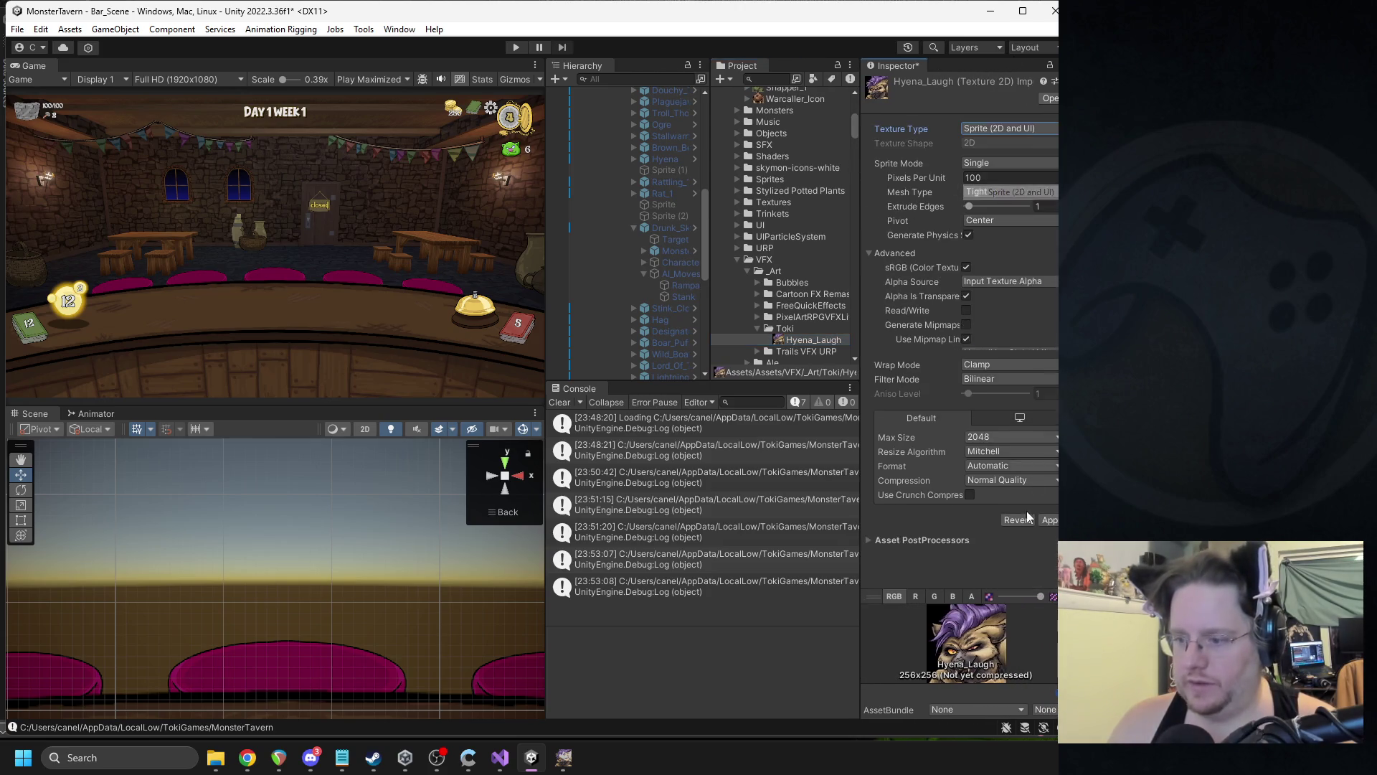
{"action": "left_click", "coordinate": [1004, 433]}
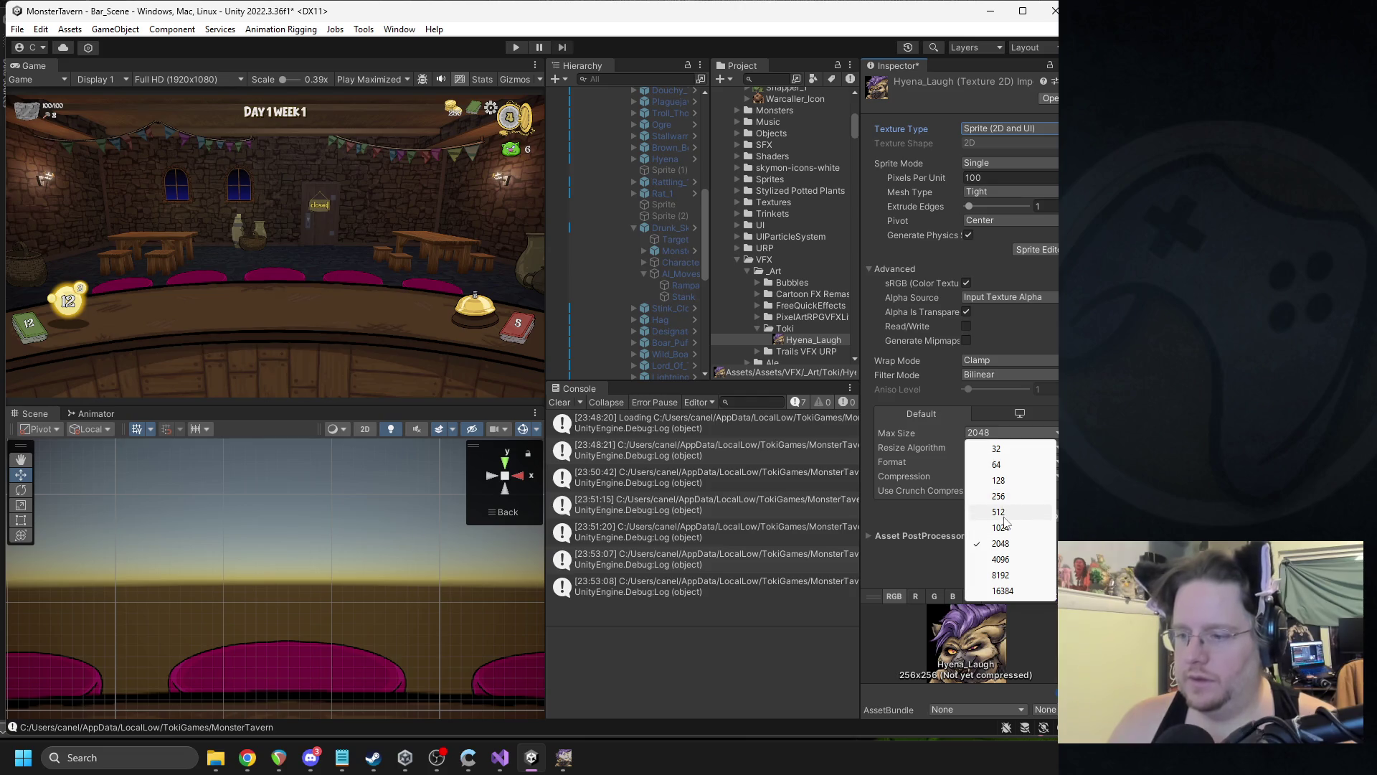
{"action": "left_click", "coordinate": [1000, 511]}
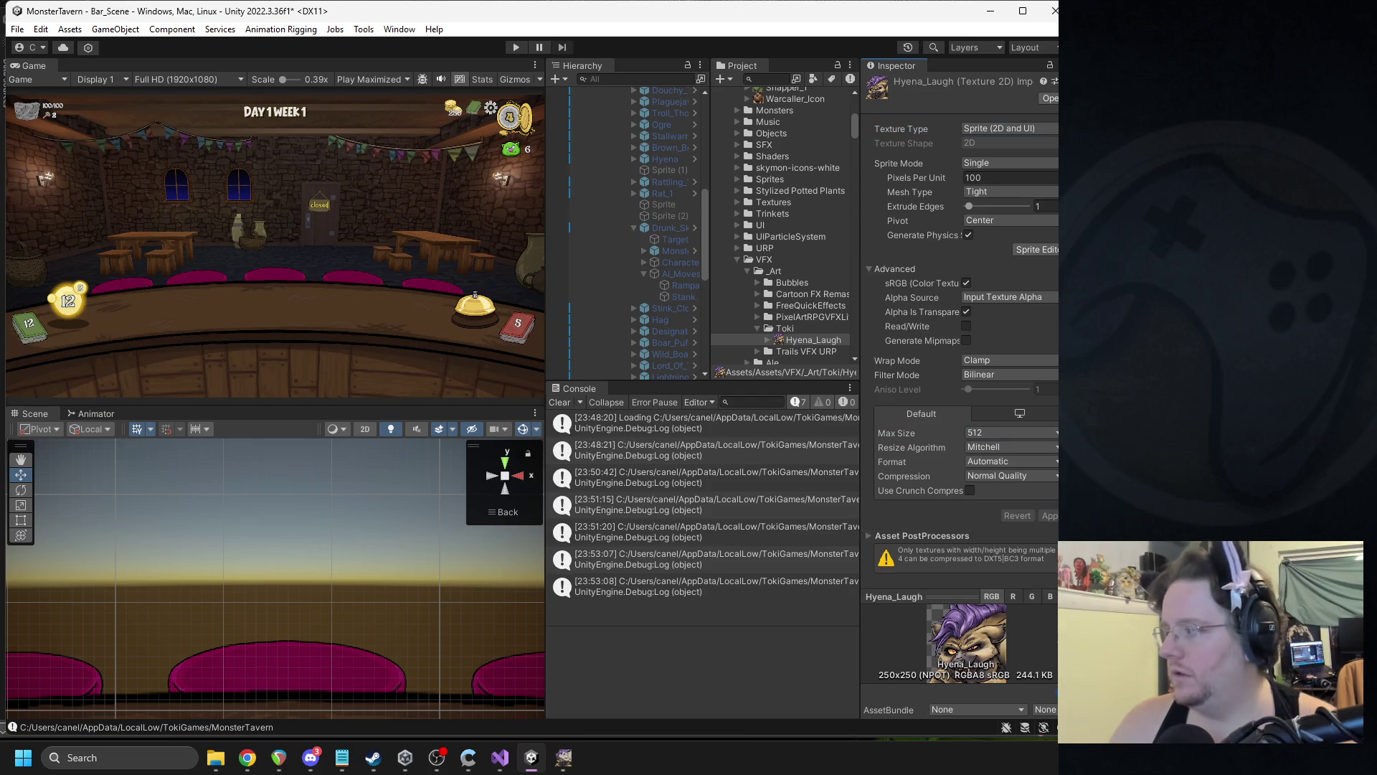
{"action": "key", "text": "alt+Tab"}
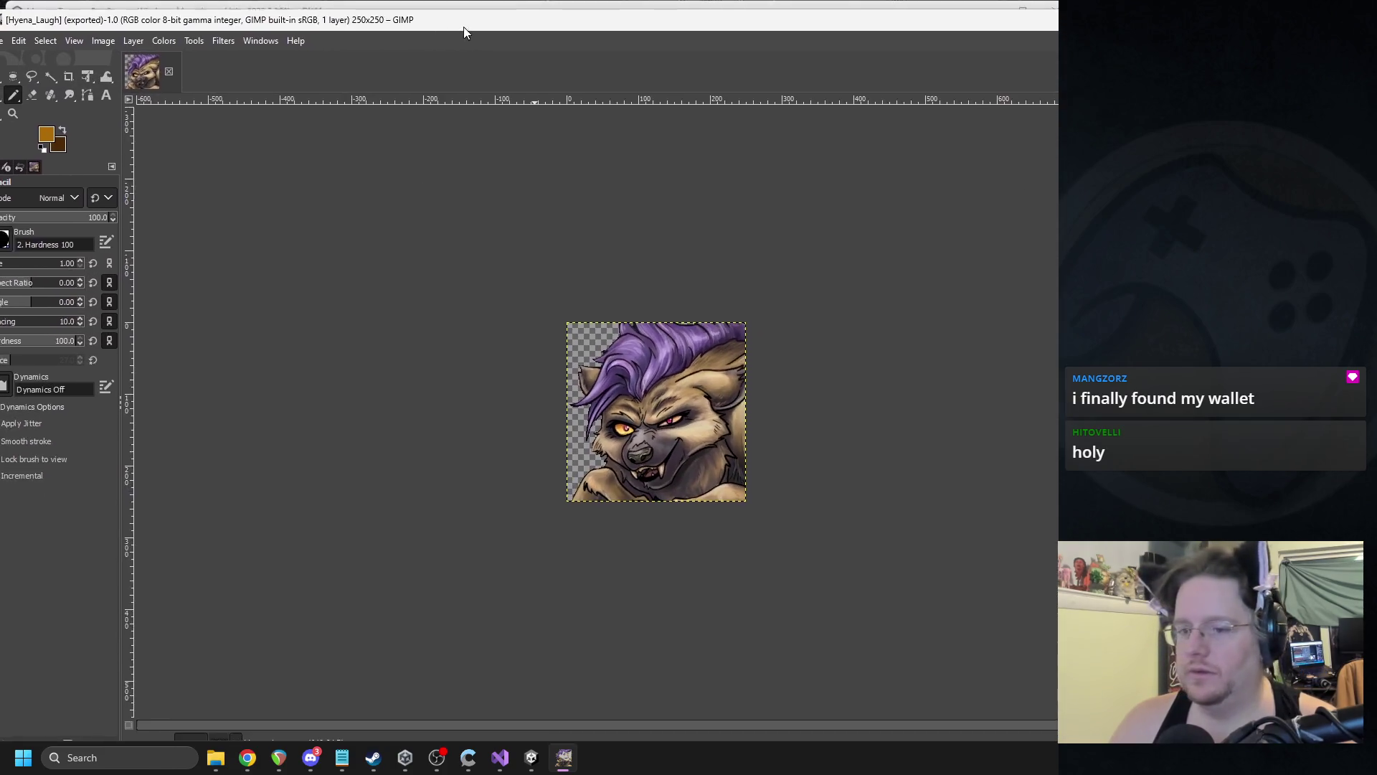
{"action": "mouse_move", "coordinate": [3, 16]}
{"action": "left_mouse_down"}
{"action": "mouse_move", "coordinate": [85, 97]}
{"action": "mouse_move", "coordinate": [768, 343]}
{"action": "mouse_move", "coordinate": [454, 108]}
{"action": "mouse_move", "coordinate": [452, 81]}
{"action": "left_mouse_up"}
- Enlarge the GIMP image window and pick the Eraser, undoing a stray first stroke
{"action": "scroll", "coordinate": [597, 470], "scroll_direction": "up", "scroll_amount": 4, "text": "ctrl"}
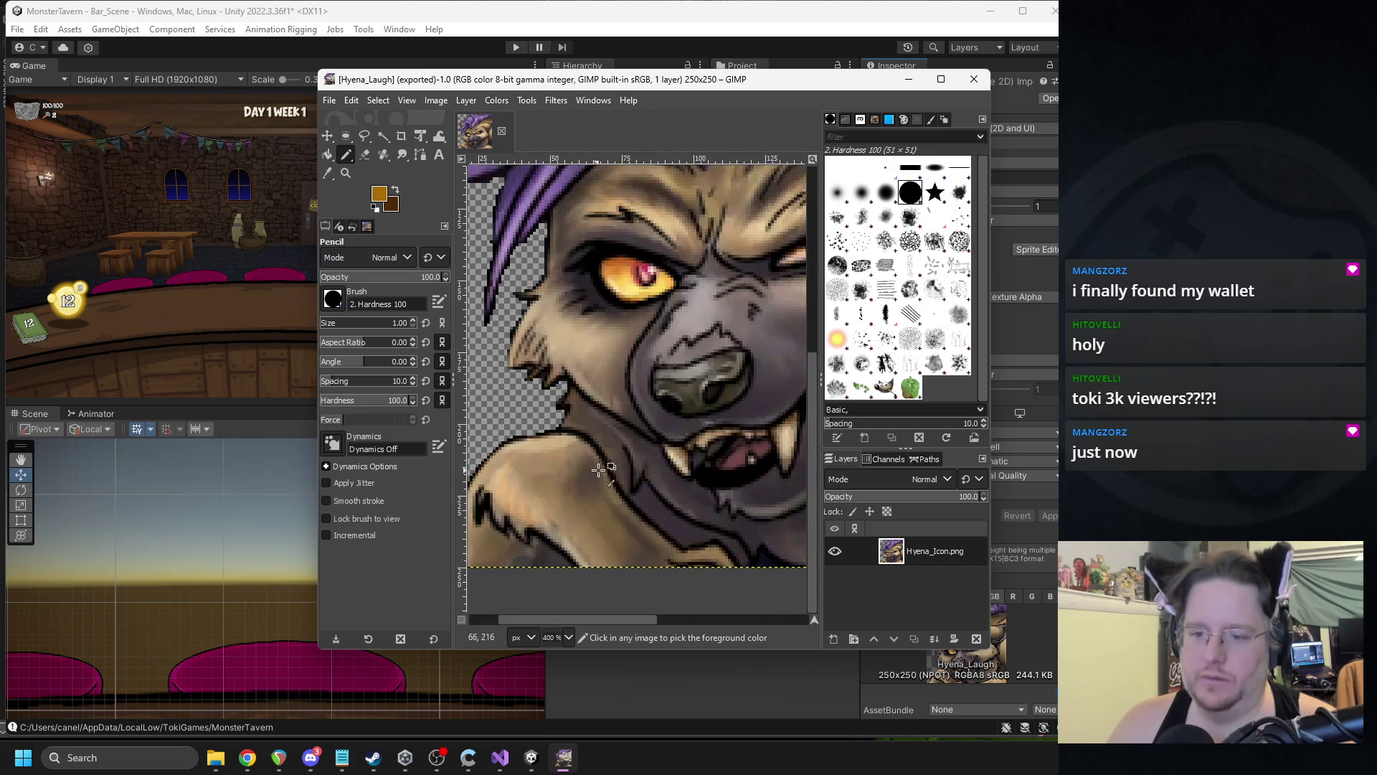
{"action": "left_click_drag", "start_coordinate": [988, 257], "coordinate": [1058, 257]}
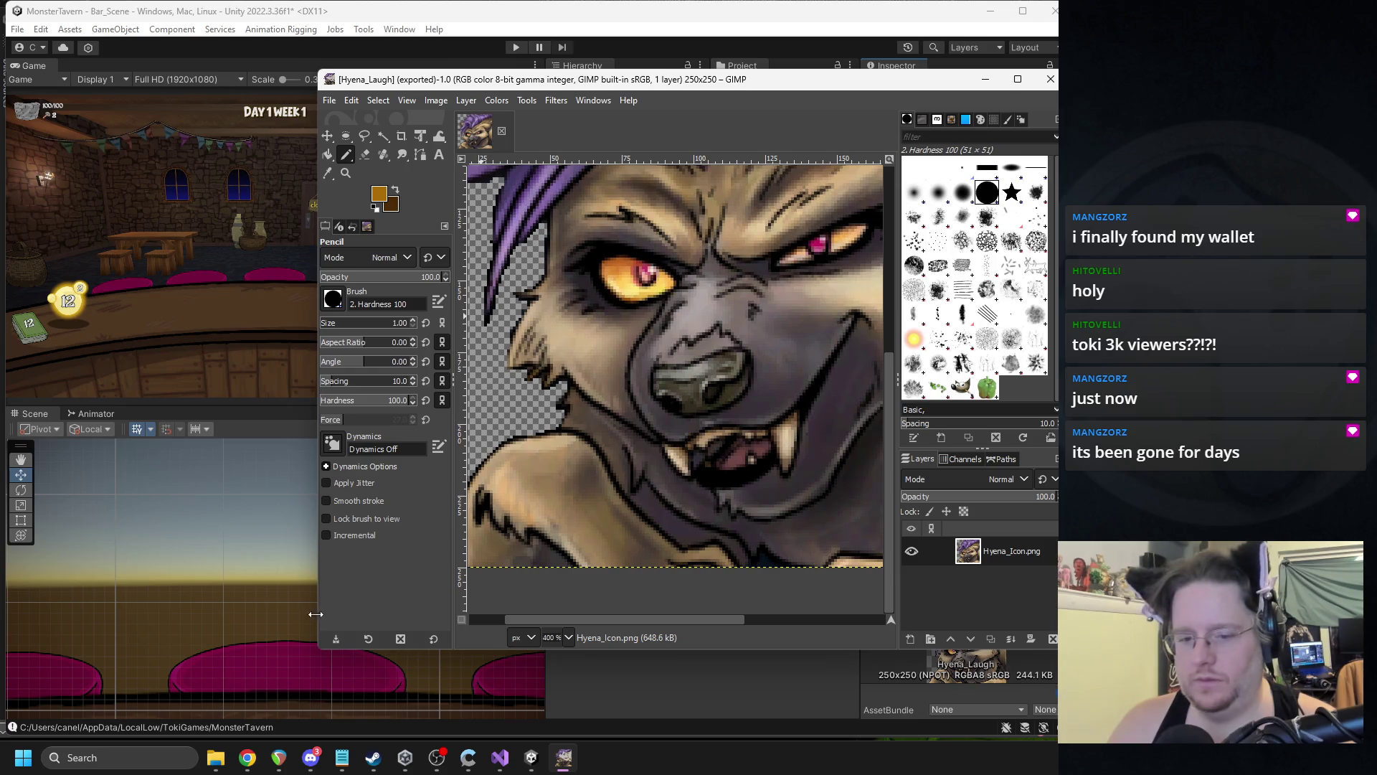
{"action": "left_click_drag", "start_coordinate": [318, 649], "coordinate": [82, 718]}
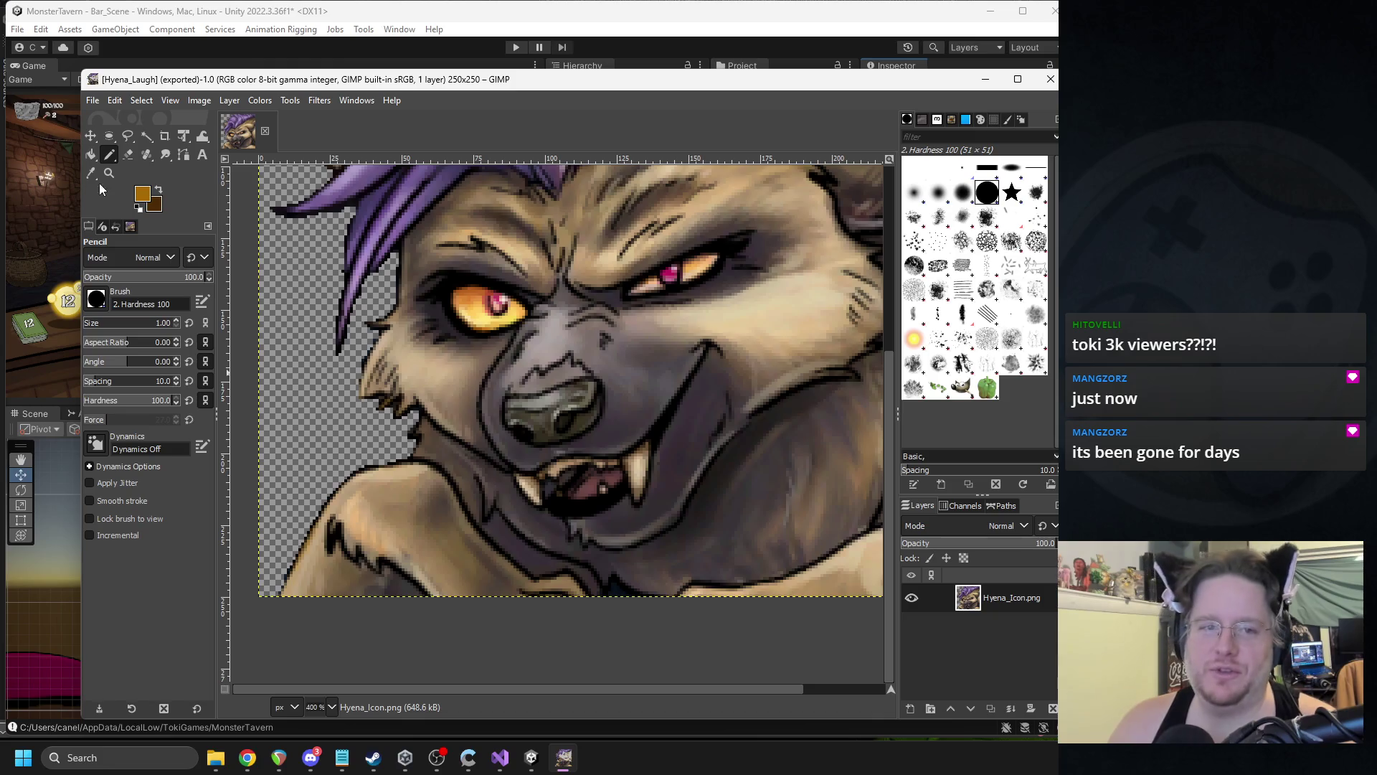
{"action": "left_click", "coordinate": [145, 154]}
{"action": "left_click_drag", "start_coordinate": [416, 450], "coordinate": [511, 549]}
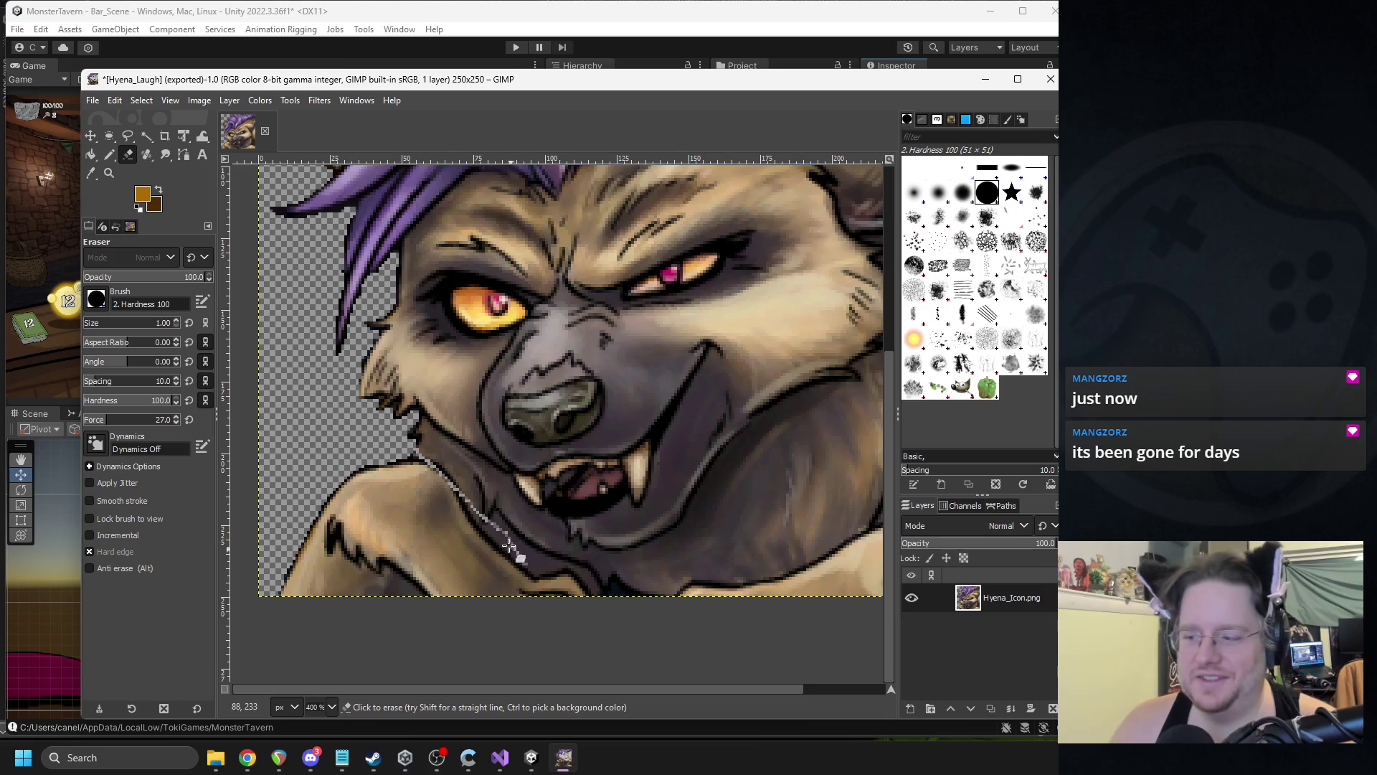
{"action": "key", "text": "ctrl+z"}
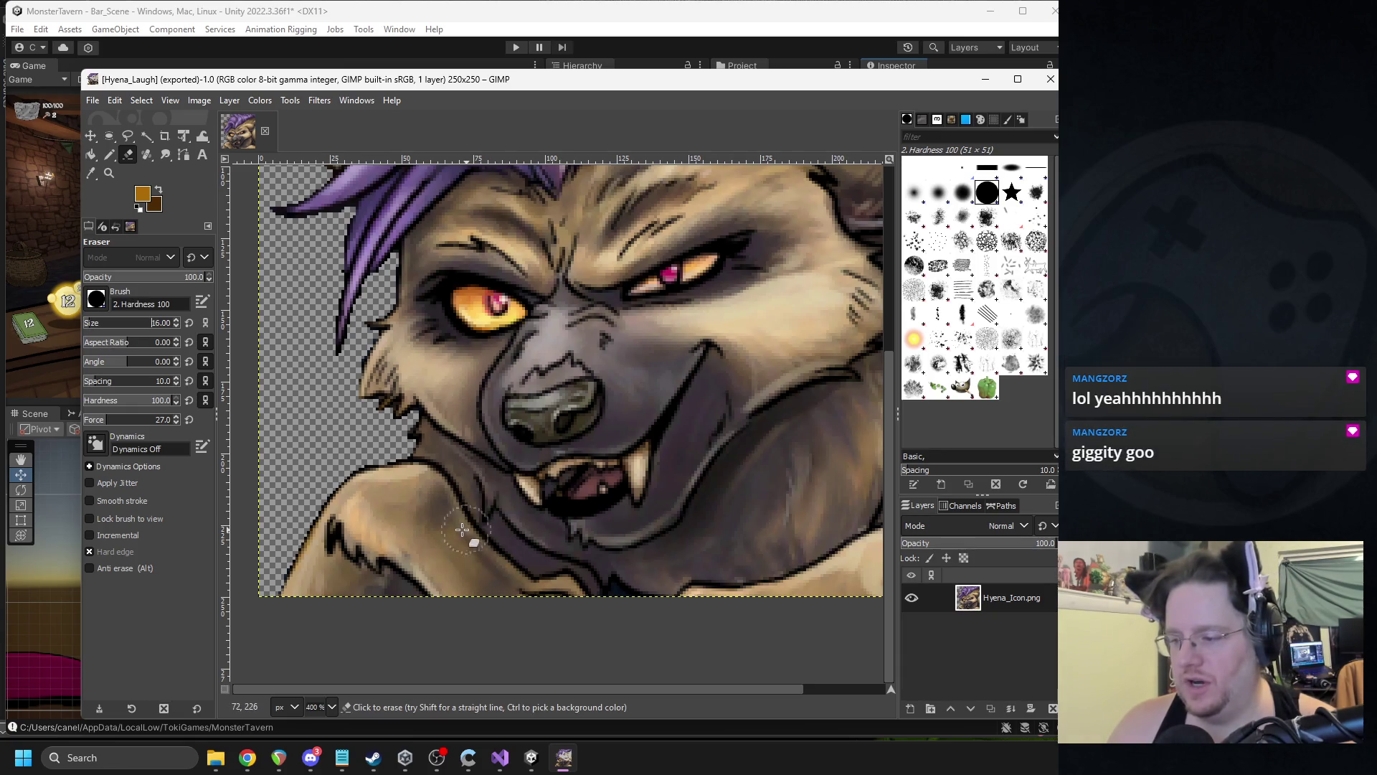
- Erase the neck fur below the mouth, the lower shoulder, and the jaw's bottom edge
{"action": "mouse_move", "coordinate": [418, 442]}
{"action": "left_mouse_down"}
{"action": "mouse_move", "coordinate": [309, 578]}
{"action": "mouse_move", "coordinate": [399, 528]}
{"action": "mouse_move", "coordinate": [388, 550]}
{"action": "mouse_move", "coordinate": [599, 588]}
{"action": "mouse_move", "coordinate": [491, 552]}
{"action": "mouse_move", "coordinate": [441, 565]}
{"action": "mouse_move", "coordinate": [430, 495]}
{"action": "mouse_move", "coordinate": [454, 475]}
{"action": "mouse_move", "coordinate": [439, 468]}
{"action": "left_mouse_up"}
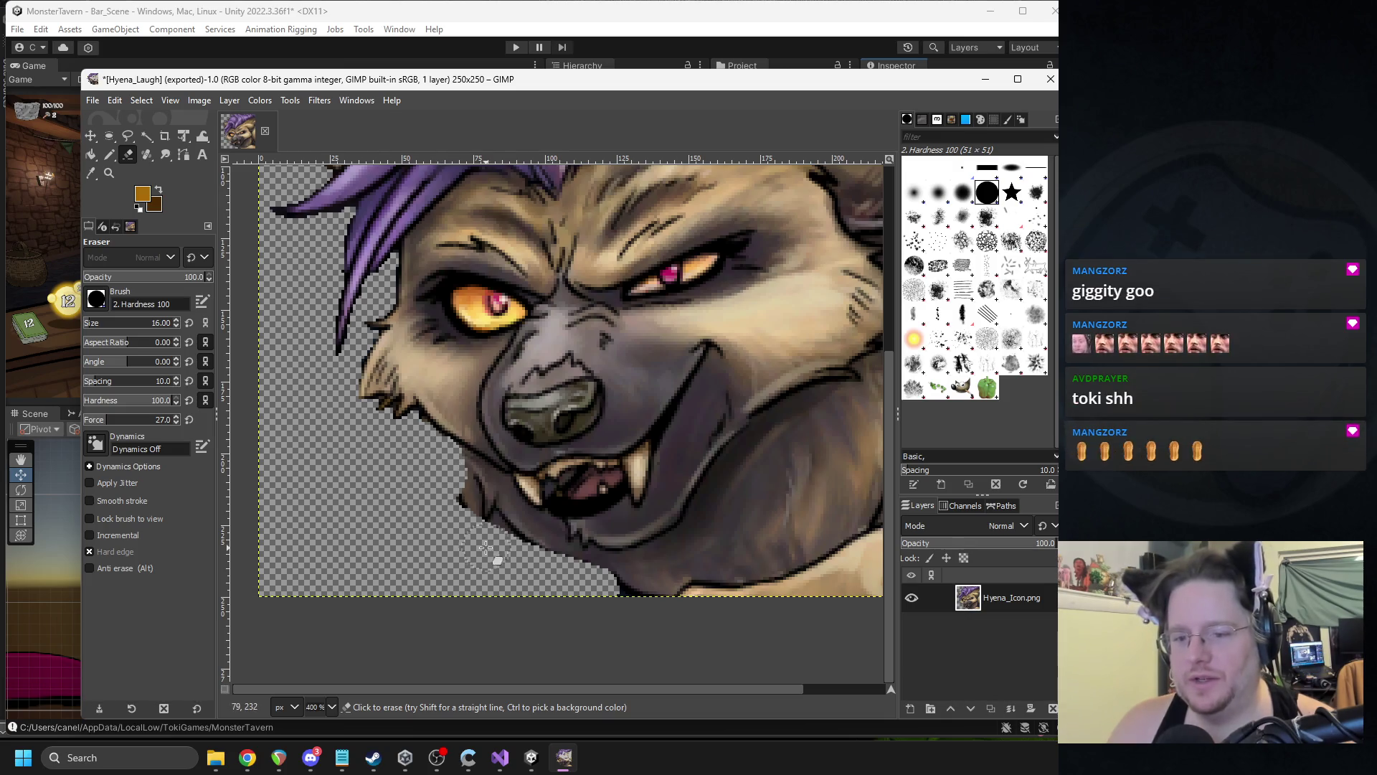
{"action": "mouse_move", "coordinate": [507, 562]}
{"action": "left_mouse_down"}
{"action": "mouse_move", "coordinate": [501, 507]}
{"action": "mouse_move", "coordinate": [460, 480]}
{"action": "left_mouse_up"}
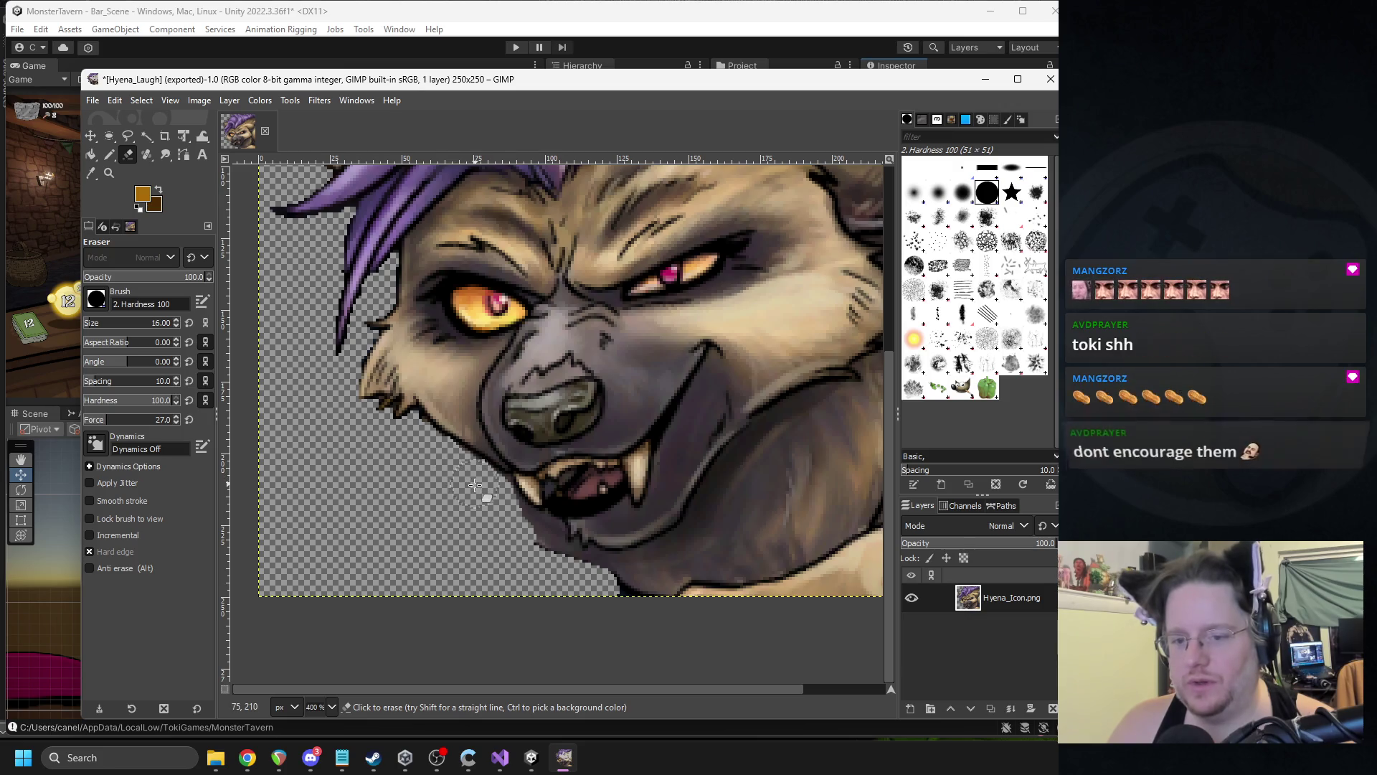
{"action": "left_click_drag", "start_coordinate": [621, 689], "coordinate": [689, 686]}
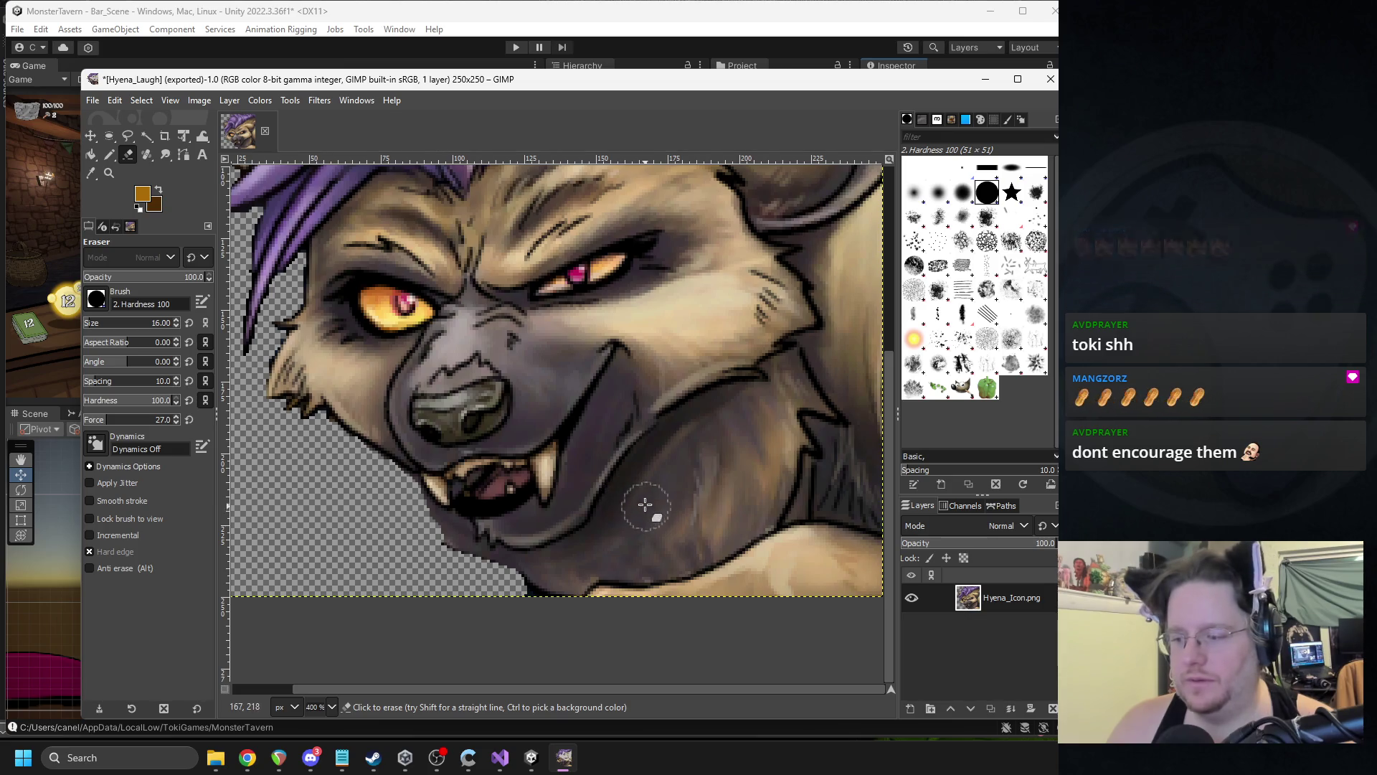
{"action": "mouse_move", "coordinate": [633, 494]}
{"action": "left_mouse_down"}
{"action": "mouse_move", "coordinate": [685, 438]}
{"action": "mouse_move", "coordinate": [763, 400]}
{"action": "mouse_move", "coordinate": [724, 406]}
{"action": "left_mouse_up"}
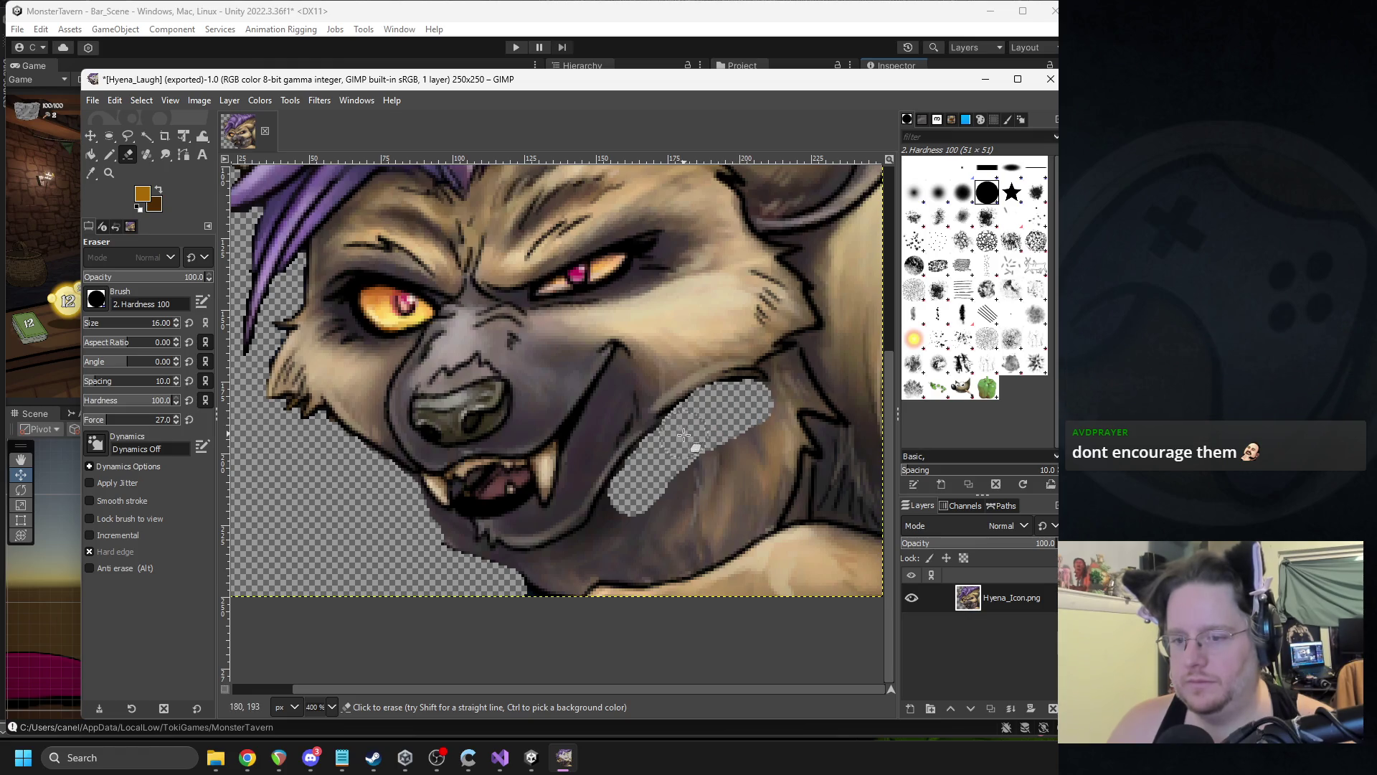
{"action": "mouse_move", "coordinate": [629, 497]}
{"action": "left_mouse_down"}
{"action": "mouse_move", "coordinate": [599, 556]}
{"action": "mouse_move", "coordinate": [665, 577]}
{"action": "left_mouse_up"}
{"action": "mouse_move", "coordinate": [554, 588]}
{"action": "left_mouse_down"}
{"action": "mouse_move", "coordinate": [547, 575]}
{"action": "mouse_move", "coordinate": [614, 568]}
{"action": "mouse_move", "coordinate": [566, 570]}
{"action": "mouse_move", "coordinate": [582, 556]}
{"action": "left_mouse_up"}
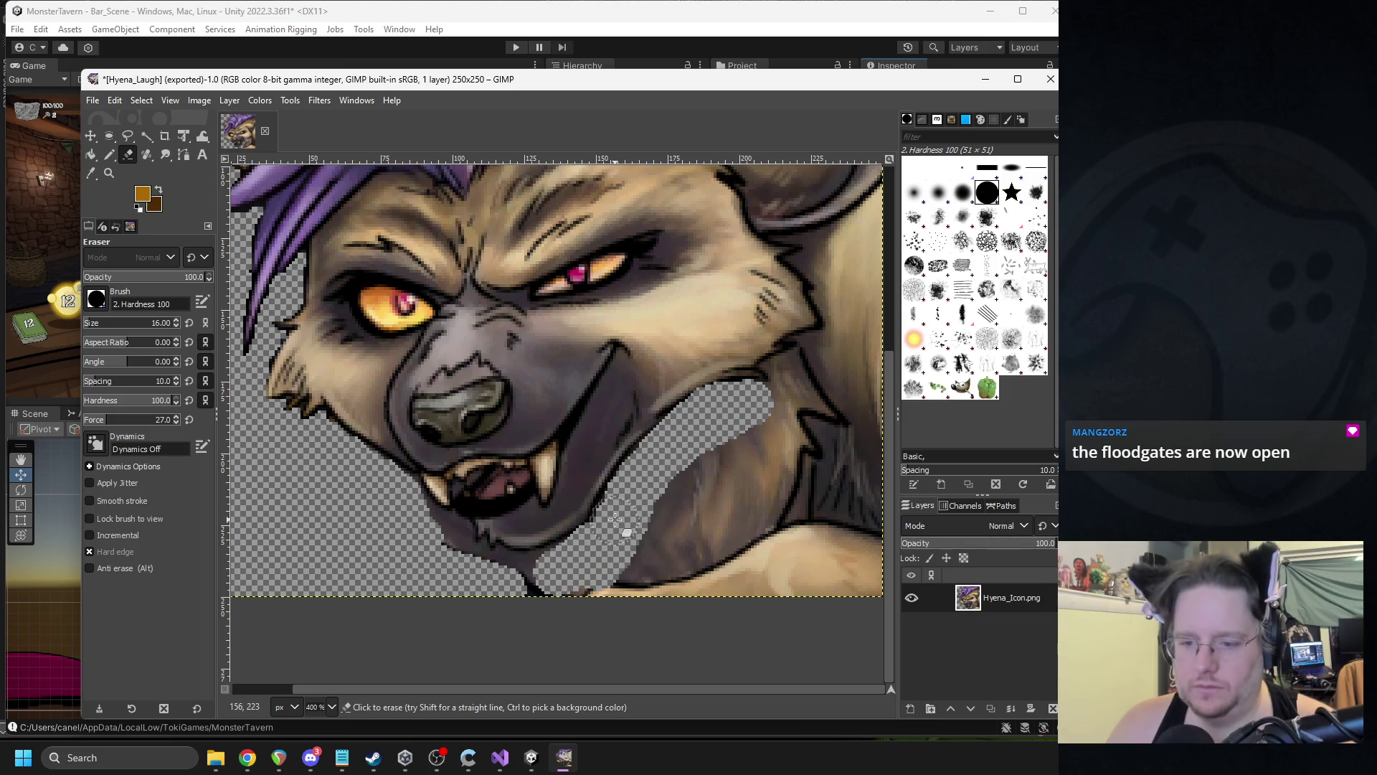
{"action": "left_click_drag", "start_coordinate": [576, 558], "coordinate": [502, 582]}
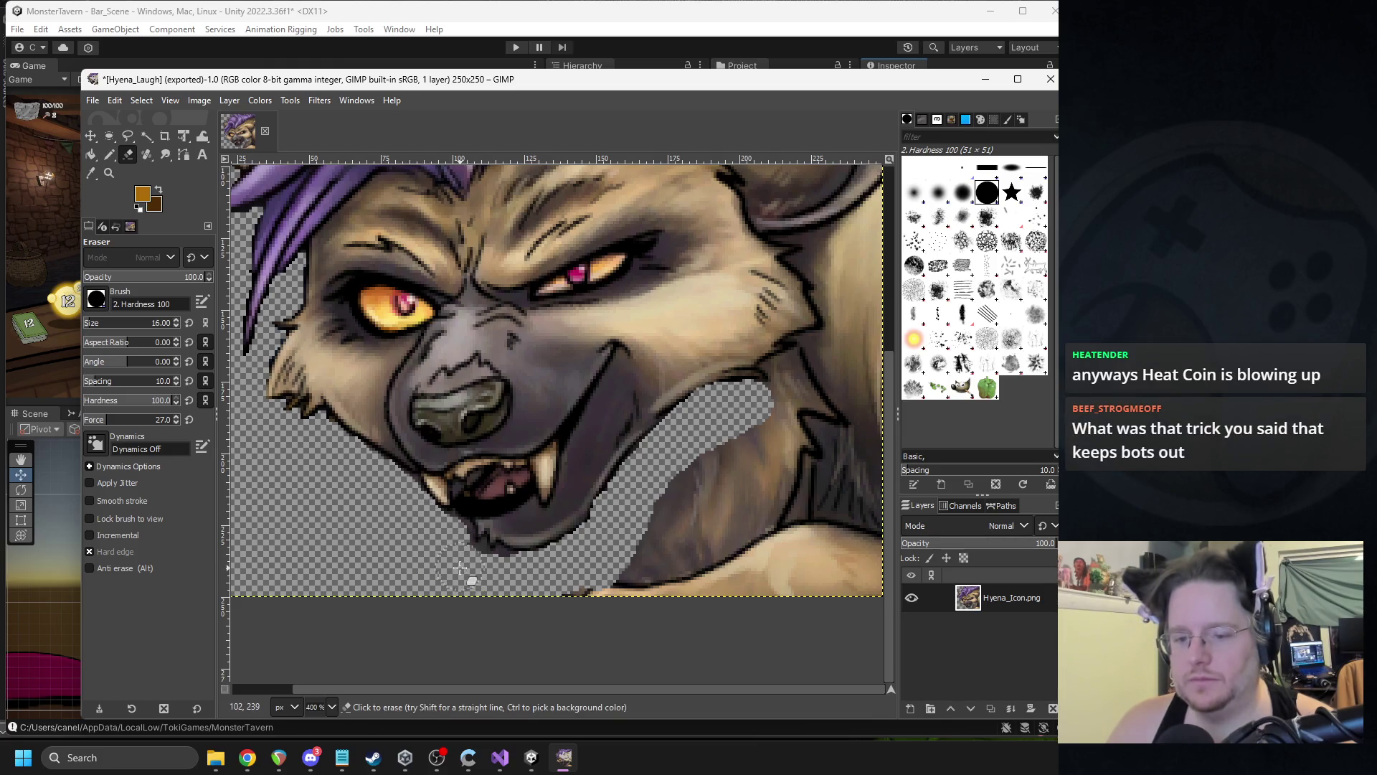
{"action": "scroll", "coordinate": [665, 508], "scroll_direction": "down", "scroll_amount": 2}
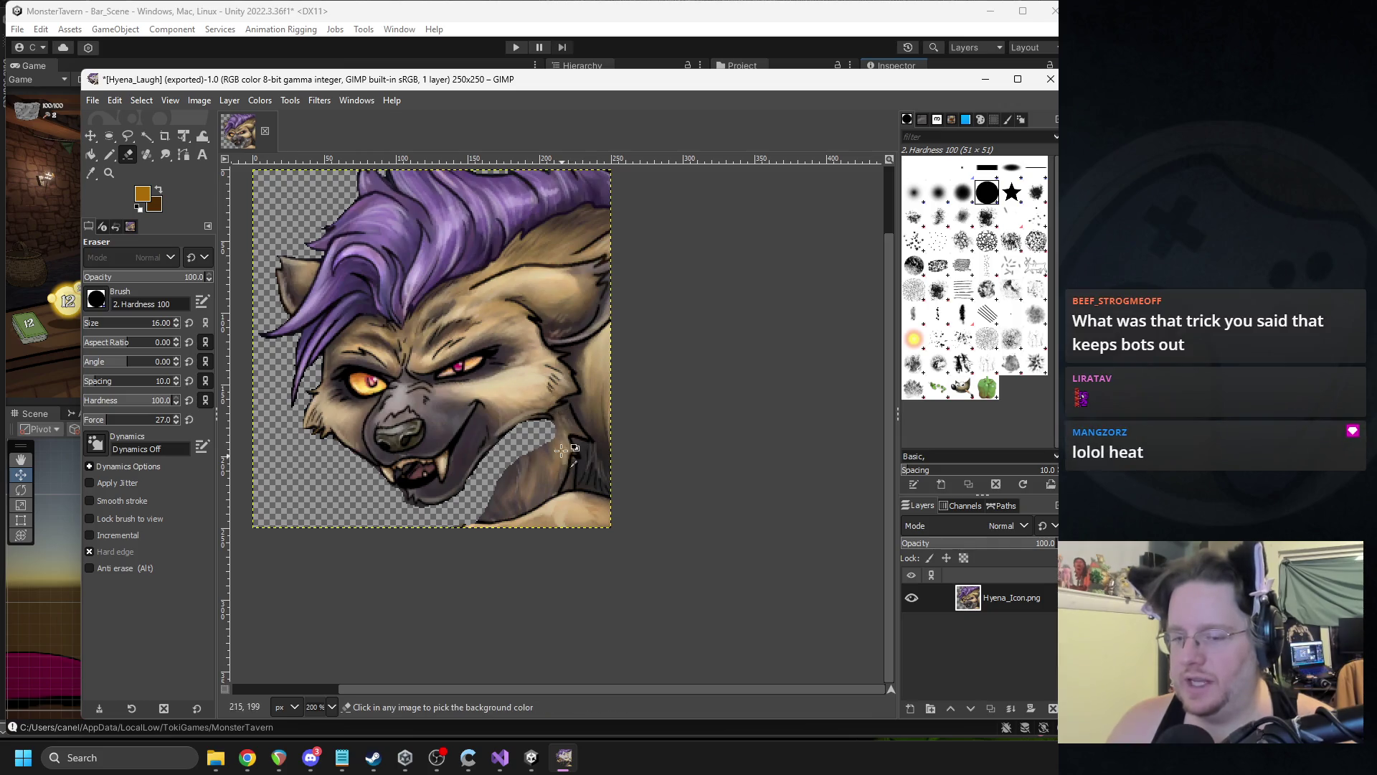
- Erase fur patches up the hyena's right edge, undoing one overreaching stroke
{"action": "scroll", "coordinate": [574, 441], "scroll_direction": "up", "scroll_amount": 2}
{"action": "scroll", "coordinate": [578, 441], "scroll_direction": "up", "scroll_amount": 2}
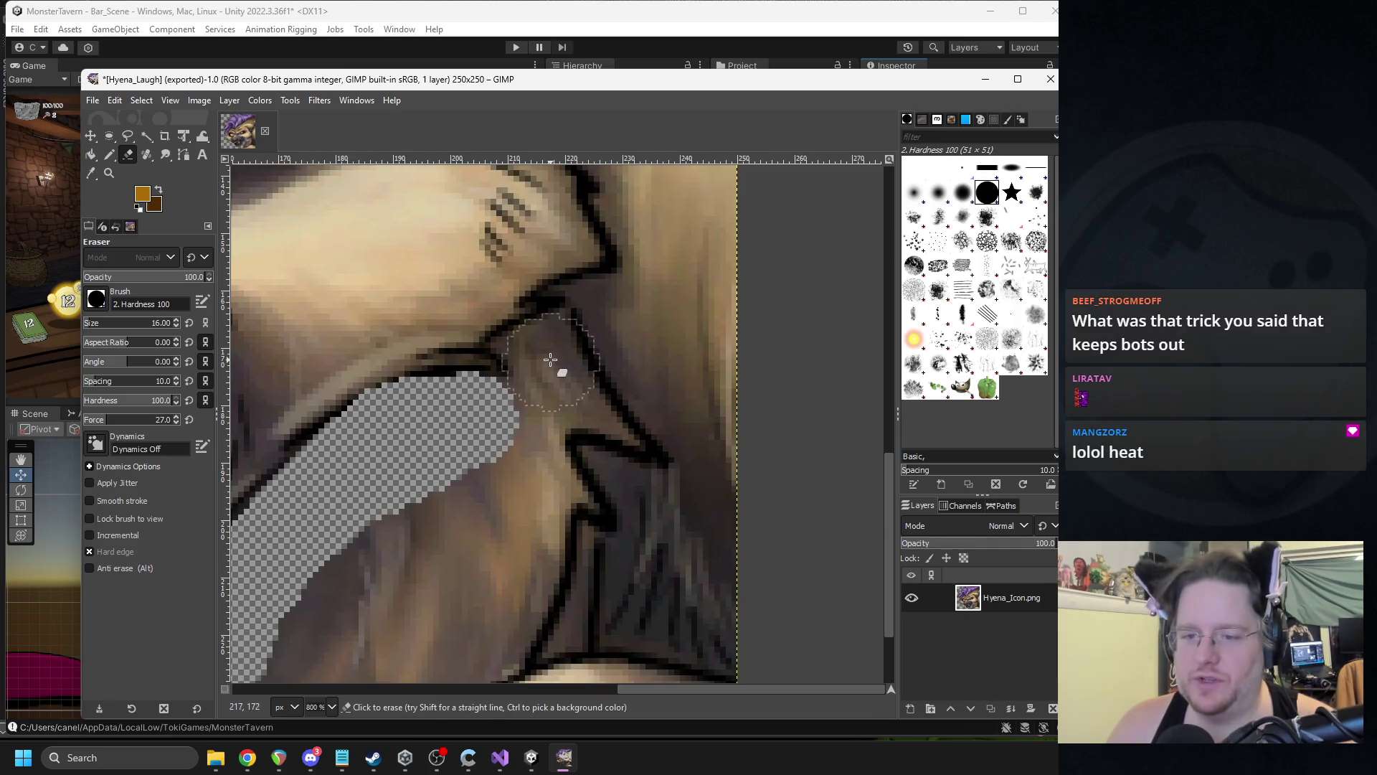
{"action": "left_click", "coordinate": [564, 366]}
{"action": "mouse_move", "coordinate": [558, 402]}
{"action": "left_mouse_down"}
{"action": "mouse_move", "coordinate": [527, 414]}
{"action": "mouse_move", "coordinate": [569, 430]}
{"action": "mouse_move", "coordinate": [574, 375]}
{"action": "mouse_move", "coordinate": [669, 314]}
{"action": "mouse_move", "coordinate": [626, 318]}
{"action": "mouse_move", "coordinate": [704, 381]}
{"action": "mouse_move", "coordinate": [697, 471]}
{"action": "mouse_move", "coordinate": [502, 552]}
{"action": "mouse_move", "coordinate": [459, 617]}
{"action": "mouse_move", "coordinate": [525, 534]}
{"action": "mouse_move", "coordinate": [609, 581]}
{"action": "mouse_move", "coordinate": [551, 636]}
{"action": "mouse_move", "coordinate": [646, 574]}
{"action": "mouse_move", "coordinate": [693, 601]}
{"action": "left_mouse_up"}
{"action": "key", "text": "ctrl+z"}
{"action": "scroll", "coordinate": [698, 470], "scroll_direction": "down", "scroll_amount": 2}
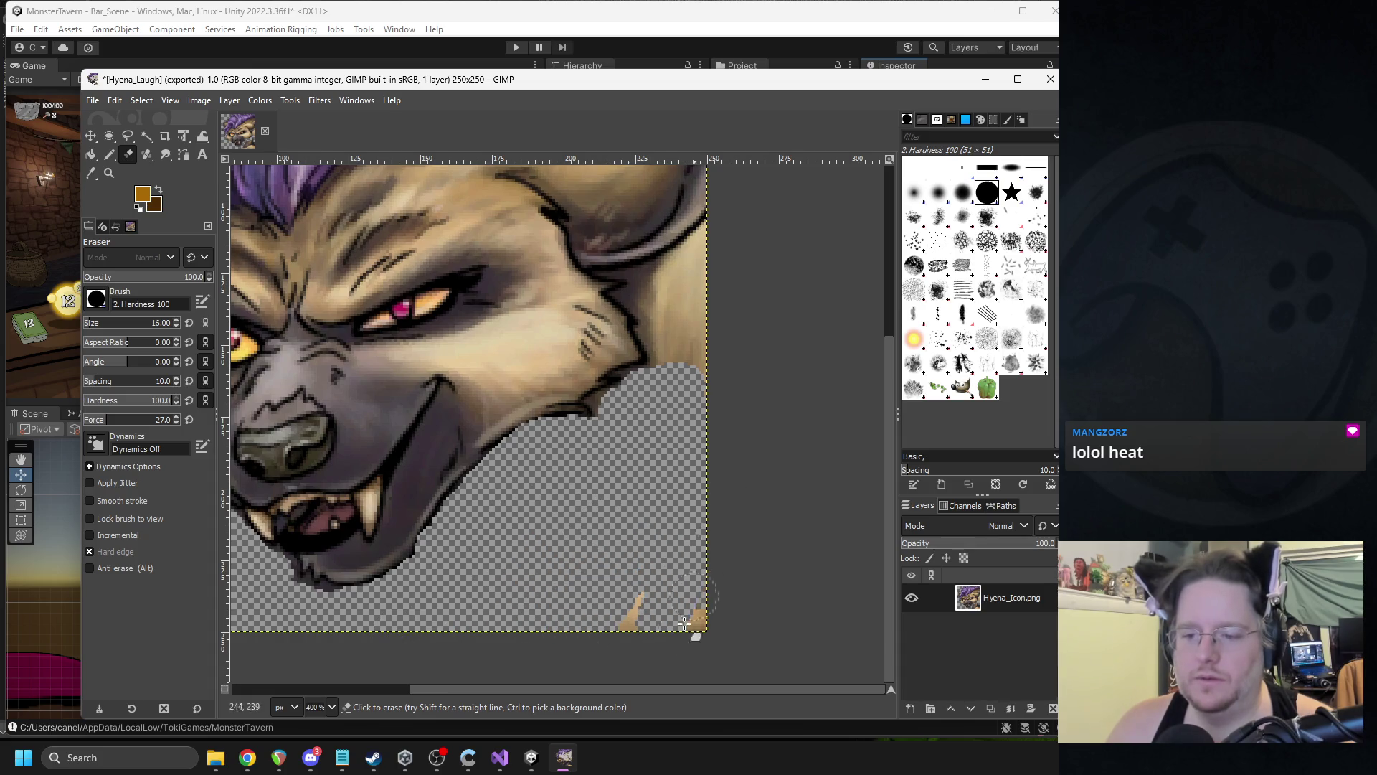
{"action": "scroll", "coordinate": [677, 517], "scroll_direction": "up", "scroll_amount": 1}
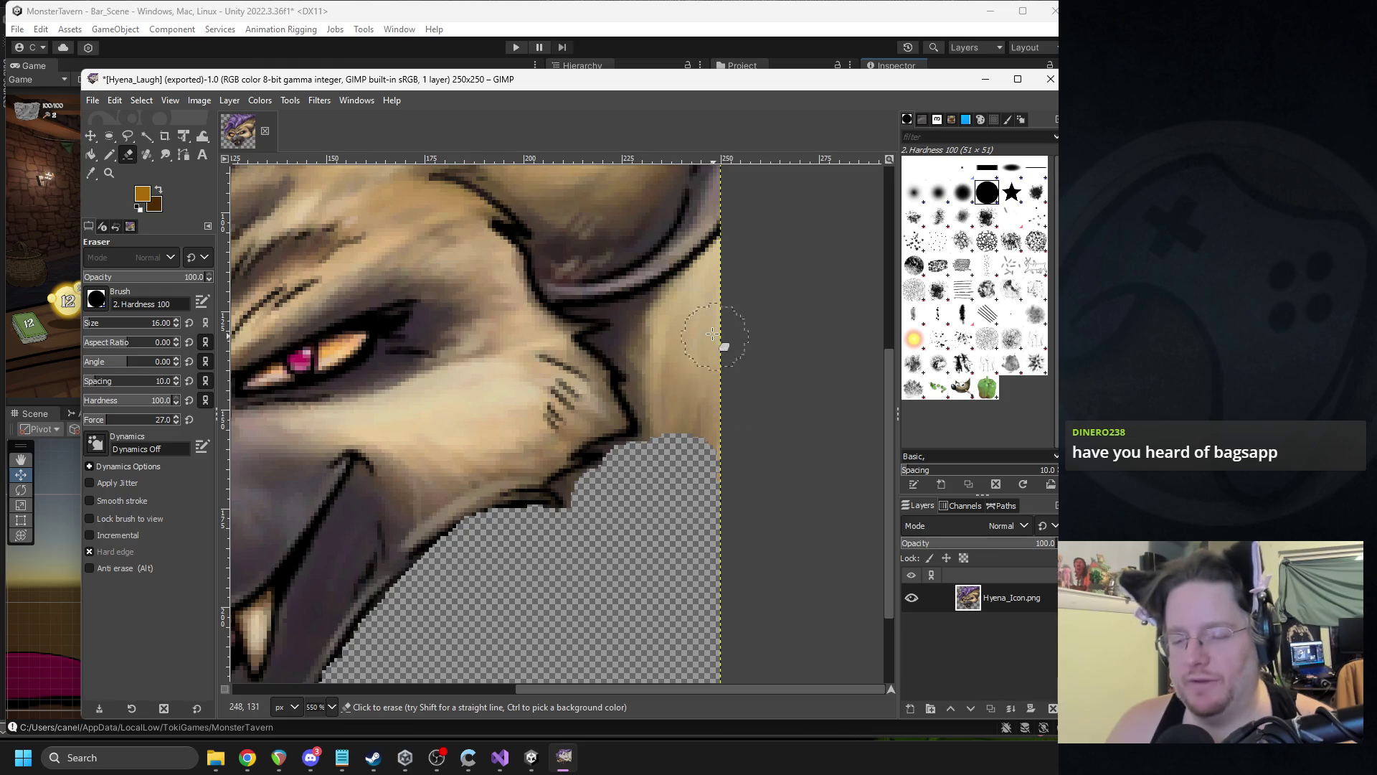
{"action": "left_click_drag", "start_coordinate": [663, 391], "coordinate": [700, 467]}
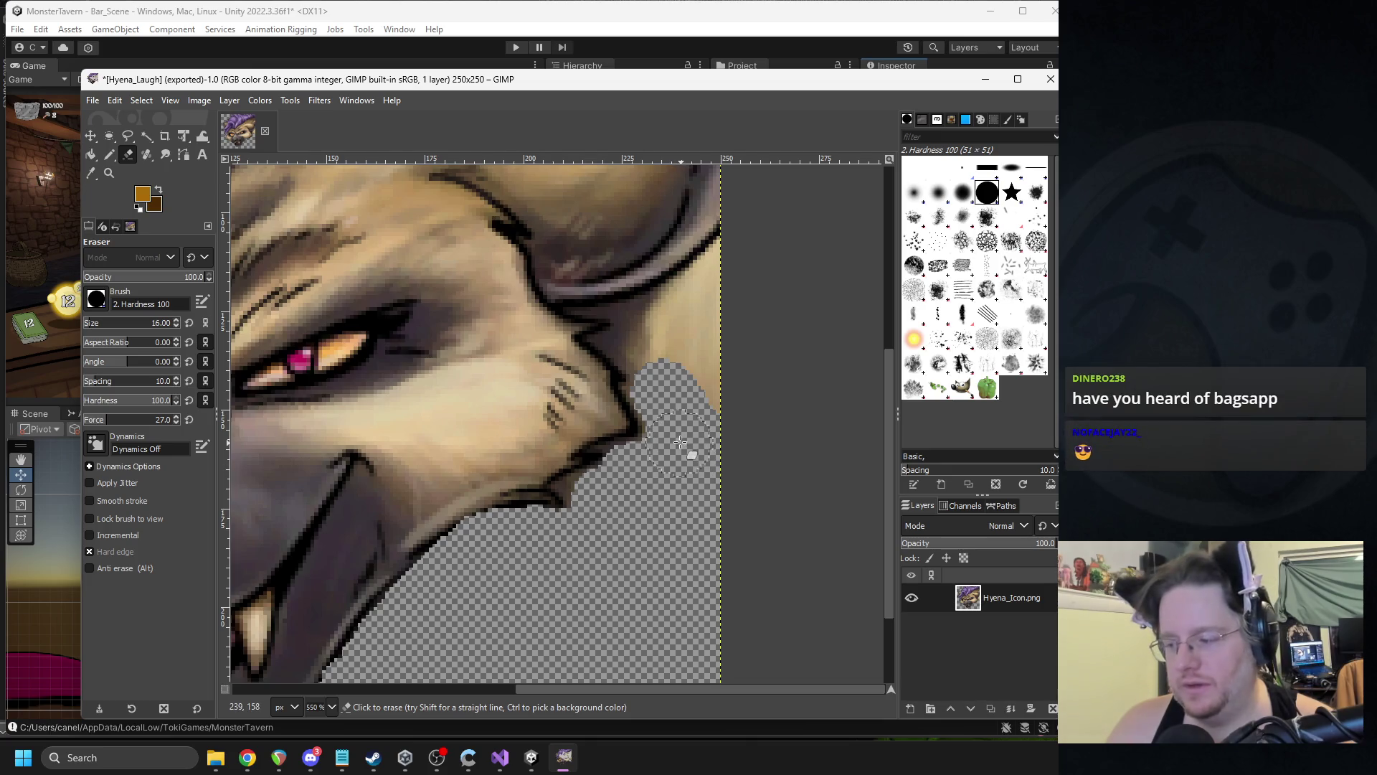
{"action": "mouse_move", "coordinate": [690, 372]}
{"action": "left_mouse_down"}
{"action": "mouse_move", "coordinate": [714, 405]}
{"action": "mouse_move", "coordinate": [702, 304]}
{"action": "mouse_move", "coordinate": [731, 279]}
{"action": "left_mouse_up"}
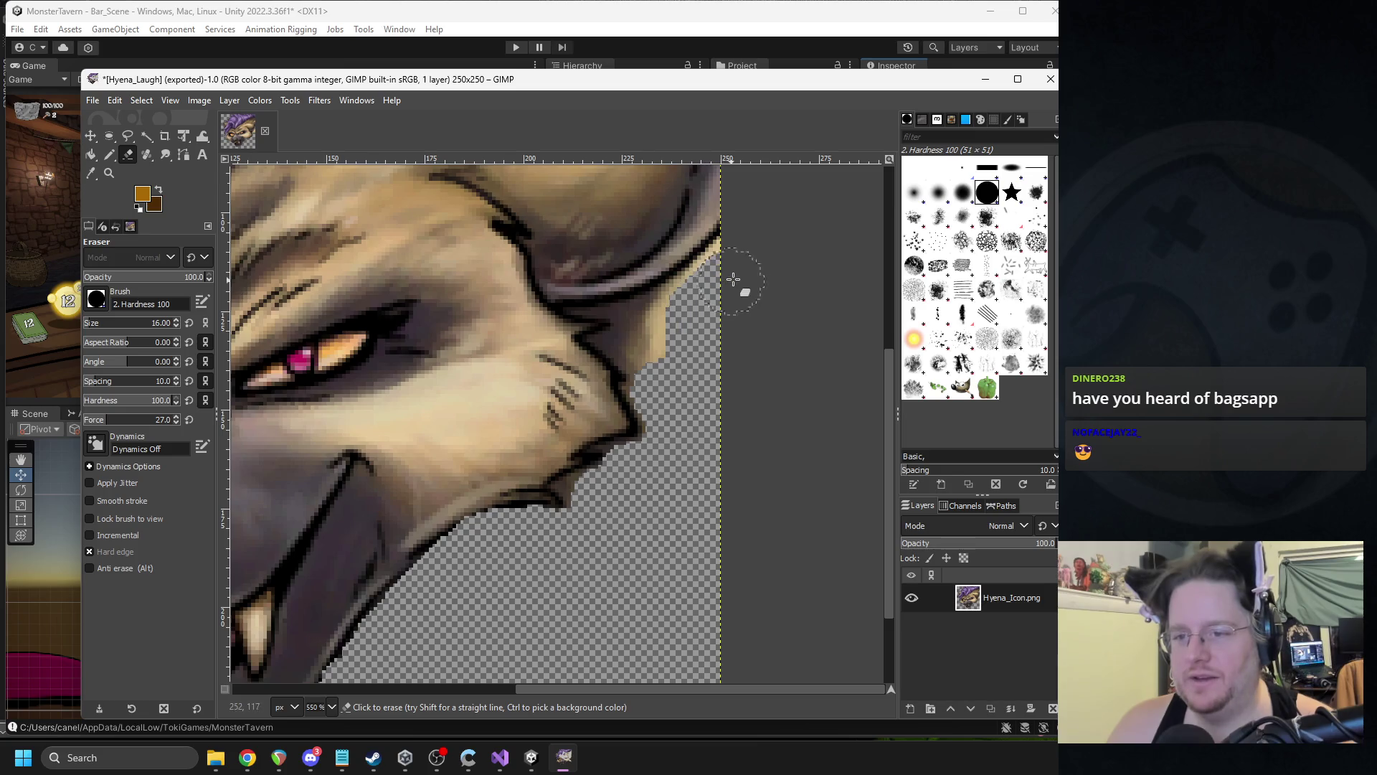
- Clear the remaining tan fur beside the right ear below the purple hair
{"action": "scroll", "coordinate": [738, 301], "scroll_direction": "up", "scroll_amount": 5}
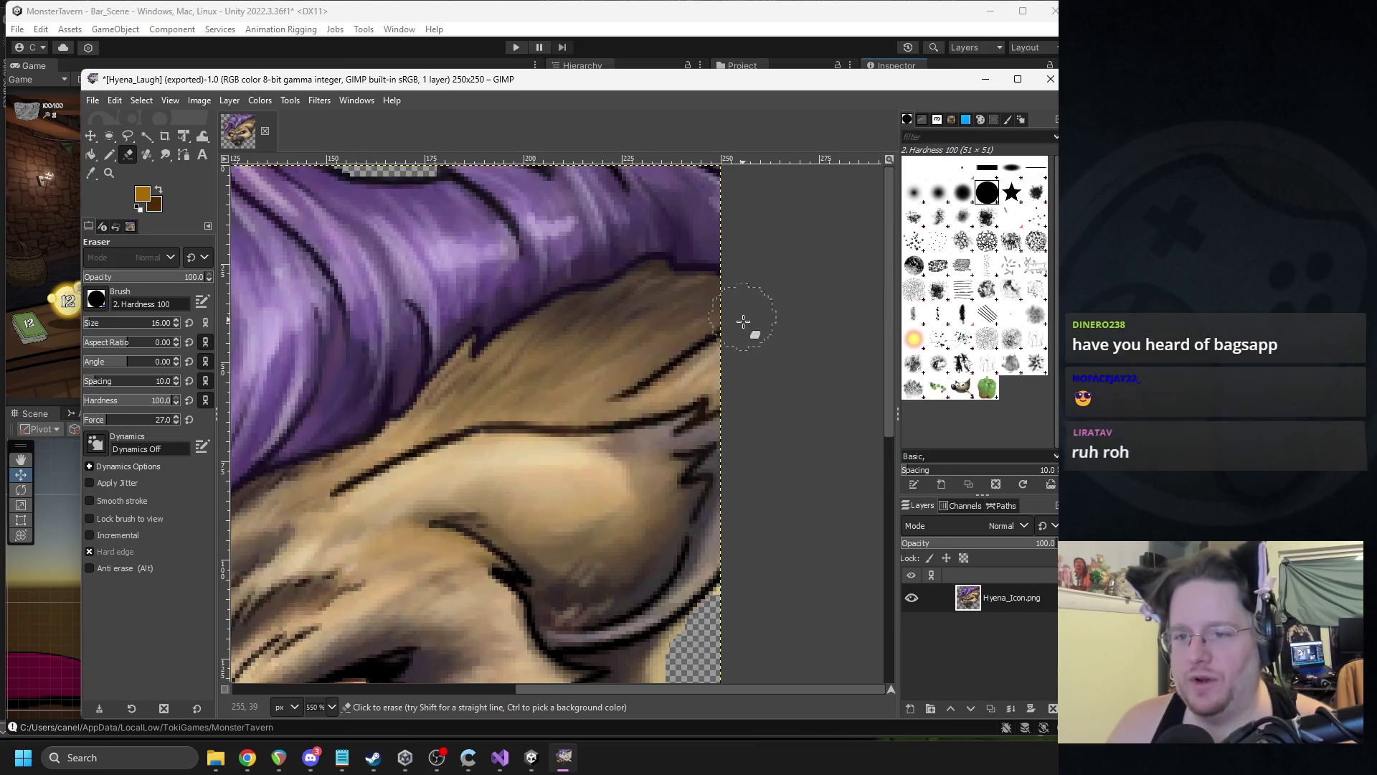
{"action": "scroll", "coordinate": [728, 325], "scroll_direction": "down", "scroll_amount": 3}
{"action": "left_click_drag", "start_coordinate": [632, 390], "coordinate": [650, 431]}
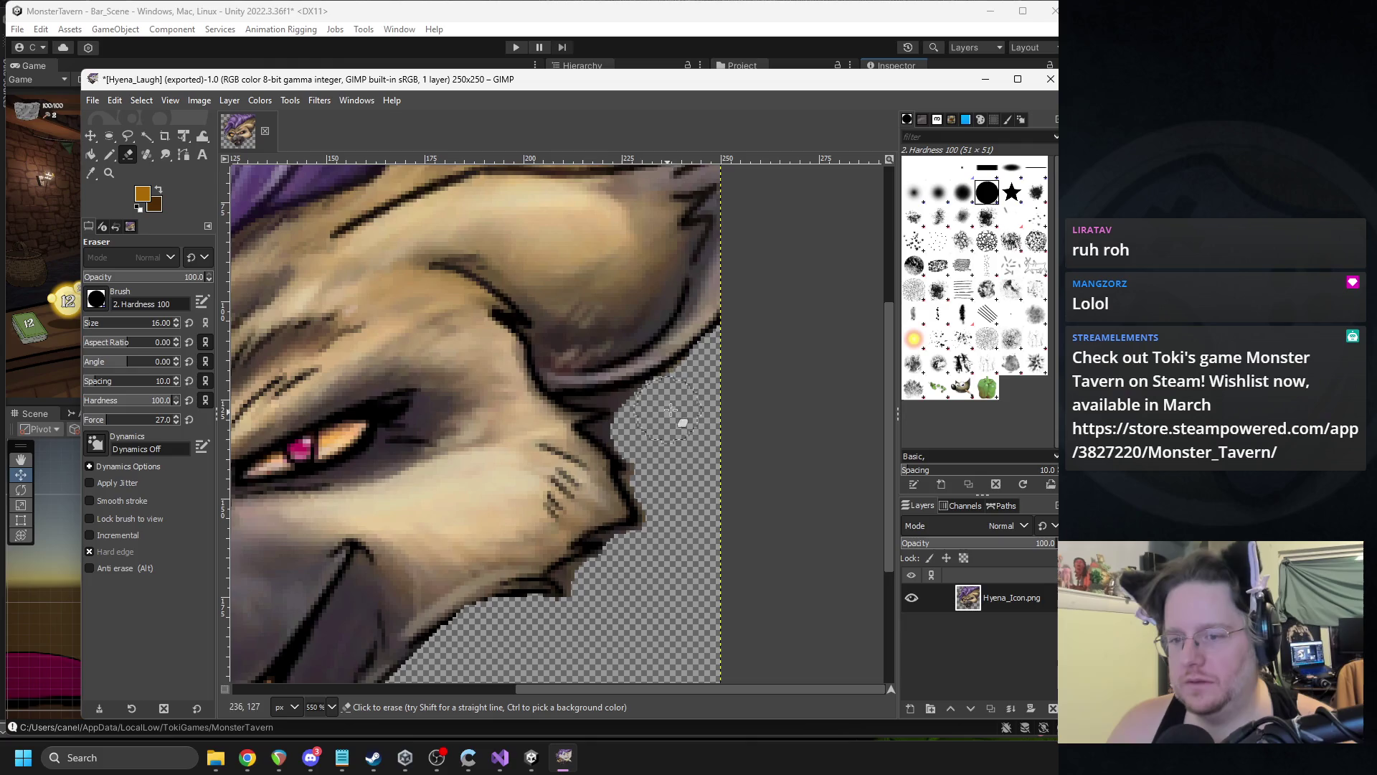
{"action": "scroll", "coordinate": [663, 344], "scroll_direction": "up", "scroll_amount": 5}
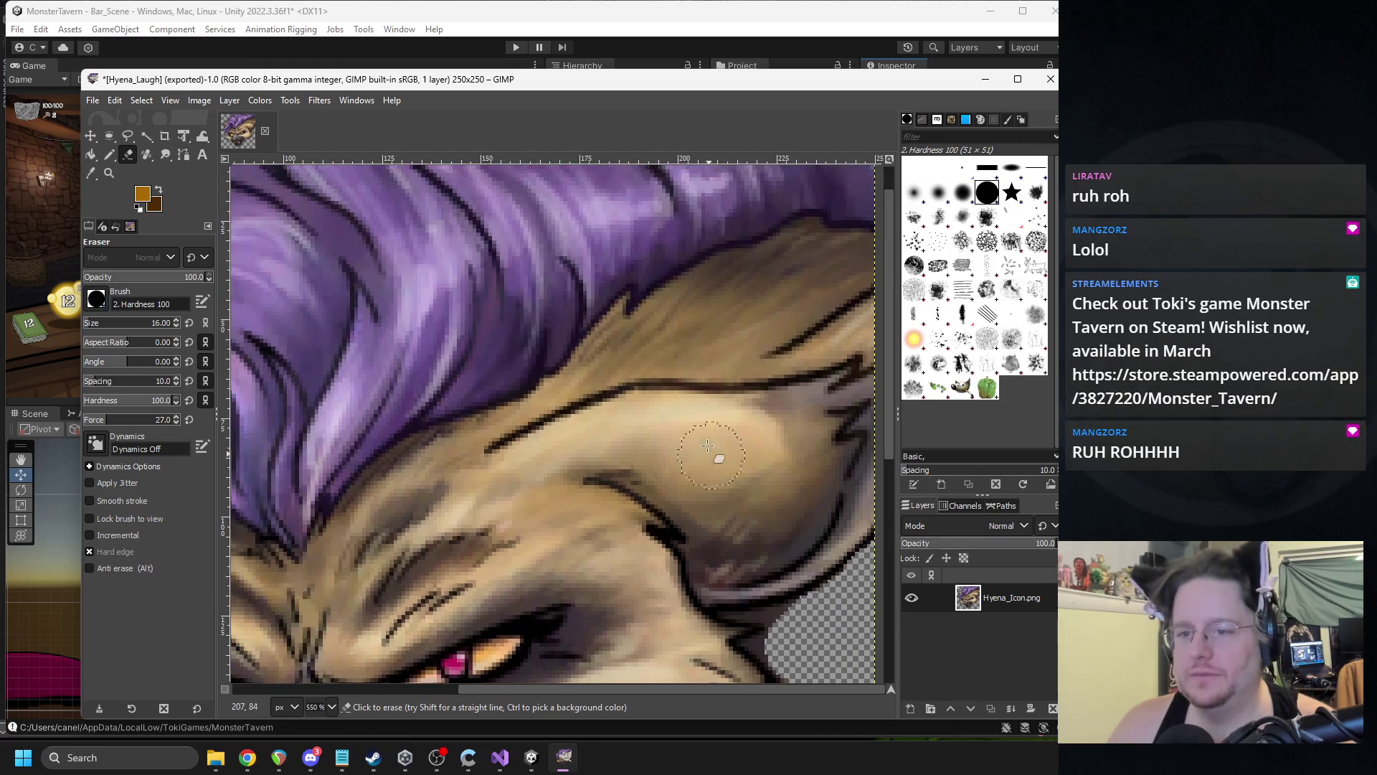
{"action": "scroll", "coordinate": [624, 429], "scroll_direction": "left", "scroll_amount": 4}
{"action": "scroll", "coordinate": [624, 428], "scroll_direction": "right", "scroll_amount": 3}
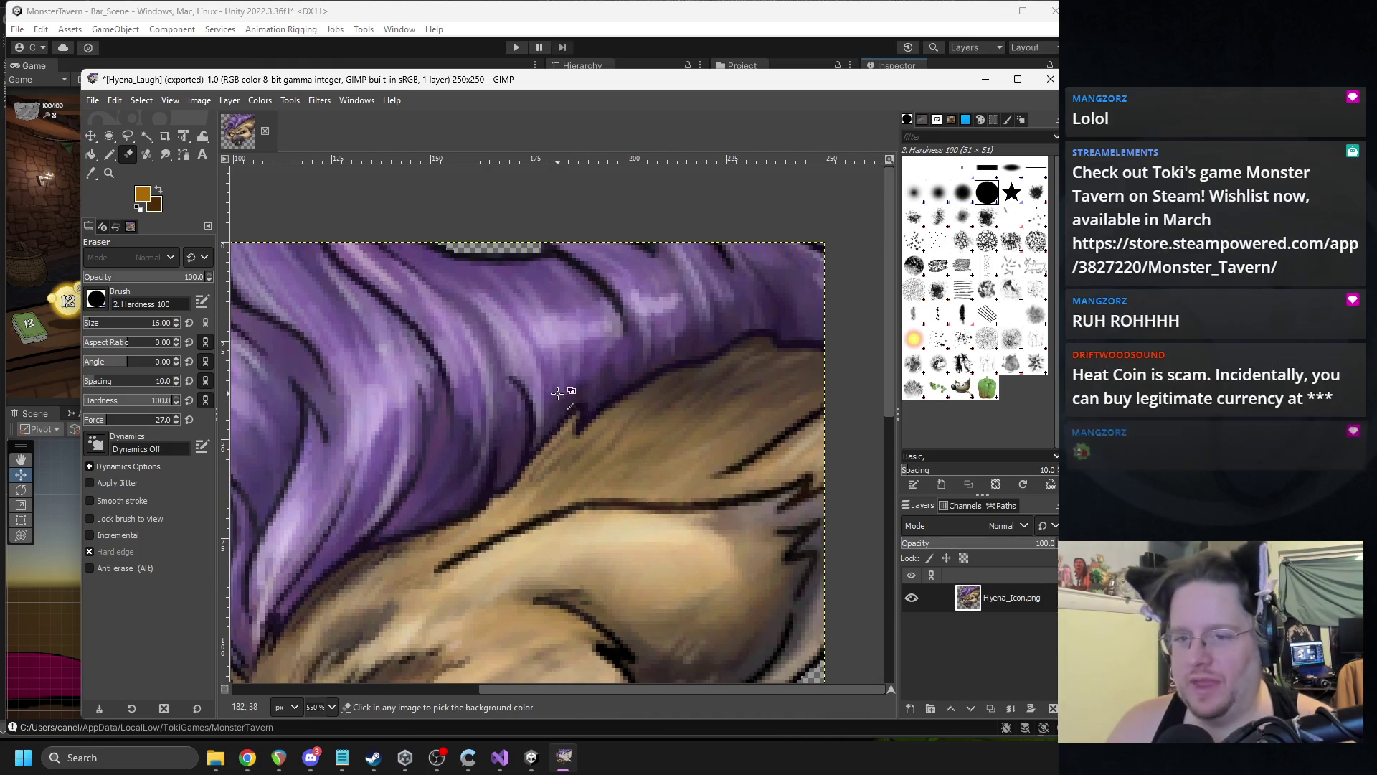
{"action": "scroll", "coordinate": [542, 393], "scroll_direction": "down", "scroll_amount": 3, "text": "ctrl"}
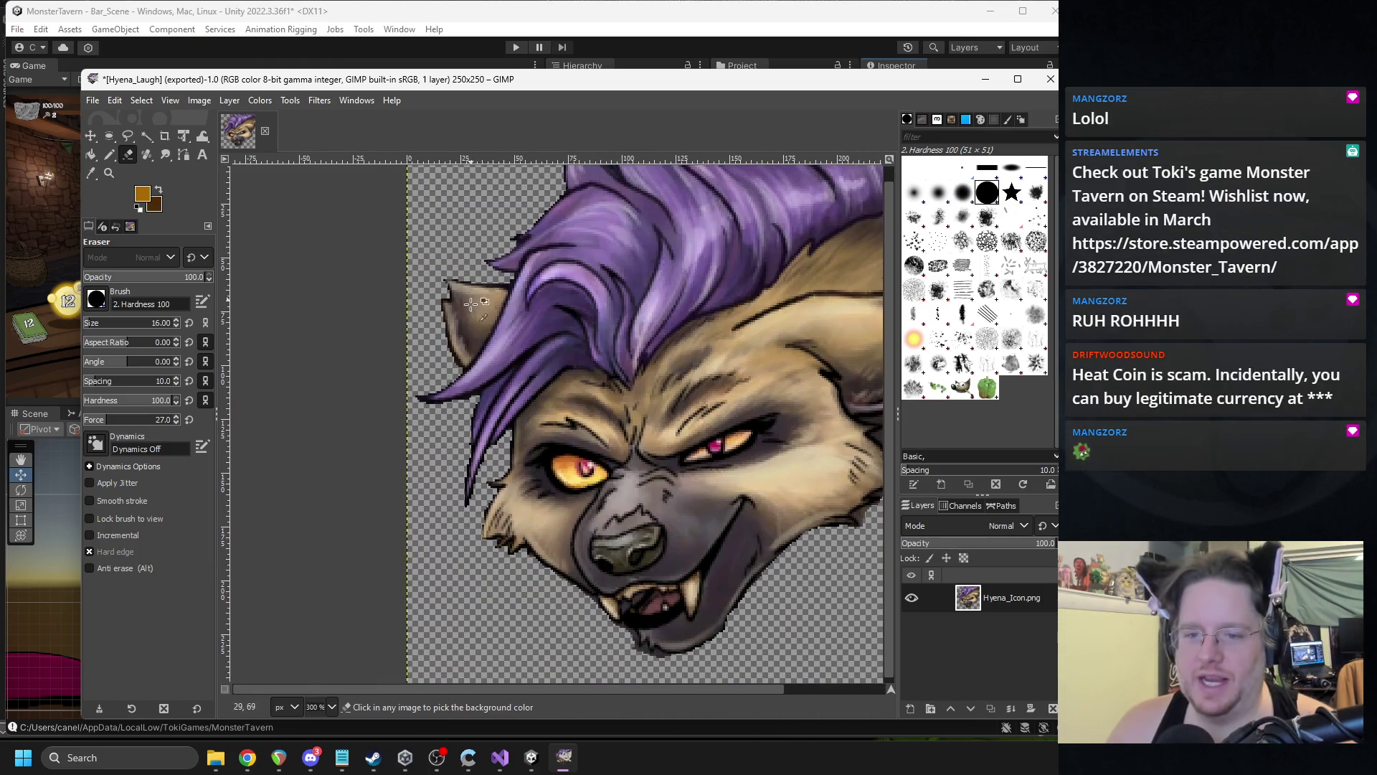
{"action": "scroll", "coordinate": [502, 323], "scroll_direction": "up", "scroll_amount": 4, "text": "ctrl"}
{"action": "scroll", "coordinate": [501, 323], "scroll_direction": "down", "scroll_amount": 6, "text": "ctrl"}
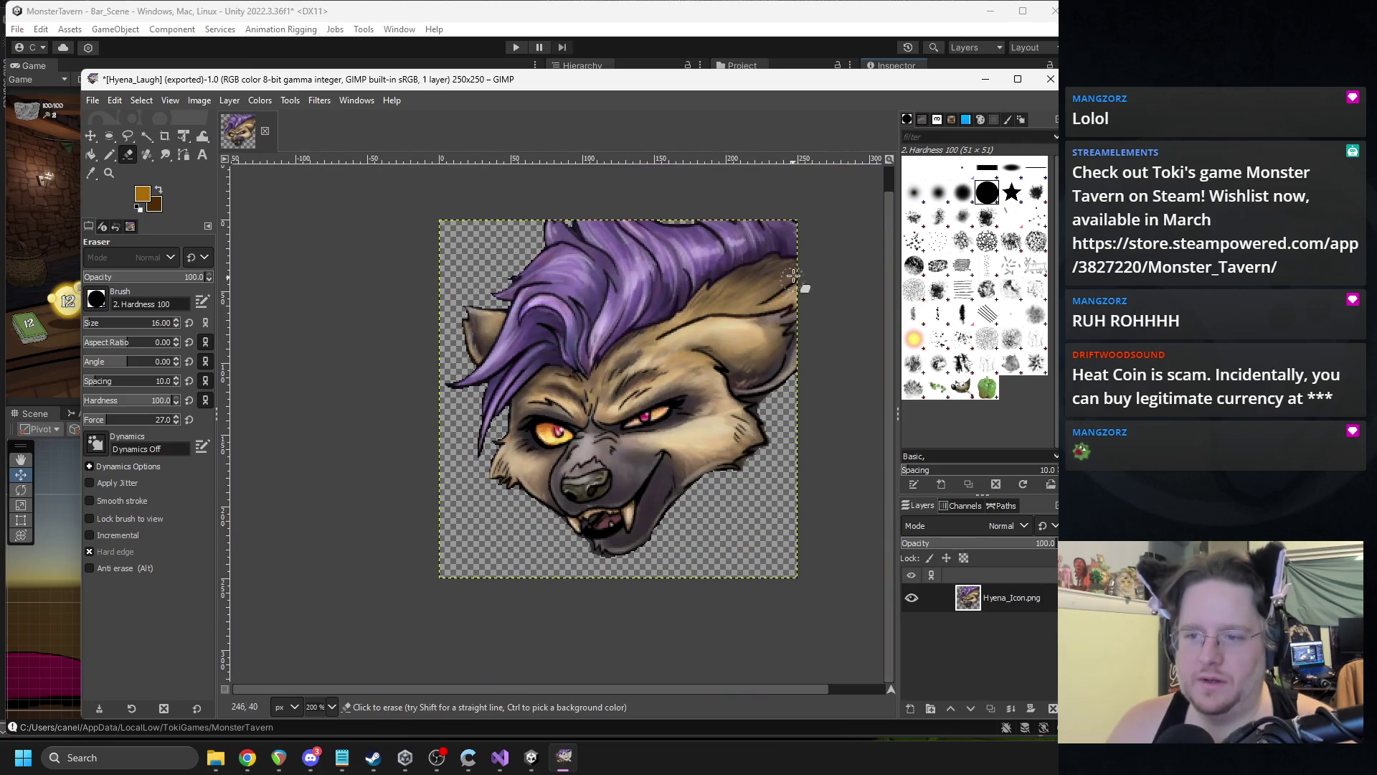
{"action": "scroll", "coordinate": [746, 291], "scroll_direction": "up", "scroll_amount": 2, "text": "ctrl"}
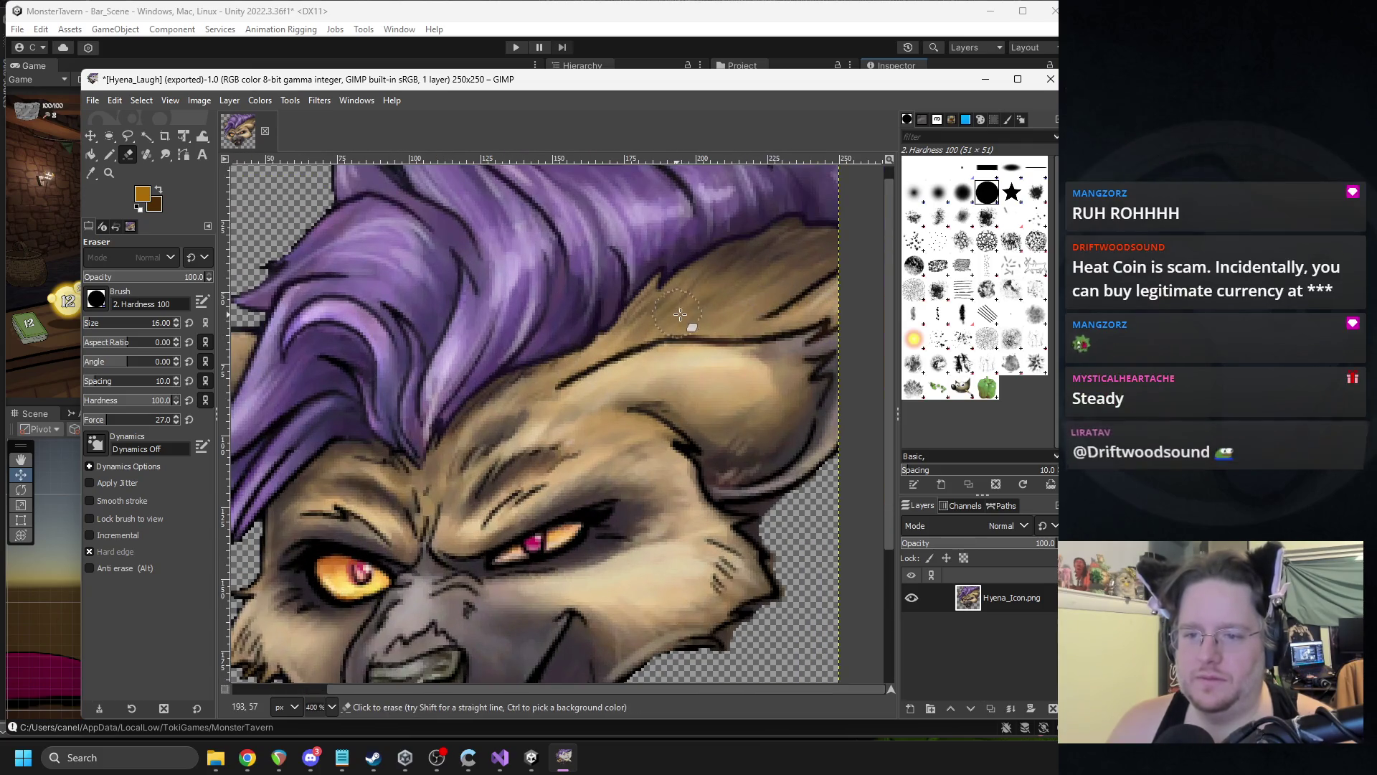
{"action": "scroll", "coordinate": [700, 302], "scroll_direction": "up", "scroll_amount": 2}
{"action": "scroll", "coordinate": [700, 301], "scroll_direction": "right", "scroll_amount": 2}
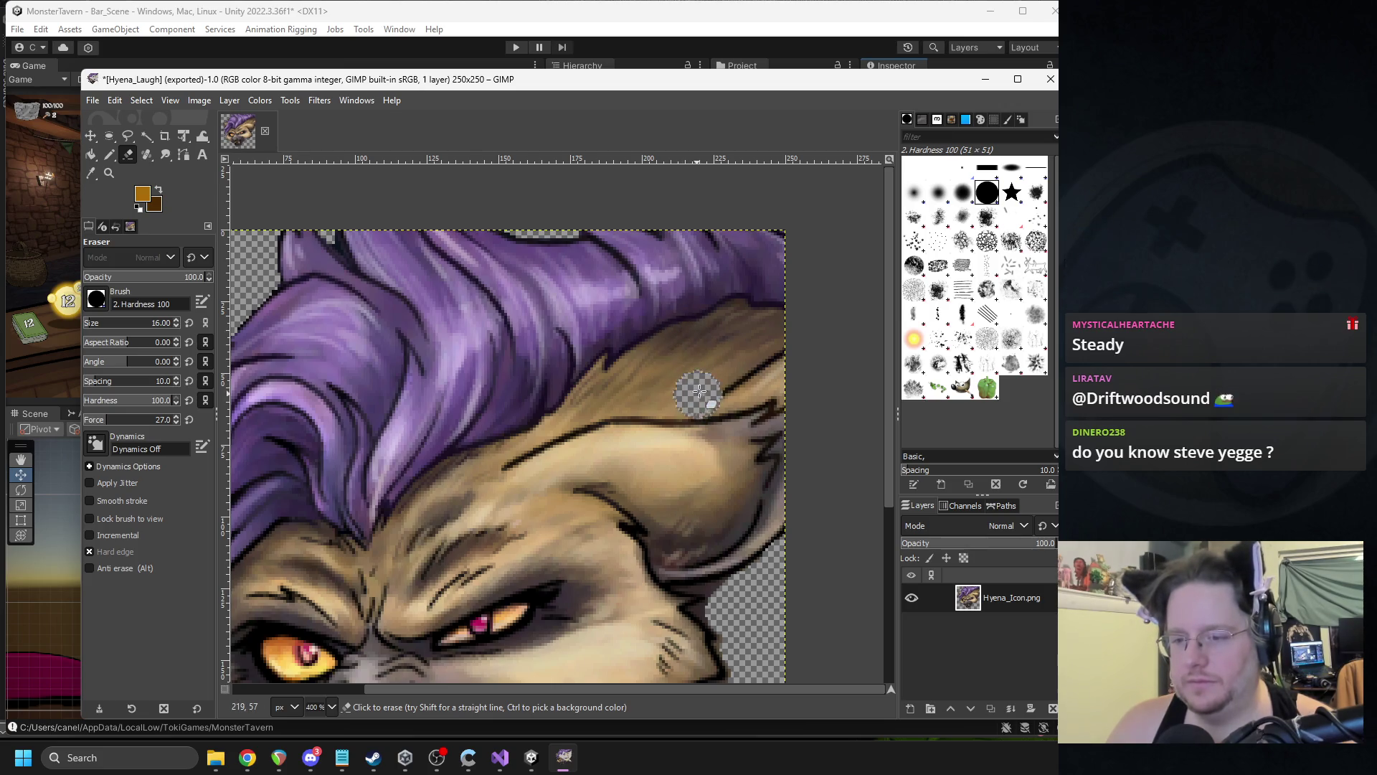
{"action": "mouse_move", "coordinate": [722, 388]}
{"action": "left_mouse_down"}
{"action": "mouse_move", "coordinate": [774, 369]}
{"action": "mouse_move", "coordinate": [716, 393]}
{"action": "mouse_move", "coordinate": [614, 399]}
{"action": "left_mouse_up"}
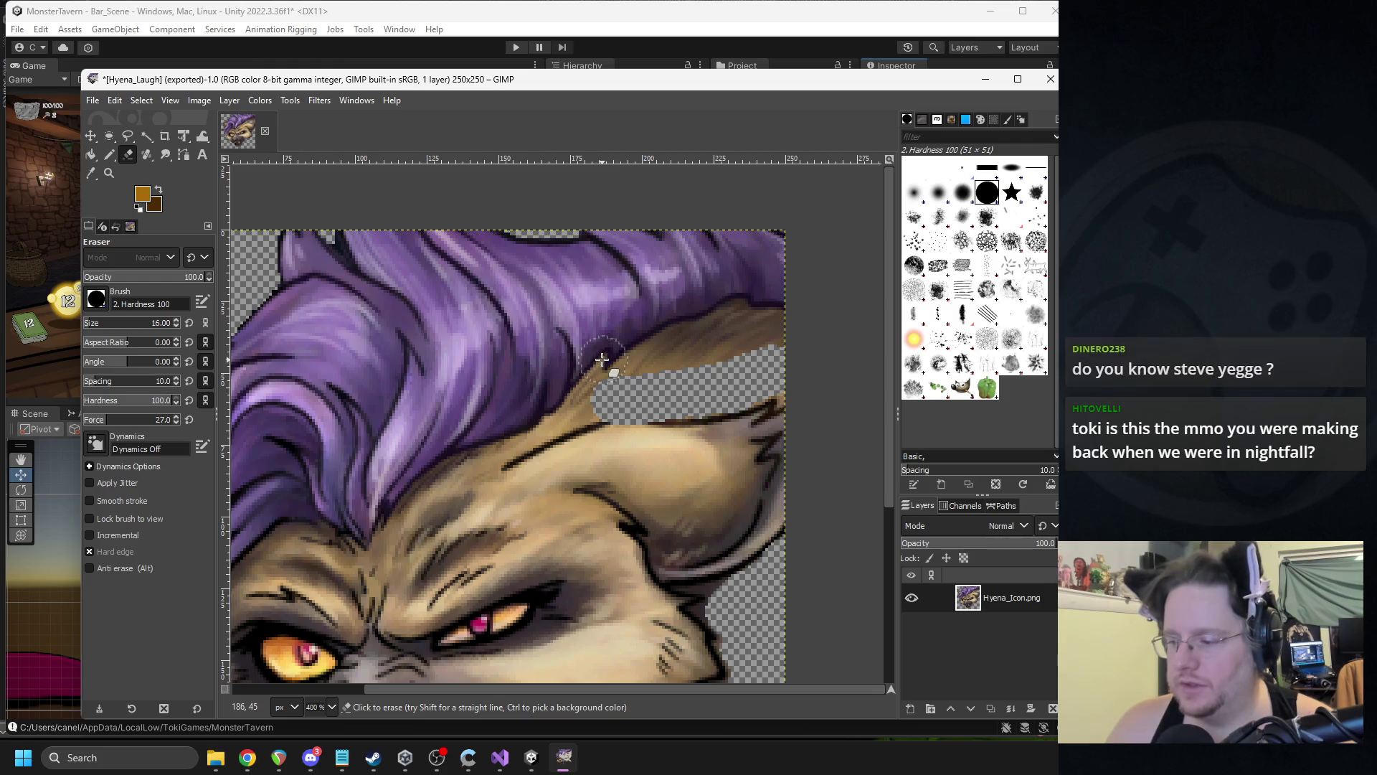
- Undo the overlong stroke and re-erase the strip along the top of the right ear
{"action": "scroll", "coordinate": [608, 358], "scroll_direction": "left", "scroll_amount": 3}
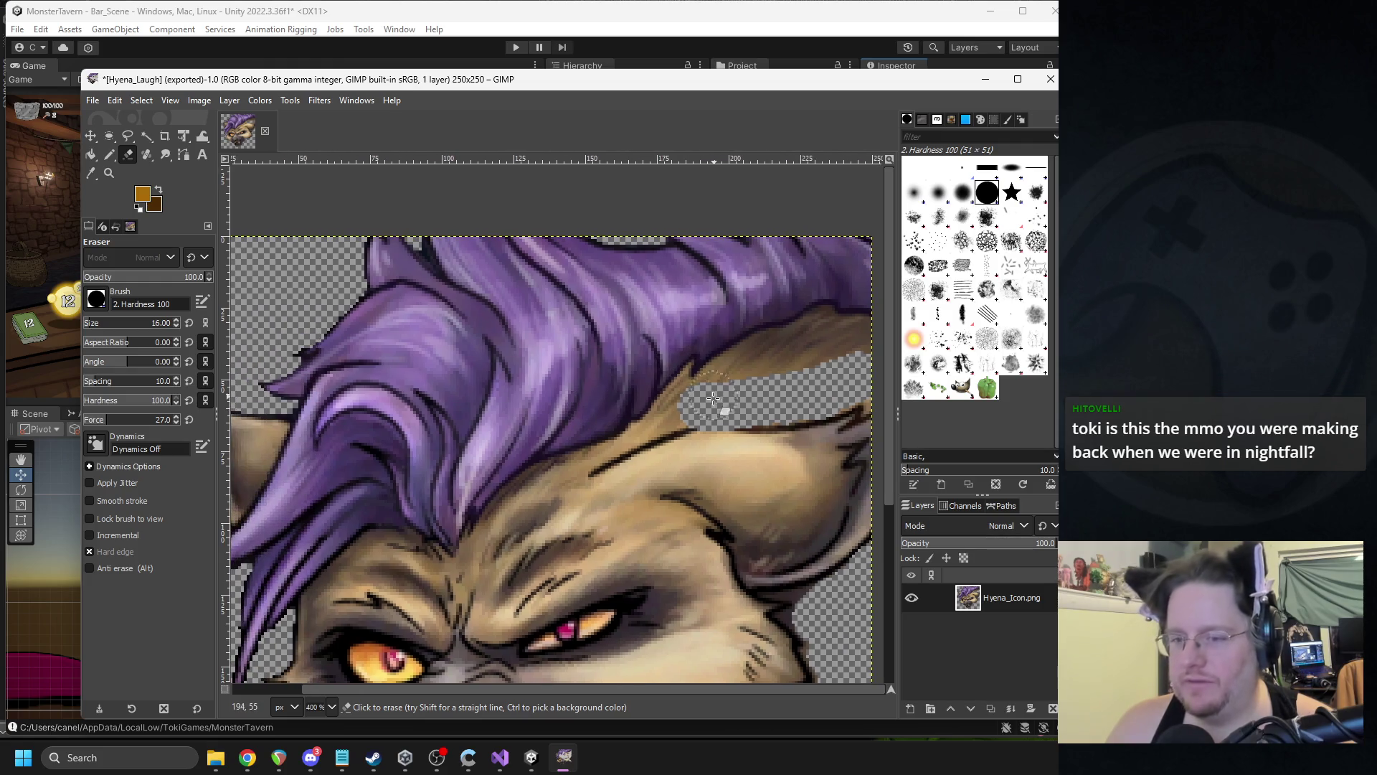
{"action": "key", "text": "ctrl+z"}
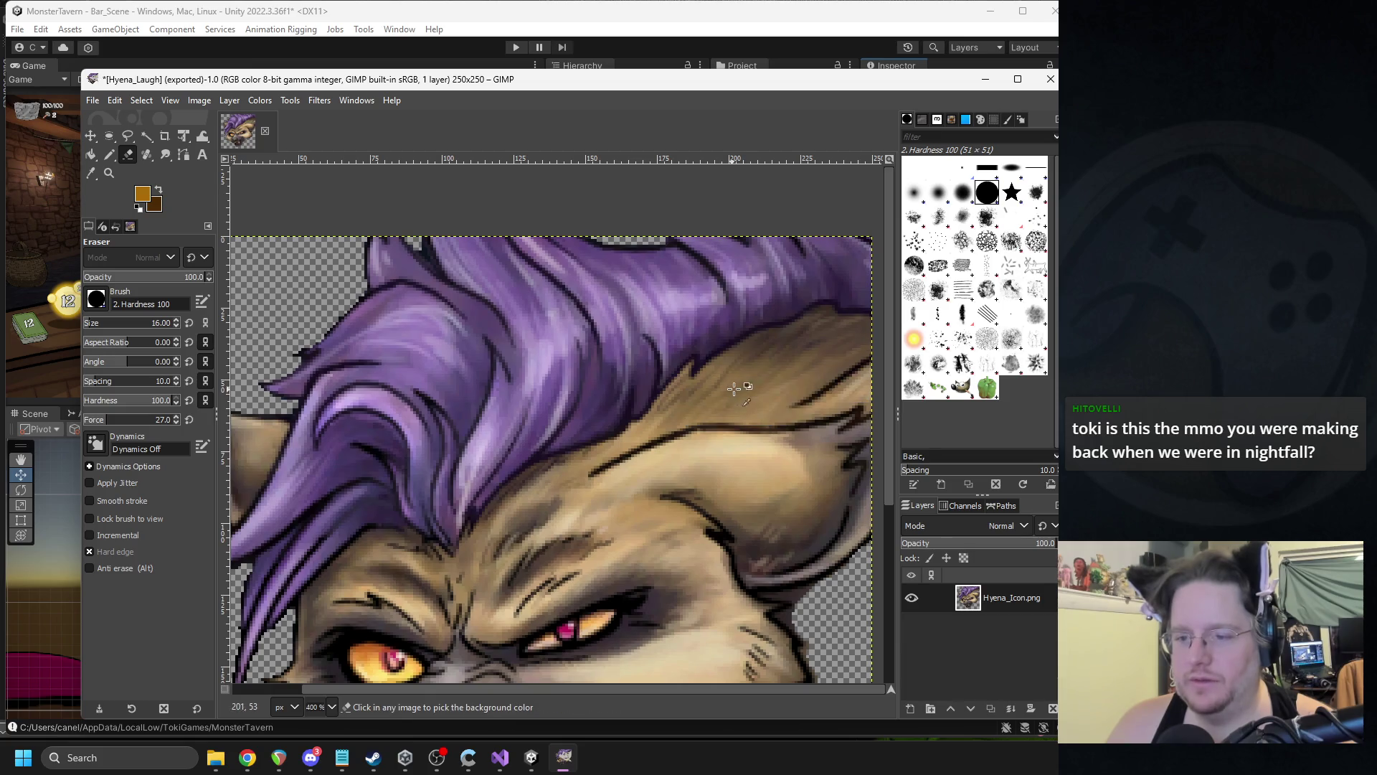
{"action": "left_click_drag", "start_coordinate": [781, 397], "coordinate": [676, 403]}
{"action": "scroll", "coordinate": [770, 391], "scroll_direction": "right", "scroll_amount": 4}
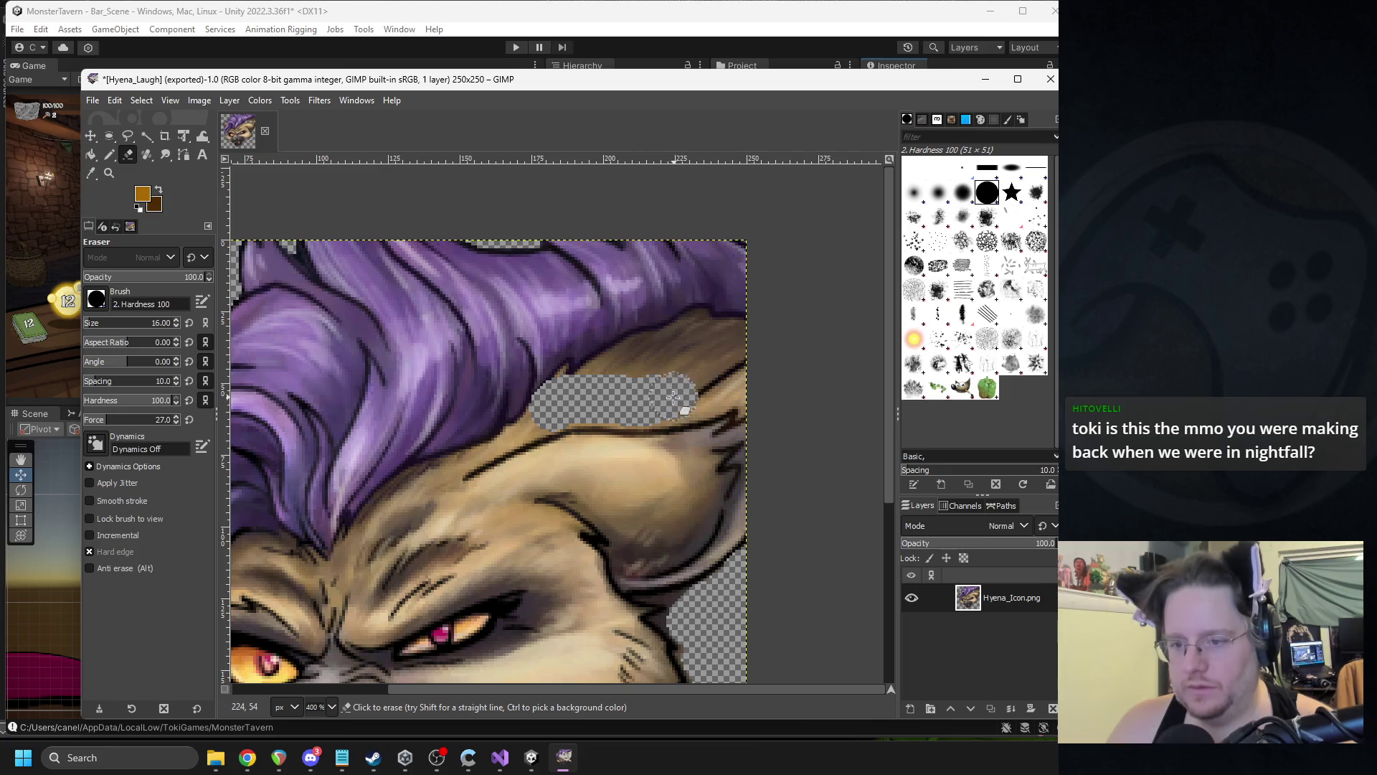
{"action": "mouse_move", "coordinate": [667, 393]}
{"action": "left_mouse_down"}
{"action": "mouse_move", "coordinate": [742, 367]}
{"action": "mouse_move", "coordinate": [758, 381]}
{"action": "mouse_move", "coordinate": [581, 391]}
{"action": "left_mouse_up"}
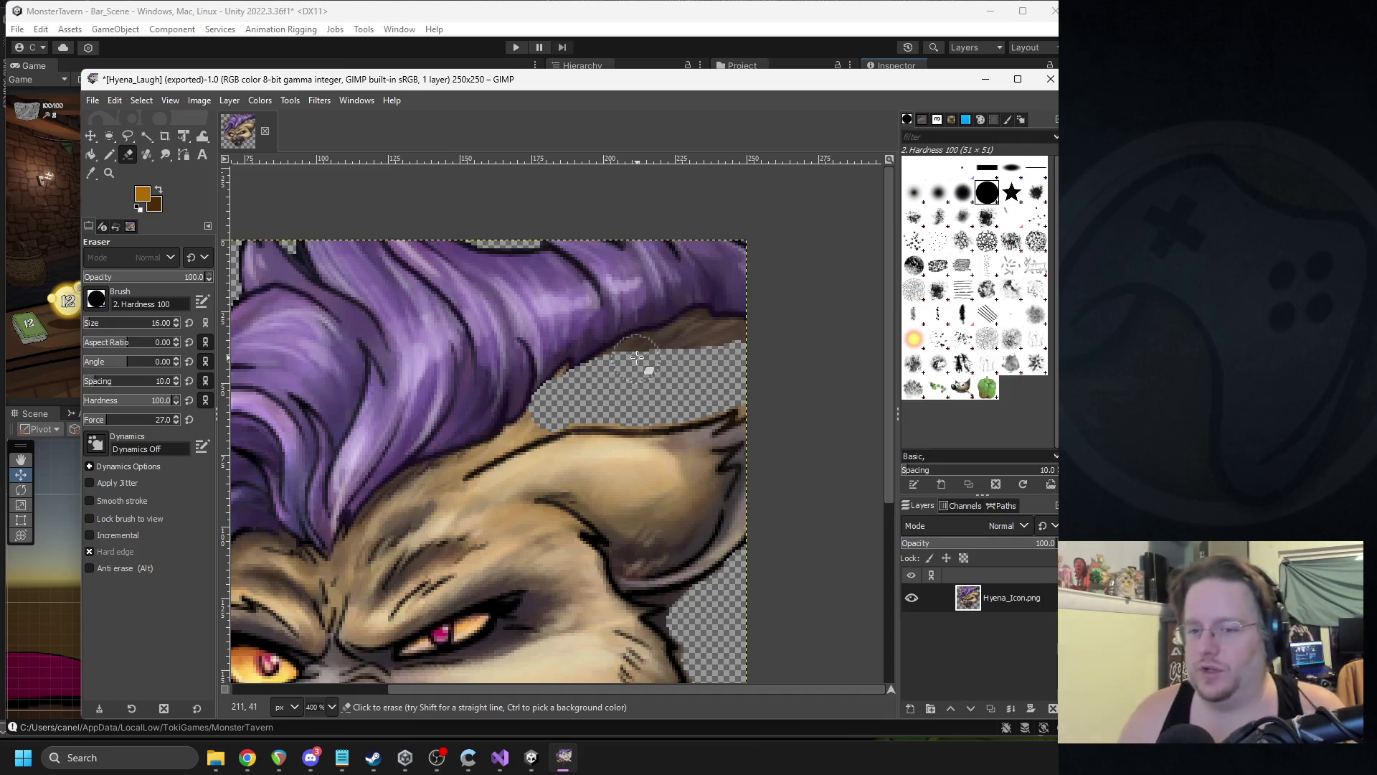
- Erase the area under the hair at the head's top right, then zoom in on the chin
{"action": "mouse_move", "coordinate": [562, 351]}
{"action": "left_mouse_down"}
{"action": "mouse_move", "coordinate": [548, 452]}
{"action": "mouse_move", "coordinate": [699, 381]}
{"action": "mouse_move", "coordinate": [672, 307]}
{"action": "mouse_move", "coordinate": [608, 242]}
{"action": "left_mouse_up"}
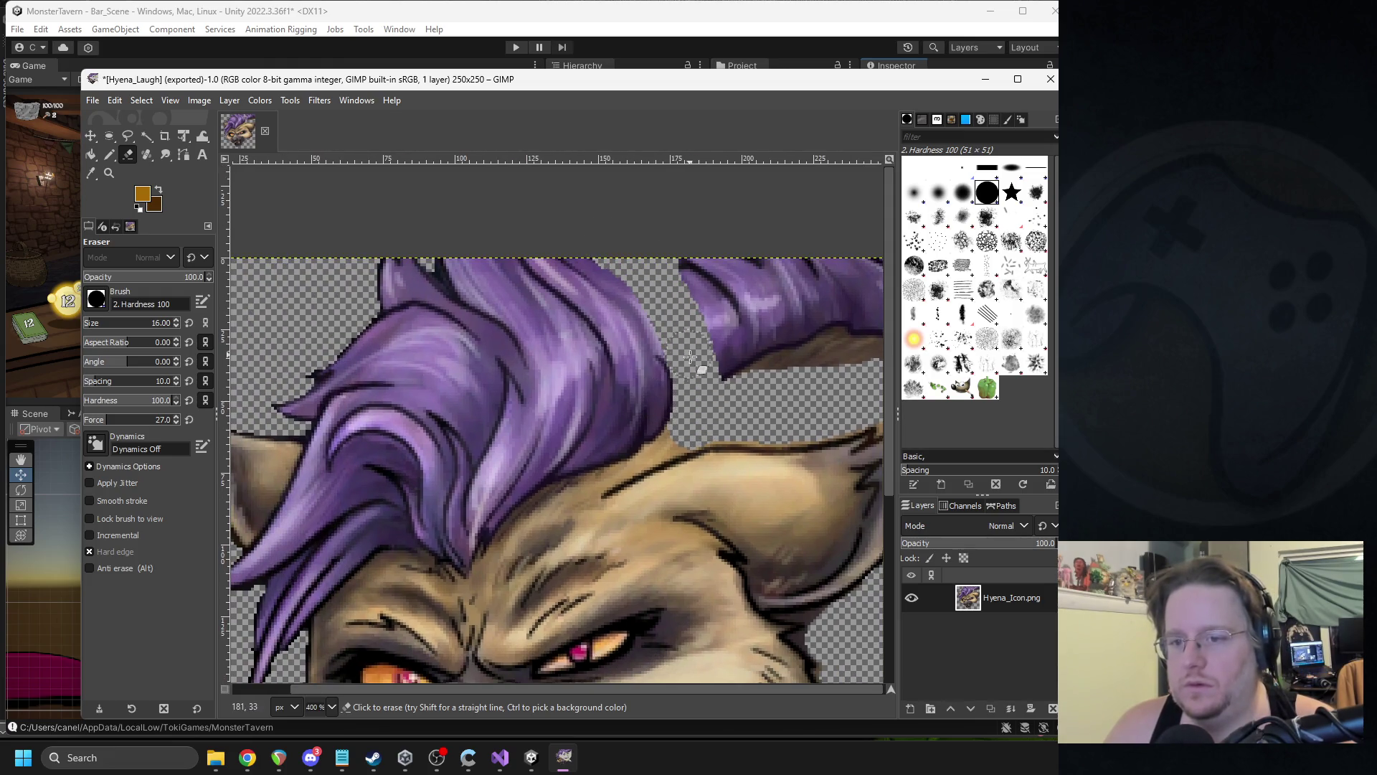
{"action": "mouse_move", "coordinate": [732, 378]}
{"action": "left_mouse_down"}
{"action": "mouse_move", "coordinate": [728, 308]}
{"action": "mouse_move", "coordinate": [782, 362]}
{"action": "mouse_move", "coordinate": [742, 251]}
{"action": "mouse_move", "coordinate": [813, 338]}
{"action": "mouse_move", "coordinate": [854, 316]}
{"action": "mouse_move", "coordinate": [877, 267]}
{"action": "left_mouse_up"}
{"action": "scroll", "coordinate": [601, 321], "scroll_direction": "down", "scroll_amount": 4}
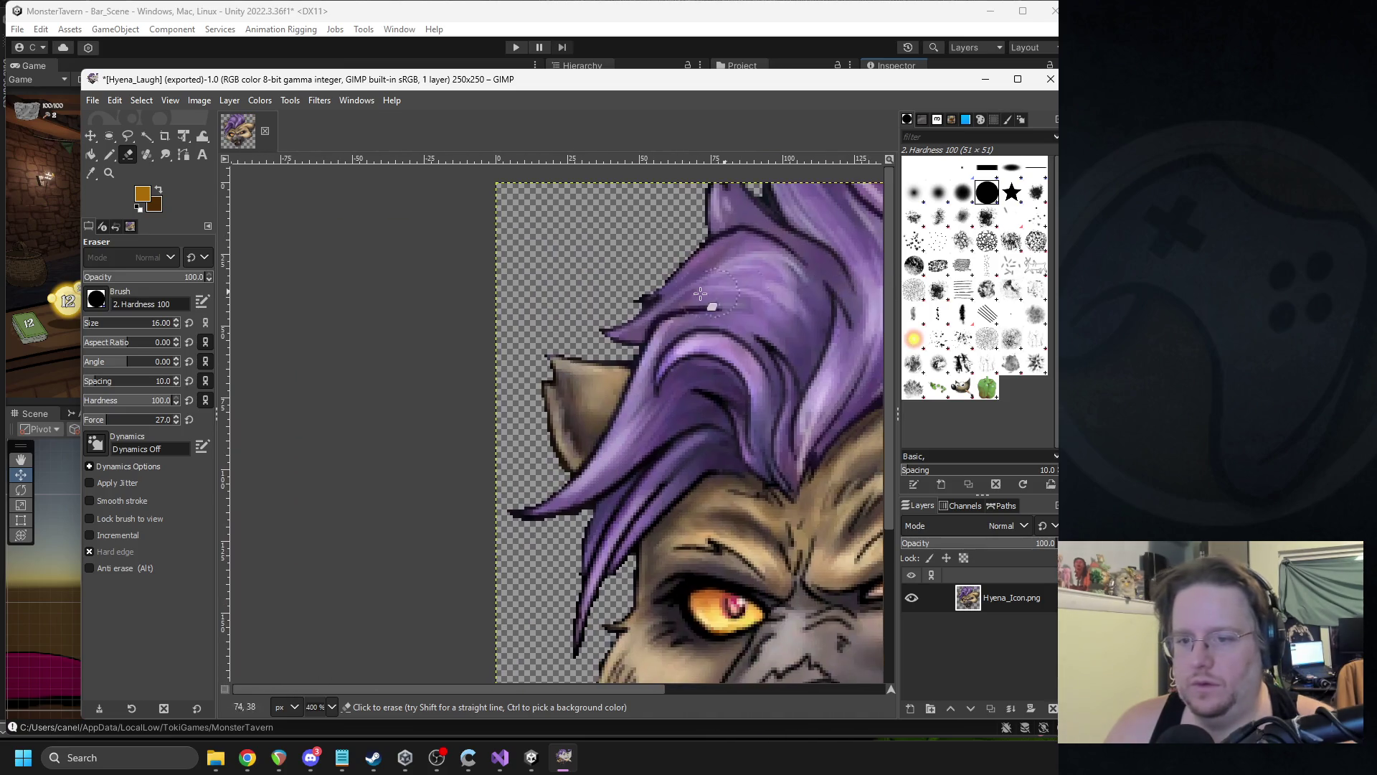
{"action": "scroll", "coordinate": [682, 371], "scroll_direction": "up", "scroll_amount": 4}
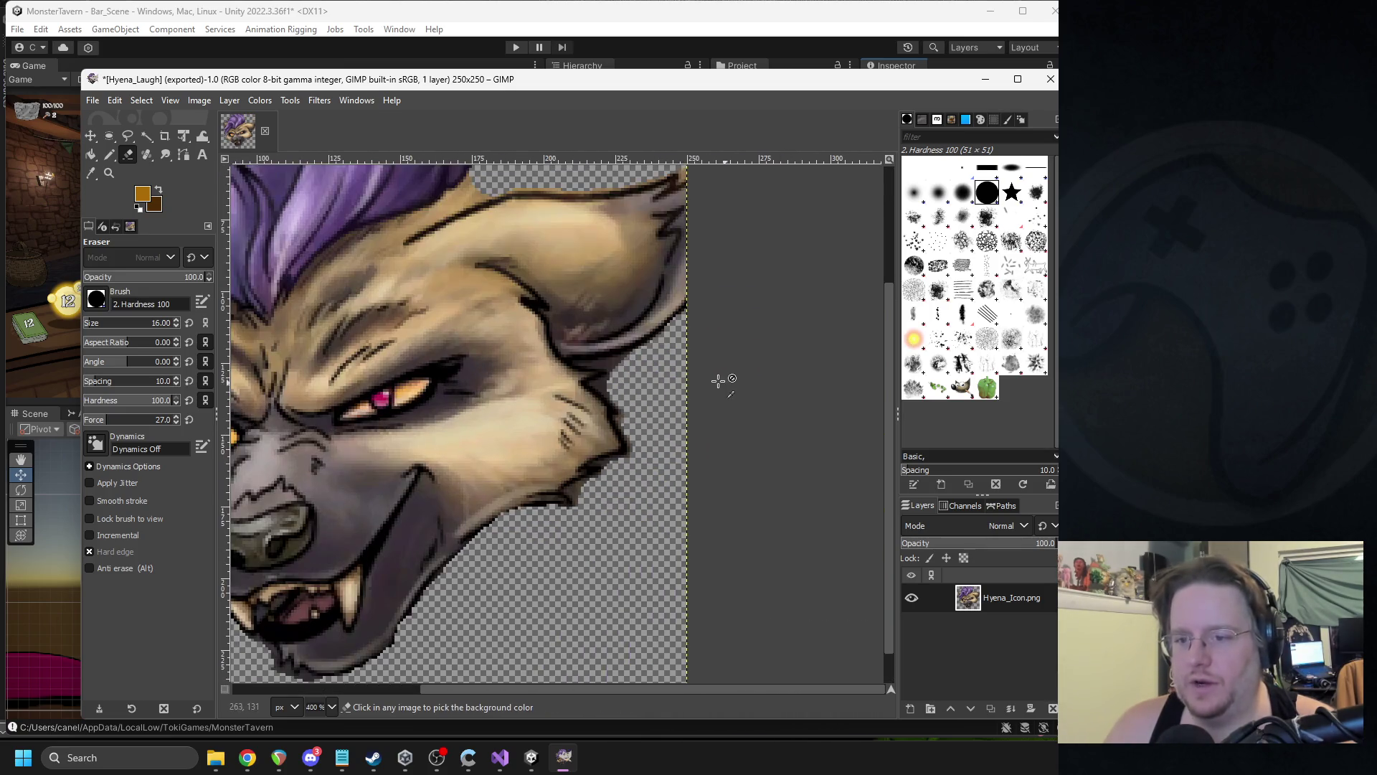
{"action": "scroll", "coordinate": [497, 608], "scroll_direction": "up", "scroll_amount": 3}
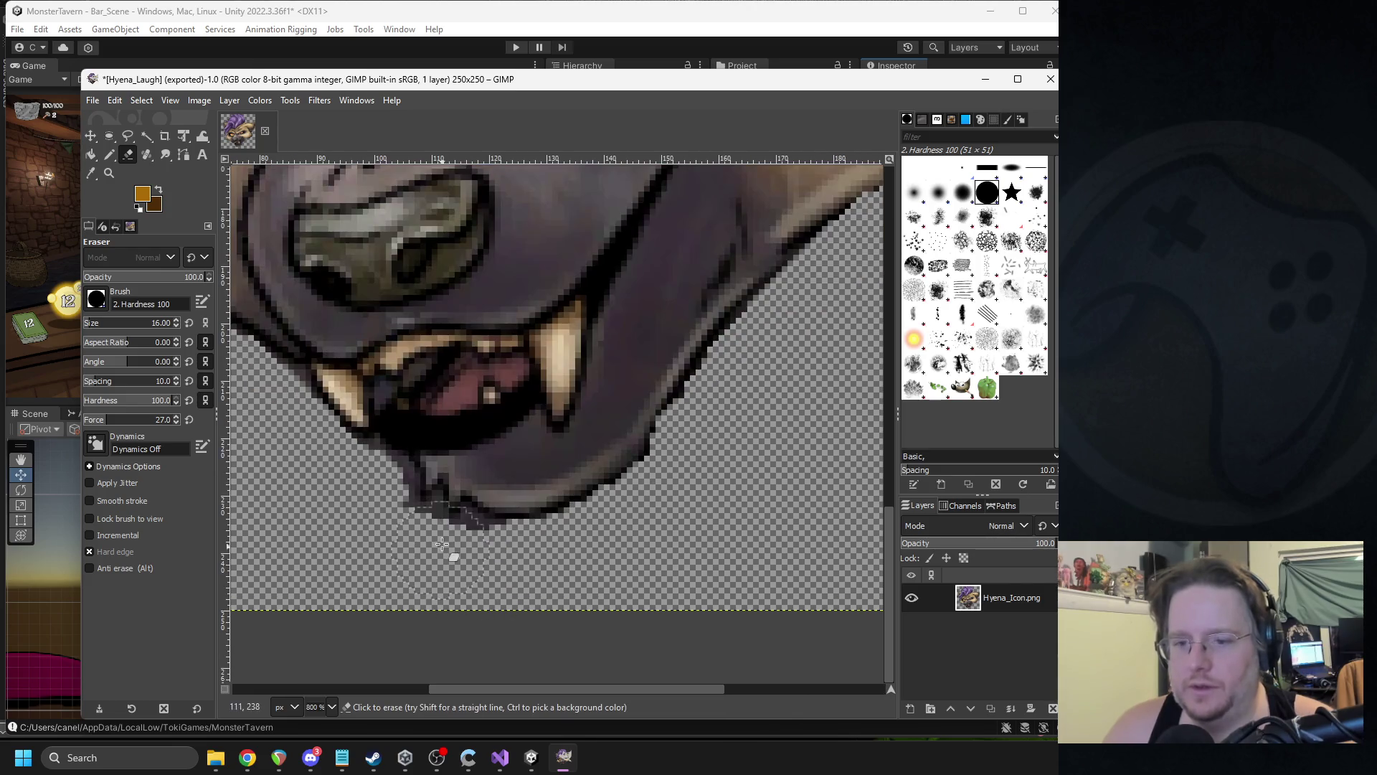
{"action": "scroll", "coordinate": [637, 422], "scroll_direction": "up", "scroll_amount": 2}
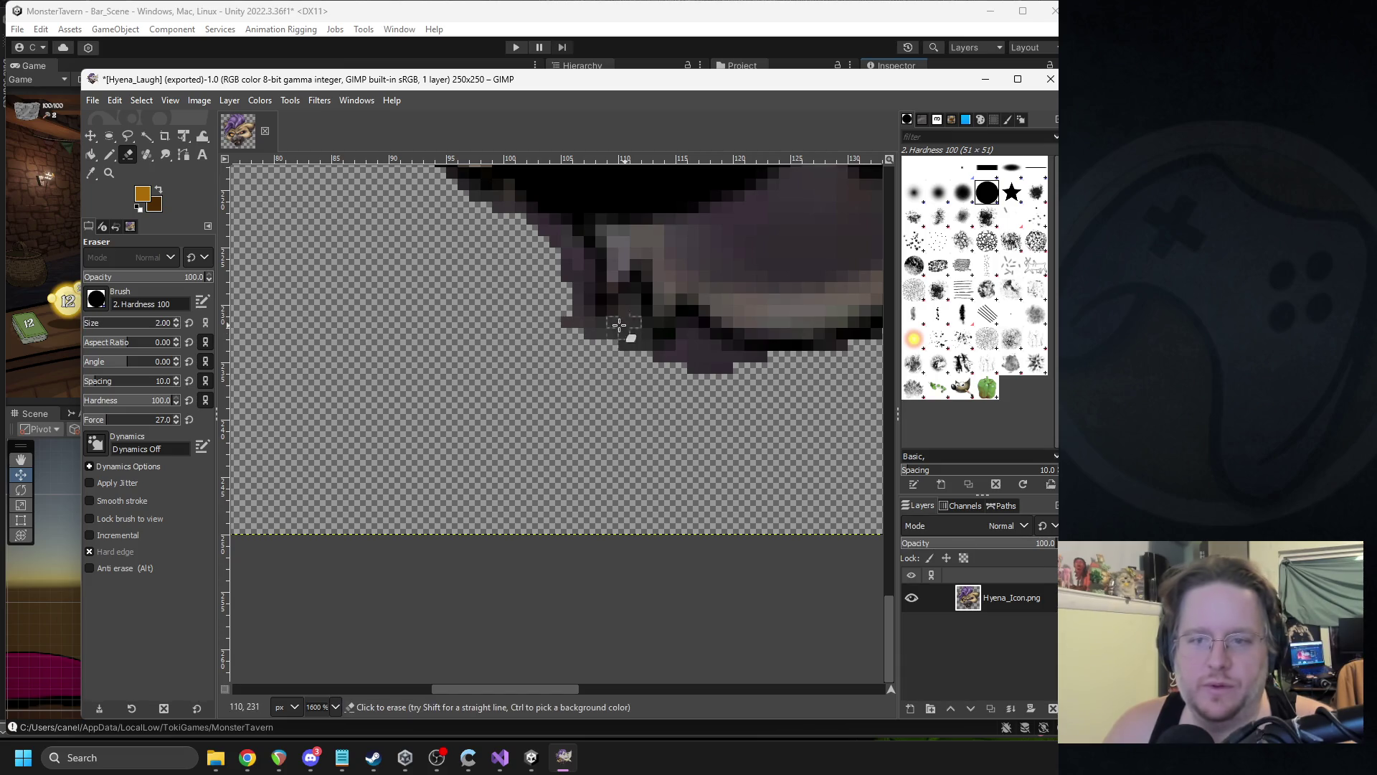
- Erase the dark stray pixels along the chin edge, under the chin and along the jaw underside
{"action": "mouse_move", "coordinate": [634, 301]}
{"action": "left_mouse_down"}
{"action": "mouse_move", "coordinate": [615, 337]}
{"action": "mouse_move", "coordinate": [572, 321]}
{"action": "left_mouse_up"}
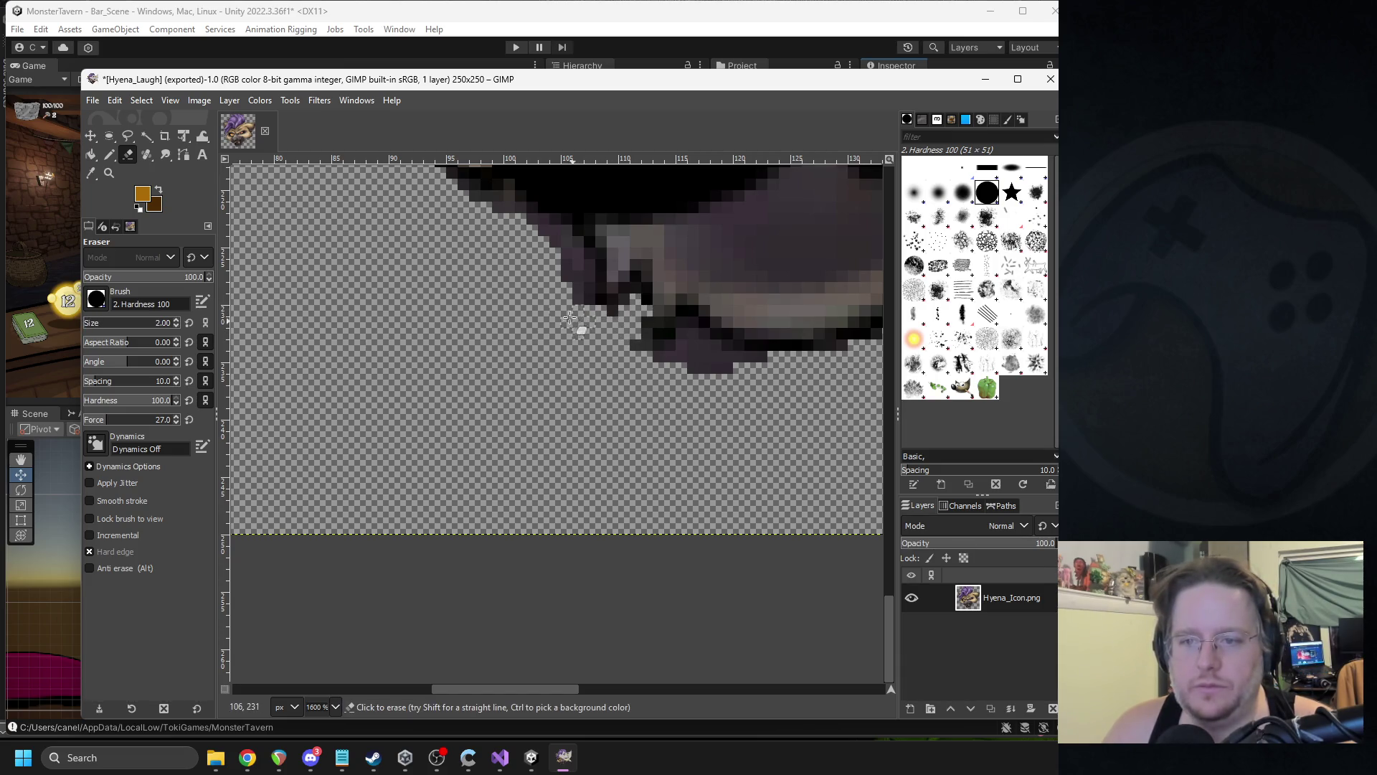
{"action": "mouse_move", "coordinate": [687, 333]}
{"action": "left_mouse_down"}
{"action": "mouse_move", "coordinate": [682, 371]}
{"action": "mouse_move", "coordinate": [757, 368]}
{"action": "left_mouse_up"}
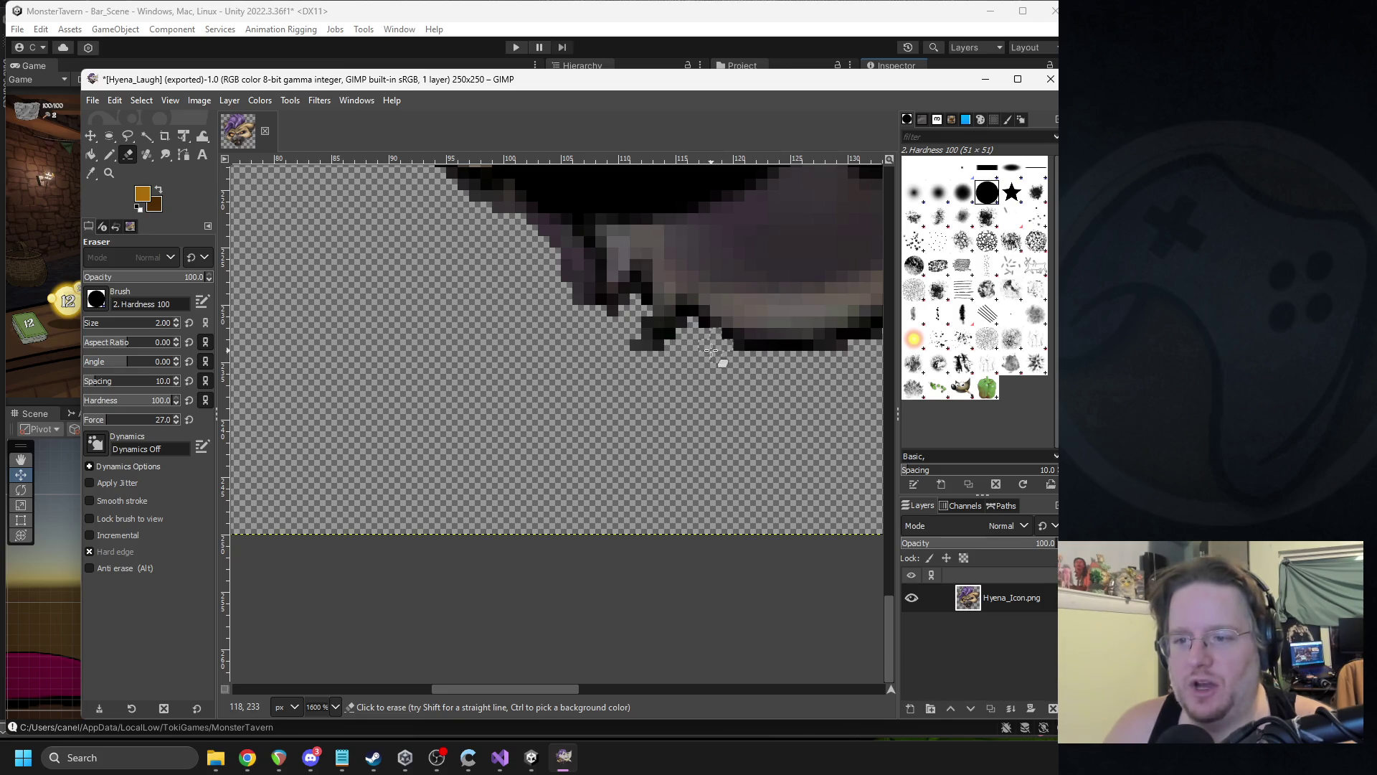
{"action": "scroll", "coordinate": [689, 365], "scroll_direction": "left", "scroll_amount": 1}
{"action": "scroll", "coordinate": [689, 366], "scroll_direction": "up", "scroll_amount": 4}
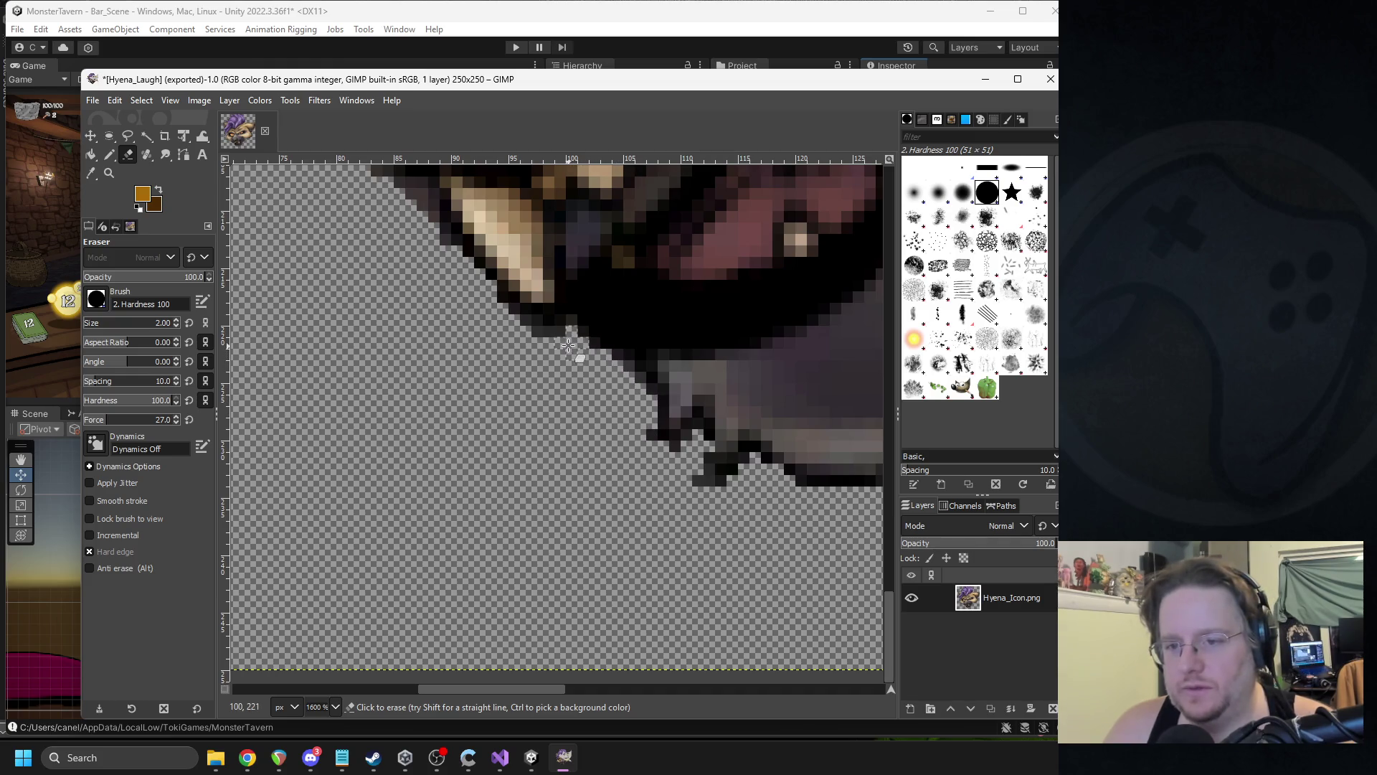
{"action": "left_click_drag", "start_coordinate": [570, 336], "coordinate": [614, 365]}
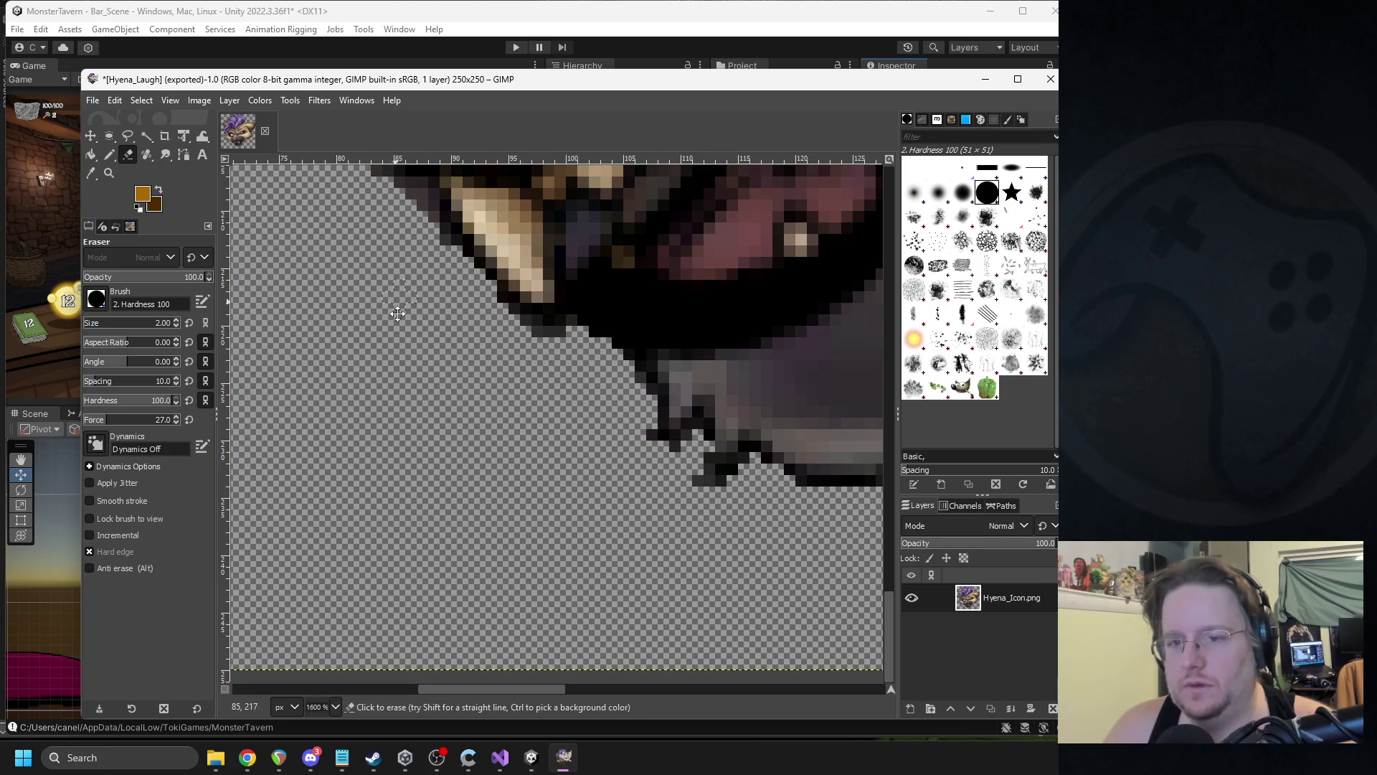
{"action": "scroll", "coordinate": [487, 391], "scroll_direction": "up", "scroll_amount": 5}
{"action": "scroll", "coordinate": [487, 391], "scroll_direction": "left", "scroll_amount": 1}
{"action": "scroll", "coordinate": [502, 416], "scroll_direction": "up", "scroll_amount": 3}
{"action": "scroll", "coordinate": [502, 416], "scroll_direction": "left", "scroll_amount": 1}
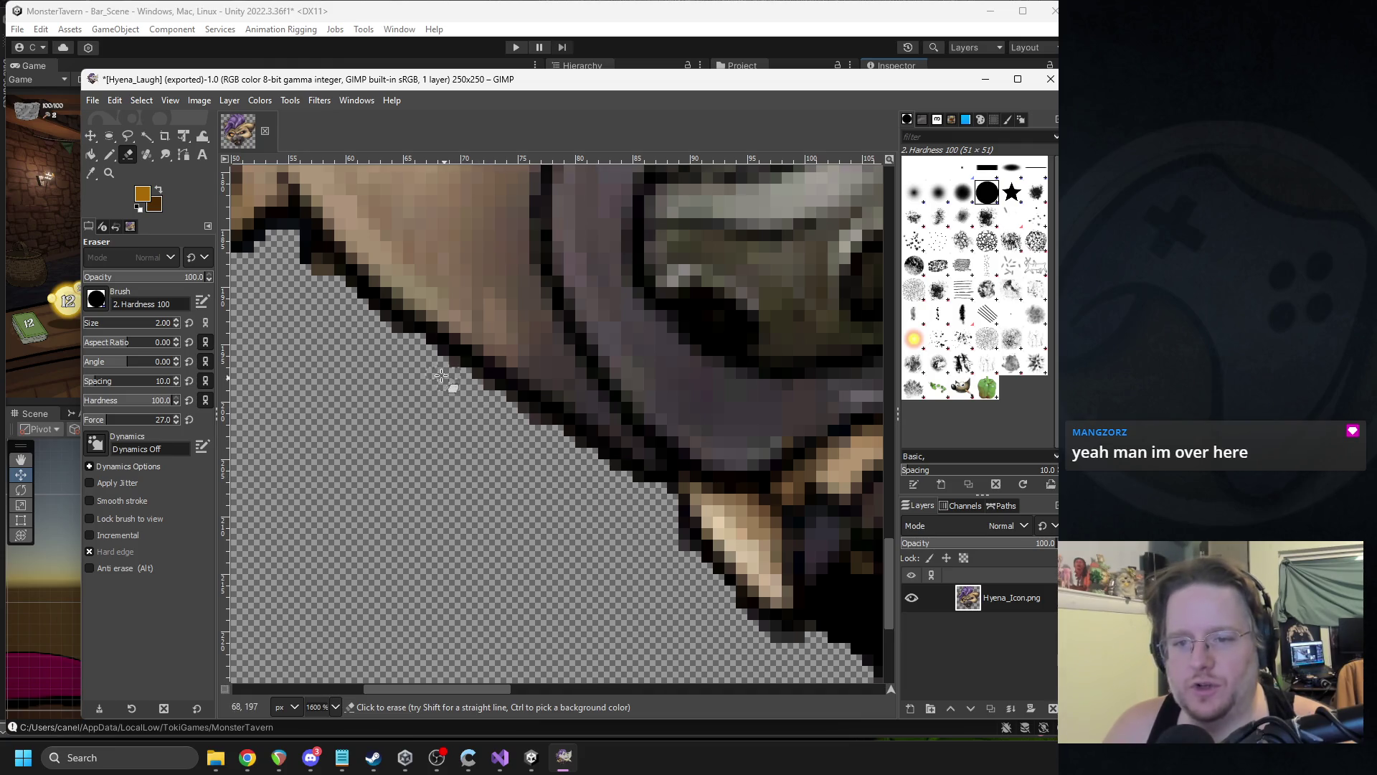
- Pan to the snout and step through zoom levels to inspect the head outline, ending at 150%
{"action": "mouse_move", "coordinate": [303, 328]}
{"action": "left_mouse_down"}
{"action": "mouse_move", "coordinate": [492, 459]}
{"action": "mouse_move", "coordinate": [492, 430]}
{"action": "mouse_move", "coordinate": [595, 574]}
{"action": "left_mouse_up"}
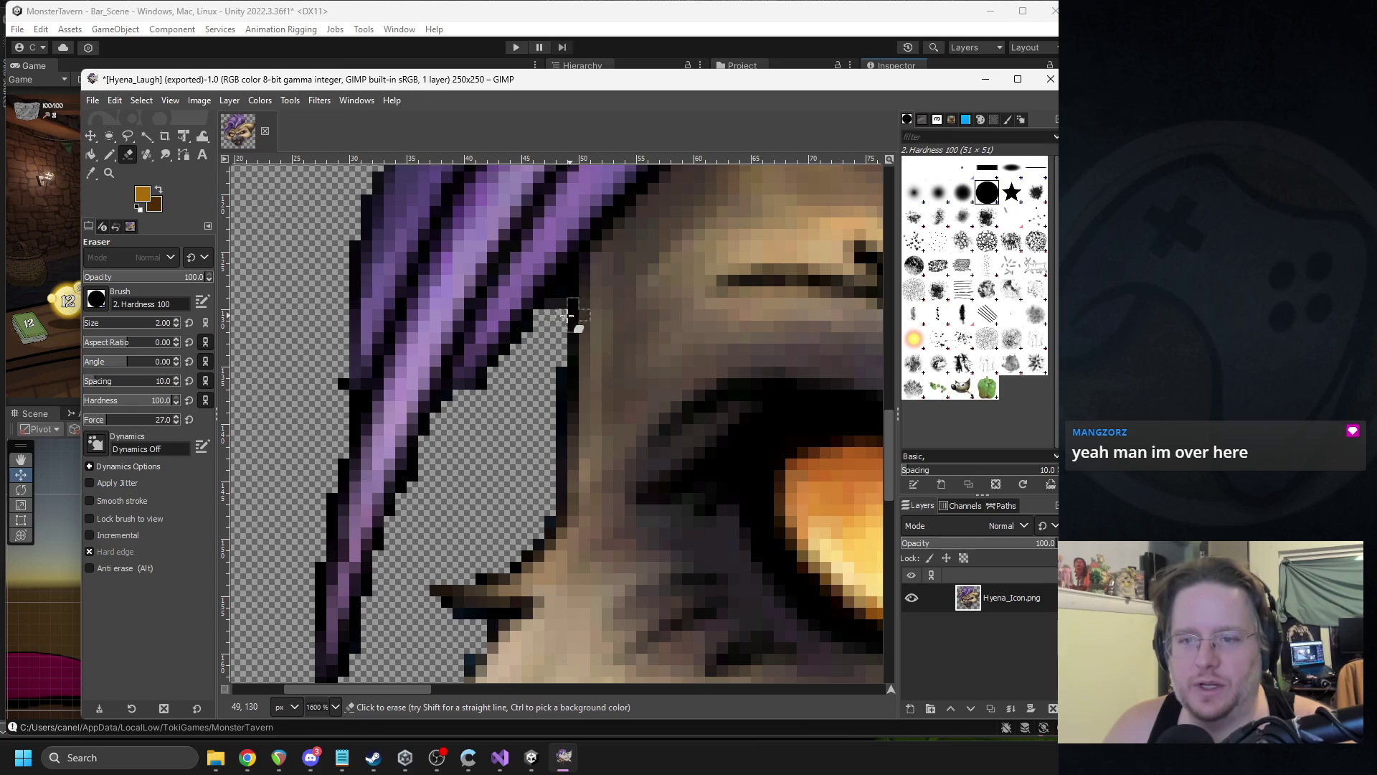
{"action": "key", "text": "3"}
{"action": "scroll", "coordinate": [574, 318], "scroll_direction": "up", "scroll_amount": 5}
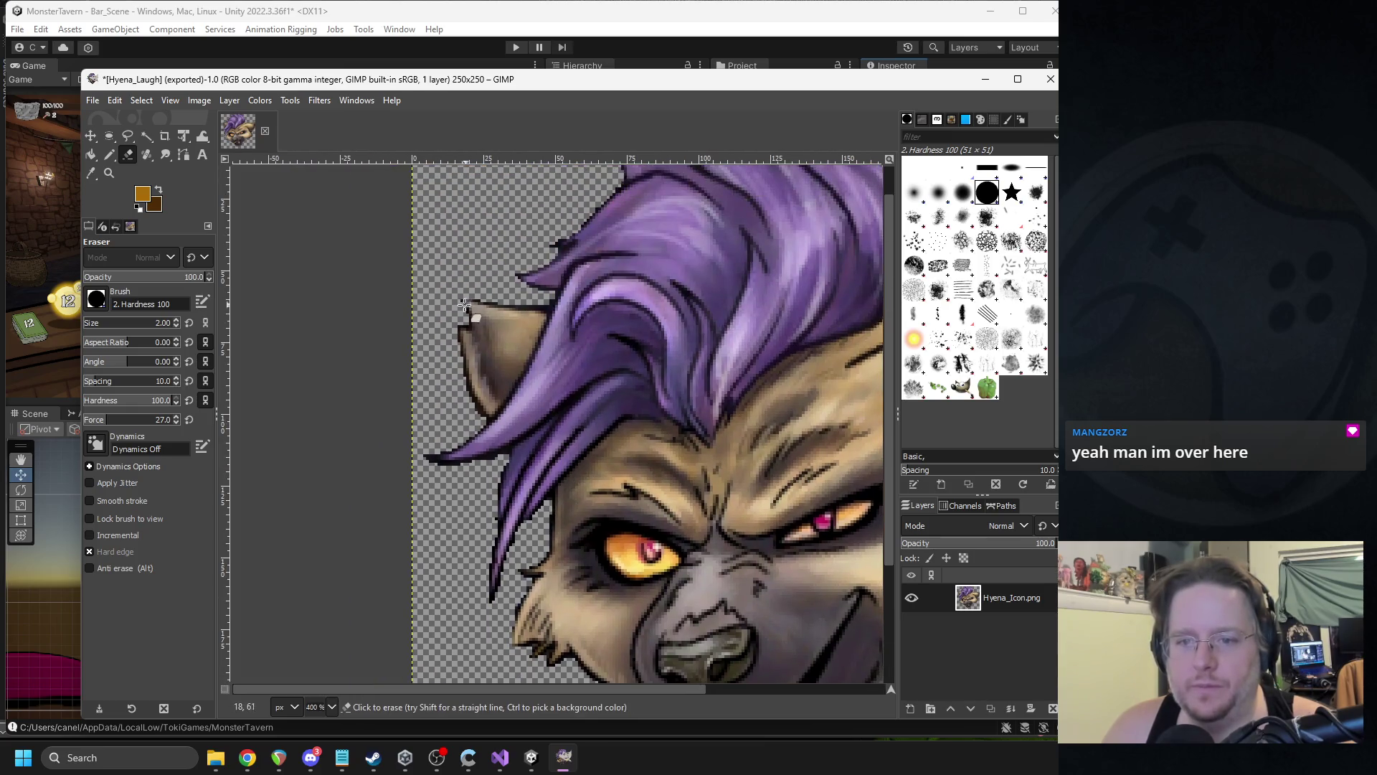
{"action": "scroll", "coordinate": [574, 323], "scroll_direction": "right", "scroll_amount": 5}
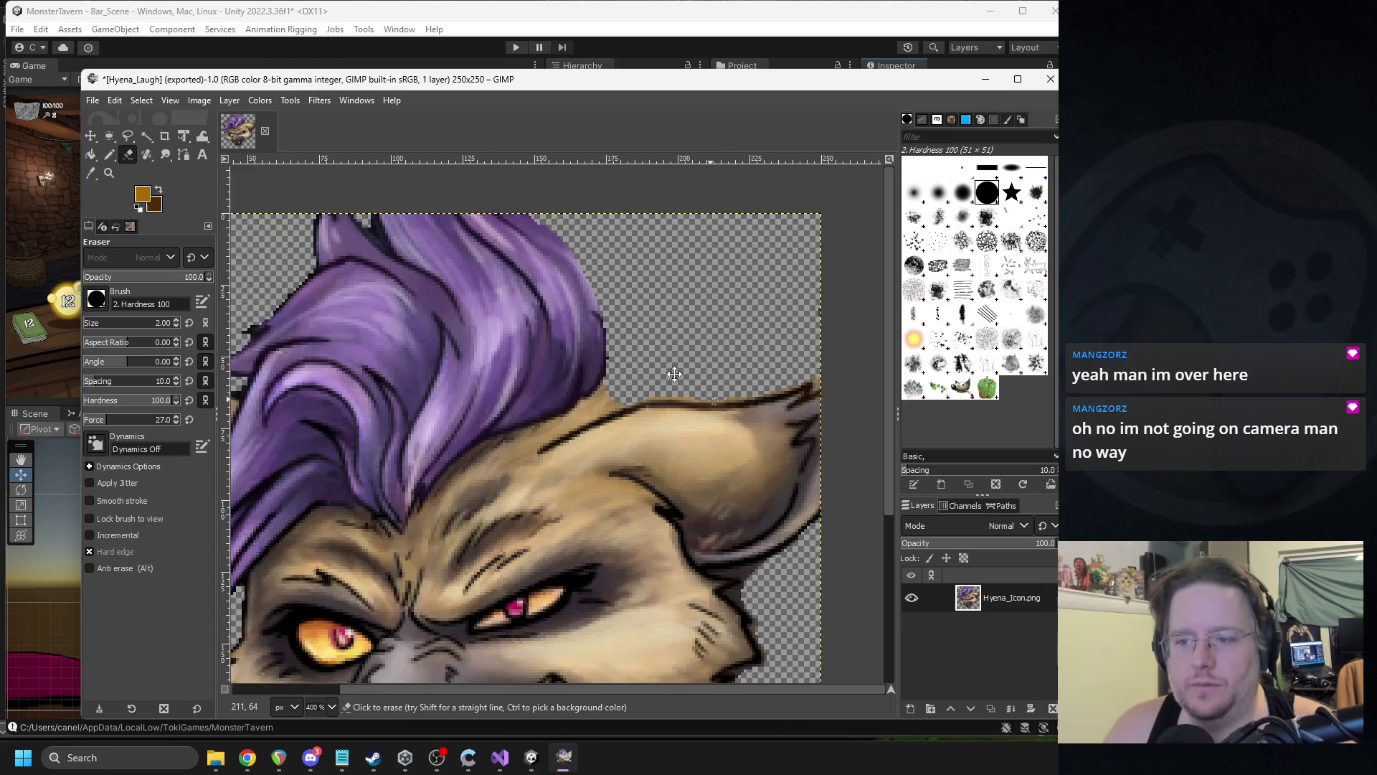
{"action": "key", "text": "5"}
{"action": "key", "text": "minus"}
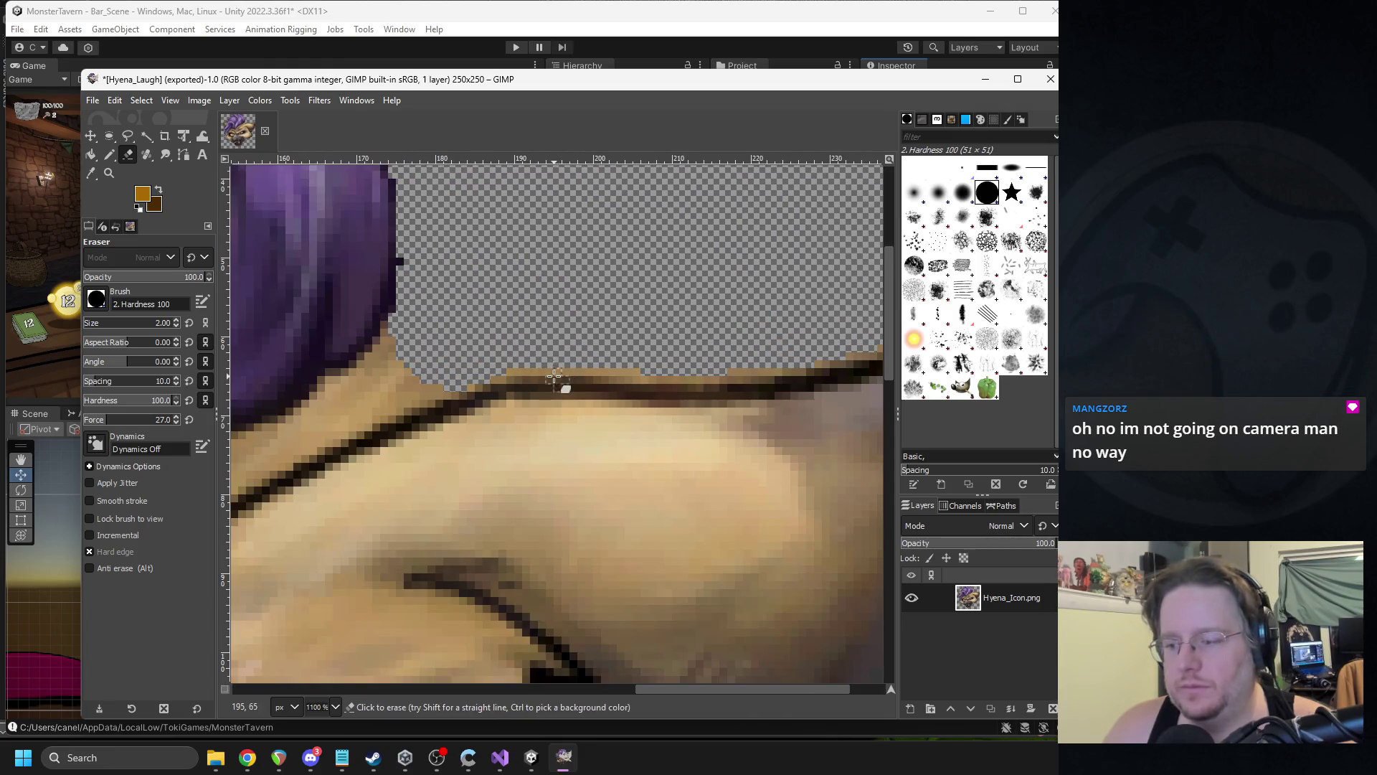
{"action": "scroll", "coordinate": [703, 344], "scroll_direction": "right", "scroll_amount": 5}
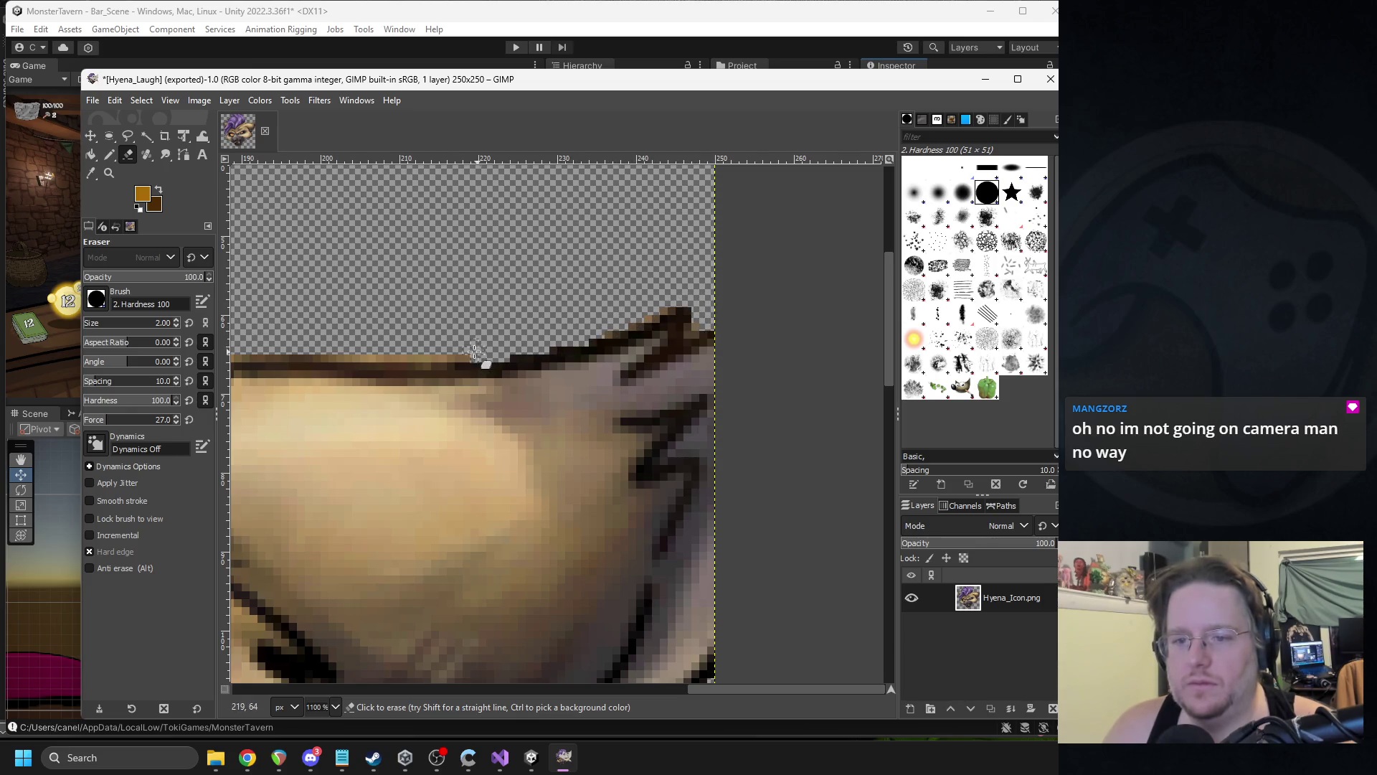
{"action": "scroll", "coordinate": [642, 300], "scroll_direction": "left", "scroll_amount": 3}
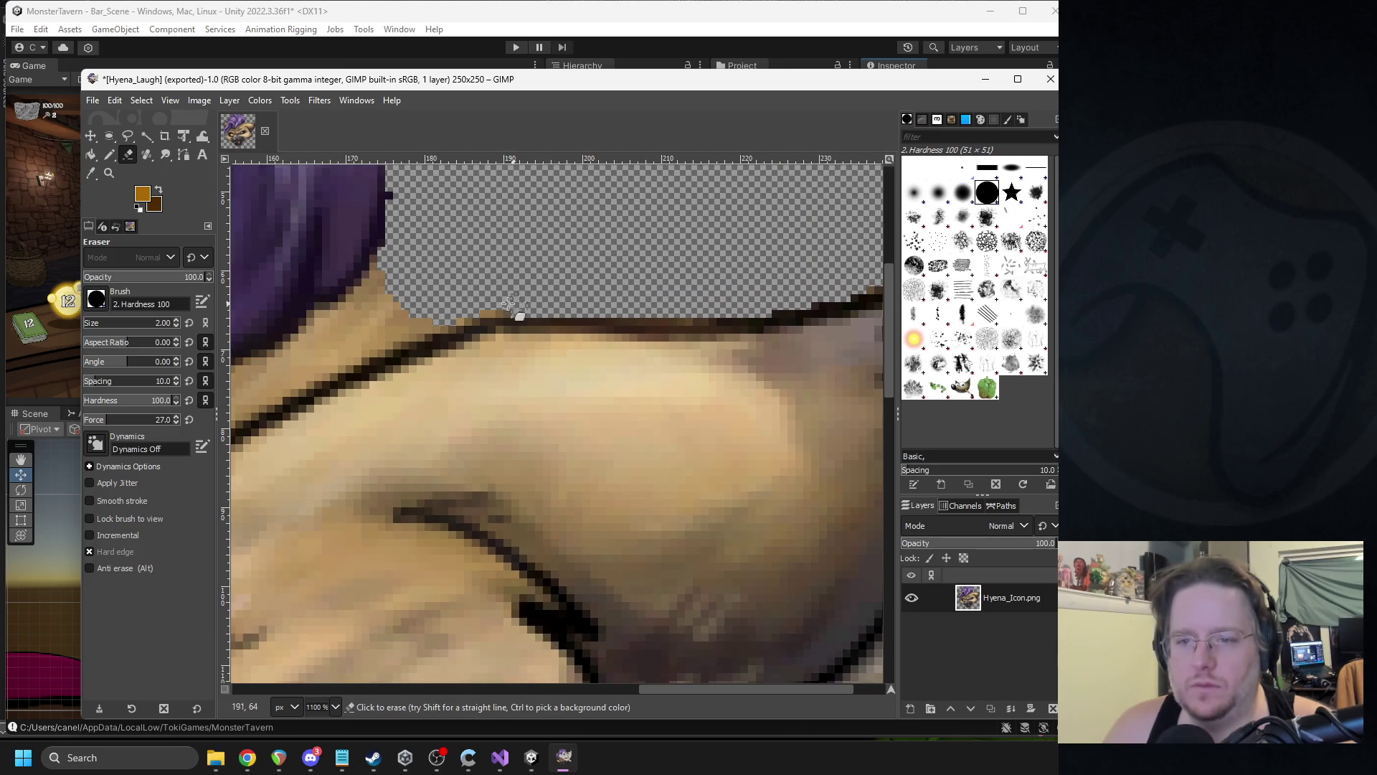
{"action": "scroll", "coordinate": [462, 309], "scroll_direction": "down", "scroll_amount": 8, "text": "ctrl"}
{"action": "scroll", "coordinate": [461, 308], "scroll_direction": "left", "scroll_amount": 5}
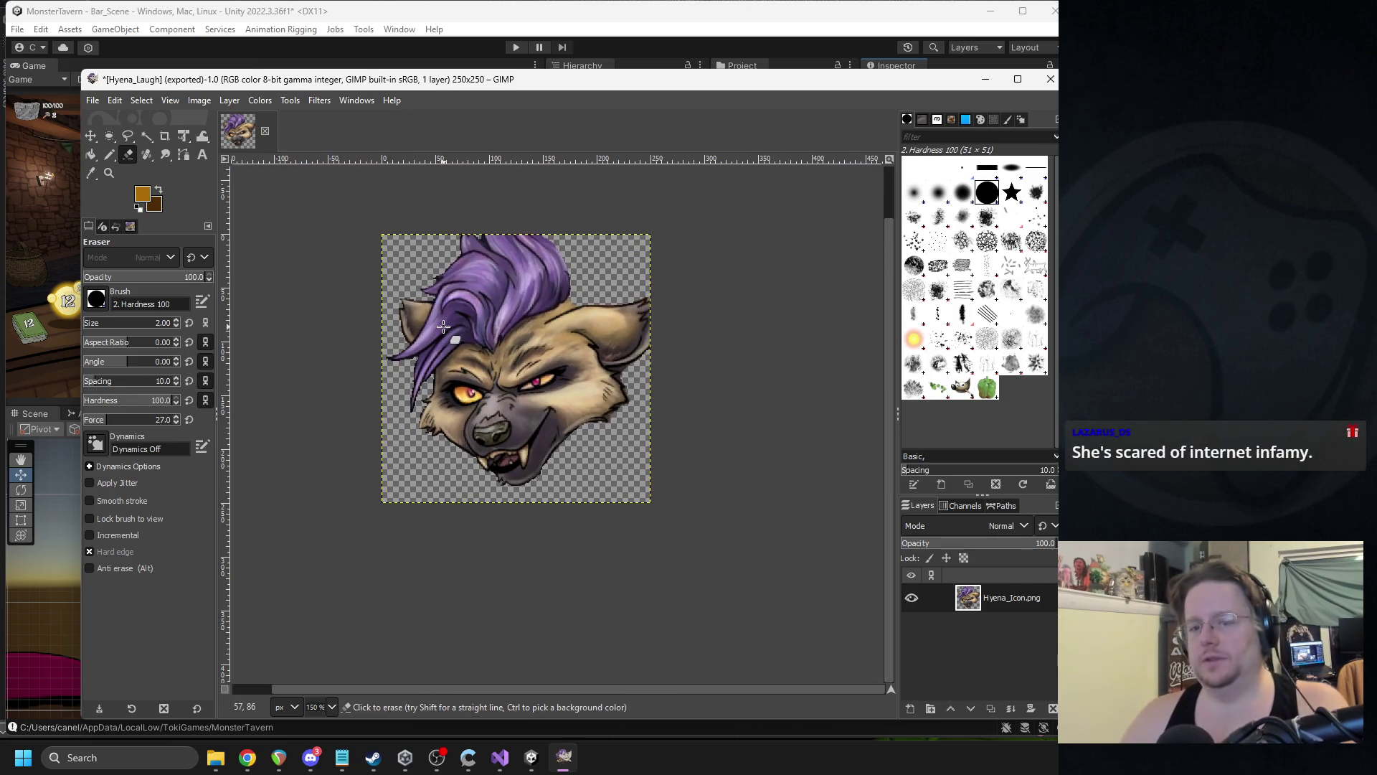
- Export the icon as Hyena_Laugh.png, replacing the existing file and keeping default PNG options
{"action": "left_click", "coordinate": [99, 103]}
{"action": "left_click", "coordinate": [154, 339]}
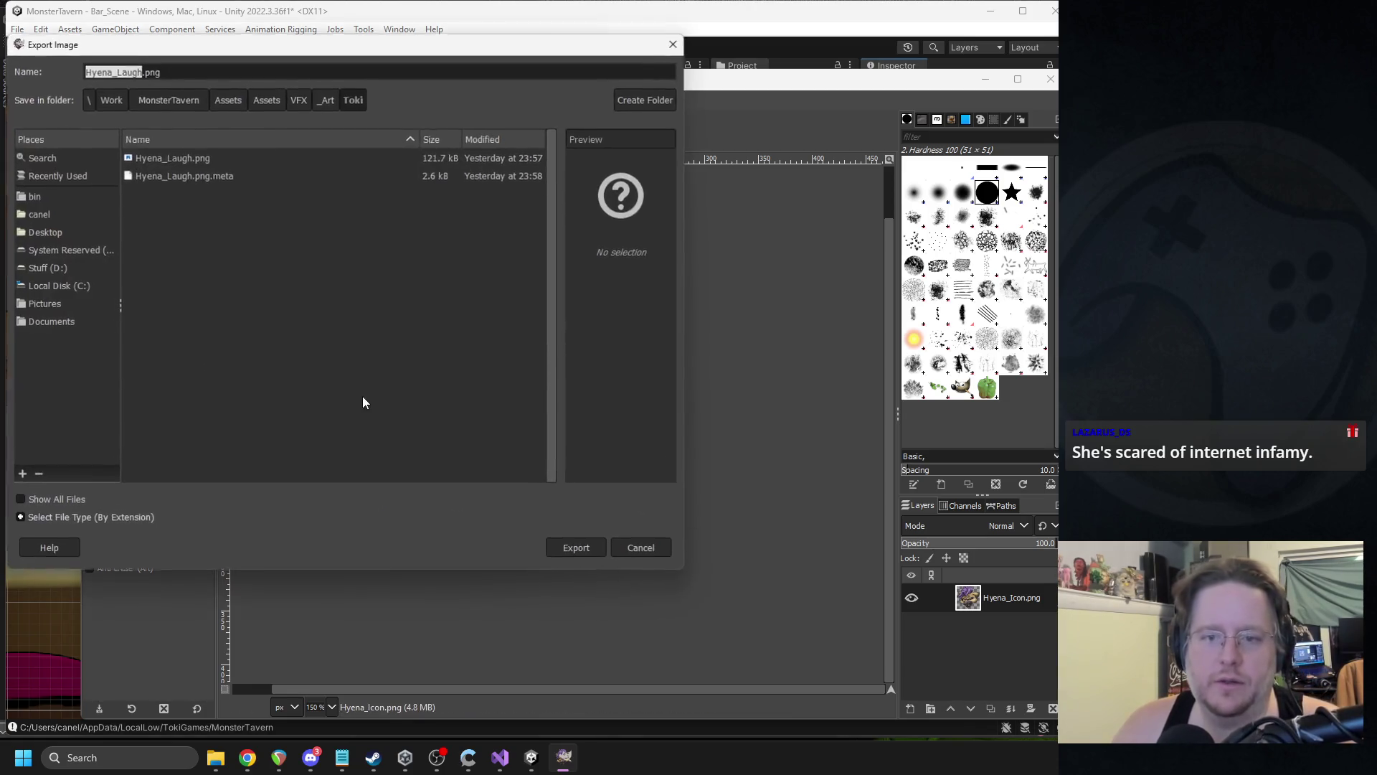
{"action": "left_click", "coordinate": [574, 547]}
{"action": "left_click", "coordinate": [410, 372]}
{"action": "left_click", "coordinate": [704, 561]}
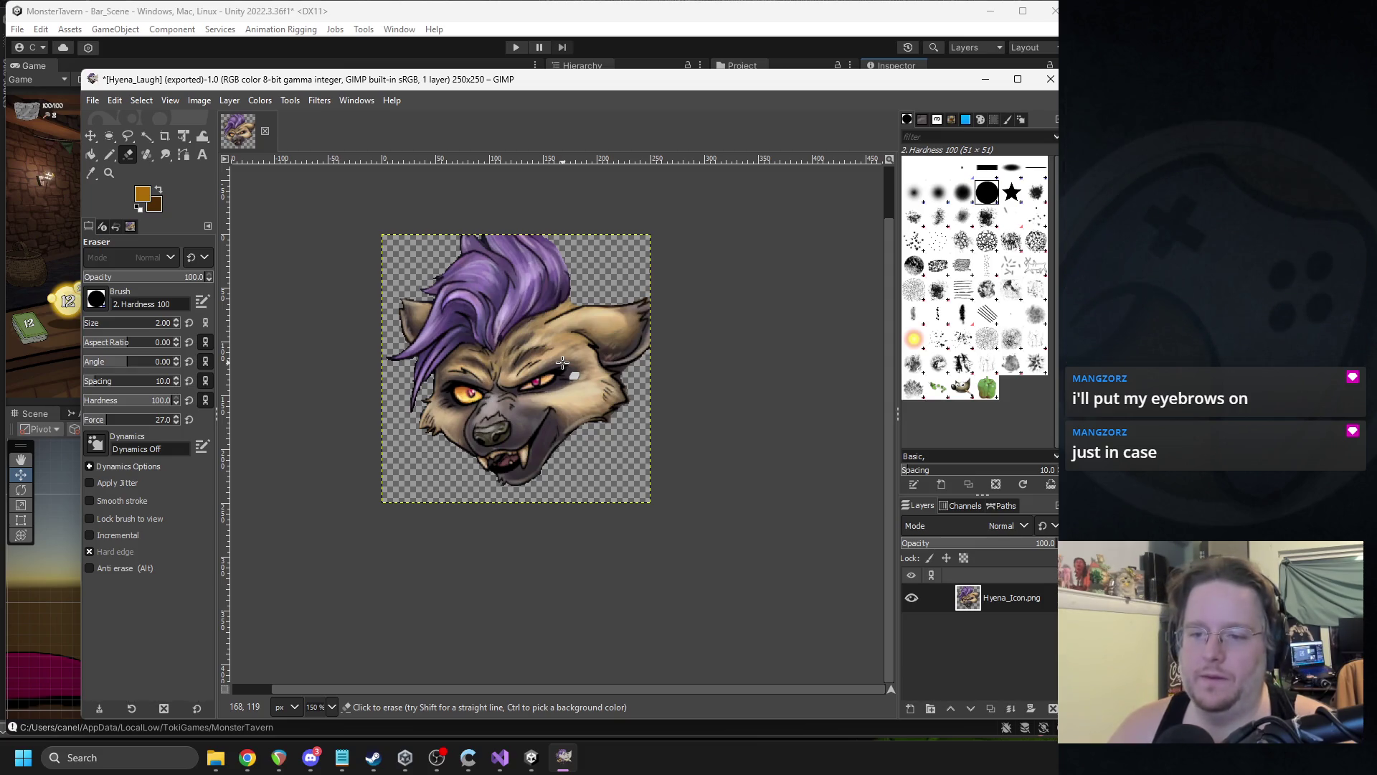
- At 3200% zoom, erase dark and brownish edge pixels along the jaw's right side, head outline and jaw spike
{"action": "scroll", "coordinate": [562, 363], "scroll_direction": "up", "scroll_amount": 7}
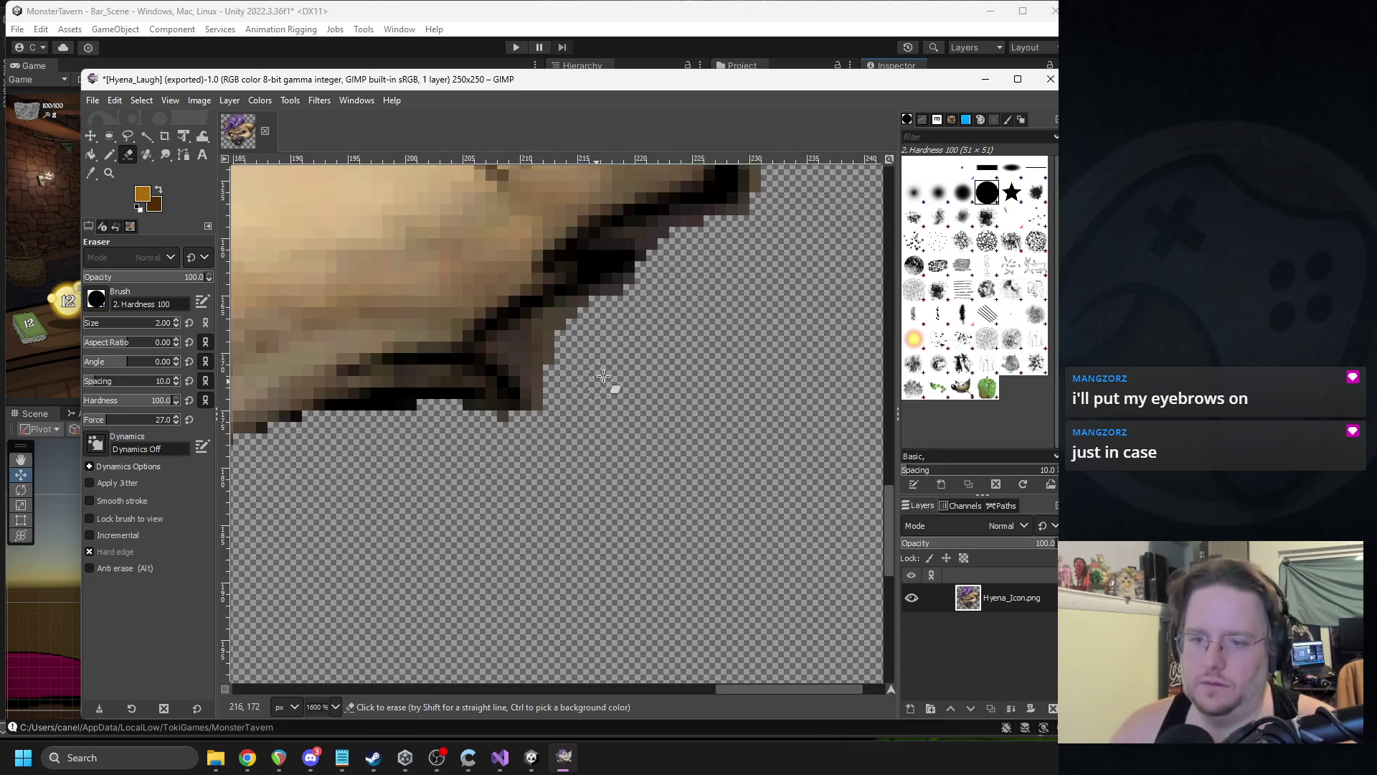
{"action": "left_click_drag", "start_coordinate": [506, 350], "coordinate": [546, 390]}
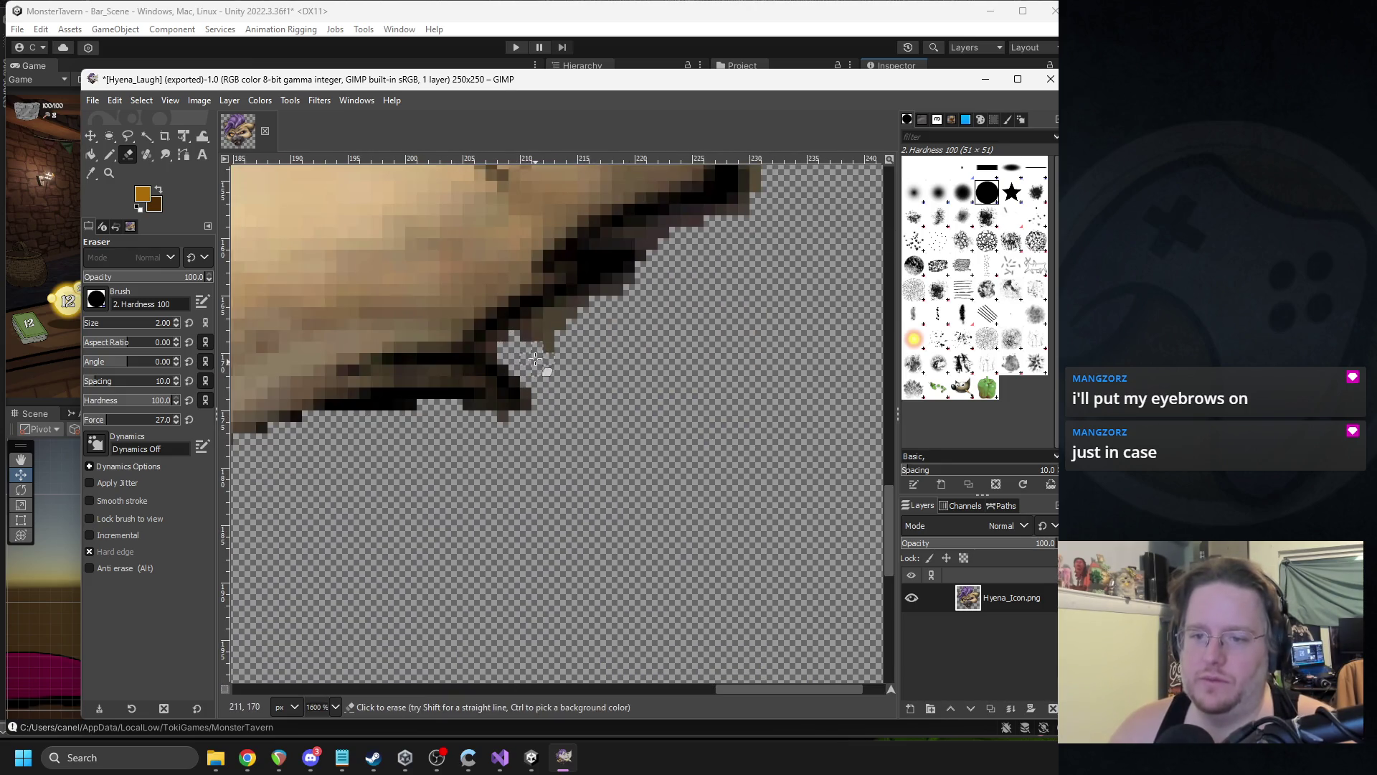
{"action": "scroll", "coordinate": [600, 359], "scroll_direction": "up", "scroll_amount": 3}
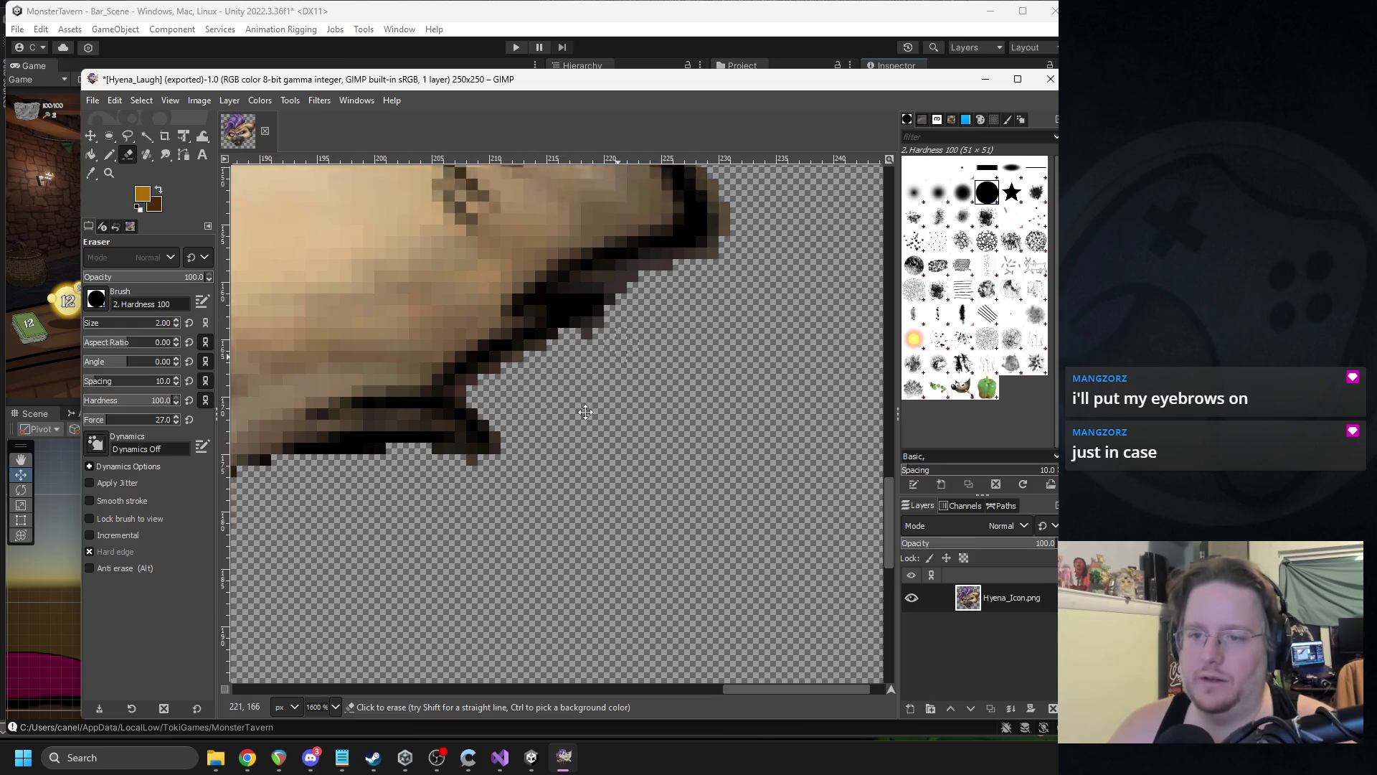
{"action": "scroll", "coordinate": [545, 445], "scroll_direction": "right", "scroll_amount": 2}
{"action": "mouse_move", "coordinate": [569, 430]}
{"action": "left_mouse_down"}
{"action": "mouse_move", "coordinate": [540, 409]}
{"action": "mouse_move", "coordinate": [606, 404]}
{"action": "left_mouse_up"}
{"action": "scroll", "coordinate": [664, 430], "scroll_direction": "up", "scroll_amount": 1}
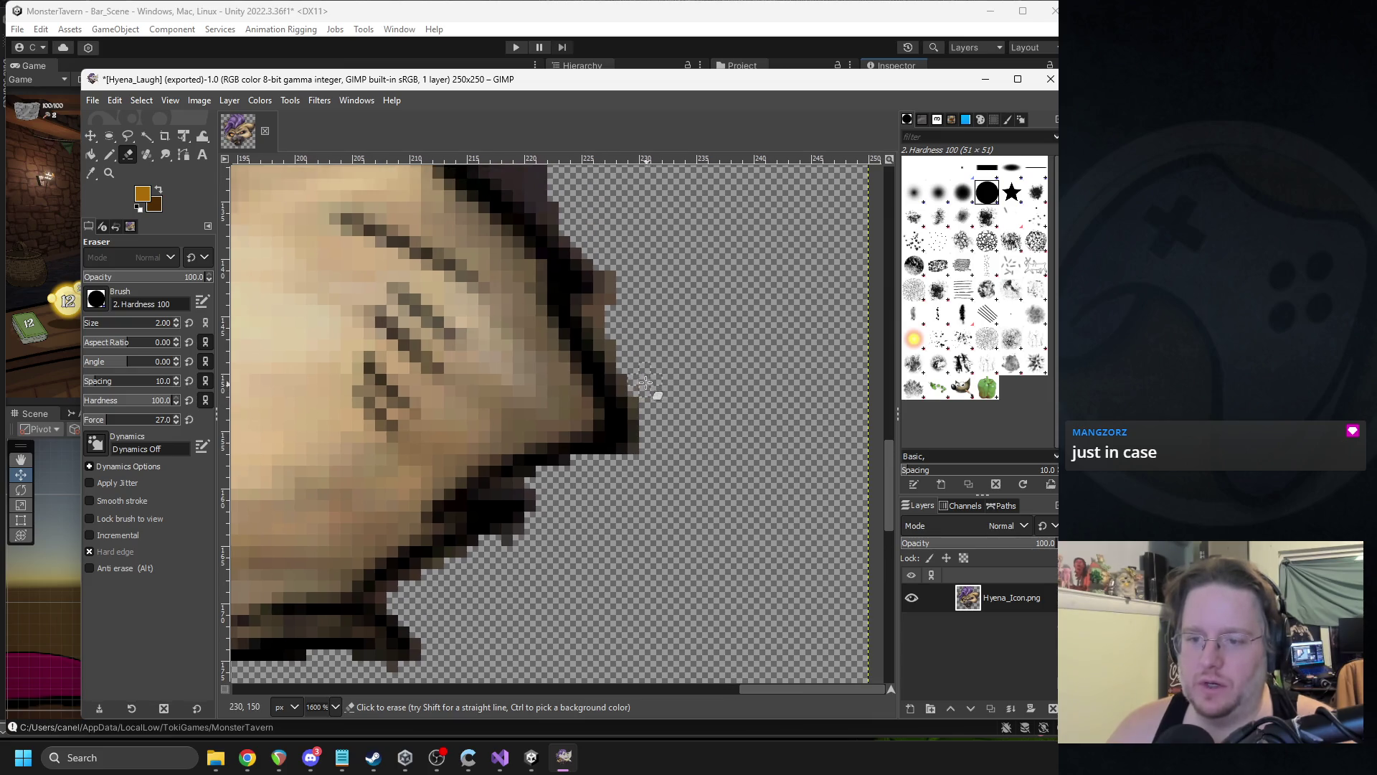
{"action": "mouse_move", "coordinate": [608, 326]}
{"action": "left_mouse_down"}
{"action": "mouse_move", "coordinate": [606, 283]}
{"action": "mouse_move", "coordinate": [628, 243]}
{"action": "left_mouse_up"}
{"action": "scroll", "coordinate": [617, 323], "scroll_direction": "up", "scroll_amount": 3}
{"action": "mouse_move", "coordinate": [609, 388]}
{"action": "left_mouse_down"}
{"action": "mouse_move", "coordinate": [606, 406]}
{"action": "mouse_move", "coordinate": [529, 357]}
{"action": "mouse_move", "coordinate": [621, 344]}
{"action": "left_mouse_up"}
{"action": "scroll", "coordinate": [655, 439], "scroll_direction": "up", "scroll_amount": 1}
{"action": "mouse_move", "coordinate": [655, 440]}
{"action": "left_mouse_down"}
{"action": "mouse_move", "coordinate": [618, 439]}
{"action": "mouse_move", "coordinate": [646, 416]}
{"action": "left_mouse_up"}
- Erase the remaining stray dark pixels along the lower jaw edge, then zoom back out to 200%
{"action": "scroll", "coordinate": [645, 416], "scroll_direction": "up", "scroll_amount": 2}
{"action": "scroll", "coordinate": [645, 416], "scroll_direction": "right", "scroll_amount": 2}
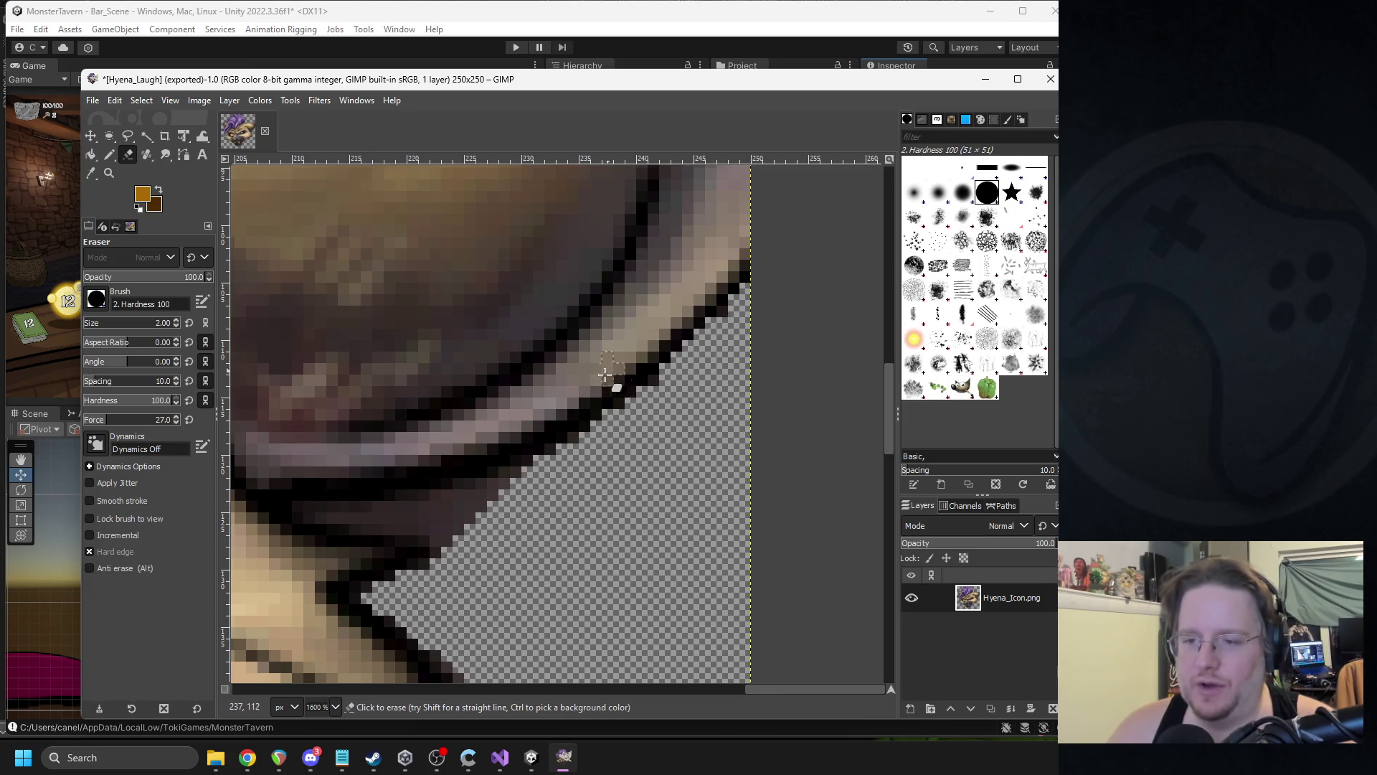
{"action": "scroll", "coordinate": [593, 371], "scroll_direction": "down", "scroll_amount": 4}
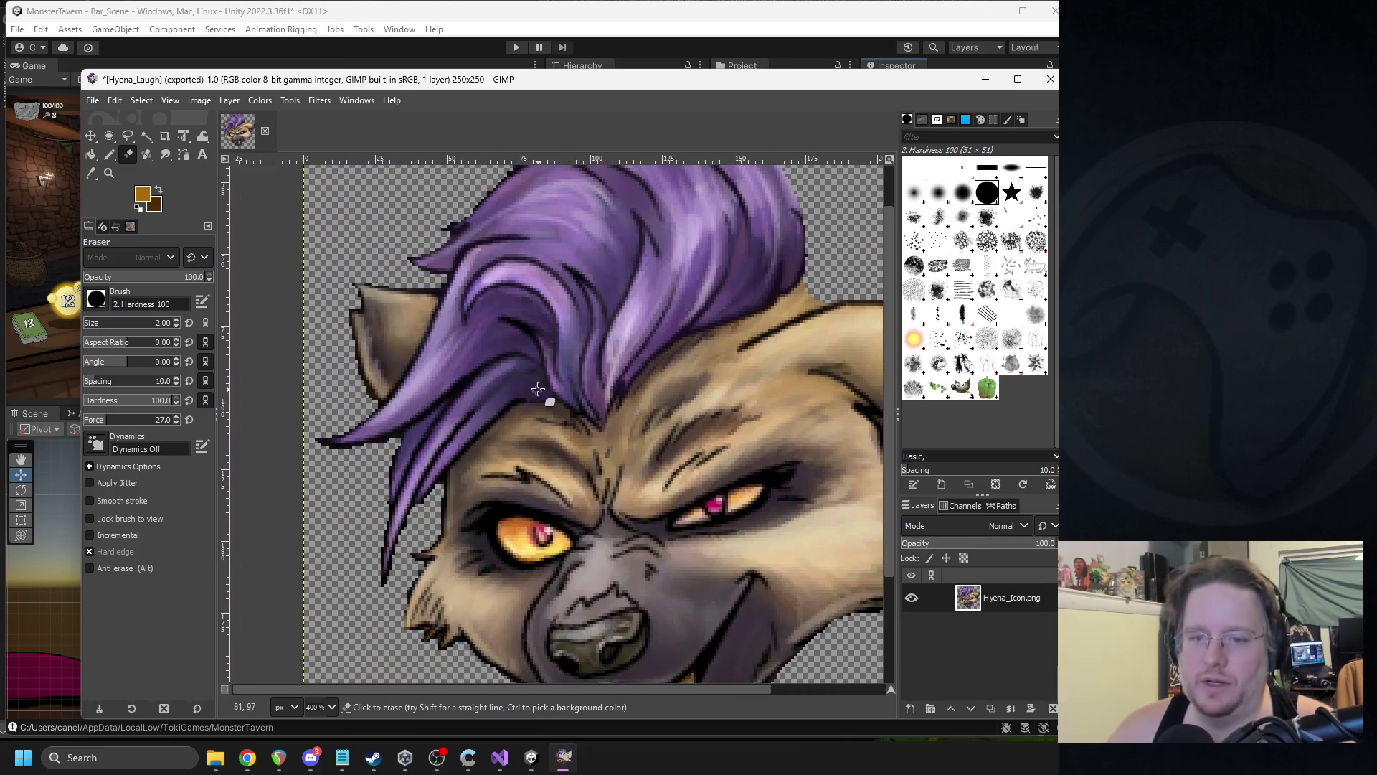
{"action": "scroll", "coordinate": [664, 413], "scroll_direction": "down", "scroll_amount": 5}
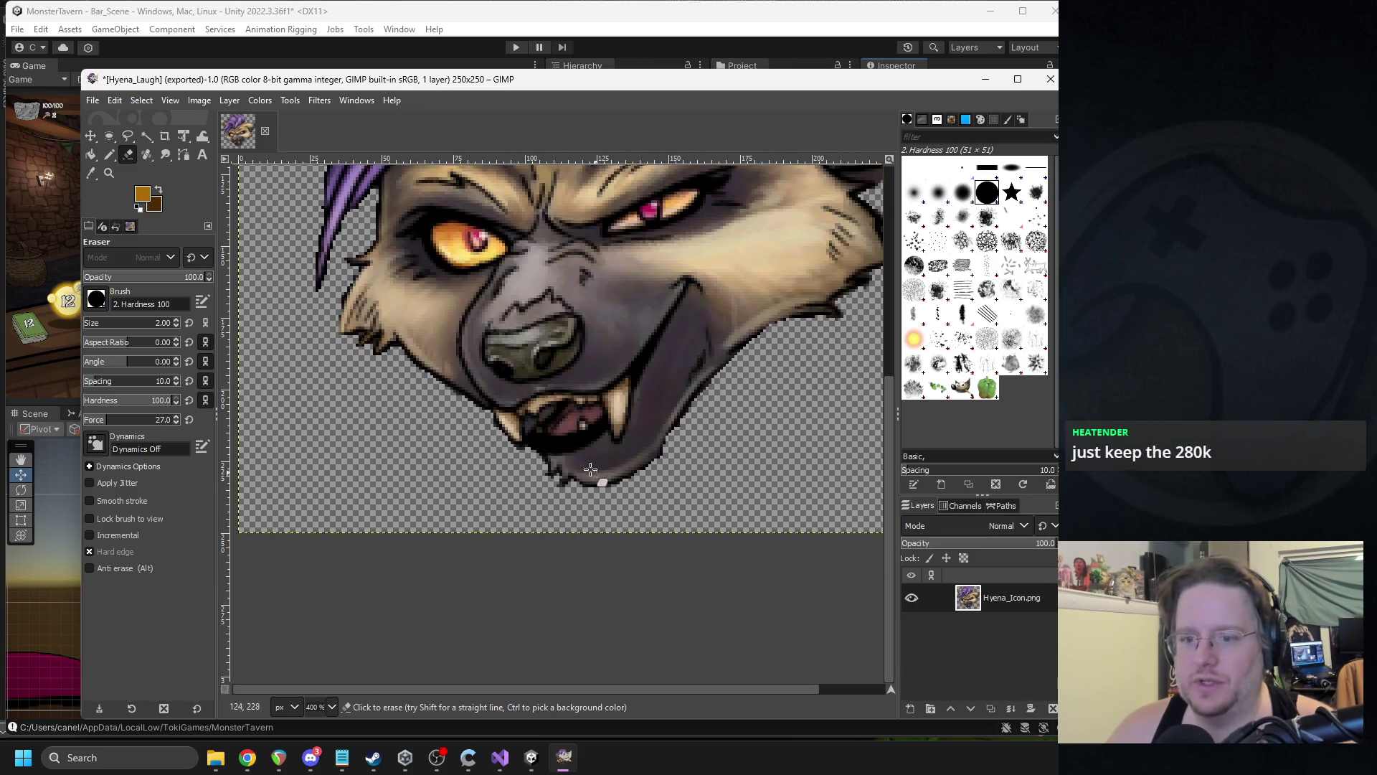
{"action": "scroll", "coordinate": [509, 446], "scroll_direction": "up", "scroll_amount": 2}
{"action": "scroll", "coordinate": [524, 452], "scroll_direction": "up", "scroll_amount": 4}
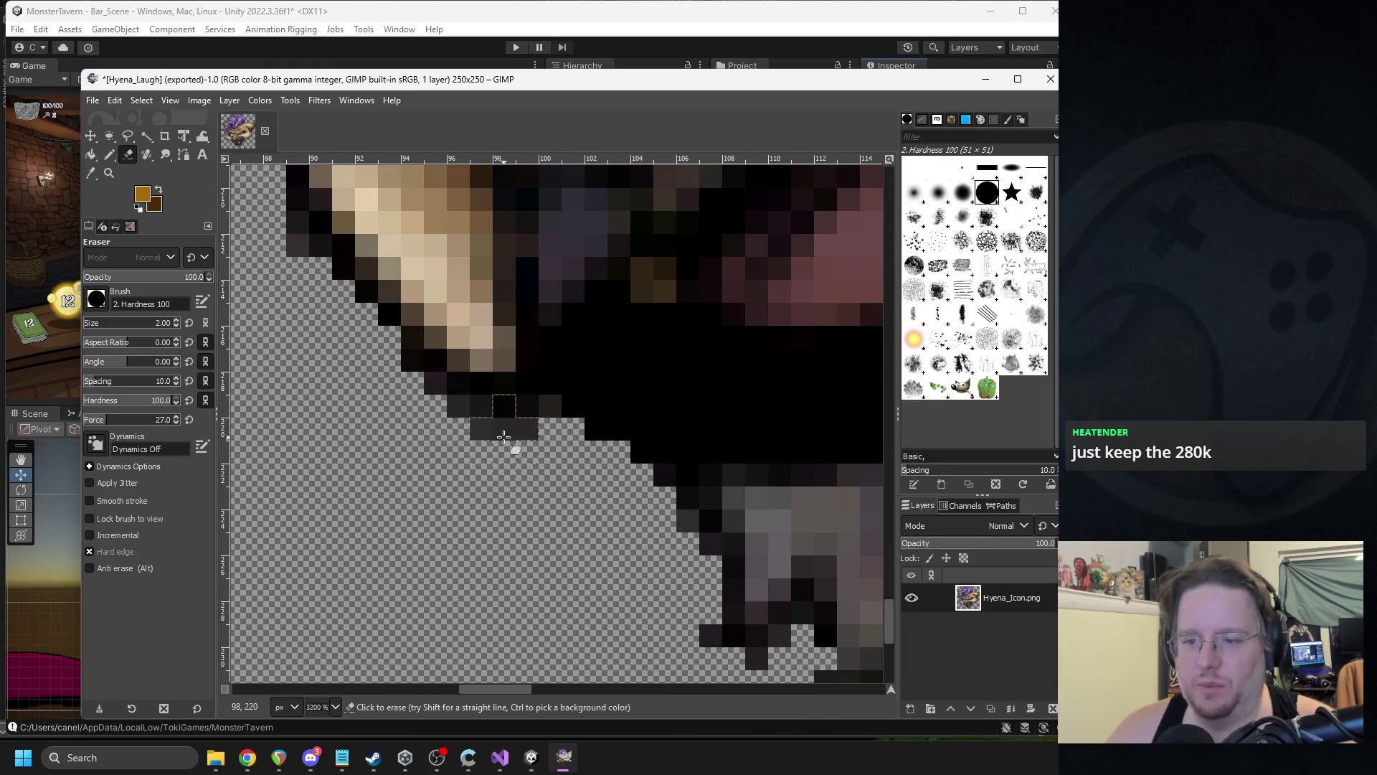
{"action": "mouse_move", "coordinate": [527, 454]}
{"action": "left_mouse_down"}
{"action": "mouse_move", "coordinate": [461, 446]}
{"action": "mouse_move", "coordinate": [476, 439]}
{"action": "mouse_move", "coordinate": [431, 409]}
{"action": "left_mouse_up"}
{"action": "mouse_move", "coordinate": [337, 272]}
{"action": "left_mouse_down"}
{"action": "mouse_move", "coordinate": [287, 219]}
{"action": "mouse_move", "coordinate": [316, 240]}
{"action": "left_mouse_up"}
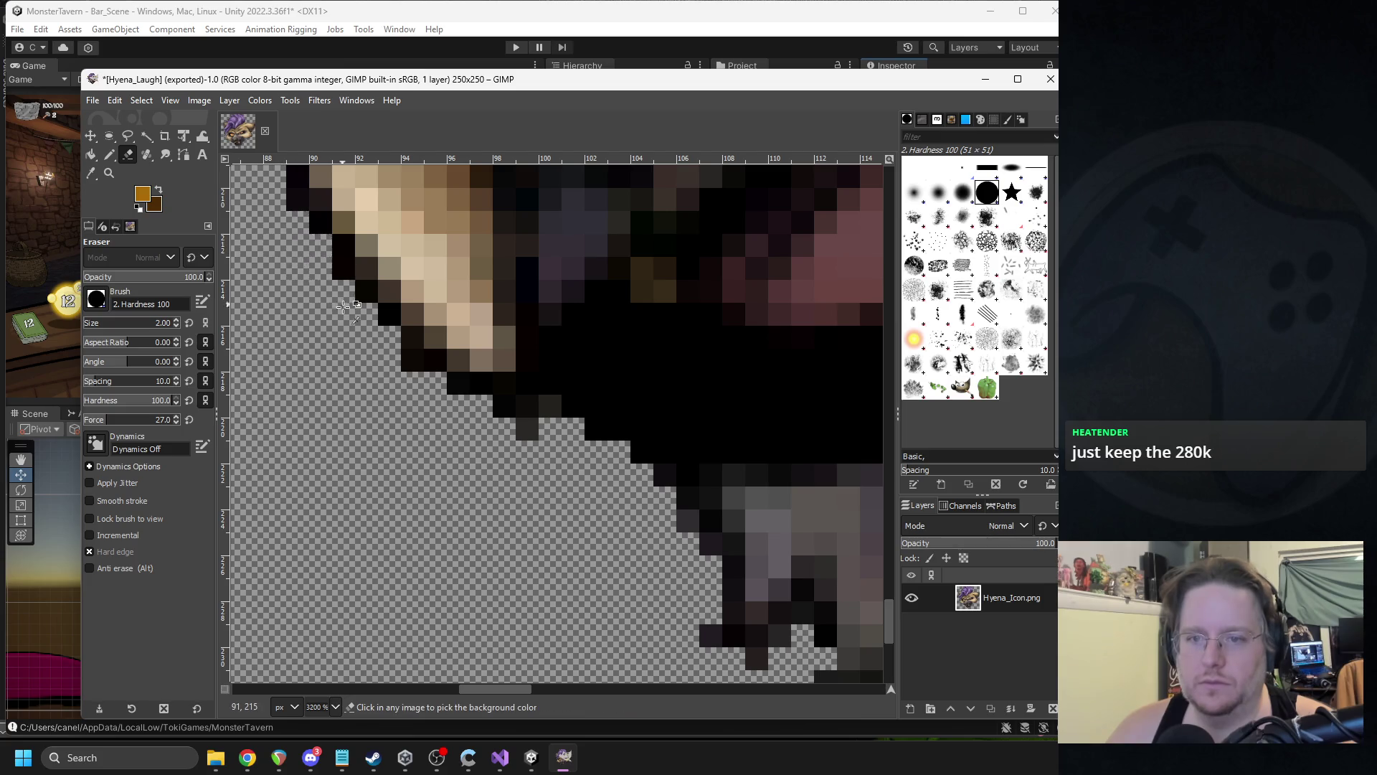
{"action": "scroll", "coordinate": [346, 326], "scroll_direction": "down", "scroll_amount": 6}
{"action": "scroll", "coordinate": [543, 288], "scroll_direction": "down", "scroll_amount": 2}
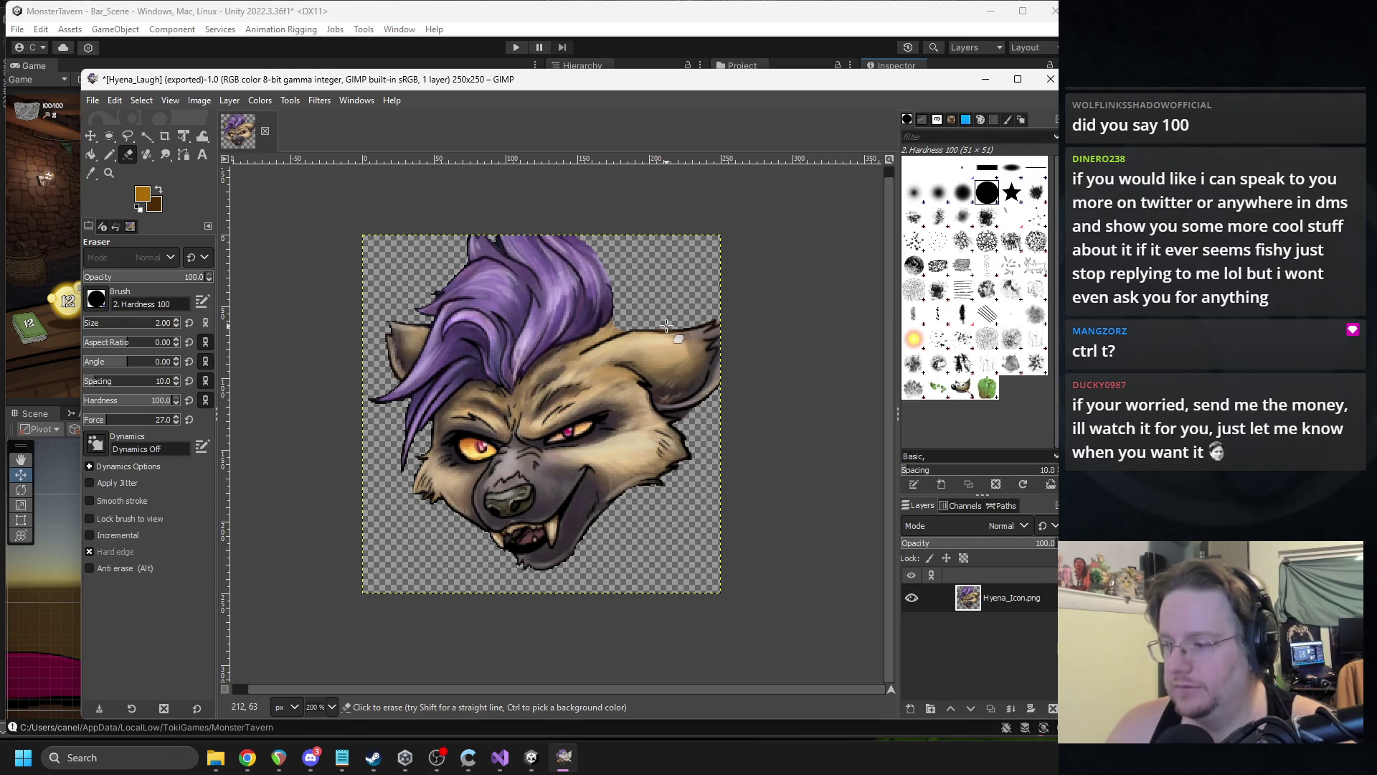
{"action": "left_click", "coordinate": [311, 757]}
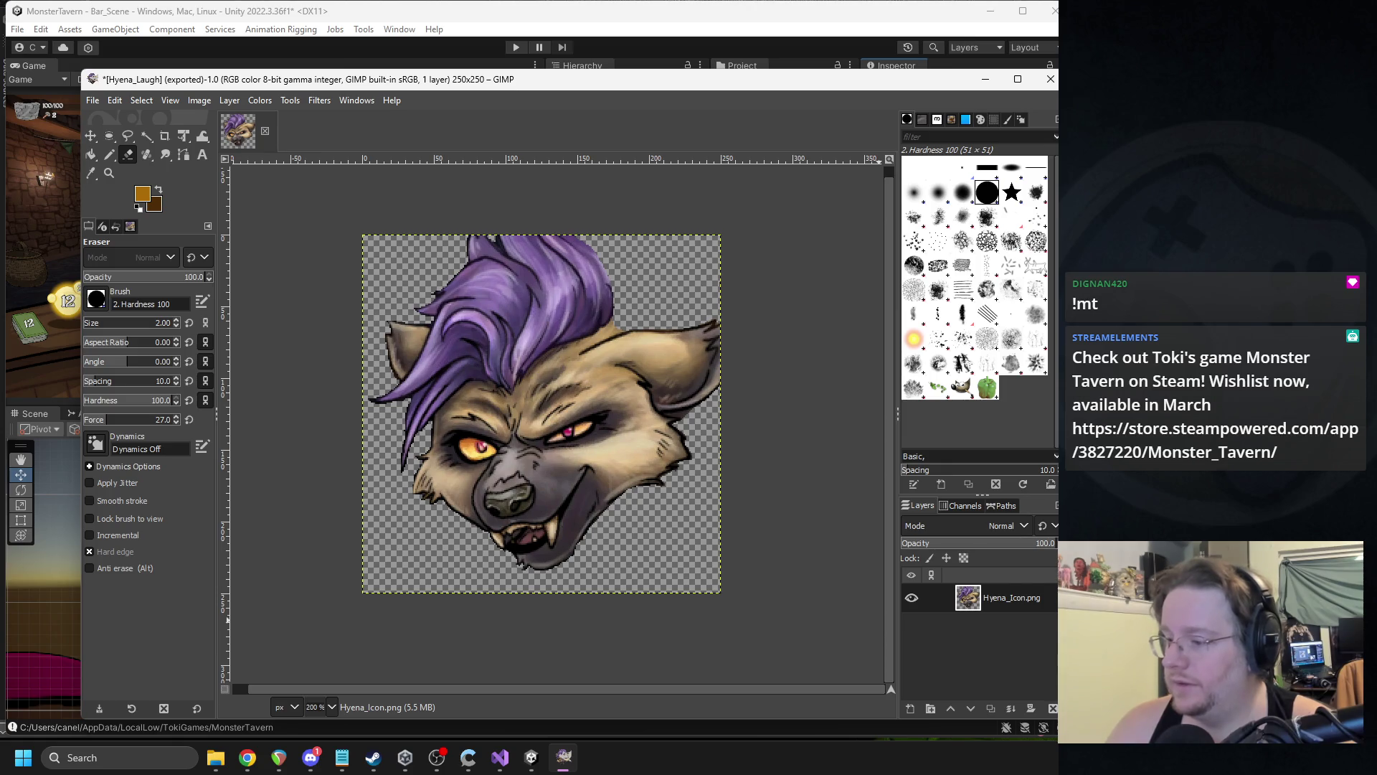
- Switch GIMP's active tool from the Eraser to the layer Move tool
{"action": "key", "text": "alt+Tab"}
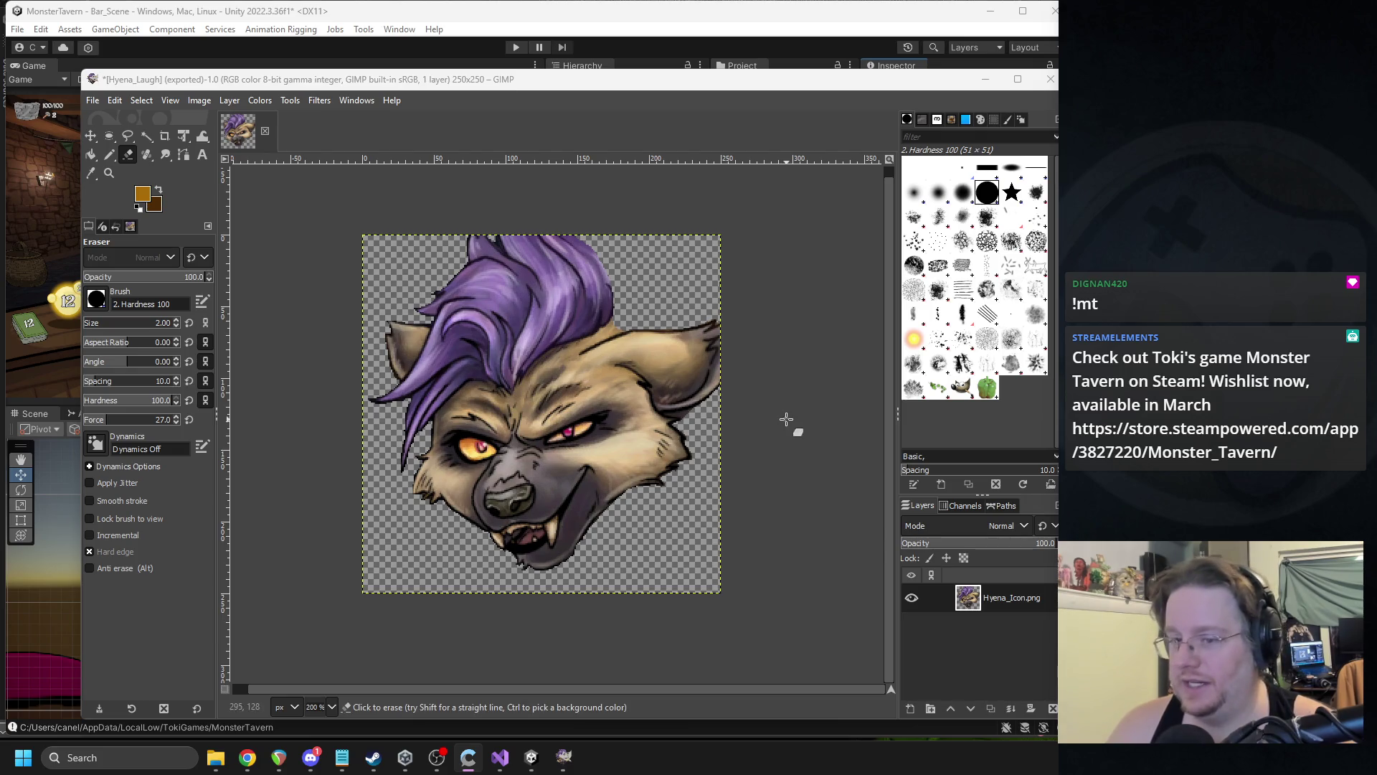
{"action": "key", "text": "alt+Tab"}
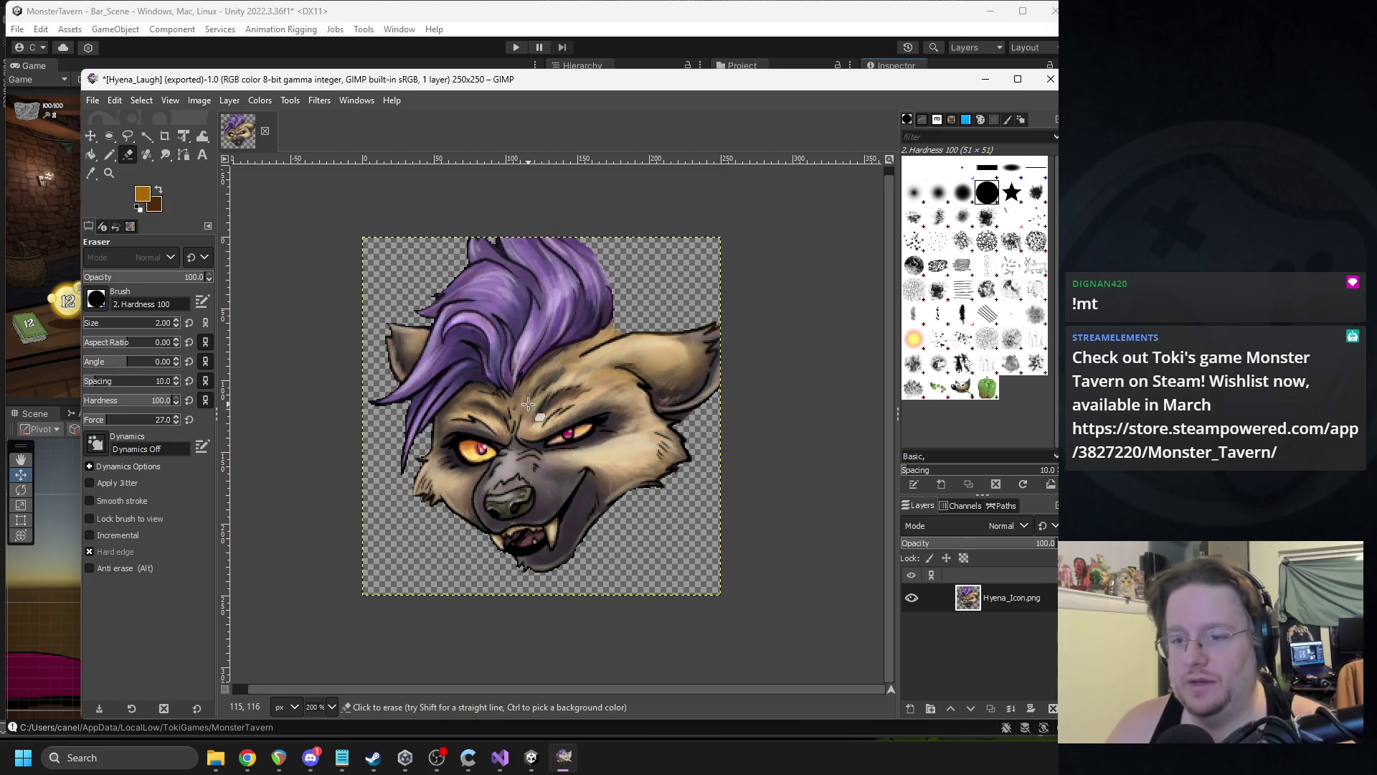
{"action": "left_click", "coordinate": [142, 100]}
{"action": "left_click", "coordinate": [158, 122]}
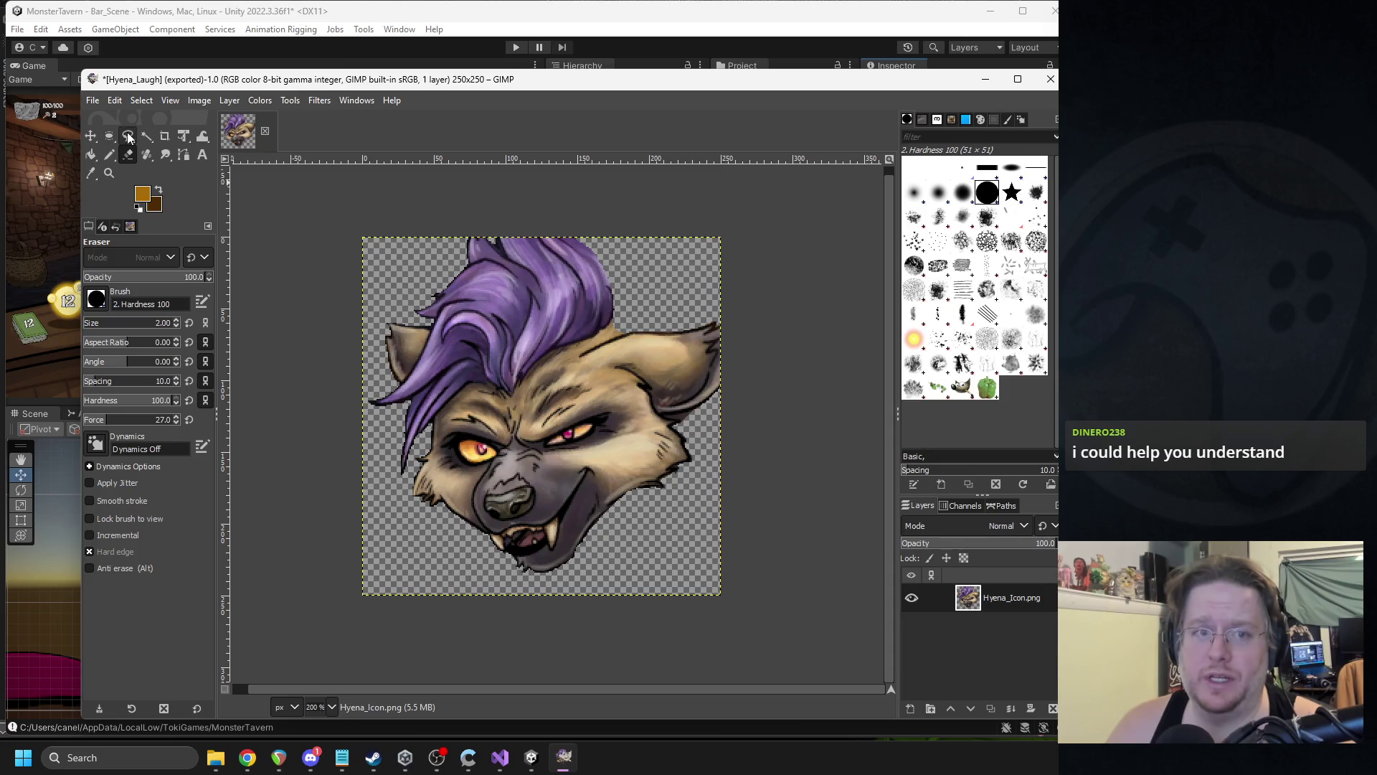
{"action": "left_click", "coordinate": [93, 137]}
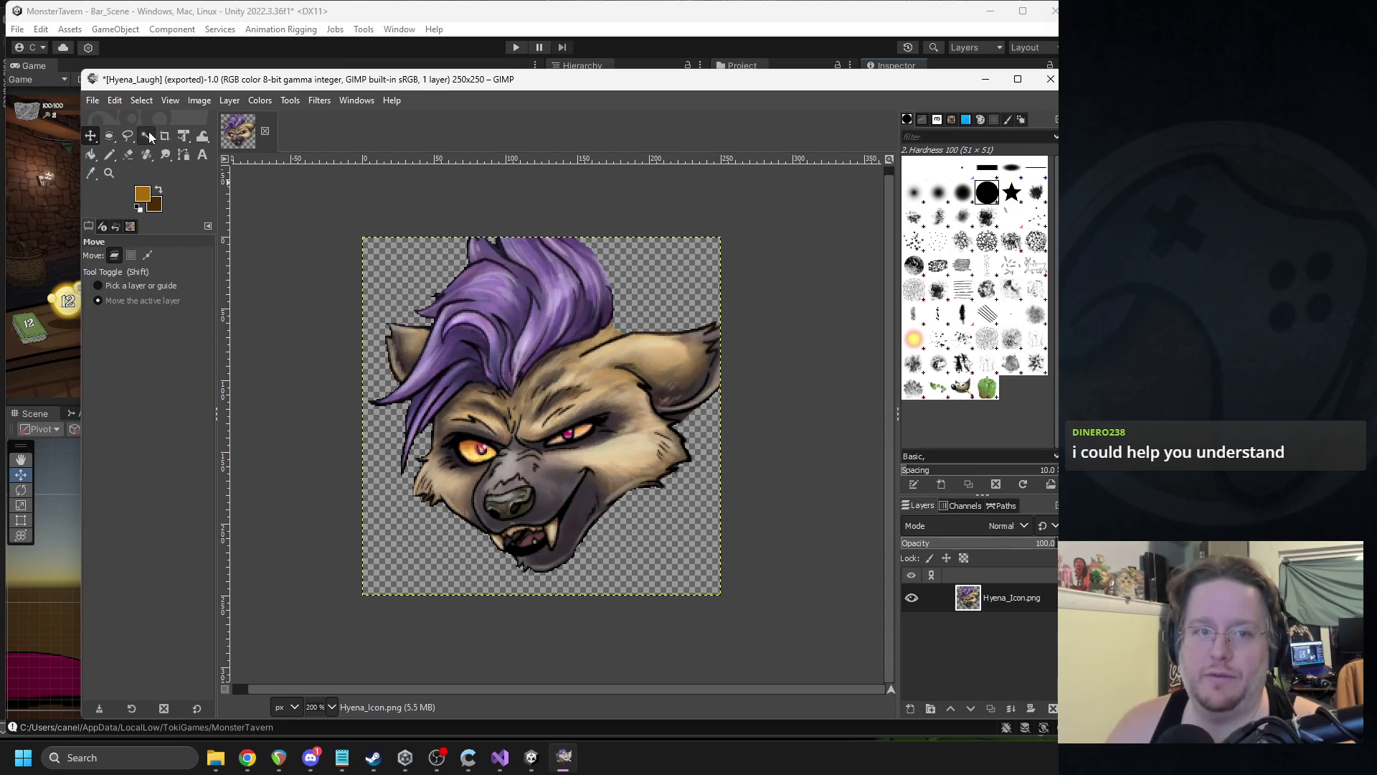
{"action": "left_click", "coordinate": [104, 140]}
{"action": "left_click", "coordinate": [91, 140]}
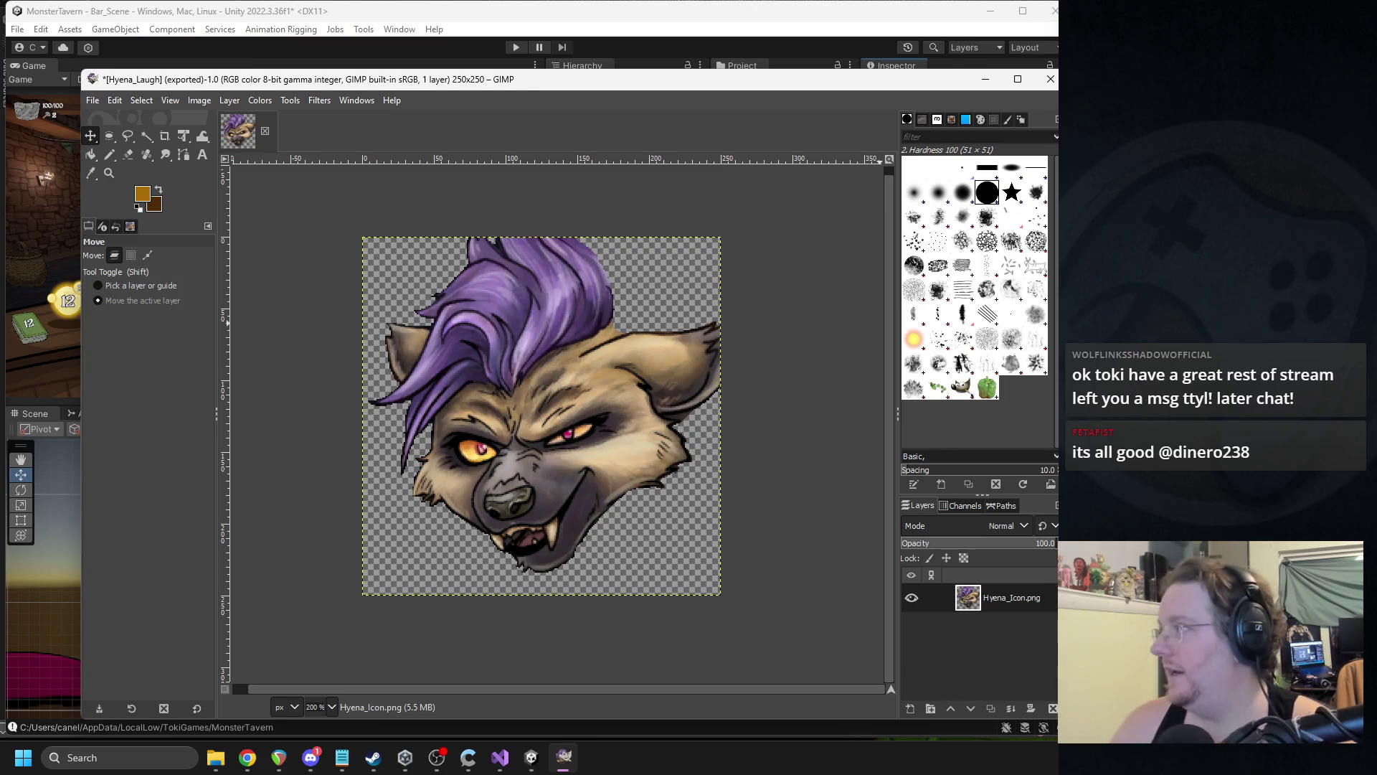
- Choose Tools > Transform Tools > Rotate and click the hyena layer to begin rotating it
{"action": "key", "text": "alt+Tab"}
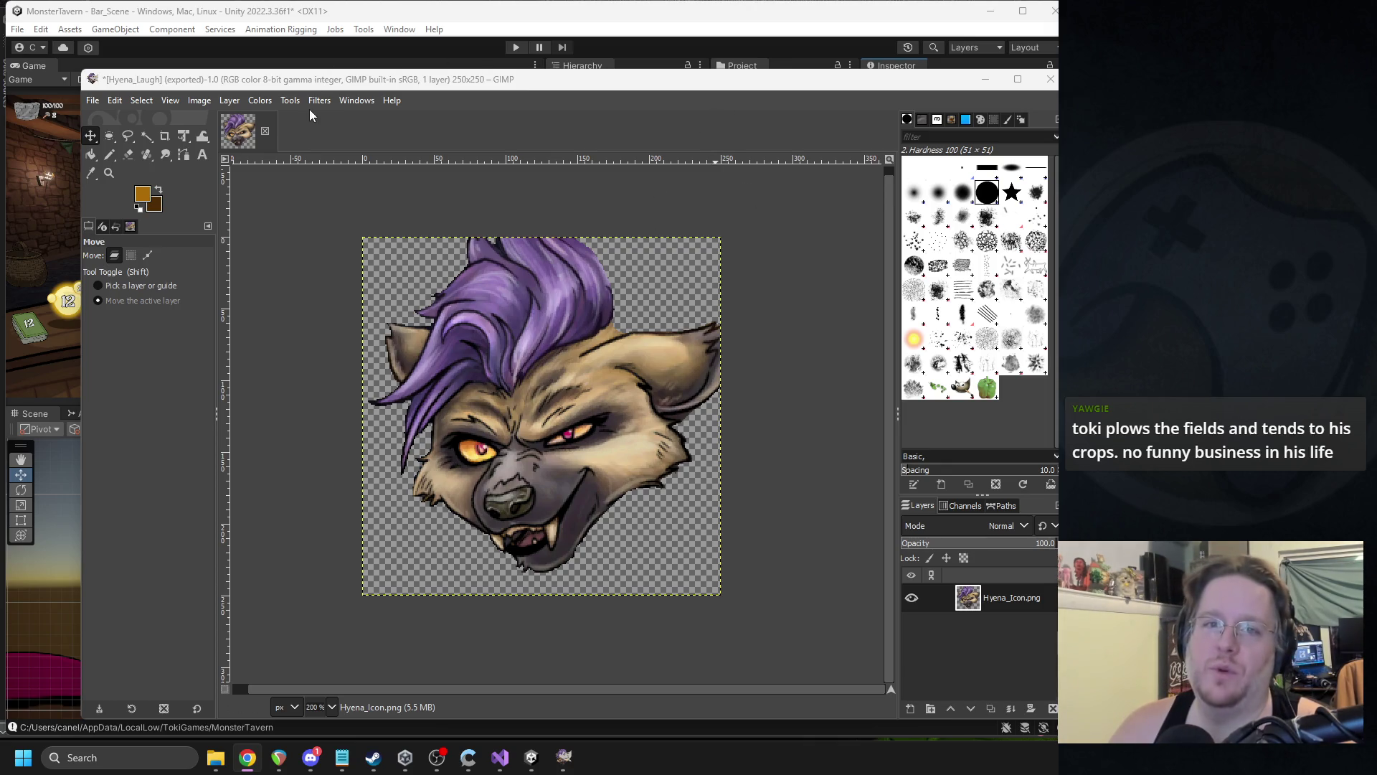
{"action": "left_click", "coordinate": [289, 100]}
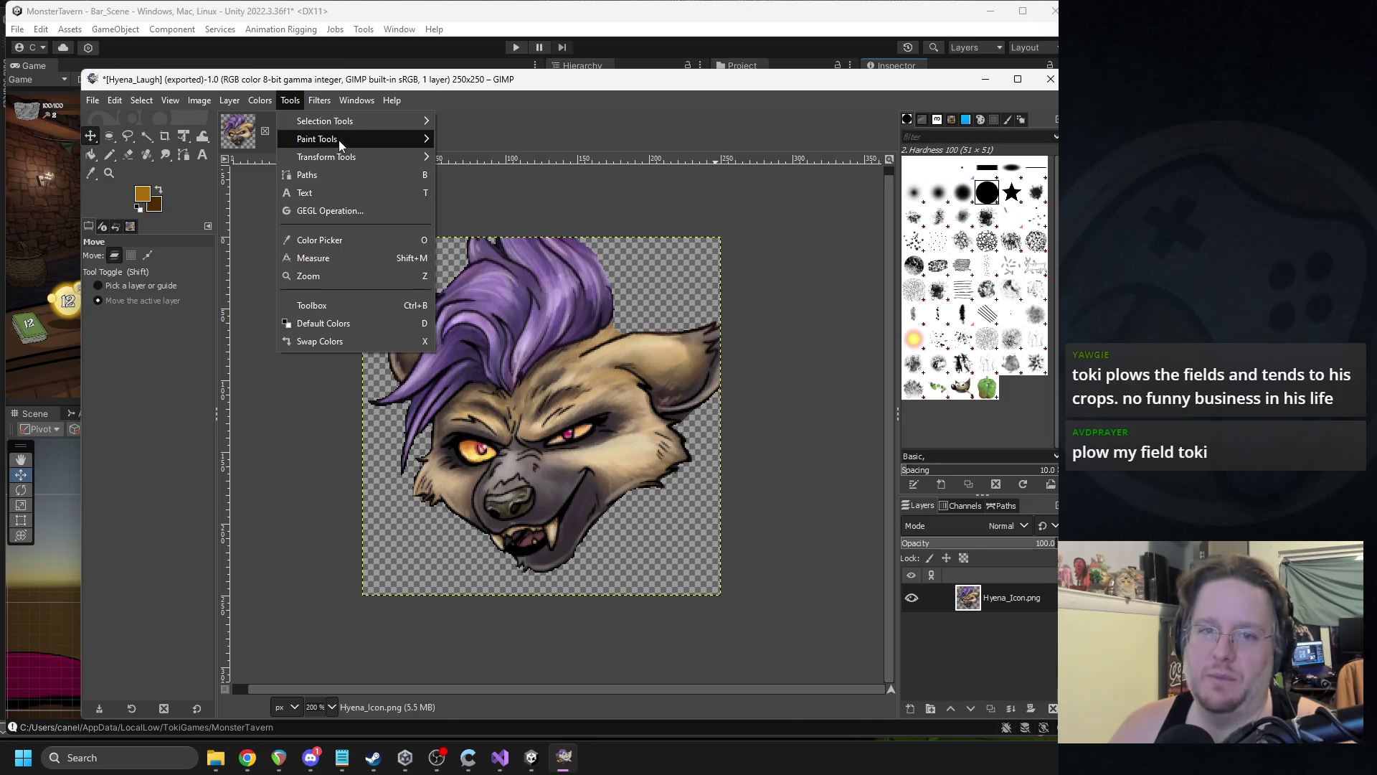
{"action": "mouse_move", "coordinate": [336, 155]}
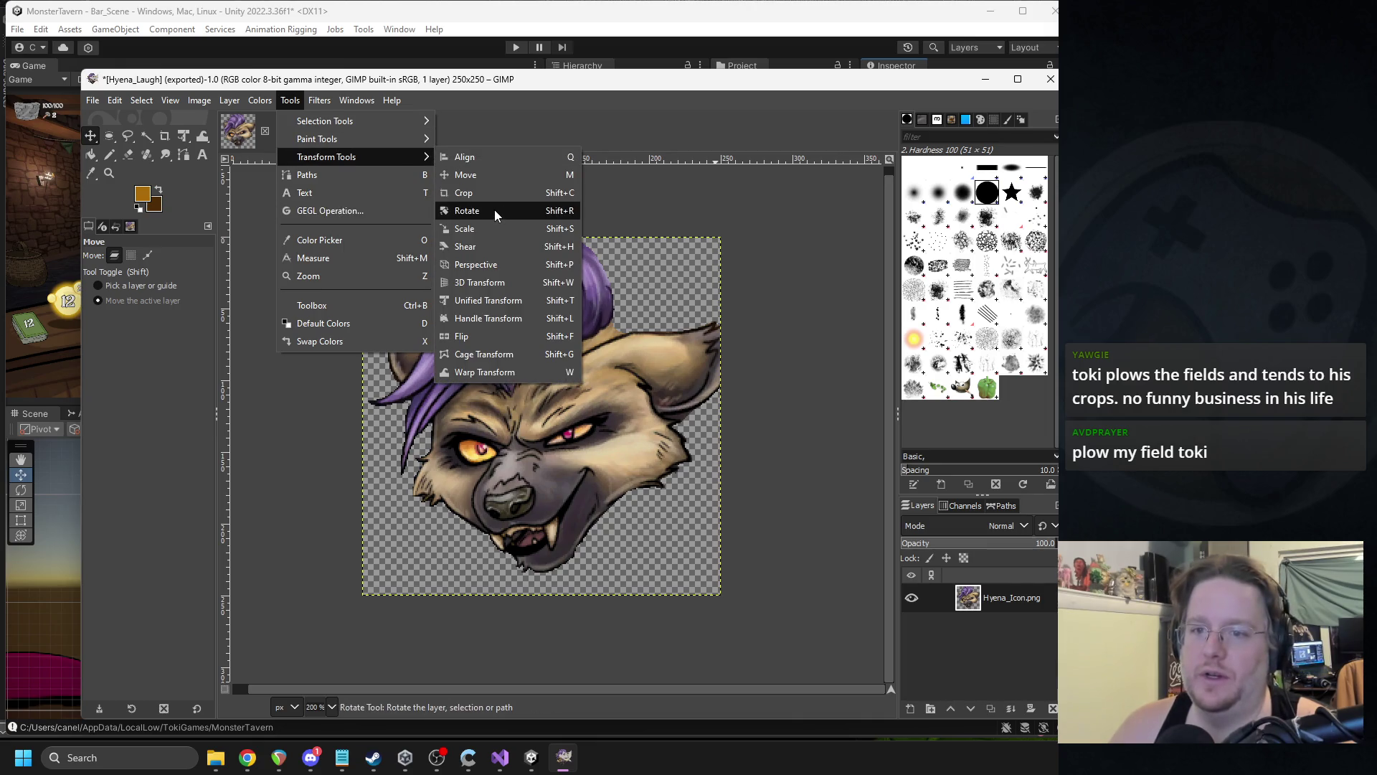
{"action": "left_click", "coordinate": [466, 210]}
{"action": "left_click", "coordinate": [533, 422]}
- Set the rotation pivot between the hyena's eyes and rotate the head about 51 degrees
{"action": "mouse_move", "coordinate": [533, 422]}
{"action": "left_mouse_down"}
{"action": "mouse_move", "coordinate": [470, 457]}
{"action": "mouse_move", "coordinate": [535, 430]}
{"action": "mouse_move", "coordinate": [126, 391]}
{"action": "mouse_move", "coordinate": [622, 305]}
{"action": "mouse_move", "coordinate": [347, 633]}
{"action": "mouse_move", "coordinate": [774, 378]}
{"action": "mouse_move", "coordinate": [789, 448]}
{"action": "mouse_move", "coordinate": [309, 437]}
{"action": "mouse_move", "coordinate": [818, 455]}
{"action": "mouse_move", "coordinate": [310, 430]}
{"action": "mouse_move", "coordinate": [379, 438]}
{"action": "left_mouse_up"}
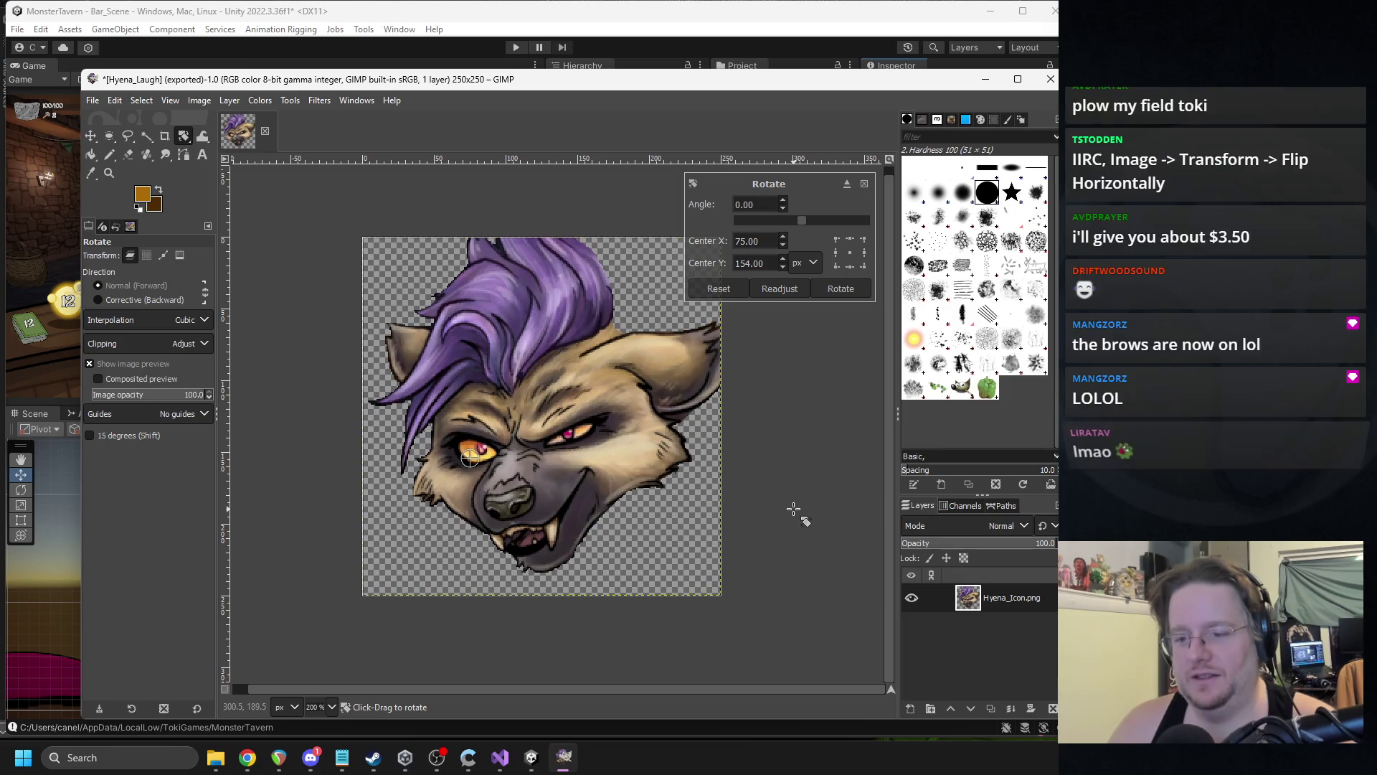
{"action": "left_click_drag", "start_coordinate": [470, 455], "coordinate": [514, 433]}
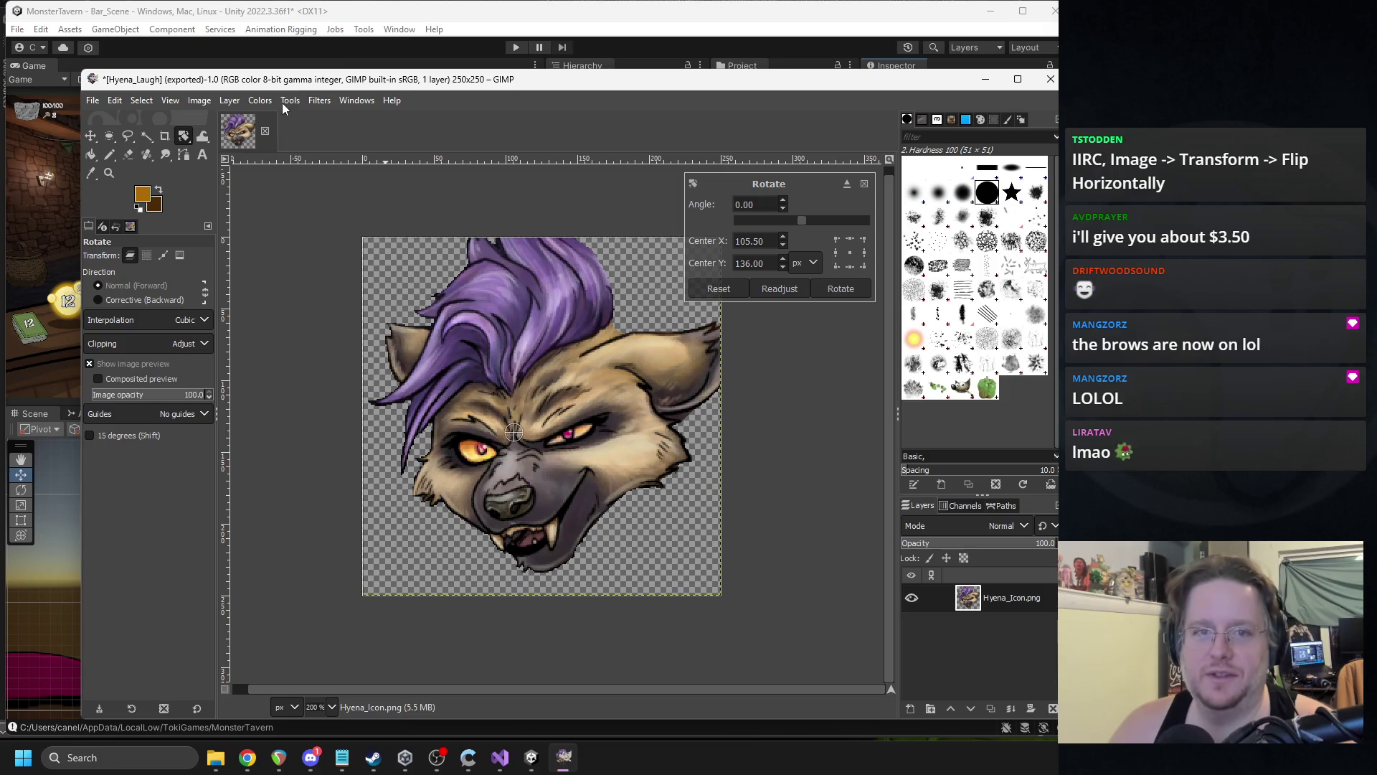
{"action": "mouse_move", "coordinate": [573, 434]}
{"action": "left_mouse_down"}
{"action": "mouse_move", "coordinate": [534, 486]}
{"action": "mouse_move", "coordinate": [584, 486]}
{"action": "mouse_move", "coordinate": [618, 431]}
{"action": "mouse_move", "coordinate": [538, 517]}
{"action": "mouse_move", "coordinate": [601, 462]}
{"action": "mouse_move", "coordinate": [502, 486]}
{"action": "mouse_move", "coordinate": [416, 457]}
{"action": "mouse_move", "coordinate": [632, 458]}
{"action": "mouse_move", "coordinate": [475, 308]}
{"action": "mouse_move", "coordinate": [384, 371]}
{"action": "mouse_move", "coordinate": [493, 385]}
{"action": "mouse_move", "coordinate": [675, 378]}
{"action": "left_mouse_up"}
{"action": "mouse_move", "coordinate": [483, 461]}
{"action": "left_mouse_down"}
{"action": "mouse_move", "coordinate": [589, 452]}
{"action": "mouse_move", "coordinate": [459, 373]}
{"action": "mouse_move", "coordinate": [588, 452]}
{"action": "mouse_move", "coordinate": [400, 380]}
{"action": "mouse_move", "coordinate": [631, 373]}
{"action": "mouse_move", "coordinate": [617, 459]}
{"action": "mouse_move", "coordinate": [638, 380]}
{"action": "mouse_move", "coordinate": [672, 472]}
{"action": "mouse_move", "coordinate": [624, 540]}
{"action": "mouse_move", "coordinate": [612, 549]}
{"action": "mouse_move", "coordinate": [624, 534]}
{"action": "mouse_move", "coordinate": [620, 402]}
{"action": "mouse_move", "coordinate": [630, 454]}
{"action": "mouse_move", "coordinate": [459, 305]}
{"action": "mouse_move", "coordinate": [531, 289]}
{"action": "mouse_move", "coordinate": [657, 423]}
{"action": "mouse_move", "coordinate": [657, 310]}
{"action": "mouse_move", "coordinate": [424, 284]}
{"action": "mouse_move", "coordinate": [472, 598]}
{"action": "mouse_move", "coordinate": [594, 566]}
{"action": "mouse_move", "coordinate": [644, 492]}
{"action": "mouse_move", "coordinate": [631, 530]}
{"action": "mouse_move", "coordinate": [754, 500]}
{"action": "mouse_move", "coordinate": [726, 507]}
{"action": "mouse_move", "coordinate": [681, 567]}
{"action": "mouse_move", "coordinate": [645, 553]}
{"action": "mouse_move", "coordinate": [619, 507]}
{"action": "left_mouse_up"}
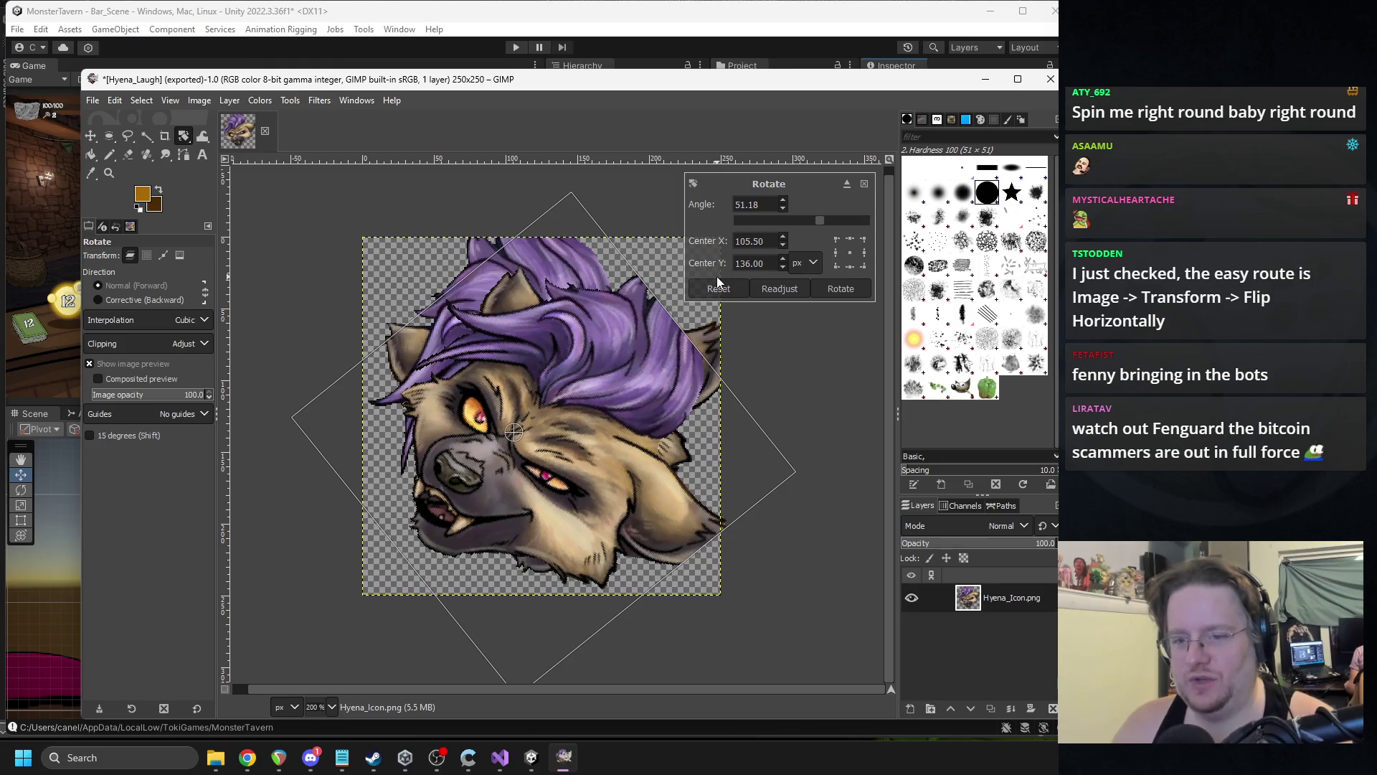
{"action": "key", "text": "Return"}
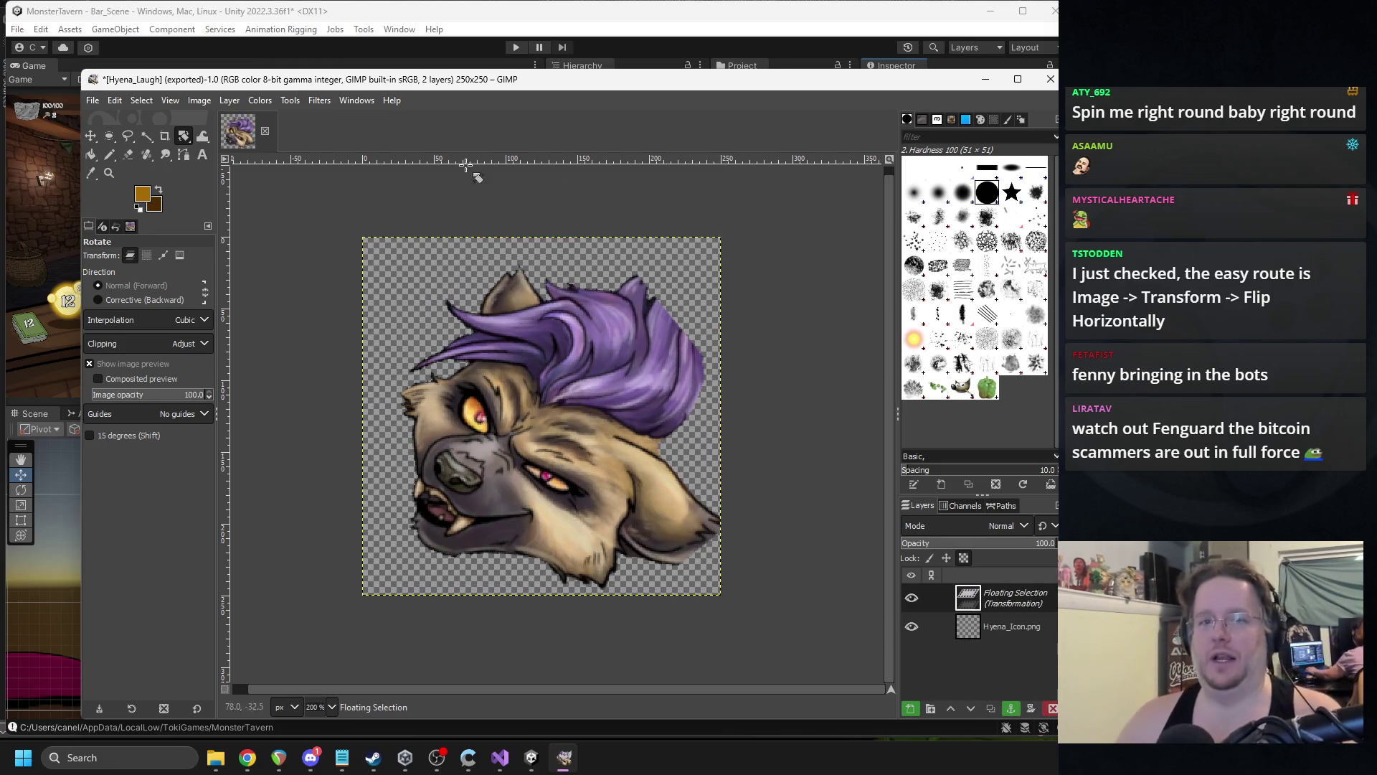
- Switch to the Move tool and nudge the rotated hyena slightly up and left
{"action": "left_click", "coordinate": [289, 100]}
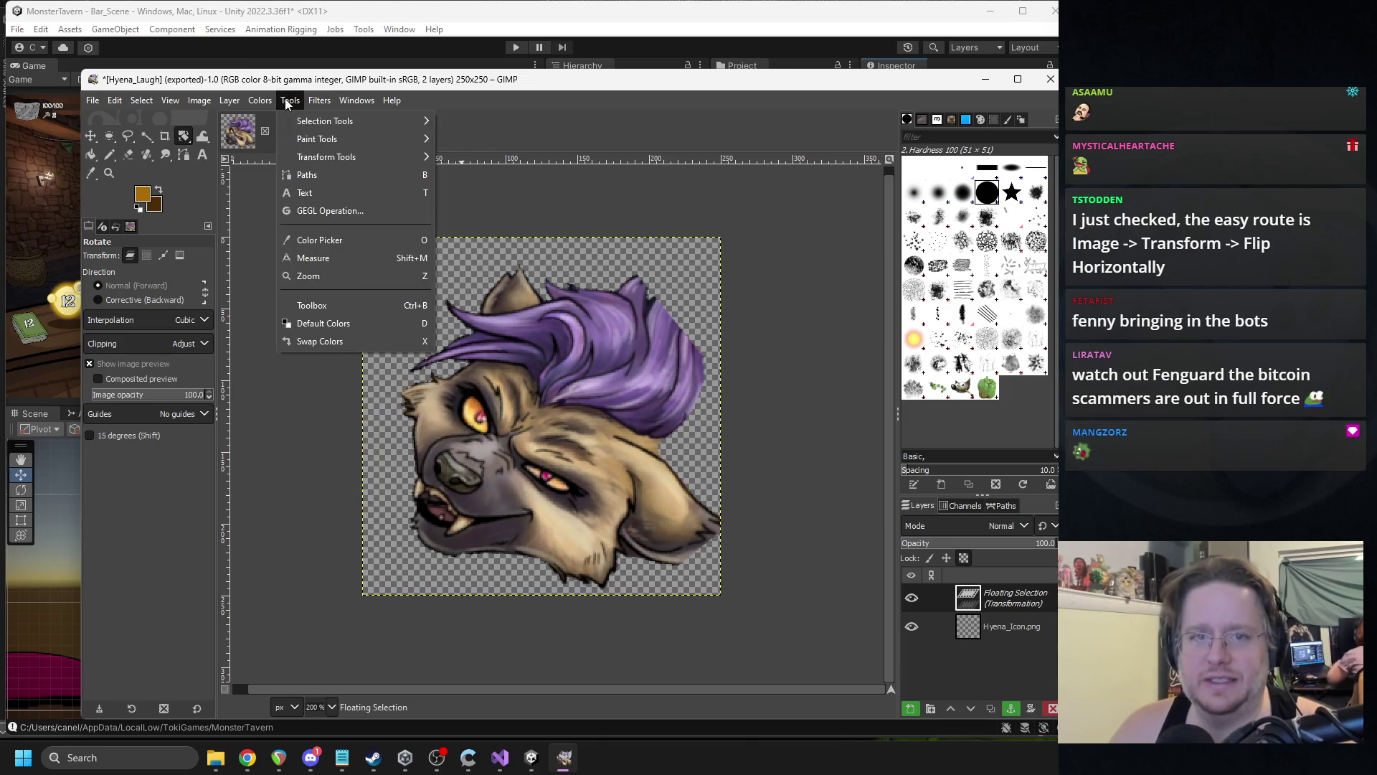
{"action": "mouse_move", "coordinate": [334, 158]}
{"action": "left_click", "coordinate": [497, 175]}
{"action": "left_click_drag", "start_coordinate": [530, 420], "coordinate": [519, 396]}
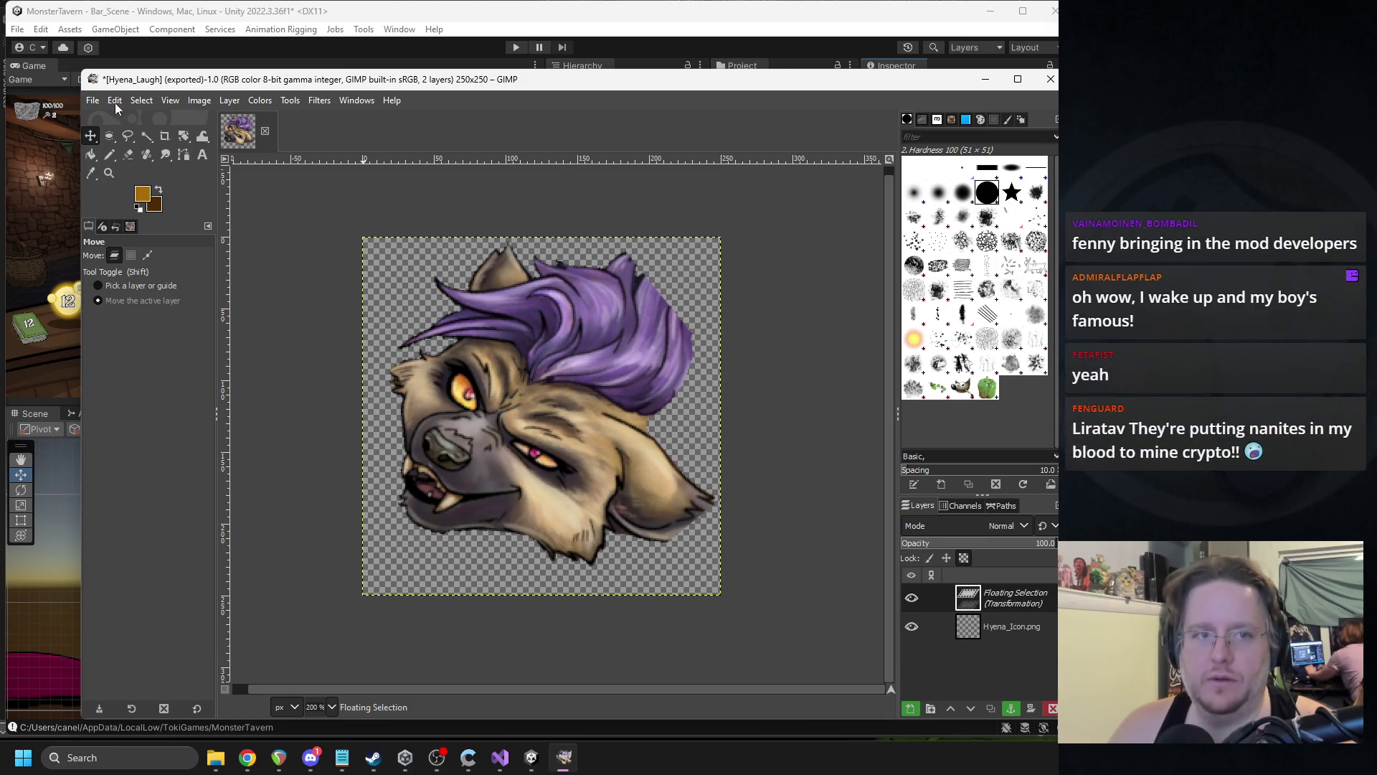
- Export the rotated hyena over Hyena_Laugh.png, then quit GIMP discarding unsaved changes
{"action": "left_click", "coordinate": [92, 100]}
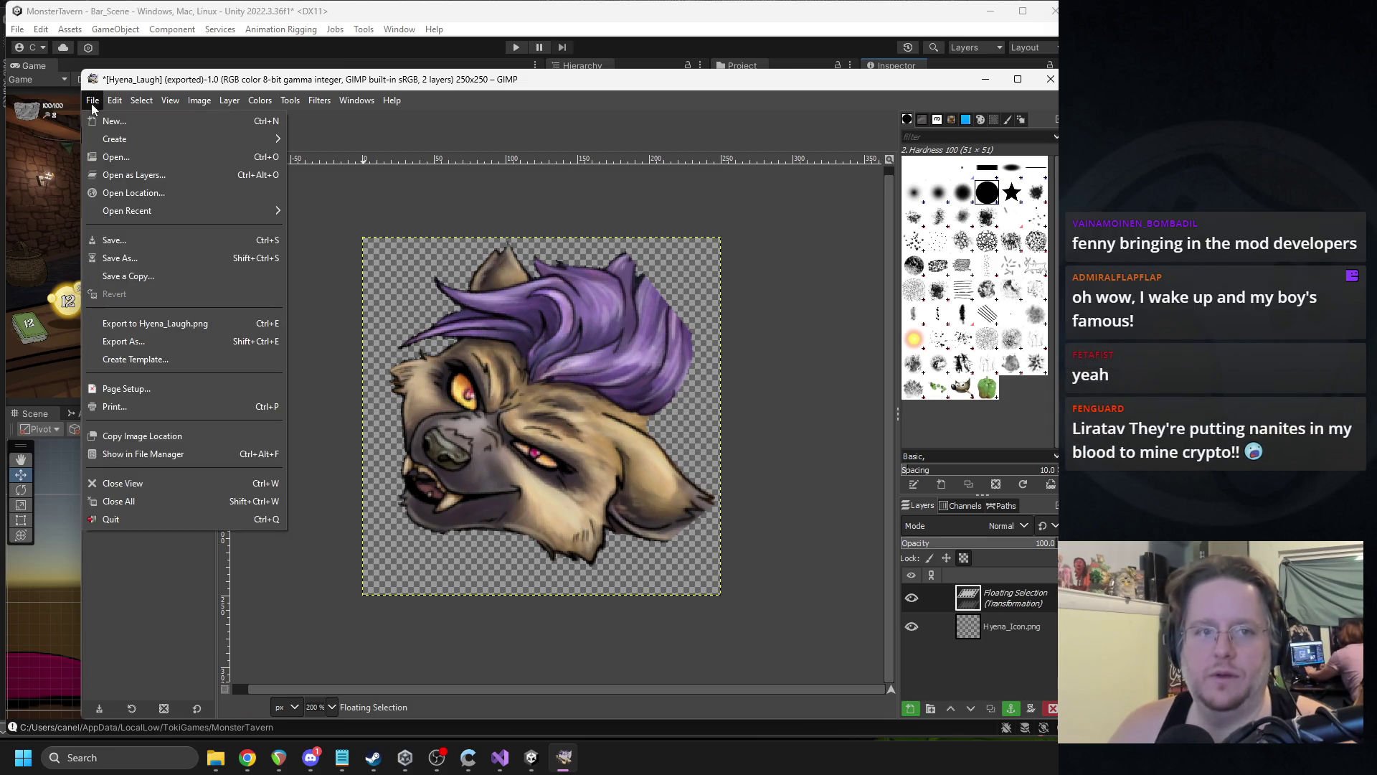
{"action": "left_click", "coordinate": [142, 342]}
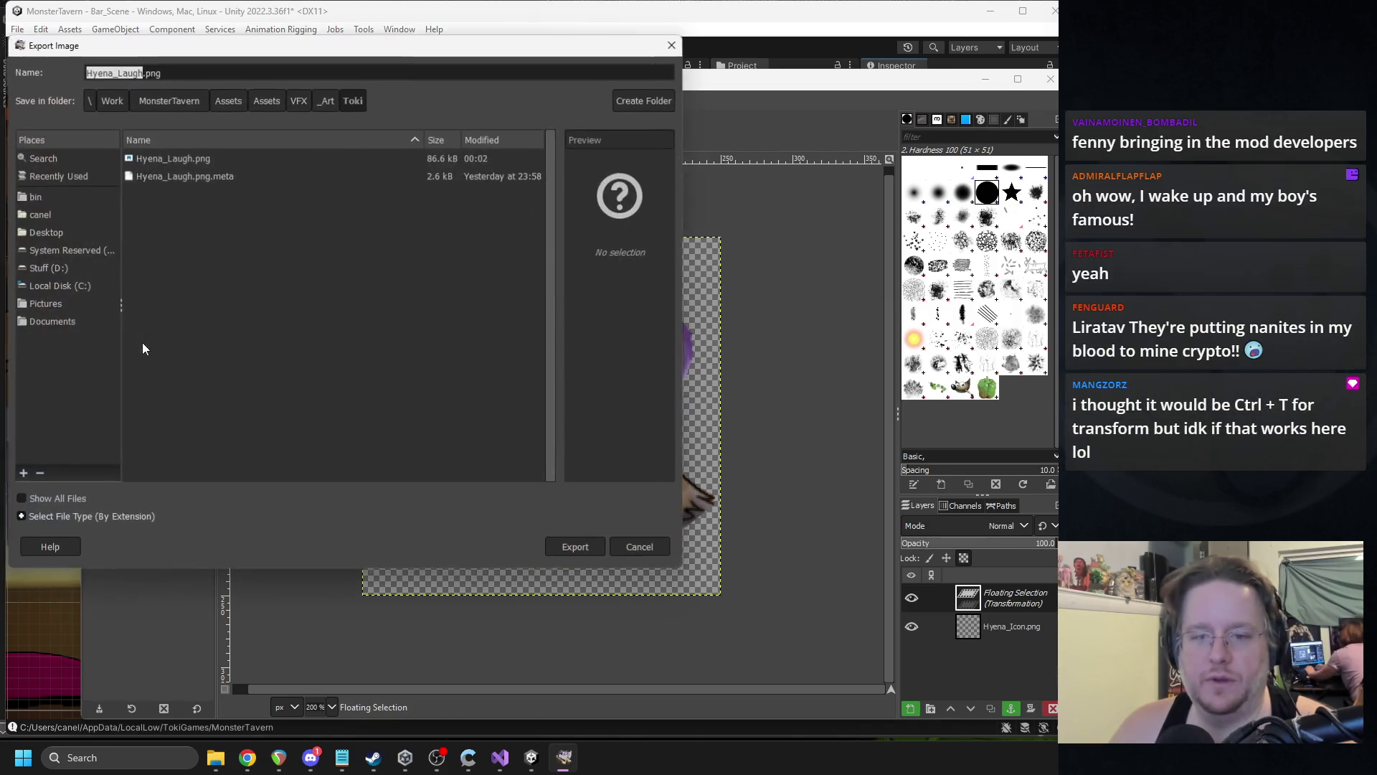
{"action": "left_click", "coordinate": [574, 547]}
{"action": "left_click", "coordinate": [410, 372]}
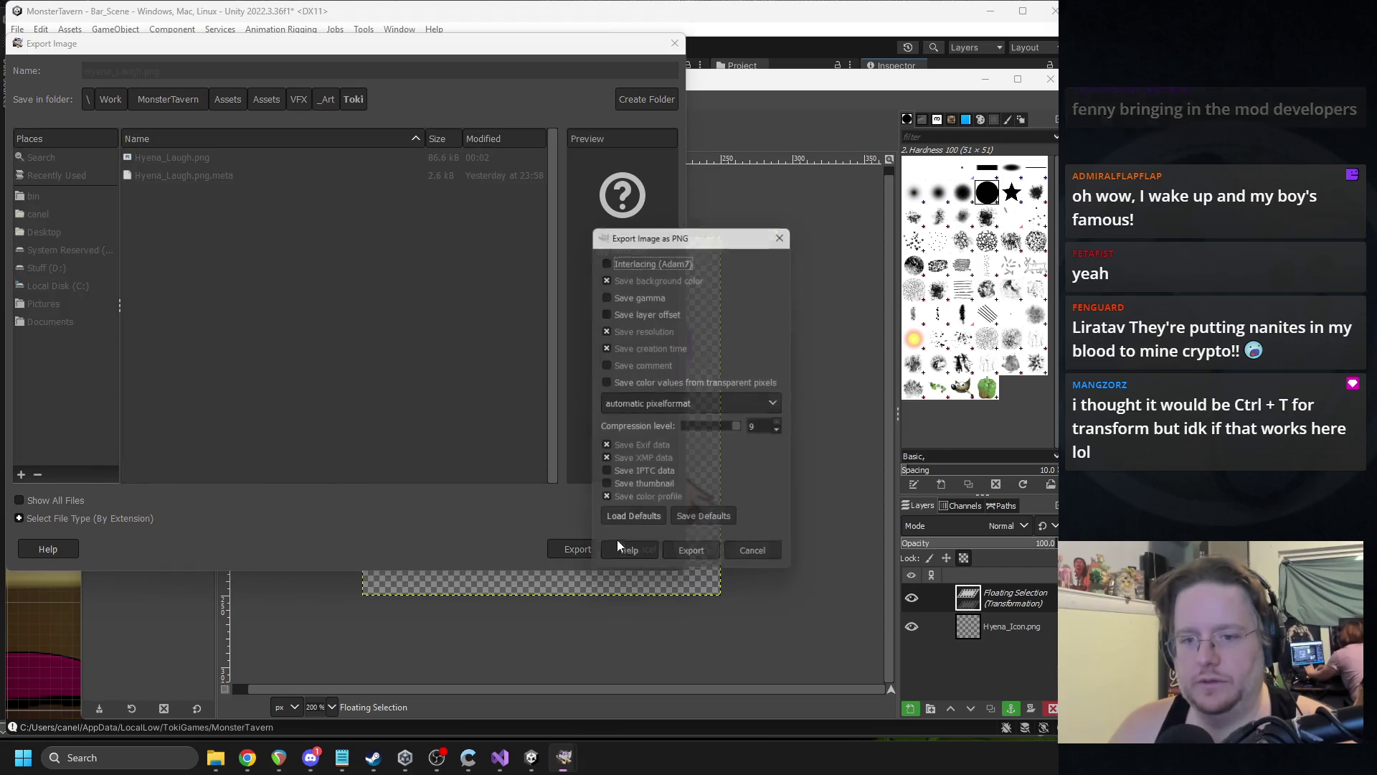
{"action": "left_click", "coordinate": [682, 561]}
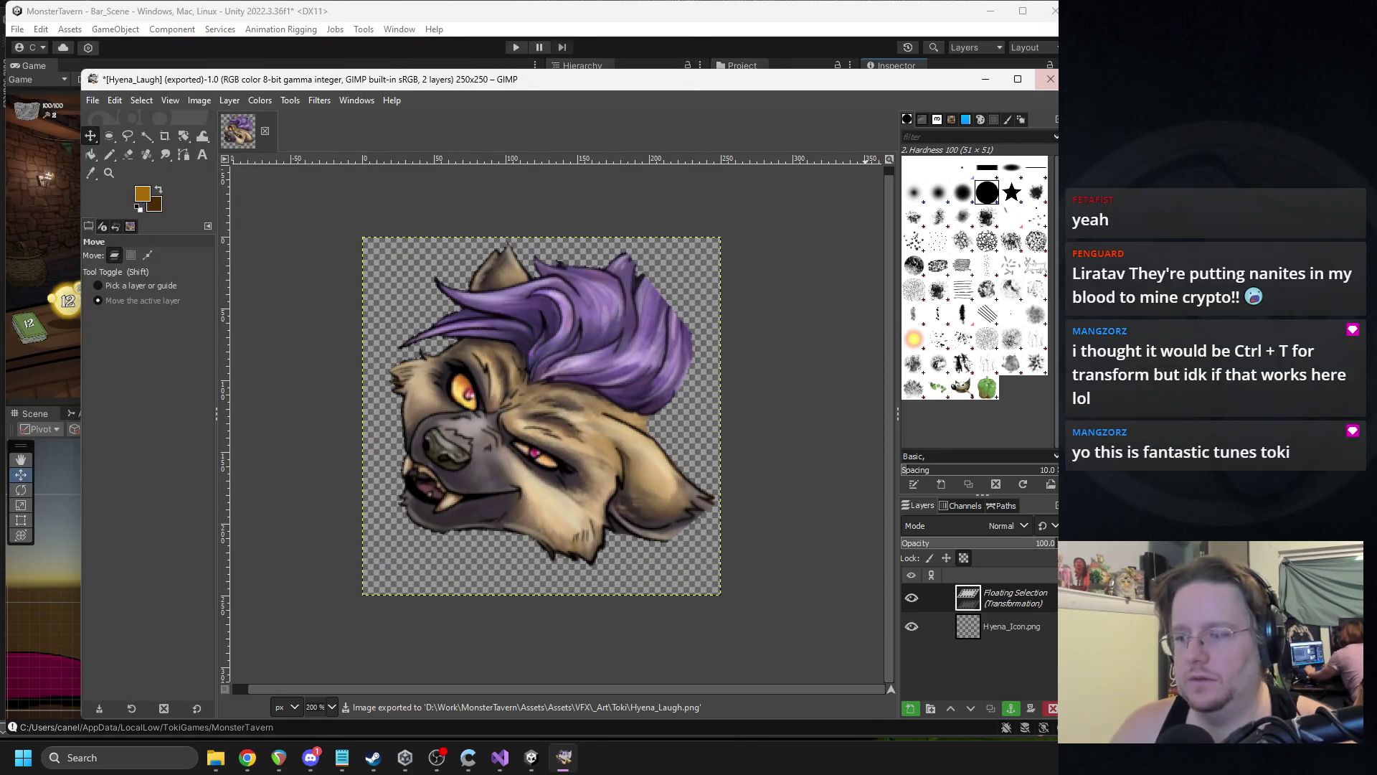
{"action": "left_click", "coordinate": [1050, 79]}
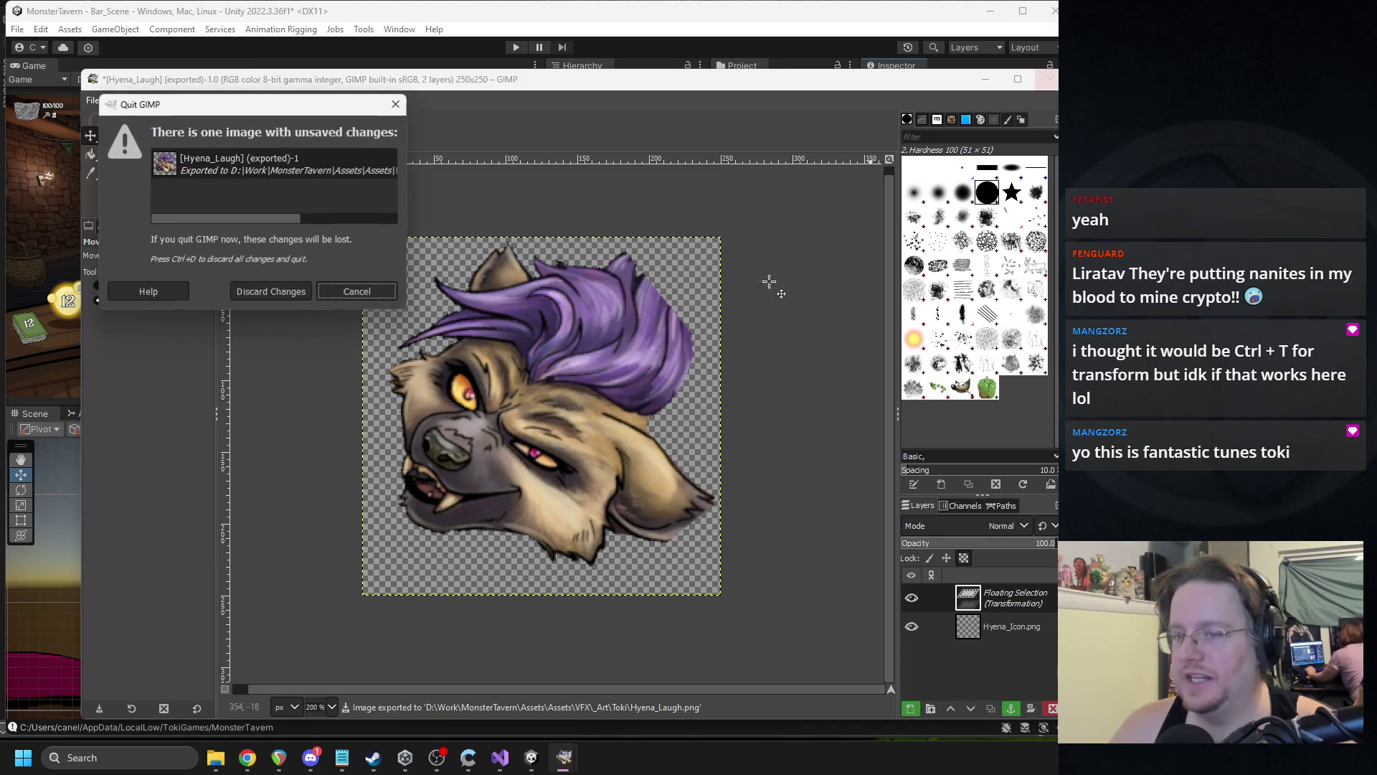
{"action": "left_click", "coordinate": [290, 294]}
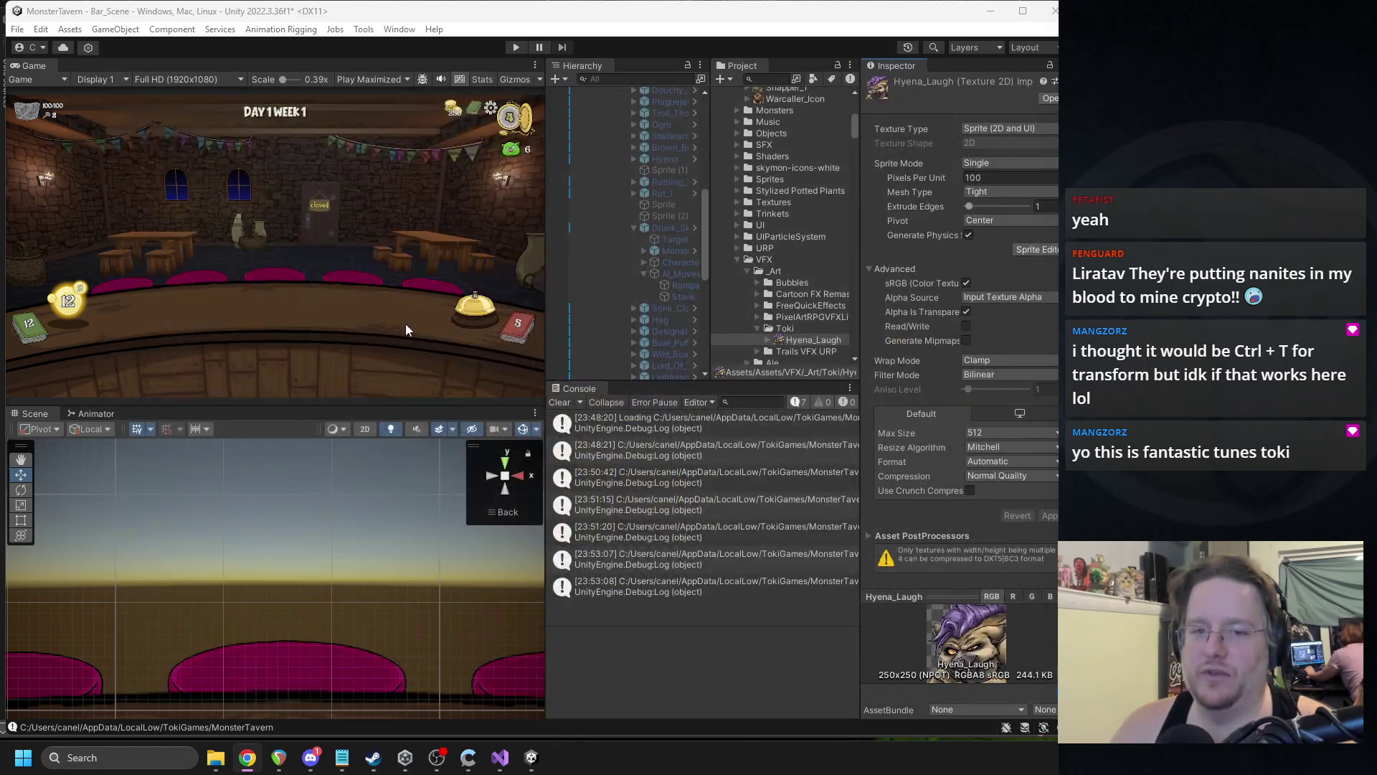
- In Unity, collapse Drunk_Skunk, select the Hyena in the Hierarchy and enable it
{"action": "left_click", "coordinate": [768, 343]}
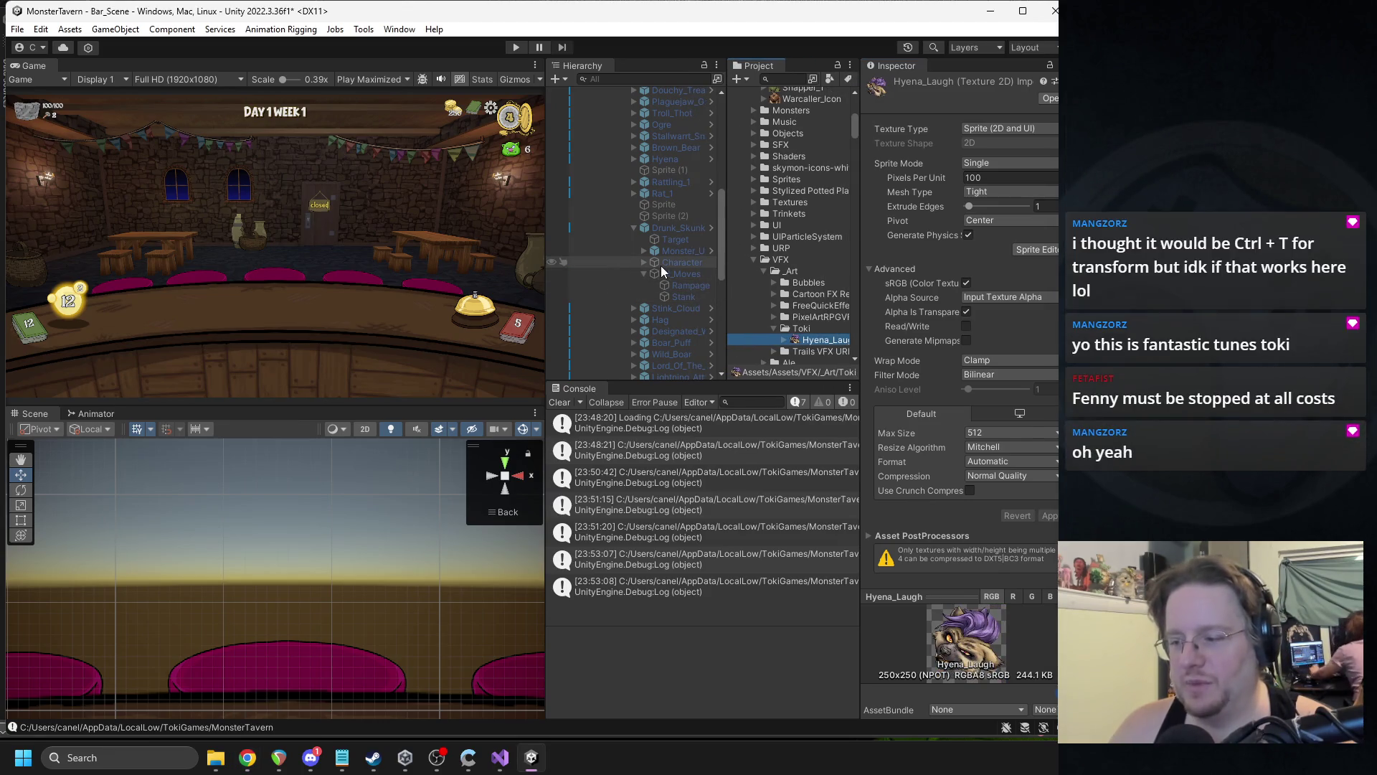
{"action": "key", "text": "alt+Tab"}
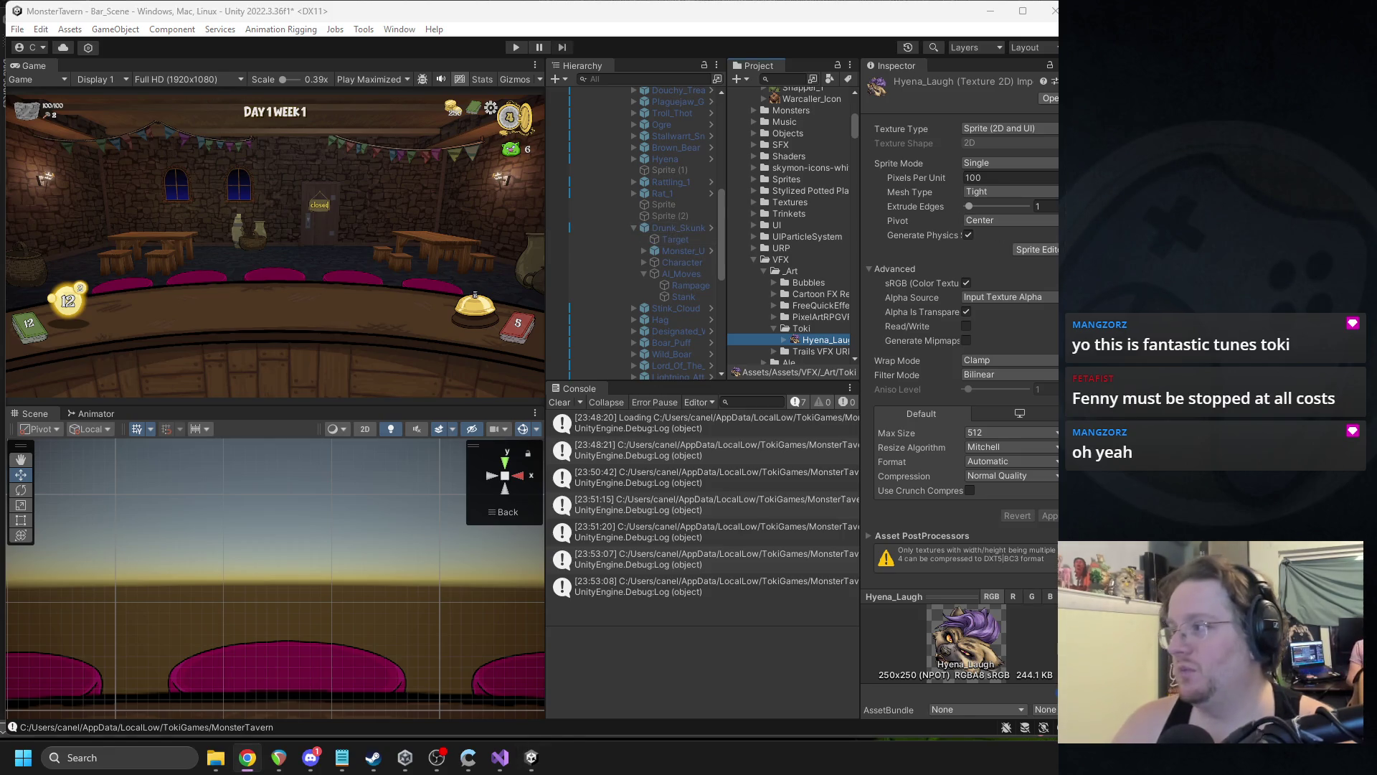
{"action": "key", "text": "alt+Tab"}
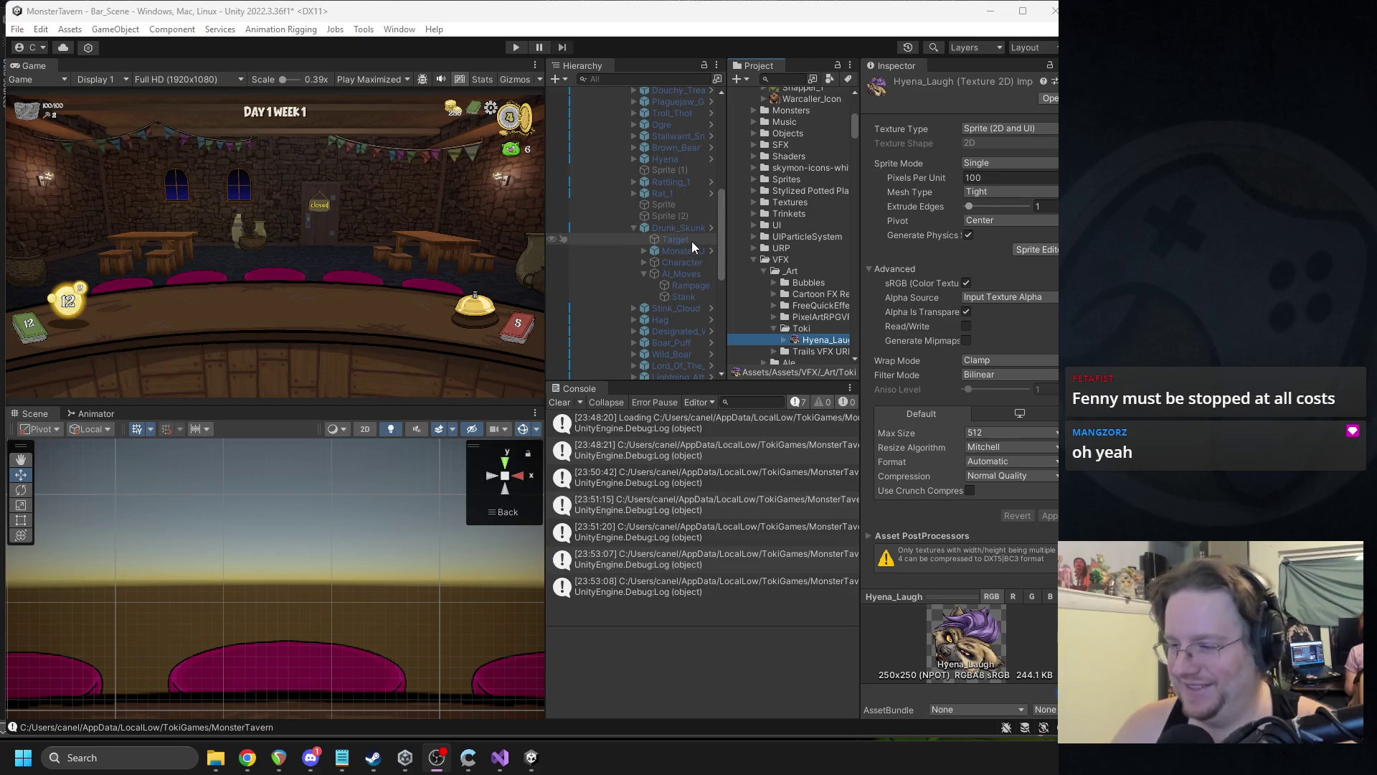
{"action": "left_click_drag", "start_coordinate": [727, 343], "coordinate": [743, 344]}
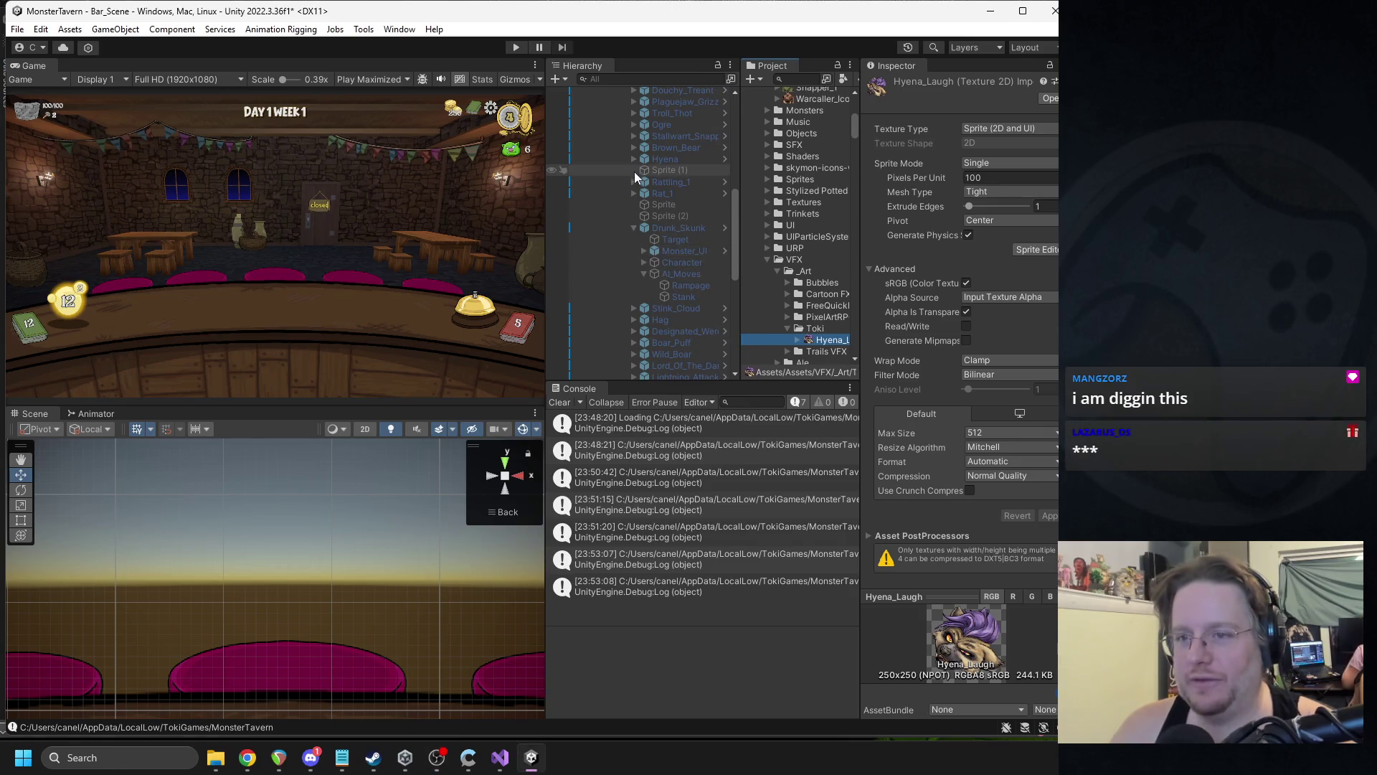
{"action": "left_click", "coordinate": [635, 228]}
{"action": "left_click", "coordinate": [669, 161]}
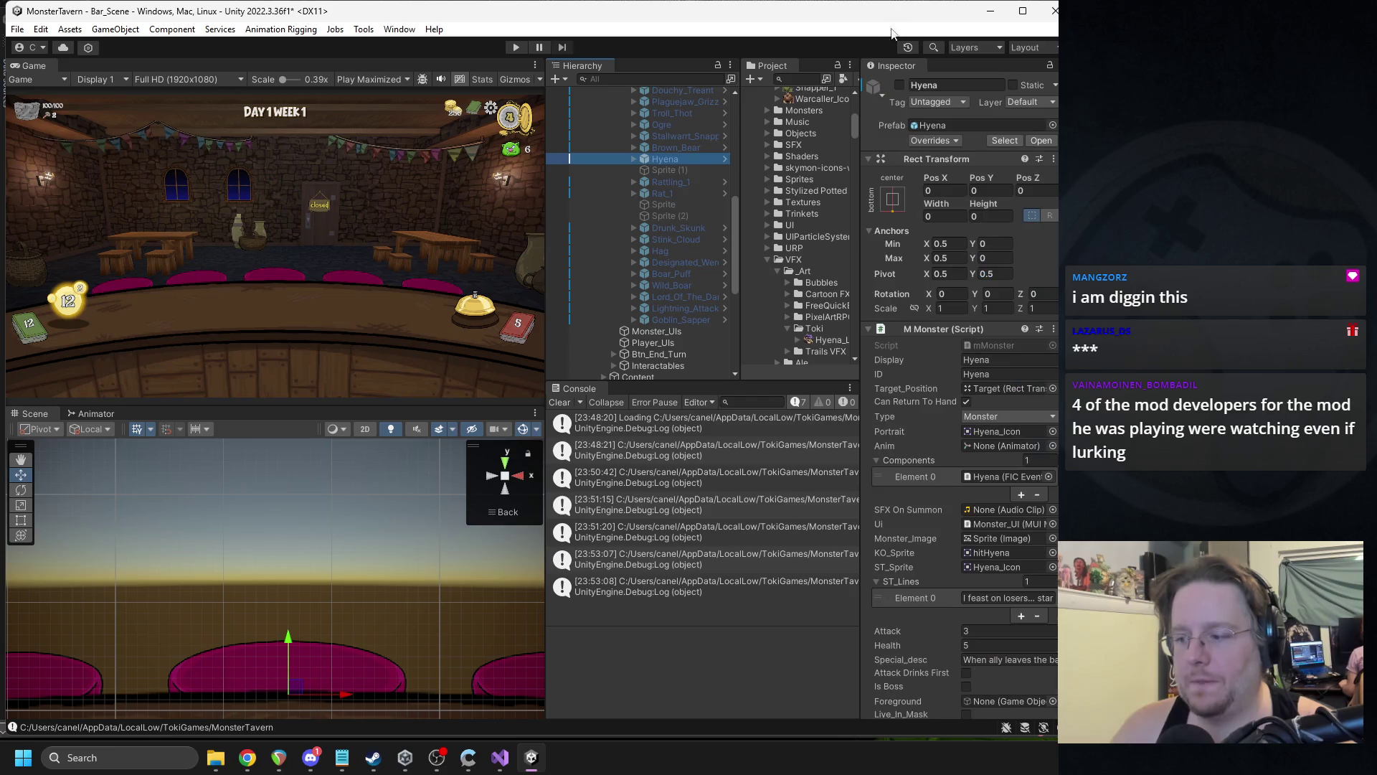
{"action": "left_click", "coordinate": [899, 85]}
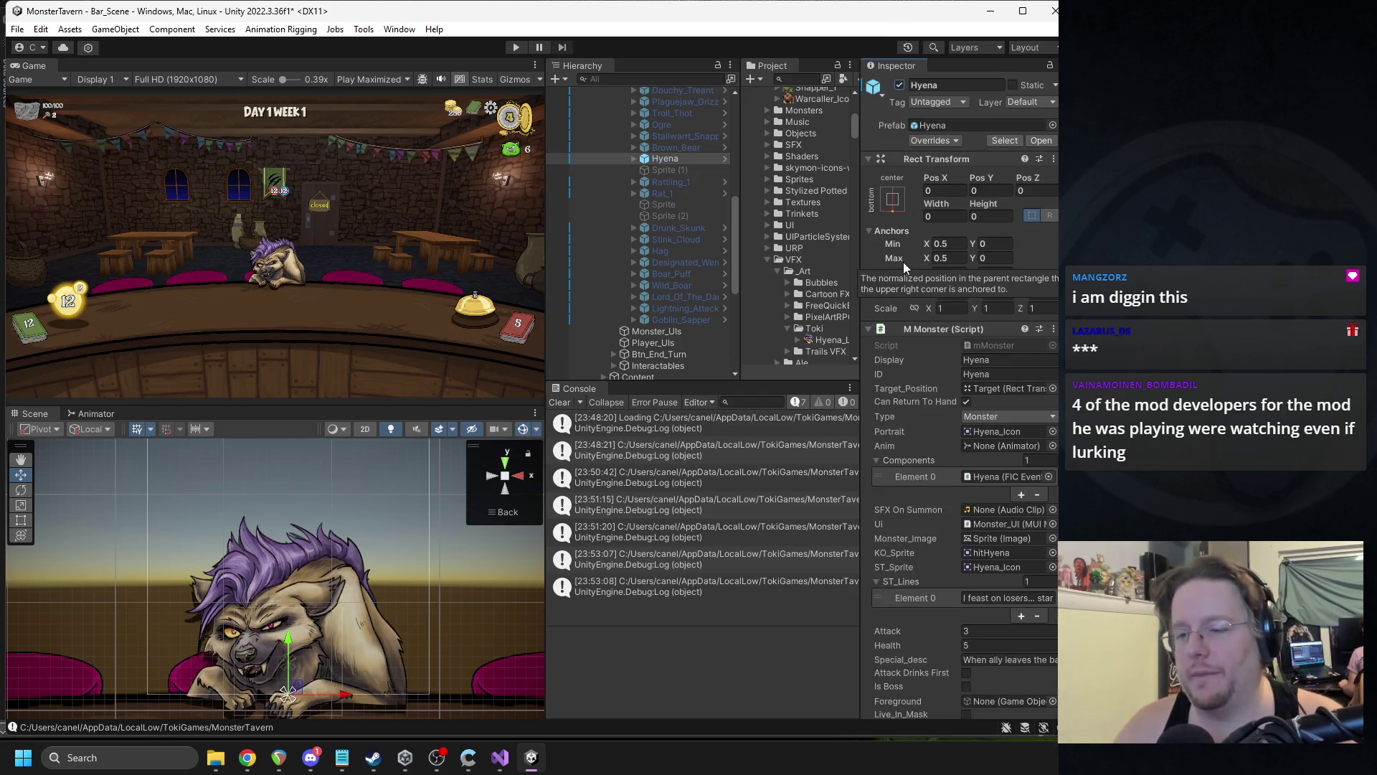
- Widen the Project panel and open the context menu on the VFX folder
{"action": "left_click_drag", "start_coordinate": [859, 323], "coordinate": [918, 323]}
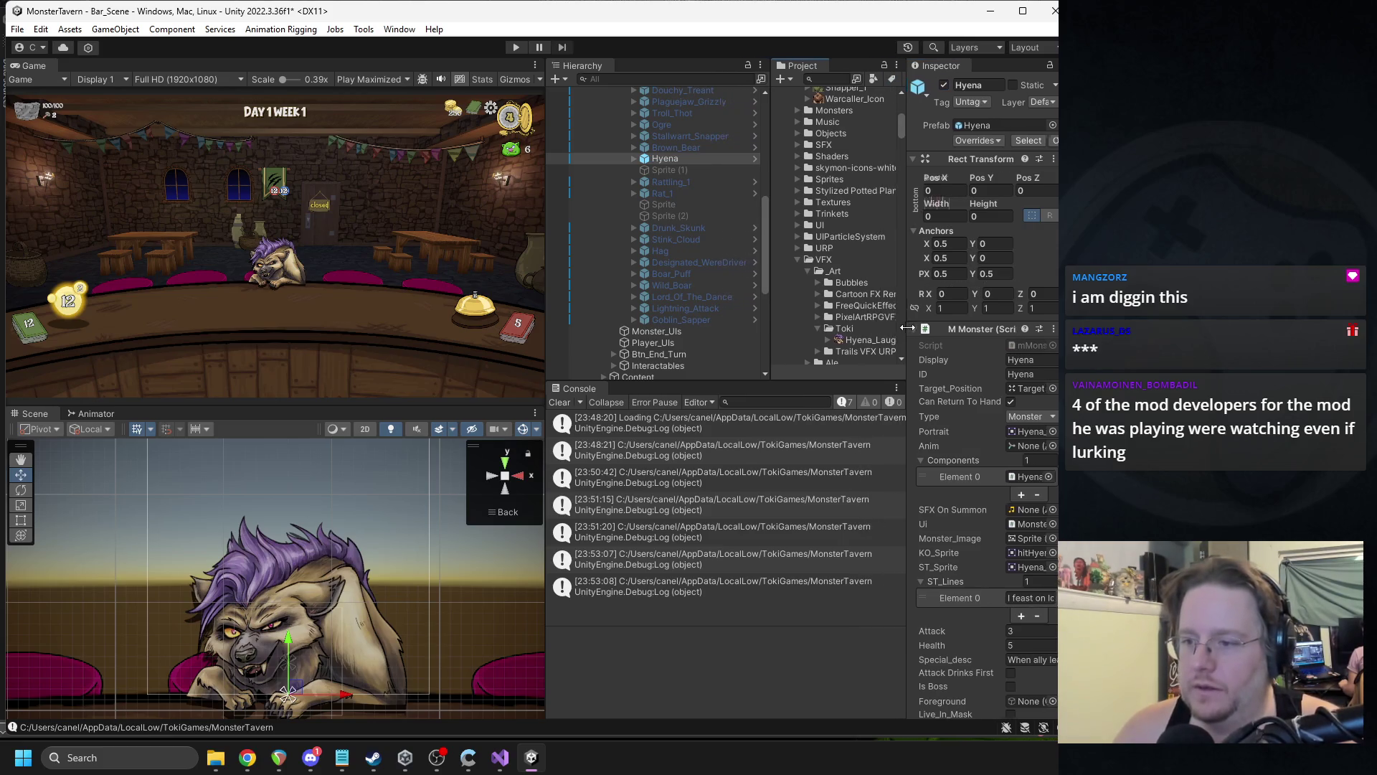
{"action": "scroll", "coordinate": [876, 327], "scroll_direction": "down", "scroll_amount": 3}
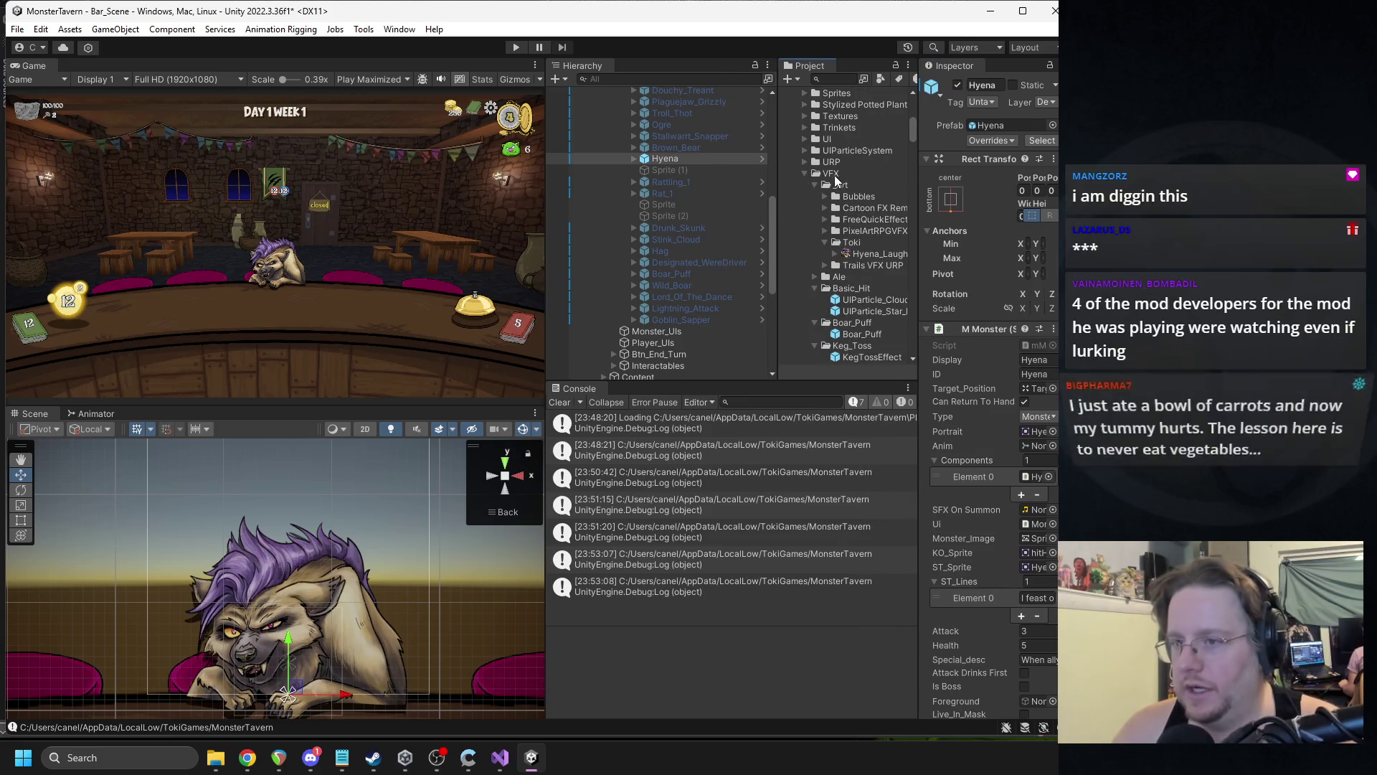
{"action": "right_click", "coordinate": [824, 179]}
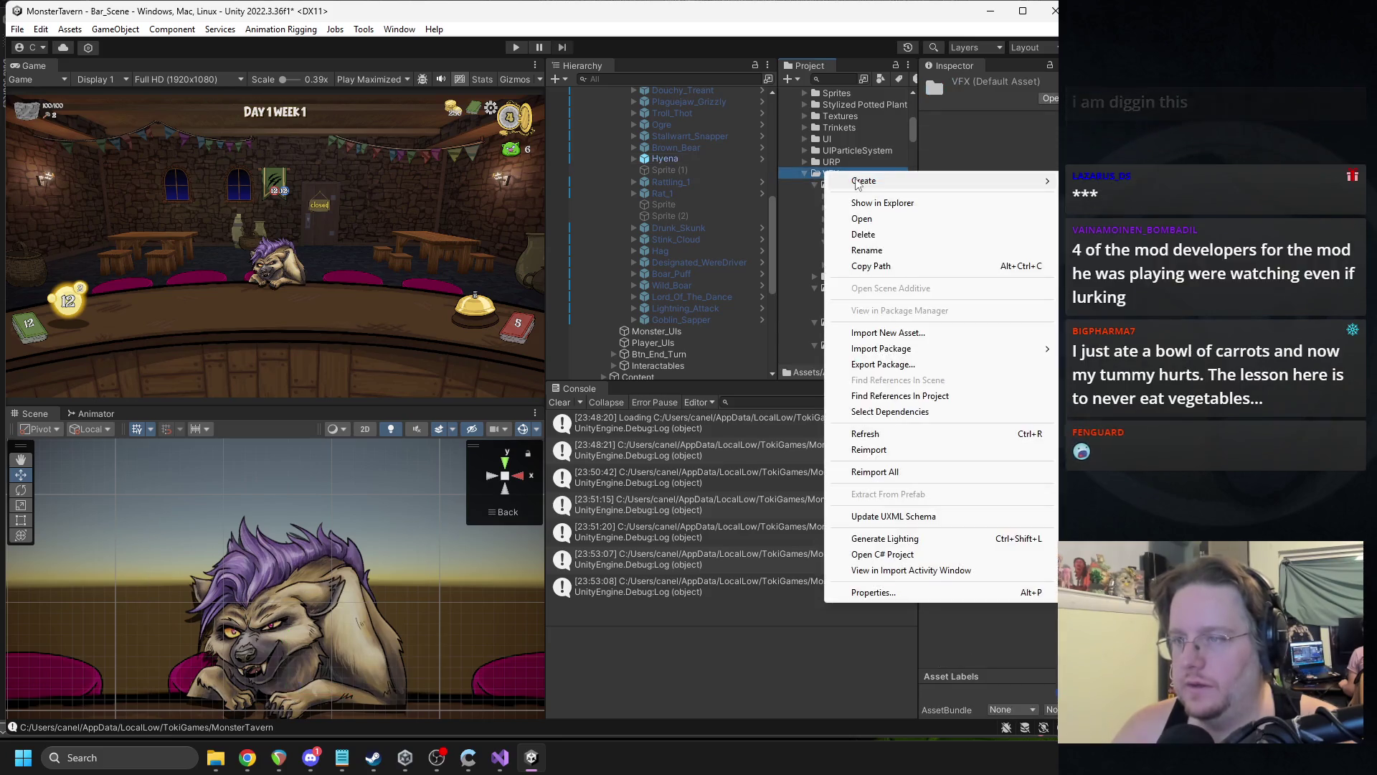
- Create a new folder named Hyena_Laugh inside the VFX folder
{"action": "left_click", "coordinate": [1098, 179]}
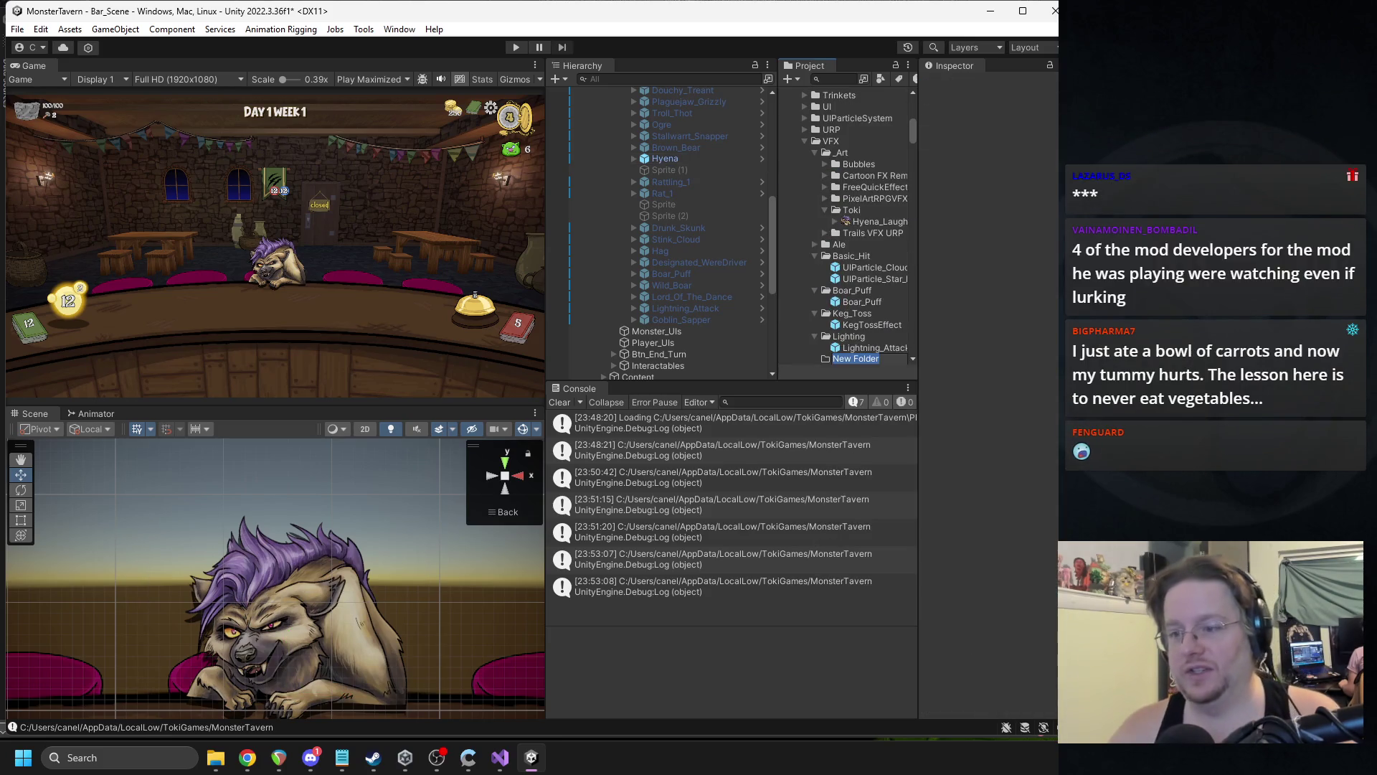
{"action": "type", "text": "G"}
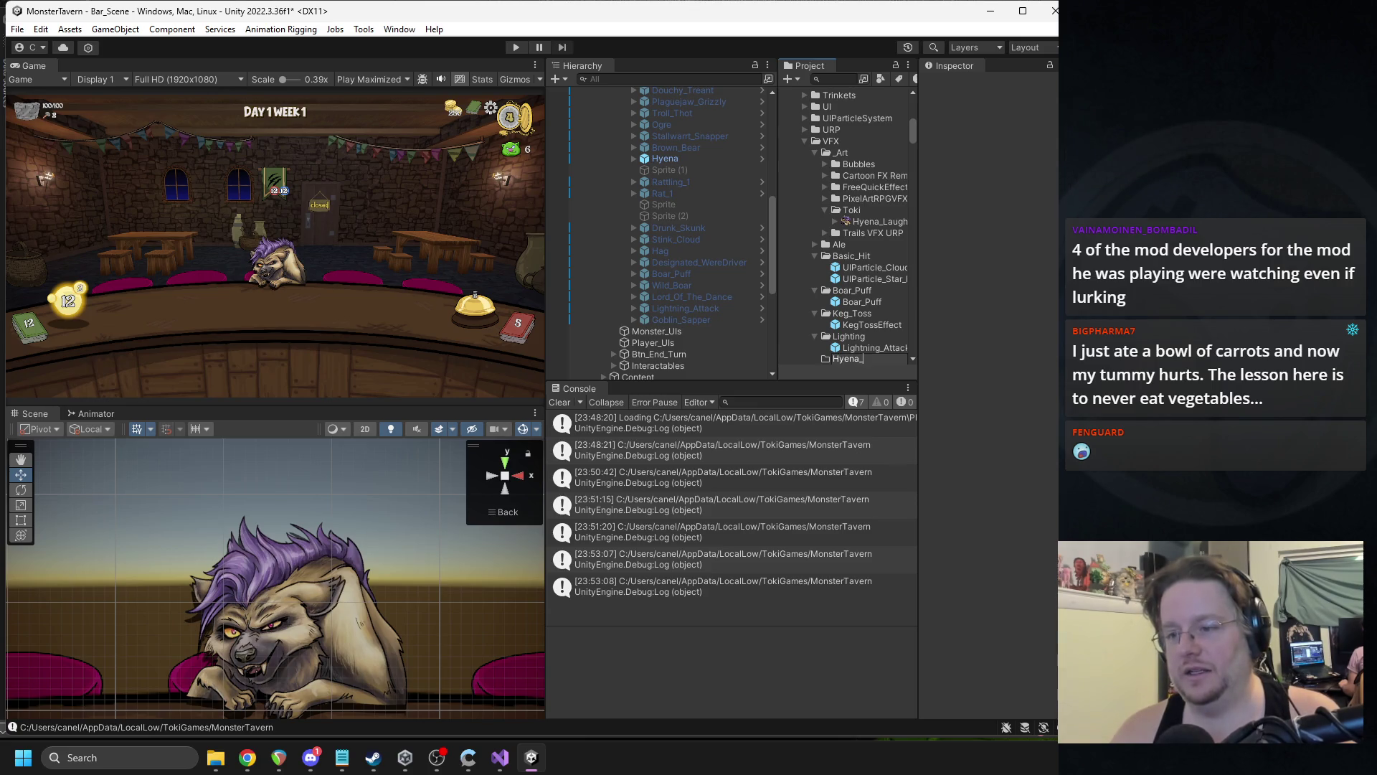
{"action": "type", "text": "Laugh"}
{"action": "key", "text": "Return"}
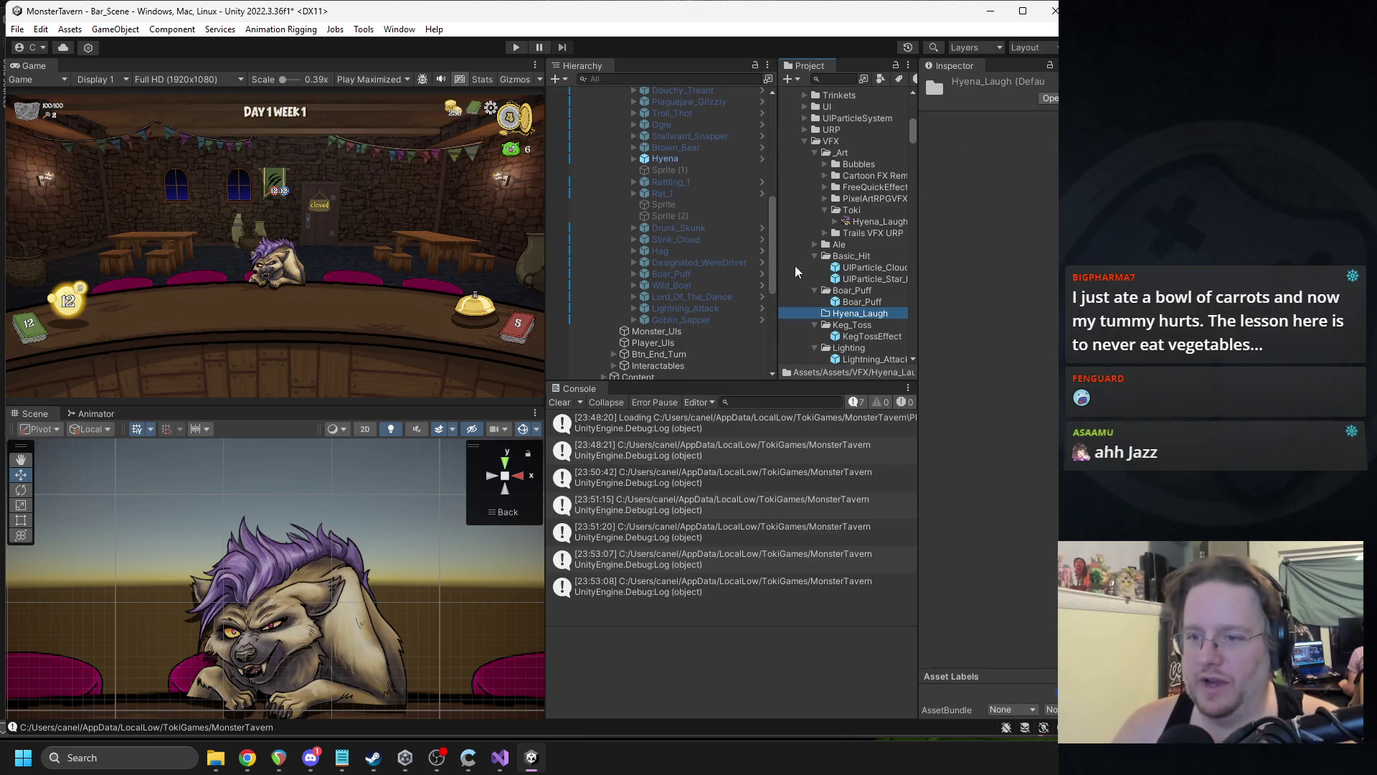
- Expand the Hyena in the Hierarchy and select the Stink_Cloud prefab in the Project panel
{"action": "left_click", "coordinate": [633, 159]}
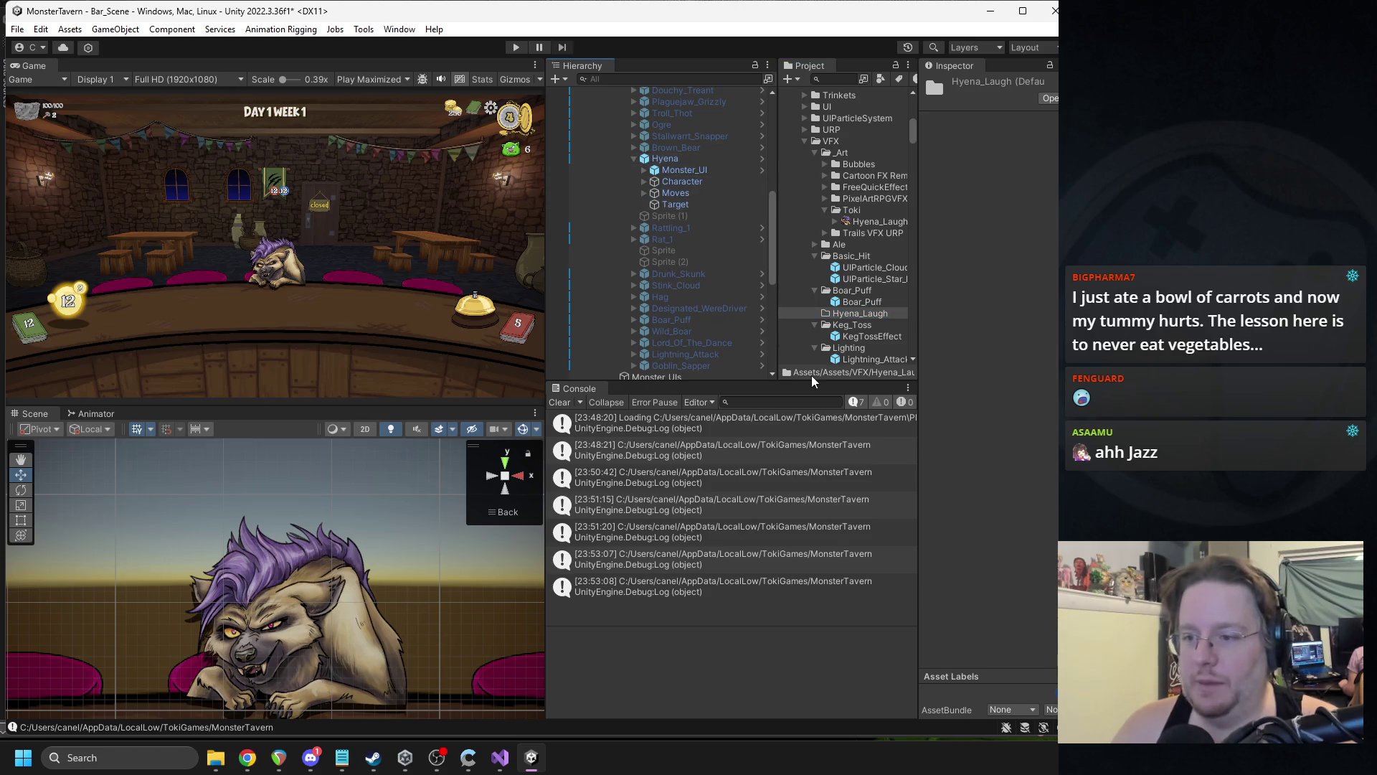
{"action": "scroll", "coordinate": [870, 341], "scroll_direction": "down", "scroll_amount": 3}
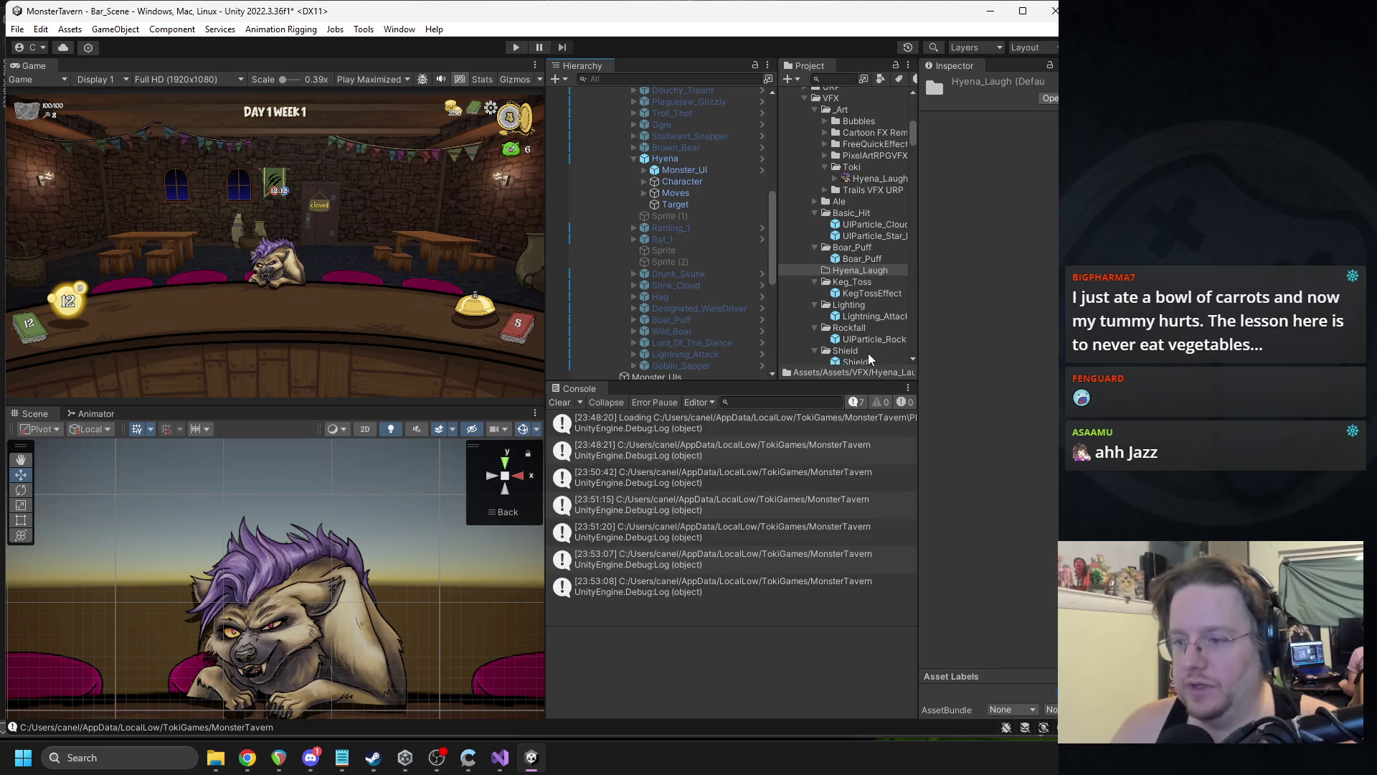
{"action": "scroll", "coordinate": [870, 358], "scroll_direction": "down", "scroll_amount": 3}
{"action": "left_click", "coordinate": [868, 351]}
- Drop the Stink_Cloud prefab under Hyena's Target and move its VFX_1 emitter up-left near the hyena
{"action": "mouse_move", "coordinate": [868, 351]}
{"action": "left_mouse_down"}
{"action": "mouse_move", "coordinate": [695, 208]}
{"action": "mouse_move", "coordinate": [695, 179]}
{"action": "mouse_move", "coordinate": [685, 205]}
{"action": "left_mouse_up"}
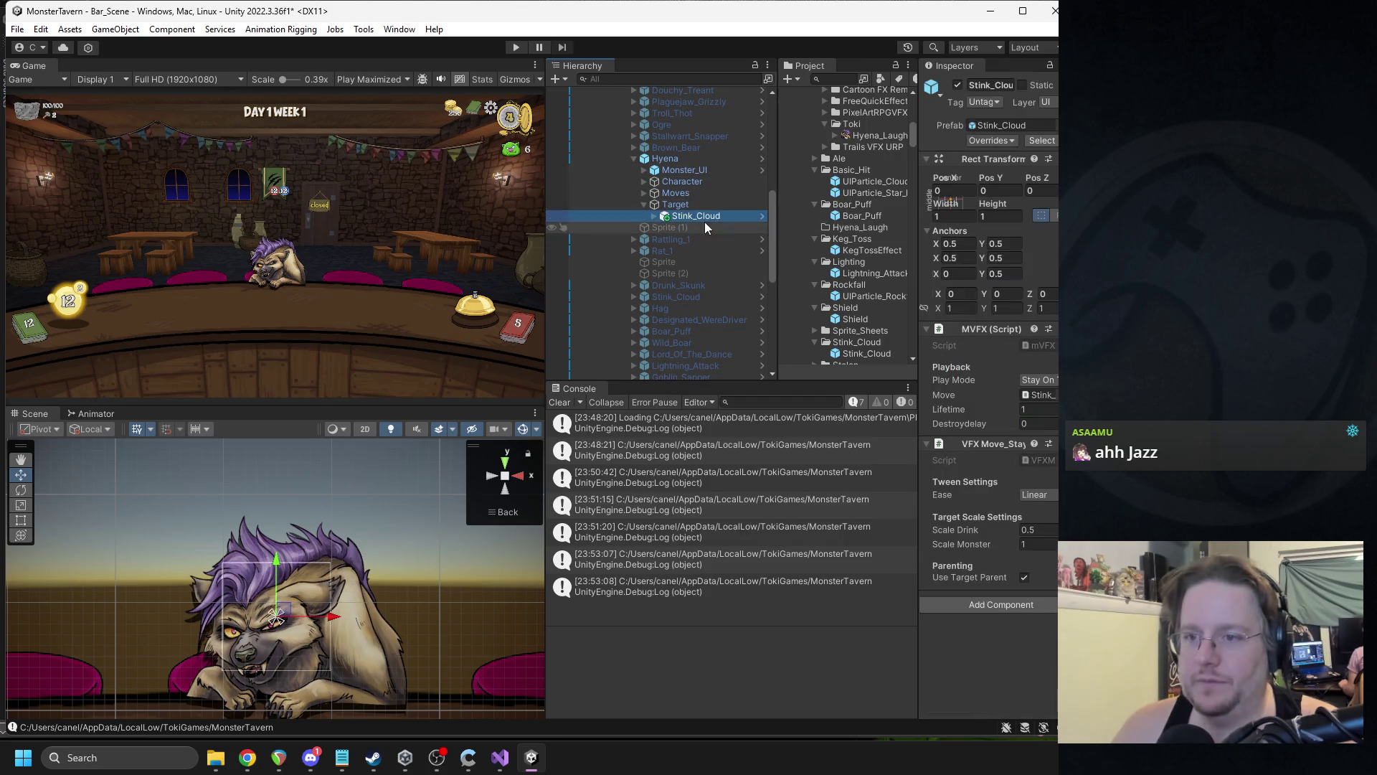
{"action": "right_click", "coordinate": [708, 215]}
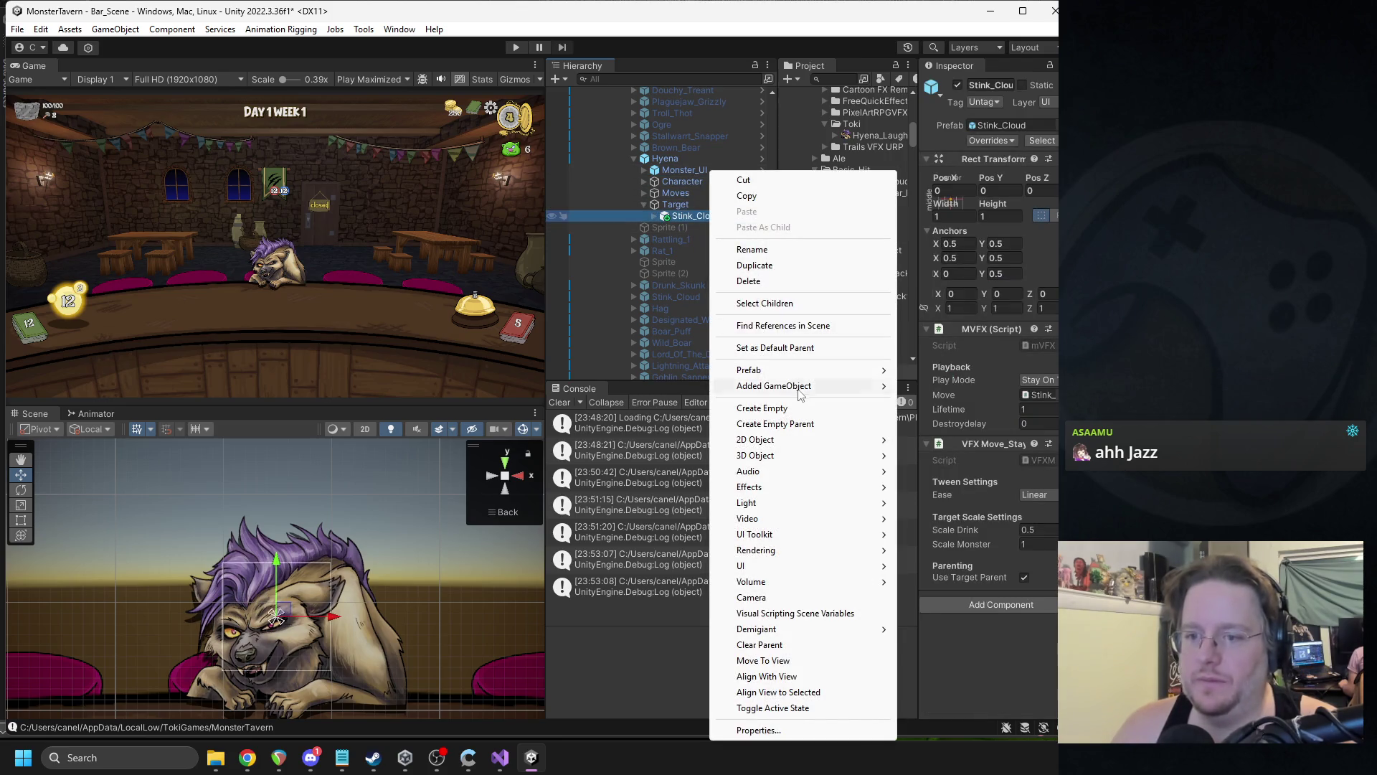
{"action": "mouse_move", "coordinate": [792, 377]}
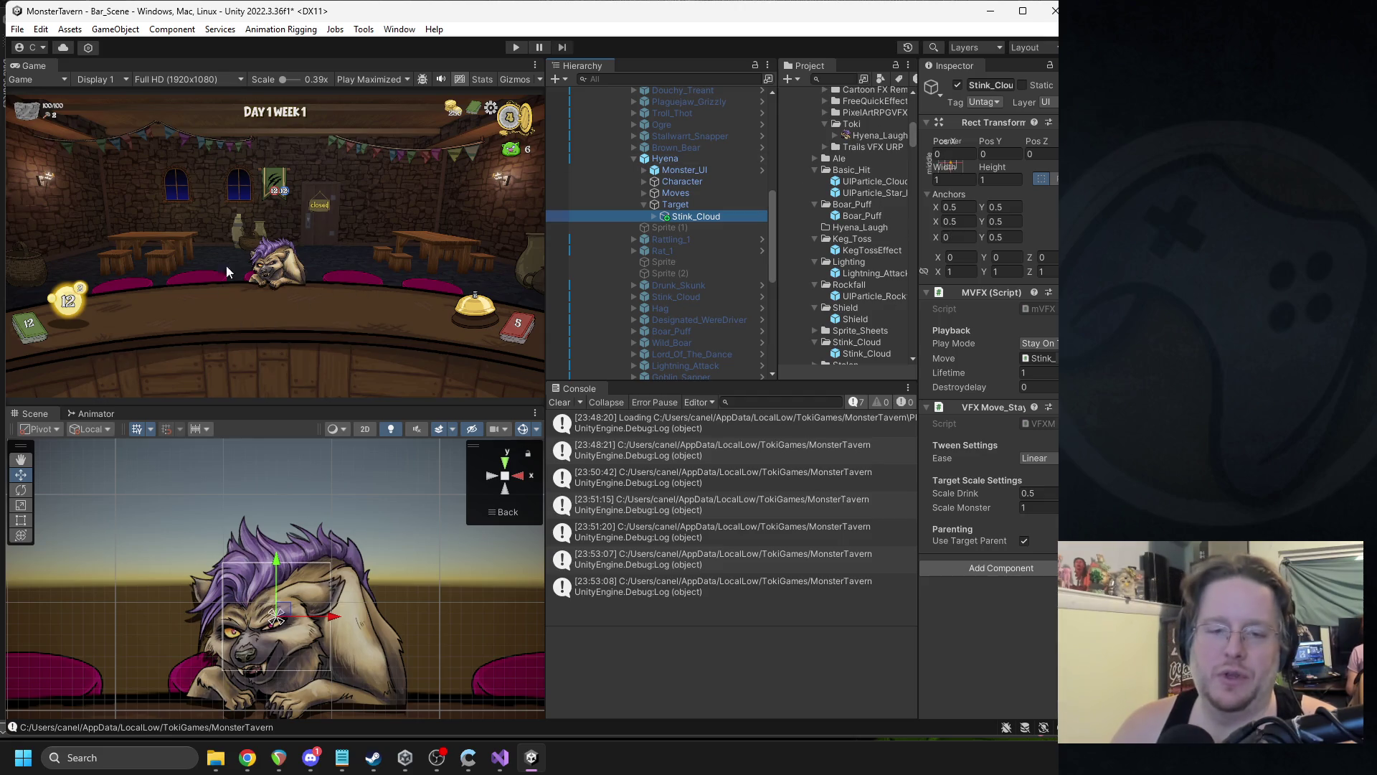
{"action": "left_click", "coordinate": [652, 217]}
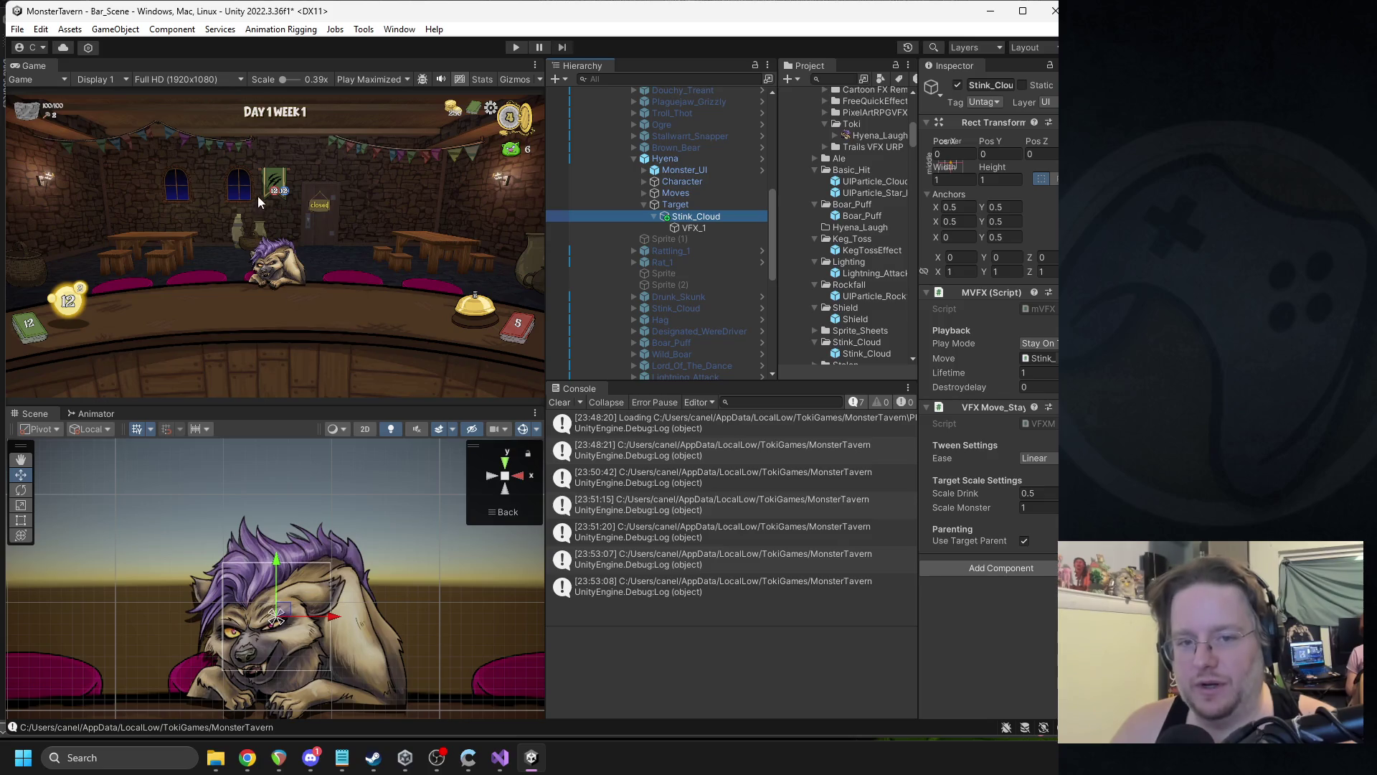
{"action": "left_click", "coordinate": [710, 228]}
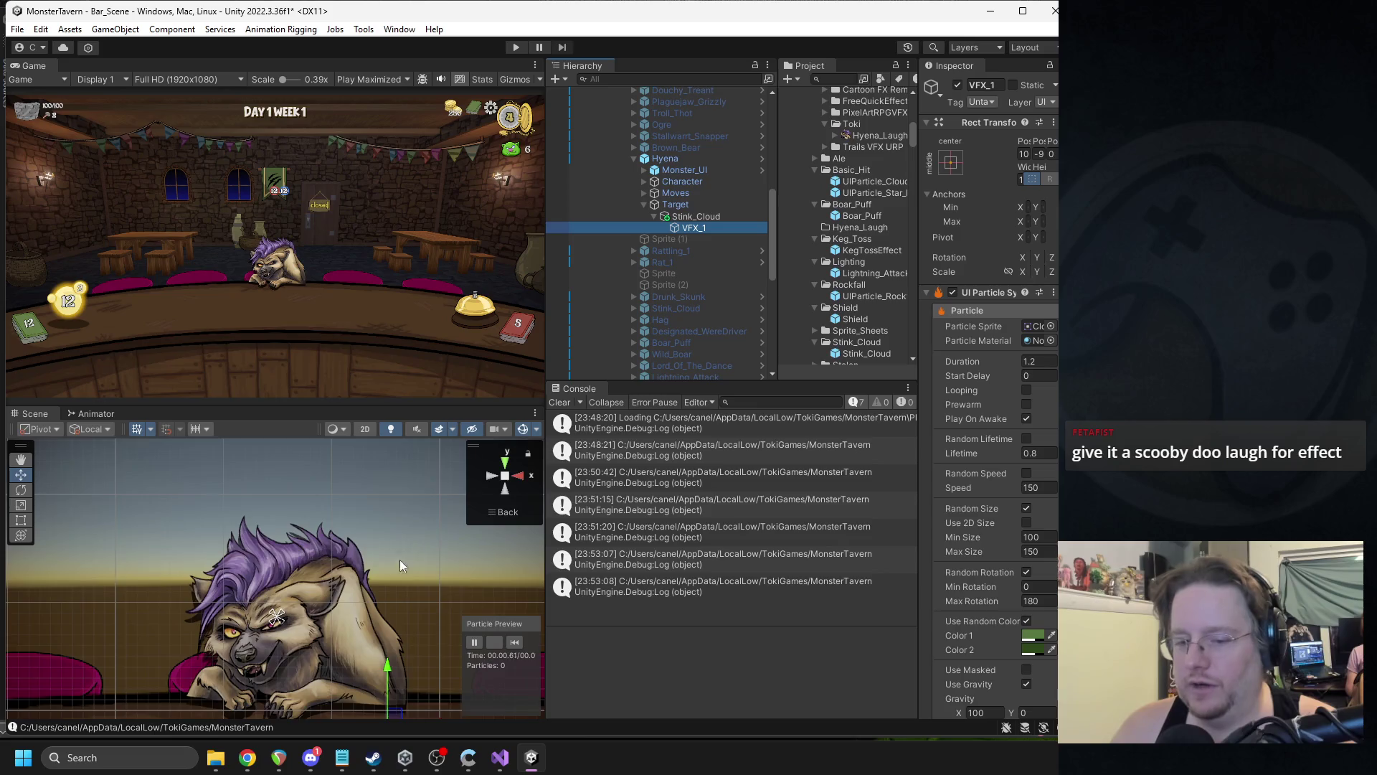
{"action": "scroll", "coordinate": [398, 573], "scroll_direction": "down", "scroll_amount": 3}
{"action": "left_click_drag", "start_coordinate": [355, 659], "coordinate": [318, 642]}
{"action": "left_click", "coordinate": [518, 642]}
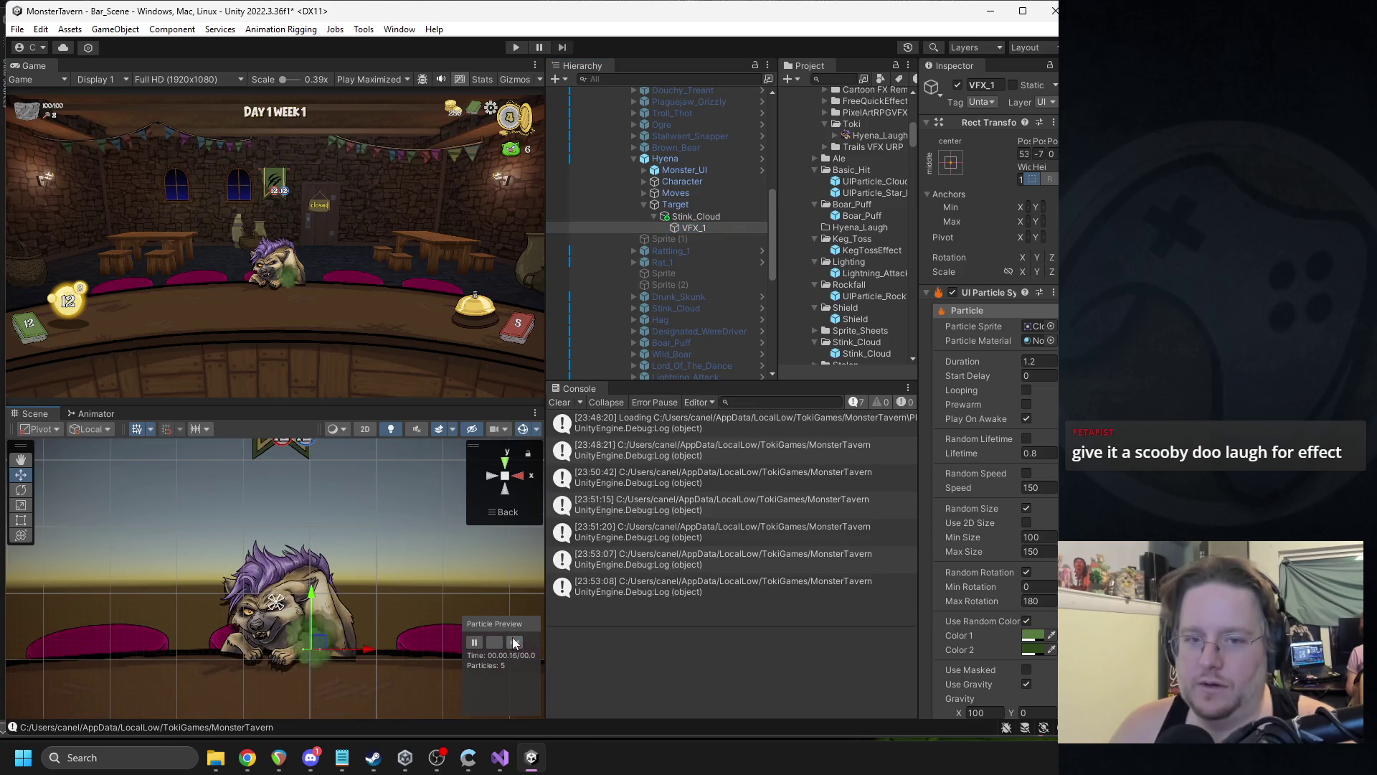
- Cancel the prefab restructure warning, review the Hyena's overrides and disable the Hyena again
{"action": "left_click_drag", "start_coordinate": [686, 204], "coordinate": [687, 165]}
{"action": "left_click", "coordinate": [640, 409]}
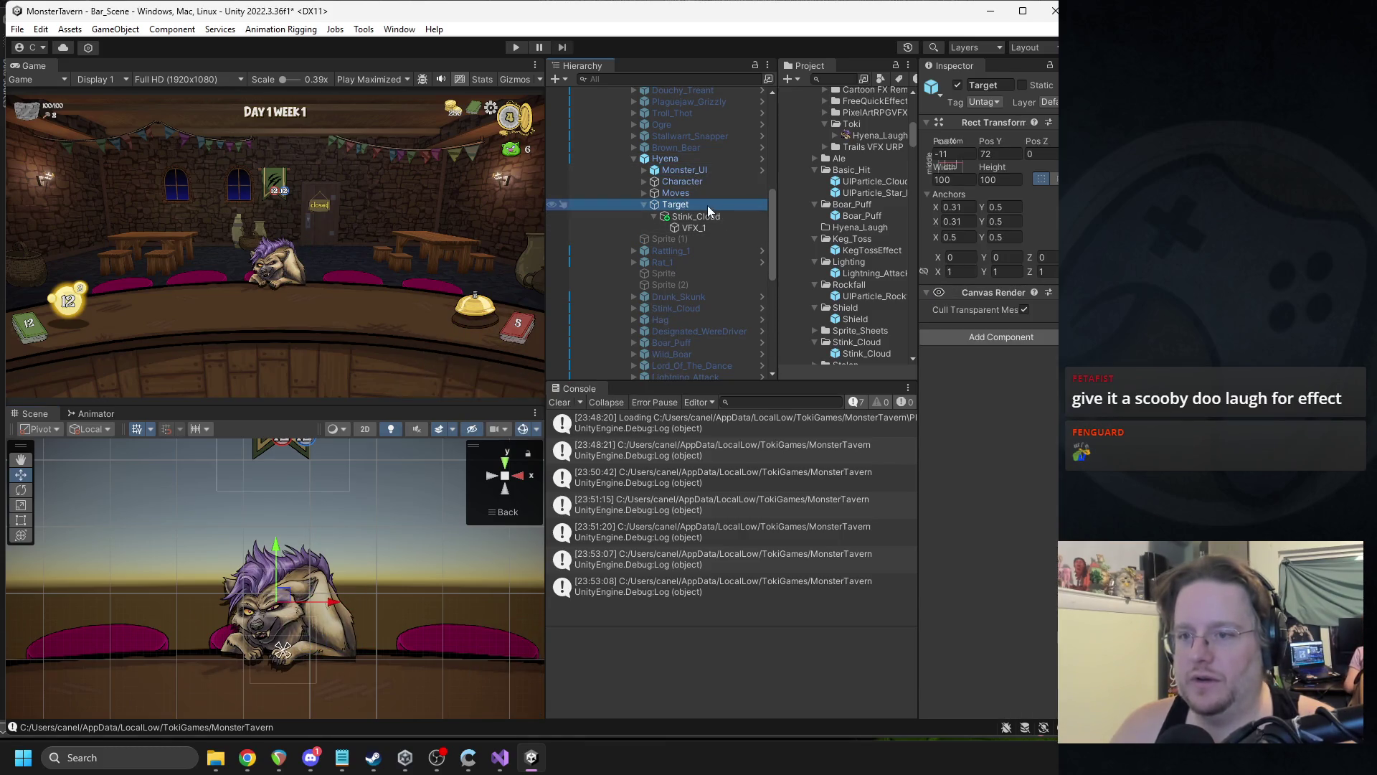
{"action": "left_click", "coordinate": [696, 221]}
{"action": "left_click", "coordinate": [695, 157]}
{"action": "left_click", "coordinate": [991, 140]}
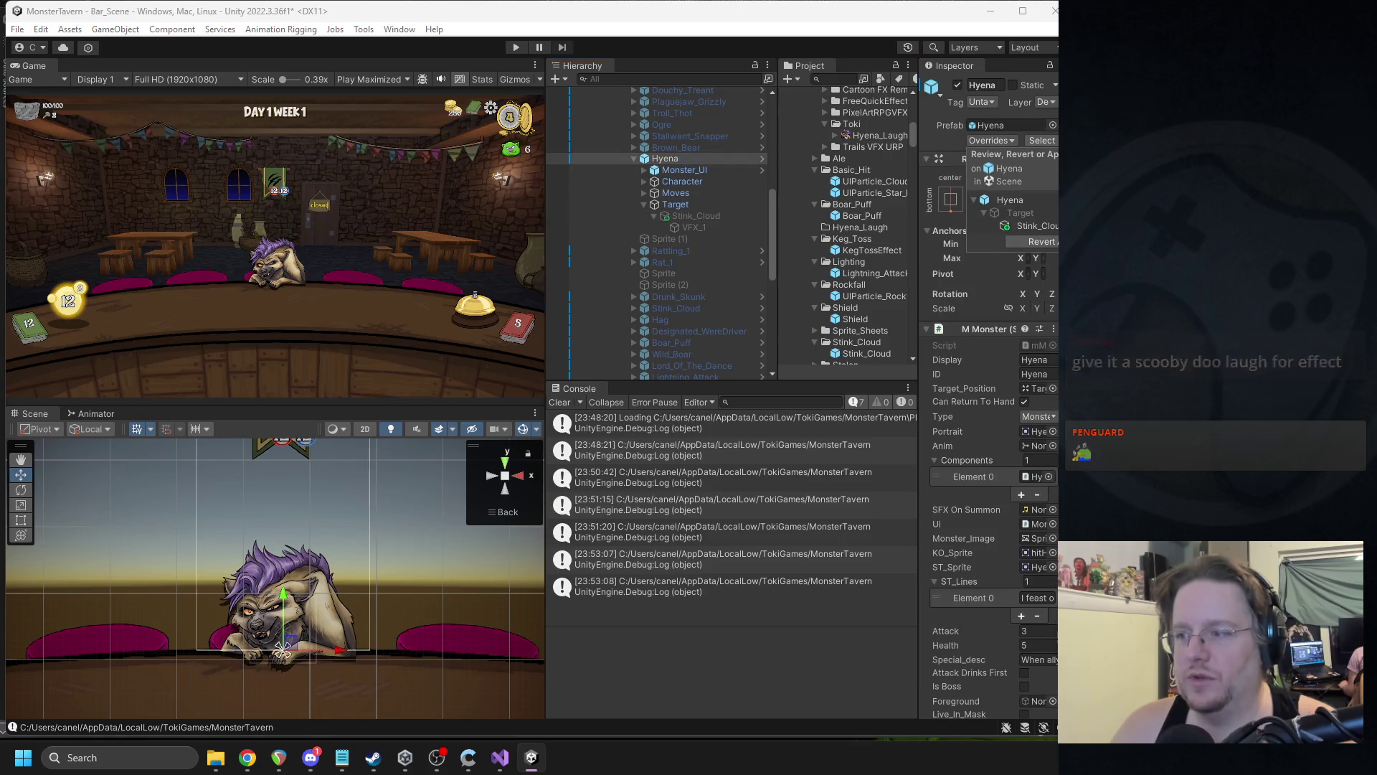
{"action": "left_click", "coordinate": [967, 103]}
{"action": "left_click", "coordinate": [958, 85]}
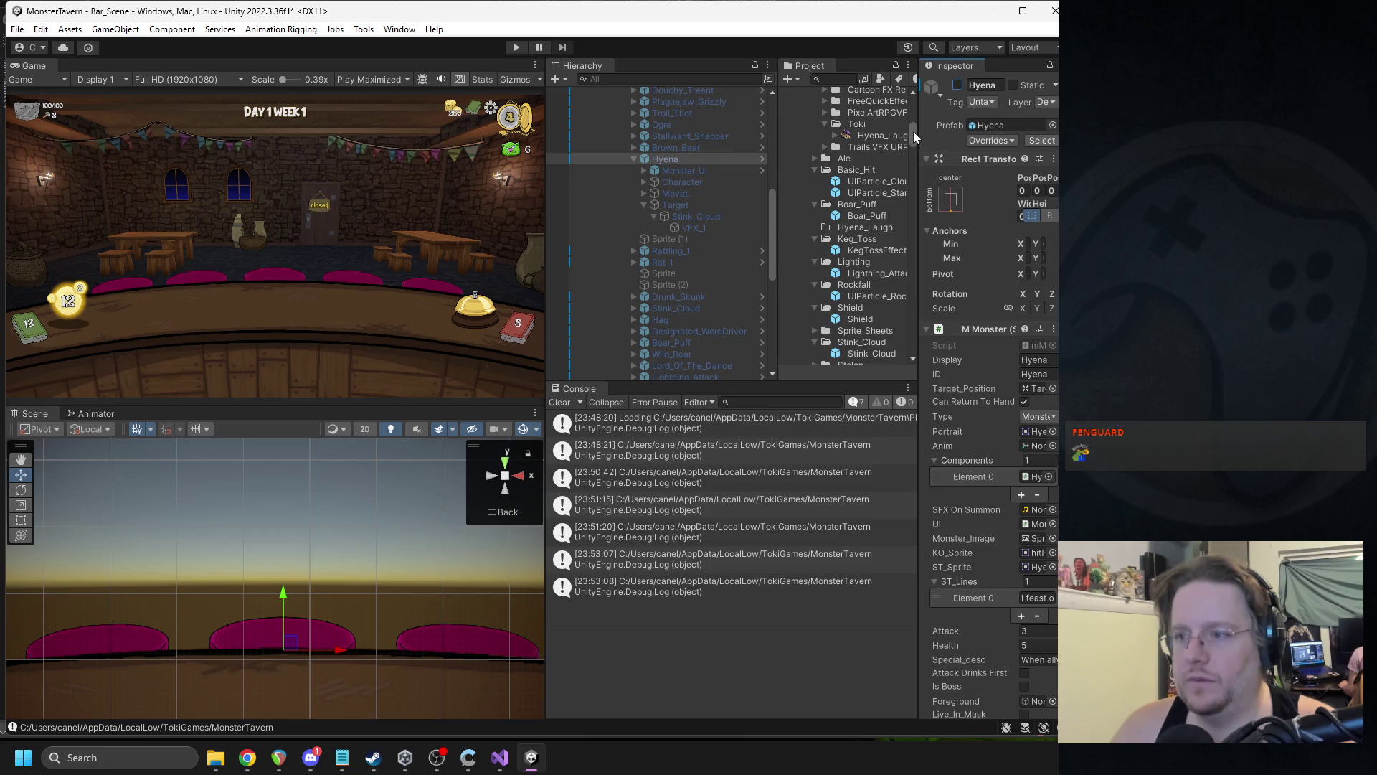
{"action": "left_click_drag", "start_coordinate": [918, 132], "coordinate": [866, 131]}
- Check the Hyena prefab's Target, then activate the Stink_Cloud effect in the scene
{"action": "left_click", "coordinate": [1029, 143]}
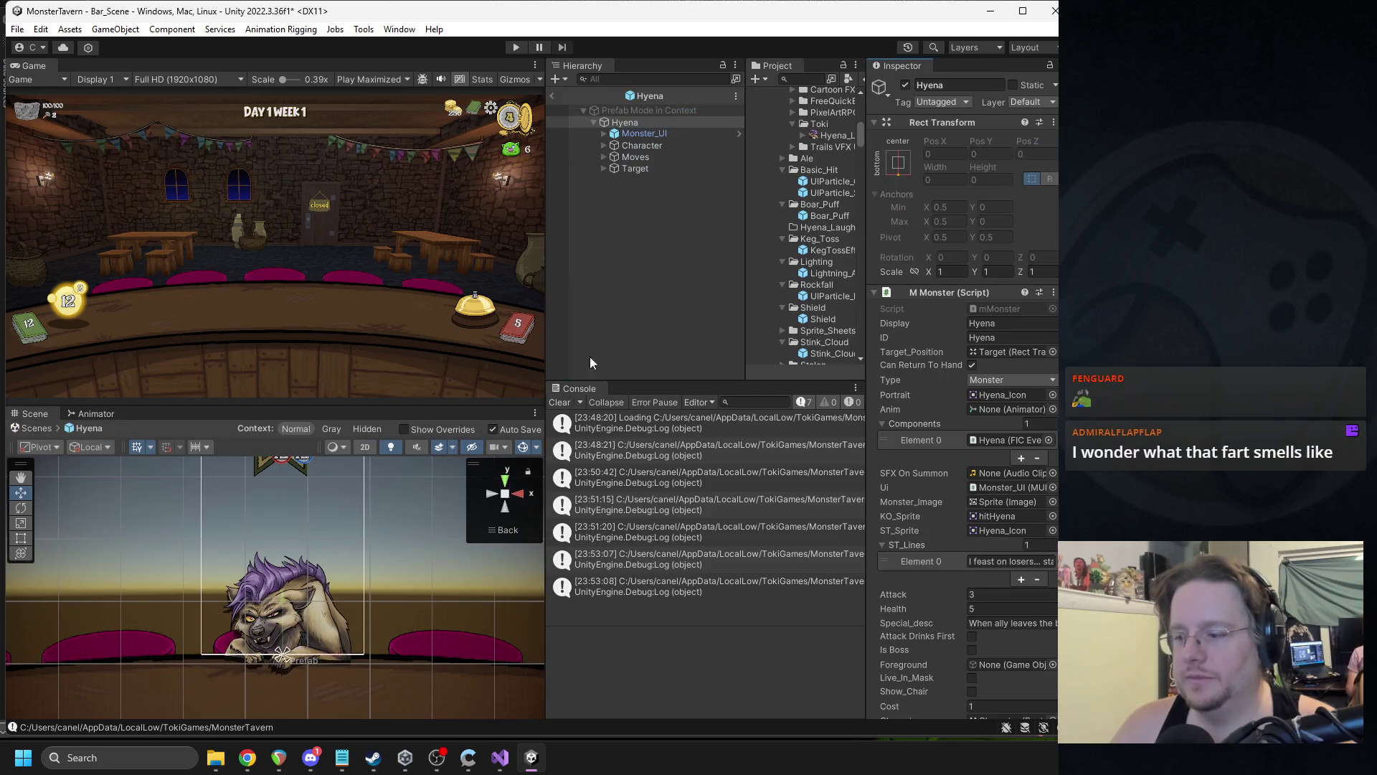
{"action": "left_click_drag", "start_coordinate": [647, 170], "coordinate": [649, 140]}
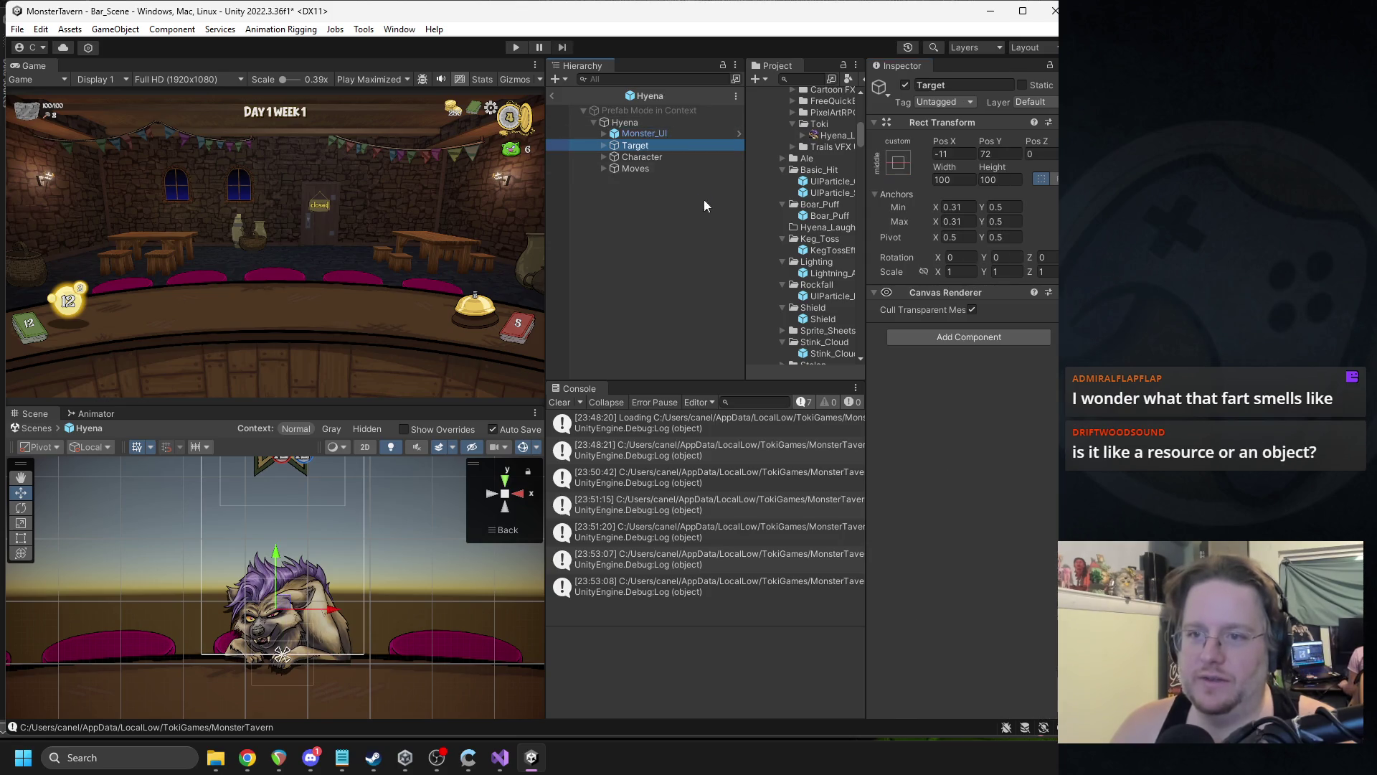
{"action": "left_click", "coordinate": [553, 97]}
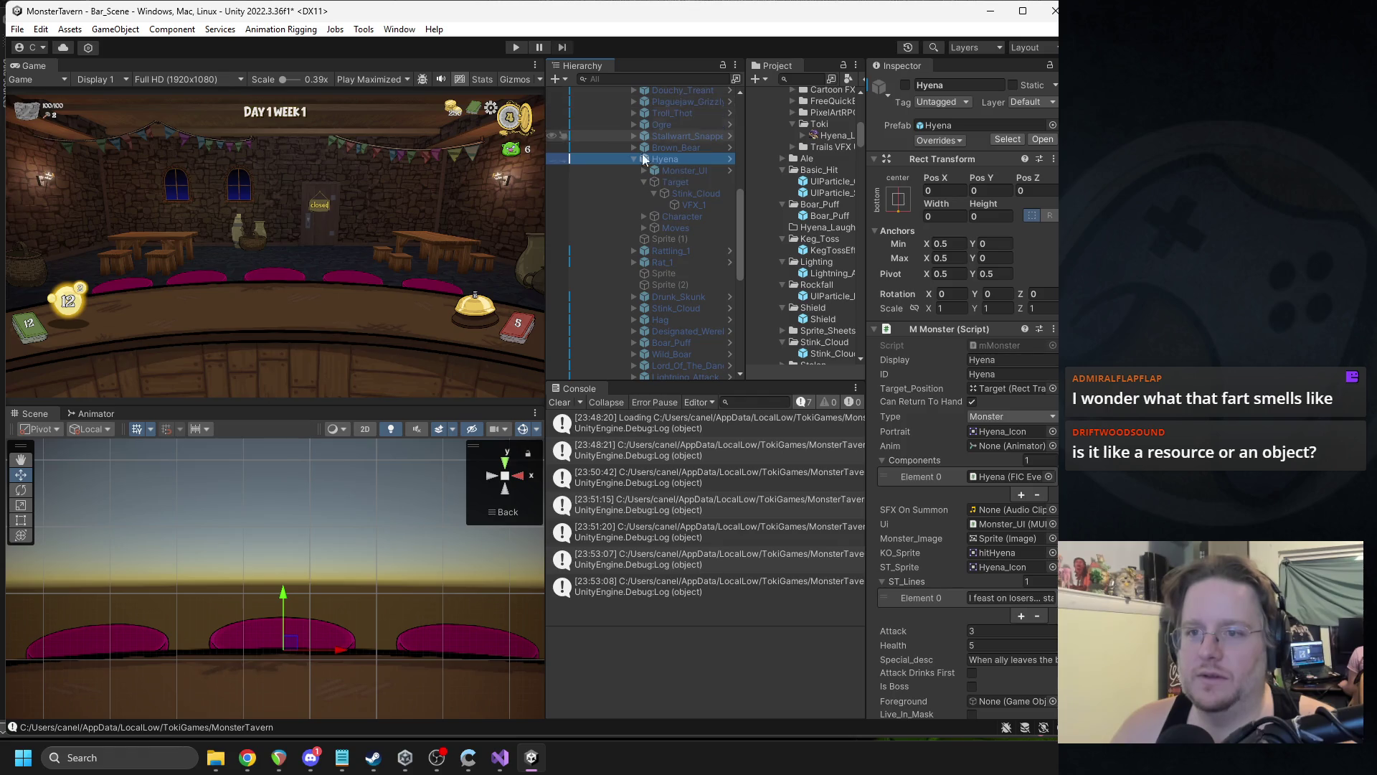
{"action": "left_click", "coordinate": [690, 193]}
{"action": "left_click", "coordinate": [905, 85]}
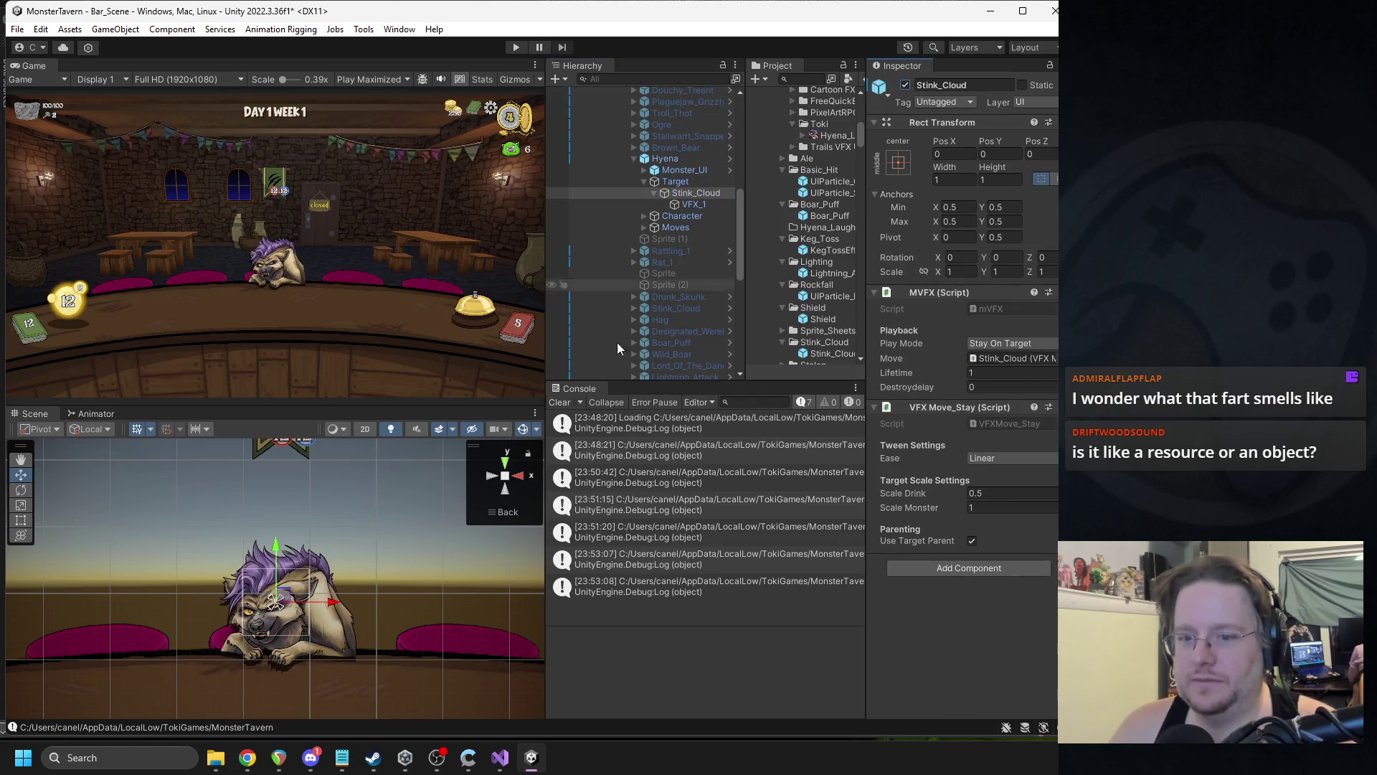
- Move the VFX_1 emitter to 61, -37 beside the hyena's head and replay its preview
{"action": "left_click", "coordinate": [694, 204]}
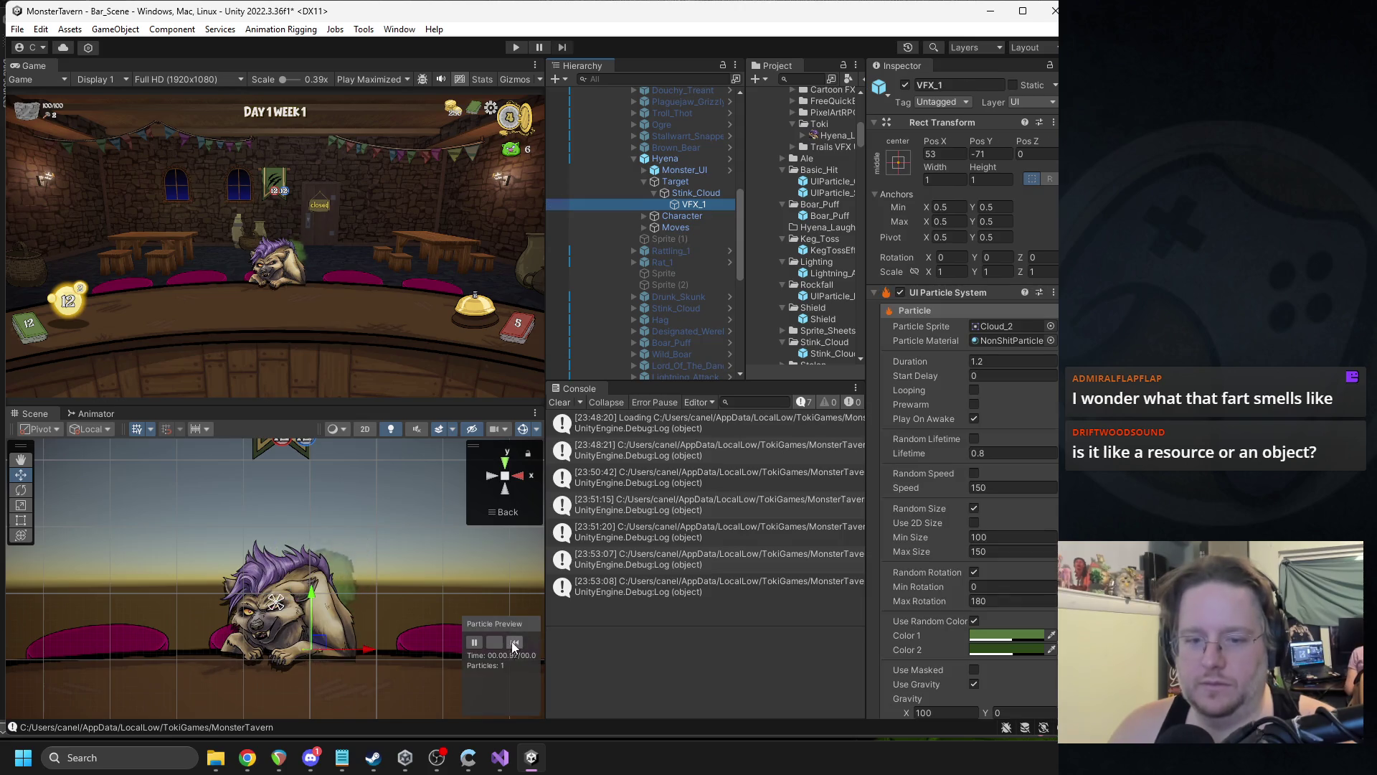
{"action": "left_click", "coordinate": [514, 642]}
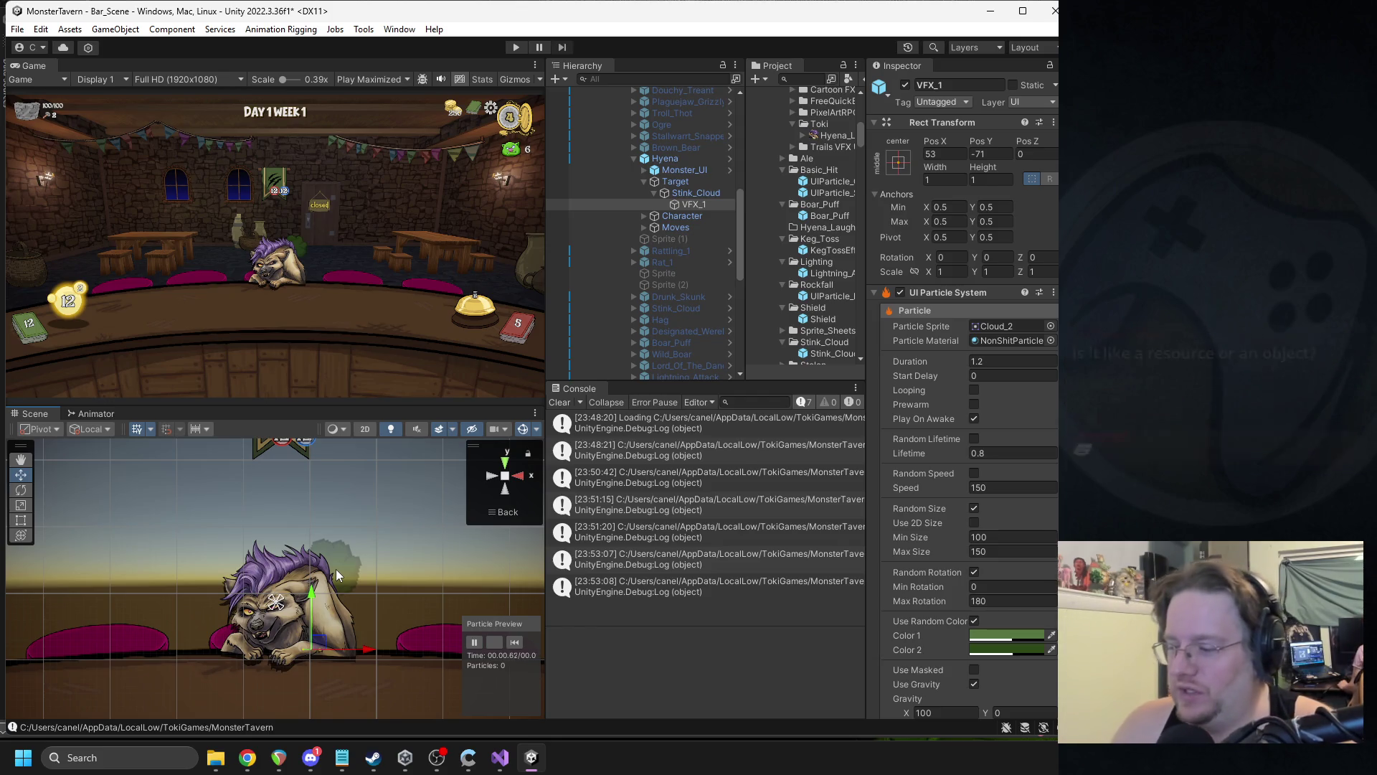
{"action": "left_click_drag", "start_coordinate": [329, 647], "coordinate": [334, 623]}
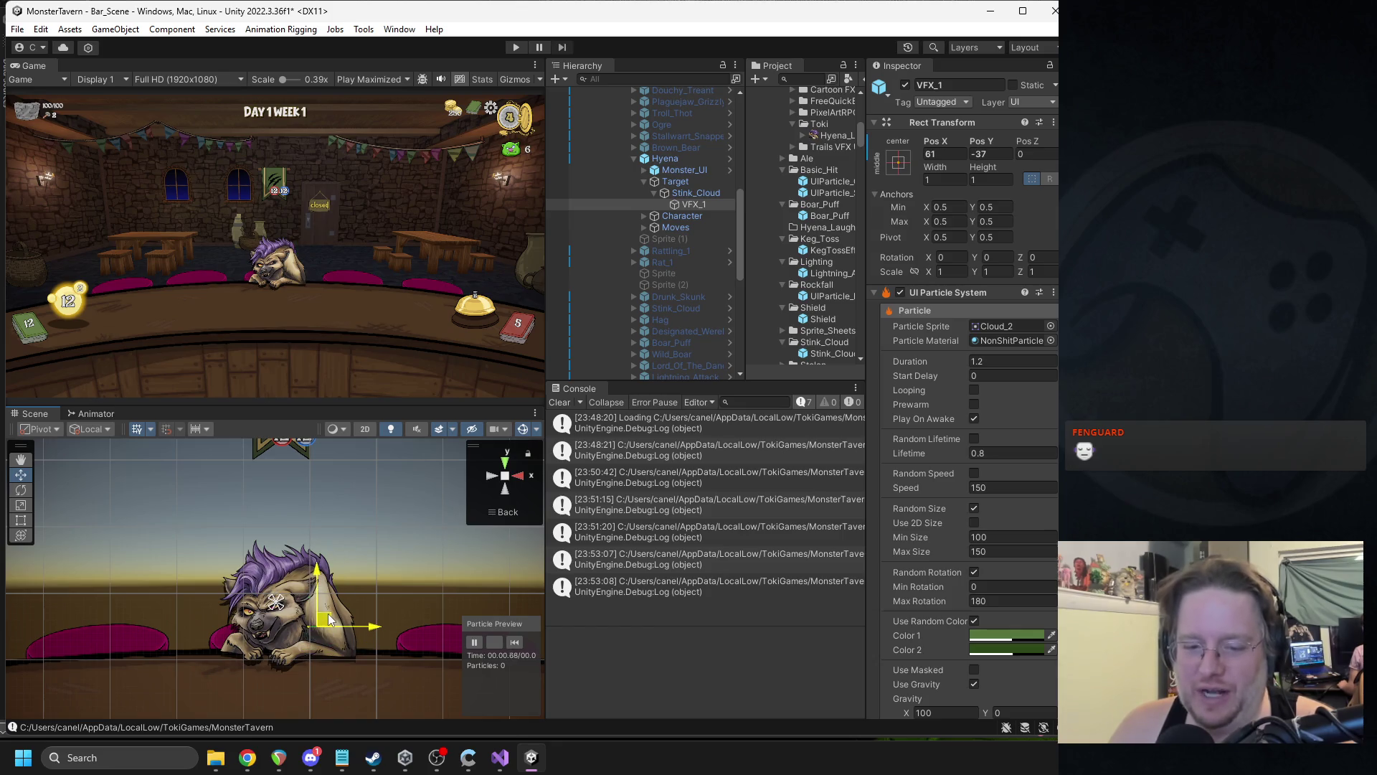
{"action": "left_click", "coordinate": [515, 642]}
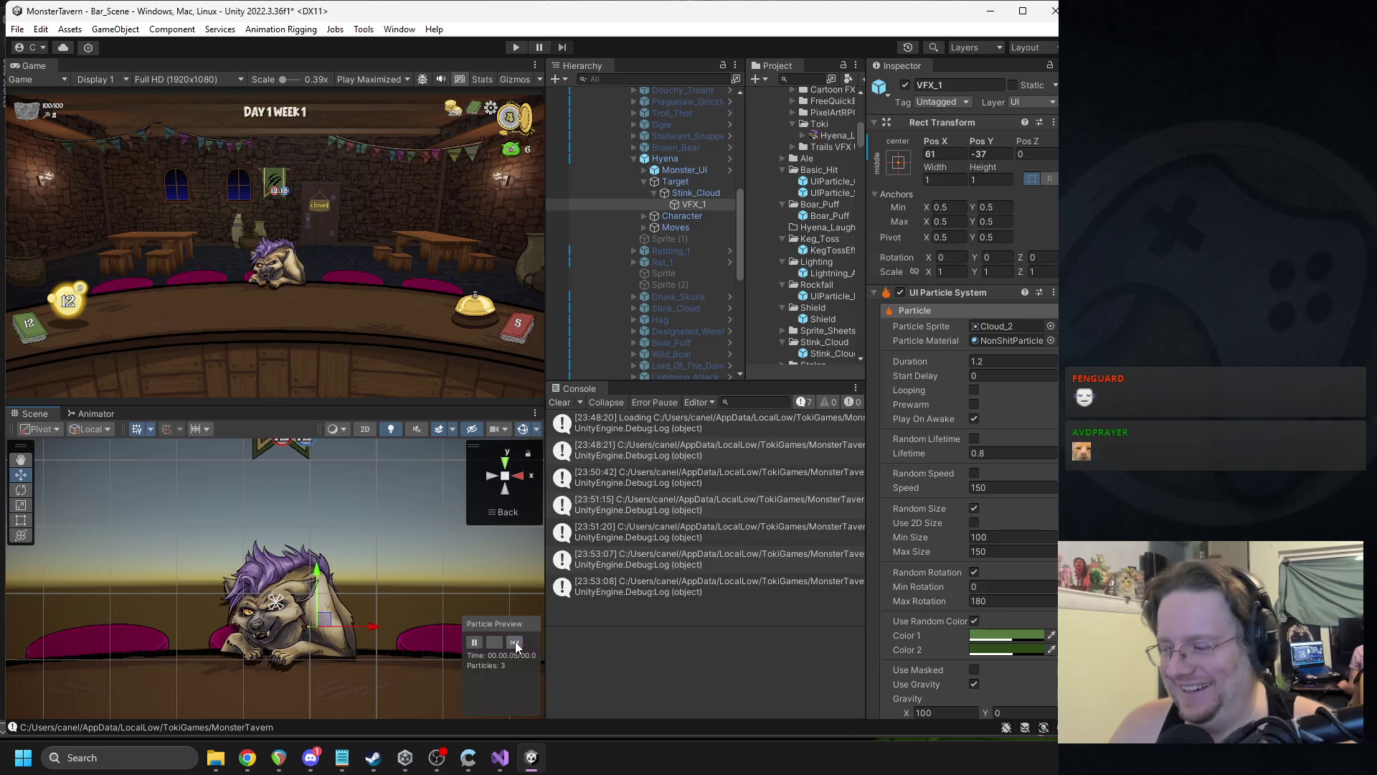
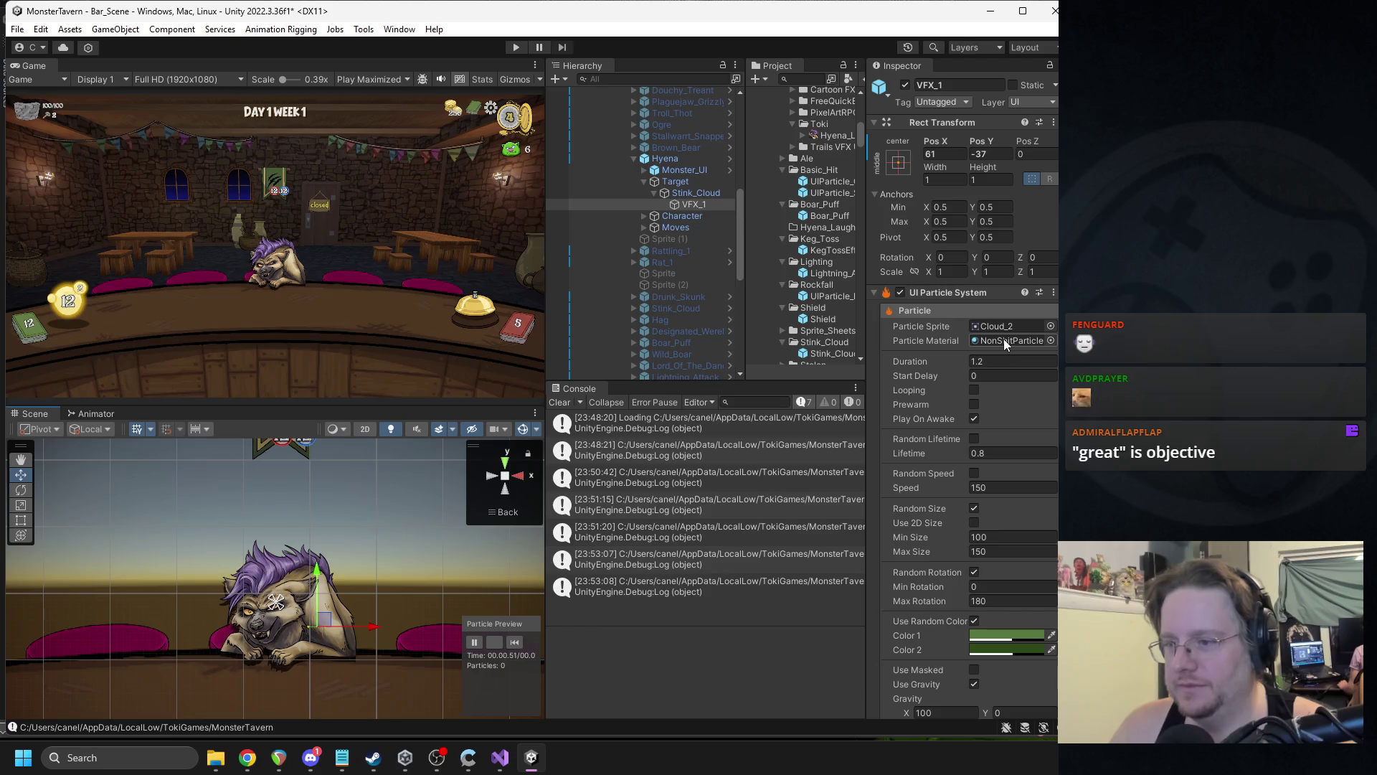
- Set VFX_1's Particle Sprite to Hyena_Laugh and replay the preview
{"action": "left_click", "coordinate": [1050, 326]}
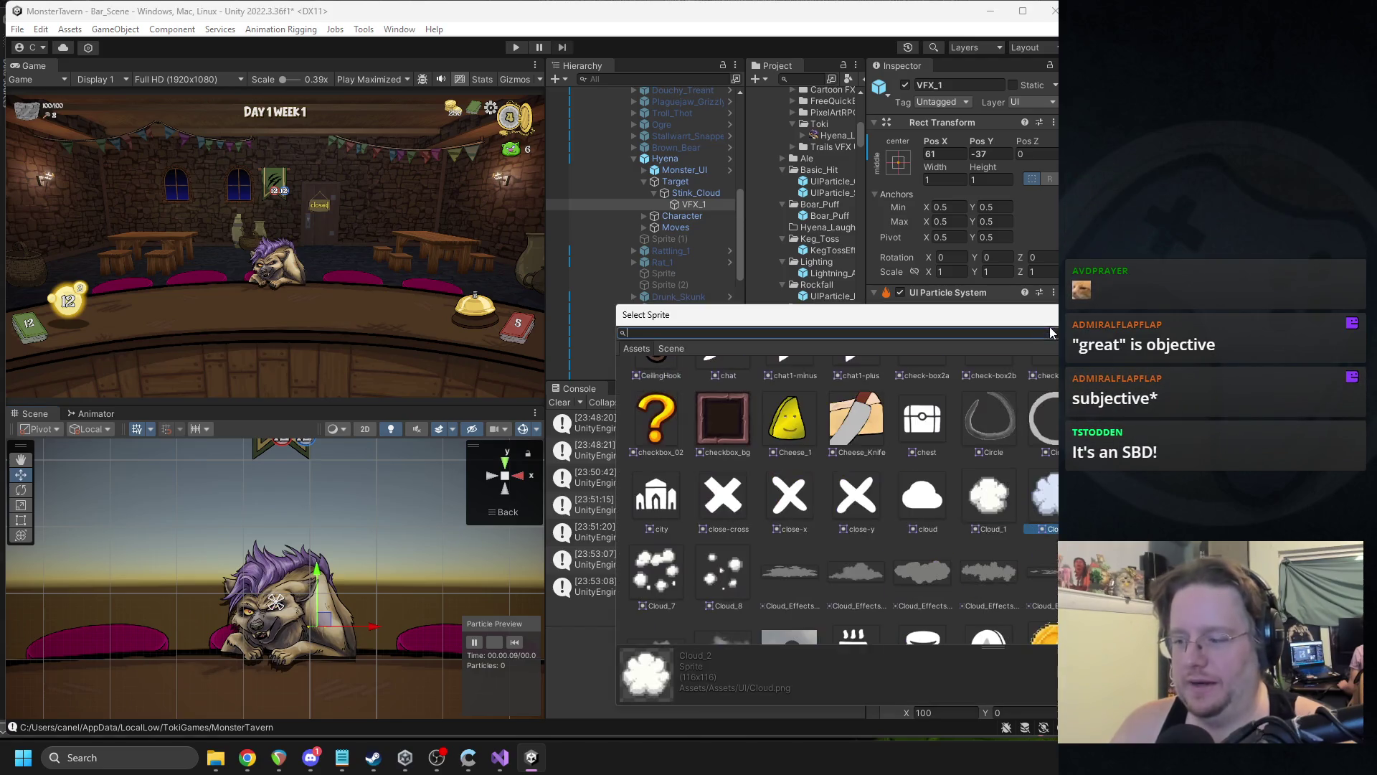
{"action": "type", "text": "hyena"}
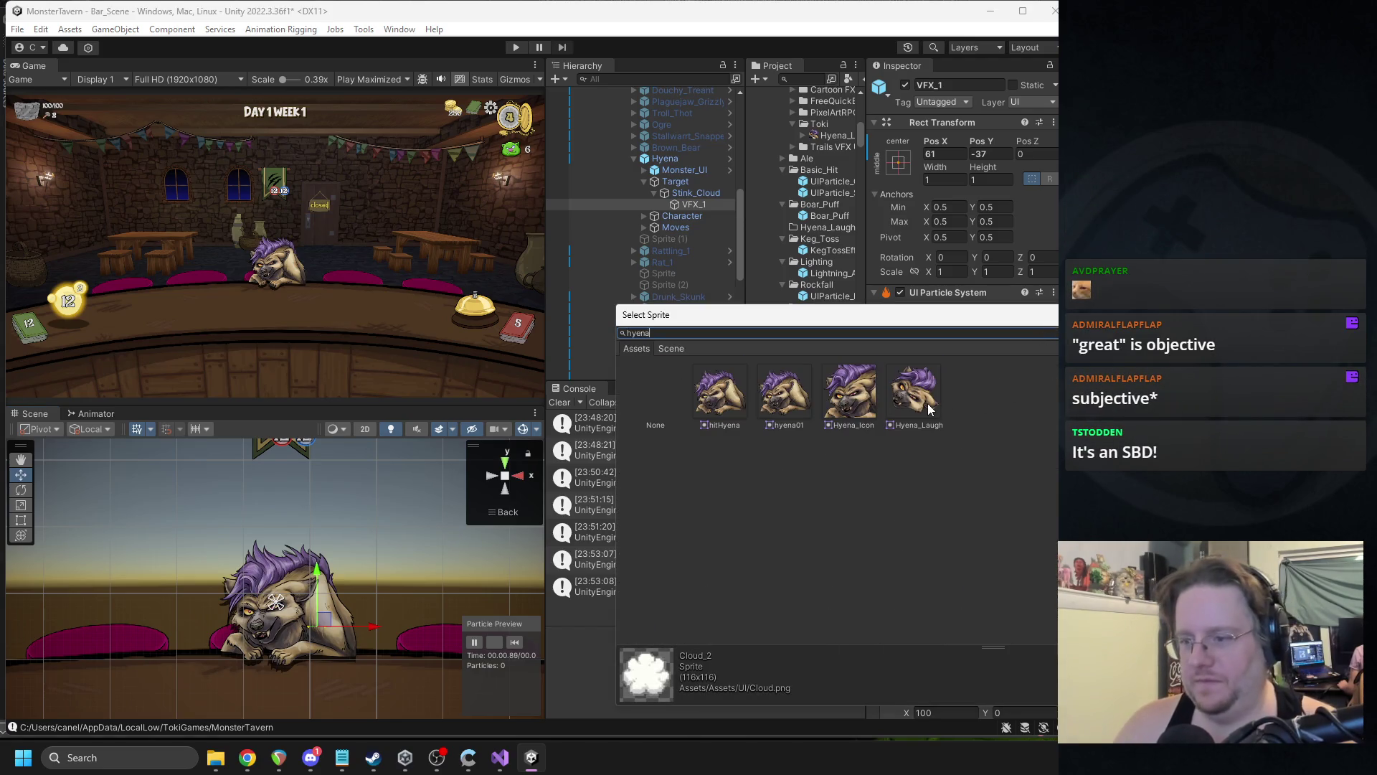
{"action": "double_click", "coordinate": [928, 402]}
{"action": "left_click", "coordinate": [515, 639]}
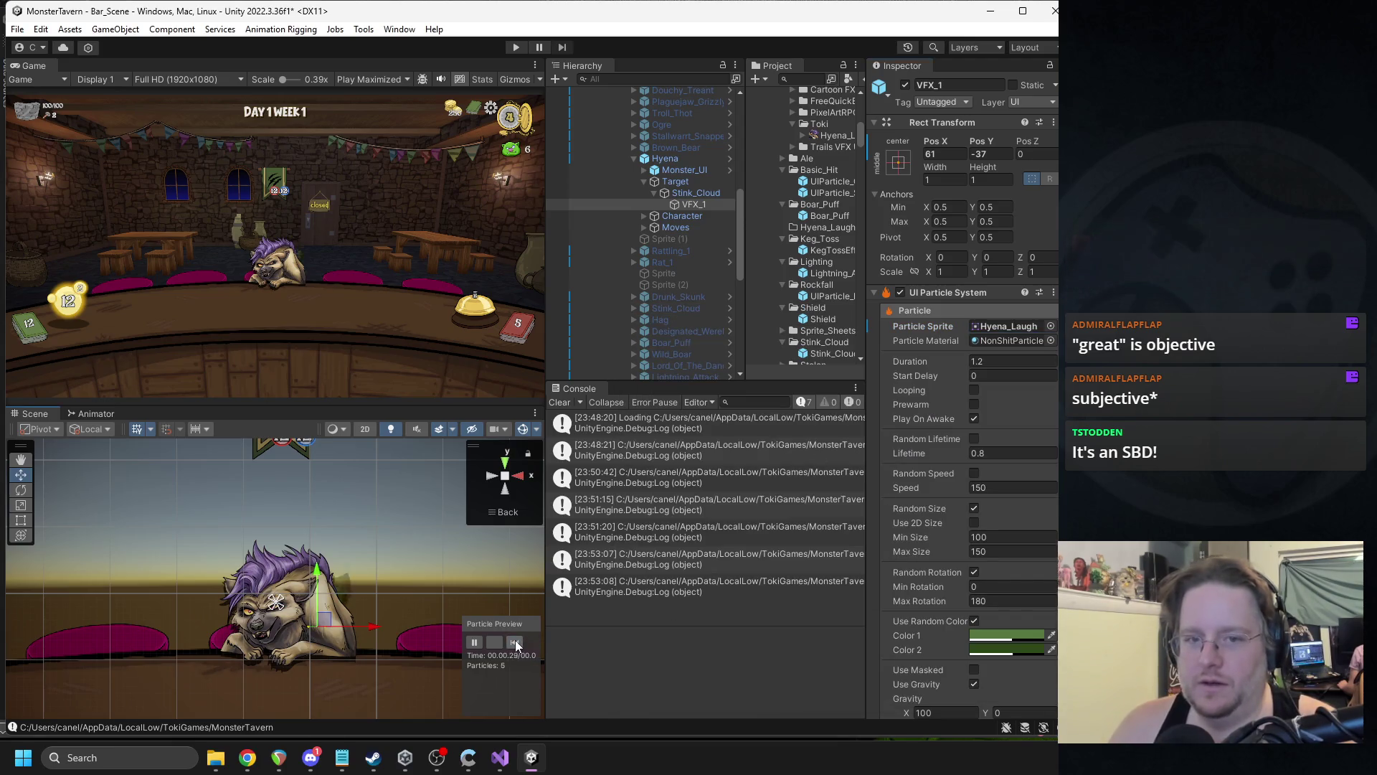
{"action": "left_click", "coordinate": [515, 640]}
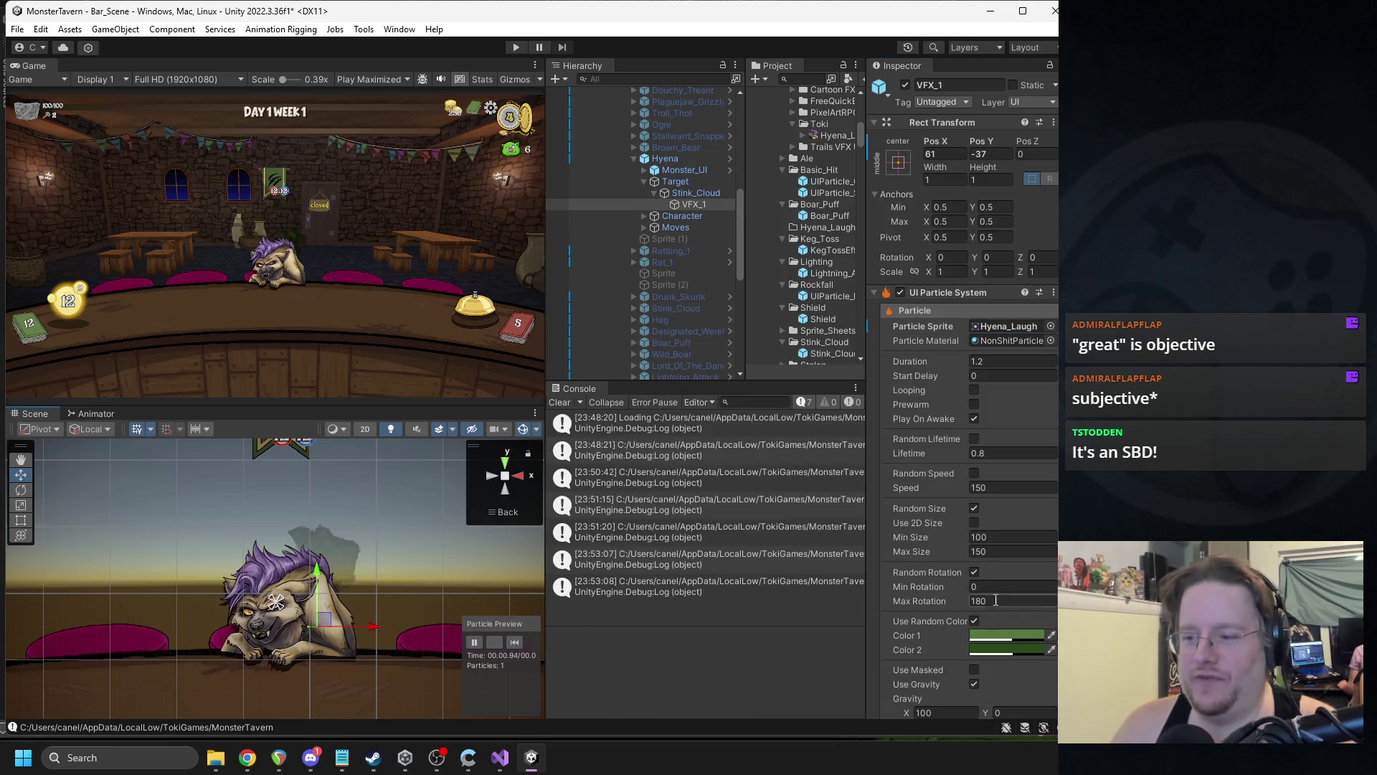
- Uncheck Use Random Color so the particles stay plain white
{"action": "left_click", "coordinate": [974, 621]}
{"action": "left_click", "coordinate": [979, 635]}
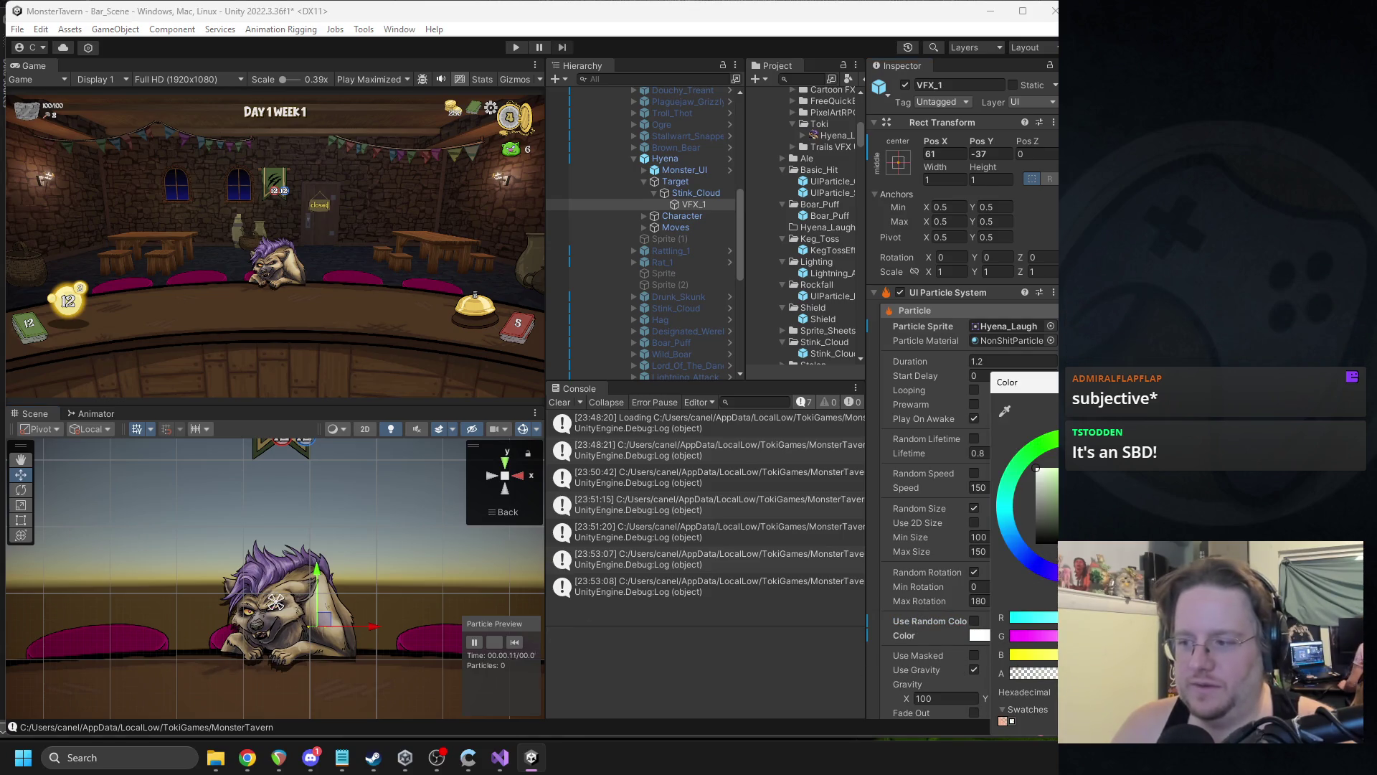
{"action": "left_click", "coordinate": [537, 591]}
{"action": "left_click", "coordinate": [517, 643]}
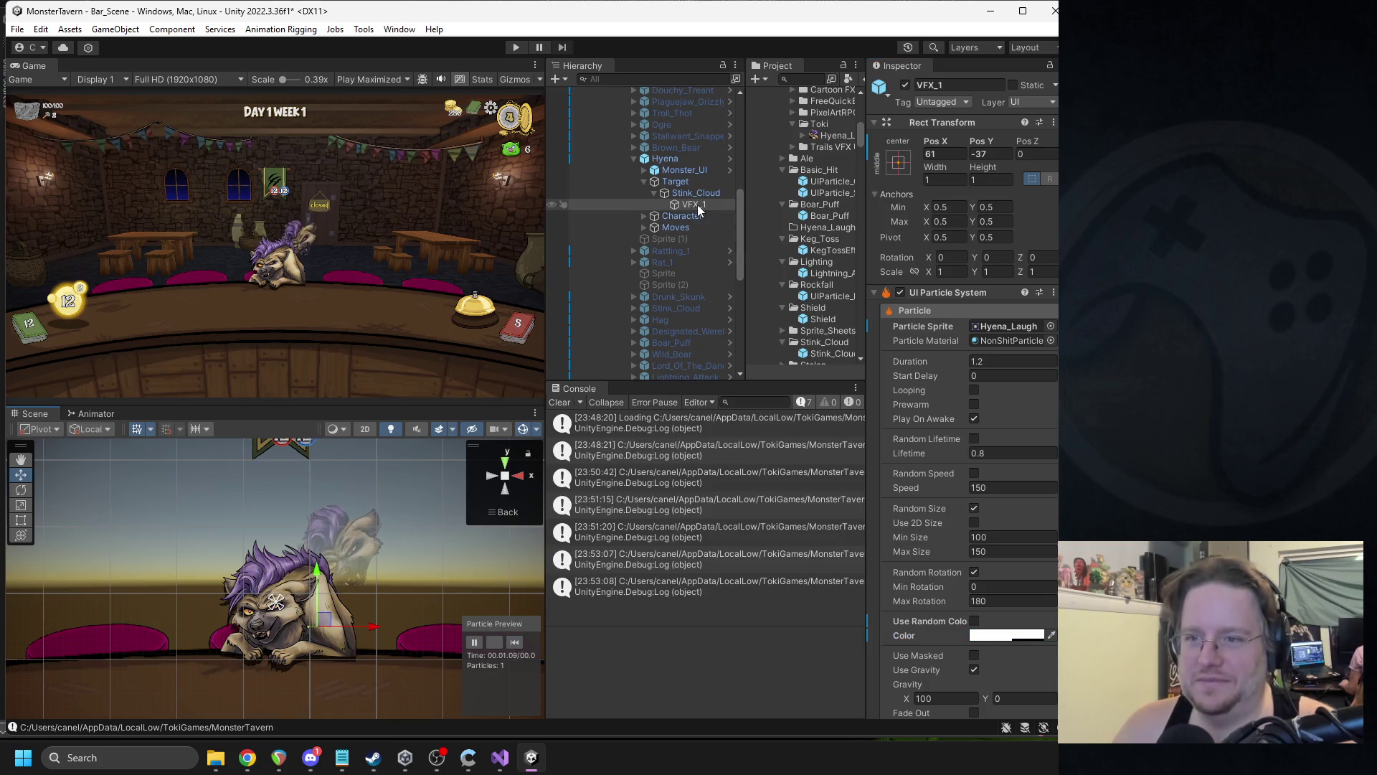
- Move Stink_Cloud under Hyena after Moves in Prefab Mode, then reselect VFX_1 in the scene
{"action": "mouse_move", "coordinate": [681, 192]}
{"action": "left_mouse_down"}
{"action": "mouse_move", "coordinate": [676, 181]}
{"action": "mouse_move", "coordinate": [672, 238]}
{"action": "left_mouse_up"}
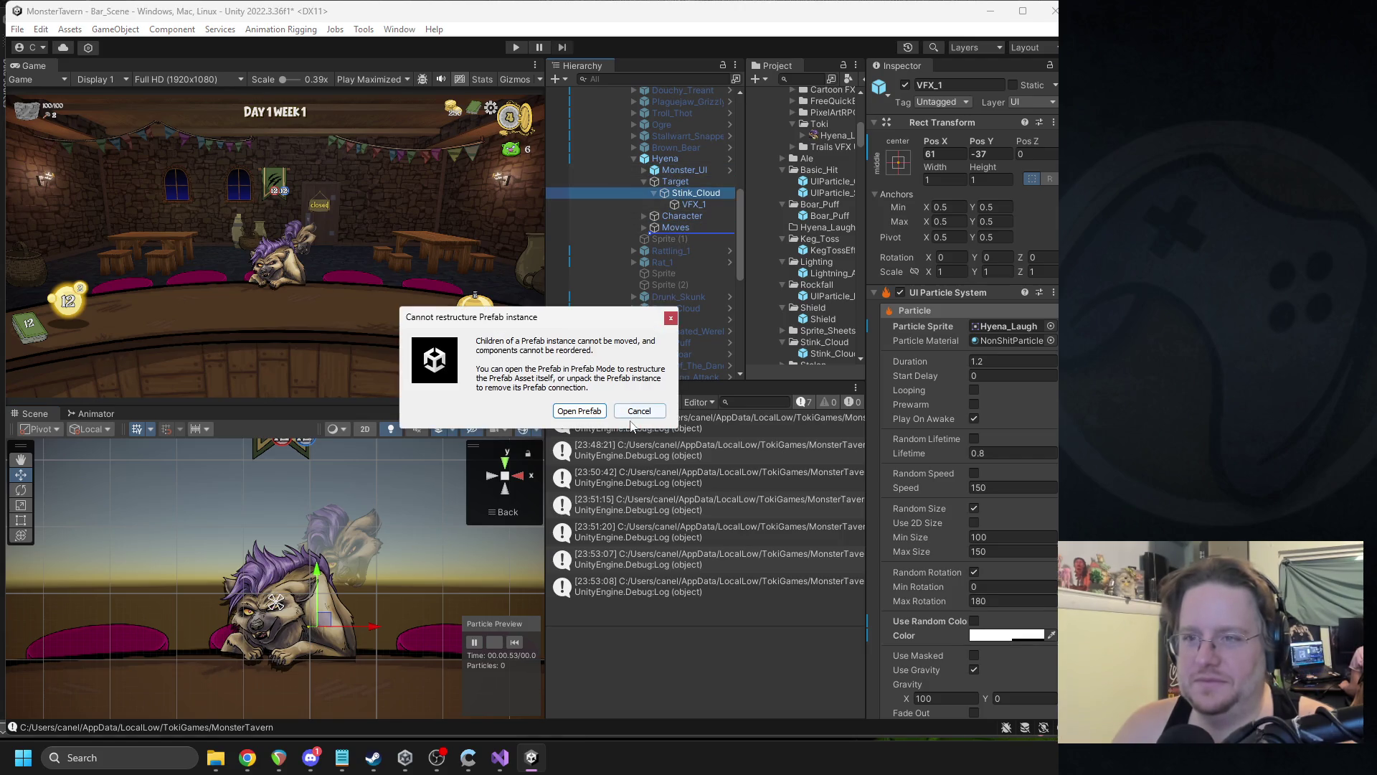
{"action": "left_click", "coordinate": [638, 409]}
{"action": "left_click", "coordinate": [670, 158]}
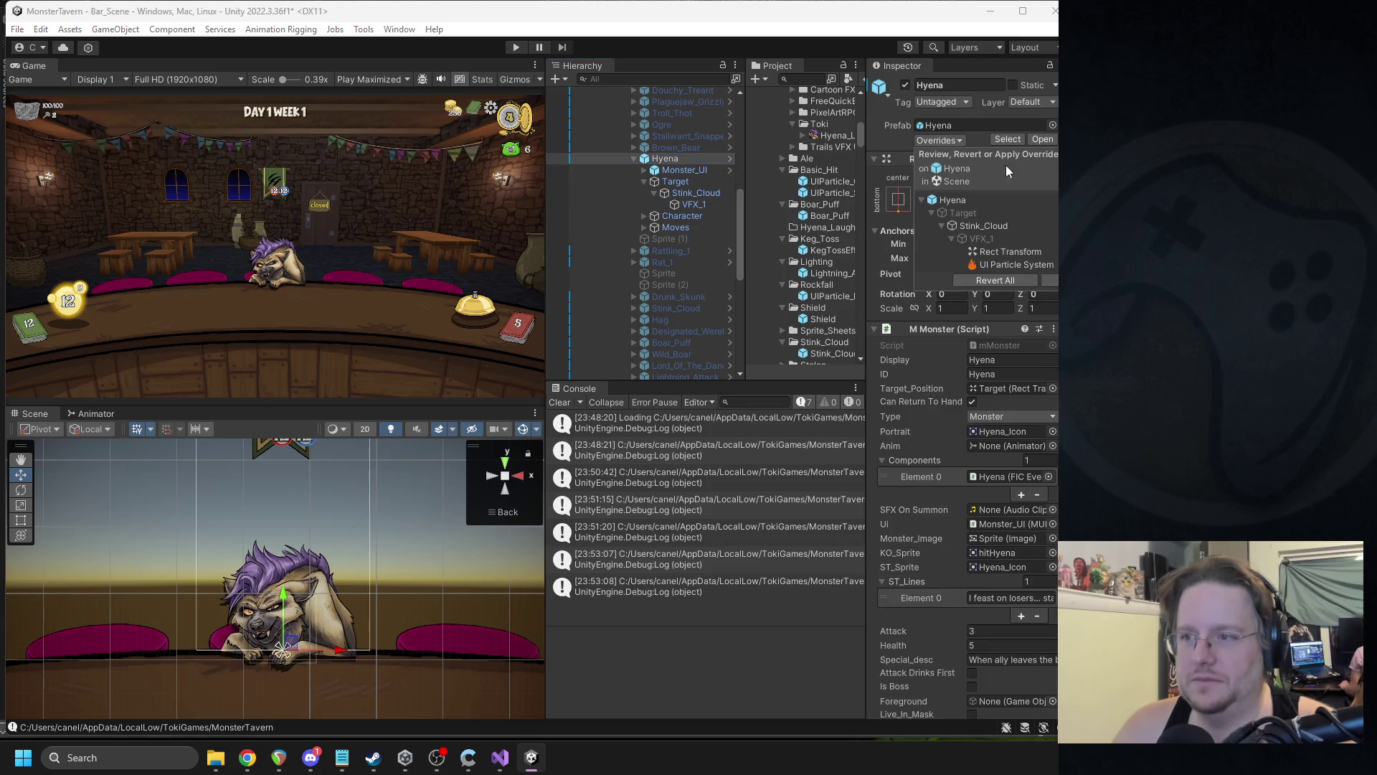
{"action": "left_click", "coordinate": [1044, 139]}
{"action": "mouse_move", "coordinate": [614, 166]}
{"action": "left_mouse_down"}
{"action": "mouse_move", "coordinate": [646, 138]}
{"action": "mouse_move", "coordinate": [601, 145]}
{"action": "mouse_move", "coordinate": [644, 157]}
{"action": "mouse_move", "coordinate": [639, 187]}
{"action": "left_mouse_up"}
{"action": "left_click", "coordinate": [551, 95]}
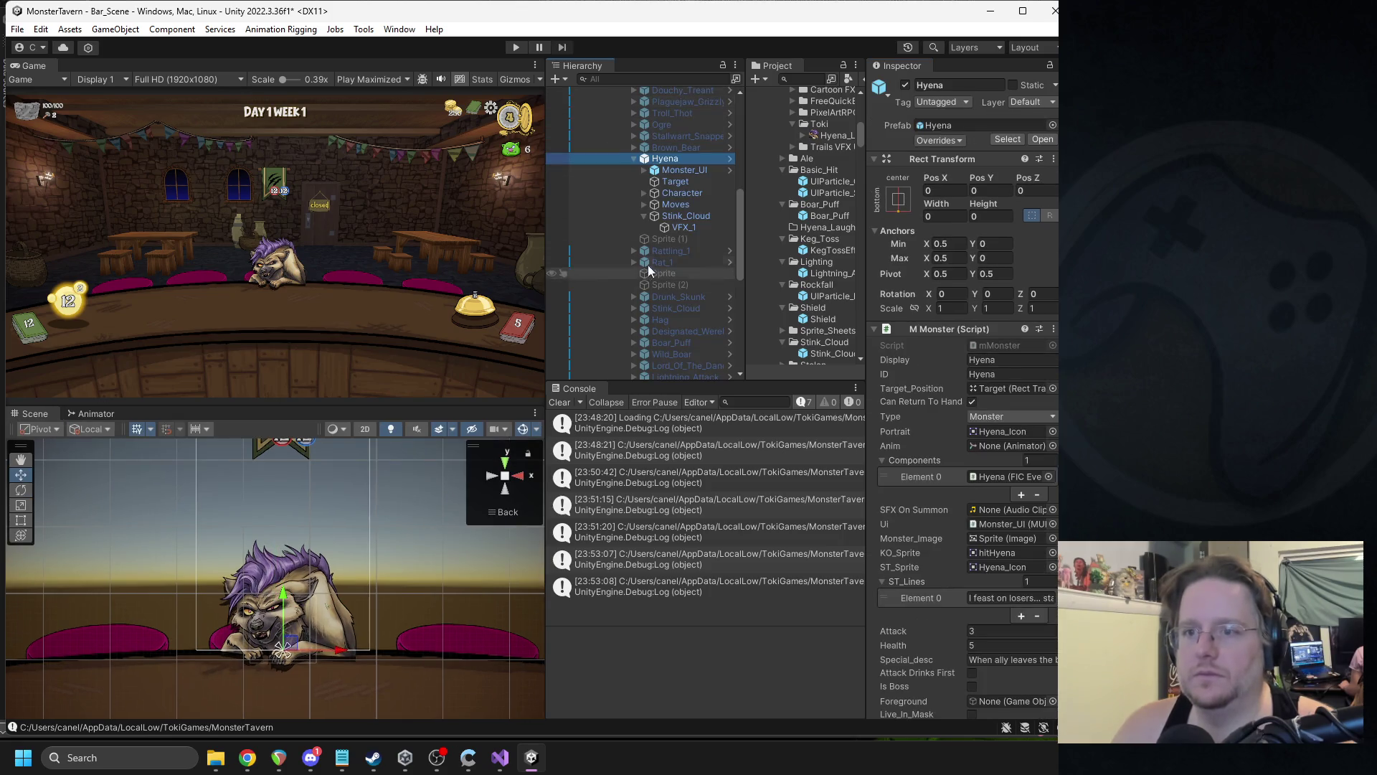
{"action": "left_click", "coordinate": [690, 226]}
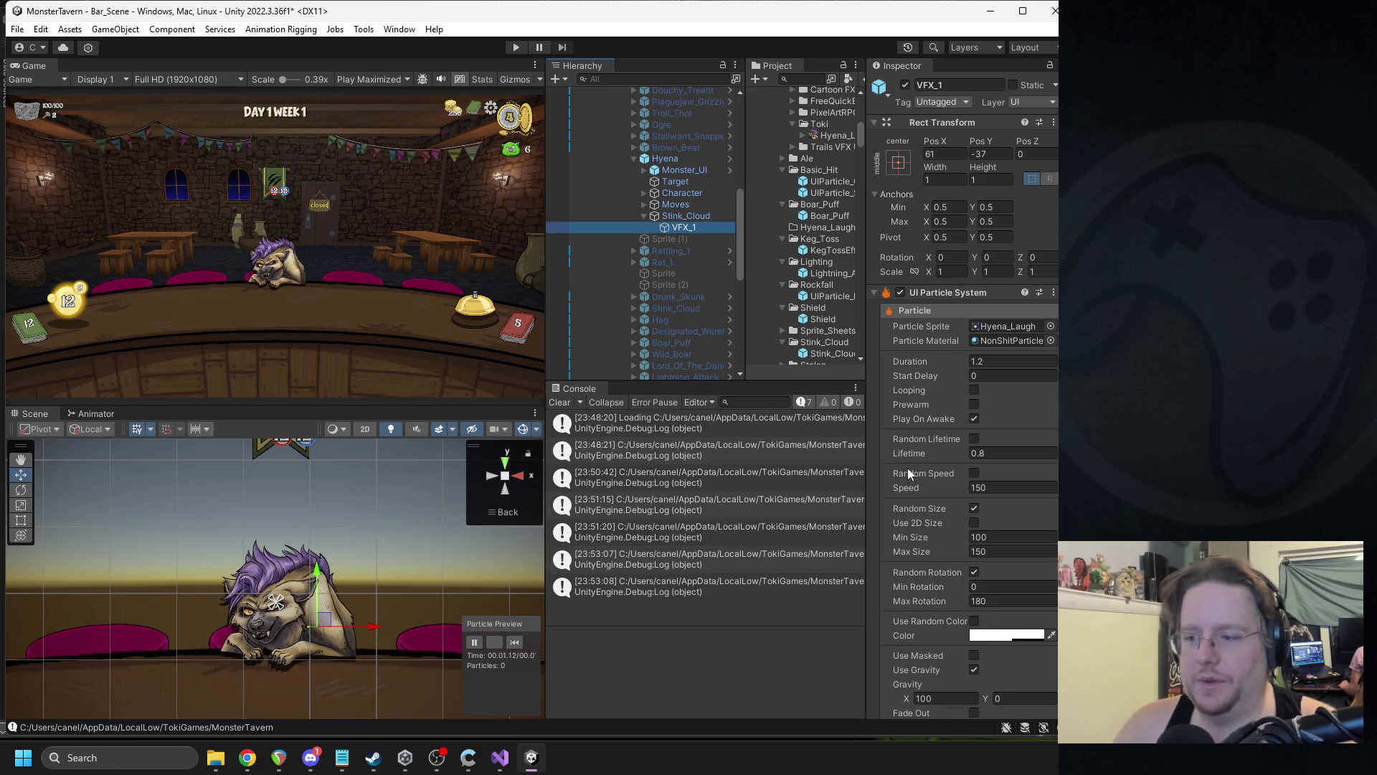
- Widen the Inspector, give the particles a fixed Size of 500, and uncheck Use Gravity
{"action": "left_click_drag", "start_coordinate": [872, 349], "coordinate": [815, 353]}
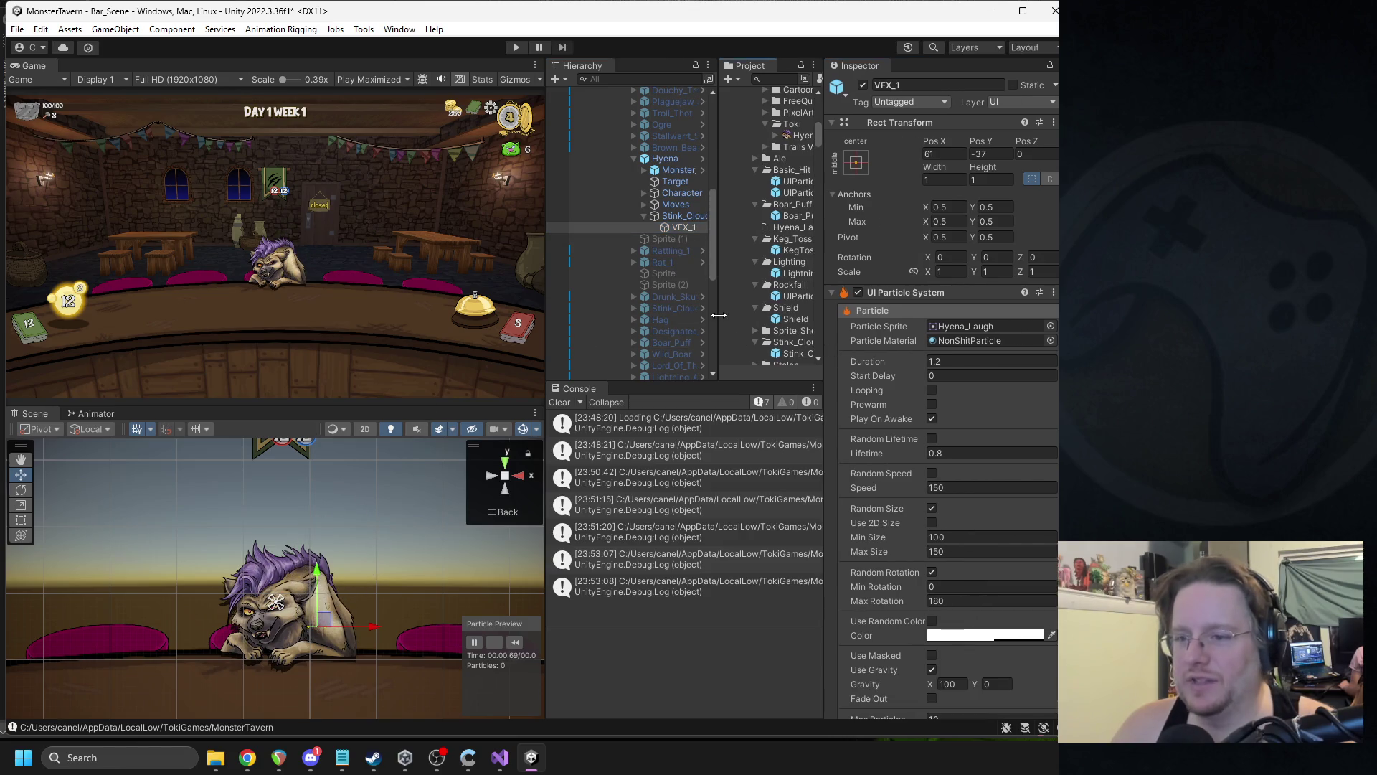
{"action": "left_click_drag", "start_coordinate": [718, 315], "coordinate": [692, 315]}
{"action": "left_click_drag", "start_coordinate": [548, 304], "coordinate": [524, 307]}
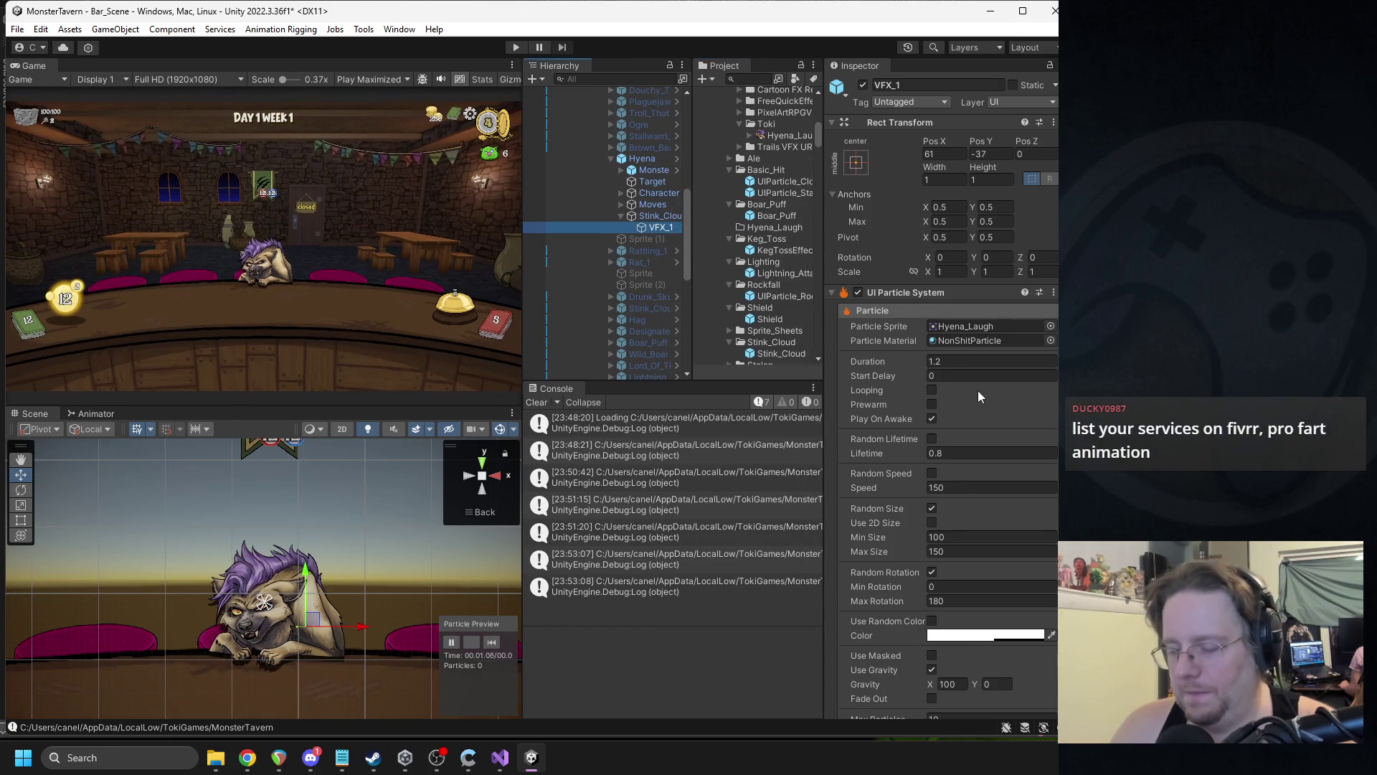
{"action": "scroll", "coordinate": [978, 390], "scroll_direction": "down", "scroll_amount": 3}
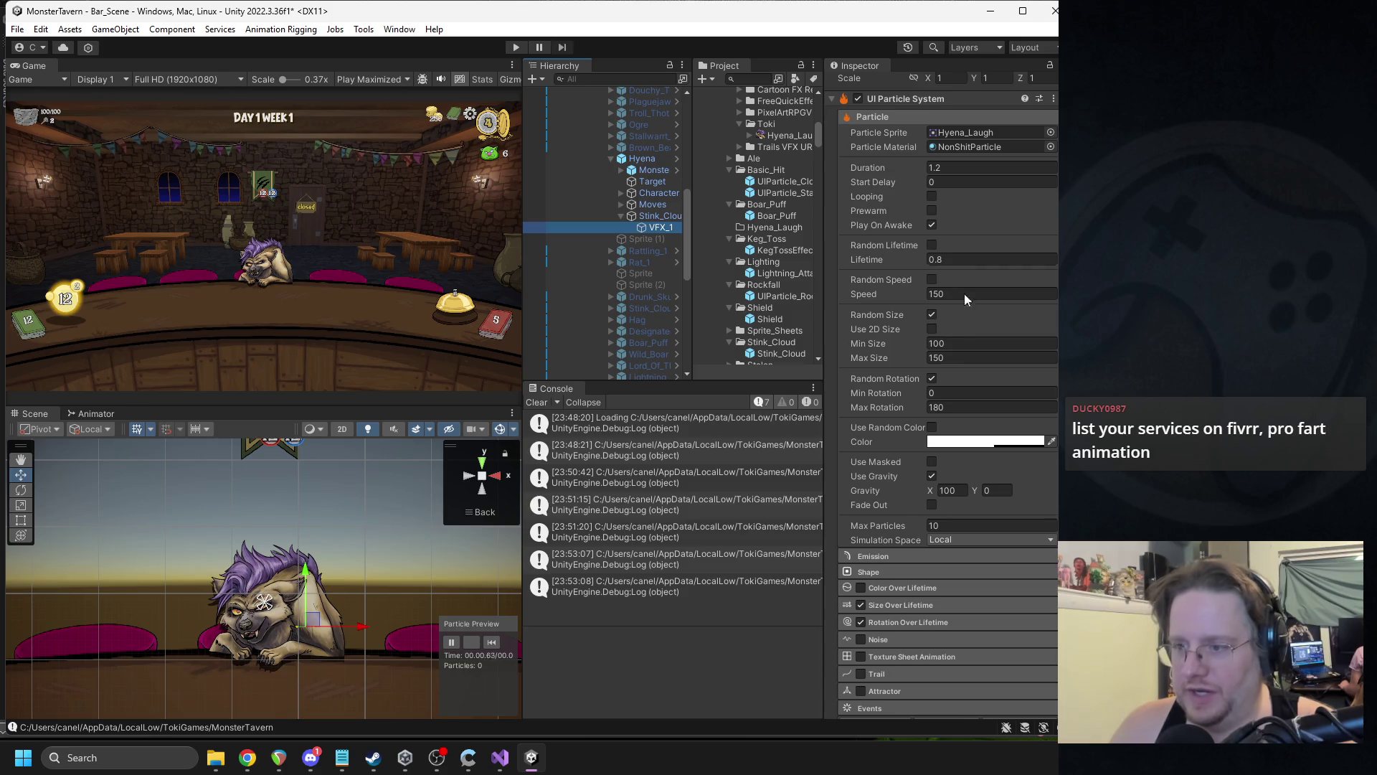
{"action": "left_click", "coordinate": [932, 315]}
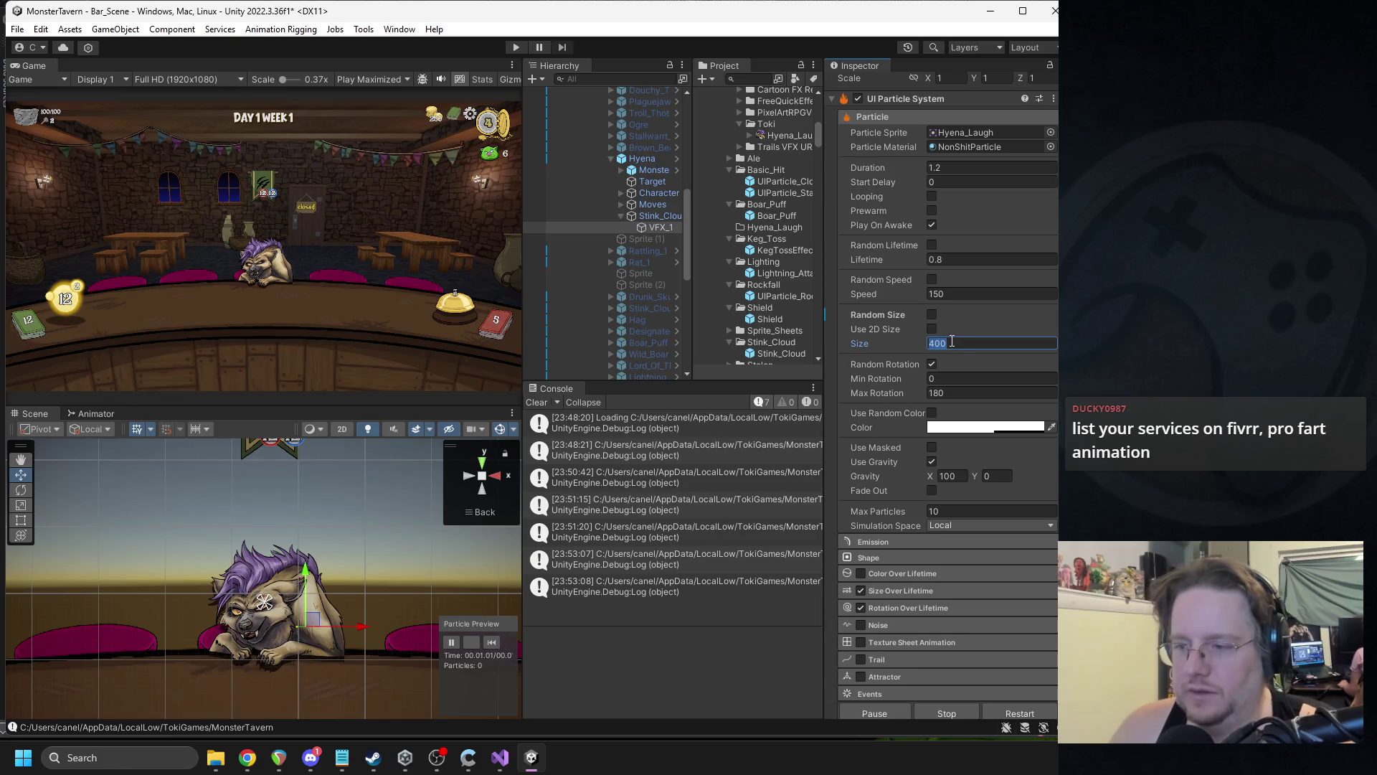
{"action": "type", "text": "50"}
{"action": "left_click", "coordinate": [493, 640]}
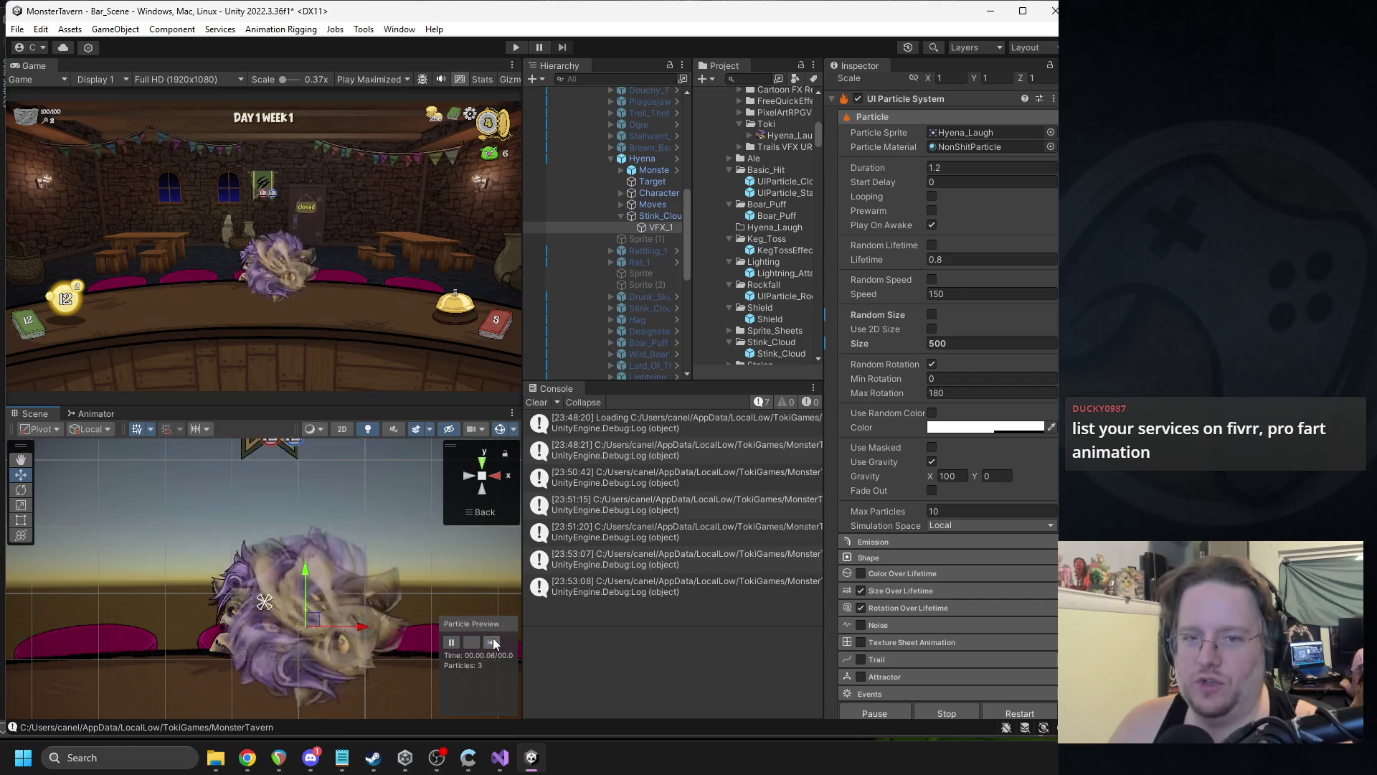
{"action": "left_click", "coordinate": [493, 642]}
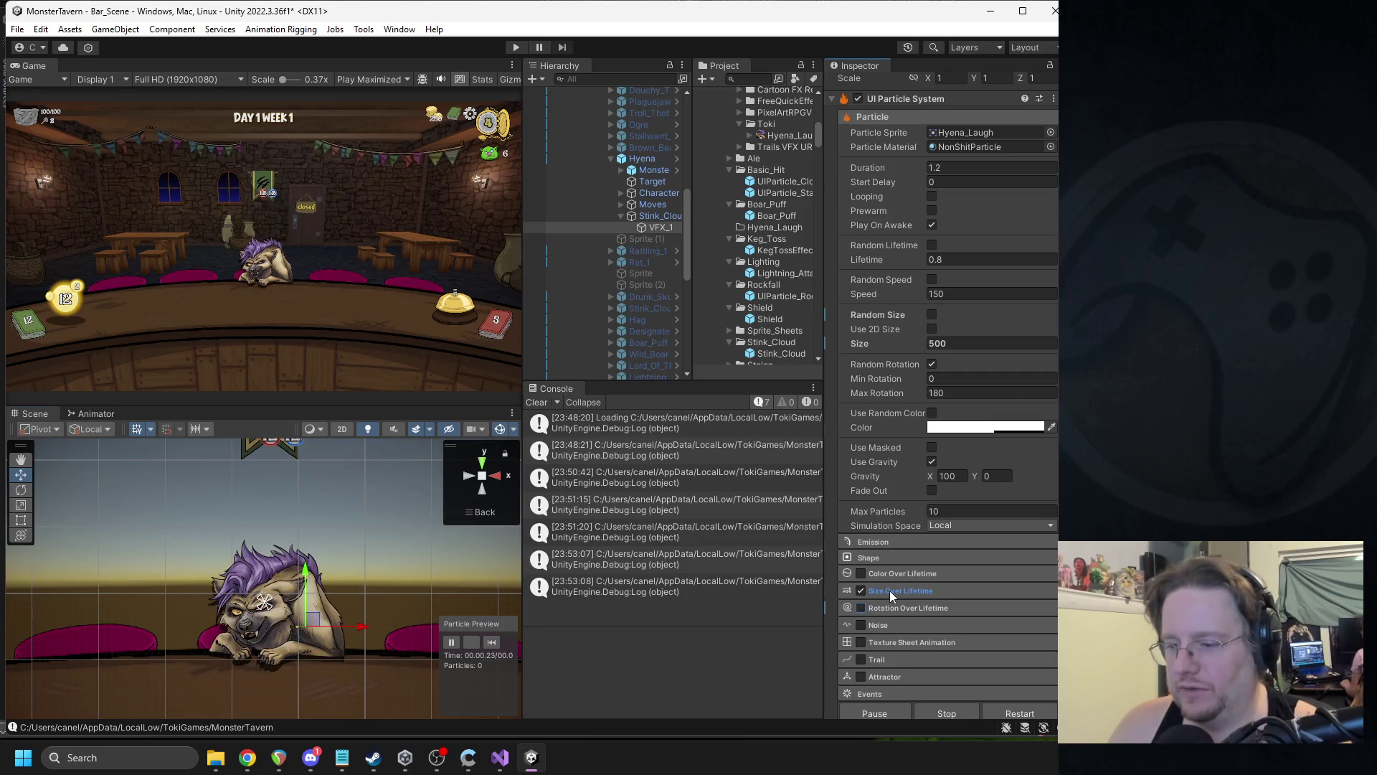
{"action": "left_click", "coordinate": [932, 462]}
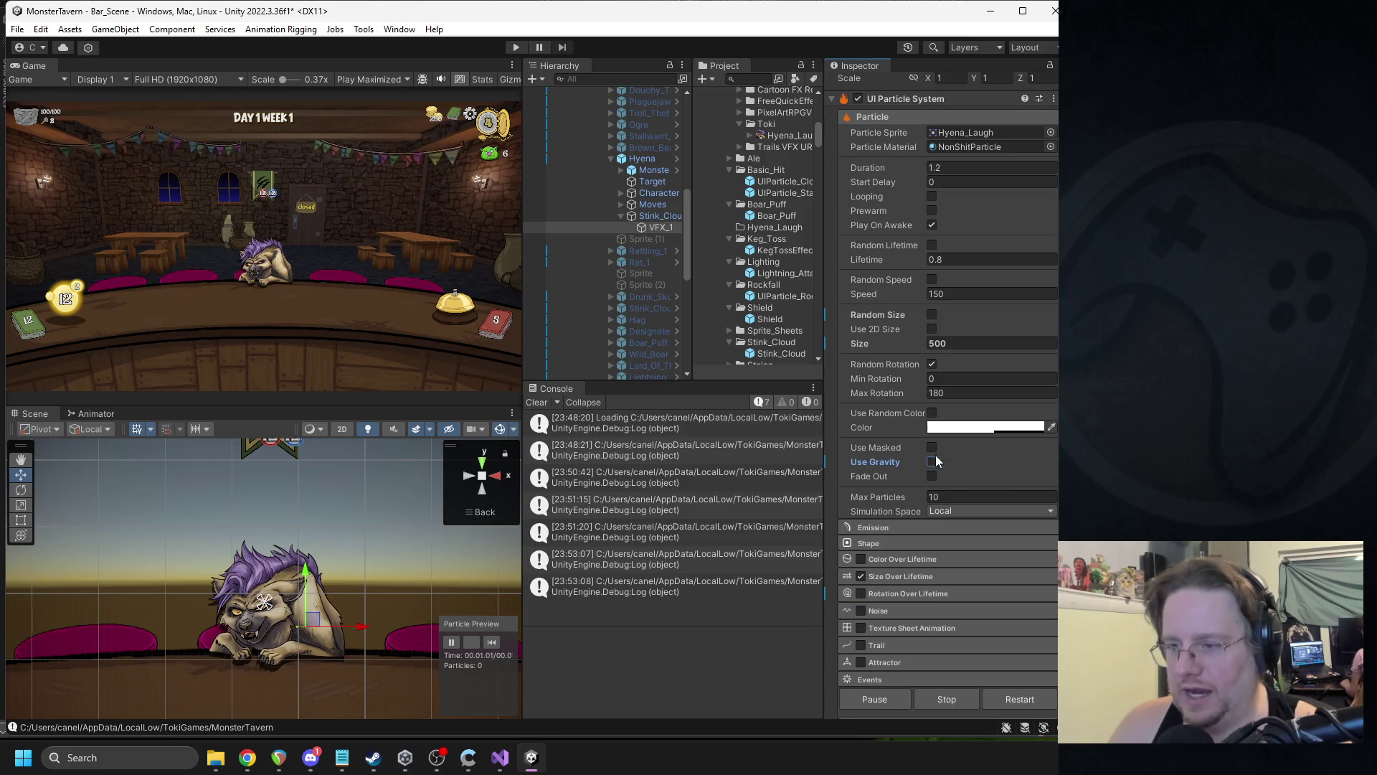
{"action": "left_click", "coordinate": [946, 294]}
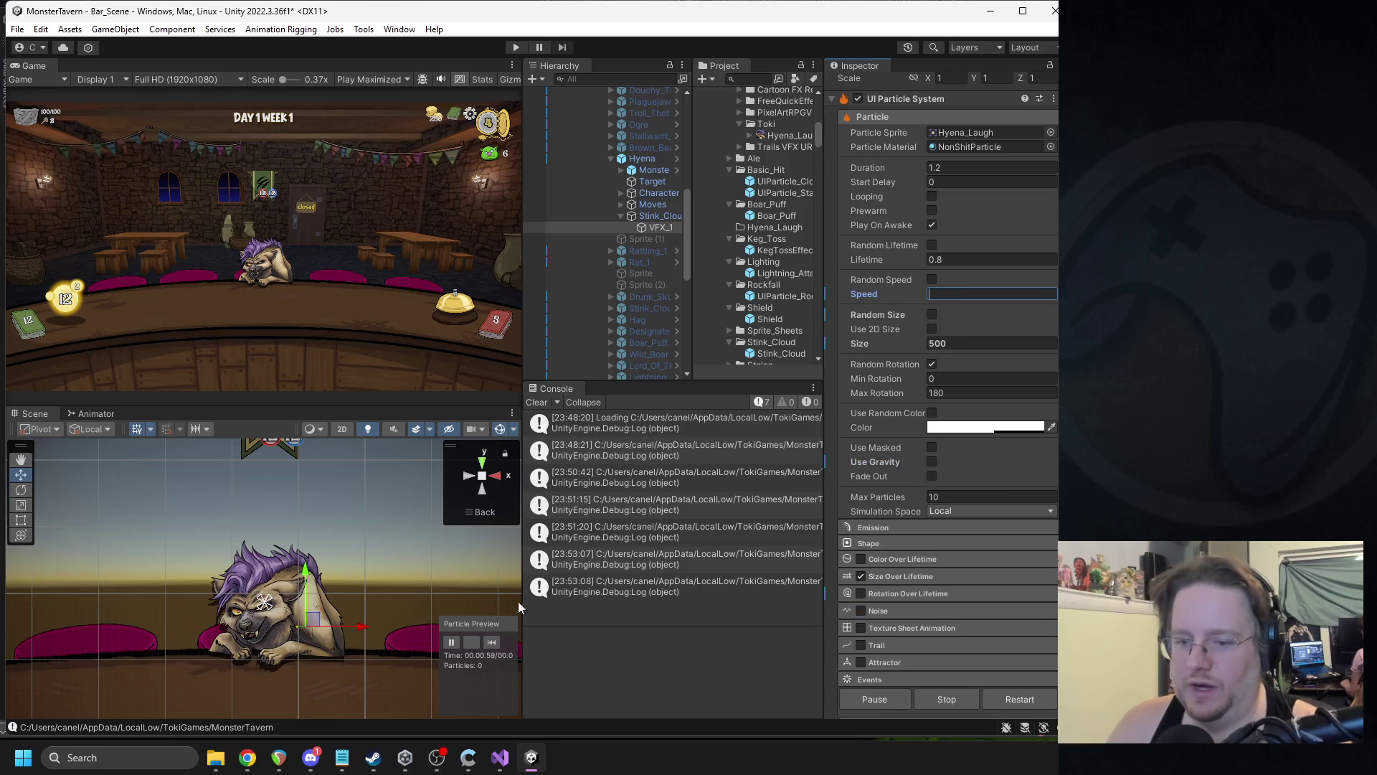
- Expand Emission and delete all three existing bursts
{"action": "left_click", "coordinate": [902, 528]}
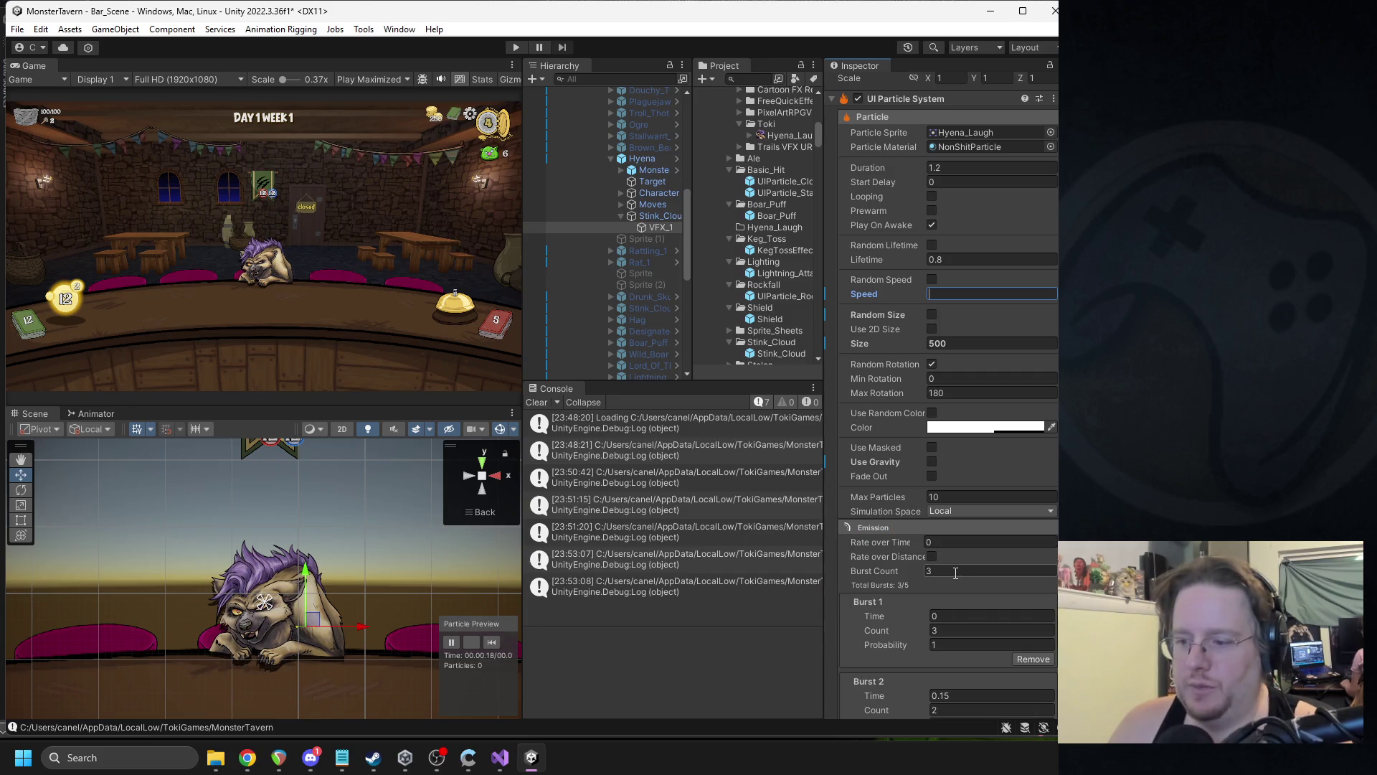
{"action": "scroll", "coordinate": [981, 585], "scroll_direction": "down", "scroll_amount": 2}
{"action": "left_click", "coordinate": [1032, 620]}
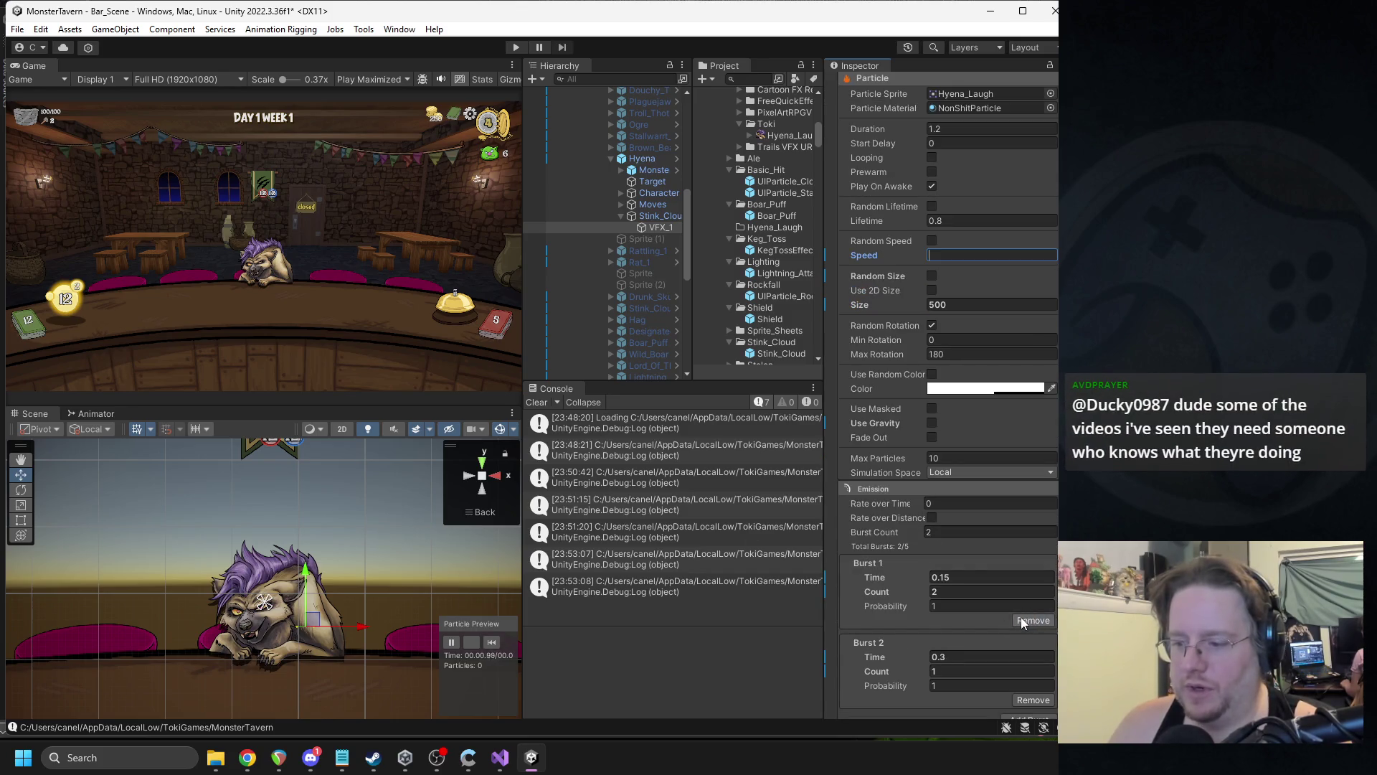
{"action": "left_click", "coordinate": [1033, 620]}
{"action": "left_click", "coordinate": [1033, 620]}
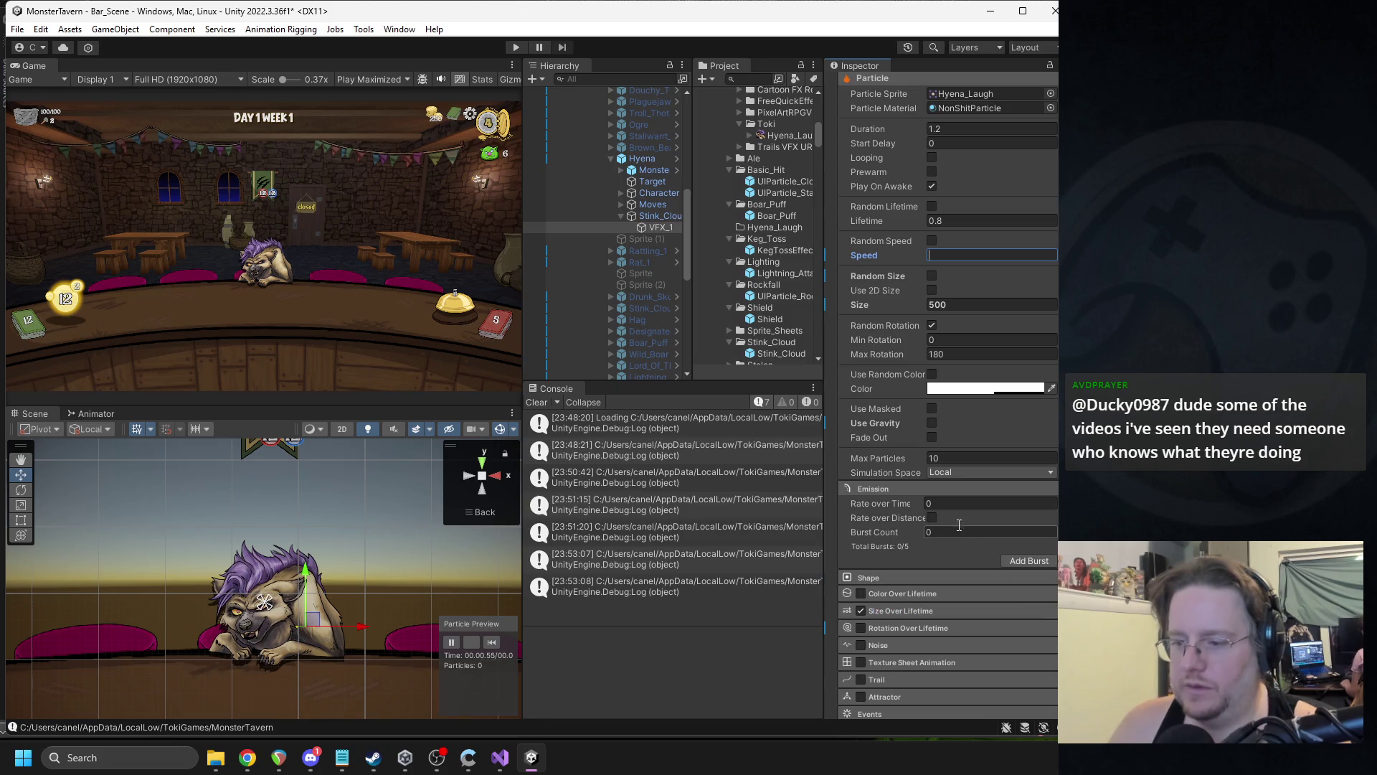
- Add a burst with Count 1 and Probability 1, and switch off Random Rotation
{"action": "left_click", "coordinate": [959, 530]}
{"action": "type", "text": "1"}
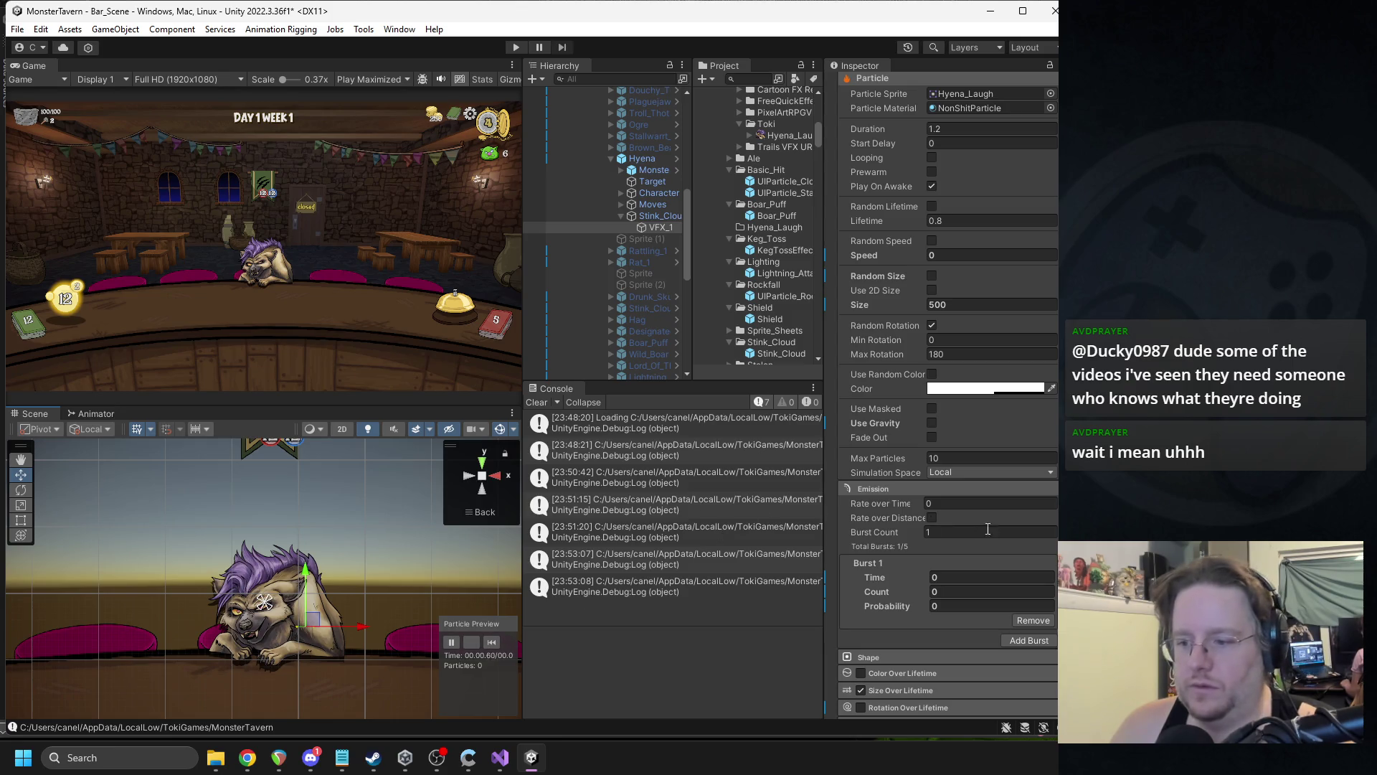
{"action": "left_click", "coordinate": [964, 590]}
{"action": "type", "text": "1"}
{"action": "left_click", "coordinate": [941, 606]}
{"action": "left_click", "coordinate": [497, 643]}
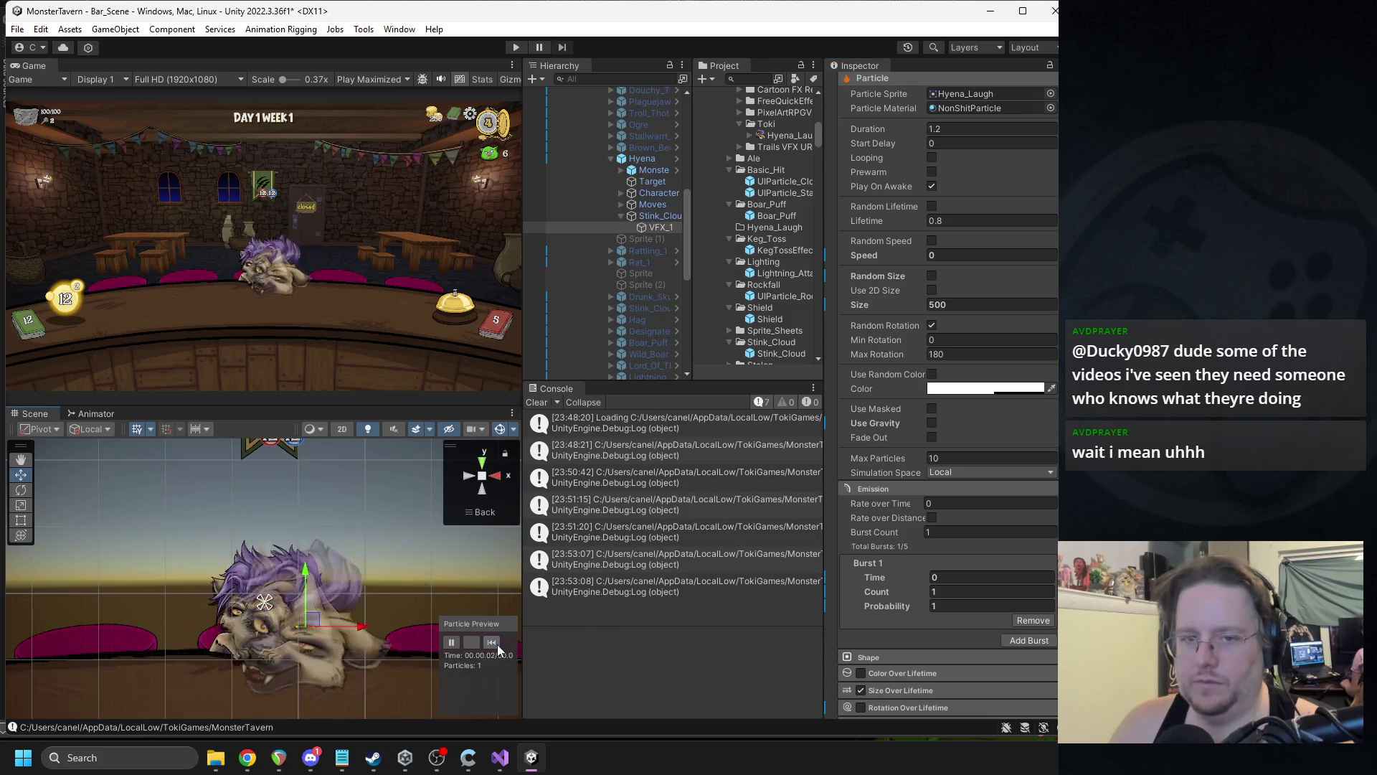
{"action": "left_click", "coordinate": [497, 644]}
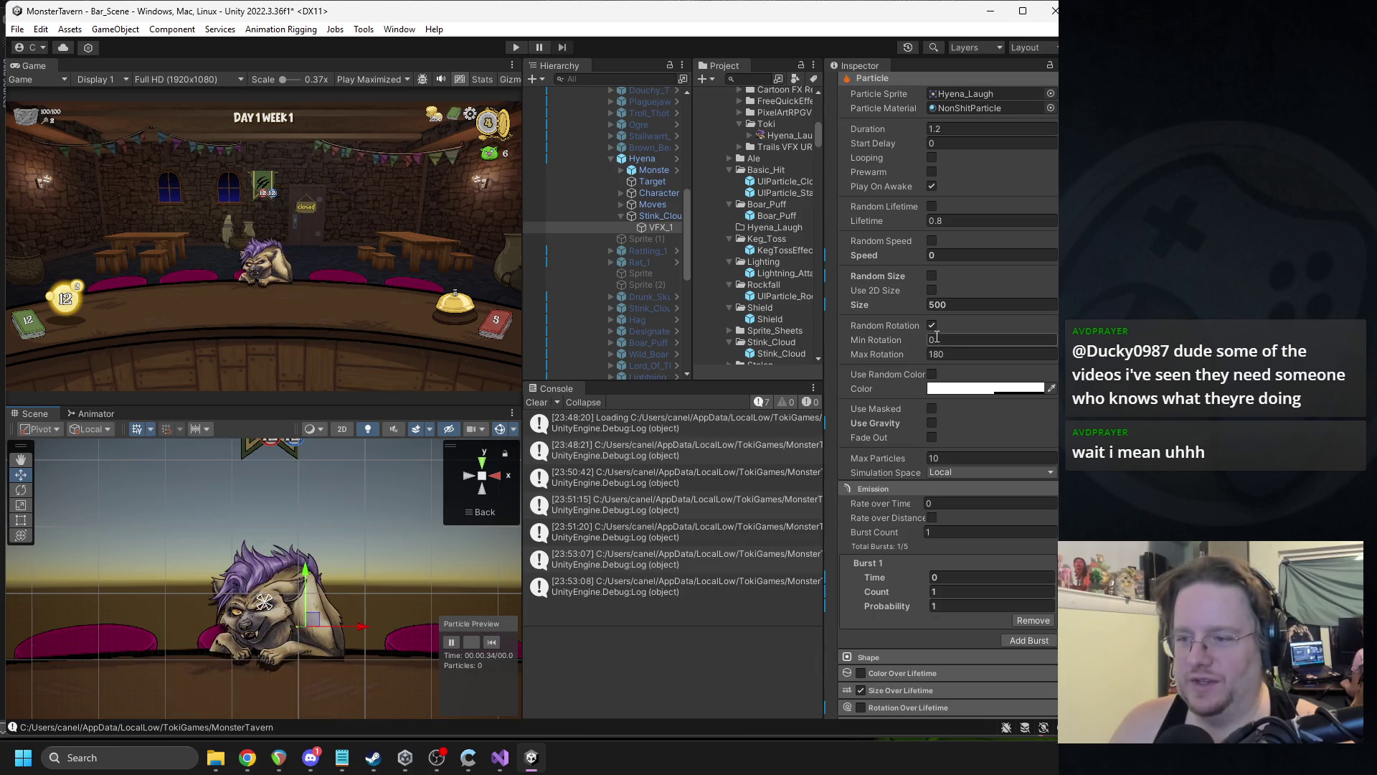
{"action": "left_click", "coordinate": [931, 325]}
{"action": "left_click", "coordinate": [492, 642]}
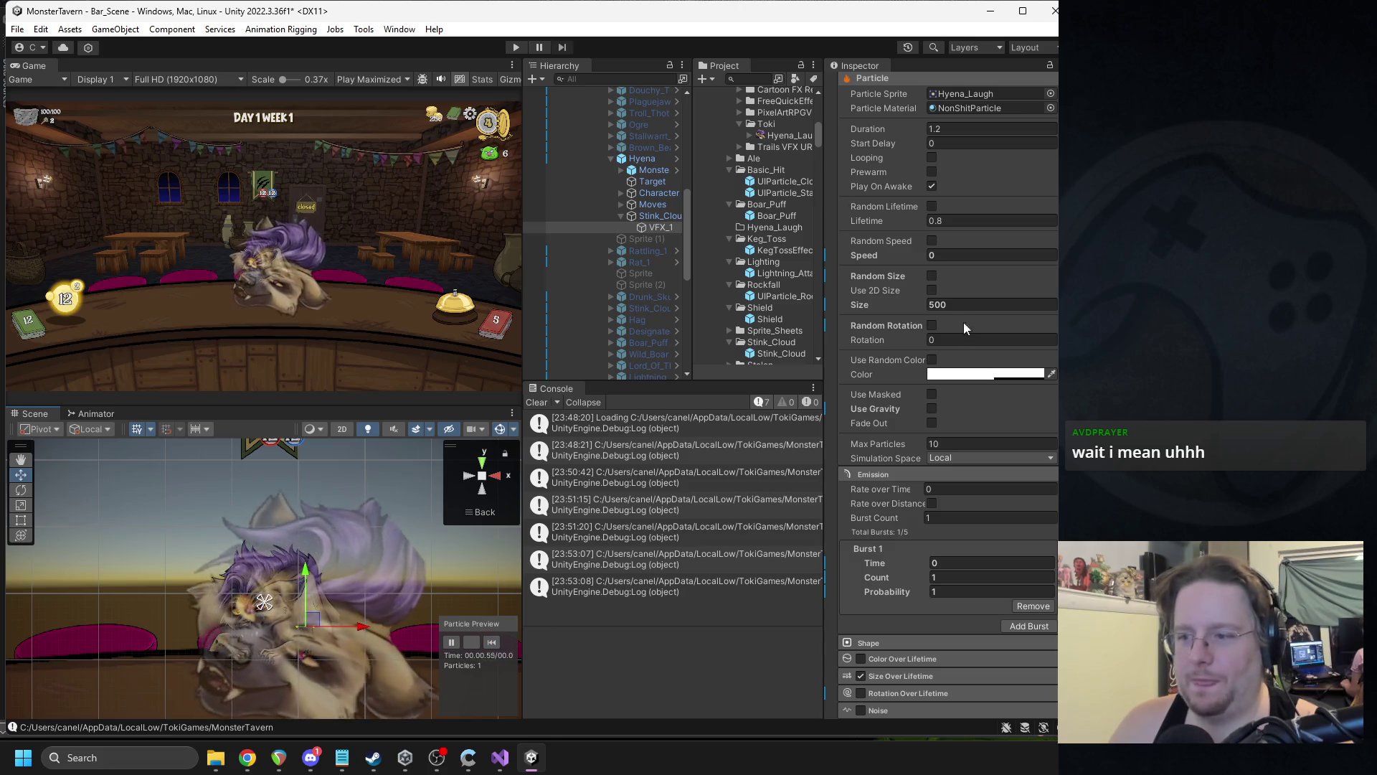
- Set the particle Rotation to 45 and replay the preview
{"action": "left_click", "coordinate": [961, 340]}
{"action": "type", "text": "4"}
{"action": "left_click", "coordinate": [493, 642]}
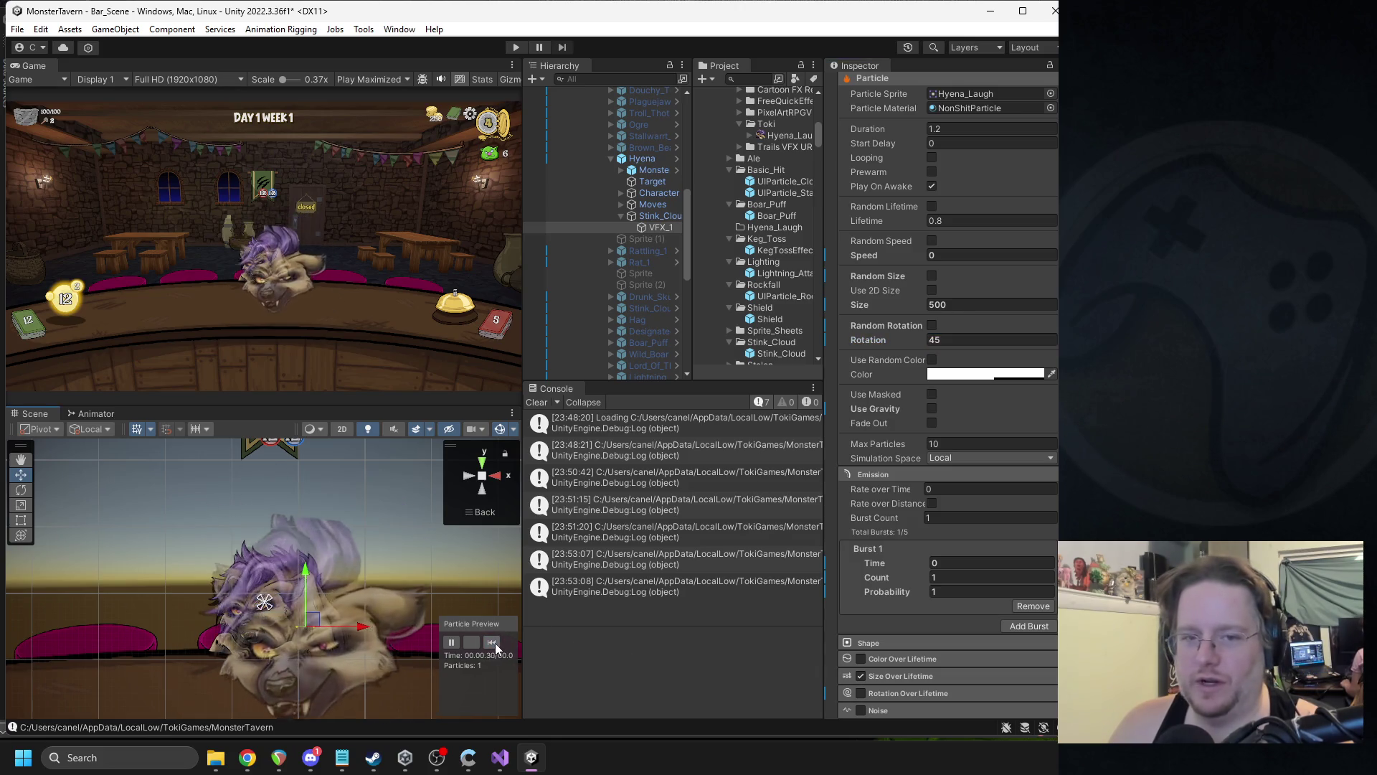
{"action": "left_click", "coordinate": [492, 642]}
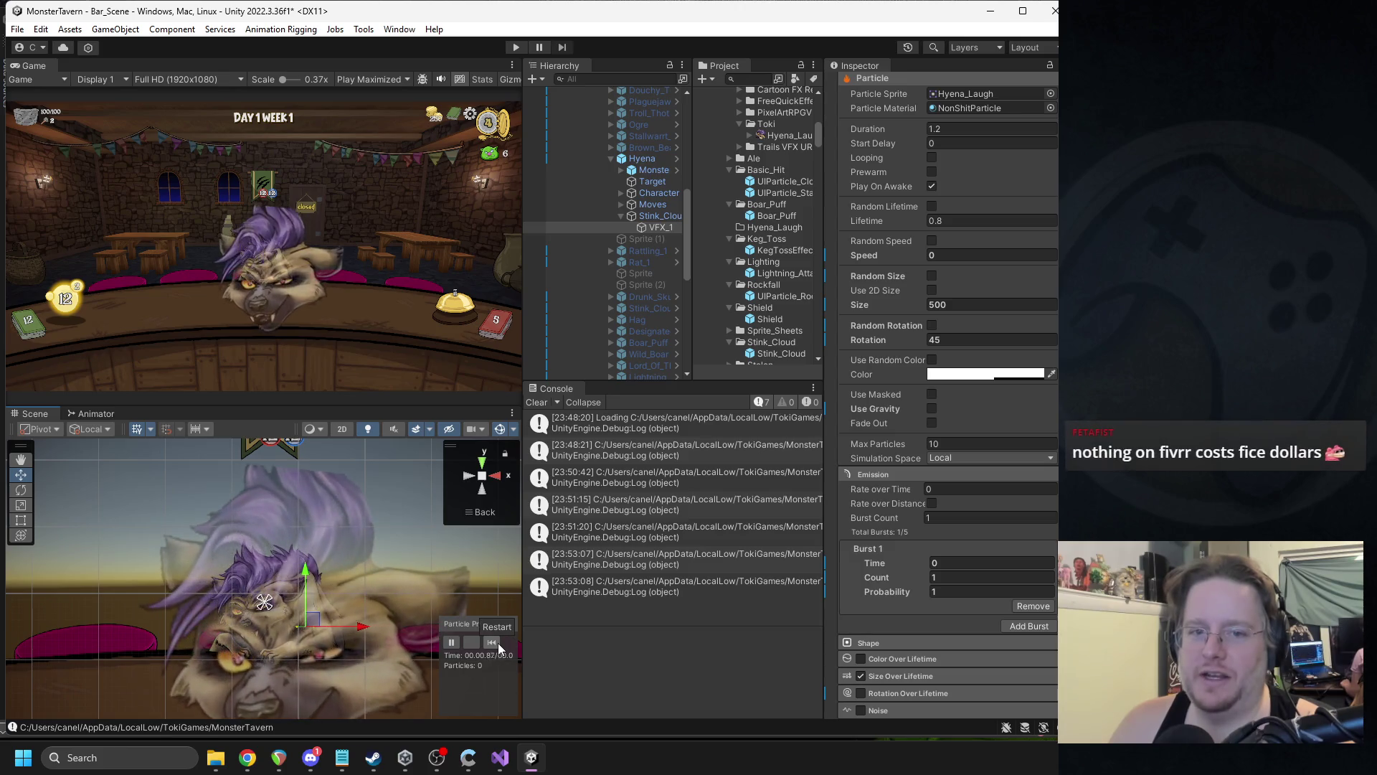
{"action": "left_click", "coordinate": [492, 642]}
{"action": "left_click", "coordinate": [498, 643]}
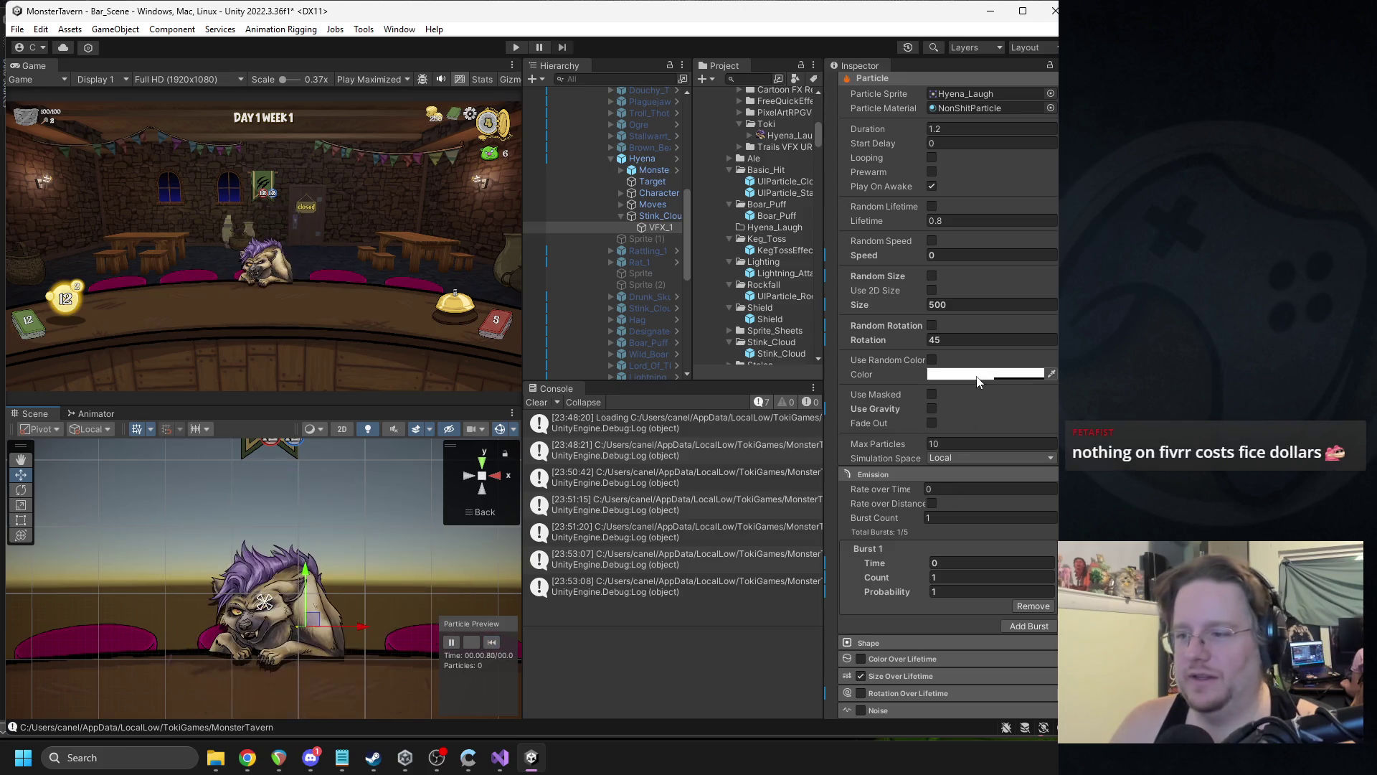
- Shrink the particle Size to 250 and move the effect up onto the hyena's head
{"action": "left_click", "coordinate": [939, 305]}
{"action": "type", "text": "250"}
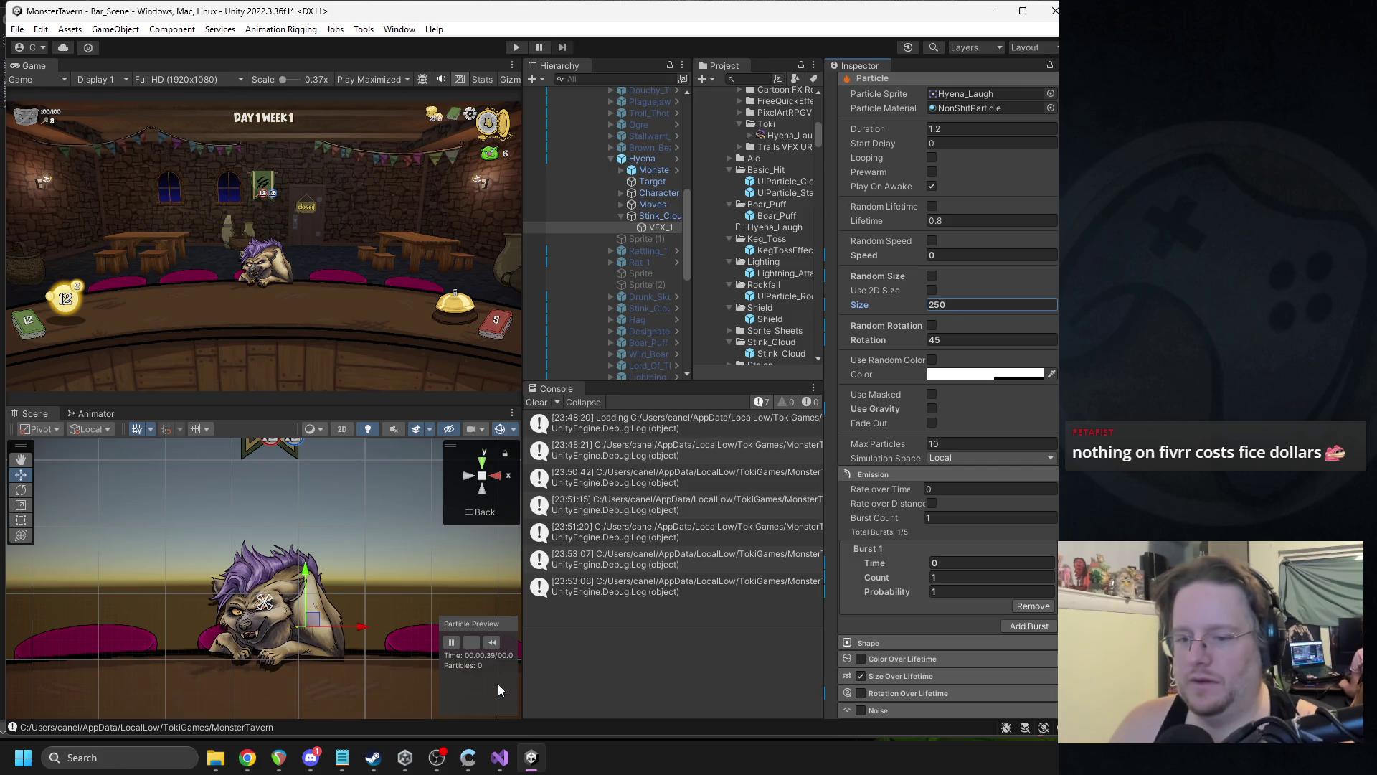
{"action": "left_click", "coordinate": [492, 642]}
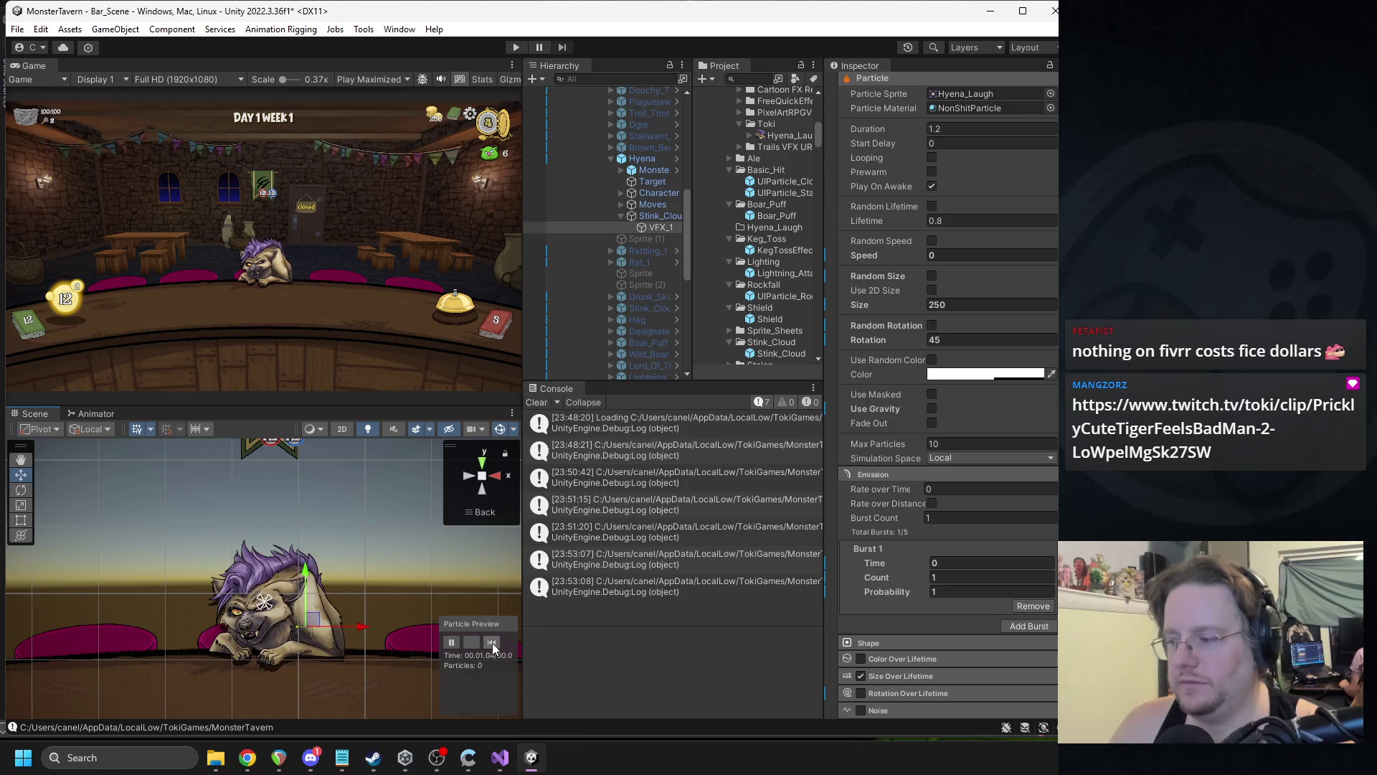
{"action": "left_click", "coordinate": [492, 643]}
{"action": "left_click", "coordinate": [493, 642]}
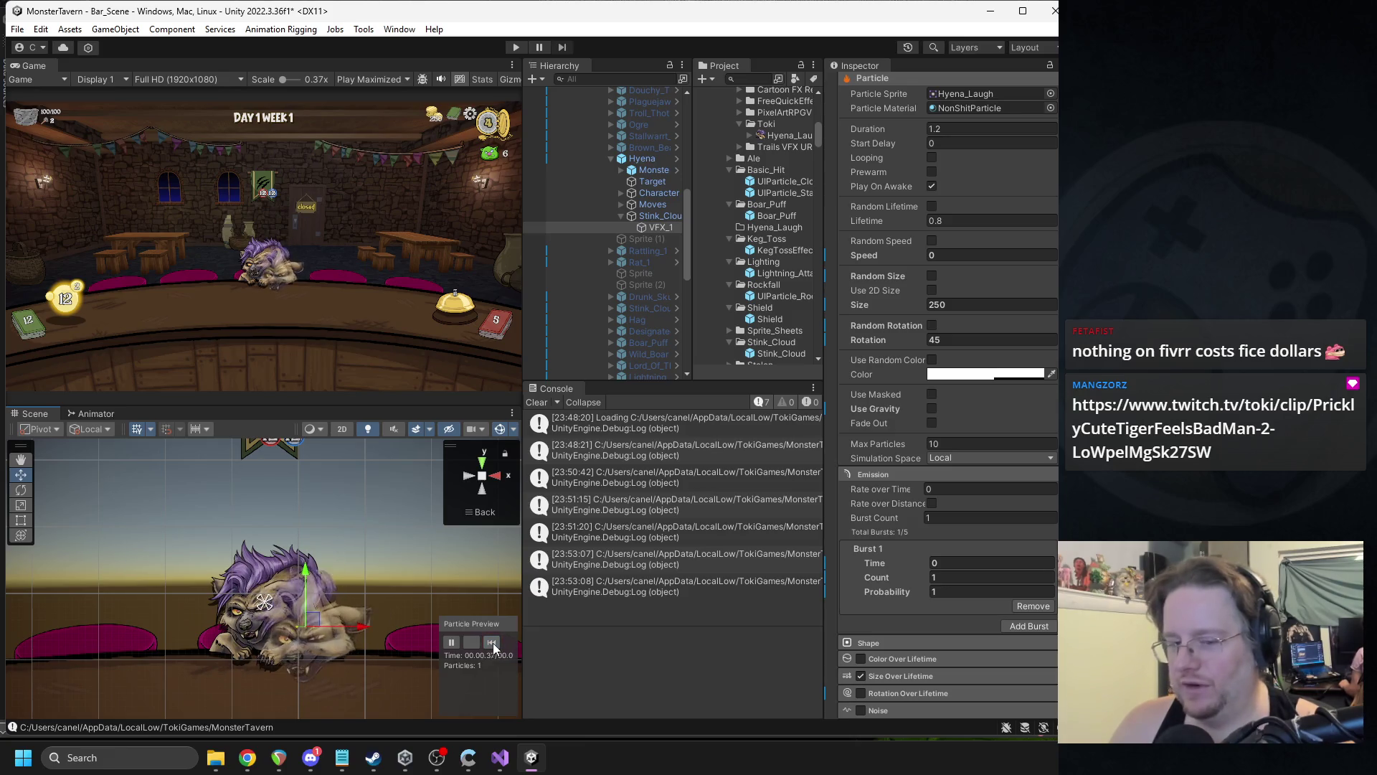
{"action": "mouse_move", "coordinate": [310, 618]}
{"action": "left_mouse_down"}
{"action": "mouse_move", "coordinate": [267, 595]}
{"action": "mouse_move", "coordinate": [266, 558]}
{"action": "left_mouse_up"}
- Undo back to the VFX_1 selection and replay the laugh preview
{"action": "left_click", "coordinate": [491, 645]}
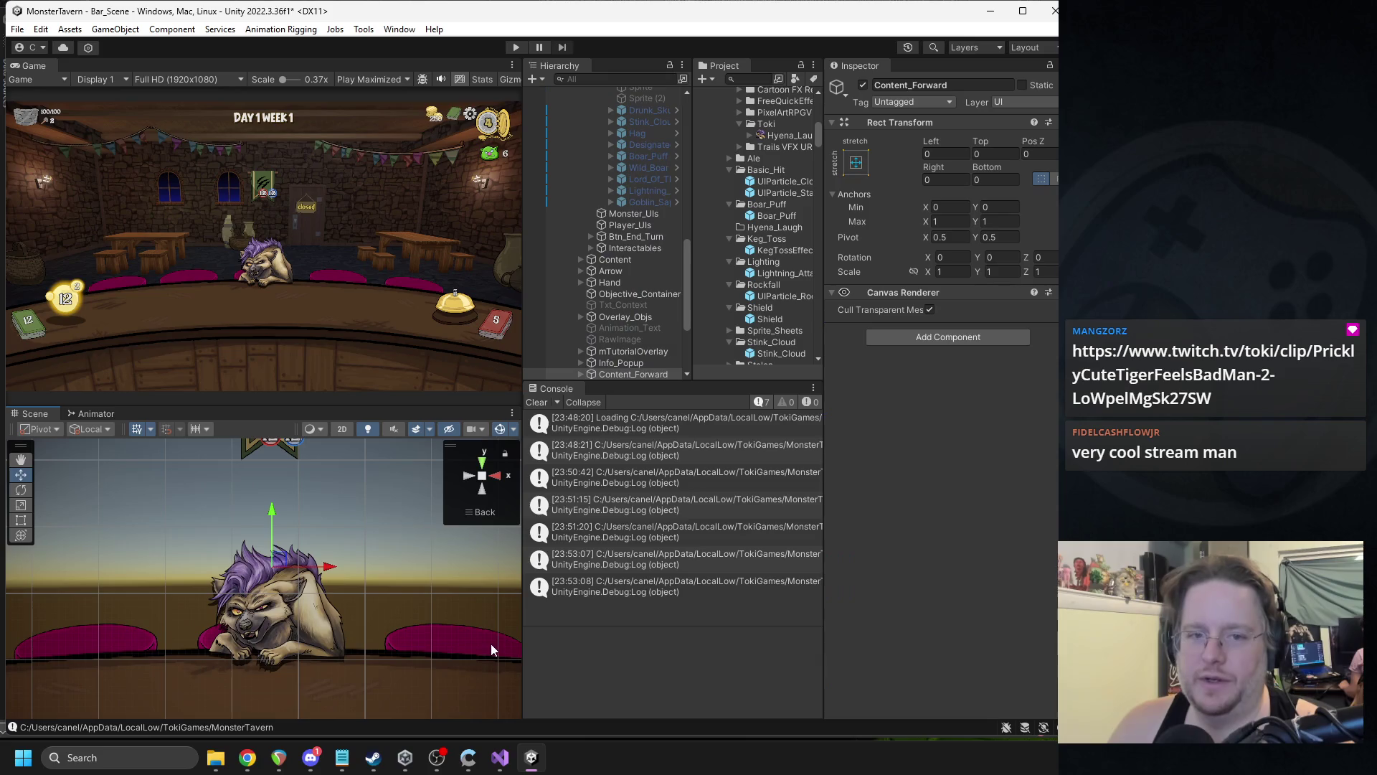
{"action": "key", "text": "ctrl+z"}
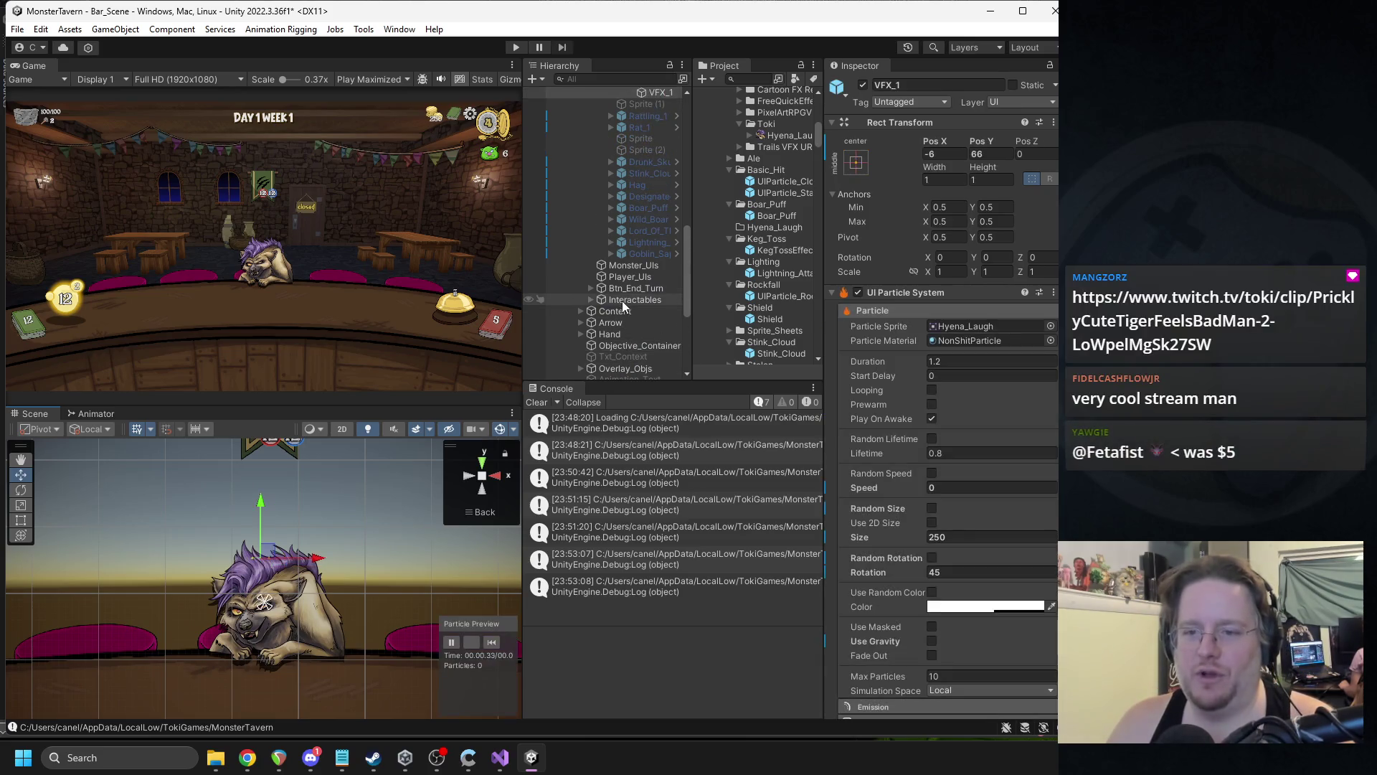
{"action": "scroll", "coordinate": [631, 279], "scroll_direction": "up", "scroll_amount": 6}
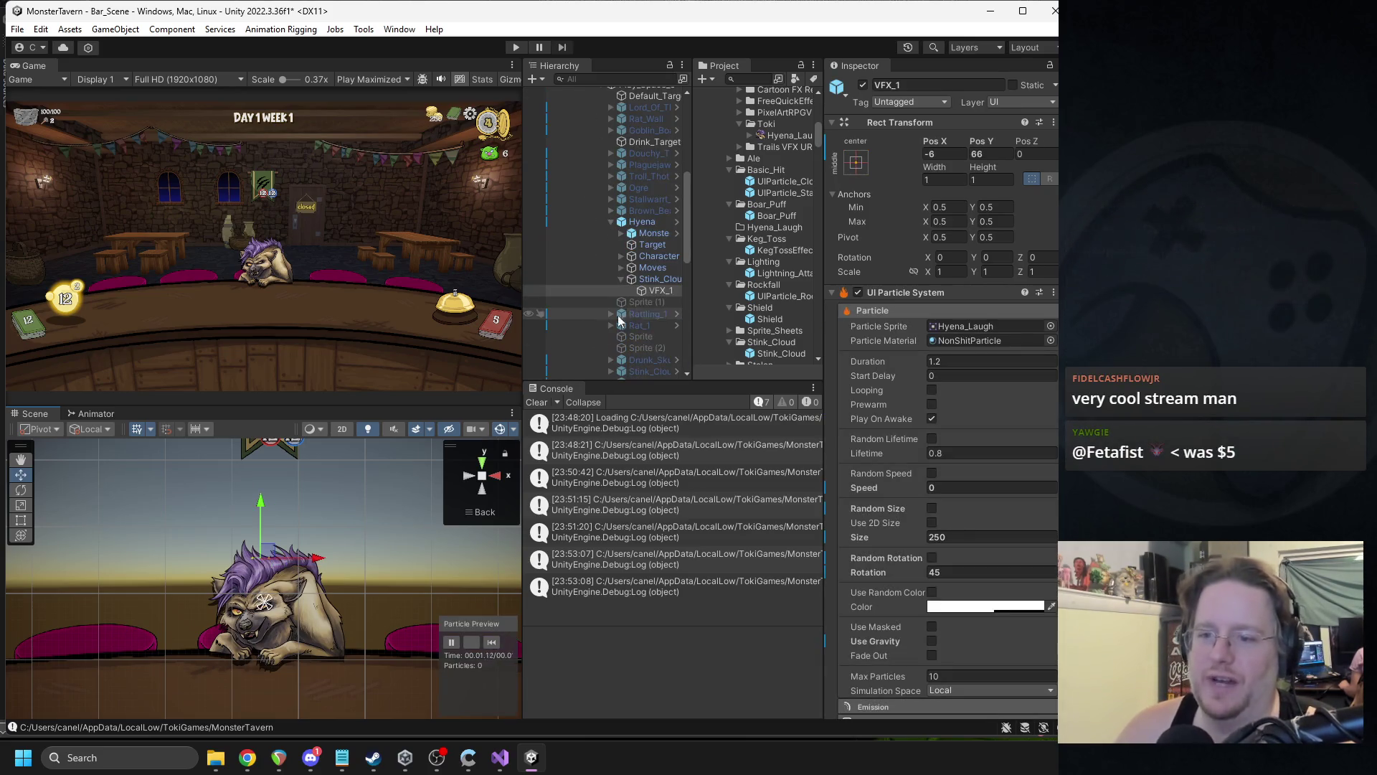
{"action": "left_click", "coordinate": [494, 641]}
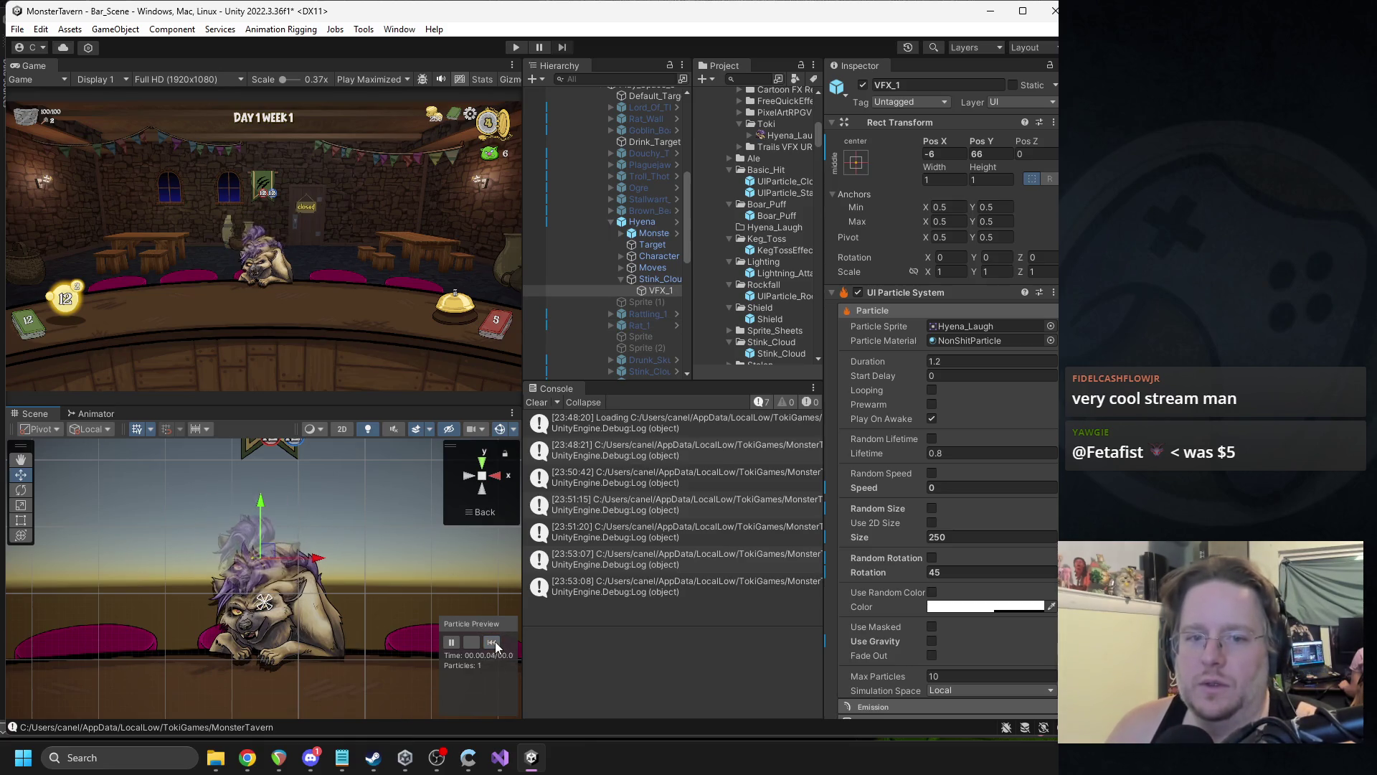
{"action": "left_click", "coordinate": [494, 641]}
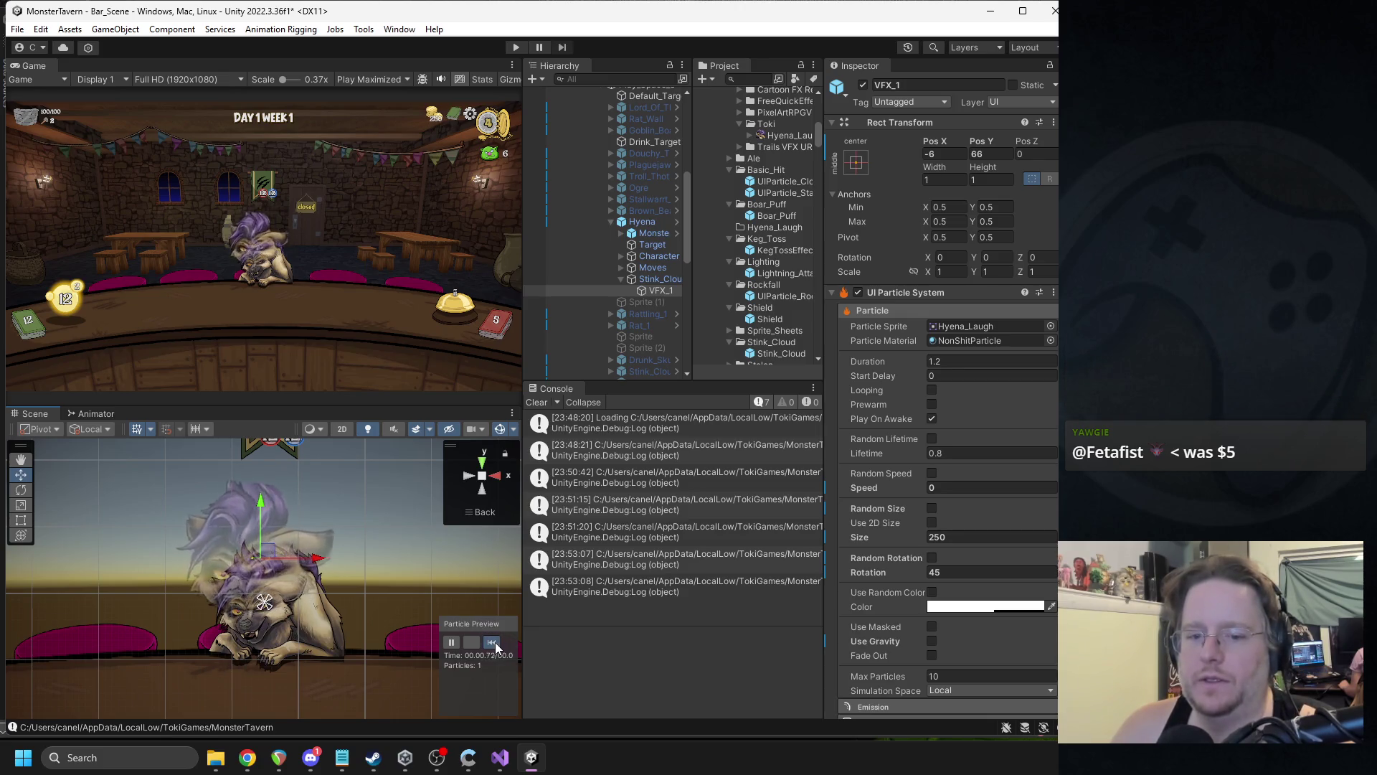
- Set Duration to 0.7 and Lifetime to 0.5, replaying the effect to check
{"action": "left_click", "coordinate": [947, 361]}
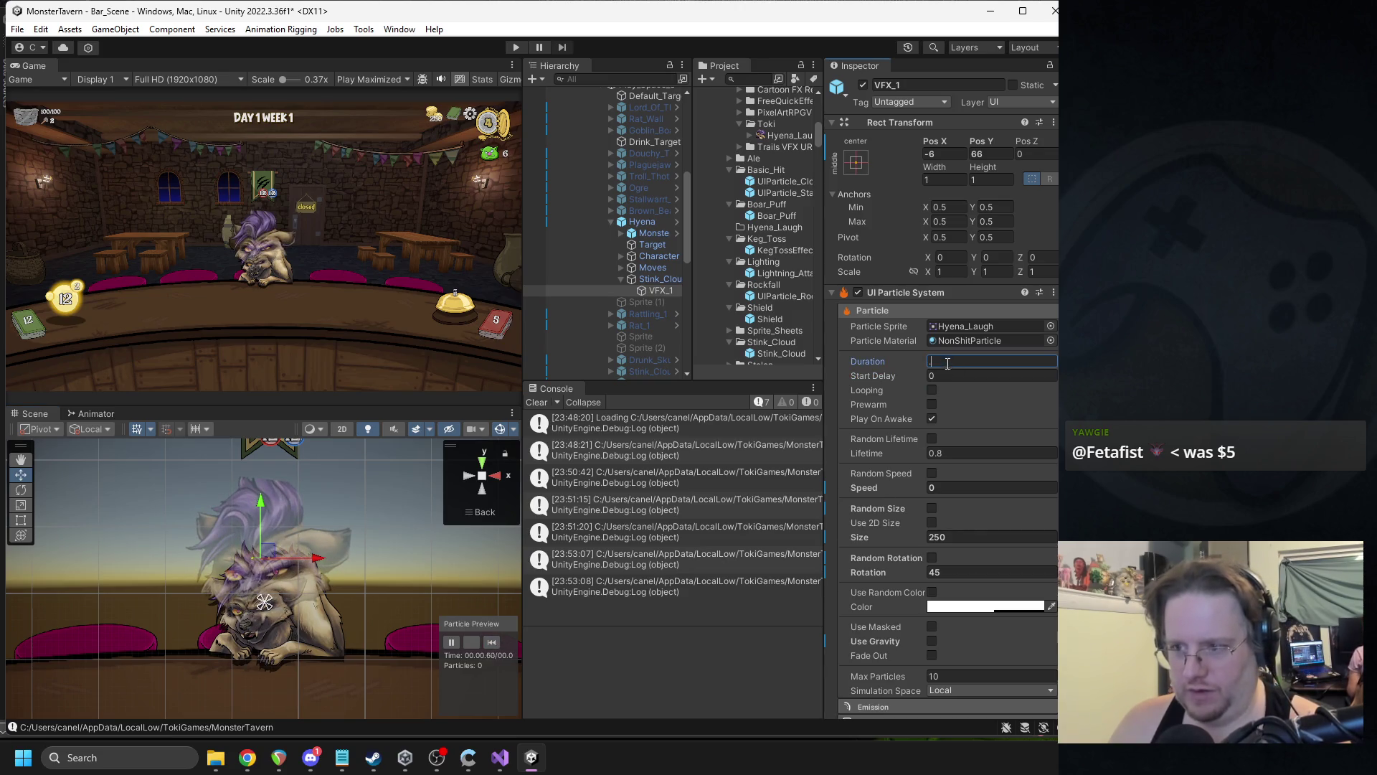
{"action": "type", "text": "0.7"}
{"action": "left_click", "coordinate": [936, 453]}
{"action": "type", "text": "0.5"}
{"action": "key", "text": "Return"}
{"action": "left_click", "coordinate": [494, 644]}
{"action": "left_click", "coordinate": [493, 644]}
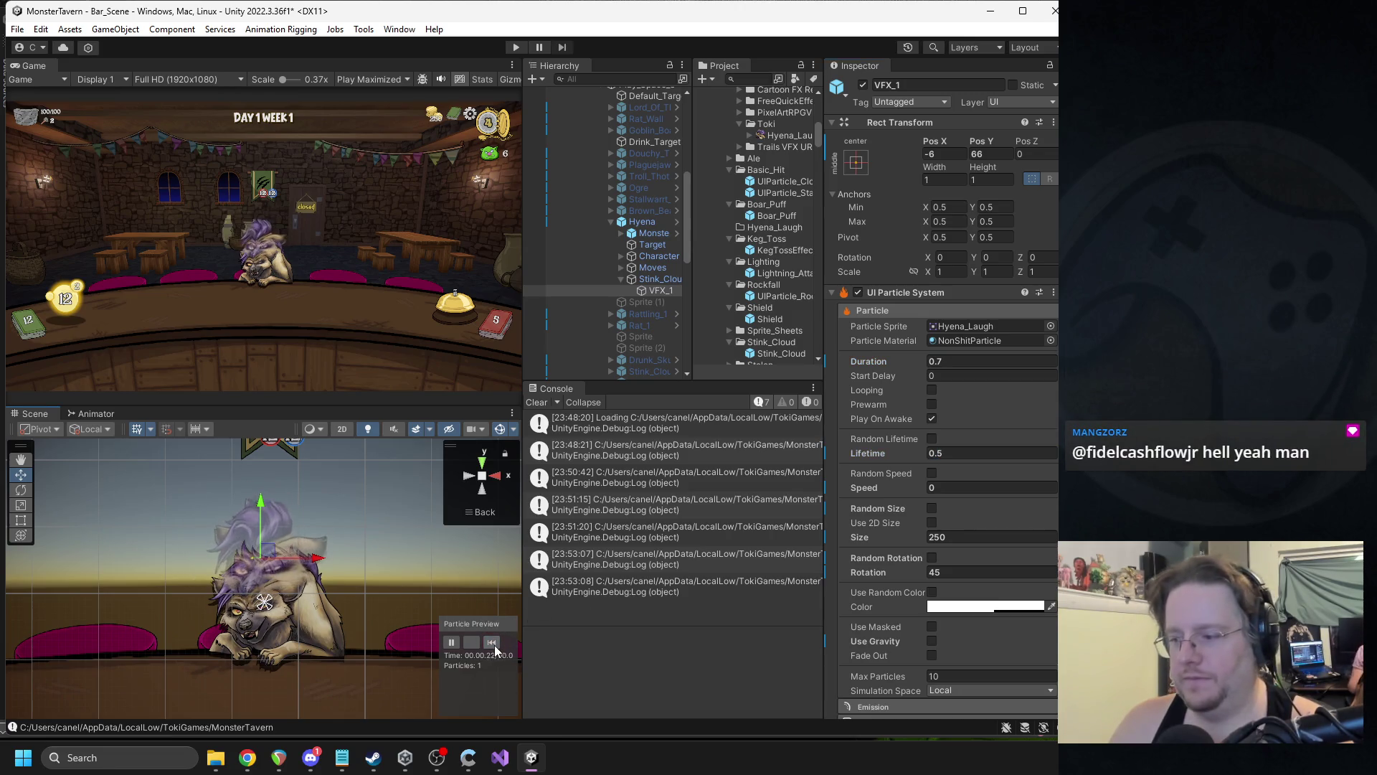
{"action": "left_click", "coordinate": [495, 646]}
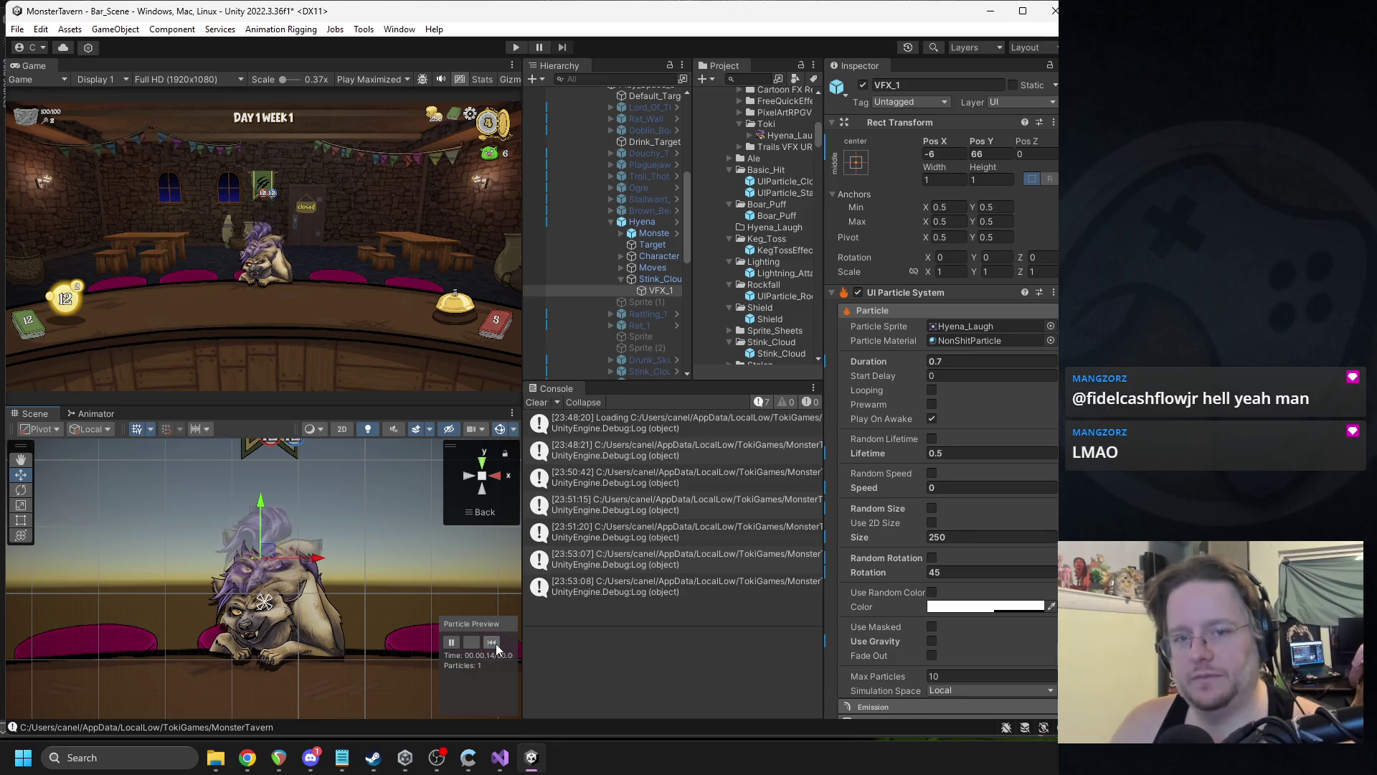
{"action": "left_click", "coordinate": [497, 644]}
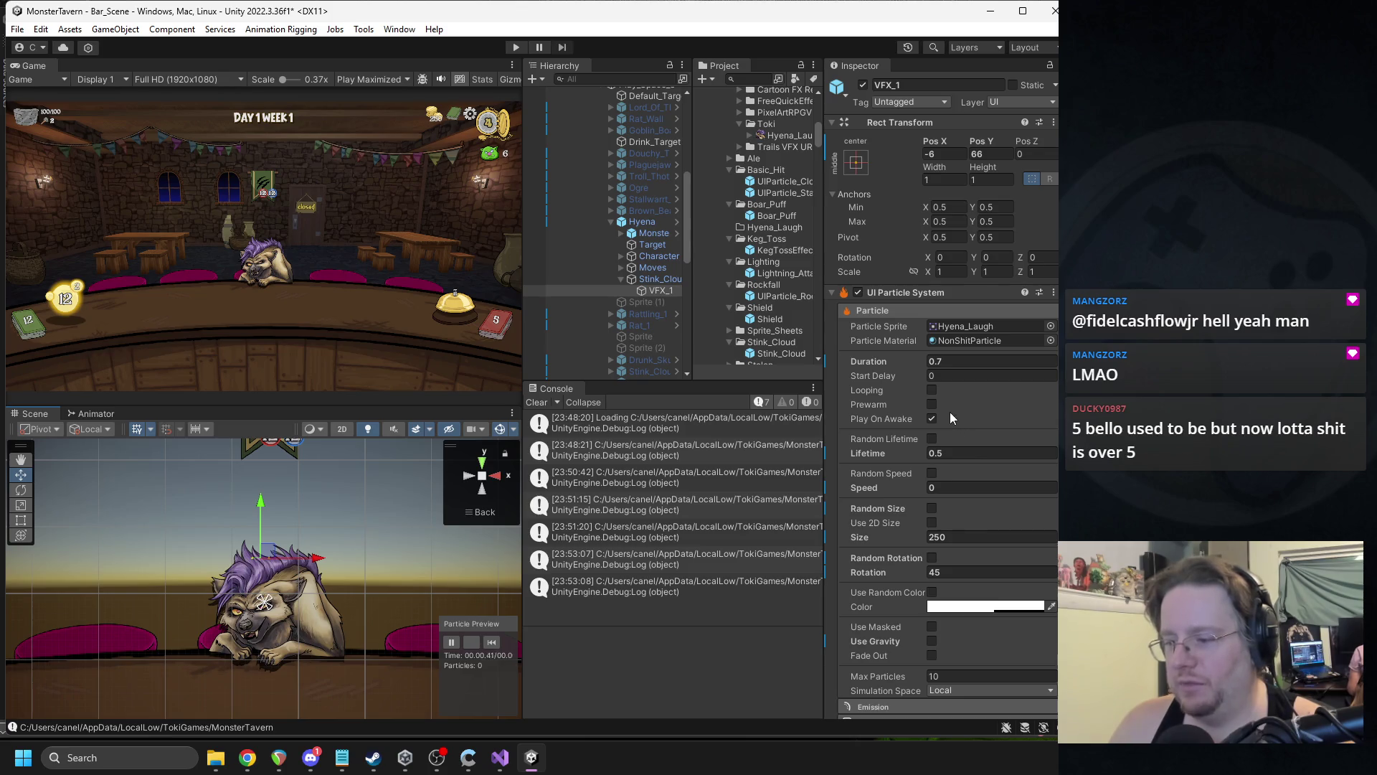
- Change Lifetime to 0.3, check the timing, then drag Stink_Cloud out of Hyena
{"action": "type", "text": "0.3"}
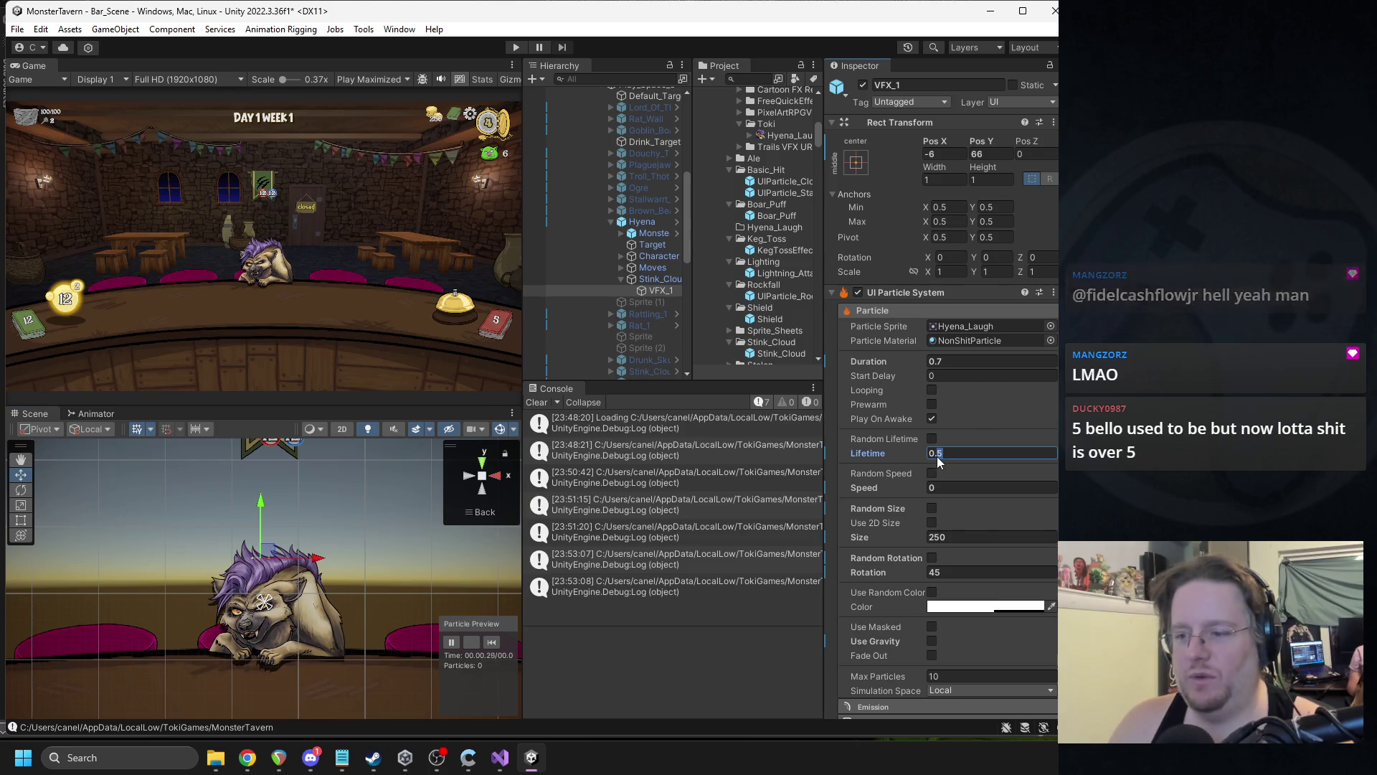
{"action": "left_click", "coordinate": [495, 645]}
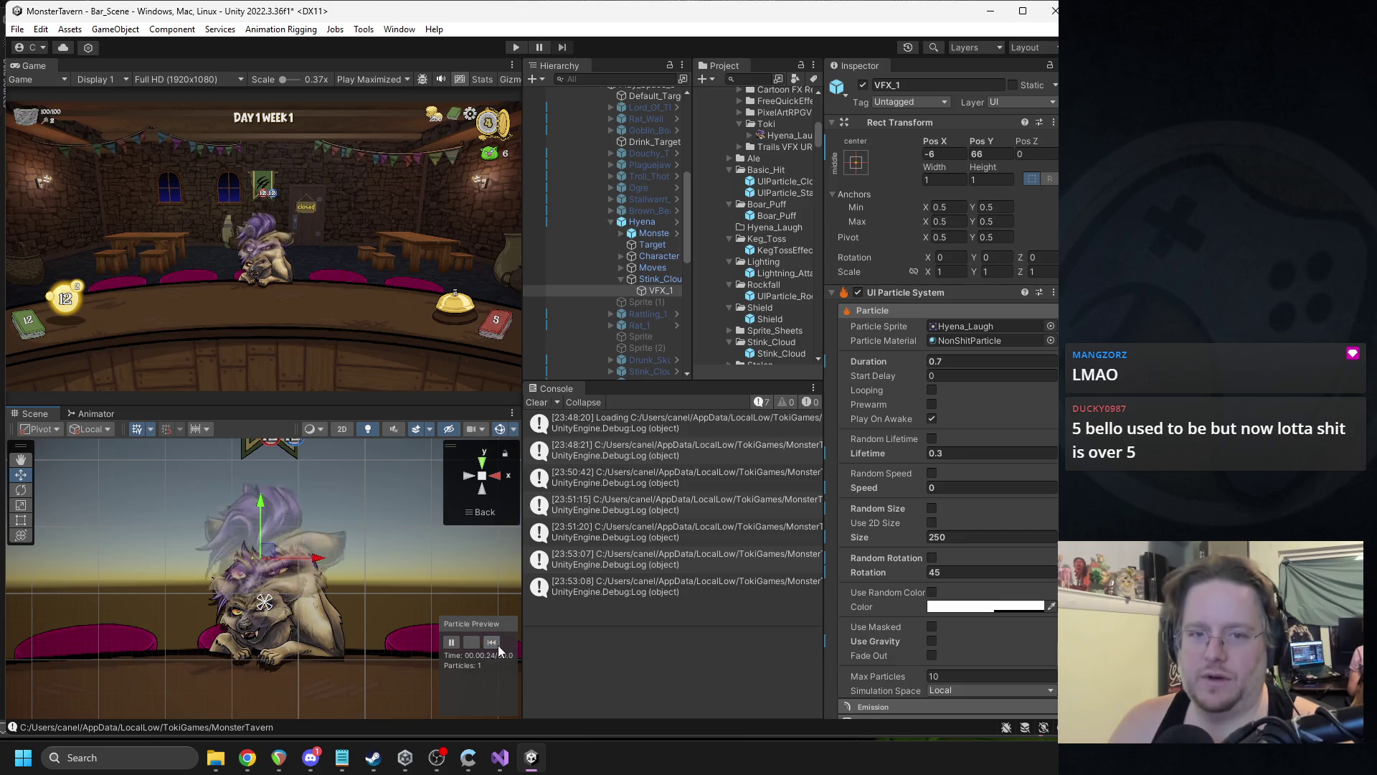
{"action": "scroll", "coordinate": [916, 562], "scroll_direction": "down", "scroll_amount": 3}
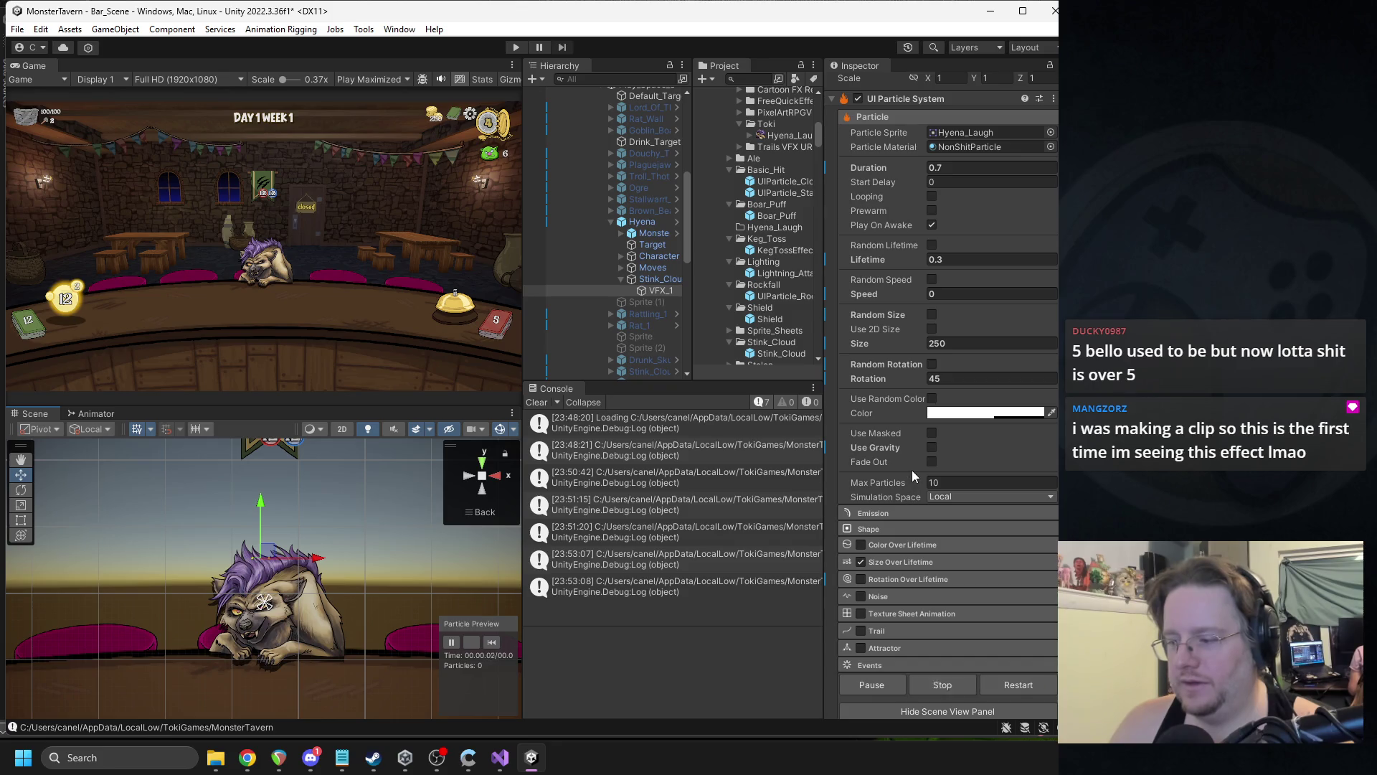
{"action": "left_click", "coordinate": [493, 642]}
{"action": "left_click", "coordinate": [495, 642]}
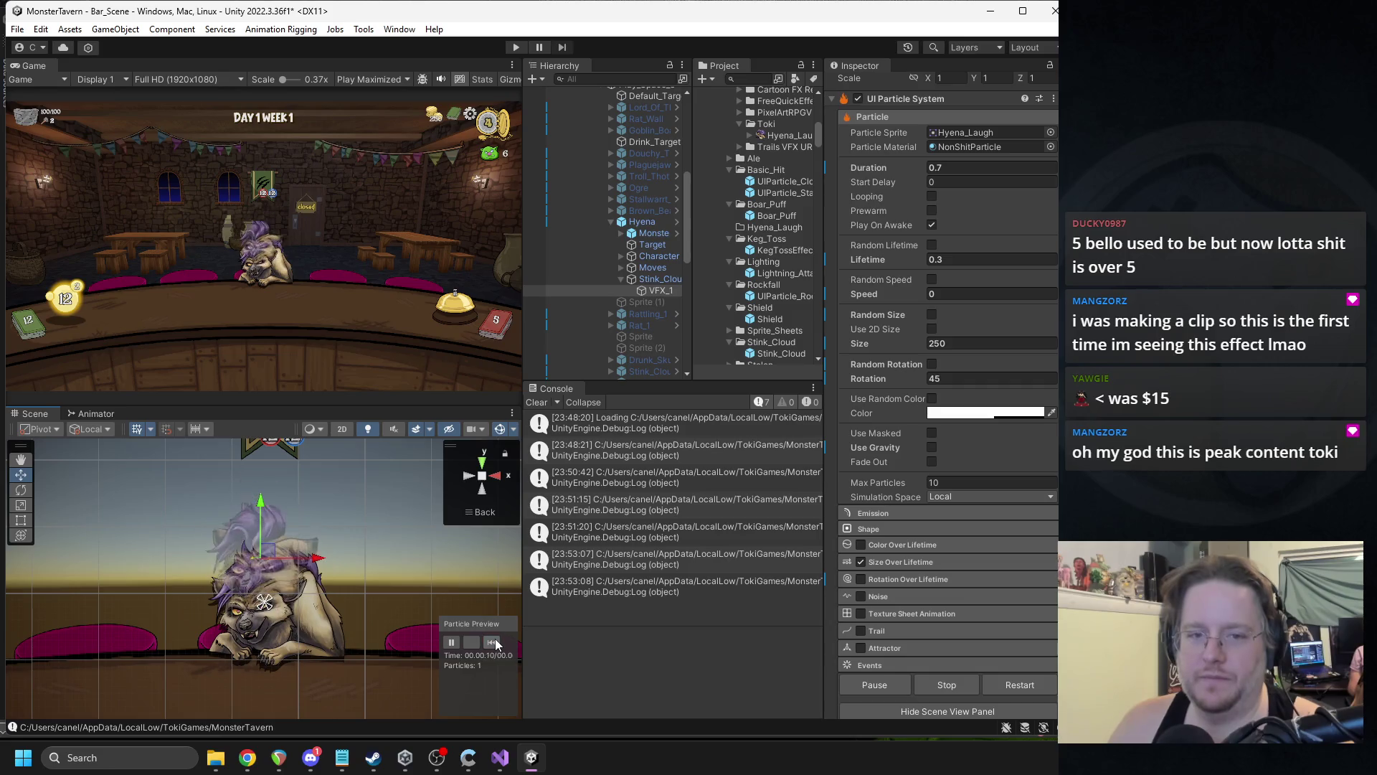
{"action": "left_click", "coordinate": [493, 641]}
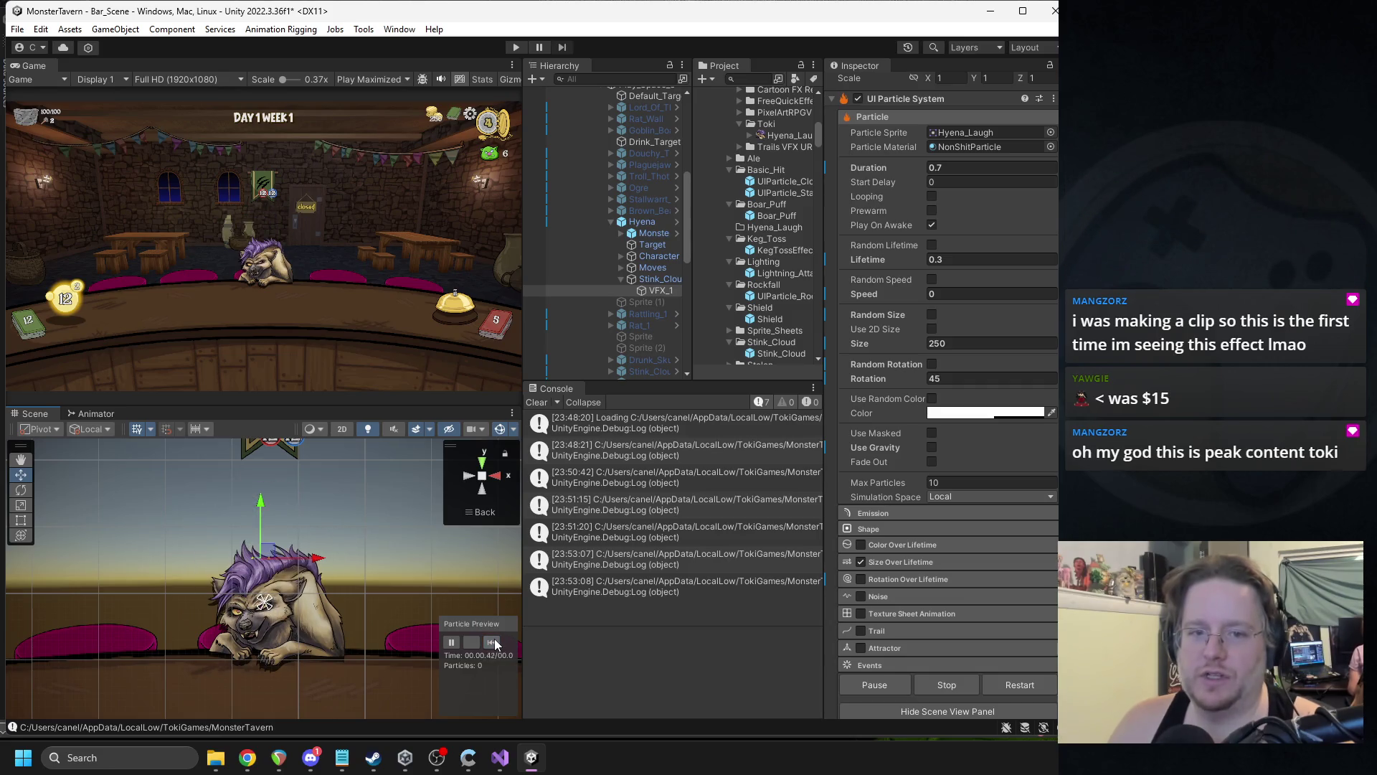
{"action": "left_click", "coordinate": [495, 642]}
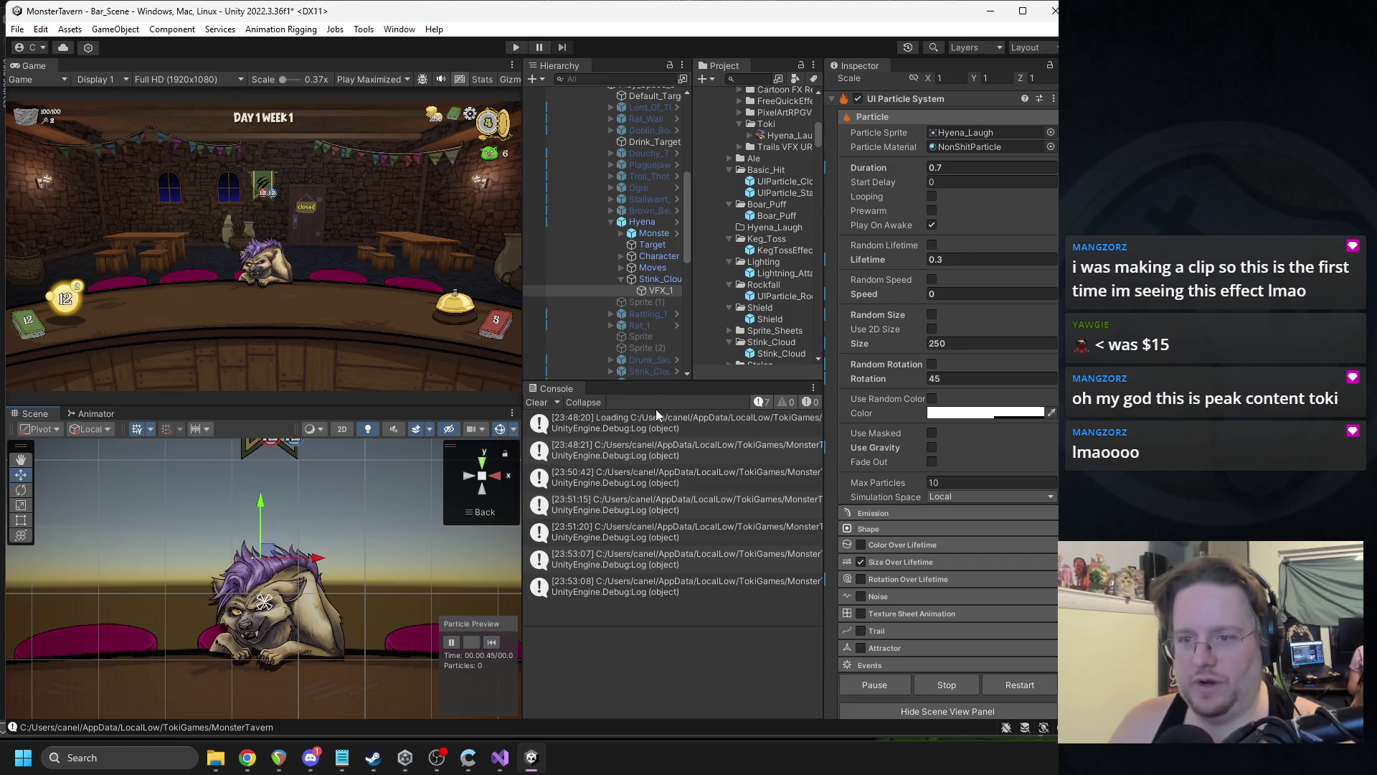
{"action": "left_click", "coordinate": [642, 280]}
{"action": "left_click_drag", "start_coordinate": [645, 221], "coordinate": [643, 220]}
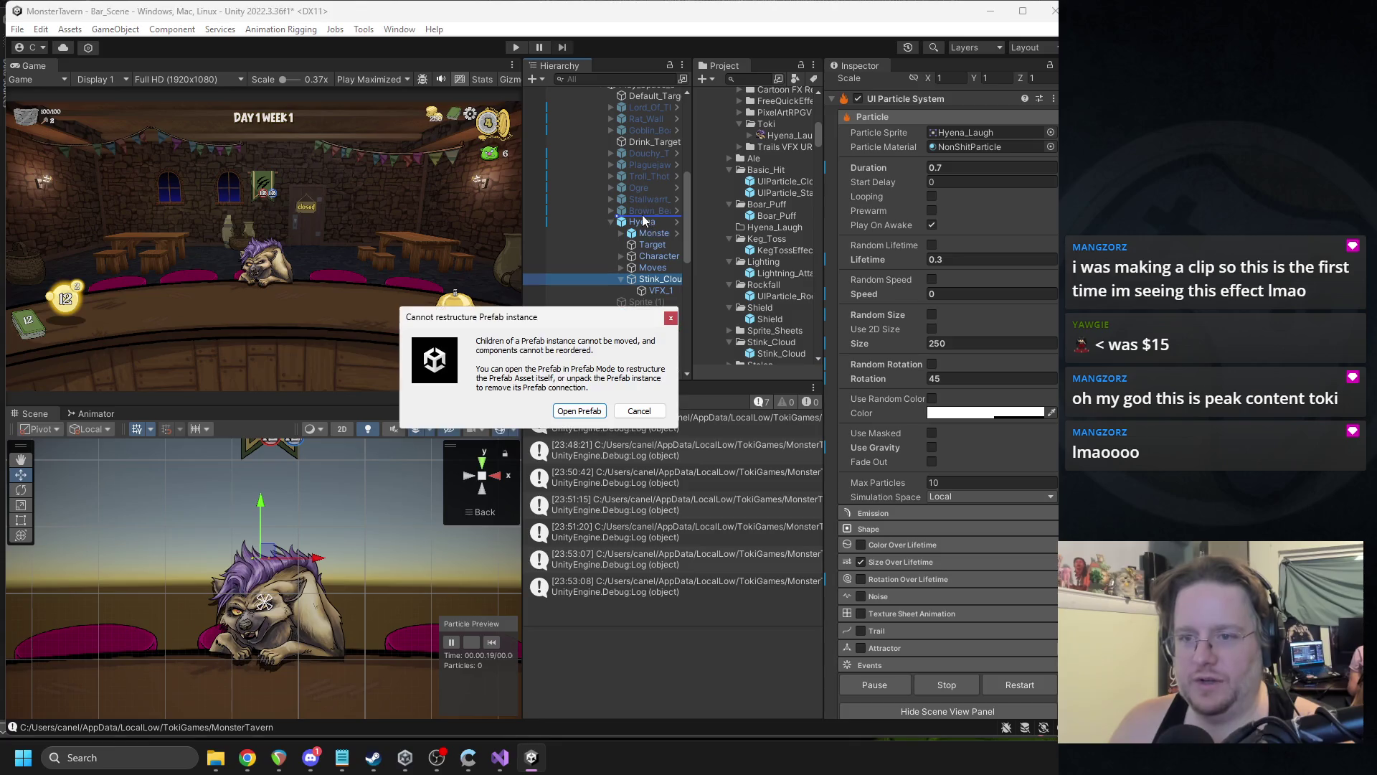
- Apply all pending overrides to the Hyena prefab
{"action": "left_click", "coordinate": [638, 411]}
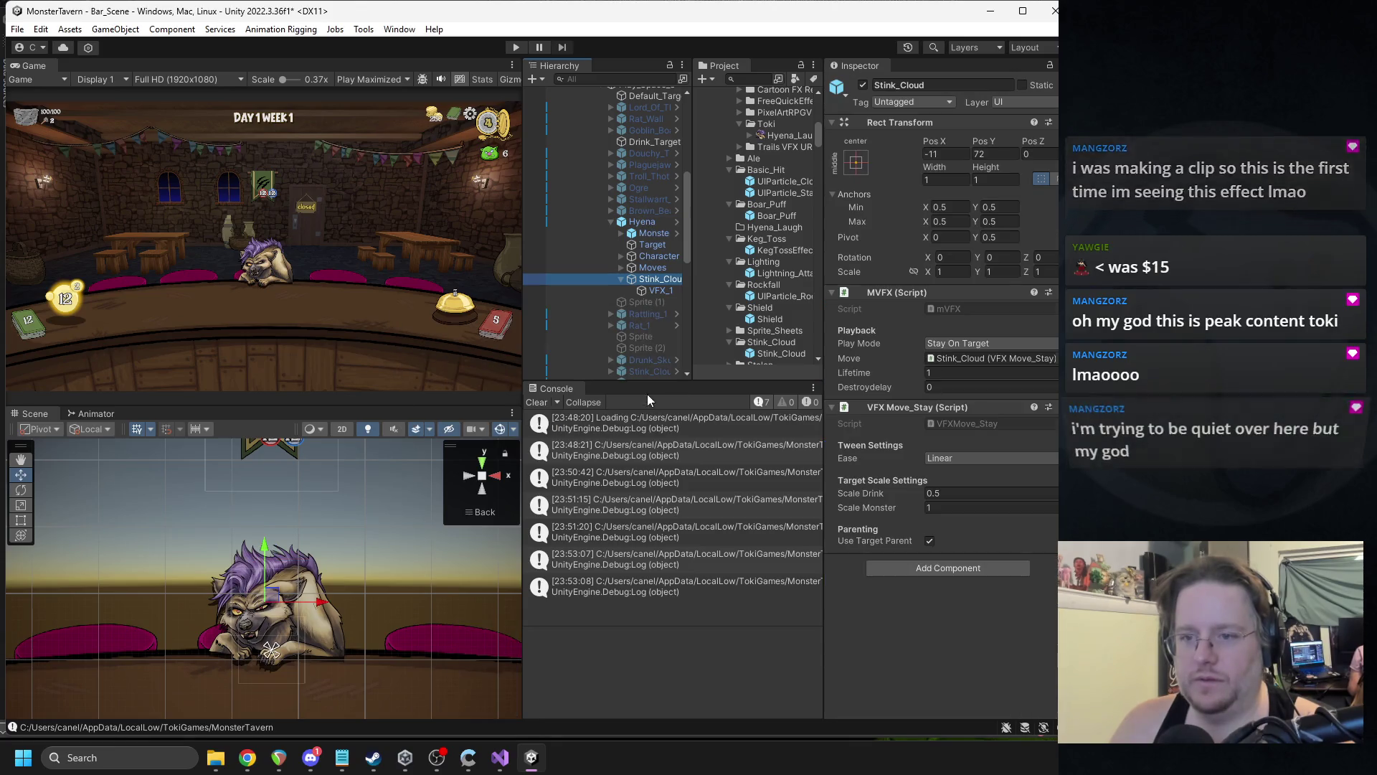
{"action": "left_click", "coordinate": [643, 222]}
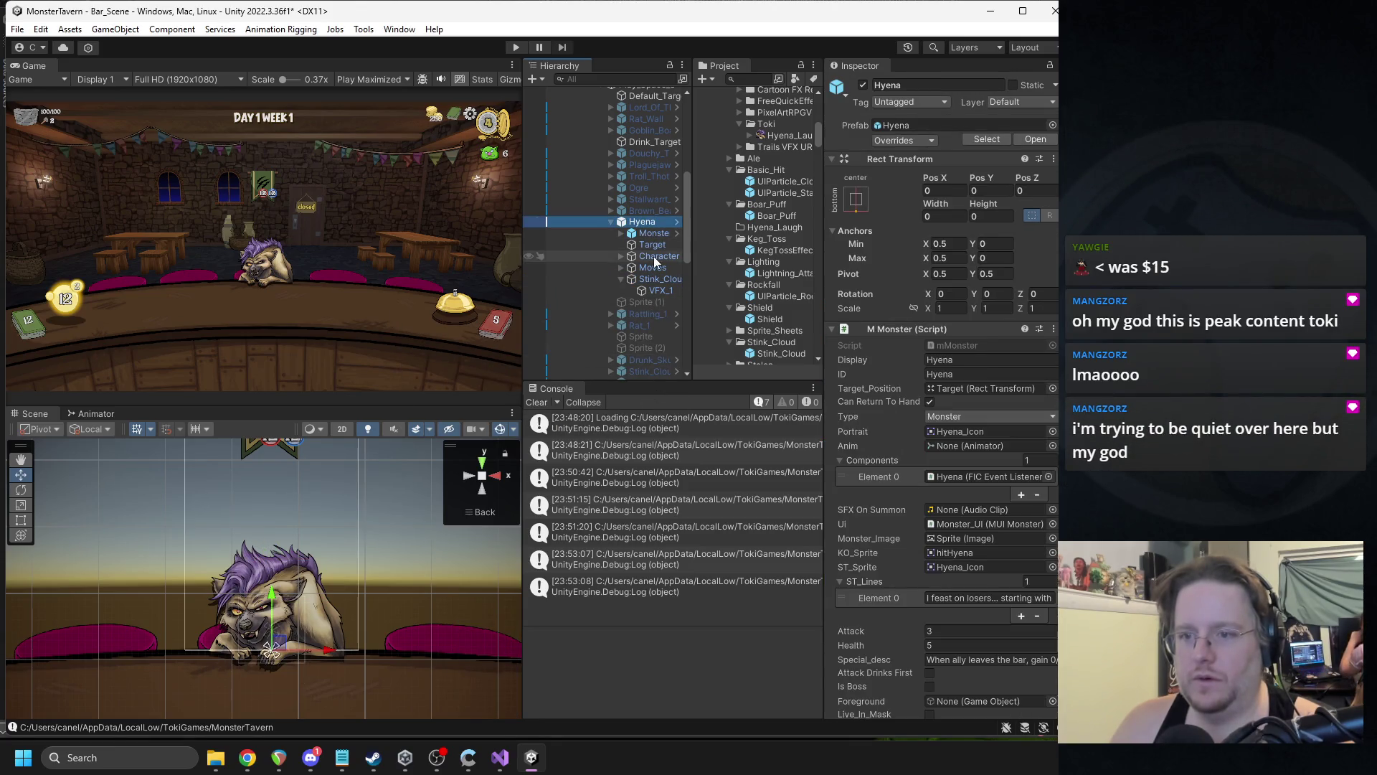
{"action": "left_click", "coordinate": [893, 140]}
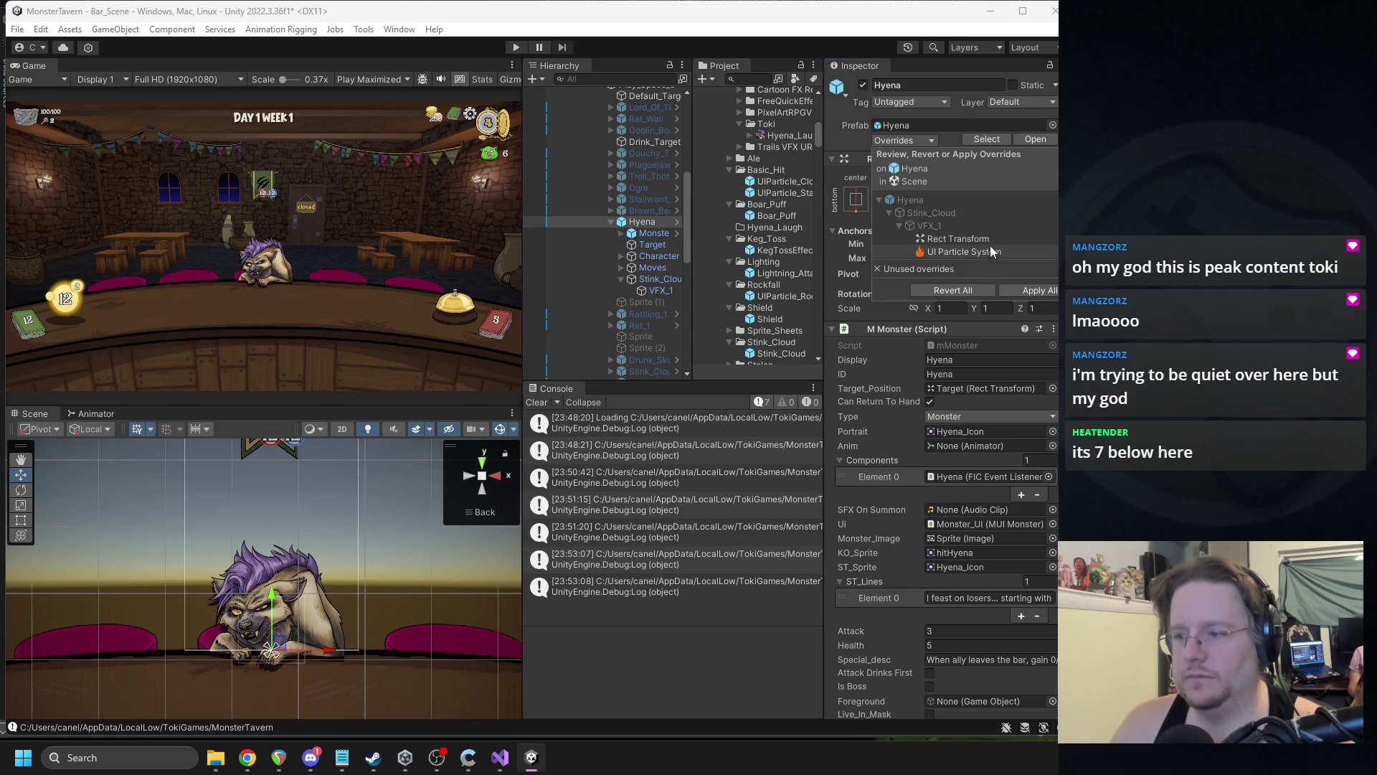
{"action": "left_click", "coordinate": [1036, 290]}
- Attempt moving Stink_Cloud onto Hyena, cancelling the prefab restructure warning
{"action": "left_click", "coordinate": [1035, 140]}
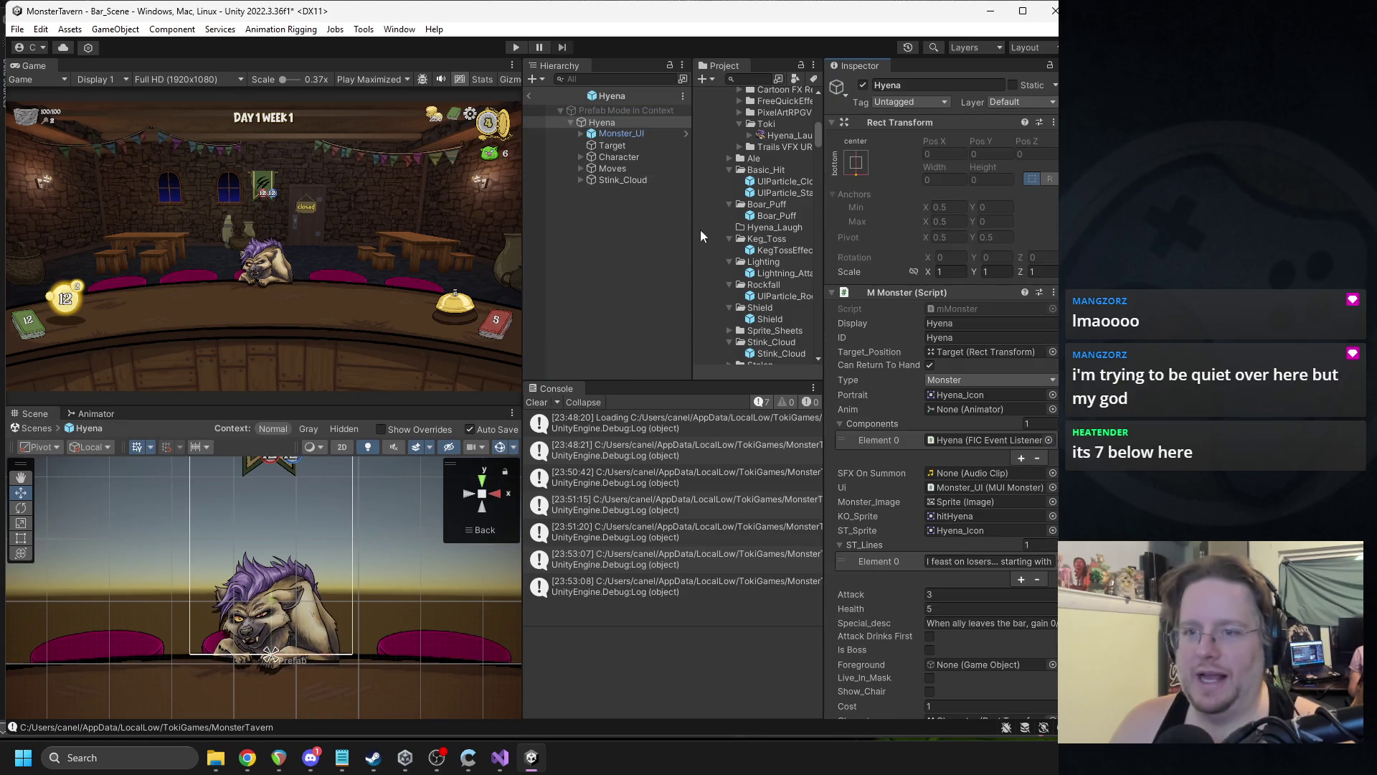
{"action": "left_click", "coordinate": [600, 178]}
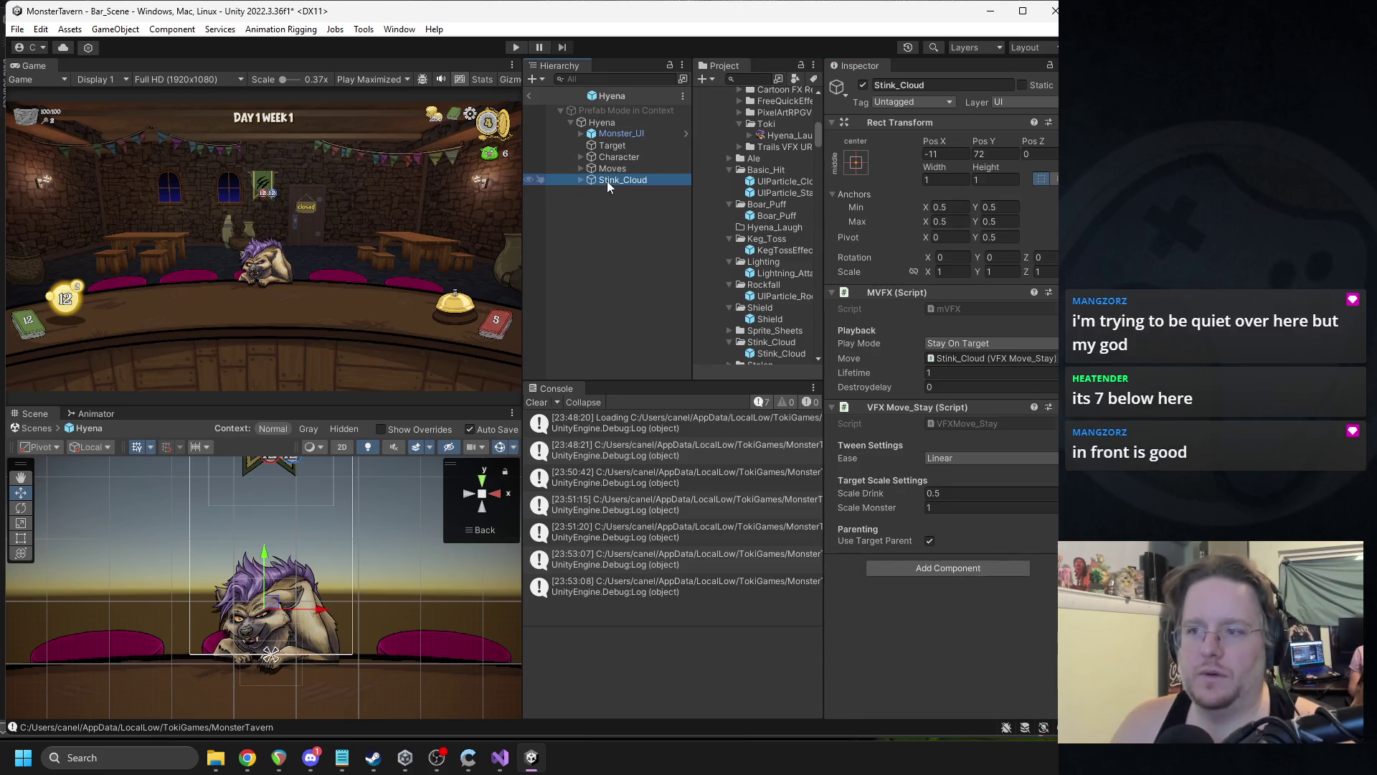
{"action": "left_click", "coordinate": [532, 96]}
{"action": "left_click_drag", "start_coordinate": [656, 277], "coordinate": [644, 224]}
{"action": "left_click", "coordinate": [639, 410]}
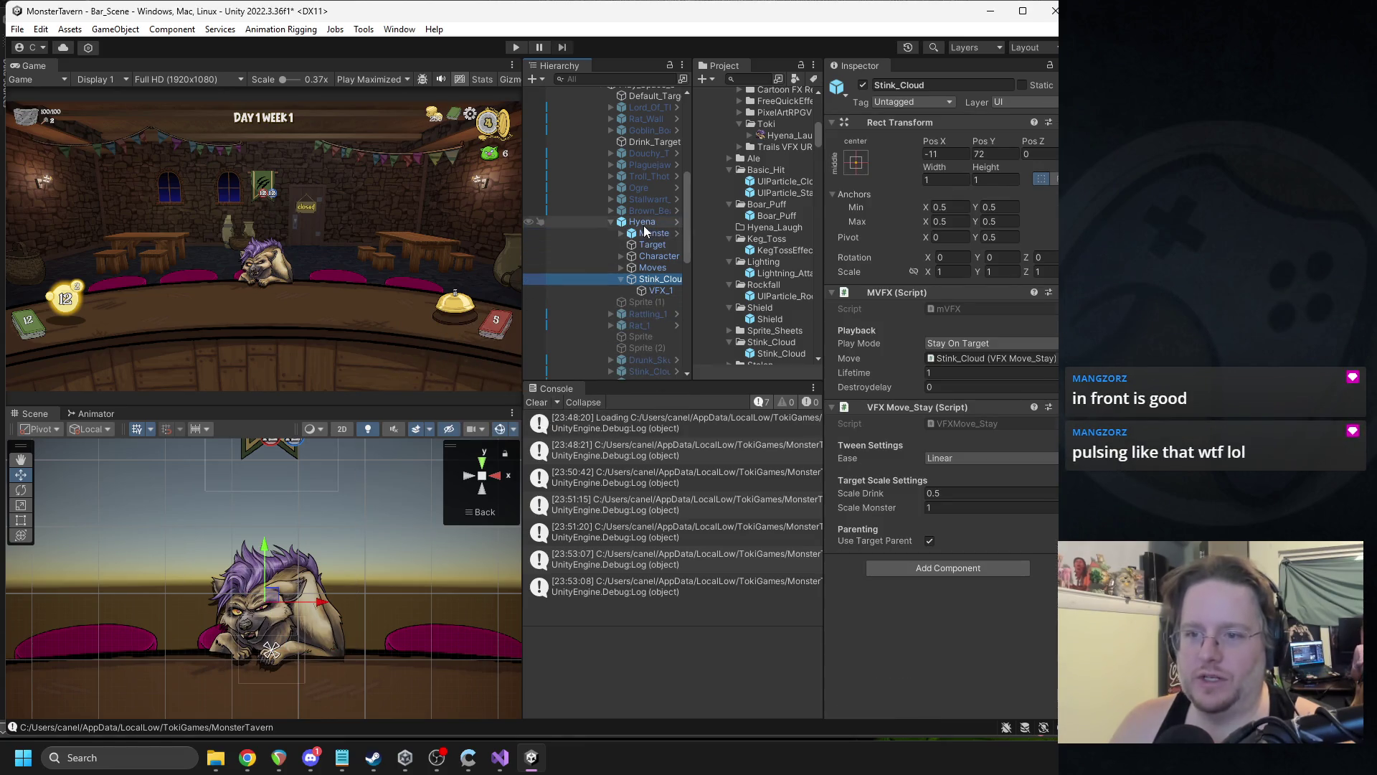
- Copy Stink_Cloud and paste it as a child of Play_Space_3
{"action": "right_click", "coordinate": [653, 280]}
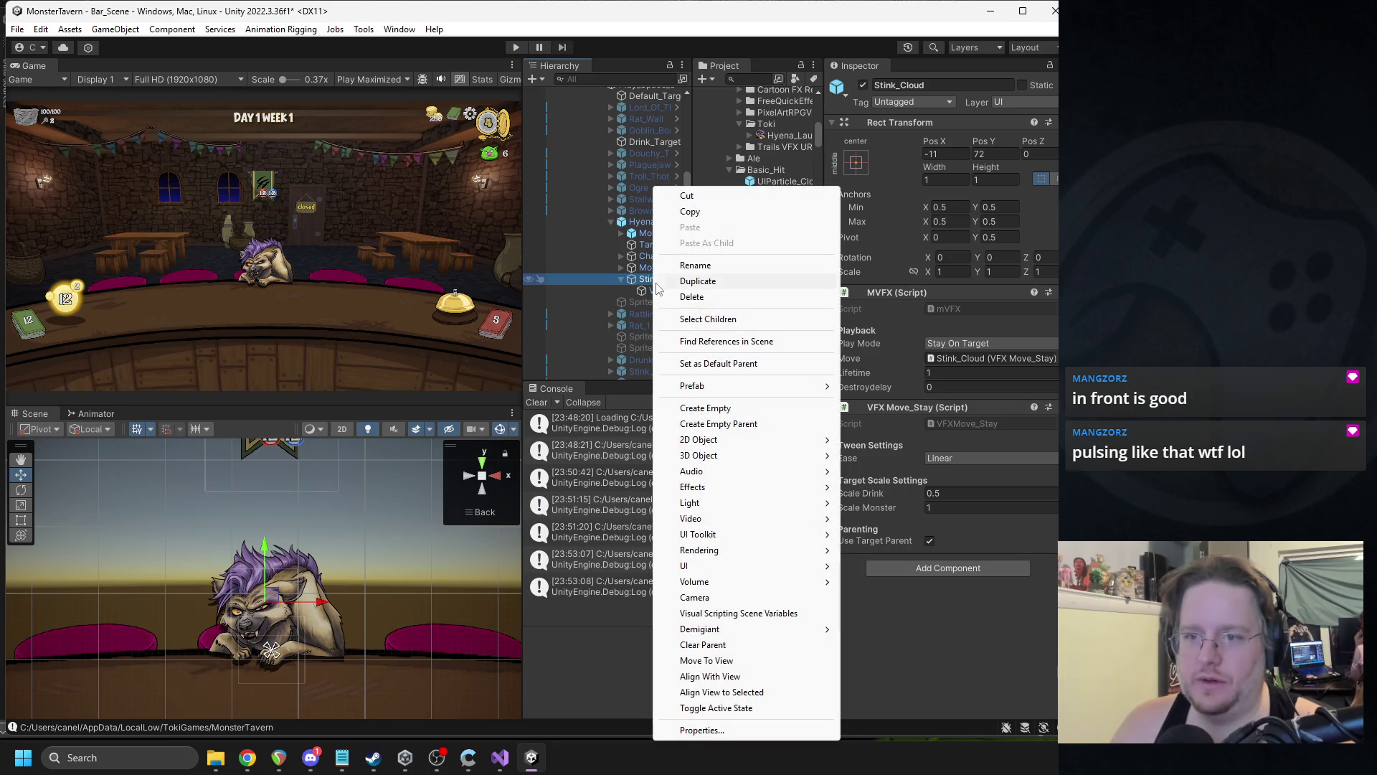
{"action": "left_click", "coordinate": [710, 211]}
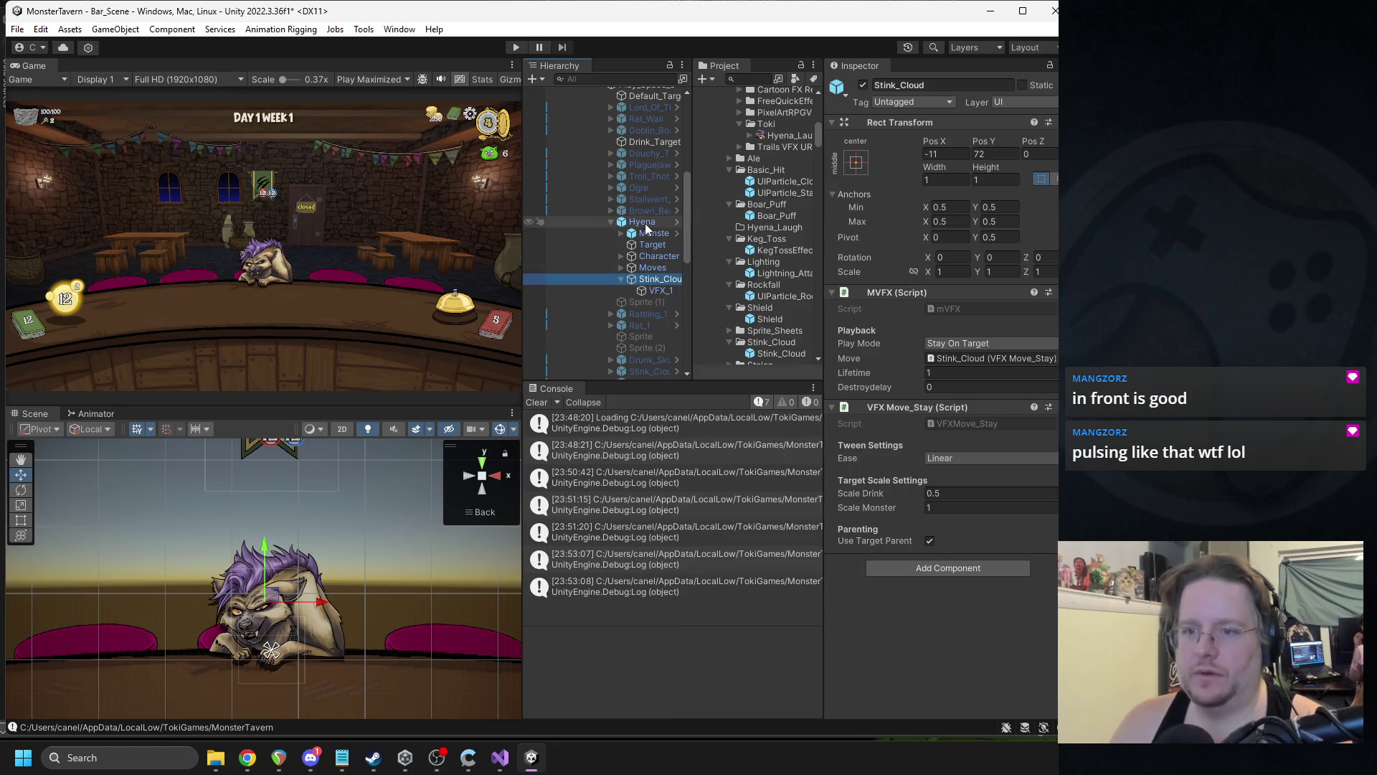
{"action": "scroll", "coordinate": [644, 223], "scroll_direction": "up", "scroll_amount": 6}
{"action": "left_click", "coordinate": [638, 300]}
{"action": "right_click", "coordinate": [638, 299]}
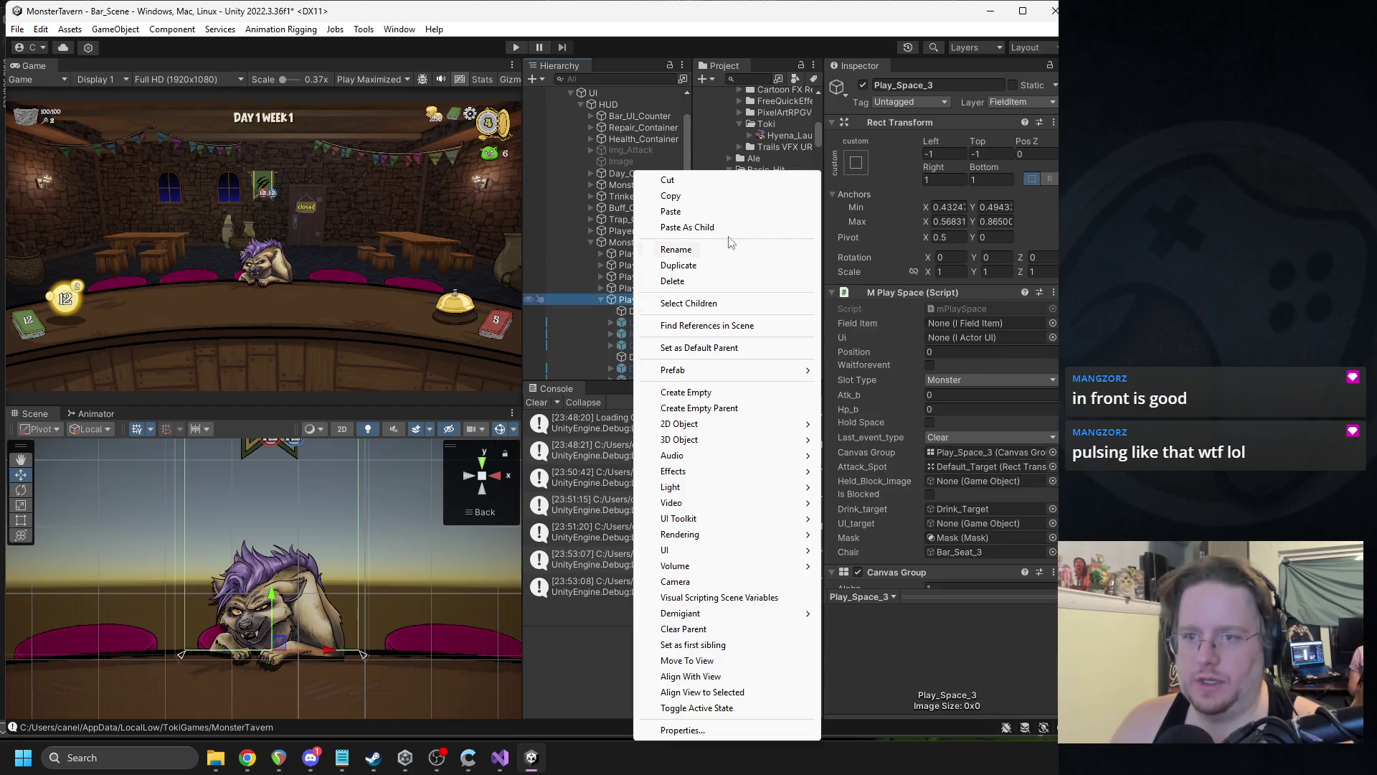
{"action": "left_click", "coordinate": [721, 224]}
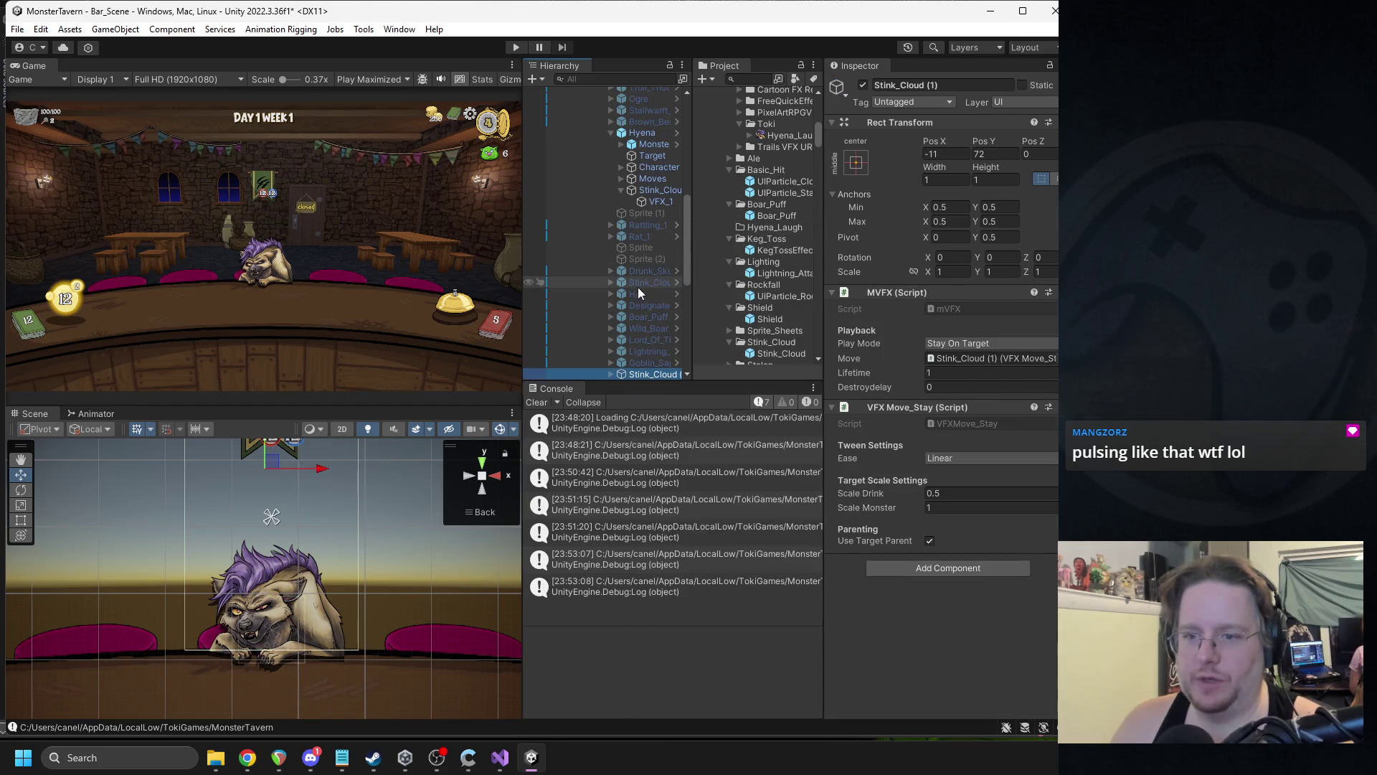
- Delete Stink_Cloud from the Hyena prefab, then frame the Stink_Cloud (1) copy in the scene
{"action": "left_click", "coordinate": [655, 192]}
{"action": "left_click", "coordinate": [642, 134]}
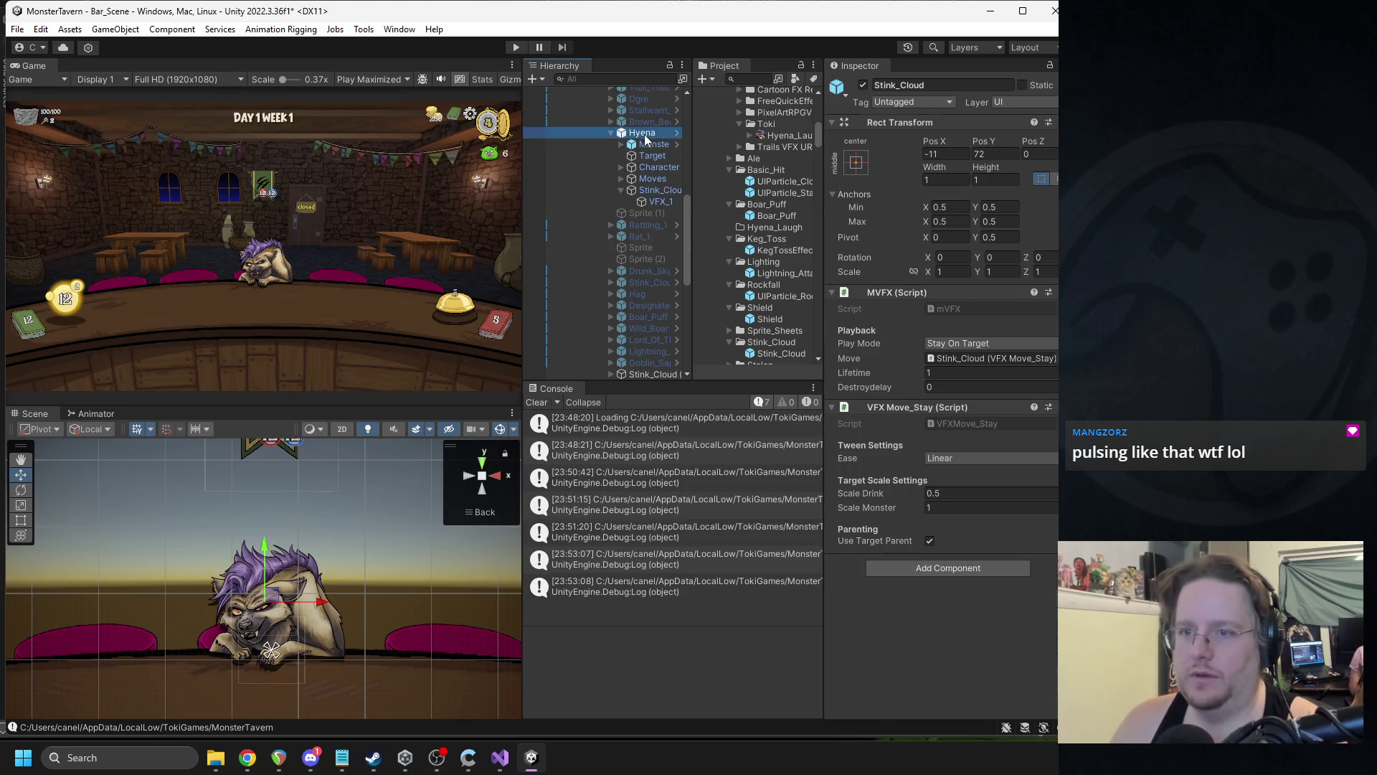
{"action": "left_click", "coordinate": [1023, 140]}
{"action": "left_click", "coordinate": [635, 179]}
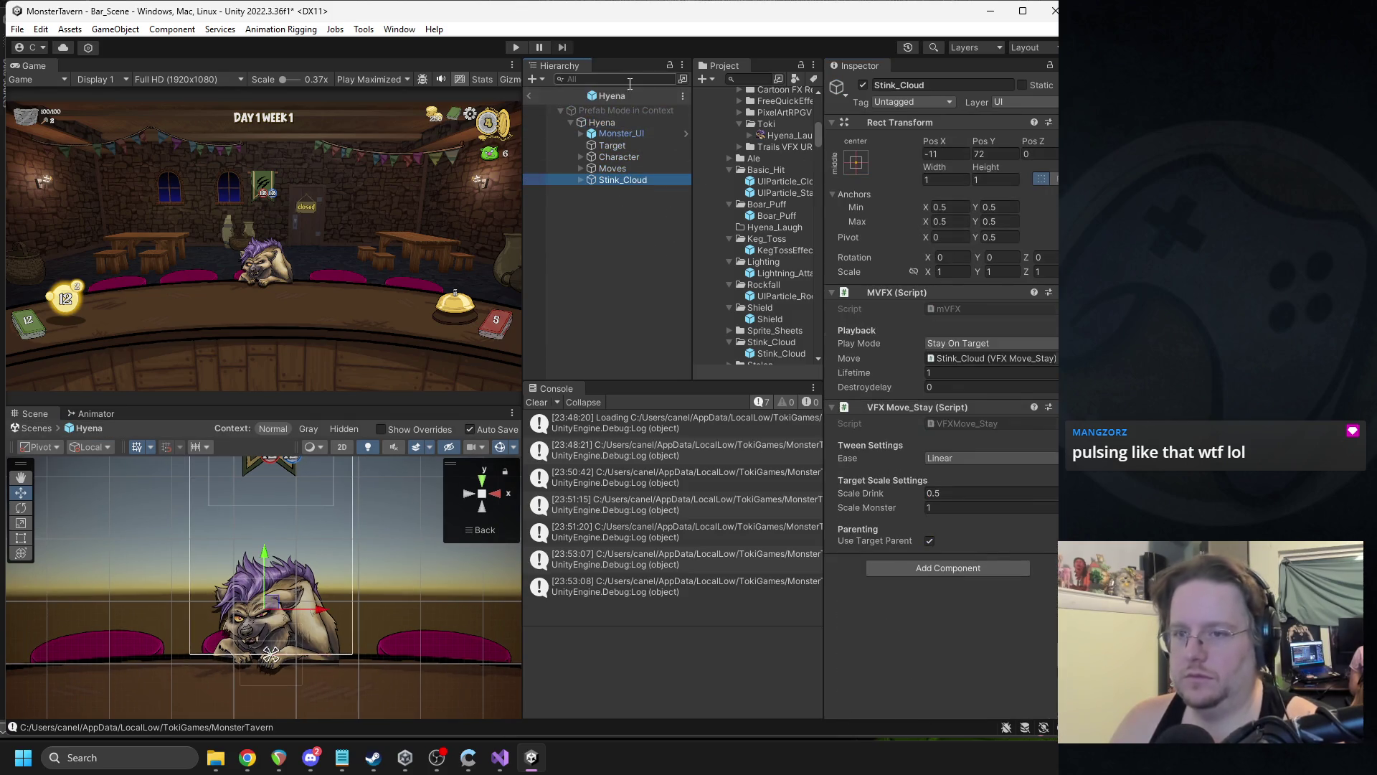
{"action": "key", "text": "Delete"}
{"action": "left_click", "coordinate": [531, 96]}
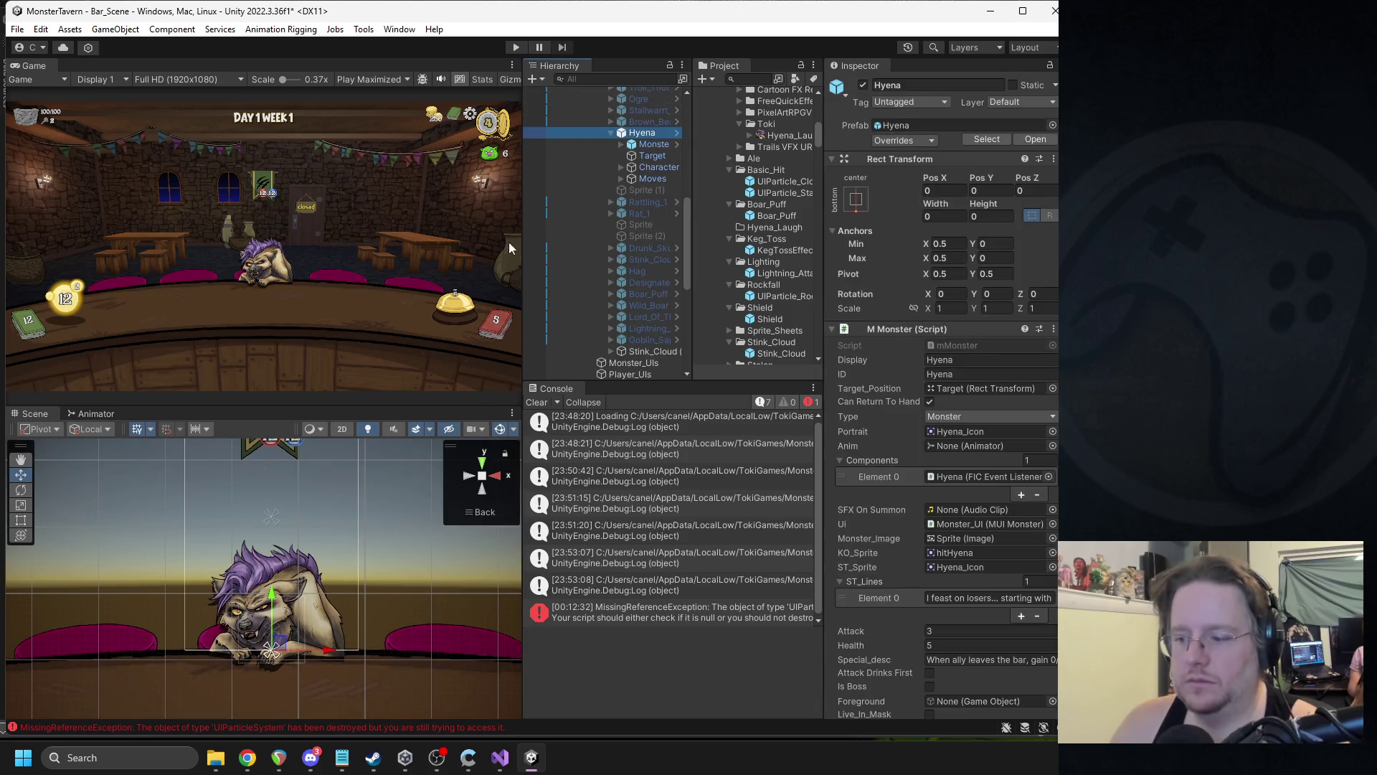
{"action": "left_click", "coordinate": [537, 402]}
{"action": "left_click", "coordinate": [651, 350]}
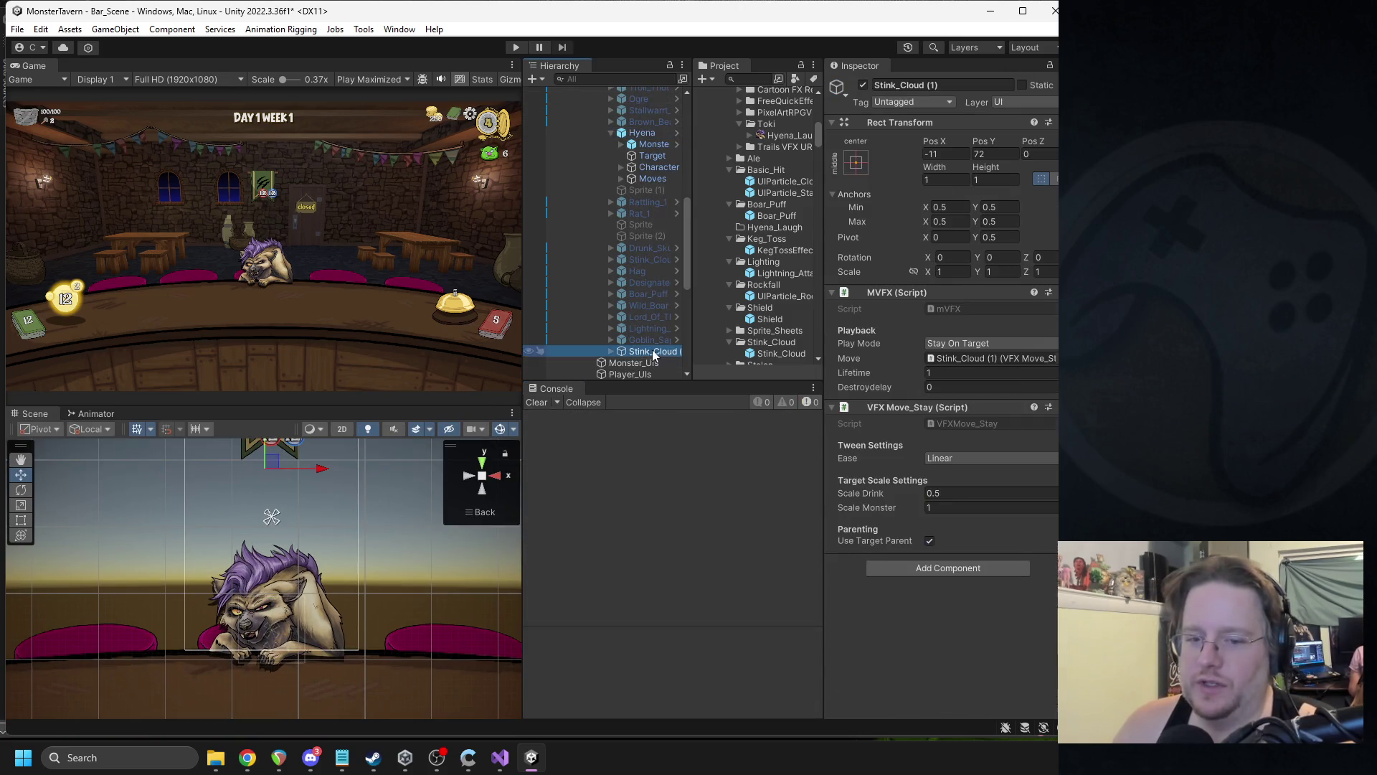
{"action": "key", "text": "f"}
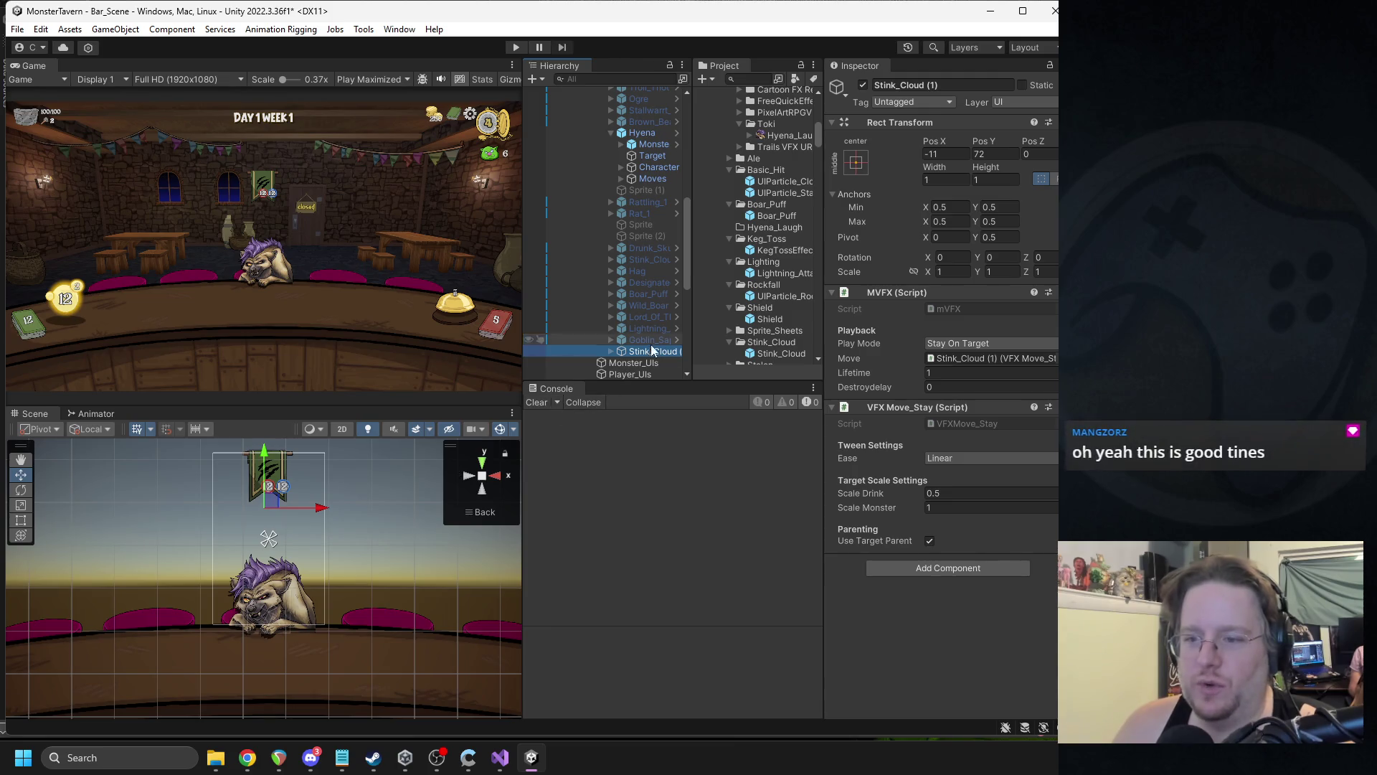
- Move the Stink_Cloud (1) copy down onto the hyena
{"action": "left_click", "coordinate": [611, 351]}
{"action": "left_click", "coordinate": [650, 363]}
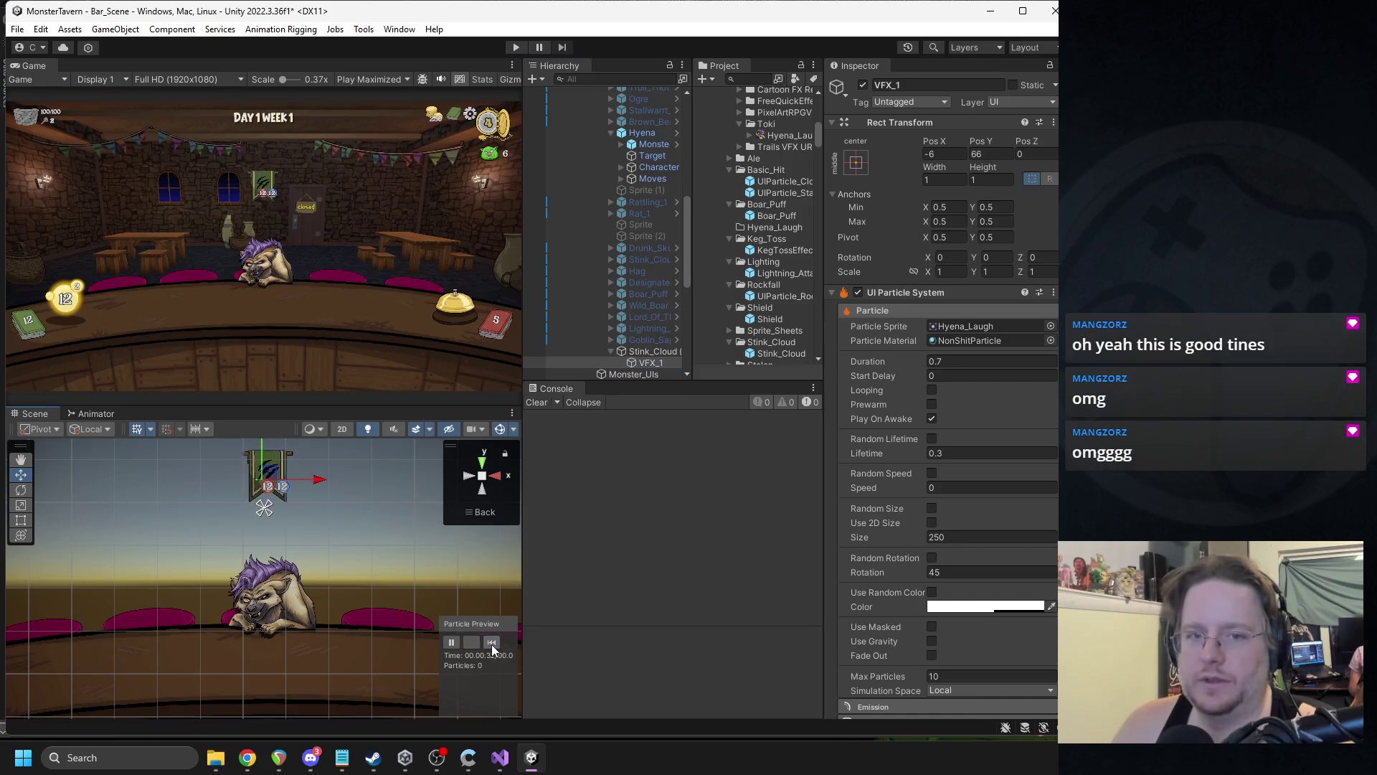
{"action": "left_click", "coordinate": [643, 351]}
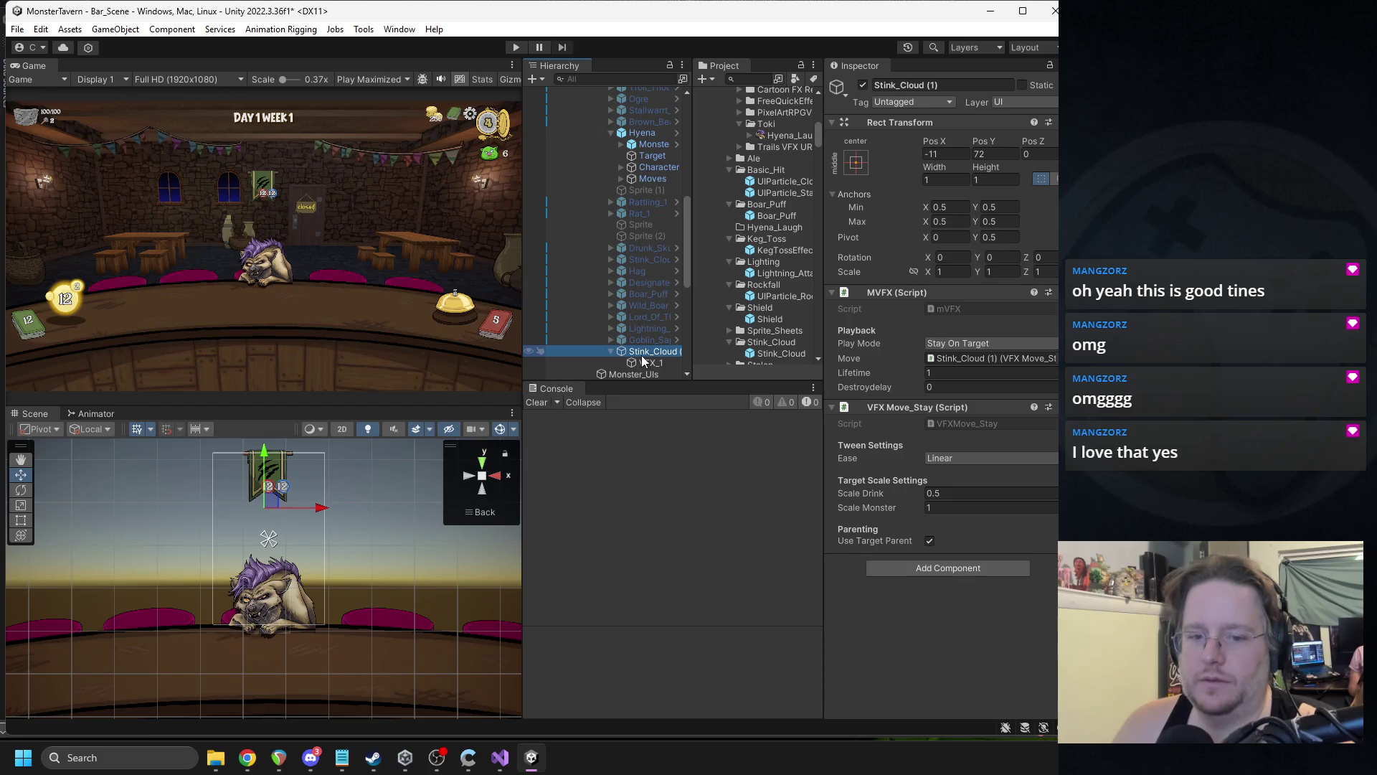
{"action": "left_click", "coordinate": [656, 156]}
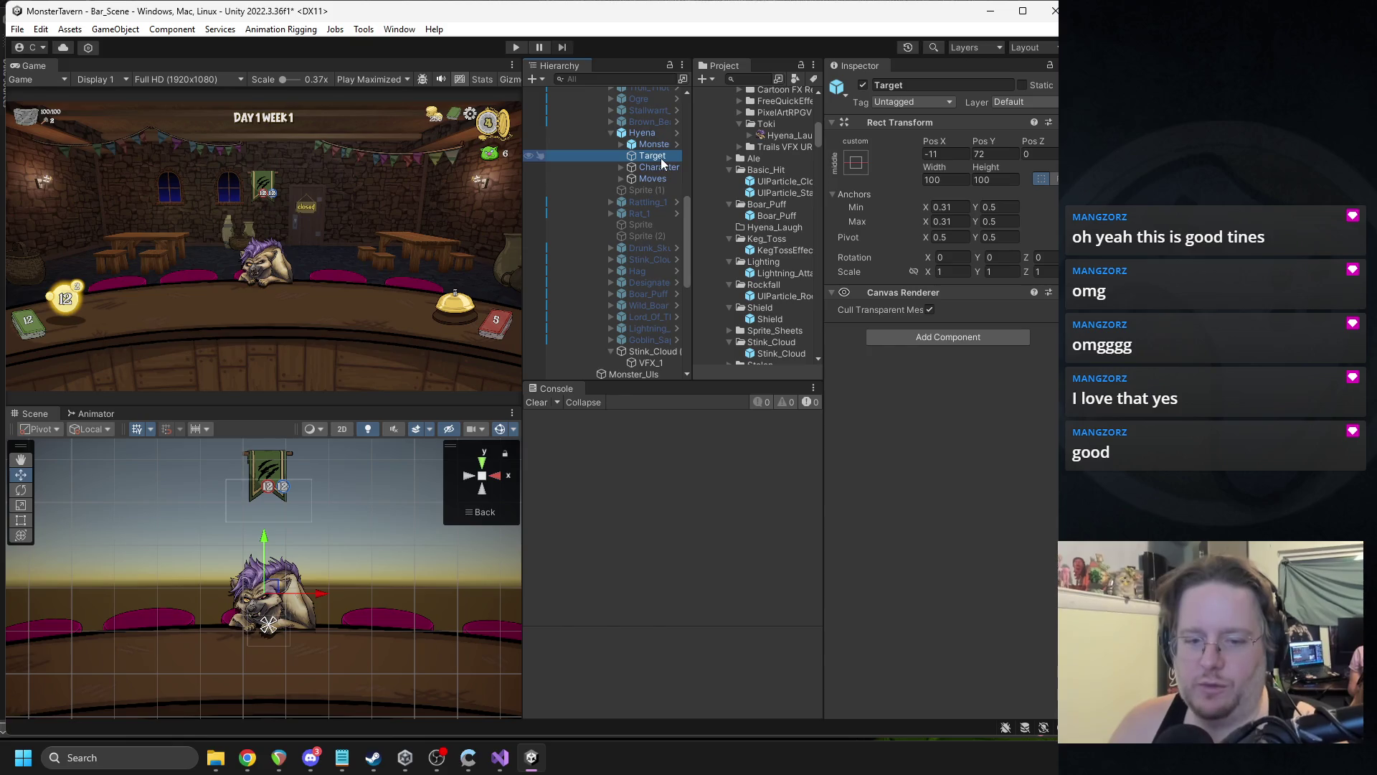
{"action": "left_click", "coordinate": [643, 352]}
{"action": "left_click_drag", "start_coordinate": [282, 502], "coordinate": [271, 590]}
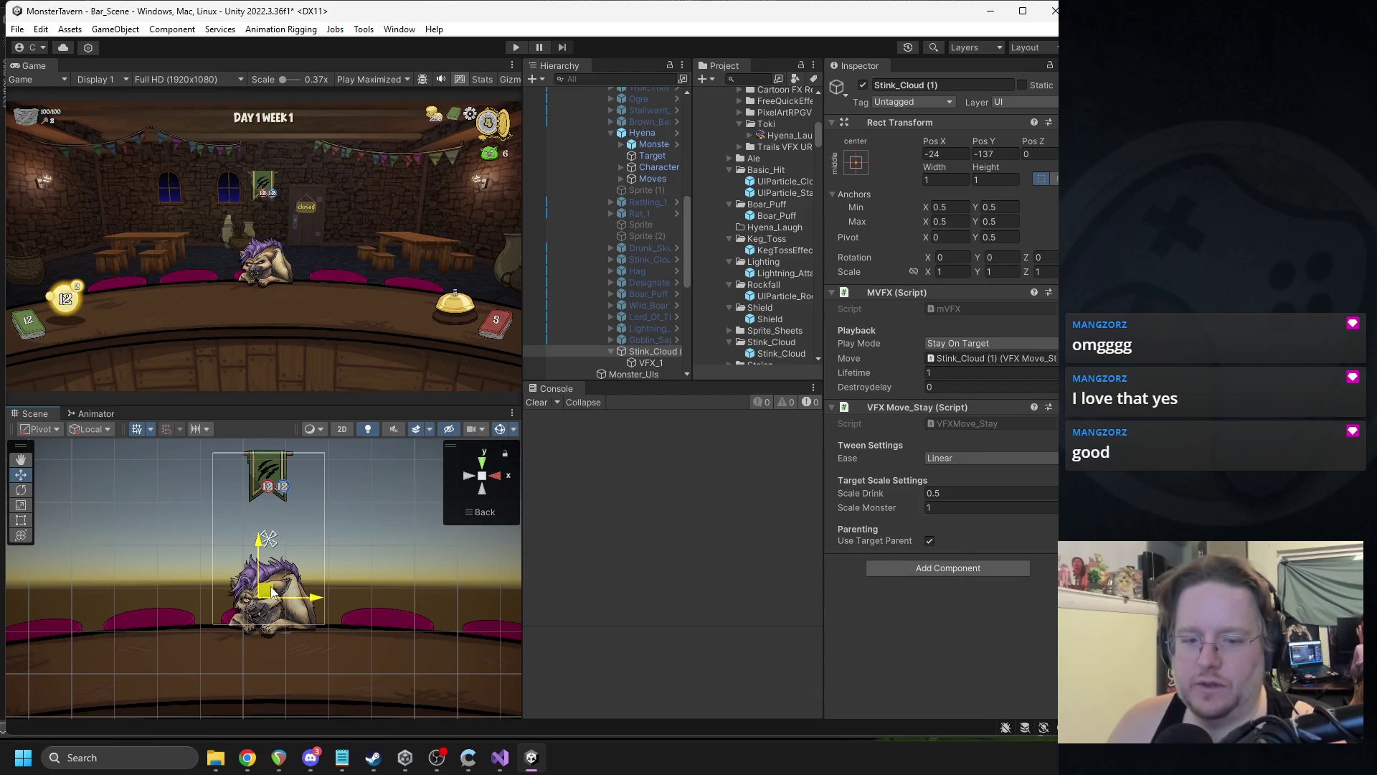
- Raise VFX_1 above the hyena's head and shift it slightly right, replaying the preview
{"action": "left_click", "coordinate": [646, 363]}
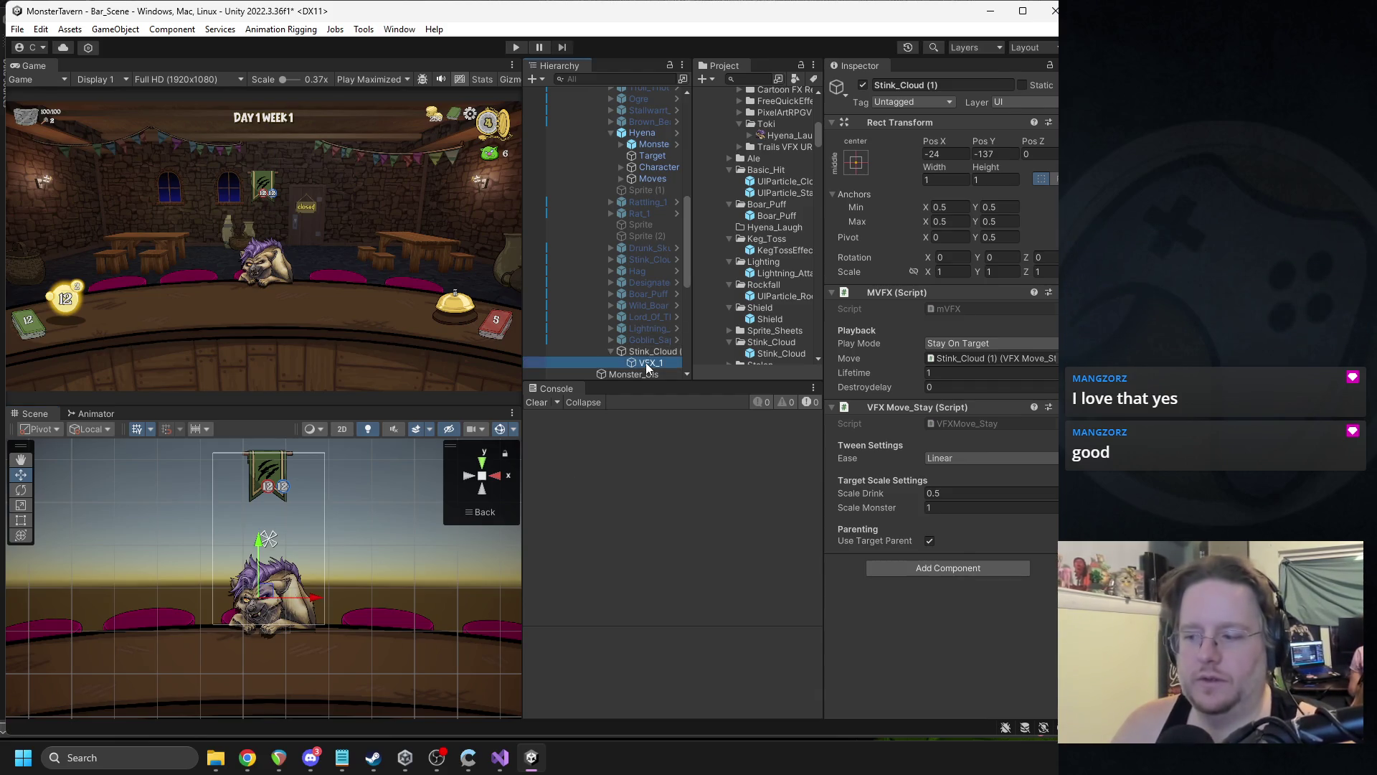
{"action": "left_click", "coordinate": [490, 641]}
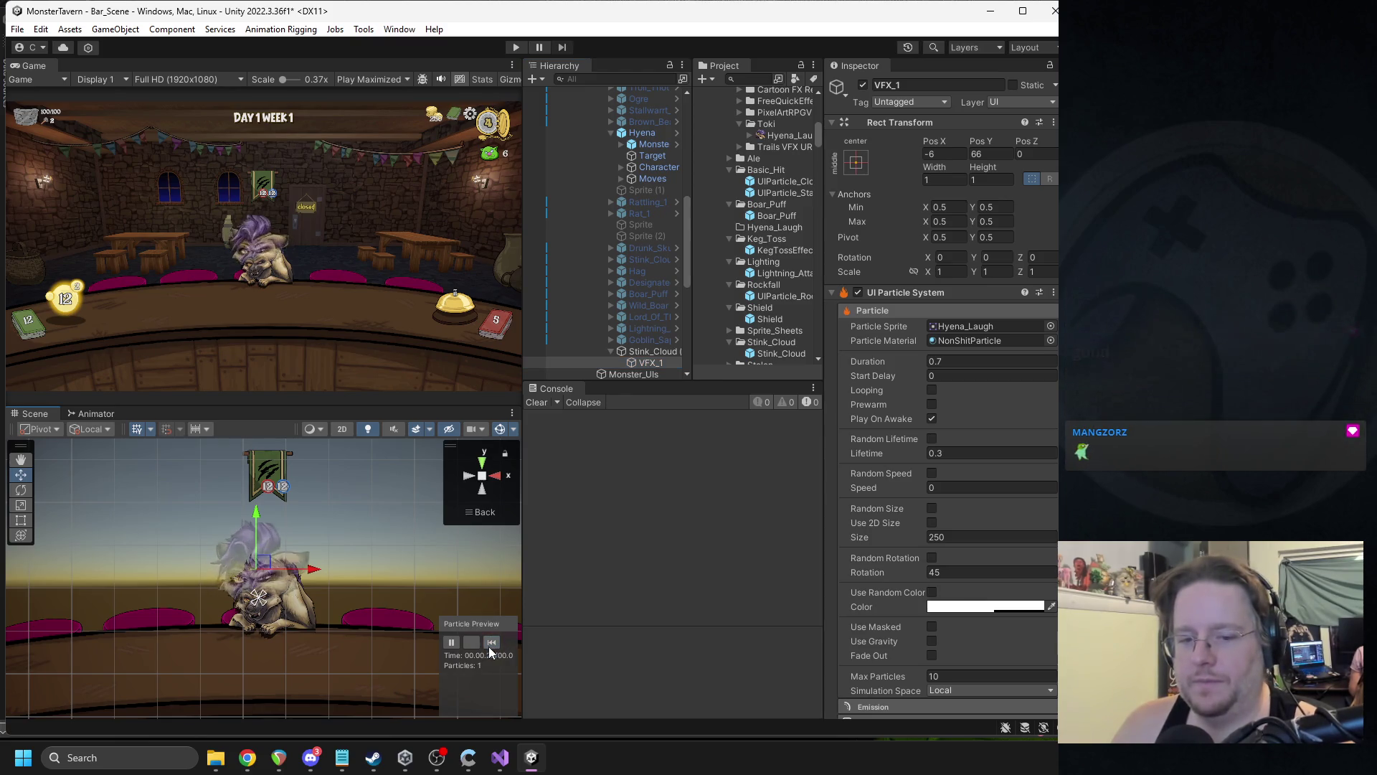
{"action": "left_click_drag", "start_coordinate": [256, 545], "coordinate": [256, 502]}
{"action": "left_click", "coordinate": [490, 642]}
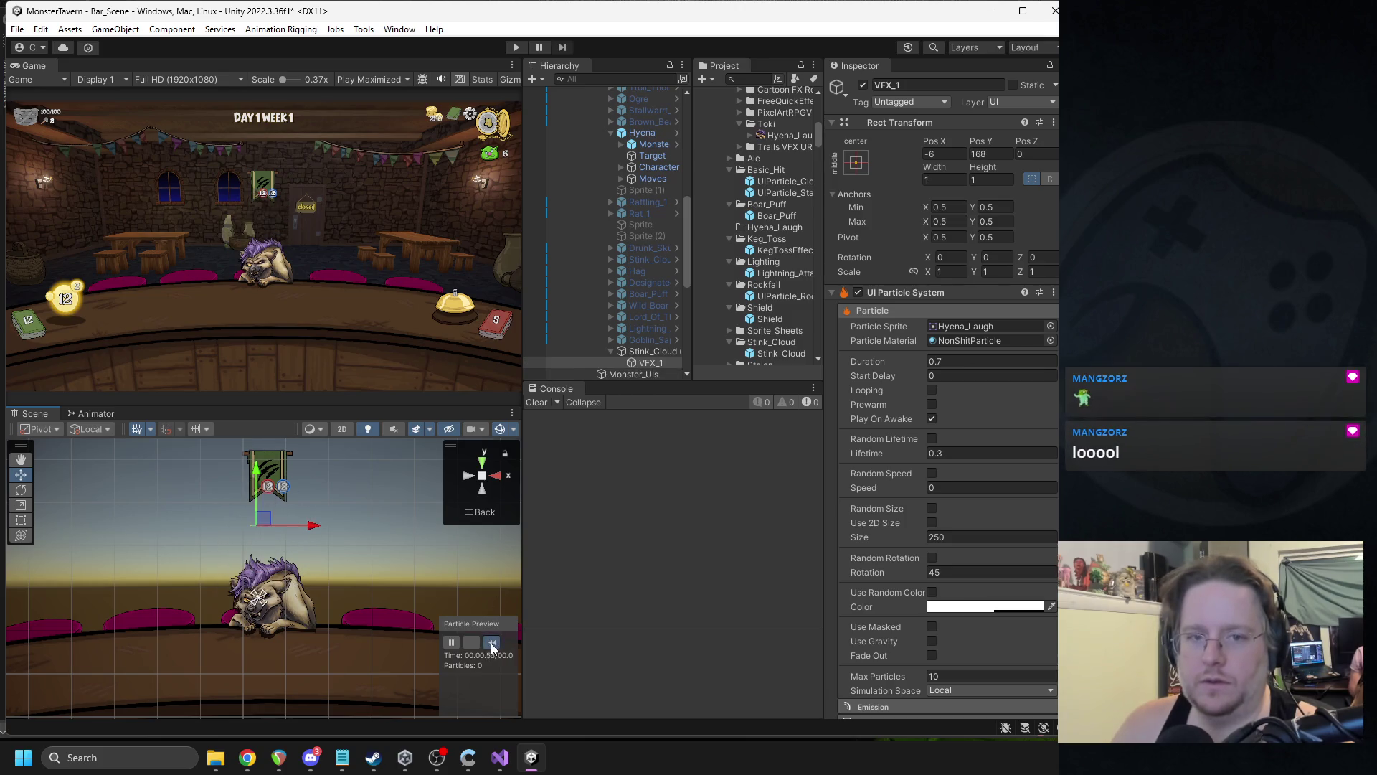
{"action": "left_click", "coordinate": [491, 644]}
{"action": "left_click", "coordinate": [491, 644]}
{"action": "left_click", "coordinate": [493, 645]}
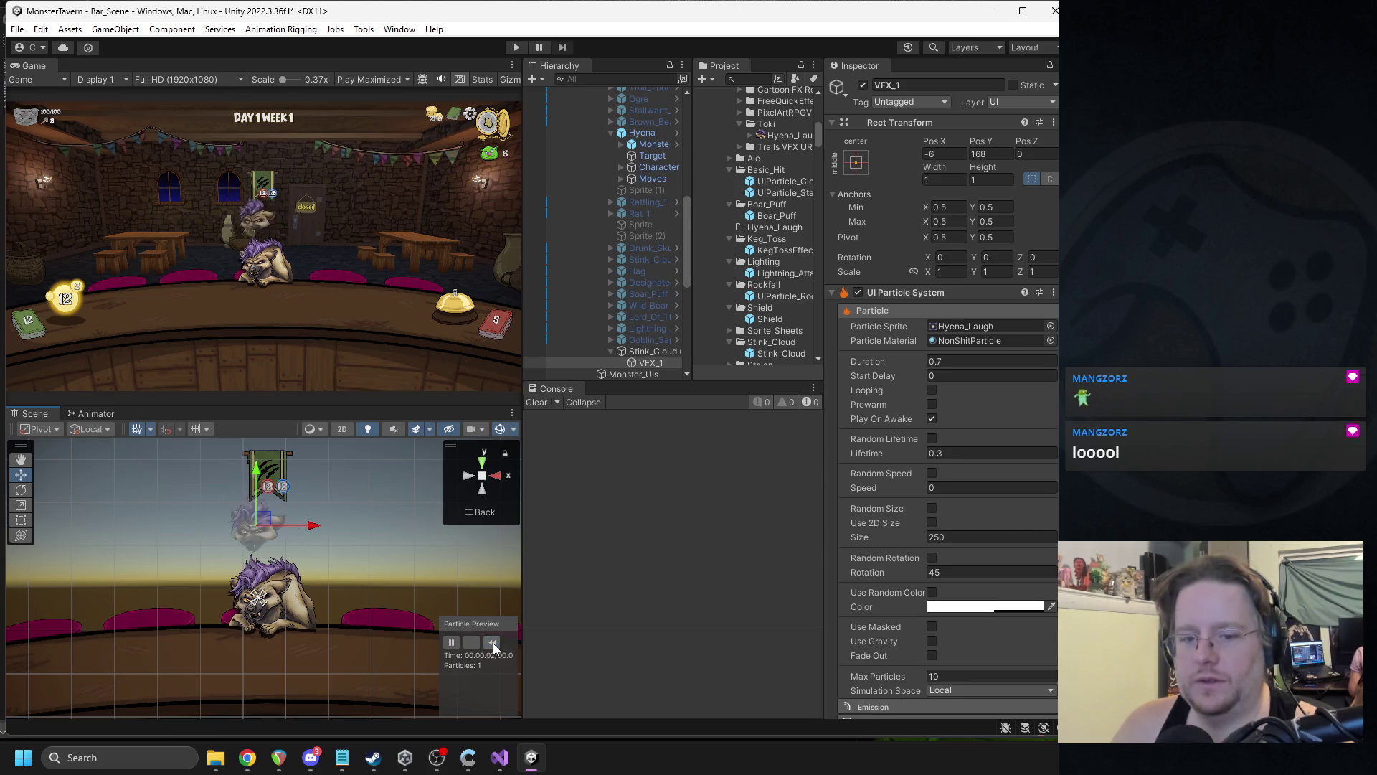
{"action": "left_click_drag", "start_coordinate": [319, 529], "coordinate": [327, 529]}
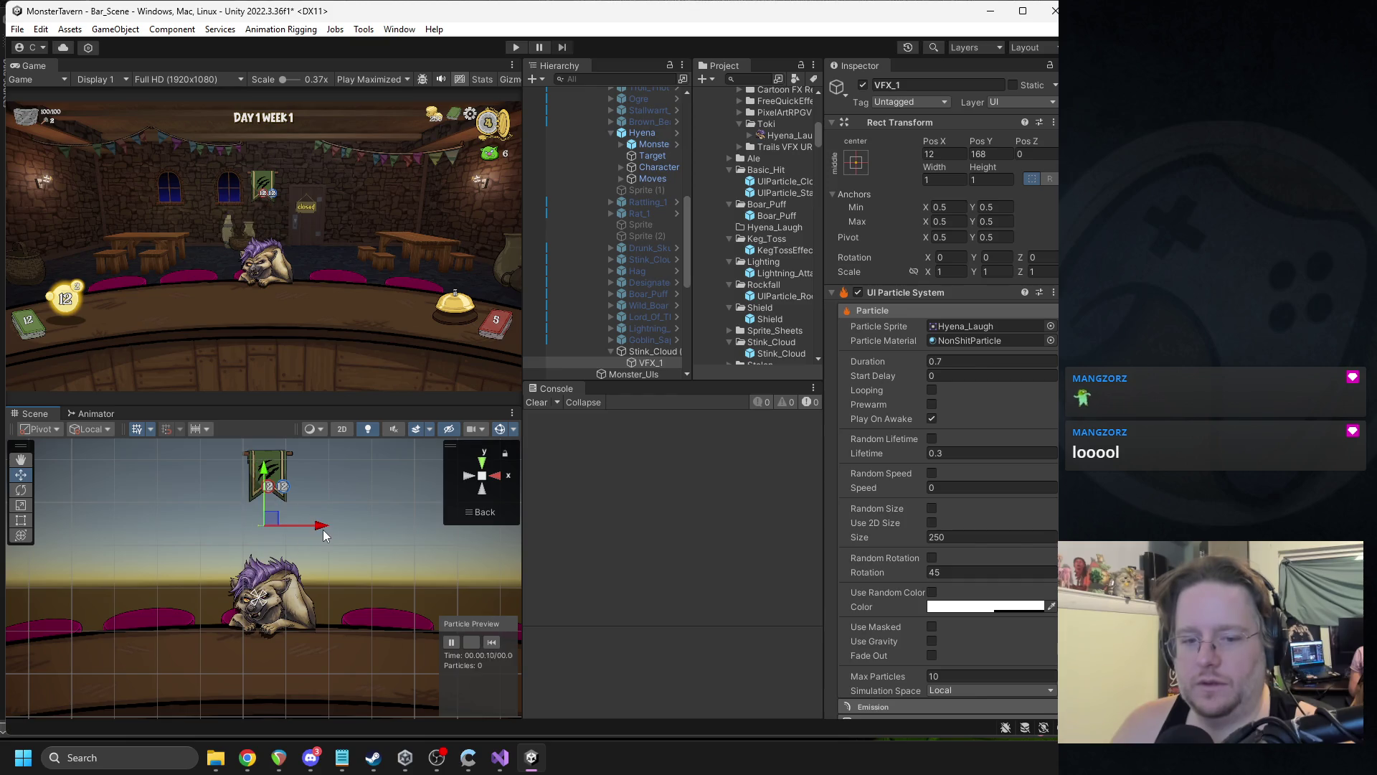
{"action": "left_click", "coordinate": [492, 643]}
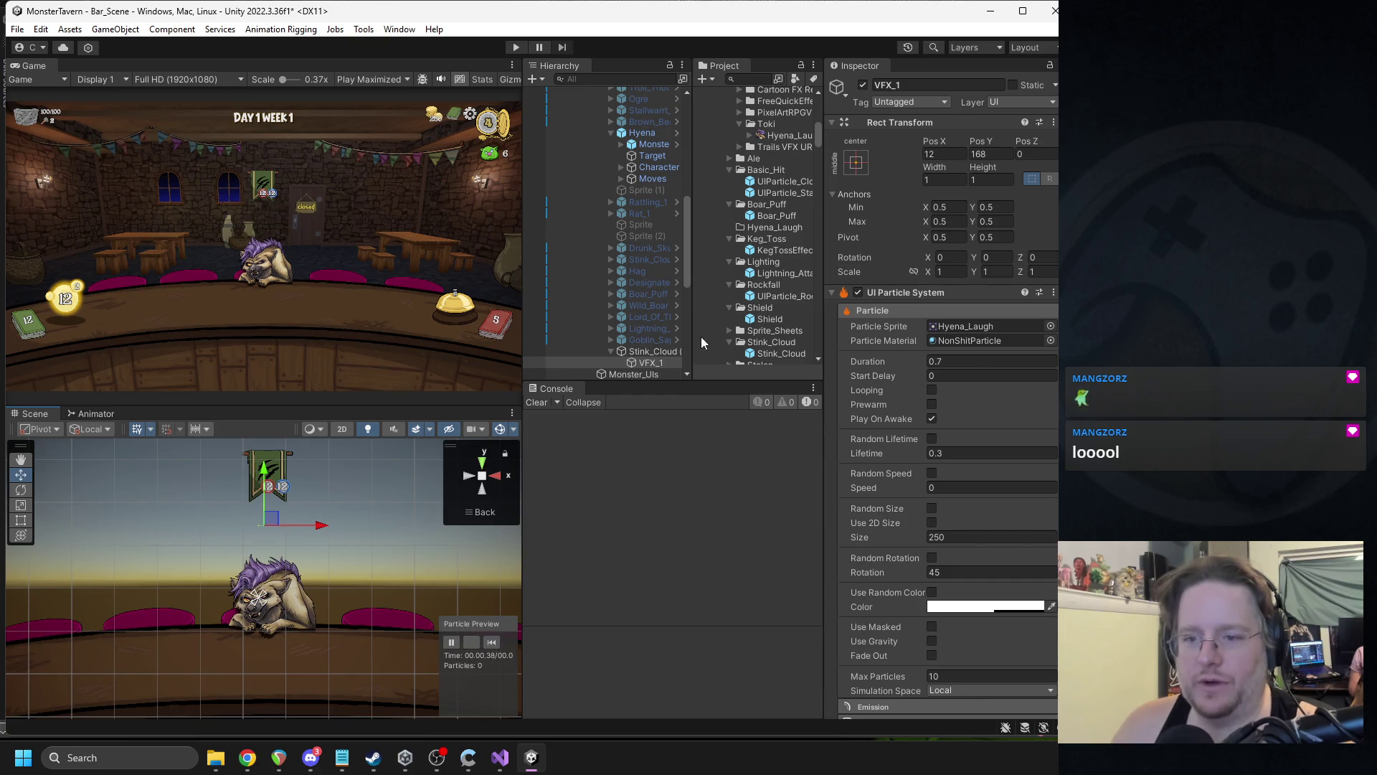
{"action": "left_click", "coordinate": [635, 351]}
{"action": "left_click", "coordinate": [947, 84]}
- Rename the copy Hyena_Laugh, save it as a prefab in the Hyena_Laugh folder, and reorder it
{"action": "type", "text": "Hyena_Laugh"}
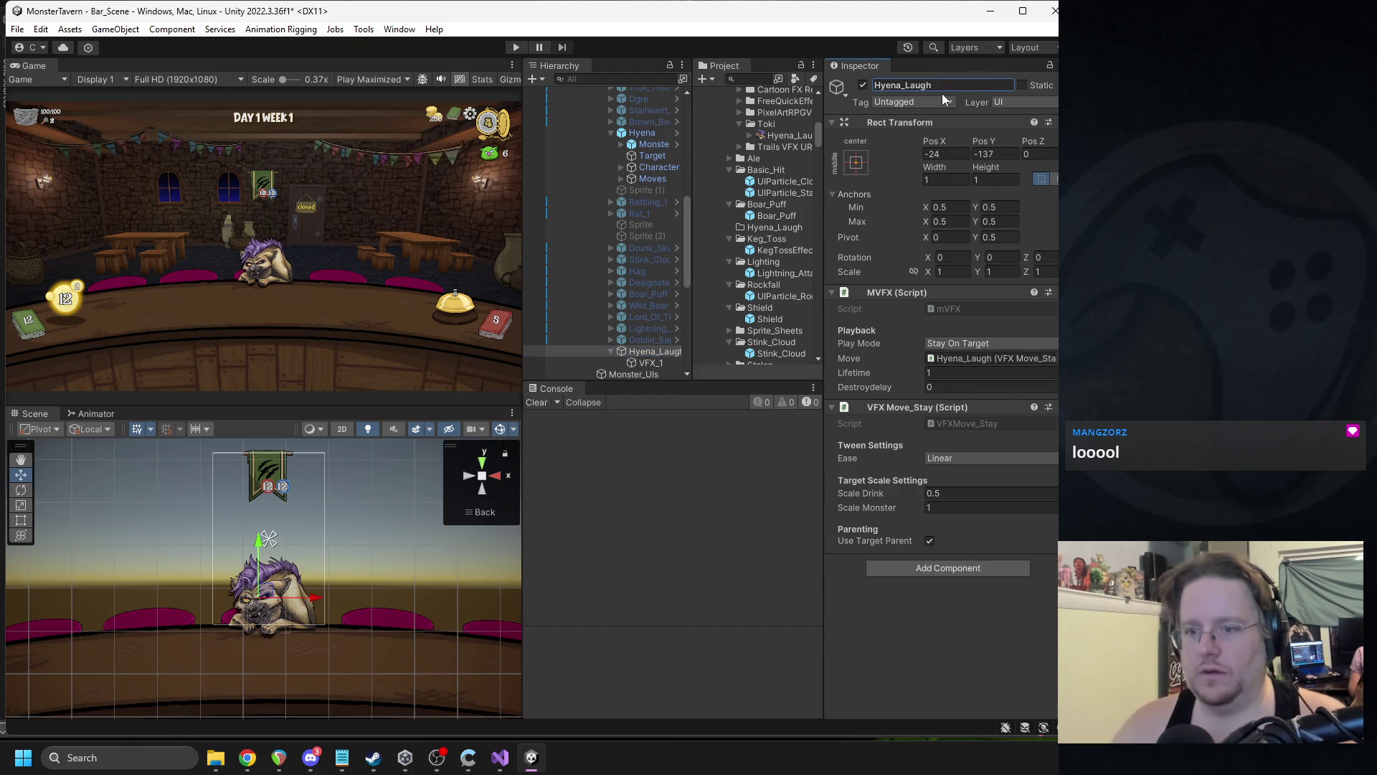
{"action": "key", "text": "Return"}
{"action": "left_click_drag", "start_coordinate": [771, 235], "coordinate": [768, 226]}
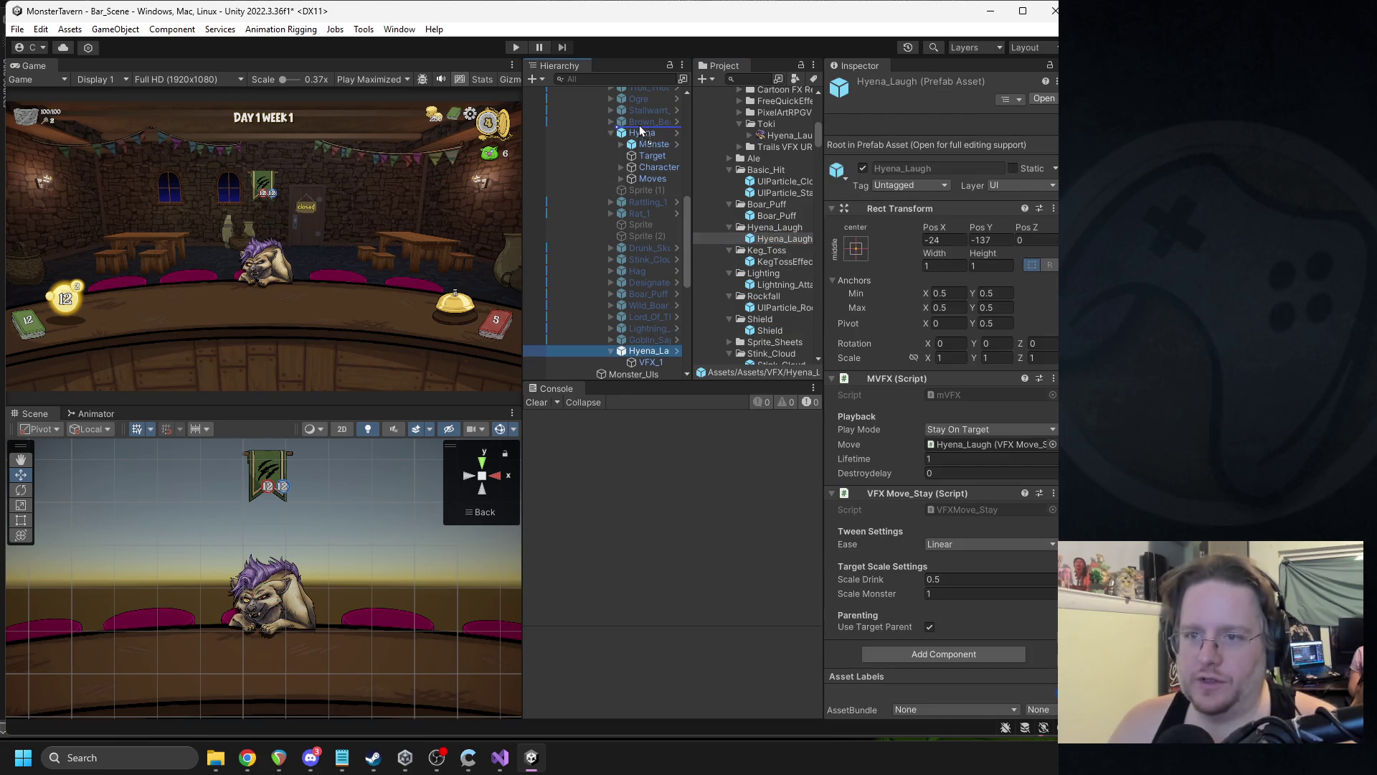
{"action": "left_click_drag", "start_coordinate": [639, 125], "coordinate": [639, 126]}
- Set VFX_1's Emission Shape to Point and replay the burst
{"action": "left_click", "coordinate": [648, 145]}
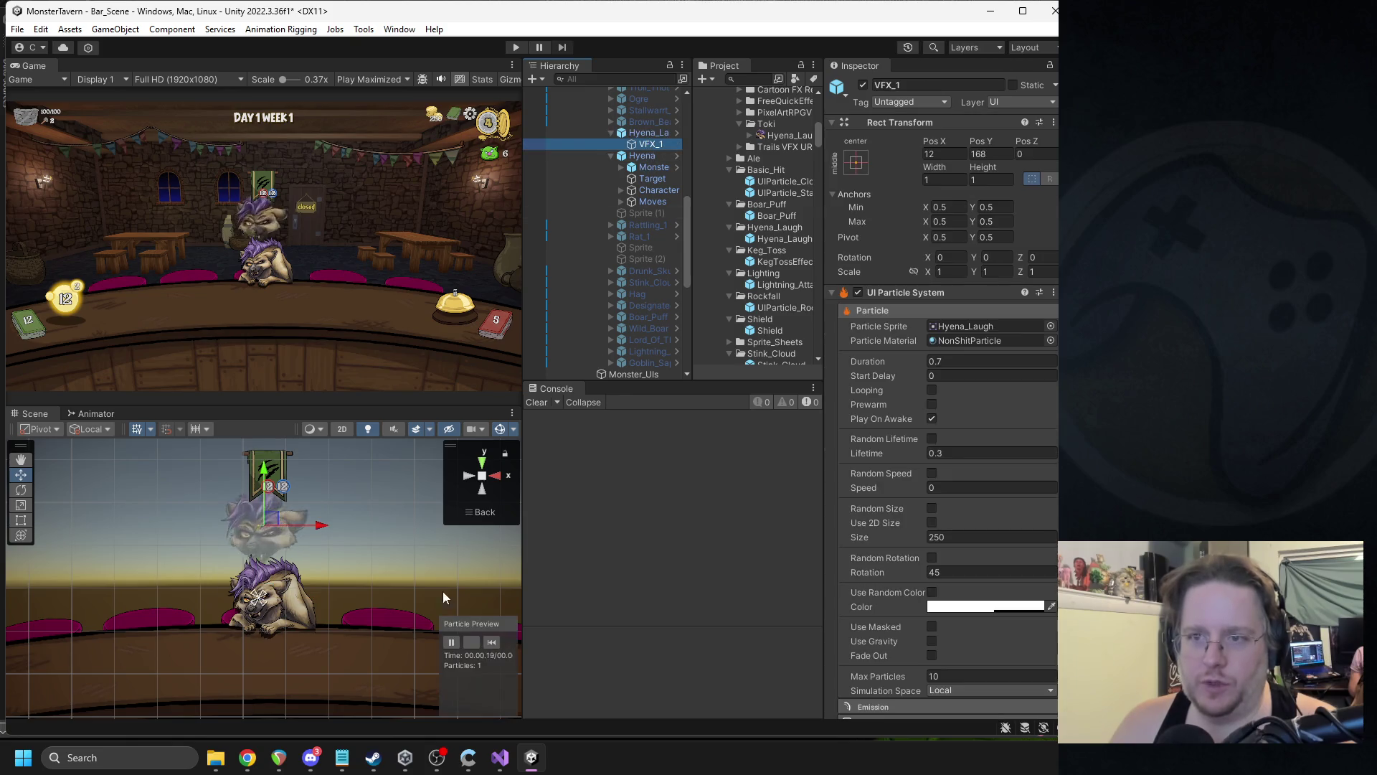
{"action": "left_click", "coordinate": [494, 640]}
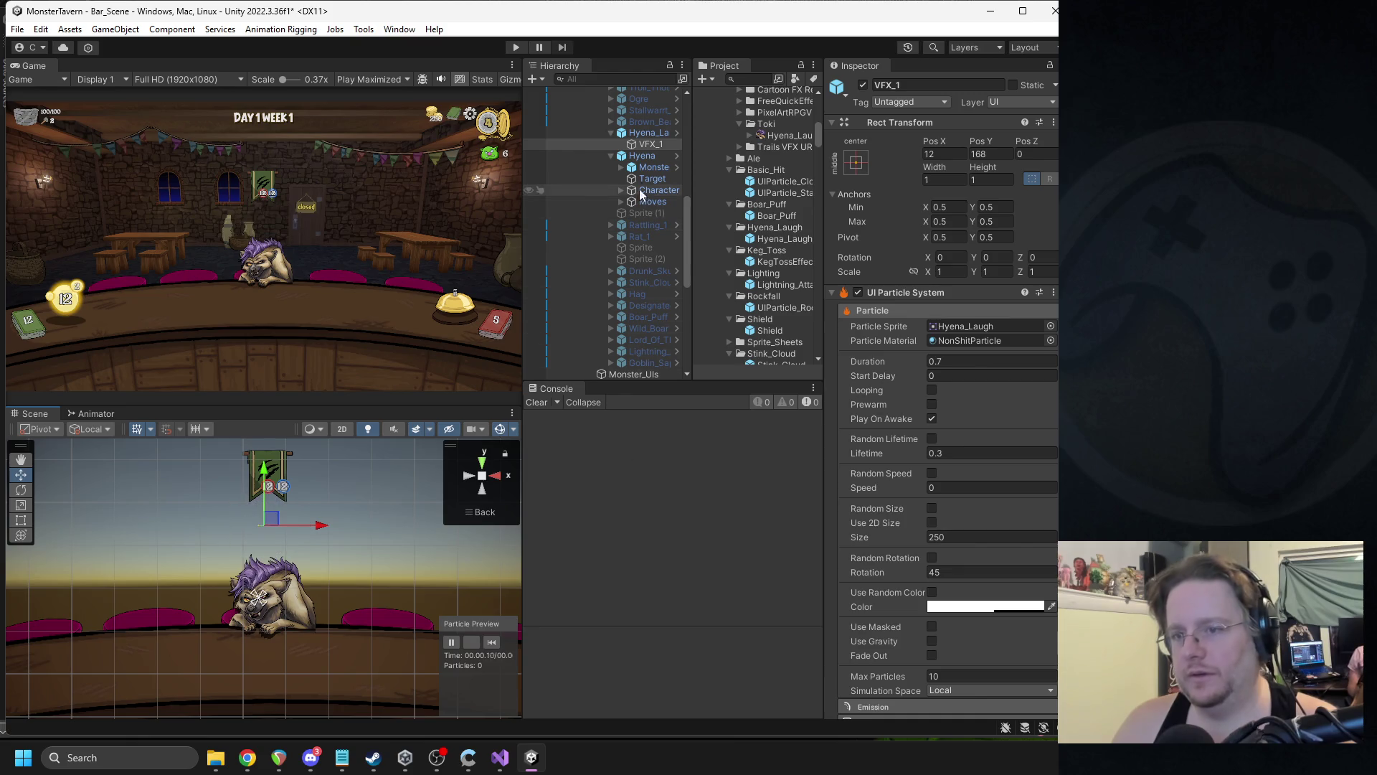
{"action": "scroll", "coordinate": [889, 470], "scroll_direction": "down", "scroll_amount": 5}
{"action": "left_click", "coordinate": [882, 474]}
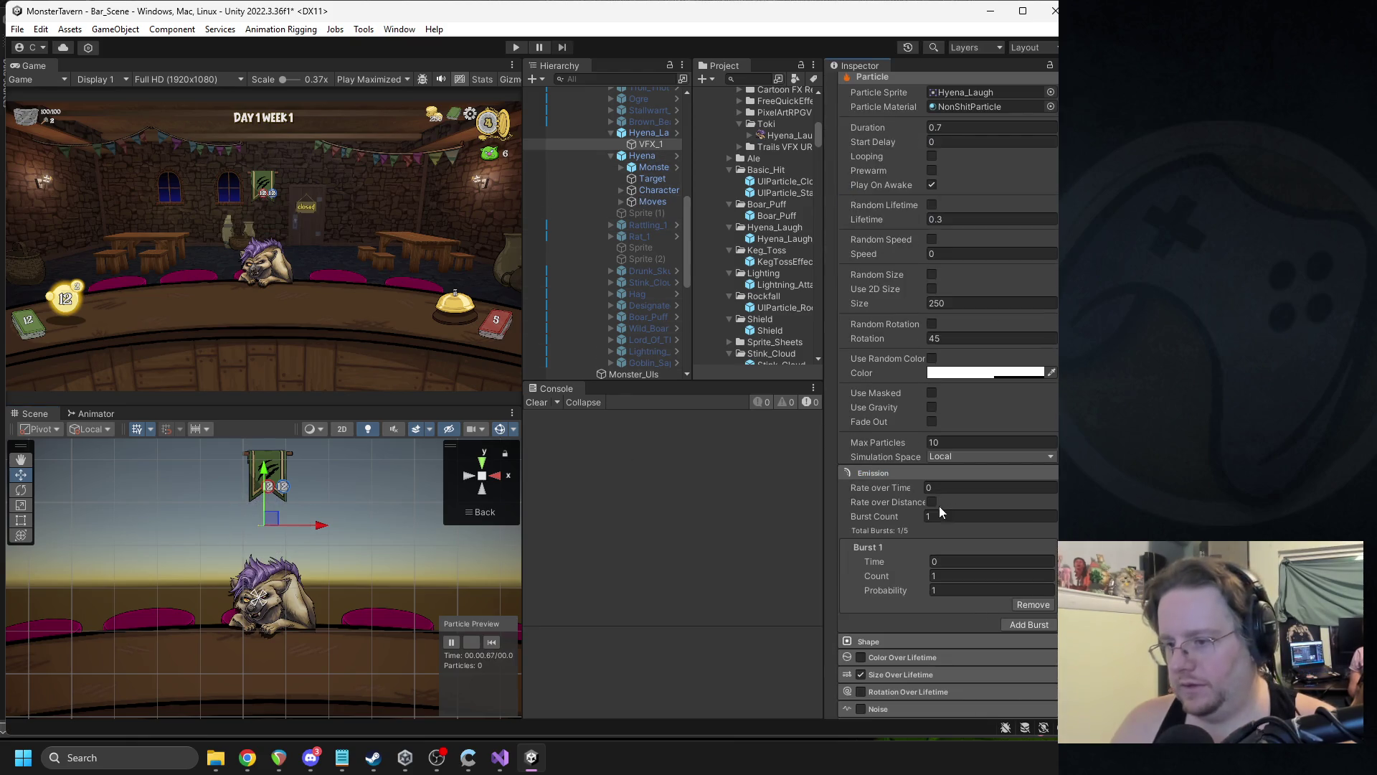
{"action": "left_click", "coordinate": [895, 638]}
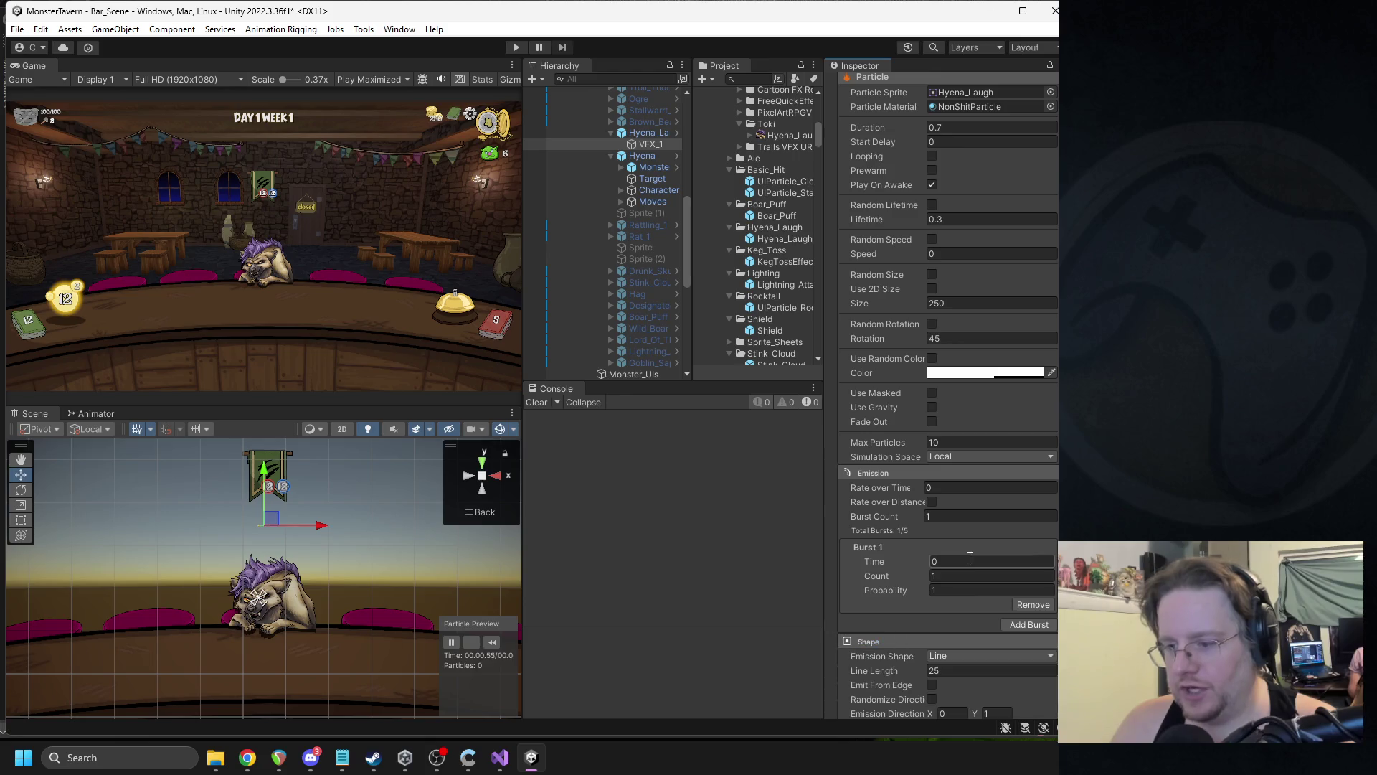
{"action": "scroll", "coordinate": [982, 522], "scroll_direction": "down", "scroll_amount": 3}
{"action": "left_click", "coordinate": [953, 541]}
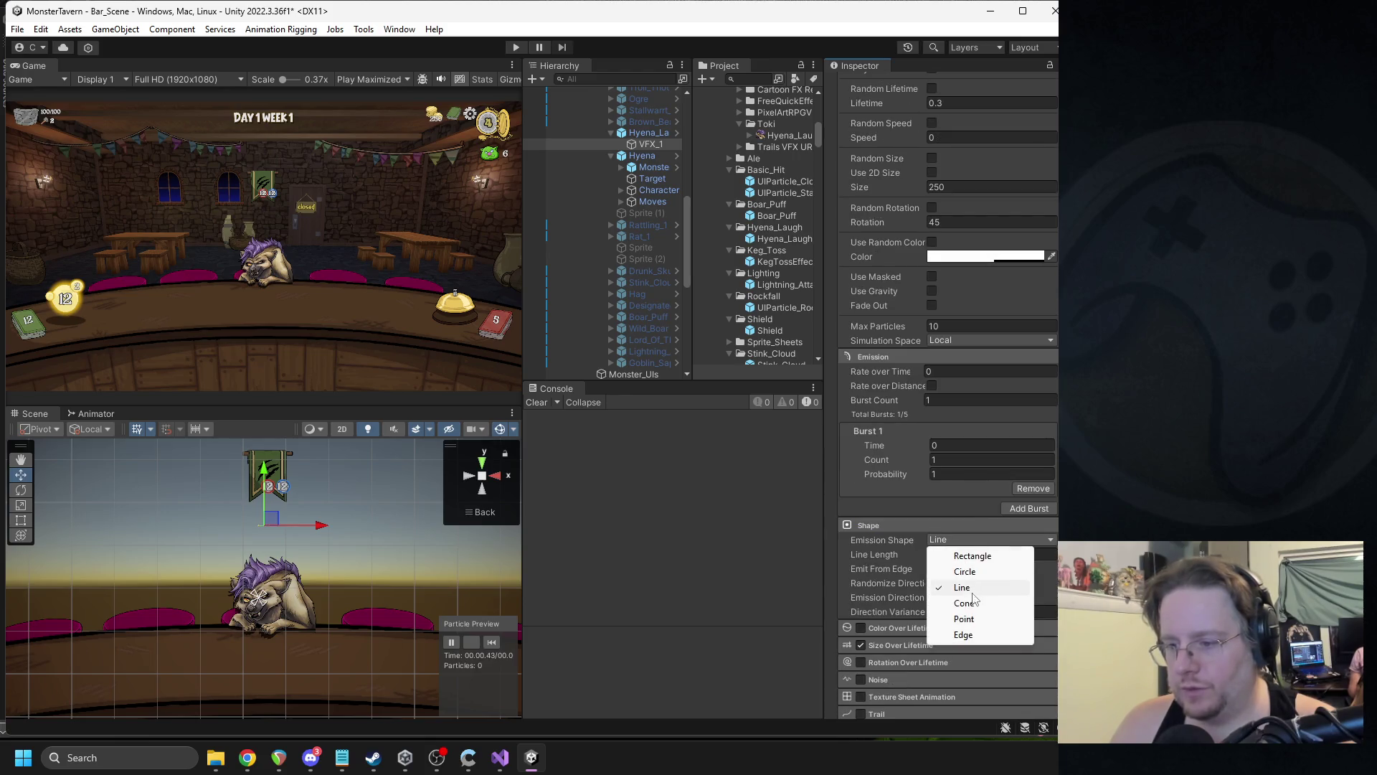
{"action": "left_click", "coordinate": [964, 618]}
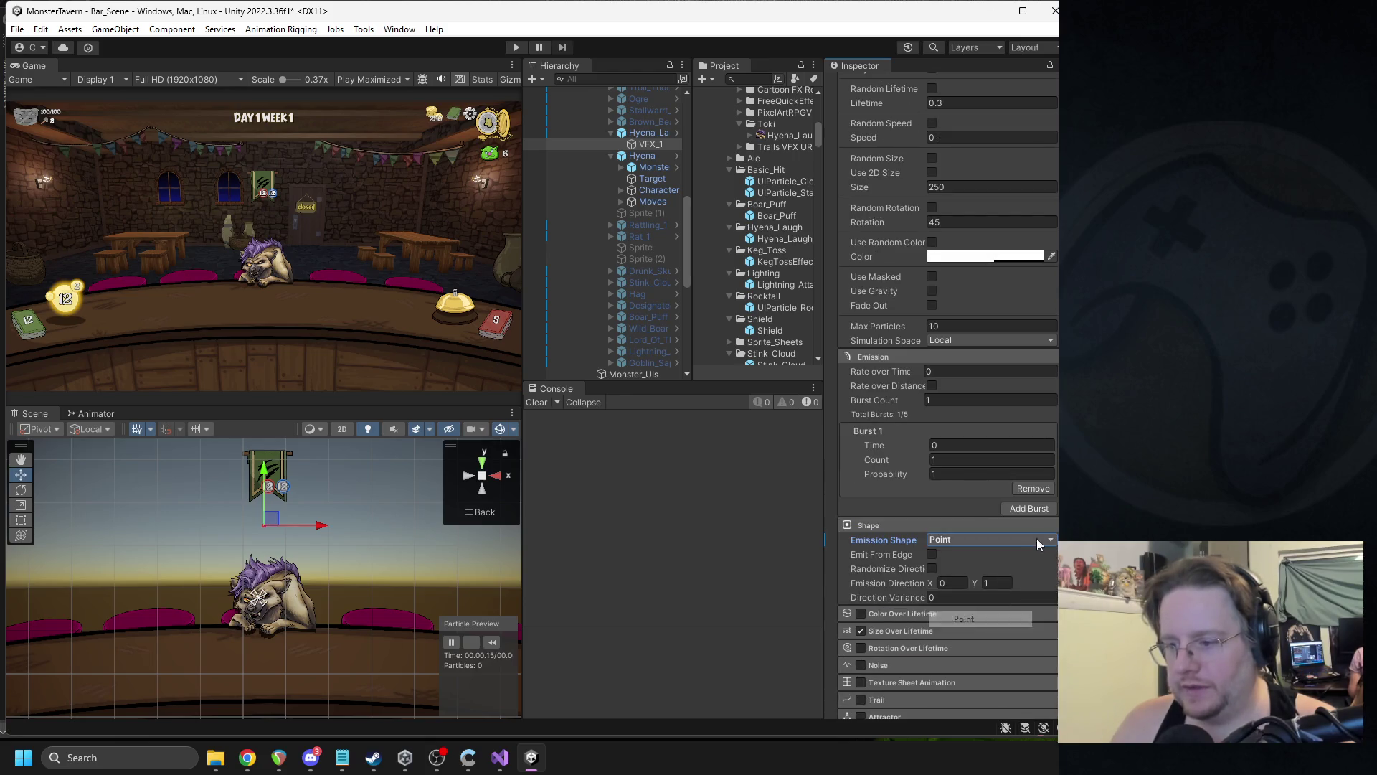
{"action": "left_click", "coordinate": [491, 642]}
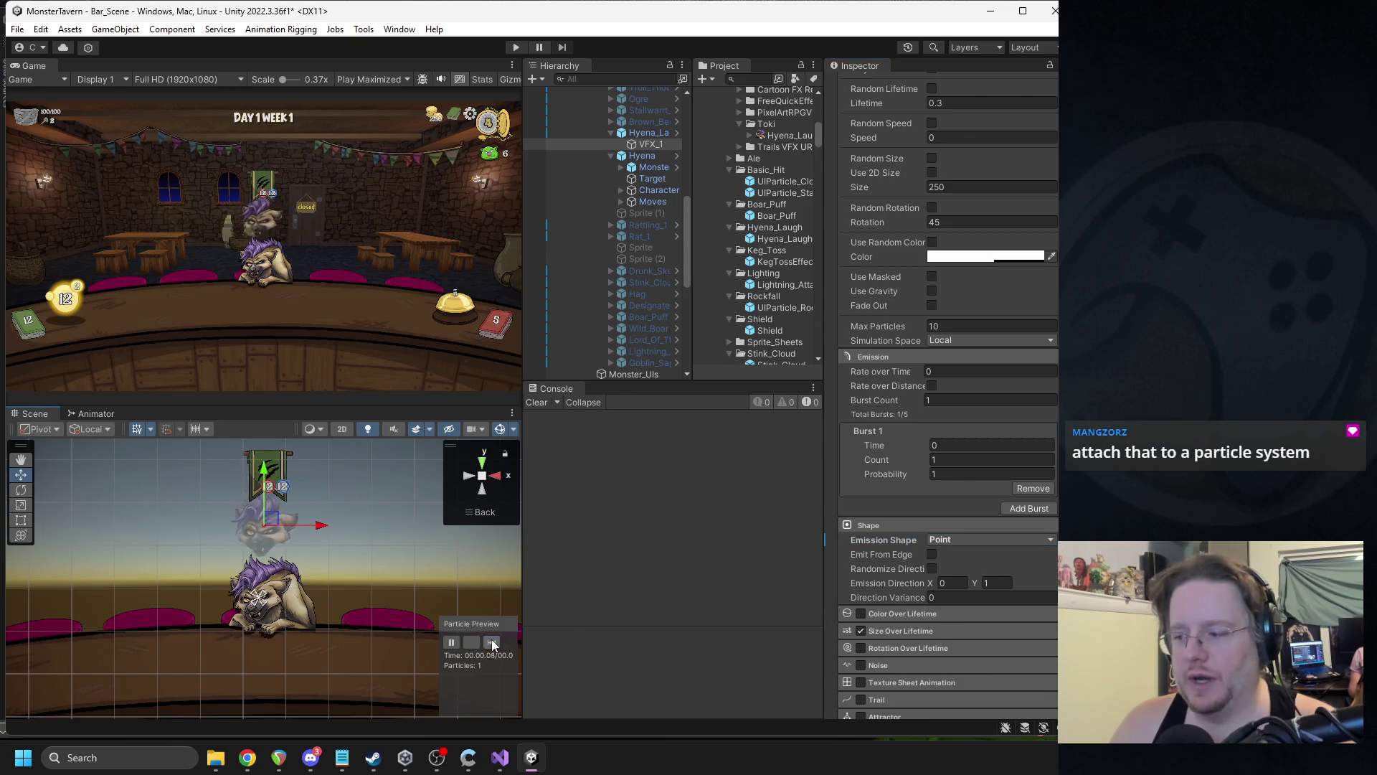
{"action": "left_click", "coordinate": [492, 642]}
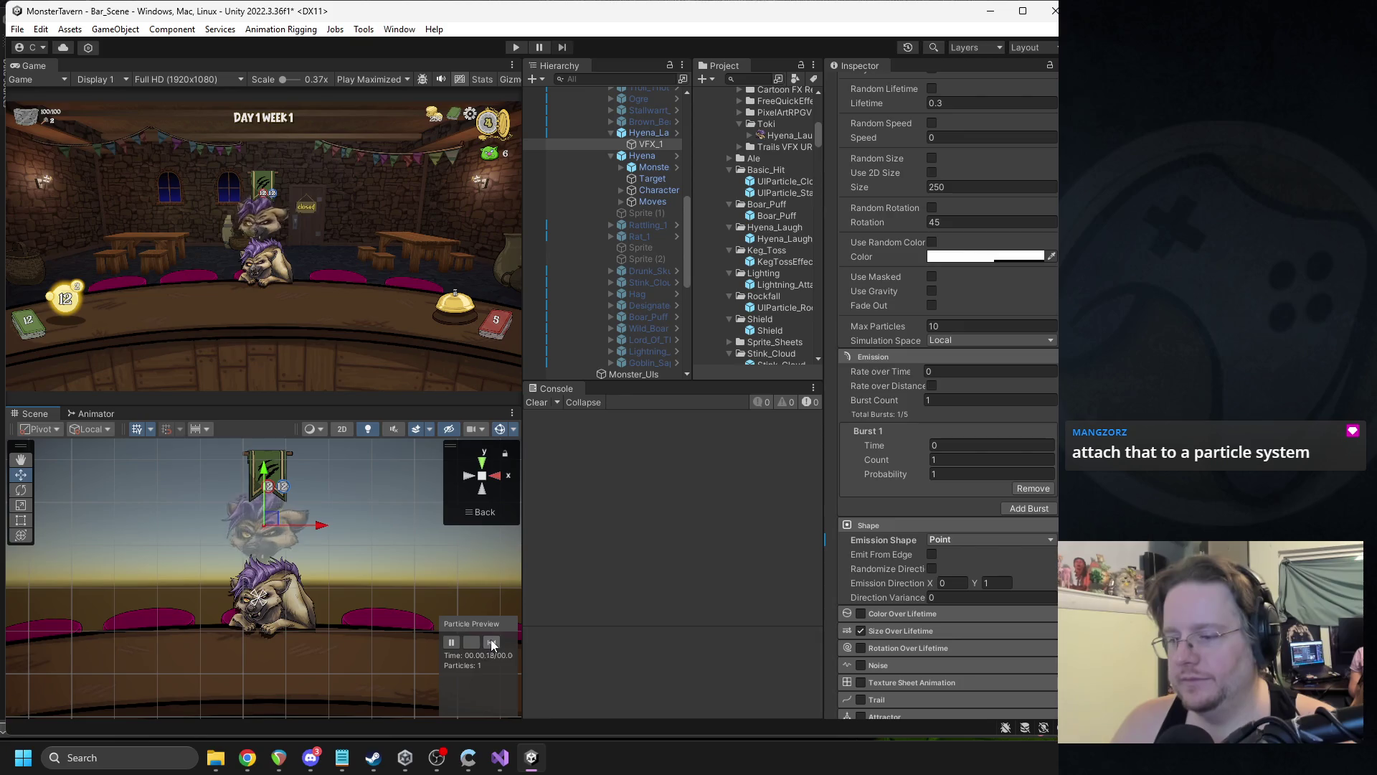
{"action": "left_click", "coordinate": [492, 642]}
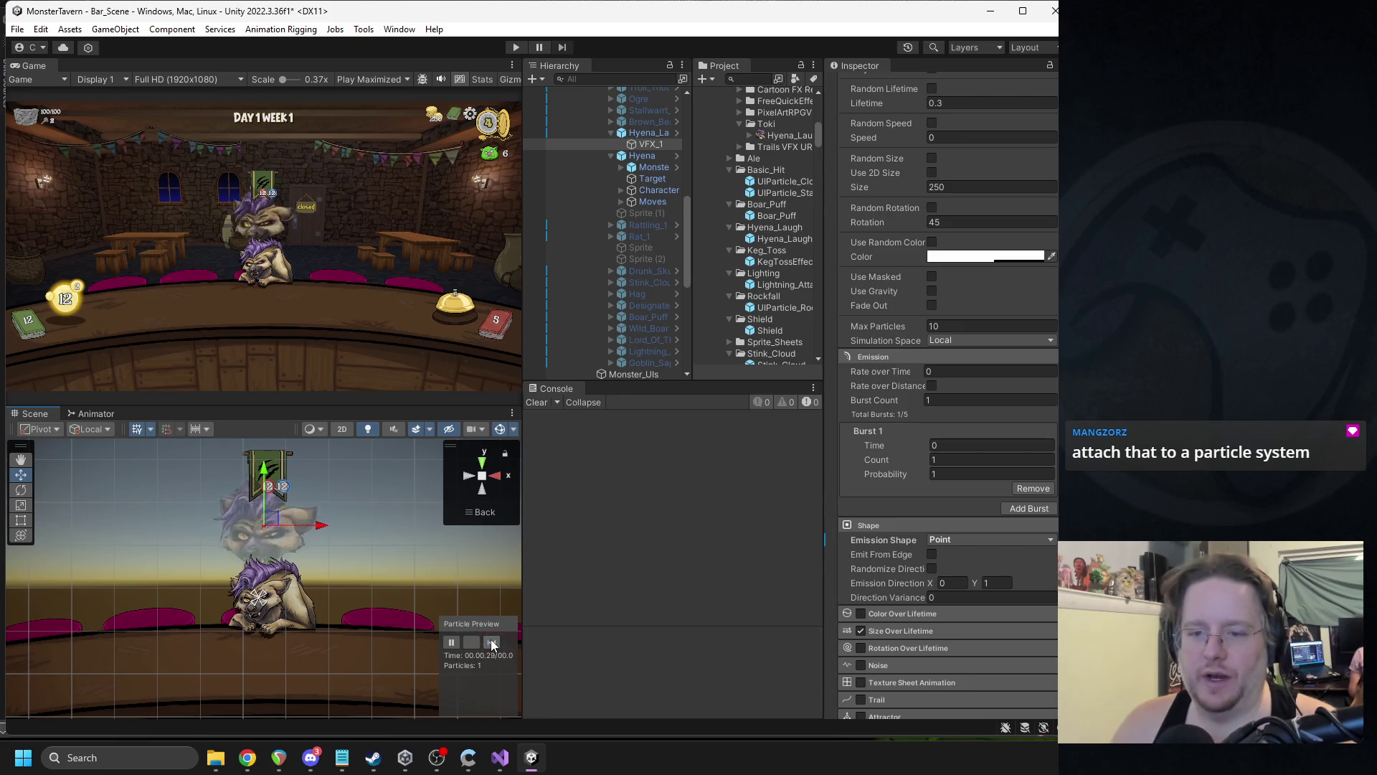
{"action": "left_click", "coordinate": [492, 642]}
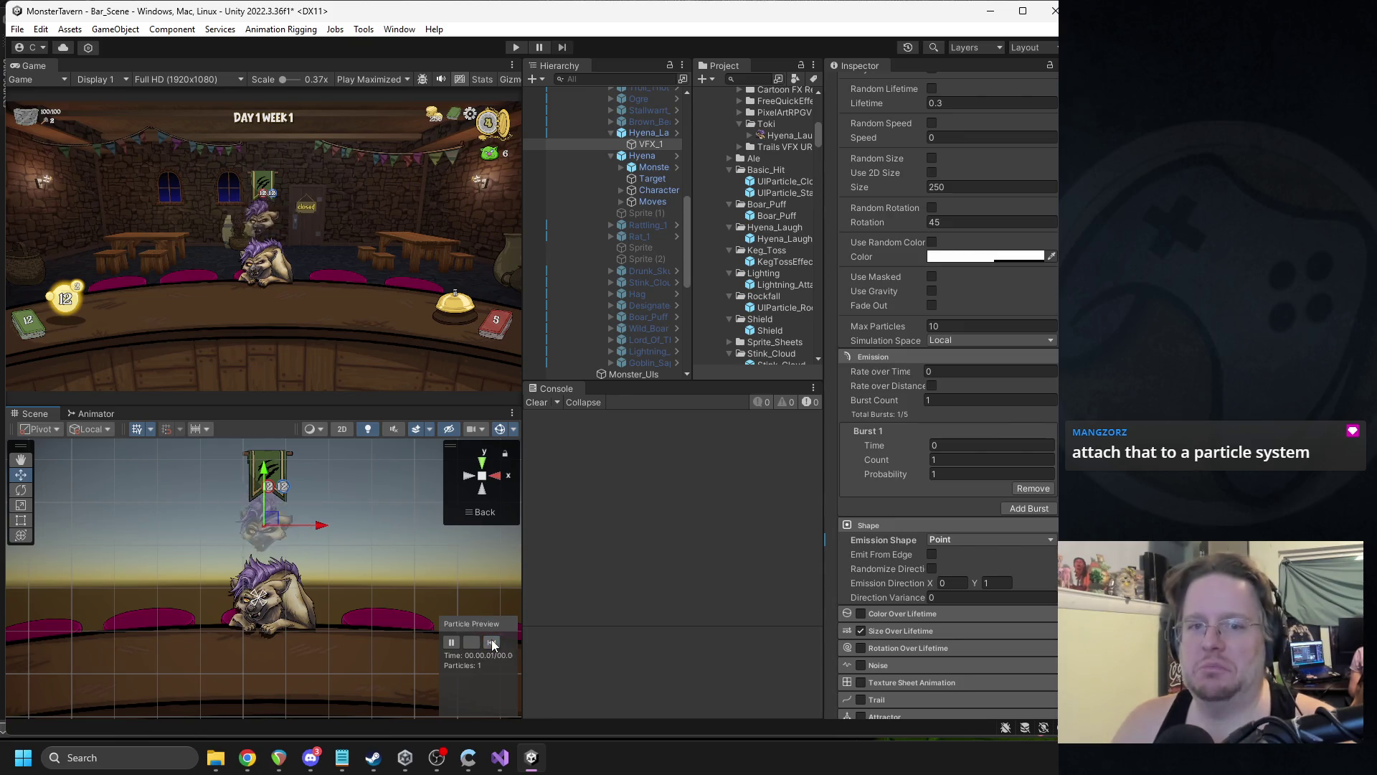
- Enable Color Over Lifetime and delete the 83.5% alpha key from its gradient
{"action": "scroll", "coordinate": [986, 351], "scroll_direction": "up", "scroll_amount": 2}
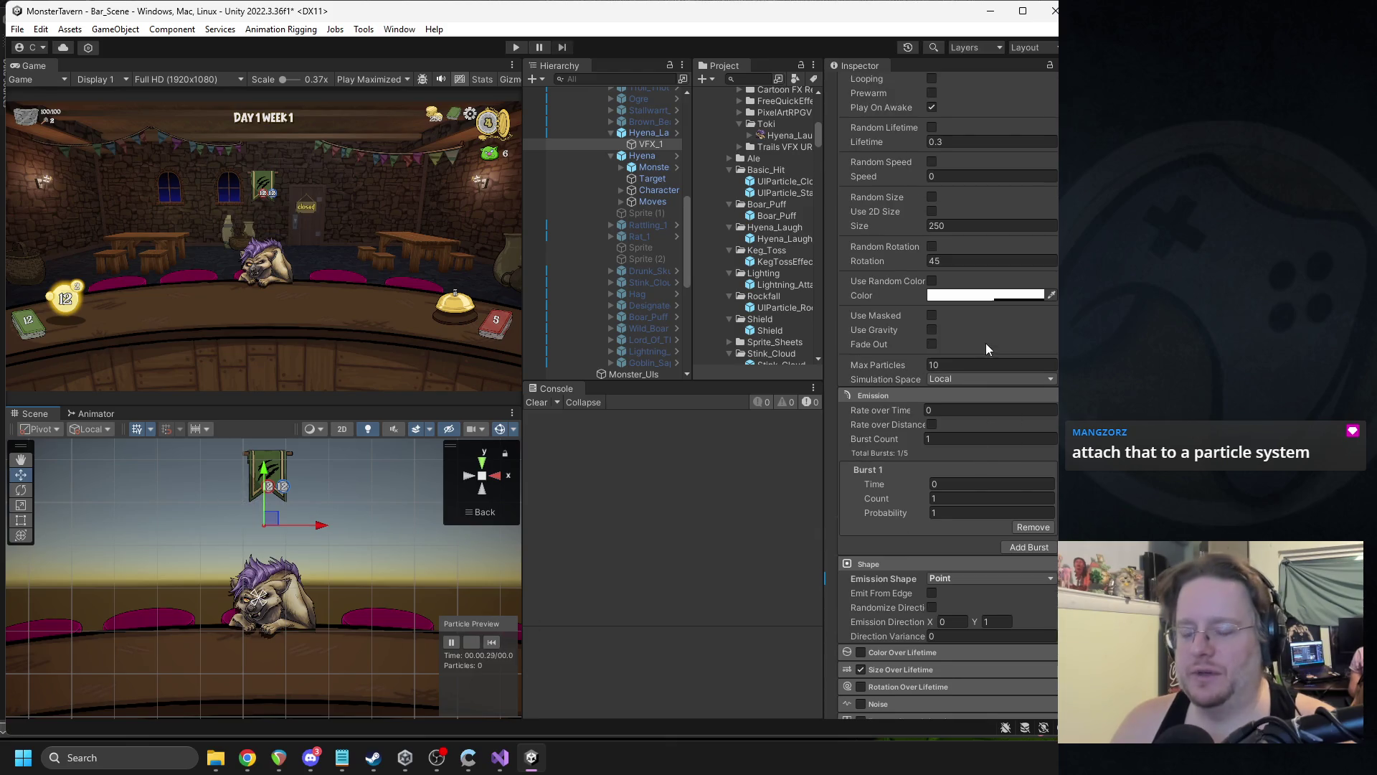
{"action": "left_click", "coordinate": [976, 296]}
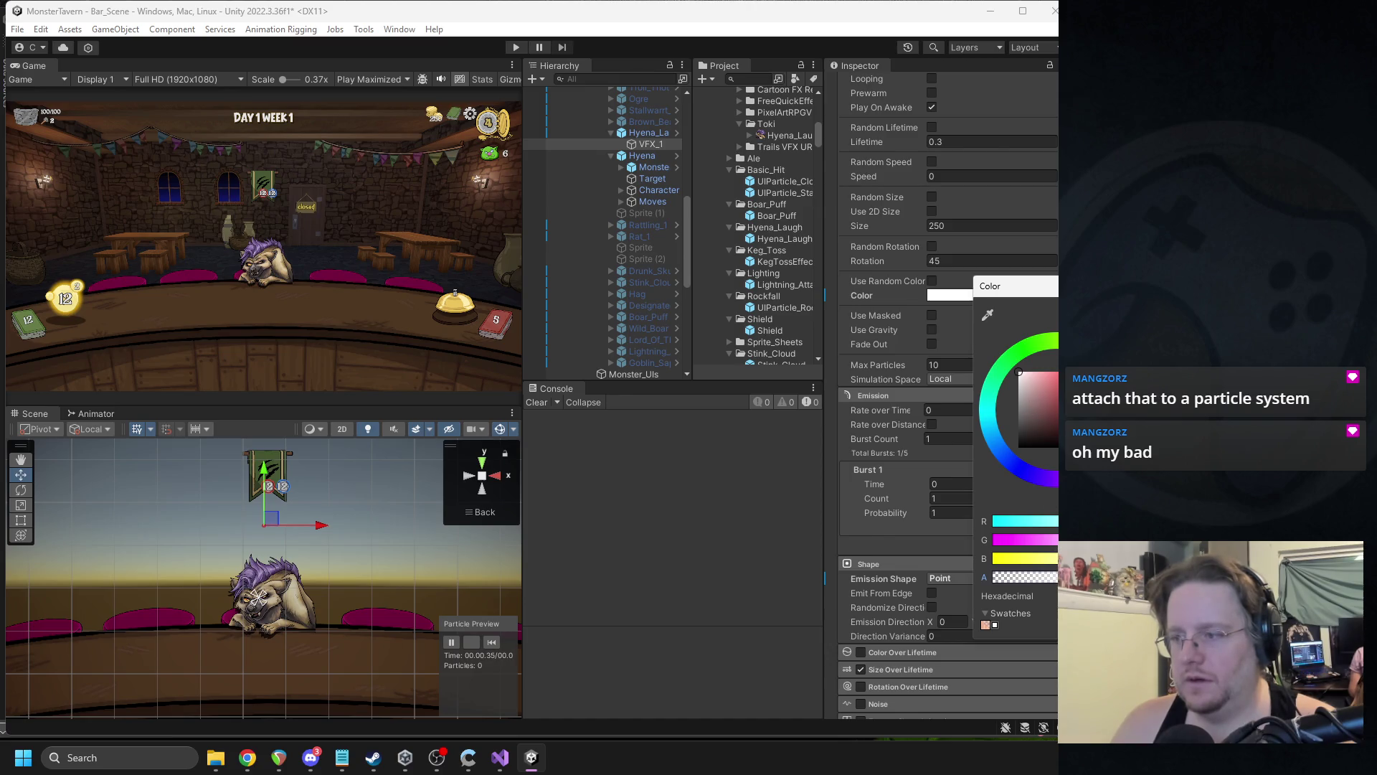
{"action": "left_click", "coordinate": [951, 366]}
{"action": "scroll", "coordinate": [925, 430], "scroll_direction": "down", "scroll_amount": 5}
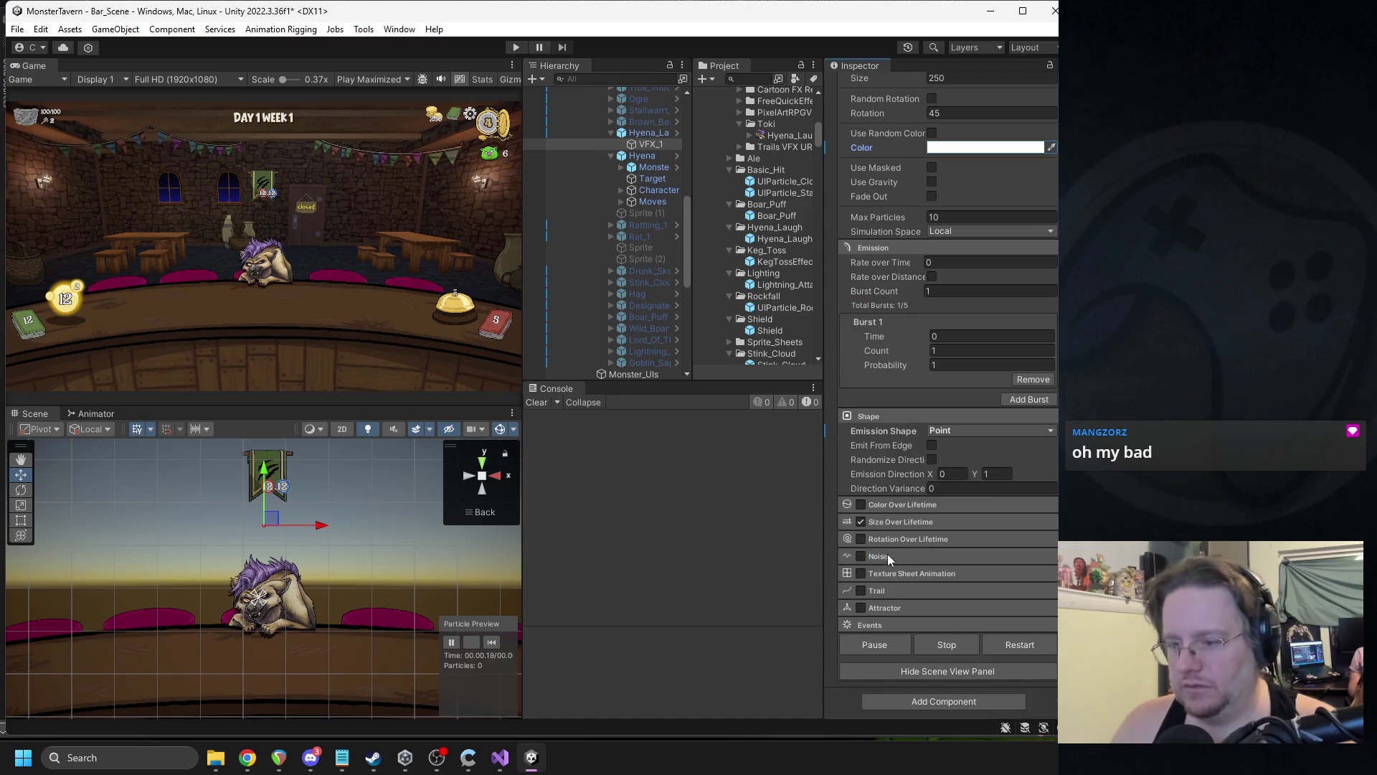
{"action": "left_click", "coordinate": [893, 506]}
{"action": "left_click", "coordinate": [963, 535]}
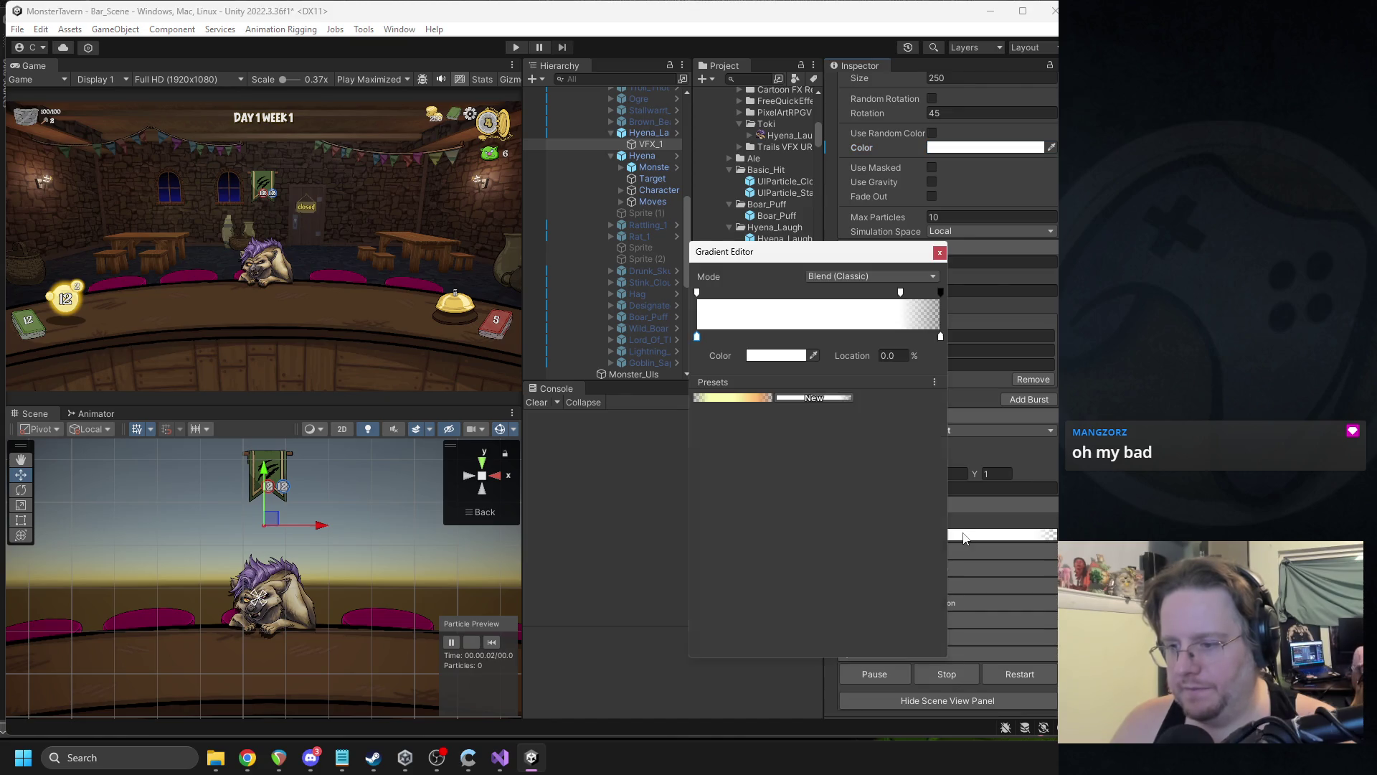
{"action": "left_click", "coordinate": [900, 293]}
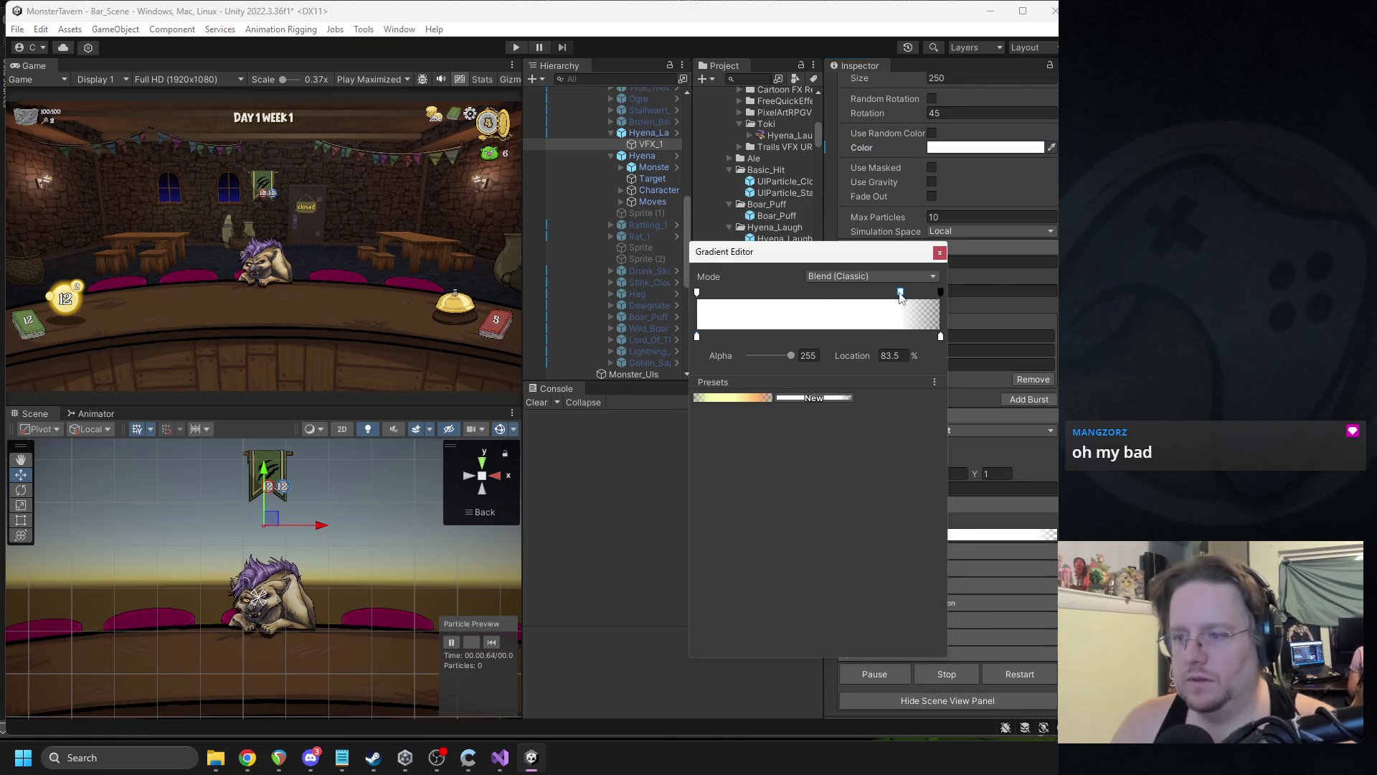
{"action": "key", "text": "Delete"}
- Keep the white gradient opaque to 37.9%, fade to alpha 88 at the end, then replay
{"action": "mouse_move", "coordinate": [941, 292]}
{"action": "left_mouse_down"}
{"action": "mouse_move", "coordinate": [766, 294]}
{"action": "mouse_move", "coordinate": [764, 307]}
{"action": "left_mouse_up"}
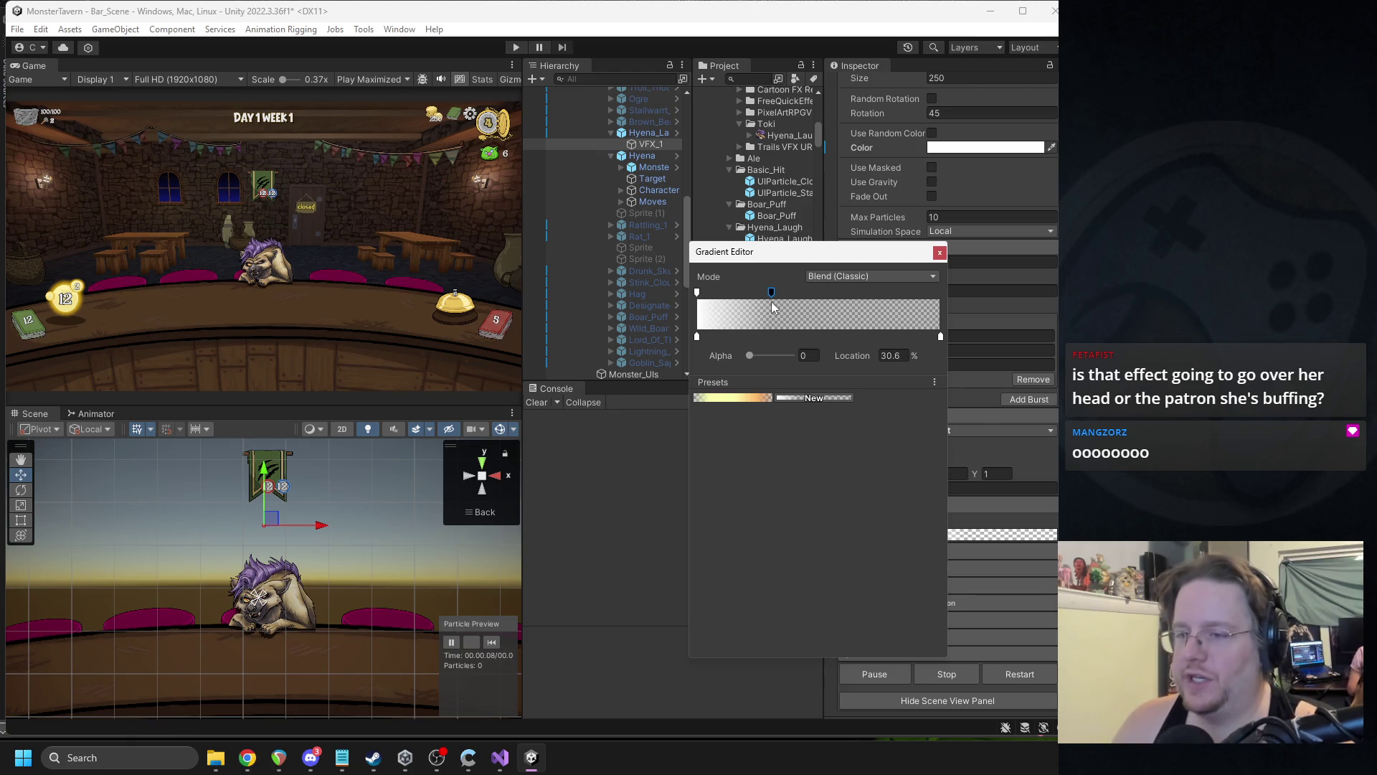
{"action": "left_click_drag", "start_coordinate": [773, 307], "coordinate": [790, 311]}
{"action": "left_click", "coordinate": [789, 294]}
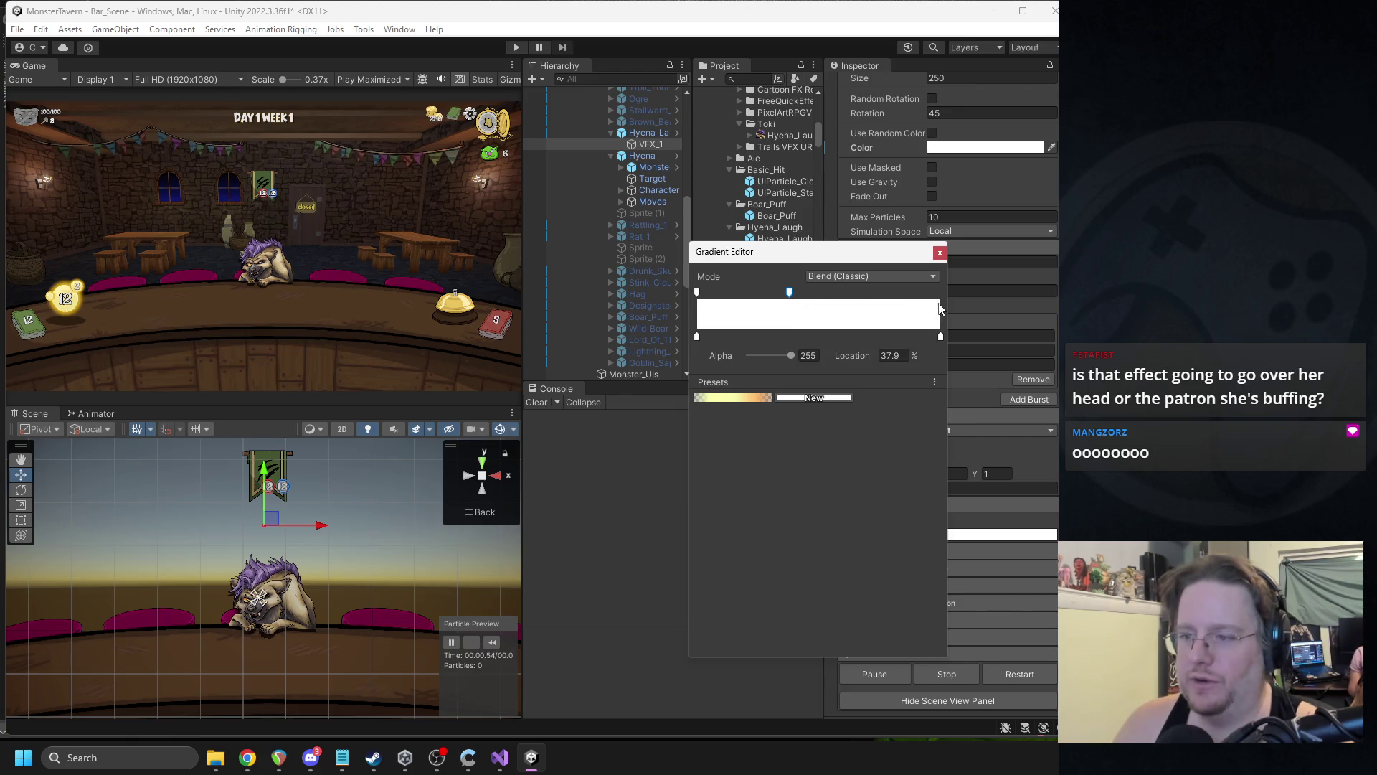
{"action": "left_click", "coordinate": [908, 293]}
{"action": "left_click_drag", "start_coordinate": [921, 296], "coordinate": [941, 294]}
{"action": "left_click_drag", "start_coordinate": [790, 356], "coordinate": [767, 357]}
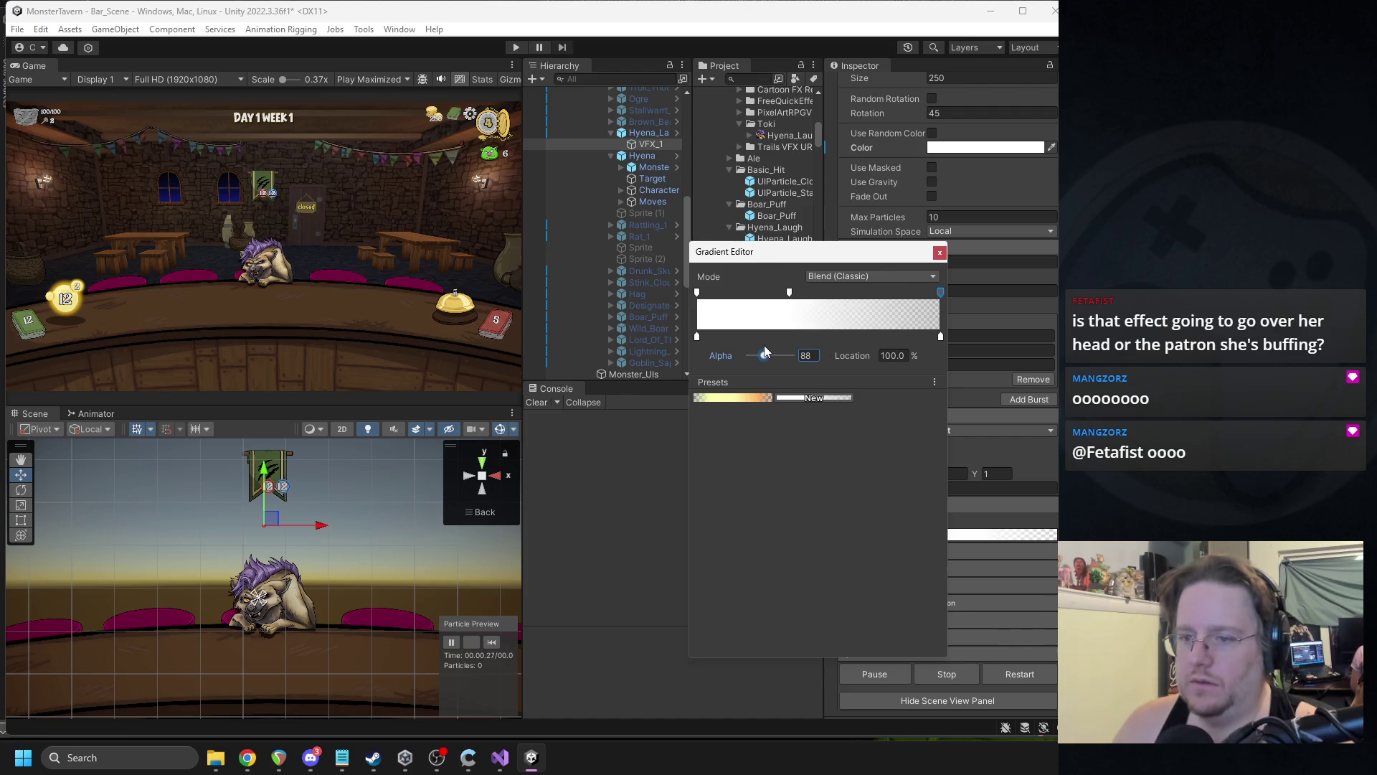
{"action": "left_click", "coordinate": [940, 250]}
{"action": "left_click", "coordinate": [492, 641]}
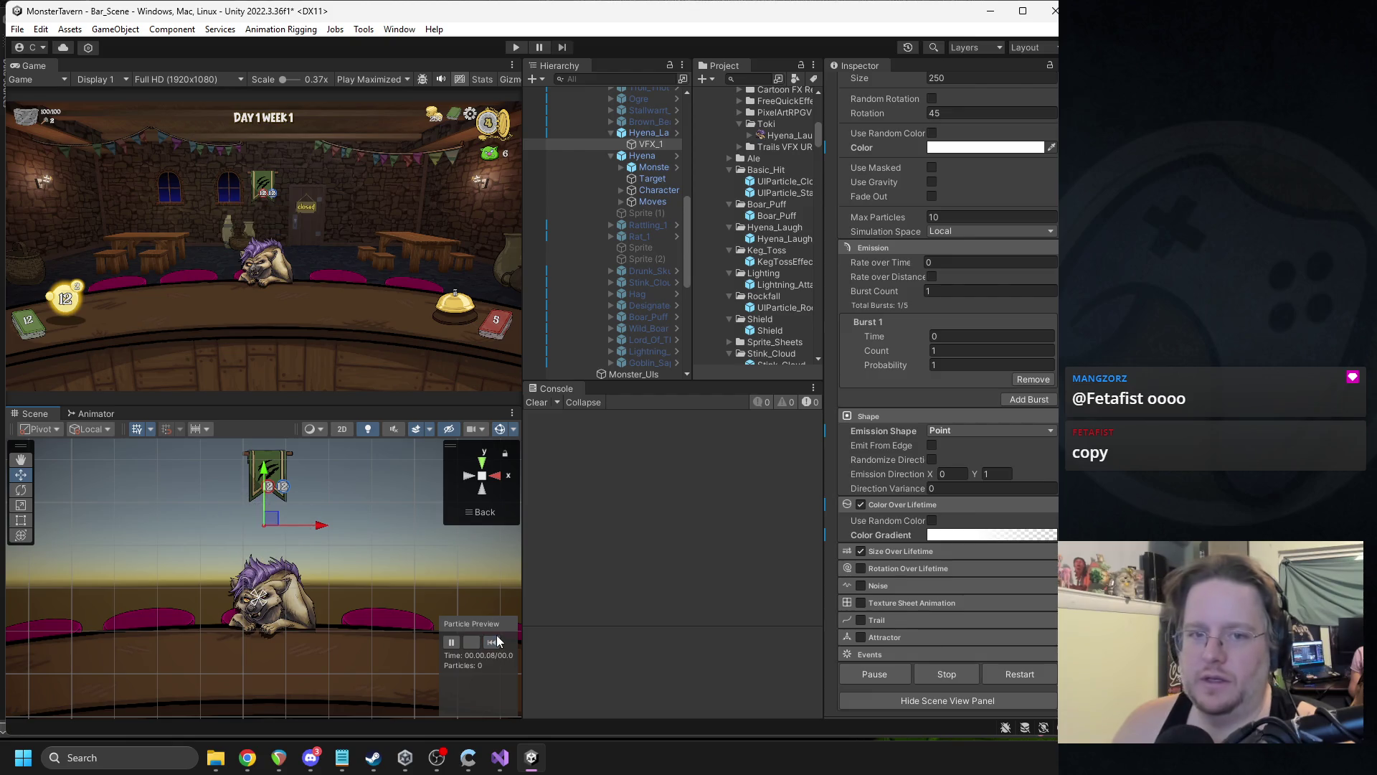
{"action": "left_click", "coordinate": [492, 643]}
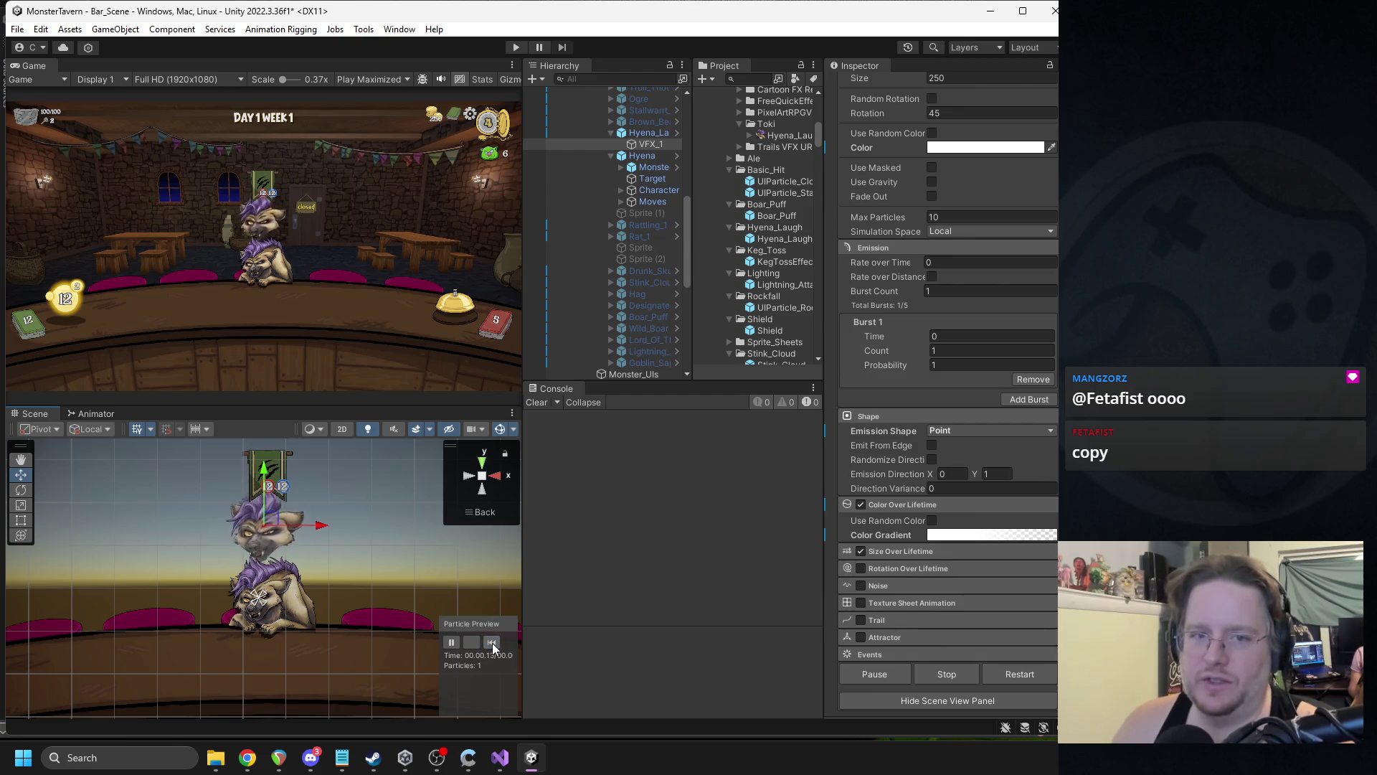
- Replay the particle preview, then switch over to the web browser
{"action": "left_click", "coordinate": [492, 642]}
{"action": "key", "text": "alt+Tab"}
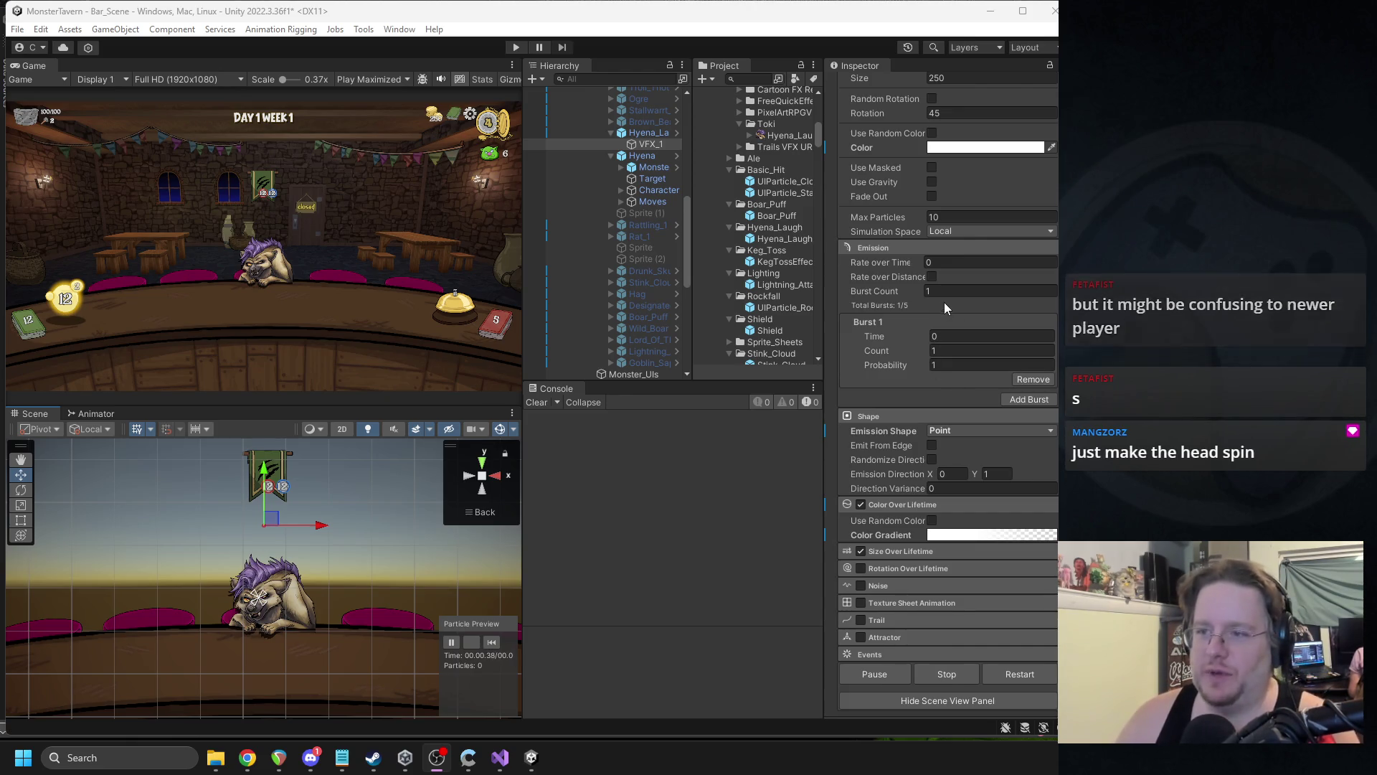
{"action": "scroll", "coordinate": [945, 307], "scroll_direction": "up", "scroll_amount": 2}
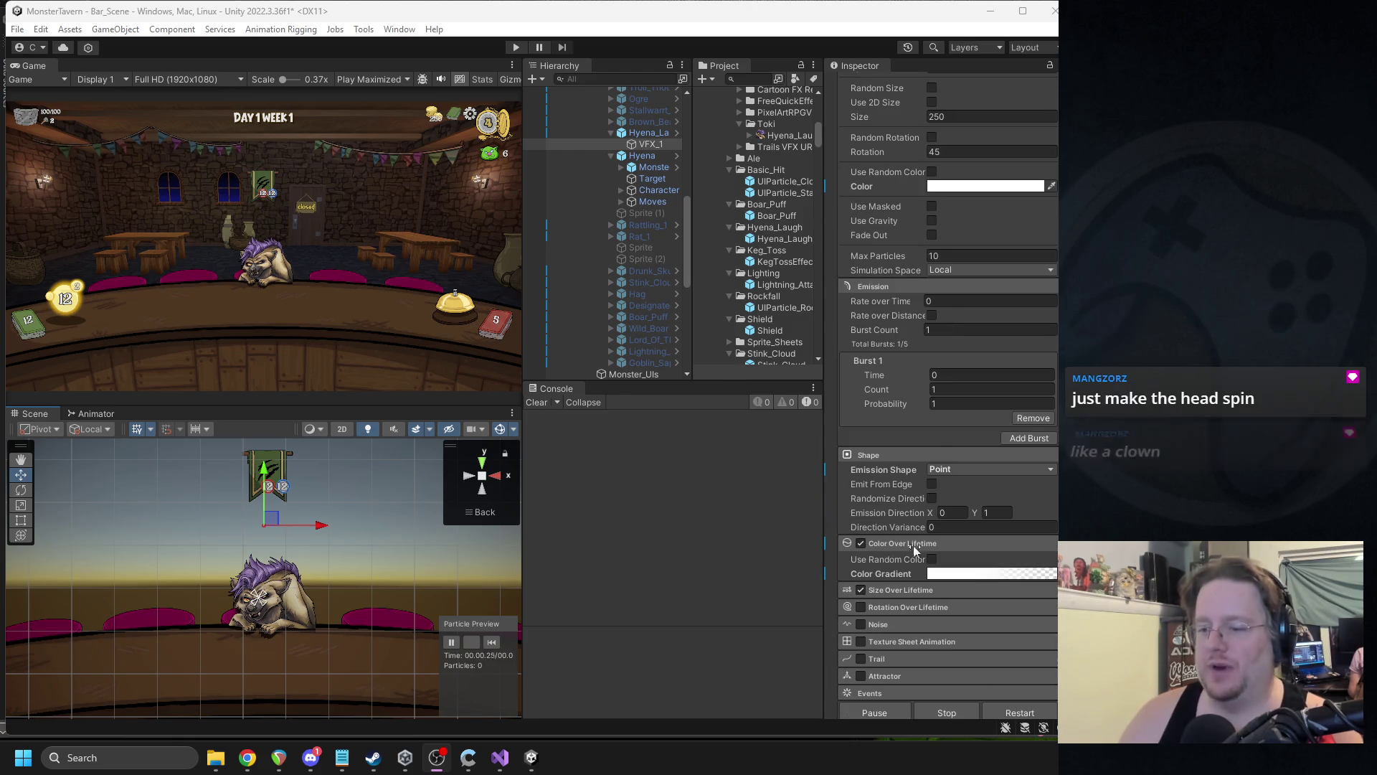
- Expand Rotation Over Lifetime and test fast Rotation Speeds, up to 900, in the preview
{"action": "left_click", "coordinate": [892, 608]}
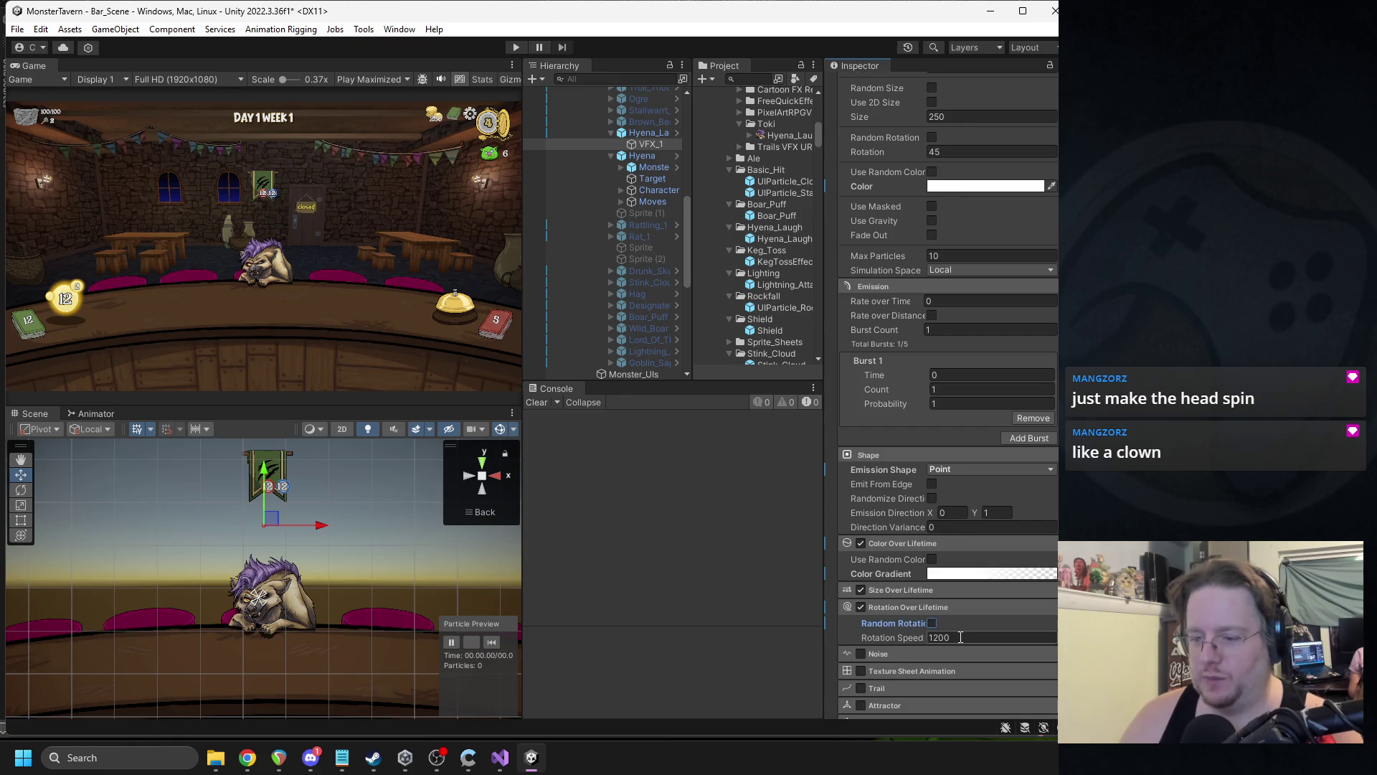
{"action": "left_click", "coordinate": [958, 637]}
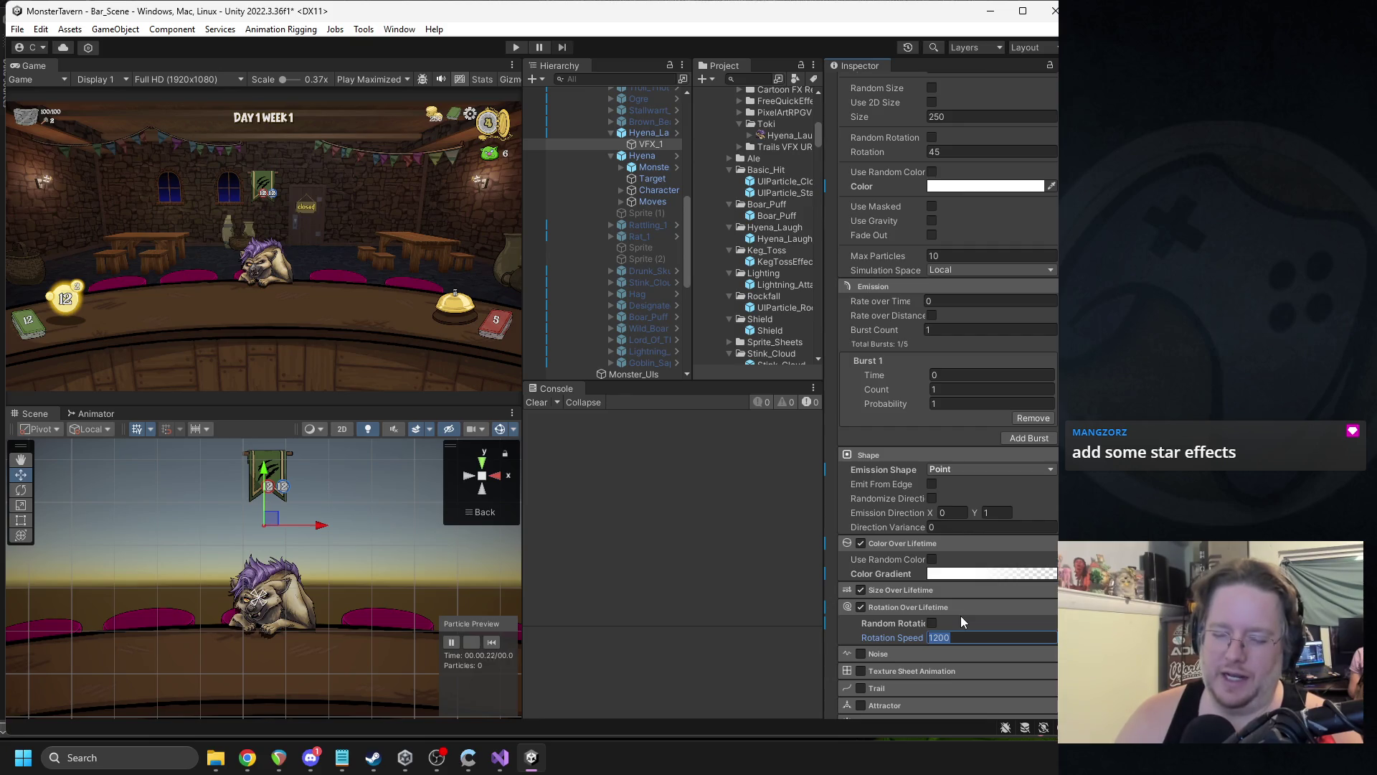
{"action": "type", "text": "12"}
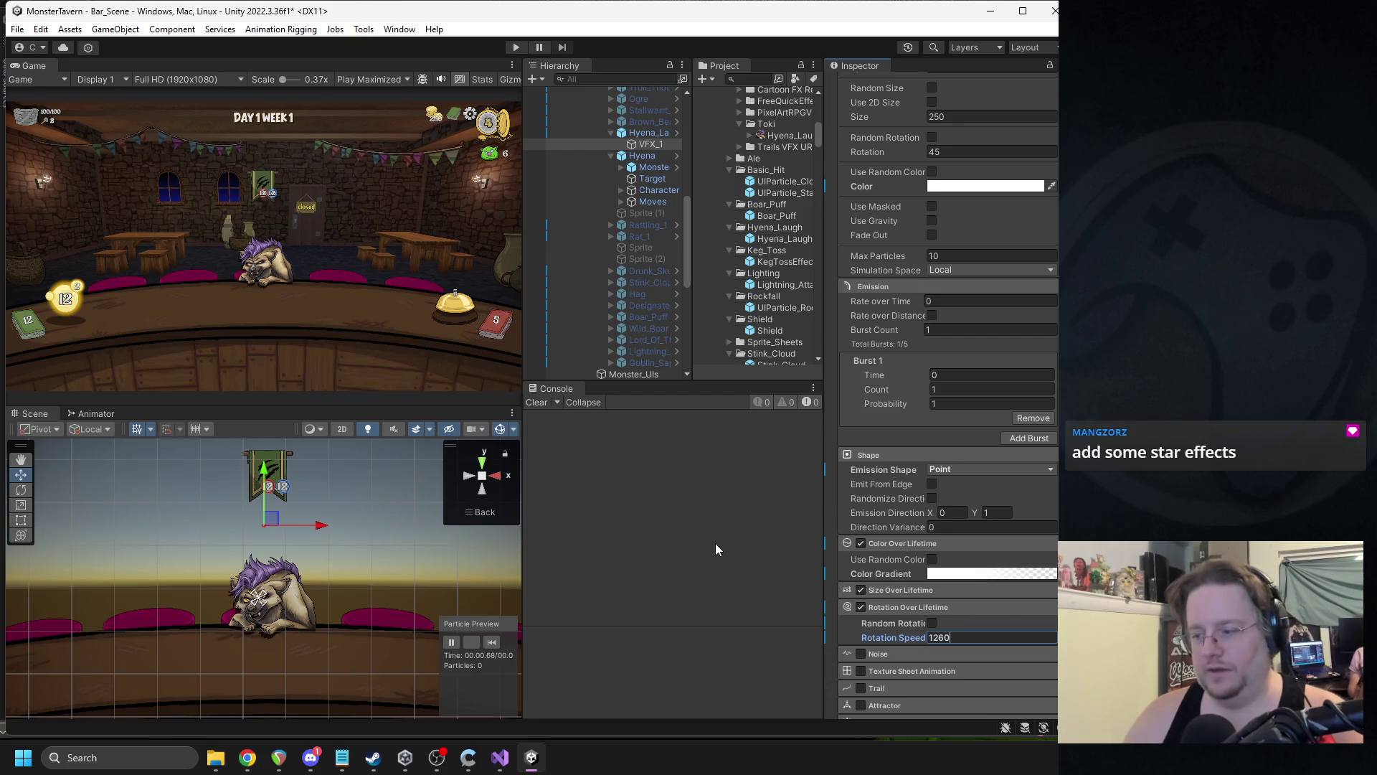
{"action": "left_click", "coordinate": [491, 642]}
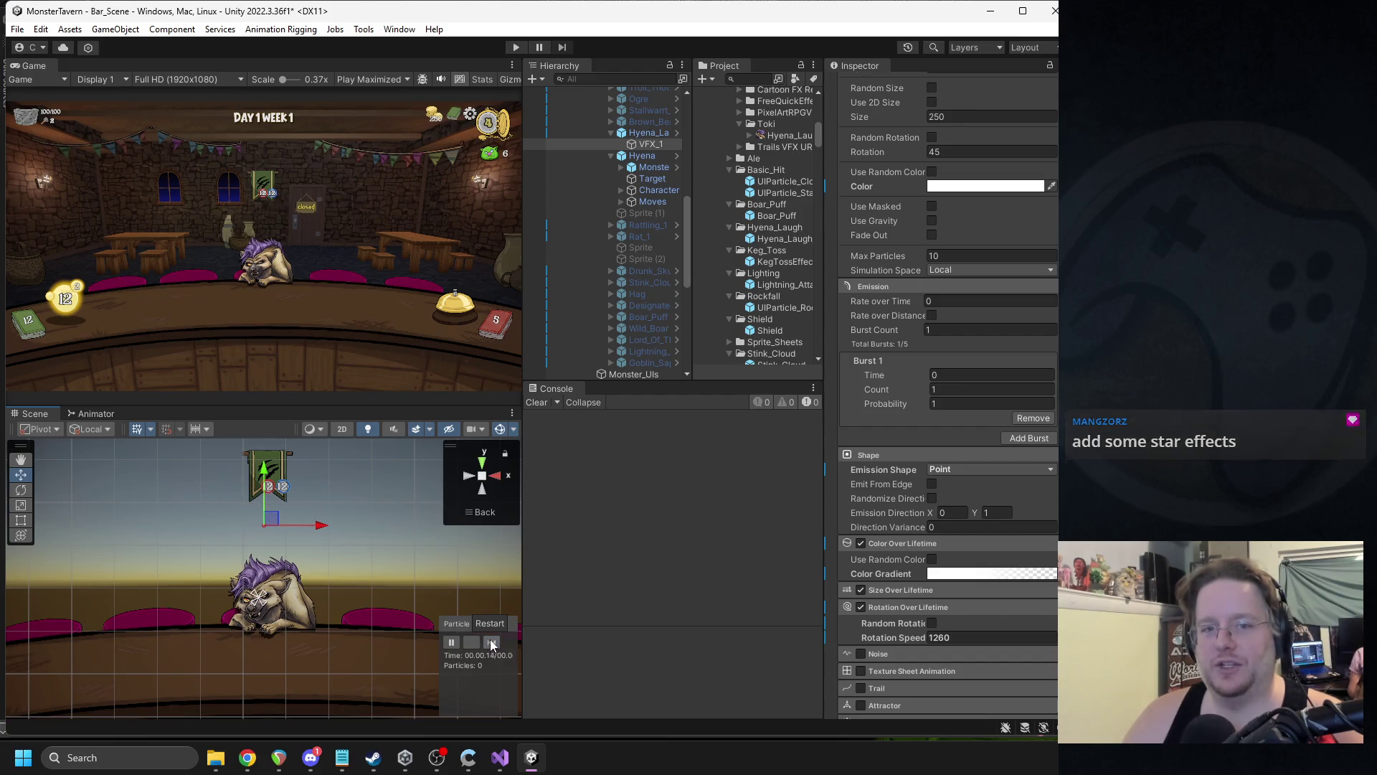
{"action": "left_click", "coordinate": [492, 643]}
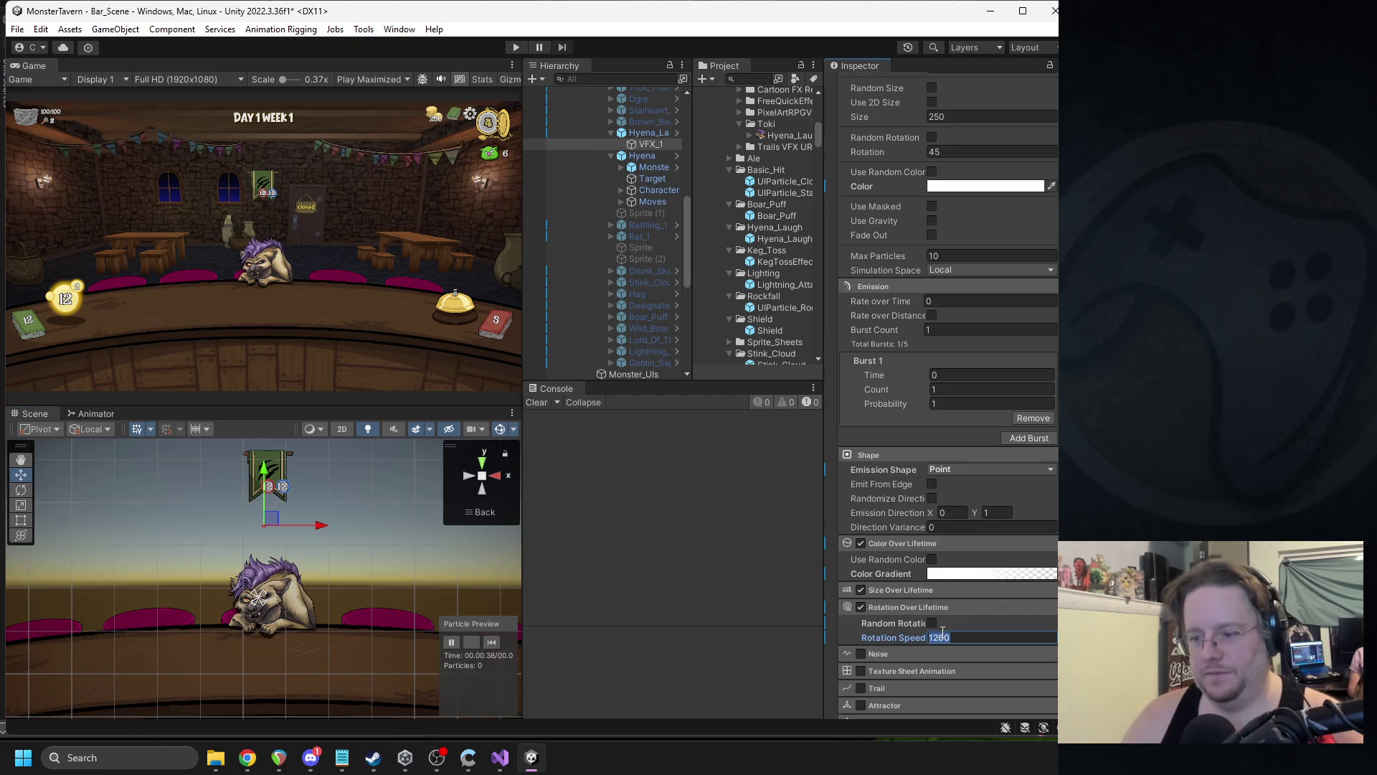
{"action": "left_click", "coordinate": [921, 634]}
{"action": "type", "text": "9"}
{"action": "left_click", "coordinate": [493, 644]}
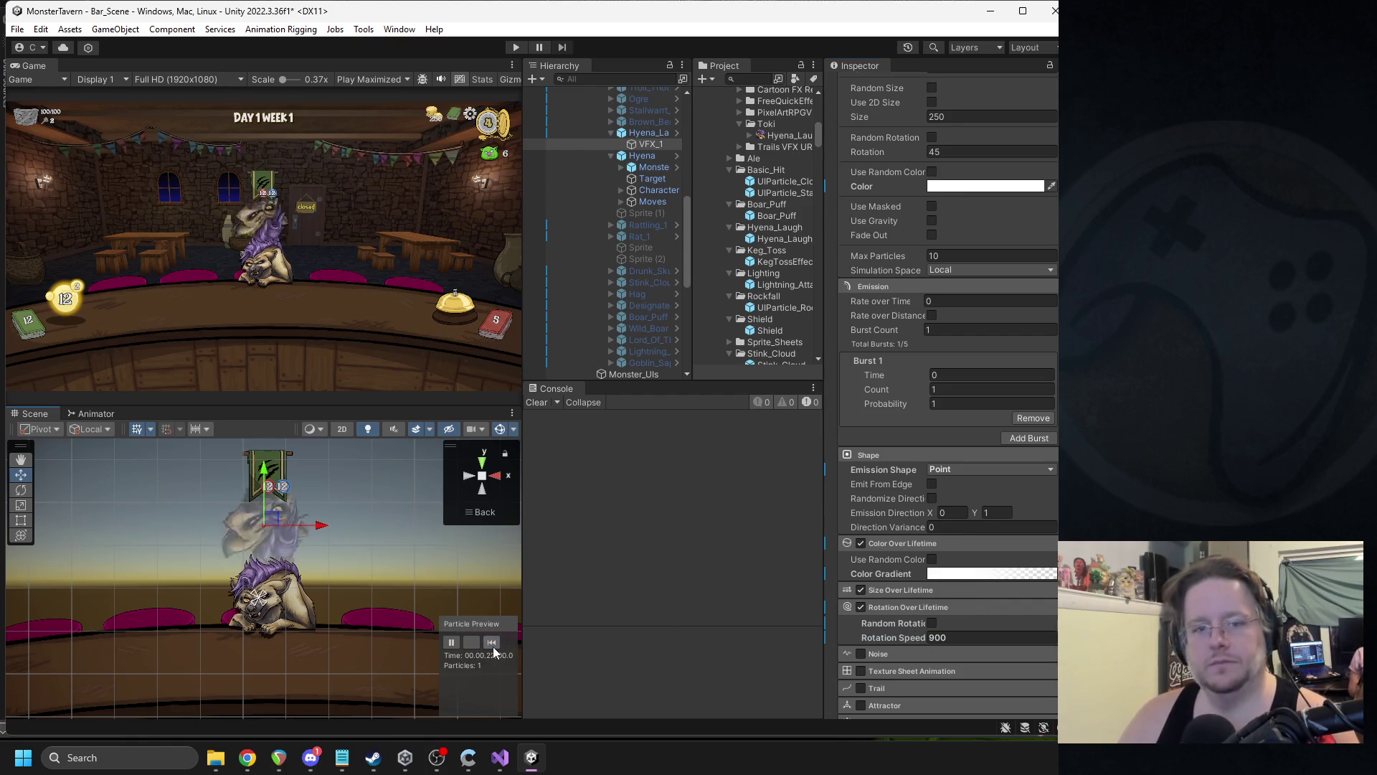
- Lower the Rotation Speed to 360, then settle on 180, replaying the preview
{"action": "left_click", "coordinate": [975, 636]}
{"action": "type", "text": "360"}
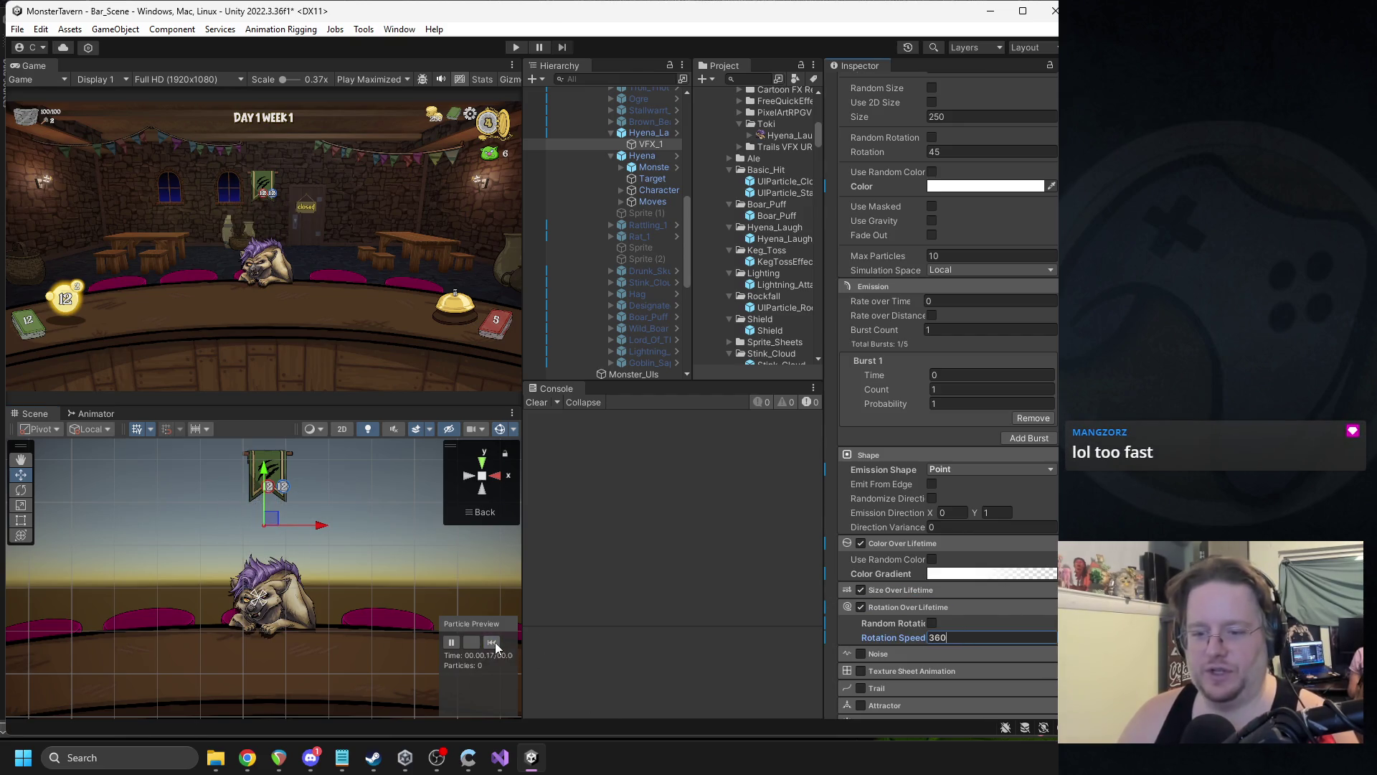
{"action": "left_click", "coordinate": [494, 642]}
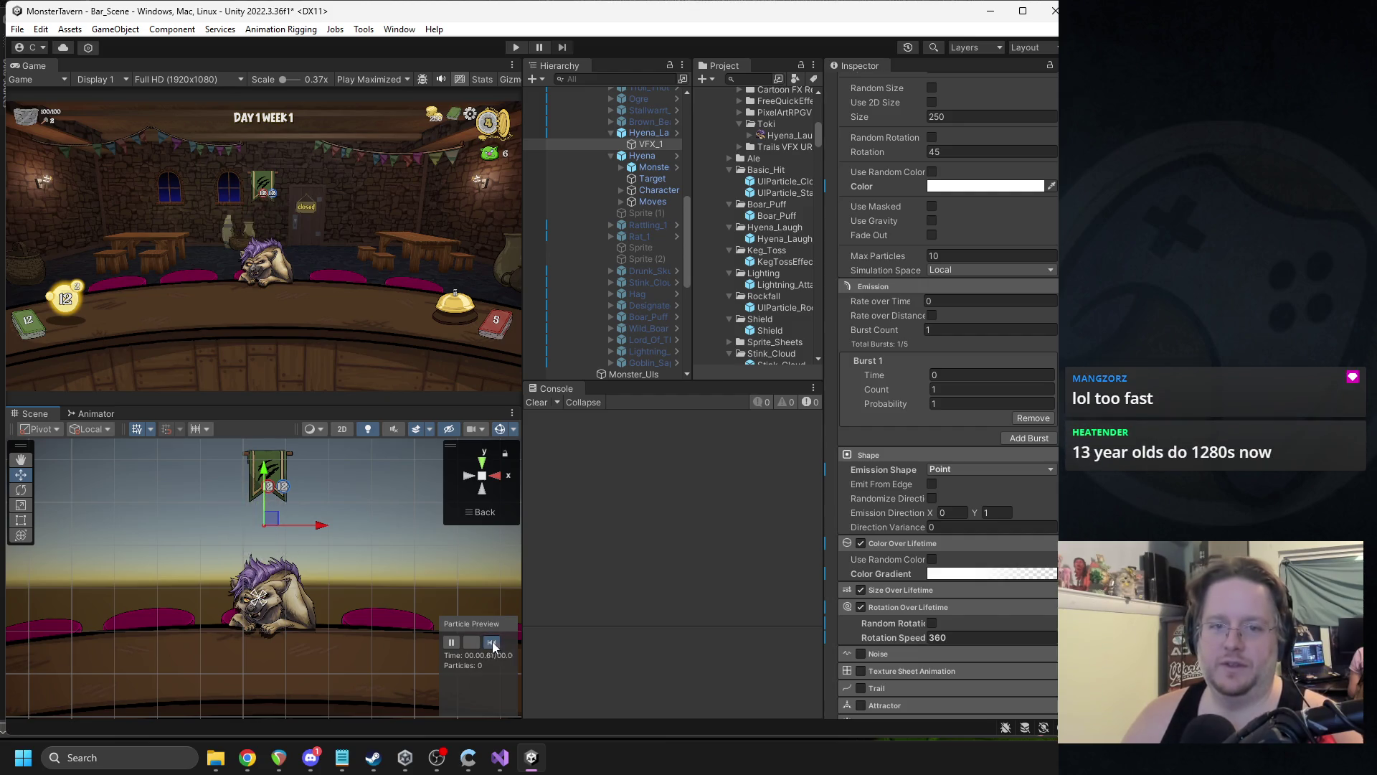
{"action": "left_click", "coordinate": [492, 641]}
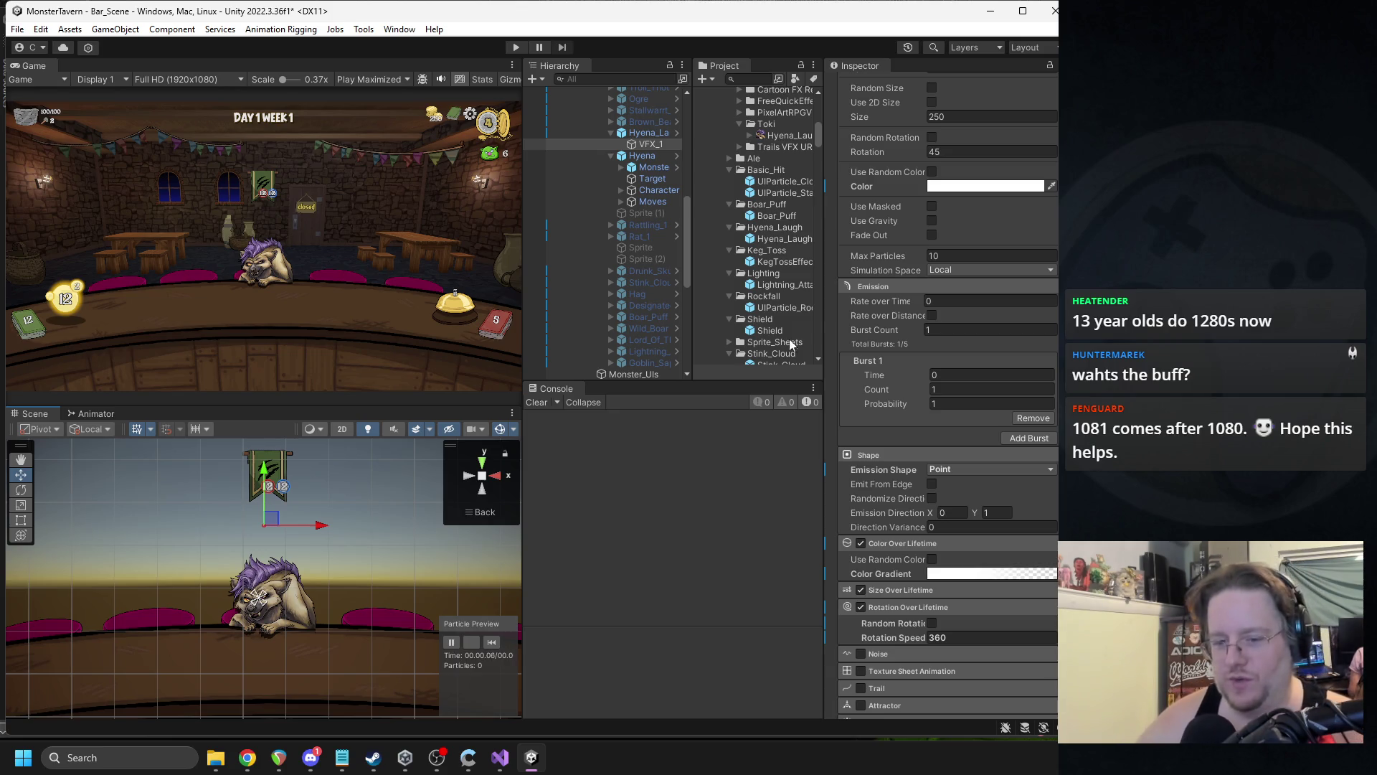
{"action": "left_click", "coordinate": [496, 640]}
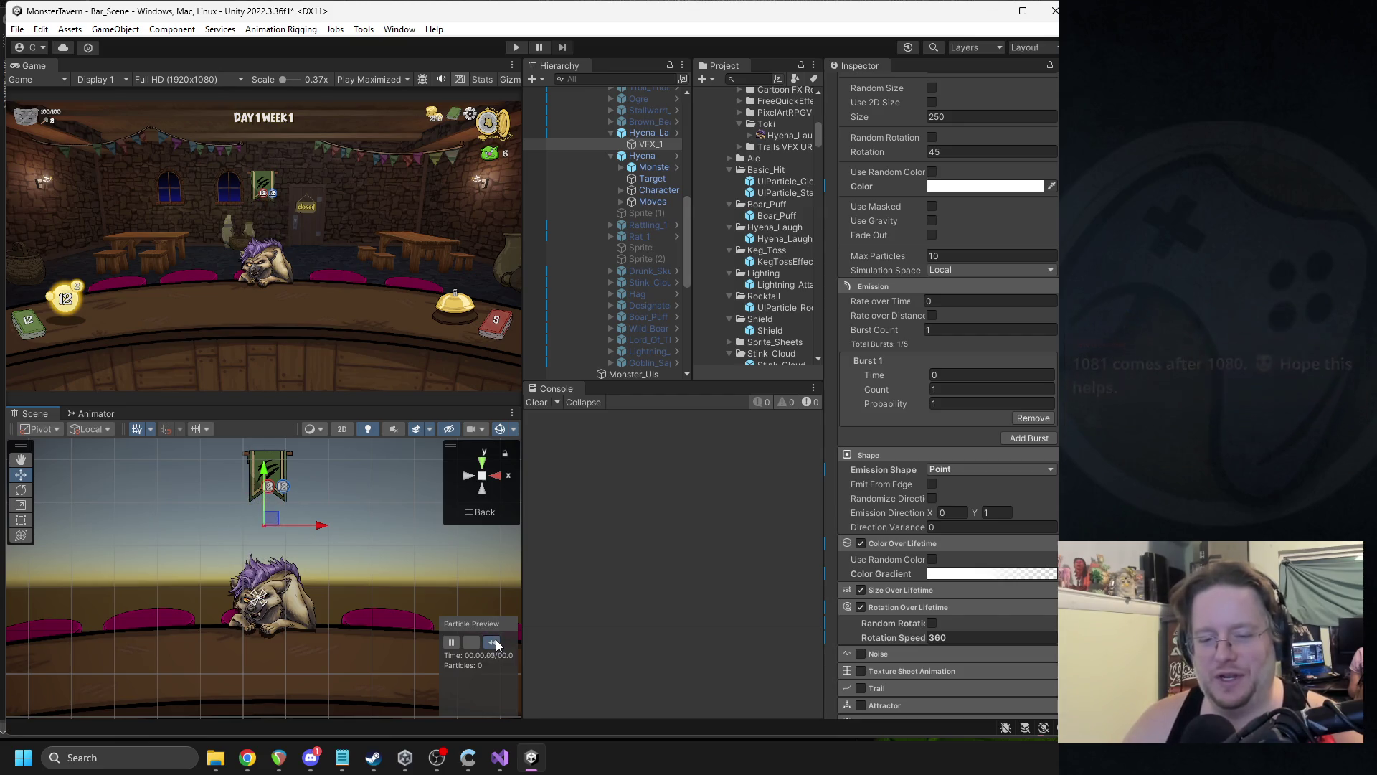
{"action": "left_click", "coordinate": [952, 637]}
{"action": "type", "text": "180"}
{"action": "left_click", "coordinate": [492, 642]}
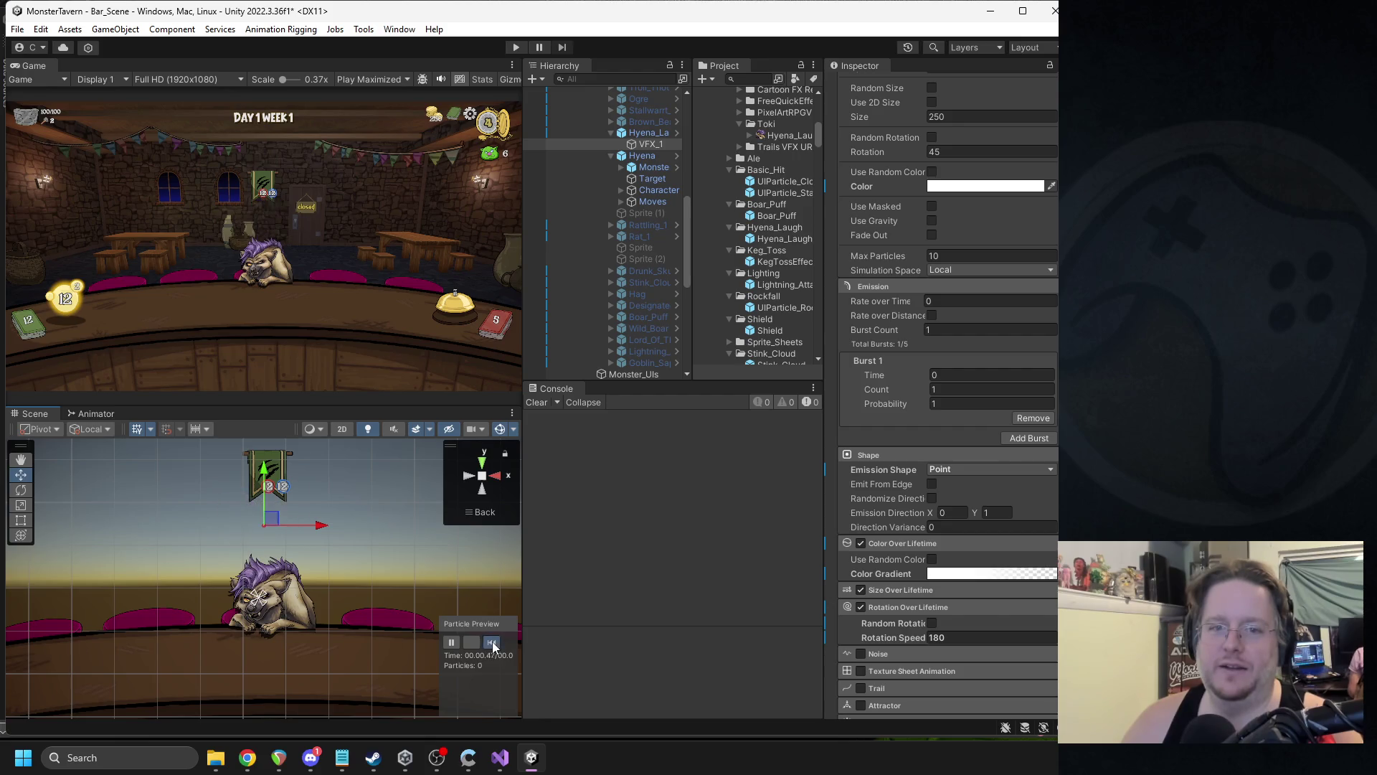
{"action": "scroll", "coordinate": [289, 248], "scroll_direction": "up", "scroll_amount": 5}
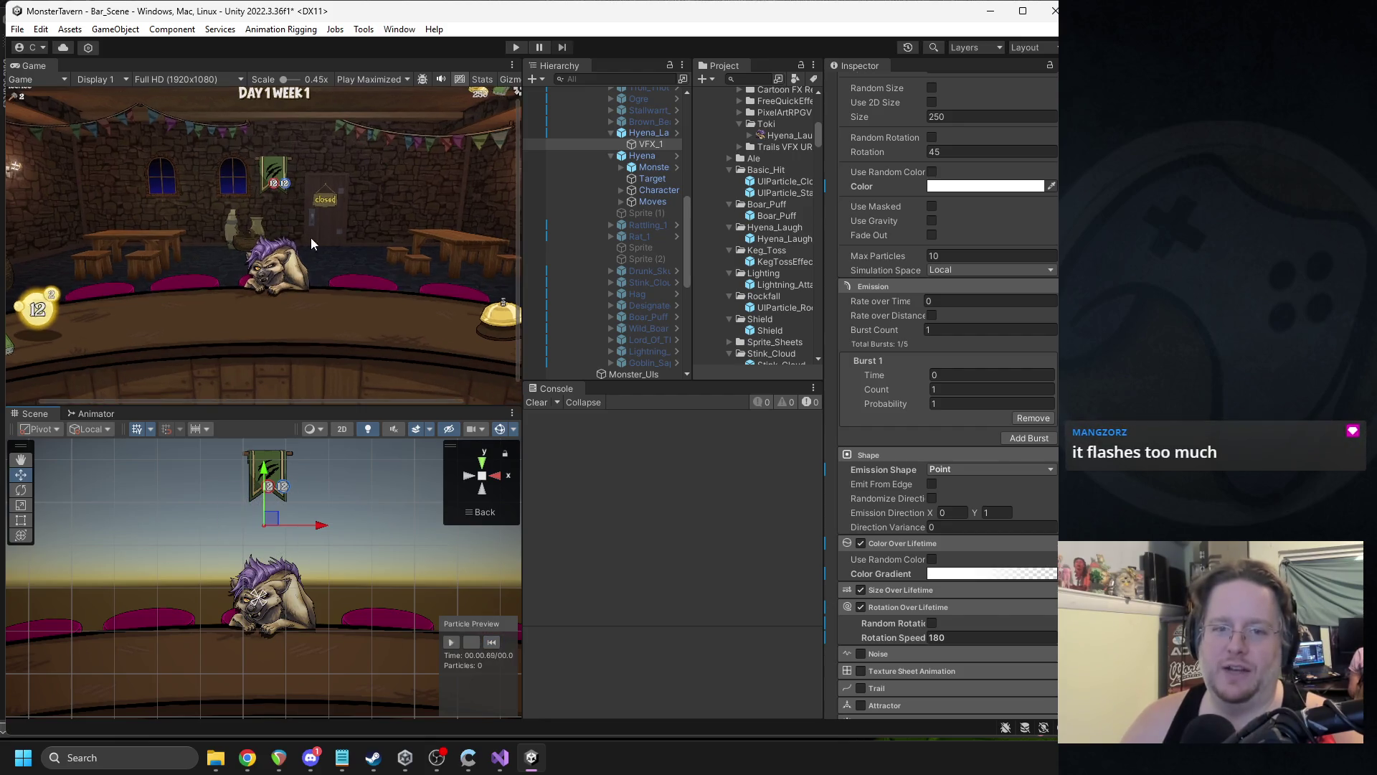
- Change Rotation Speed to -180 to reverse the spin and replay the preview to check
{"action": "left_click", "coordinate": [492, 642]}
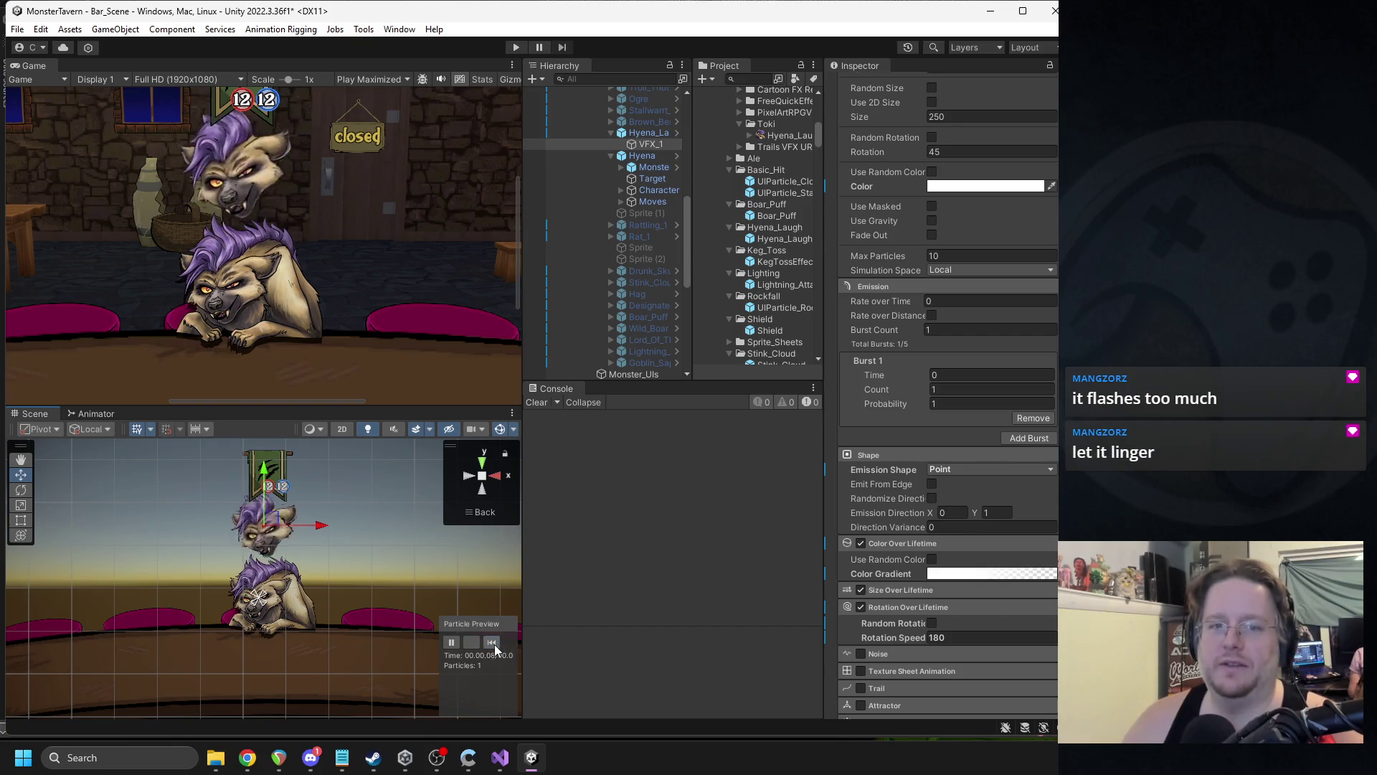
{"action": "left_click", "coordinate": [899, 636]}
{"action": "type", "text": "-180"}
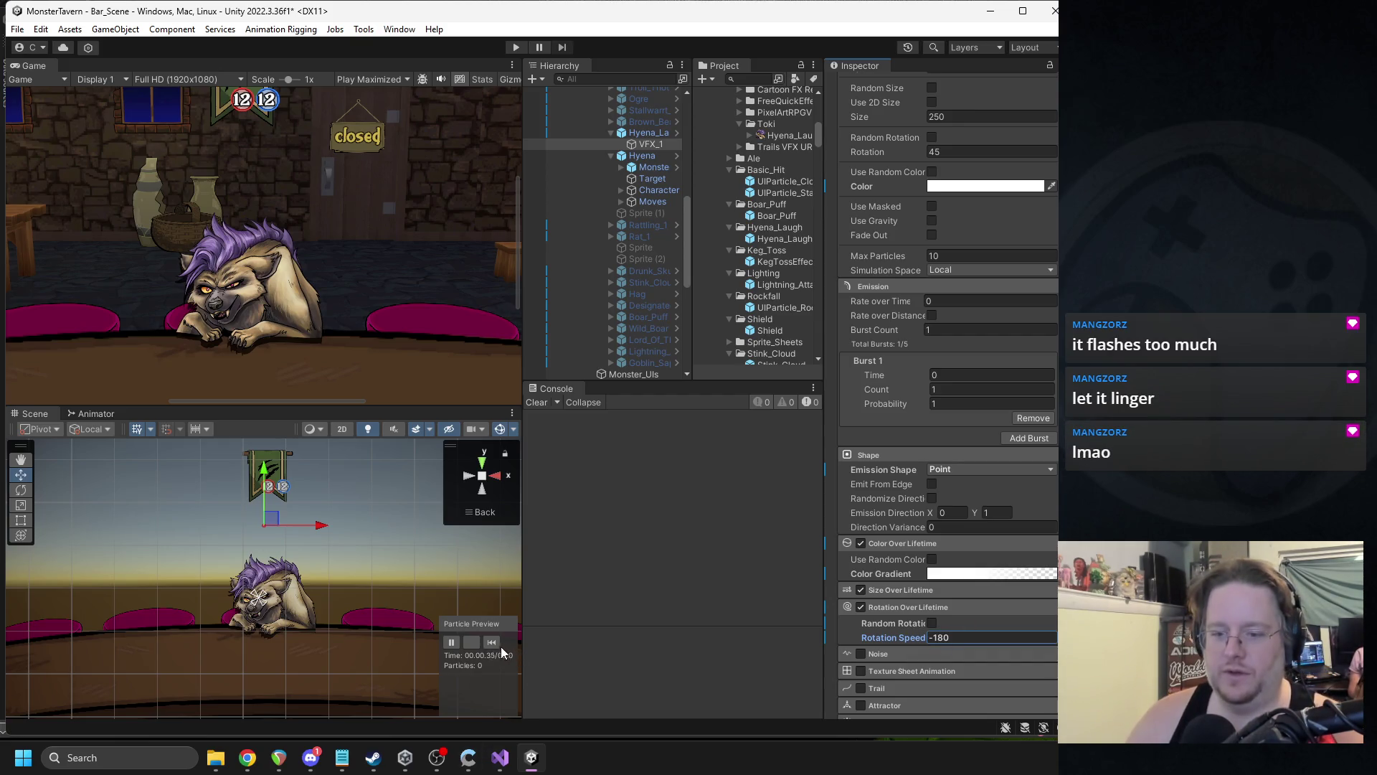
{"action": "left_click", "coordinate": [492, 642]}
{"action": "left_click", "coordinate": [492, 642]}
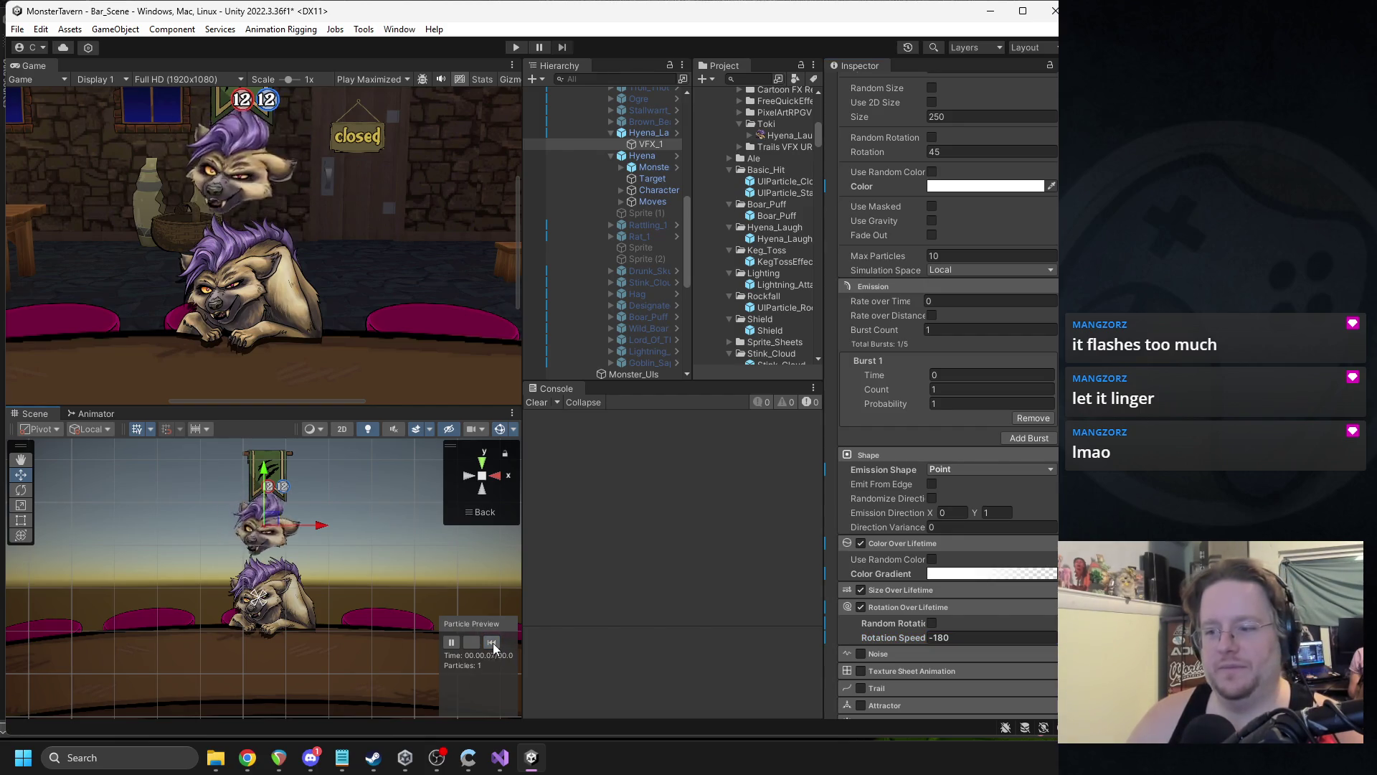
{"action": "scroll", "coordinate": [429, 315], "scroll_direction": "down", "scroll_amount": 2}
{"action": "scroll", "coordinate": [422, 323], "scroll_direction": "down", "scroll_amount": 1}
{"action": "left_click", "coordinate": [493, 642]}
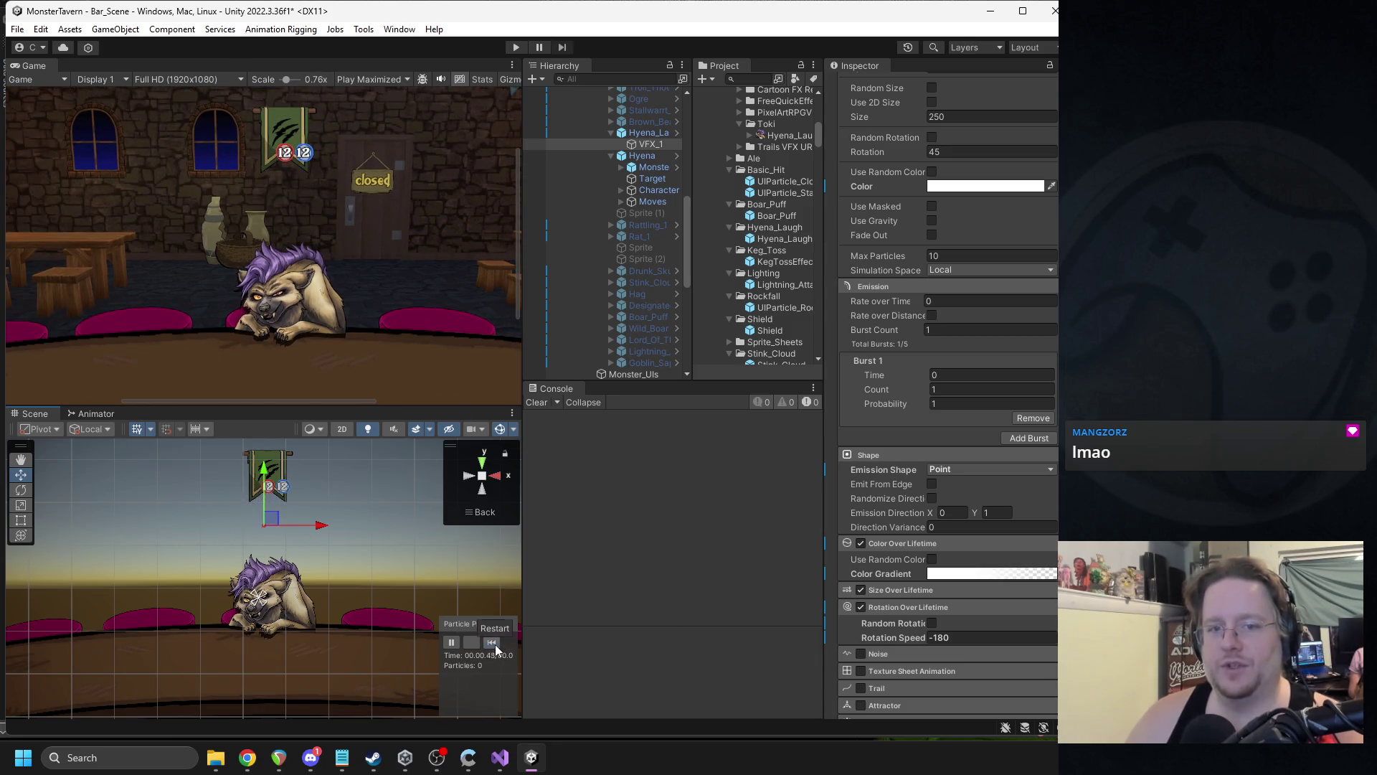
{"action": "left_click", "coordinate": [494, 645]}
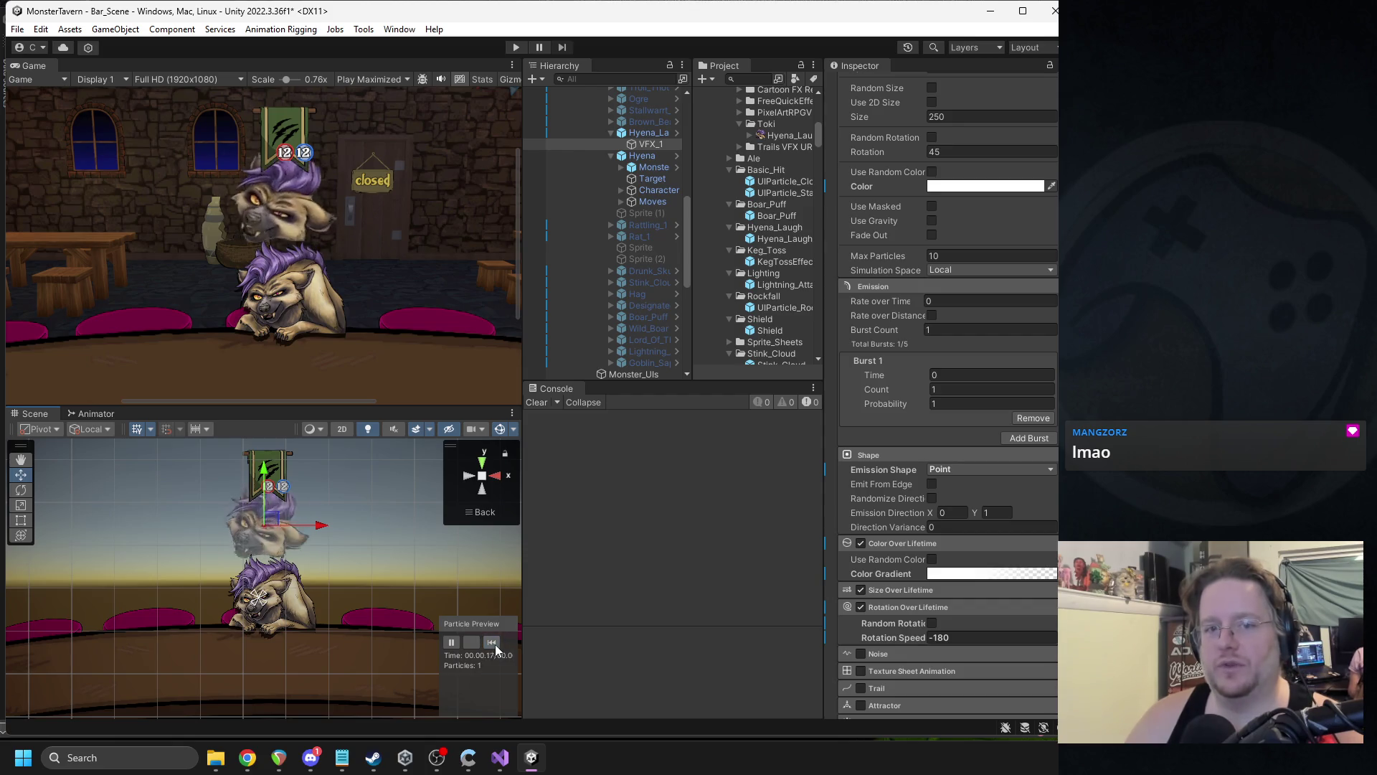
{"action": "left_click", "coordinate": [495, 644]}
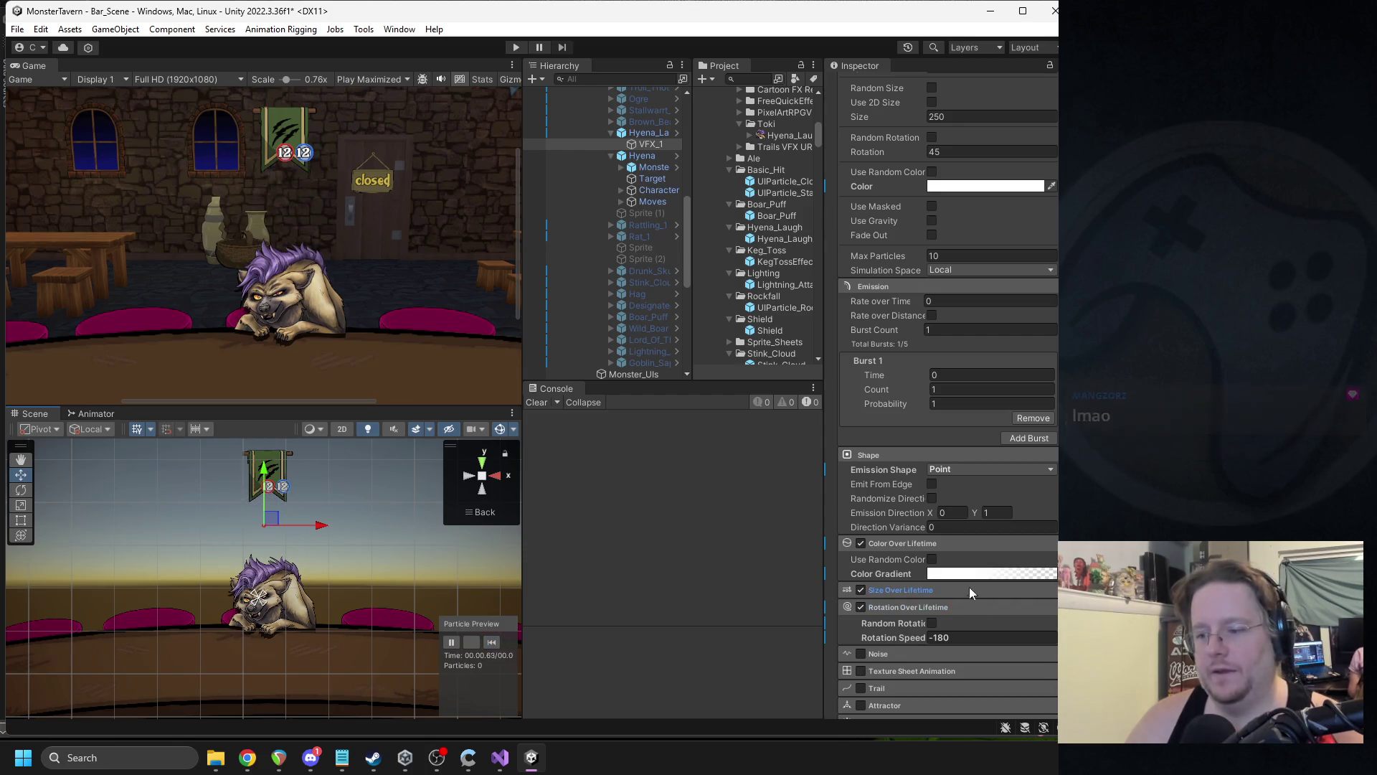
{"action": "scroll", "coordinate": [976, 574], "scroll_direction": "up", "scroll_amount": 8}
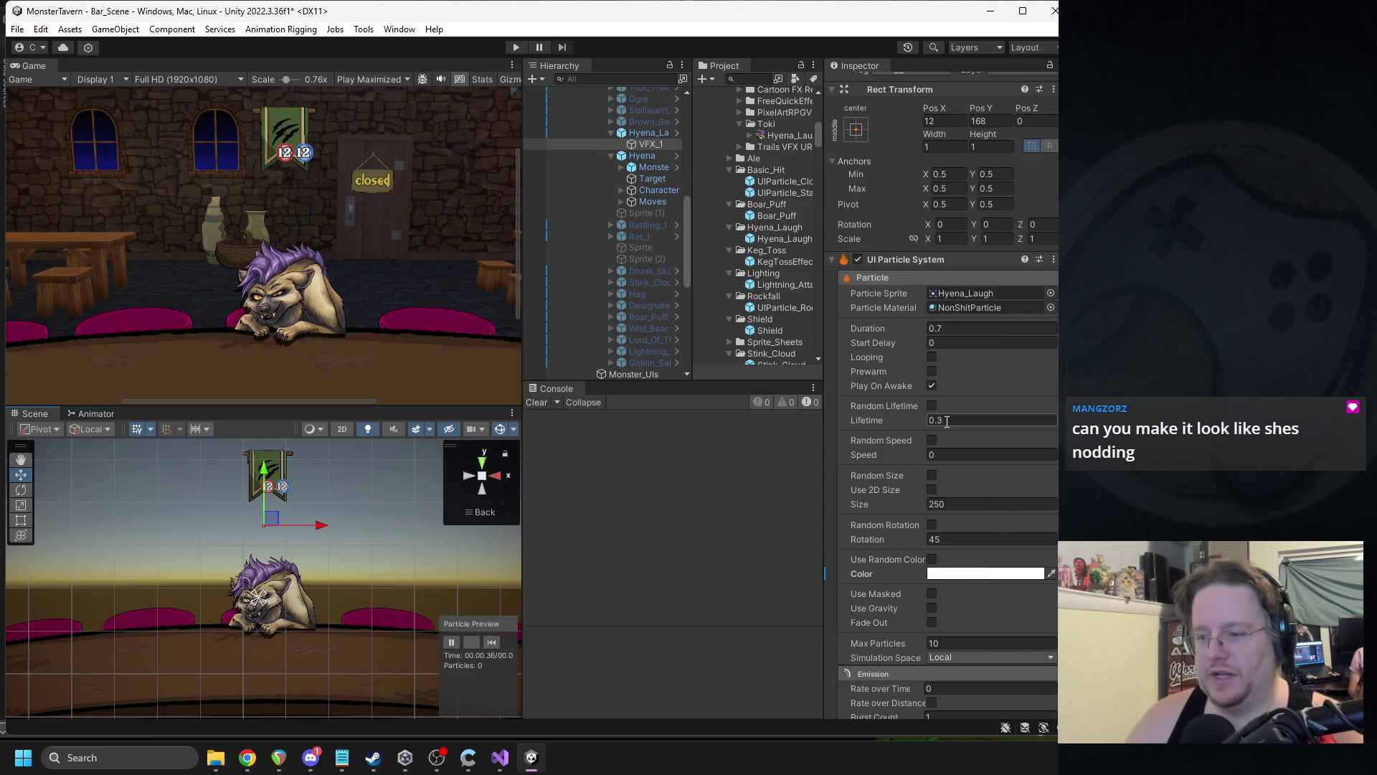
- Drag VFX_1 down from the banner onto the hyena and replay the effect there
{"action": "scroll", "coordinate": [946, 423], "scroll_direction": "down", "scroll_amount": 10}
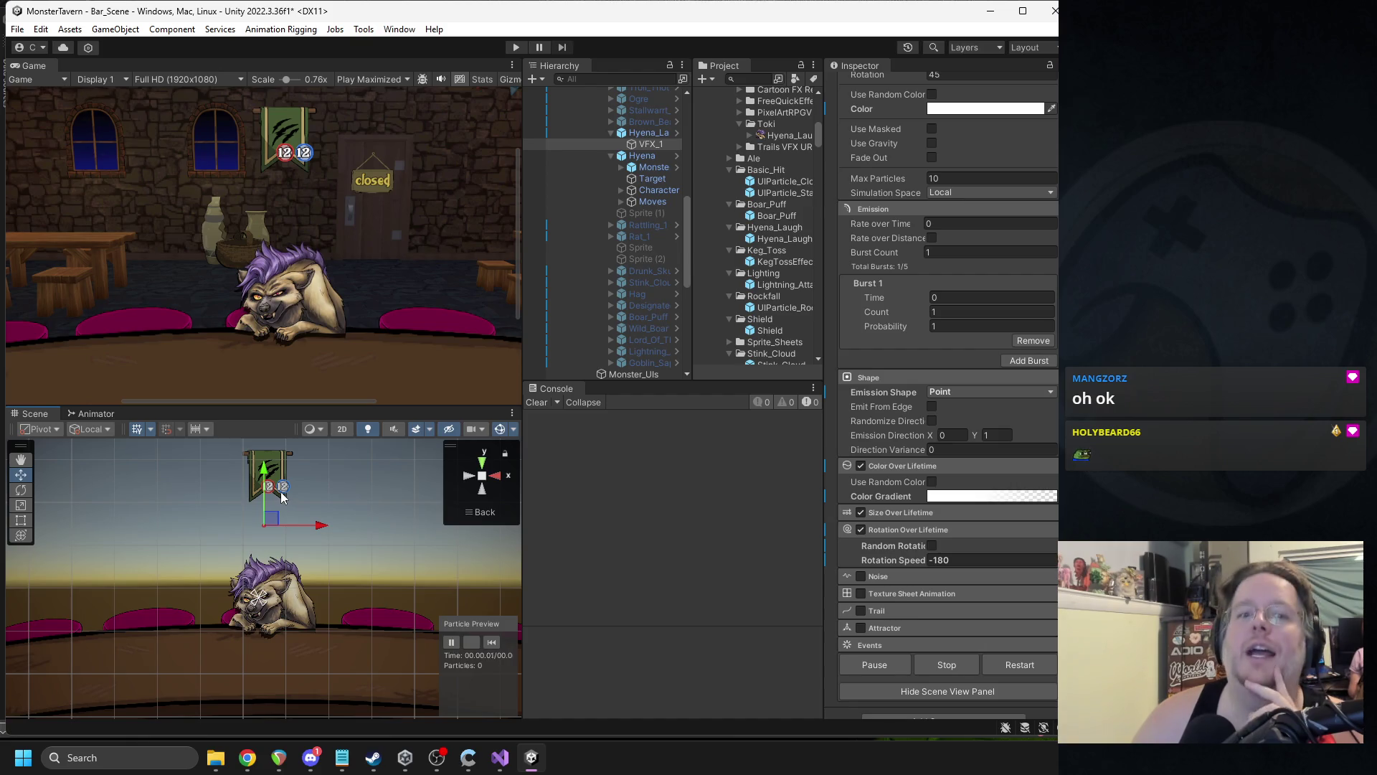
{"action": "left_click_drag", "start_coordinate": [272, 520], "coordinate": [264, 597]}
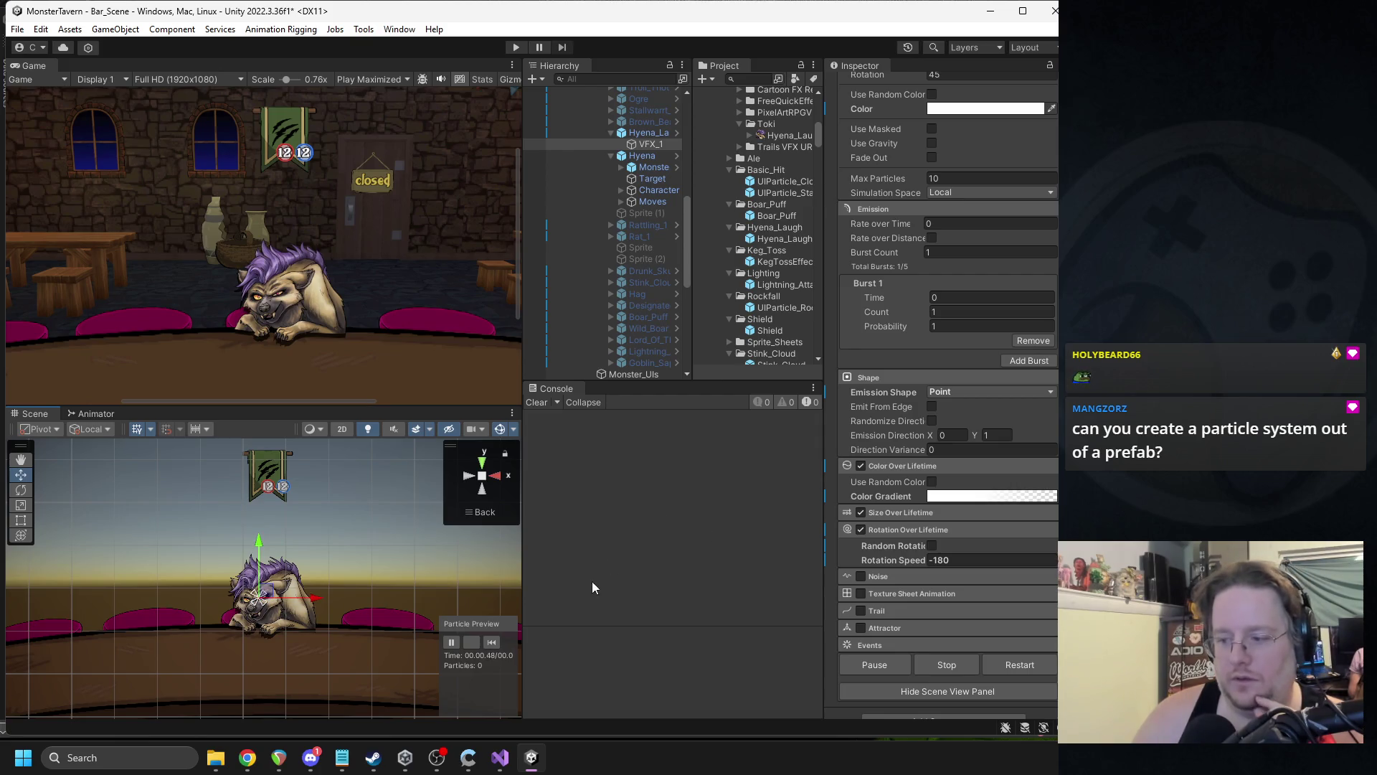
{"action": "left_click", "coordinate": [495, 641]}
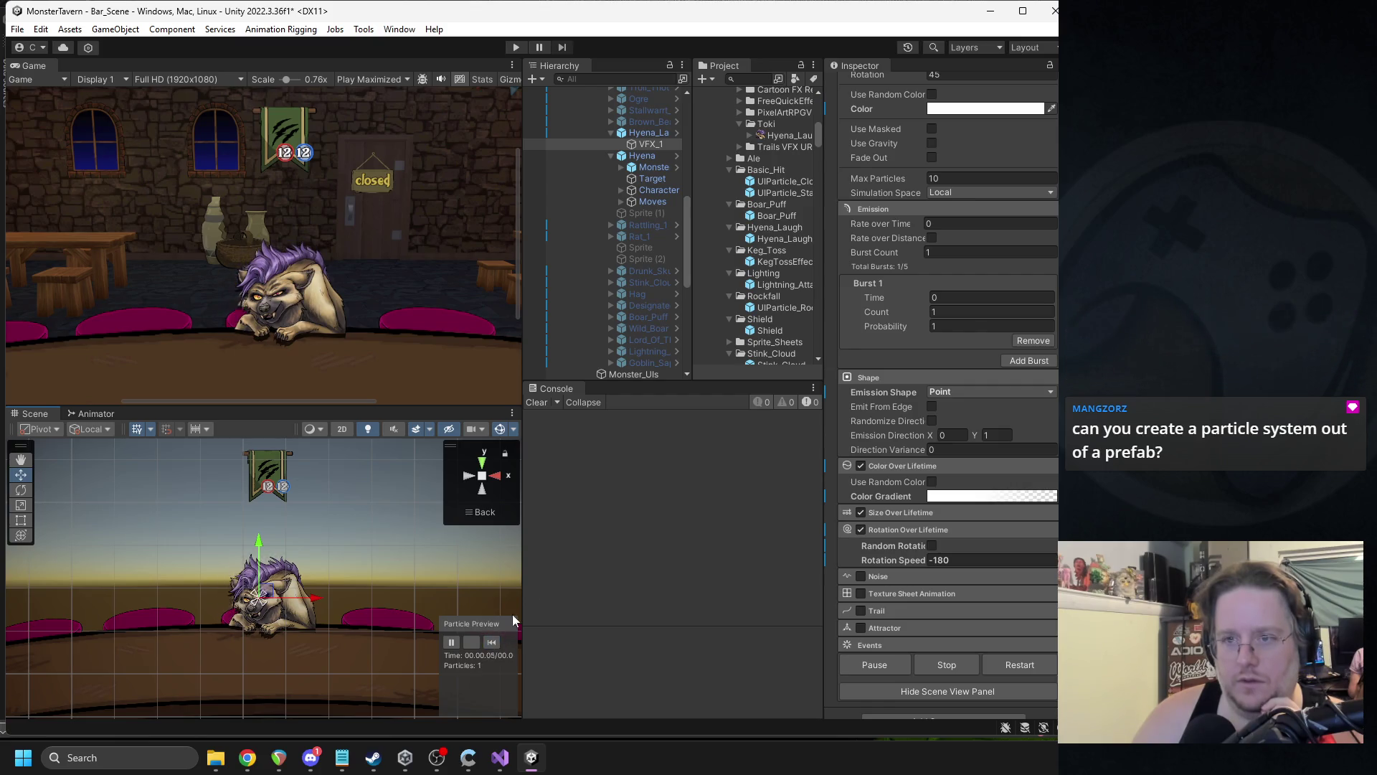
- Select VFX_1 under Hyena_Laugh and turn off Size Over Lifetime
{"action": "left_click", "coordinate": [610, 155]}
{"action": "left_click", "coordinate": [631, 133]}
{"action": "left_click", "coordinate": [631, 158]}
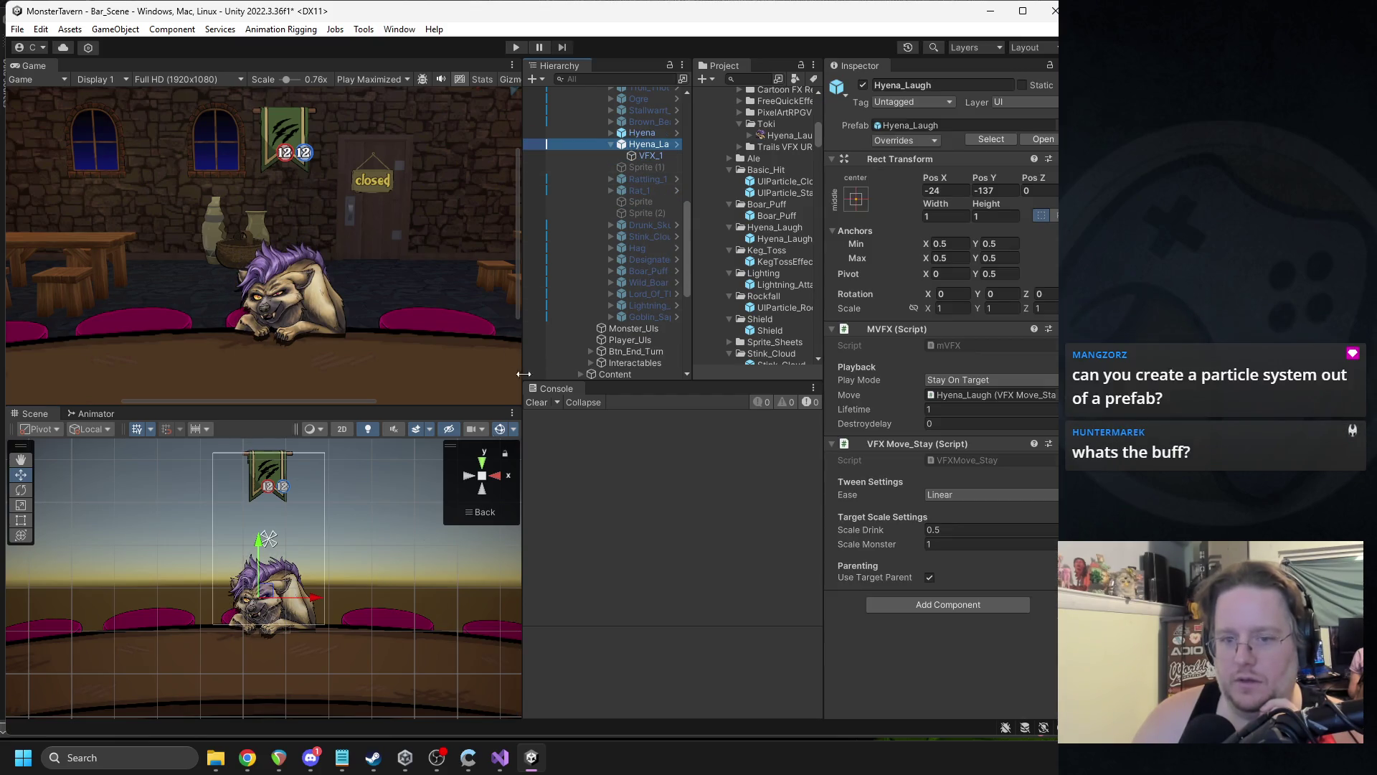
{"action": "left_click", "coordinate": [492, 641]}
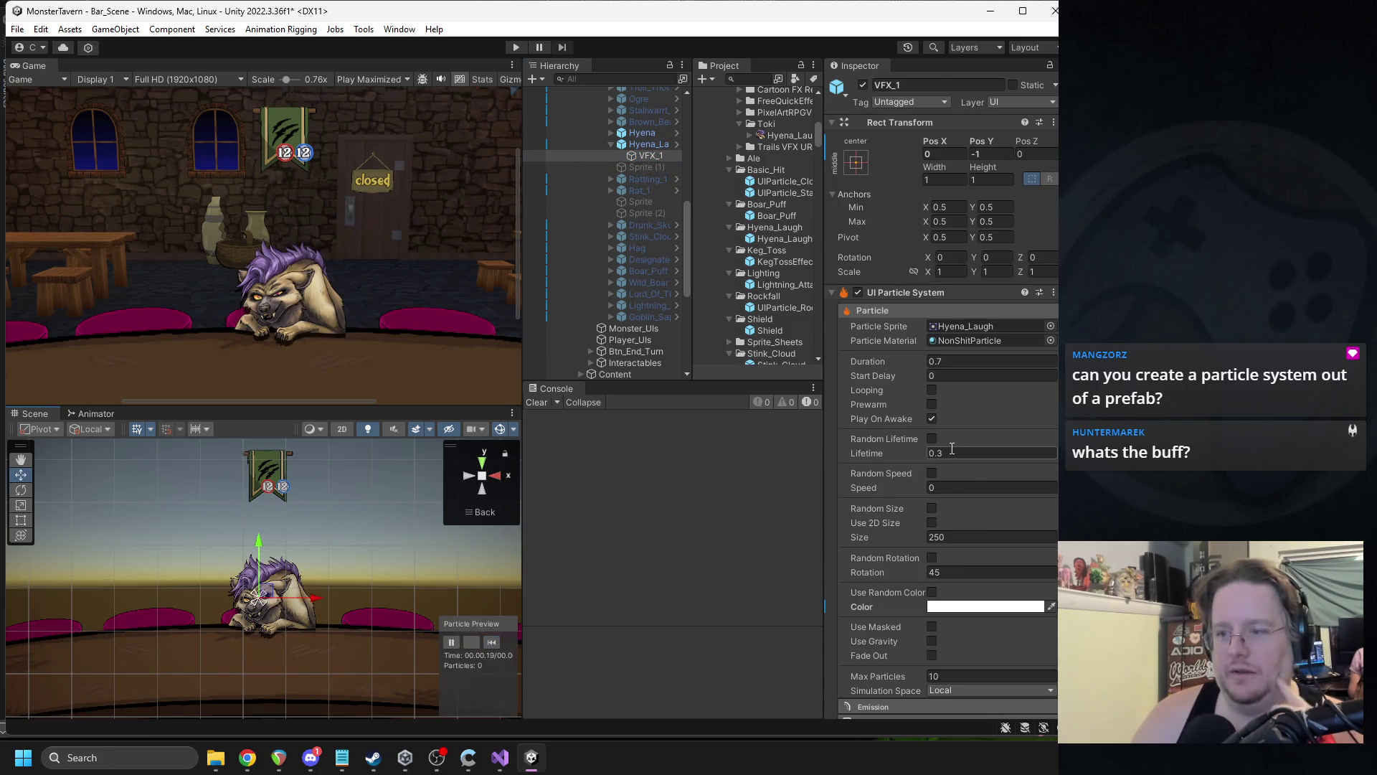
{"action": "scroll", "coordinate": [902, 492], "scroll_direction": "down", "scroll_amount": 5}
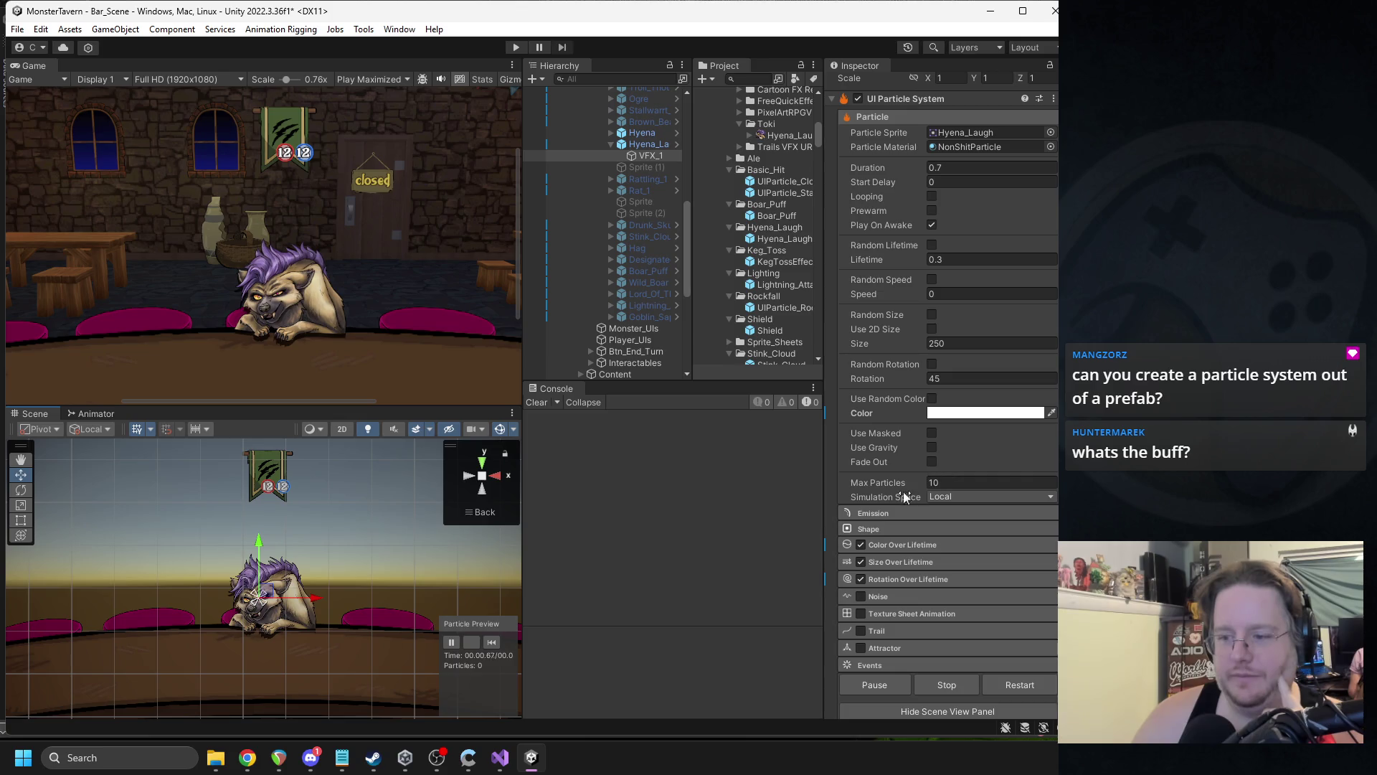
{"action": "left_click", "coordinate": [861, 562]}
{"action": "left_click", "coordinate": [492, 641]}
- Reduce the particle's Size from 250 to 150 and replay the preview
{"action": "scroll", "coordinate": [983, 312], "scroll_direction": "up", "scroll_amount": 2}
{"action": "left_click", "coordinate": [939, 419]}
{"action": "type", "text": "150"}
{"action": "left_click", "coordinate": [492, 642]}
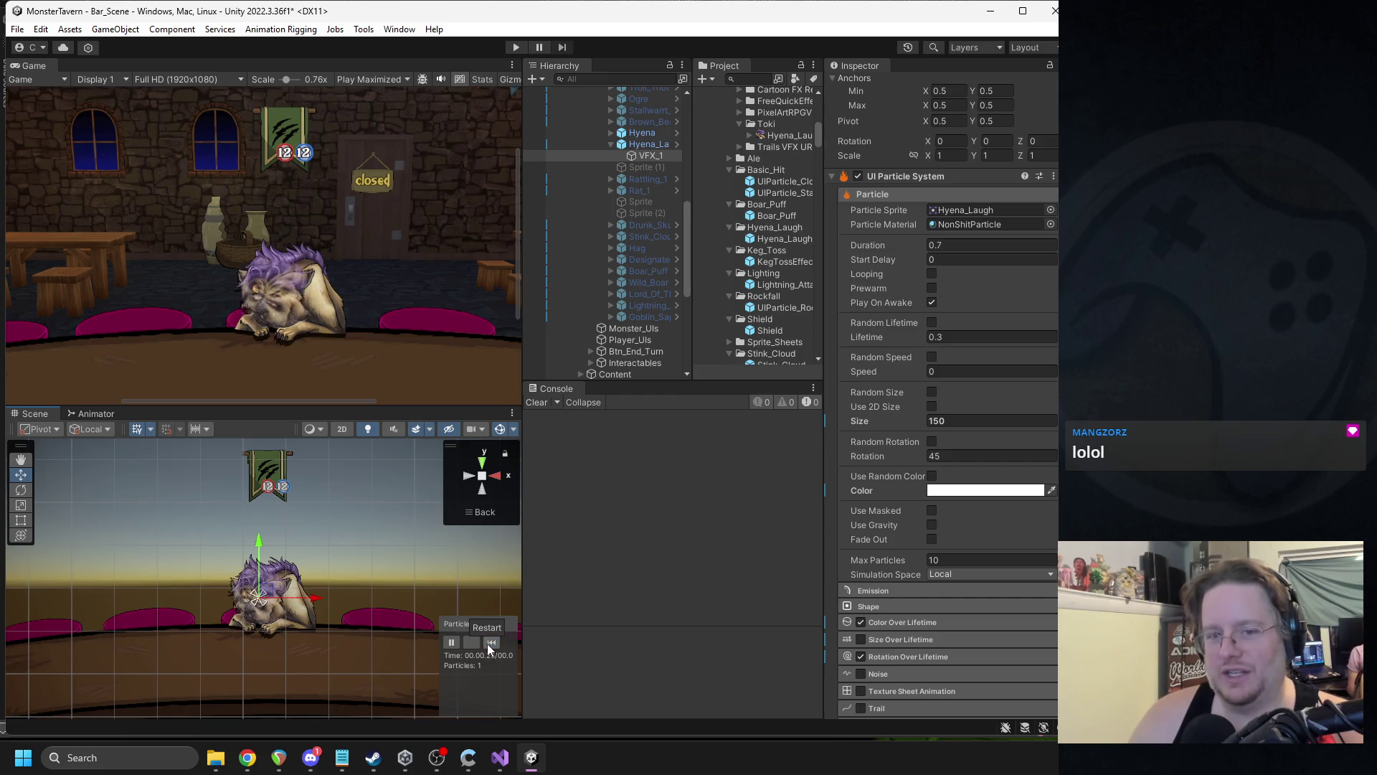
{"action": "left_click", "coordinate": [488, 644]}
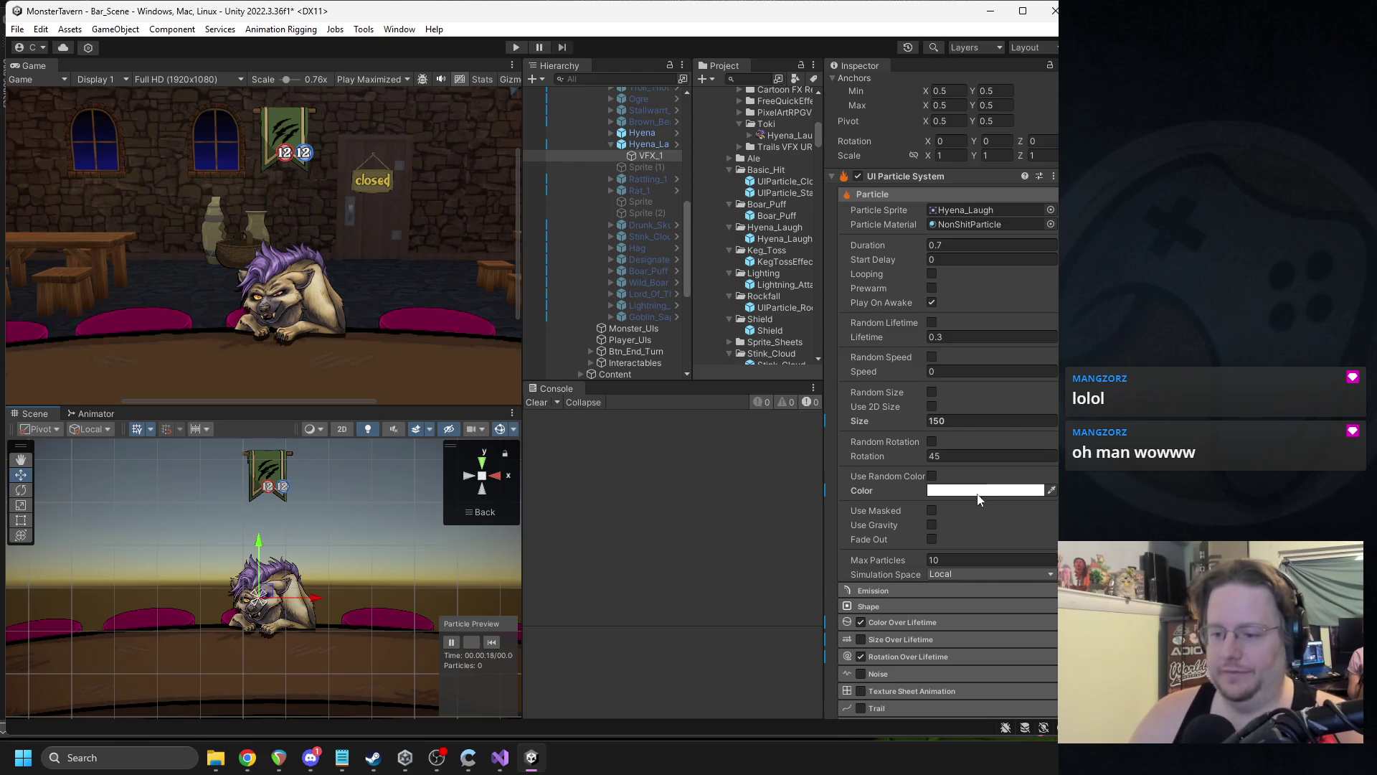
{"action": "scroll", "coordinate": [953, 500], "scroll_direction": "down", "scroll_amount": 1}
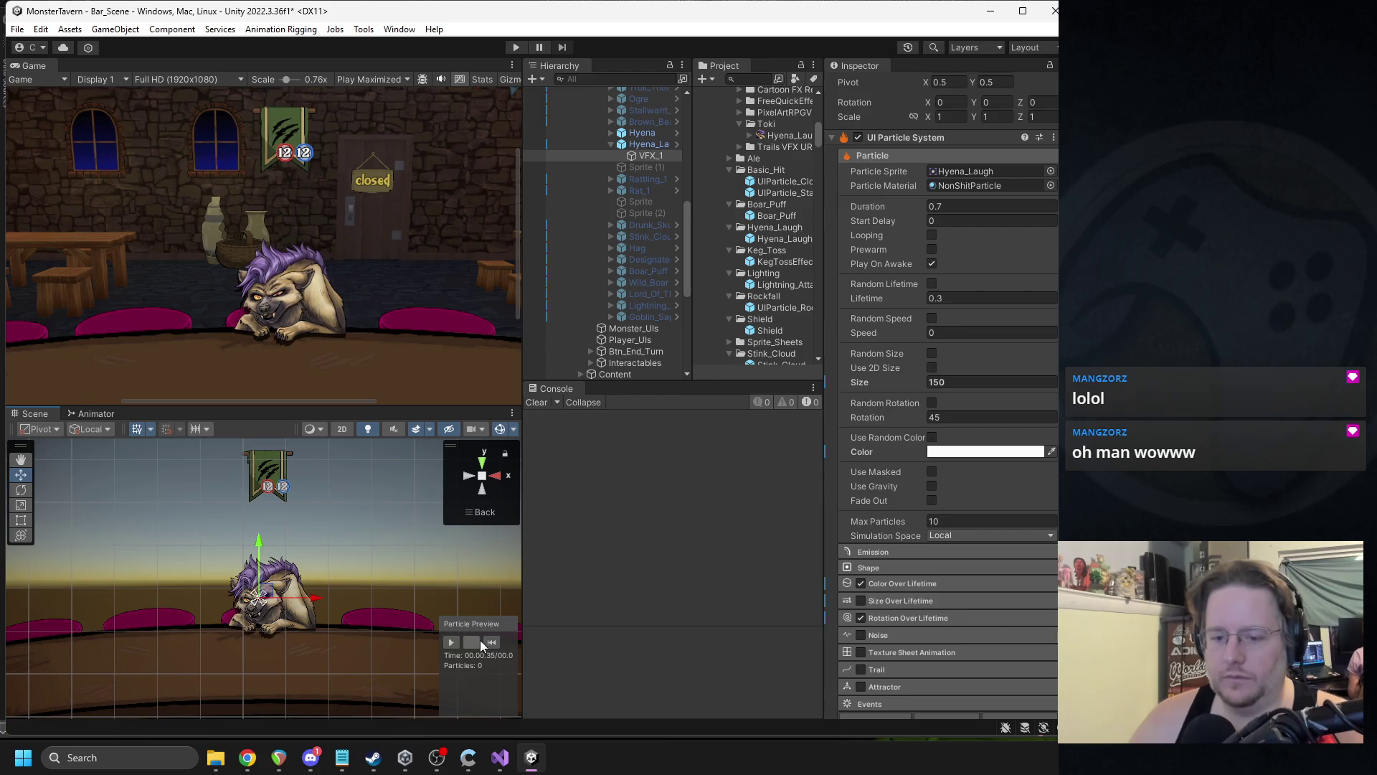
{"action": "left_click", "coordinate": [450, 640]}
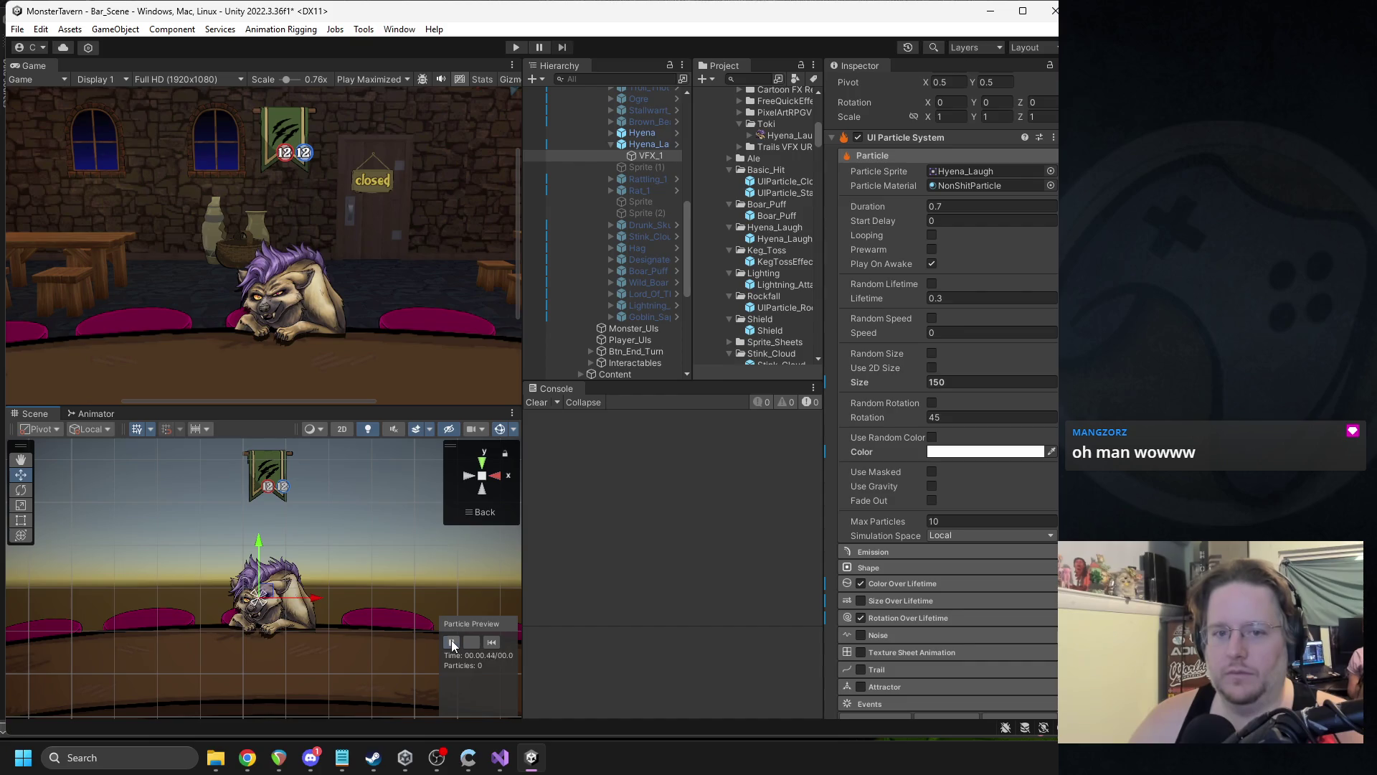
{"action": "left_click", "coordinate": [459, 639]}
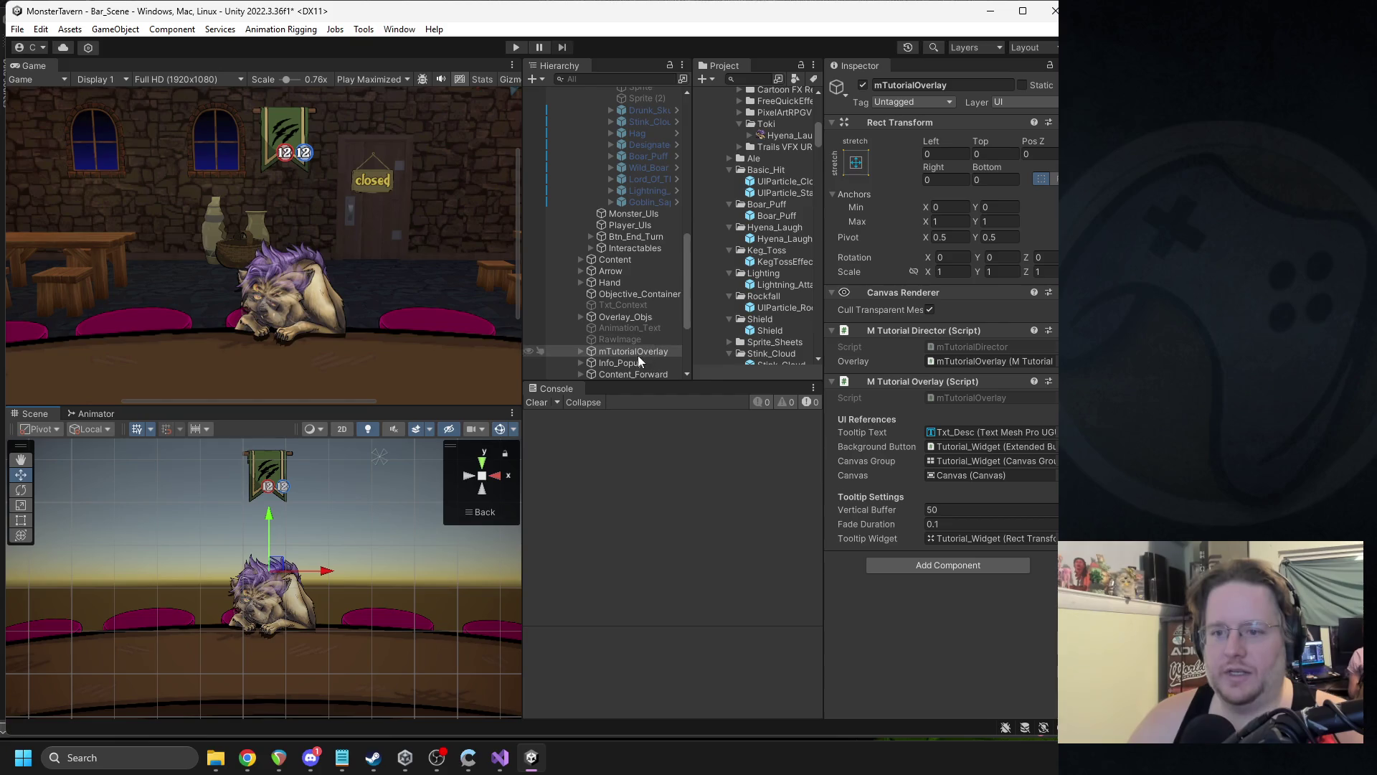
- Reselect VFX_1, change its Rotation from 45 to 0, and replay the preview
{"action": "scroll", "coordinate": [646, 302], "scroll_direction": "up", "scroll_amount": 5}
{"action": "left_click", "coordinate": [656, 213]}
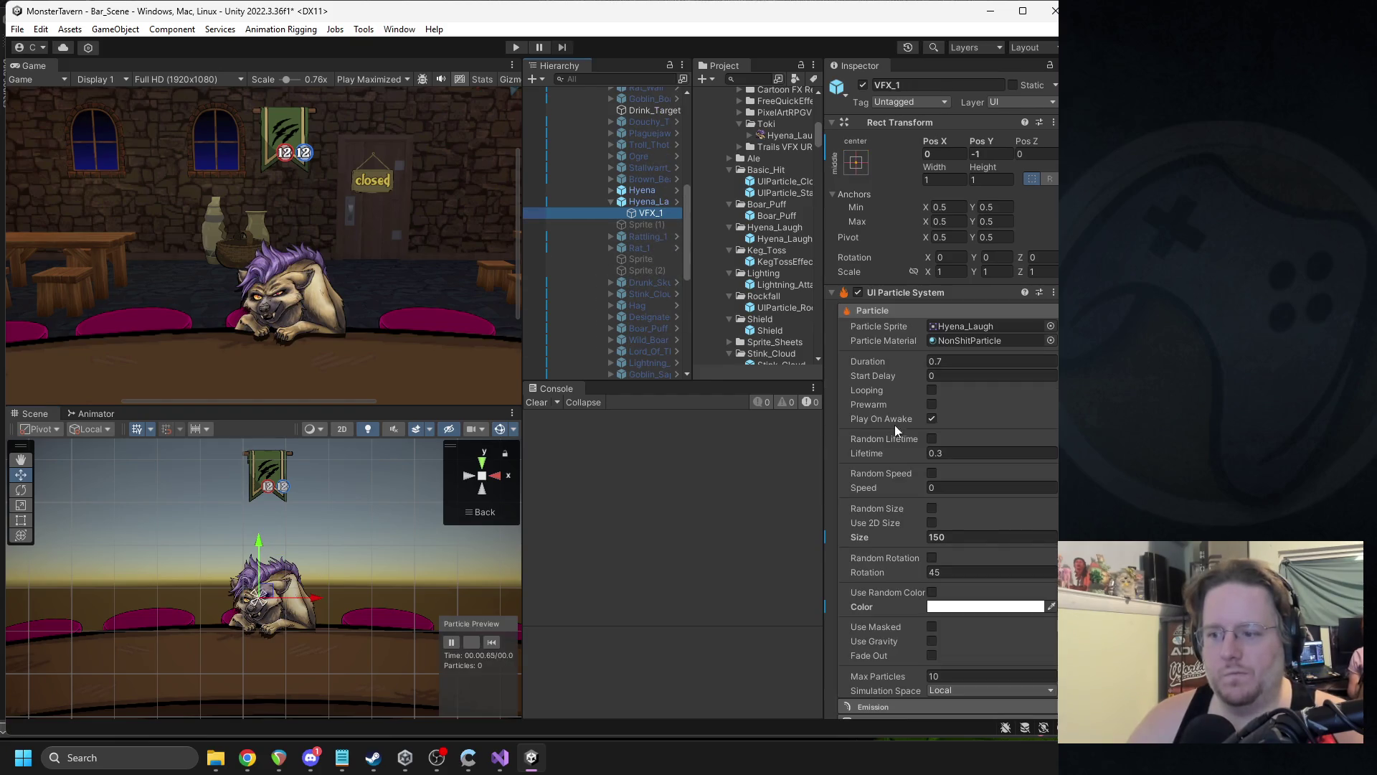
{"action": "left_click", "coordinate": [947, 572]}
{"action": "key", "text": "BackSpace"}
{"action": "key", "text": "BackSpace"}
{"action": "type", "text": "0"}
{"action": "left_click", "coordinate": [489, 643]}
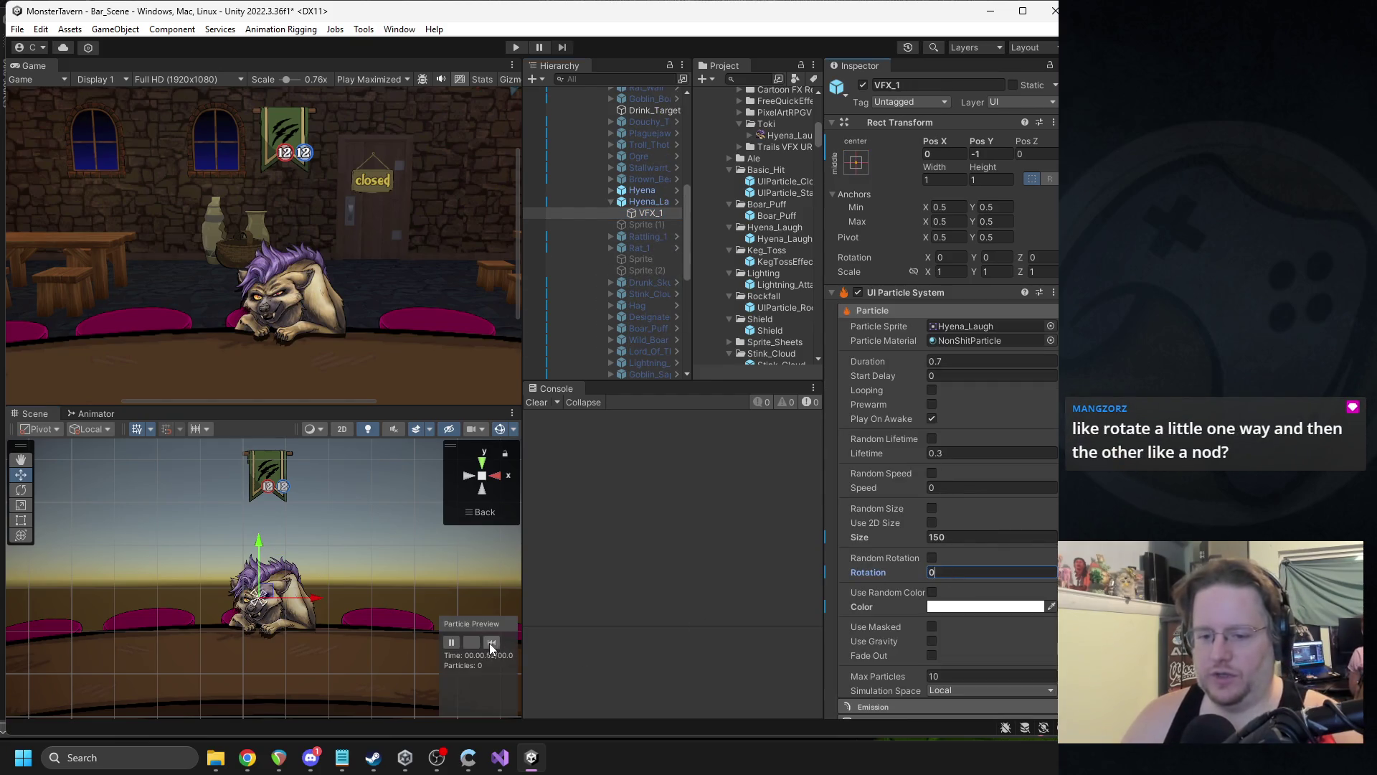
{"action": "left_click", "coordinate": [490, 642]}
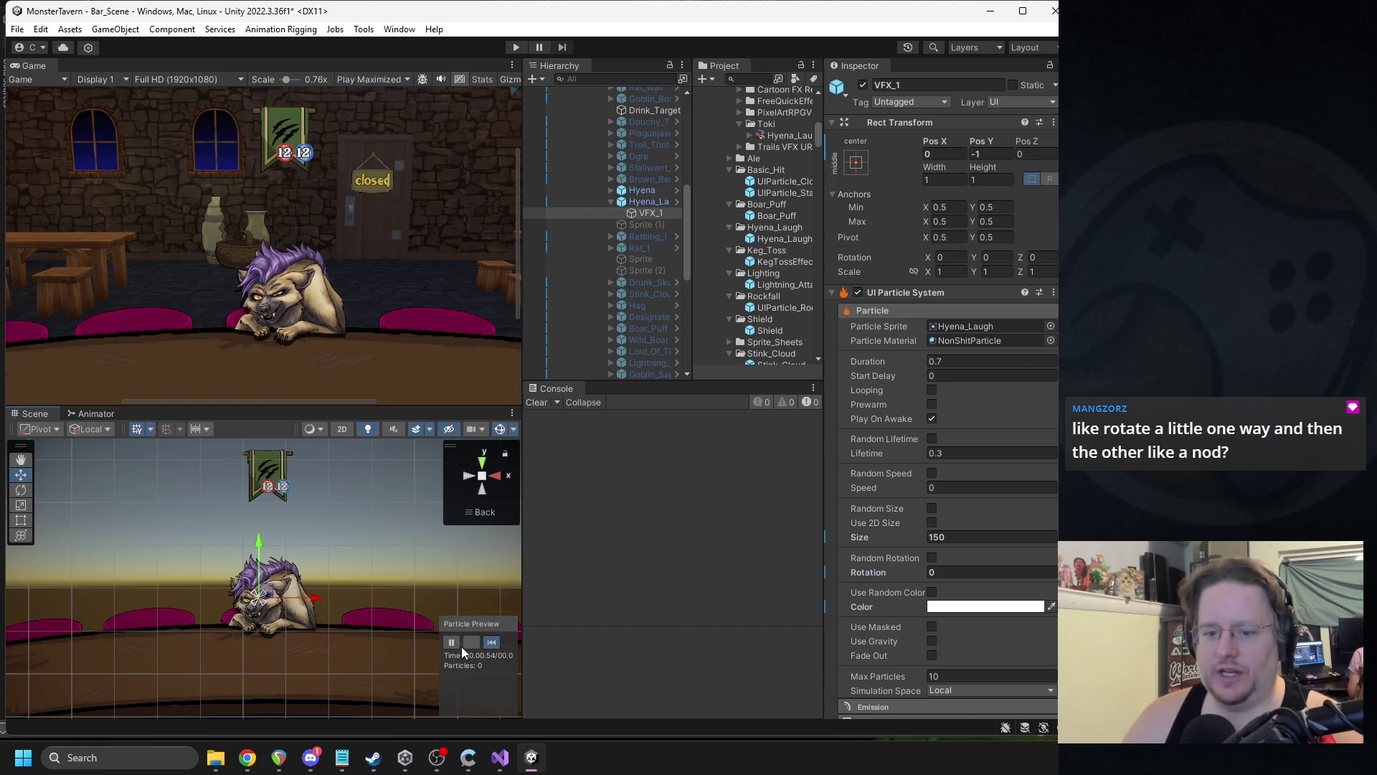
{"action": "left_click", "coordinate": [451, 643]}
{"action": "left_click", "coordinate": [492, 643]}
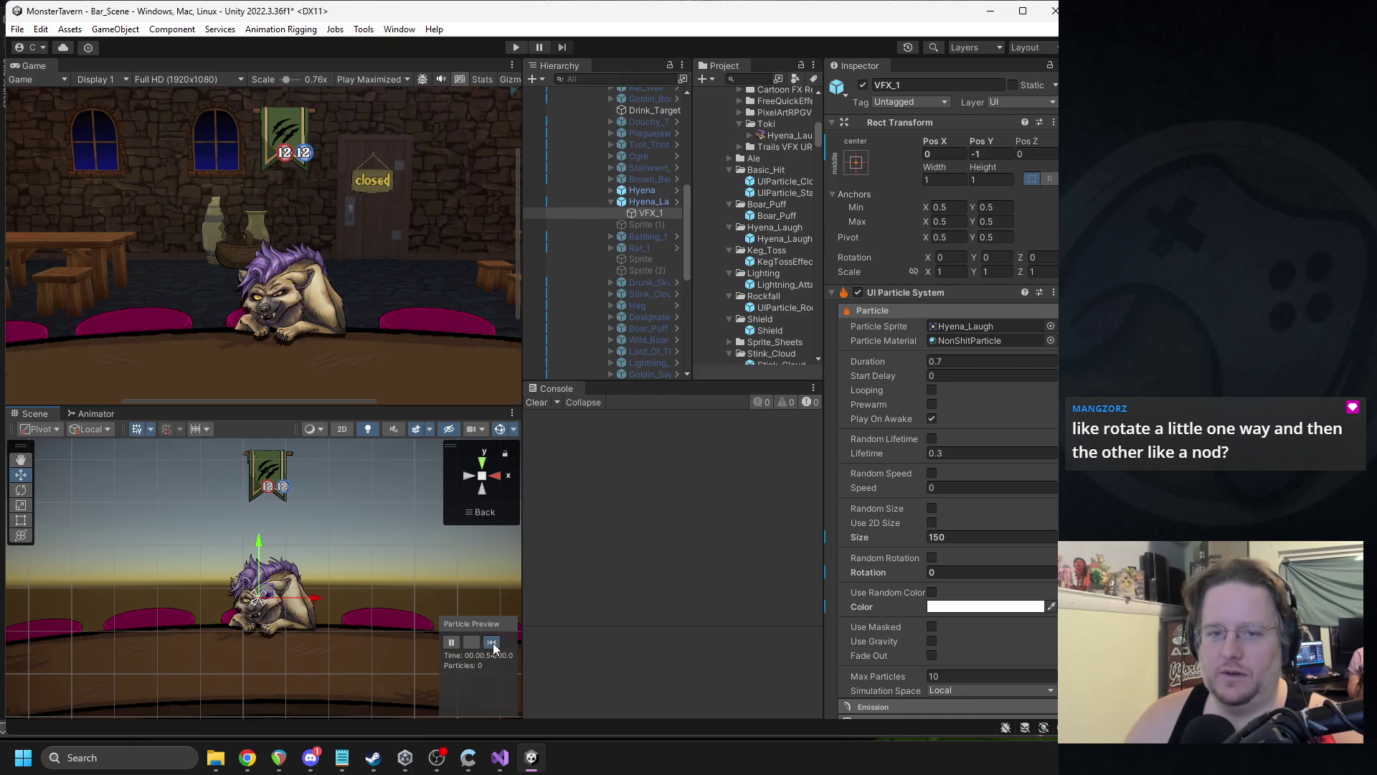
{"action": "left_click", "coordinate": [492, 643]}
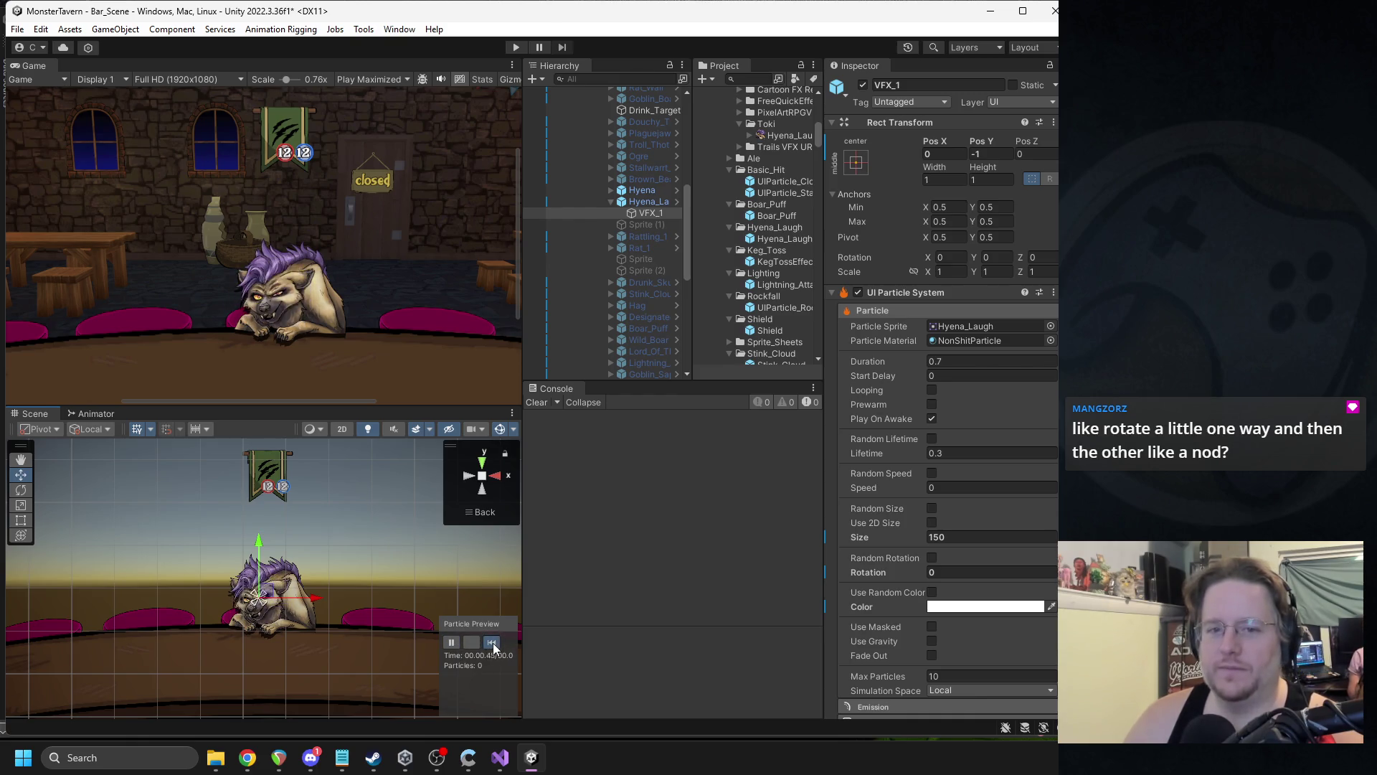
{"action": "scroll", "coordinate": [954, 563], "scroll_direction": "down", "scroll_amount": 4}
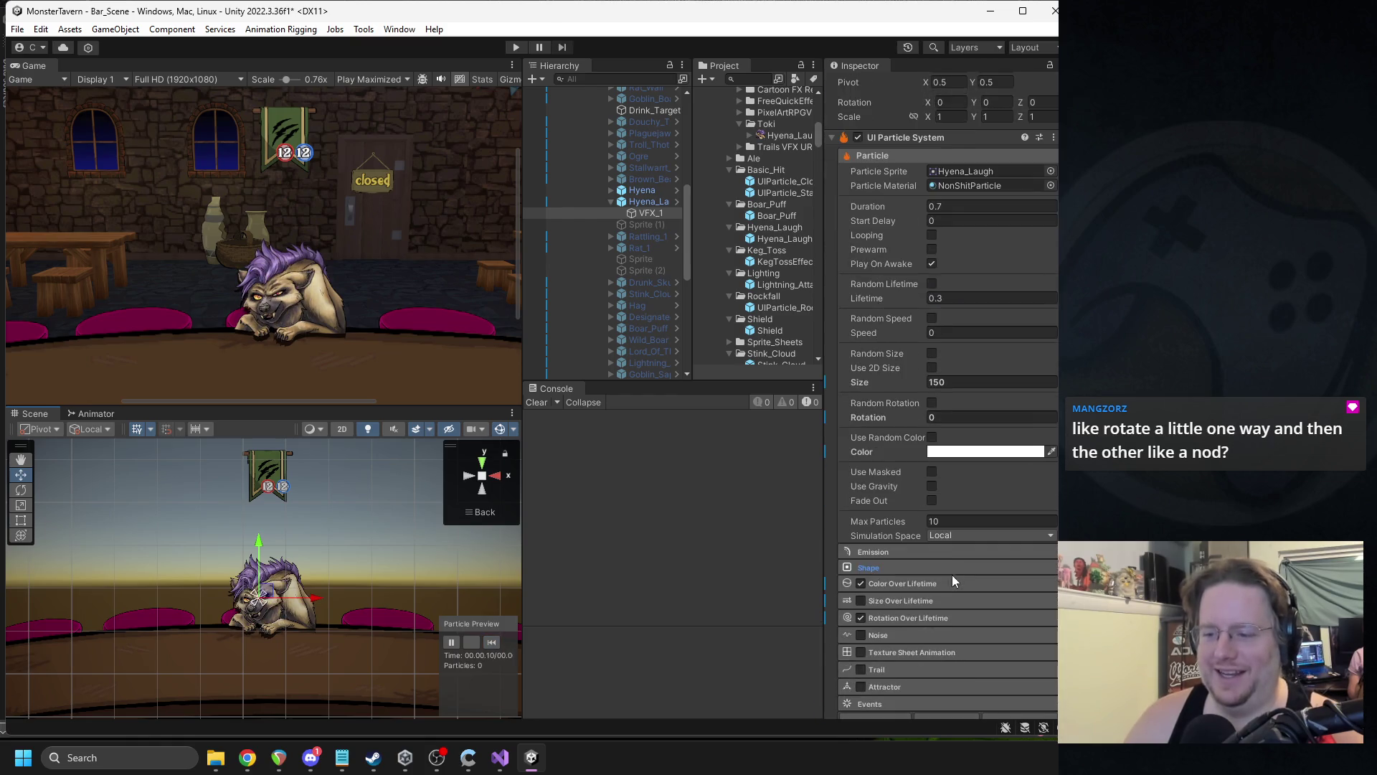
- Expand Rotation Over Lifetime and set Rotation Speed to -360, replaying the effect
{"action": "scroll", "coordinate": [953, 573], "scroll_direction": "down", "scroll_amount": 1}
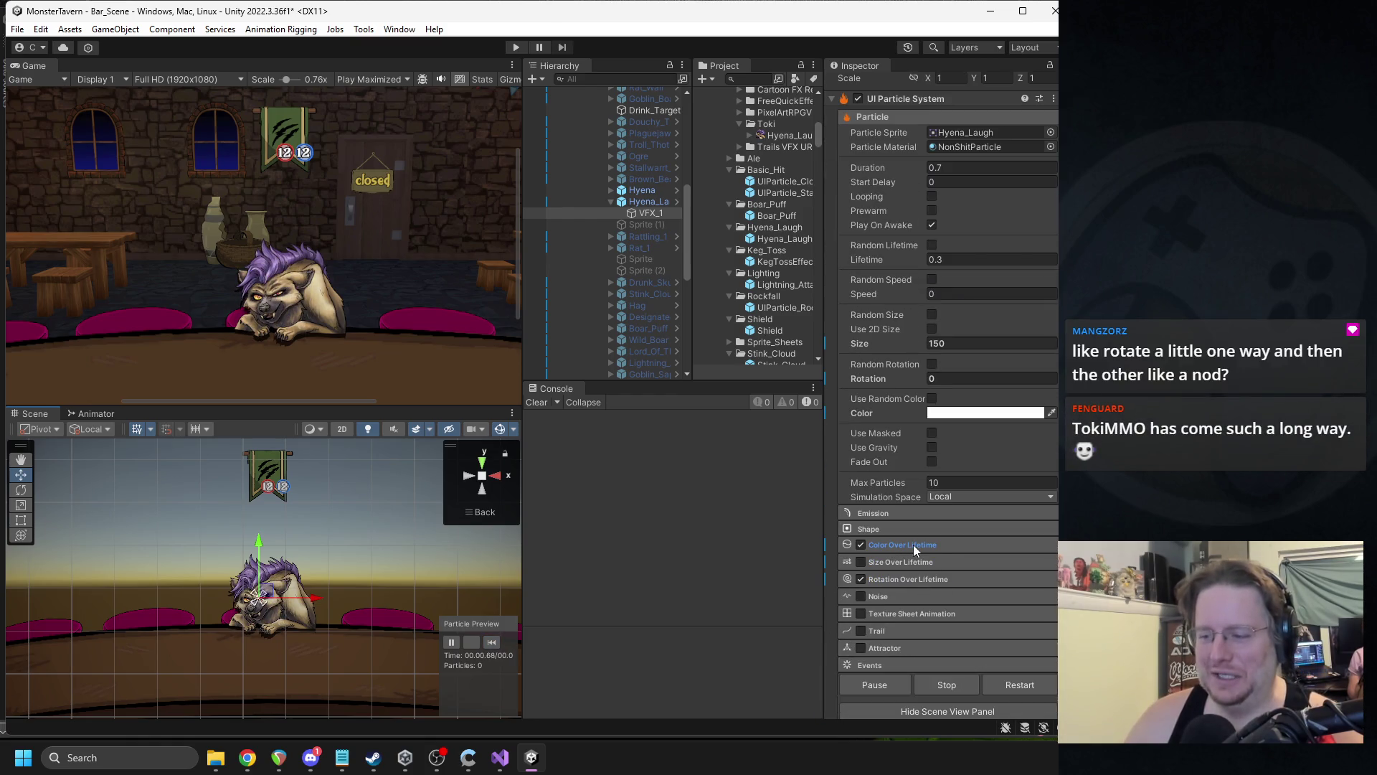
{"action": "left_click", "coordinate": [911, 544]}
{"action": "left_click", "coordinate": [896, 544]}
{"action": "left_click", "coordinate": [892, 578]}
{"action": "left_click", "coordinate": [931, 610]}
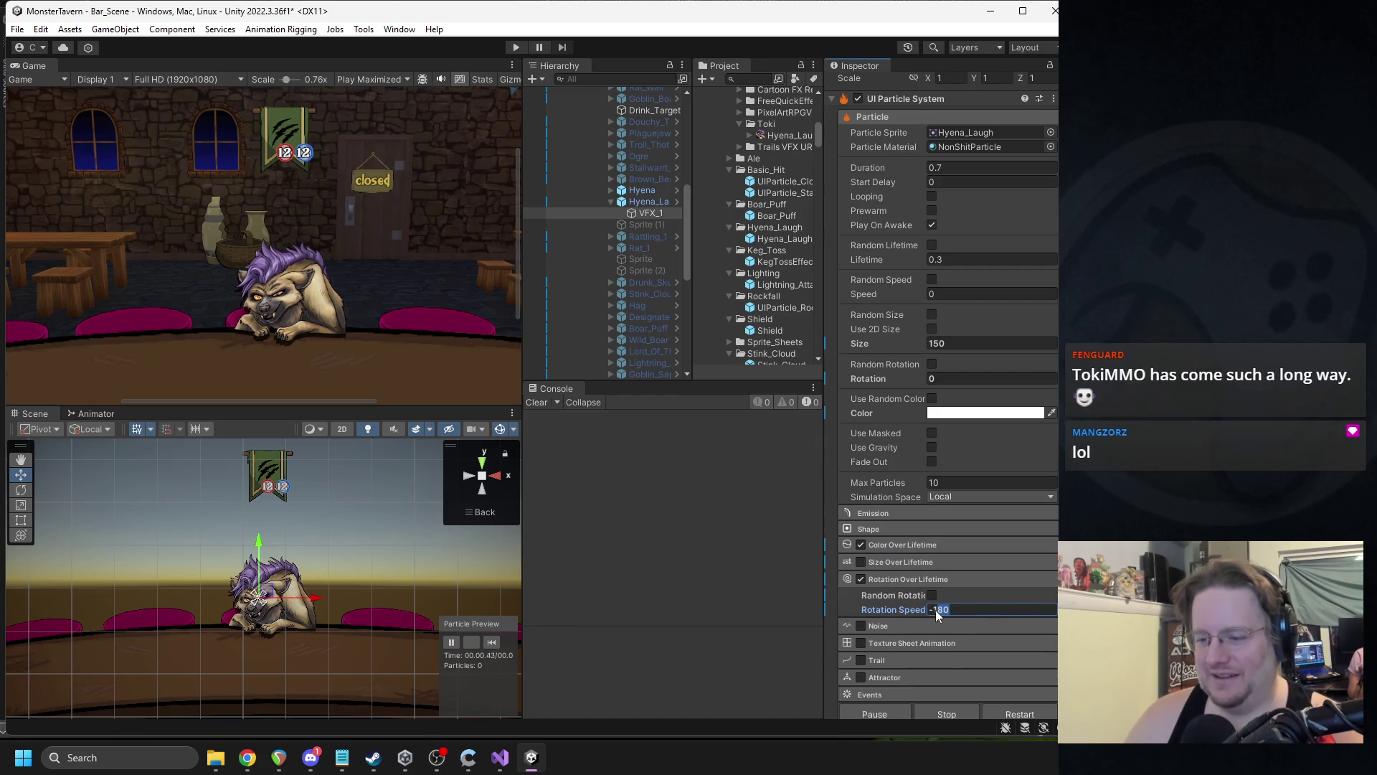
{"action": "type", "text": "-36"}
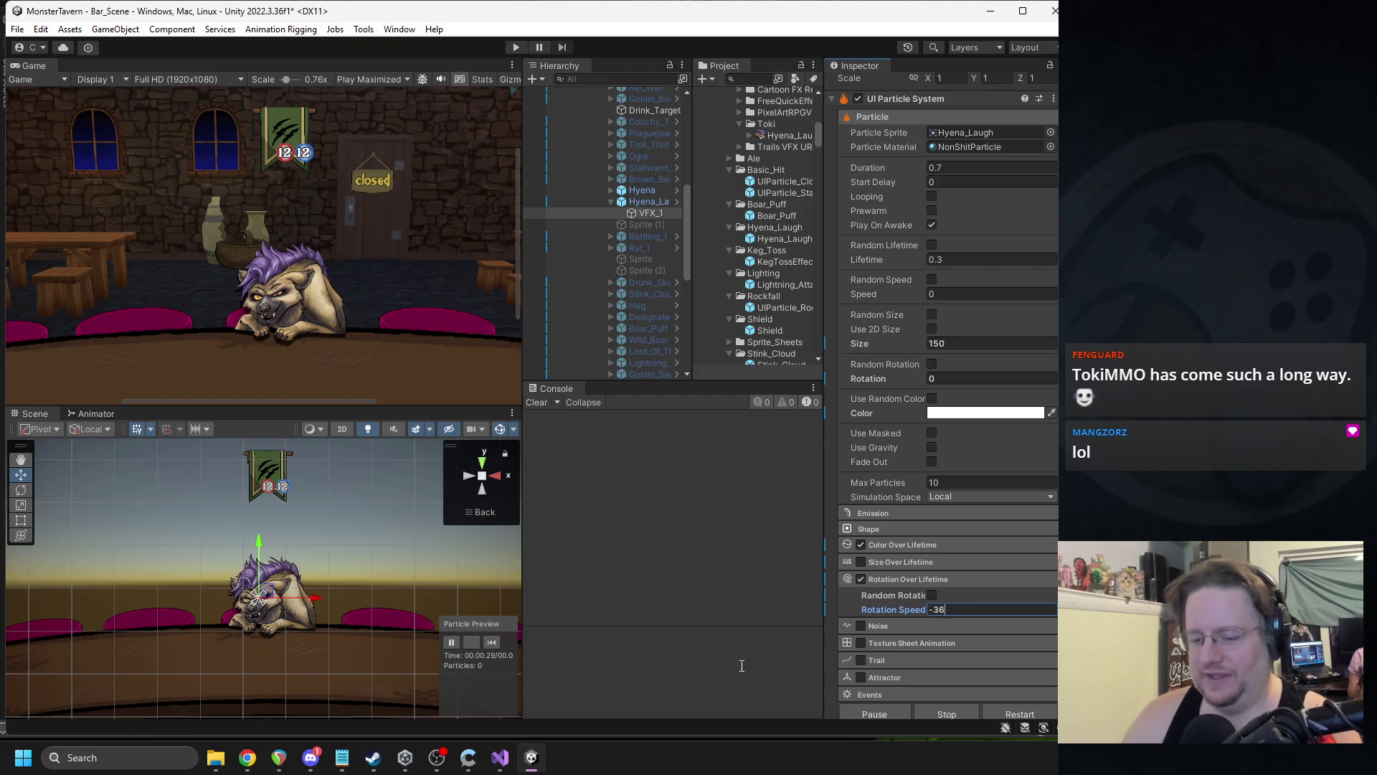
{"action": "left_click", "coordinate": [492, 643]}
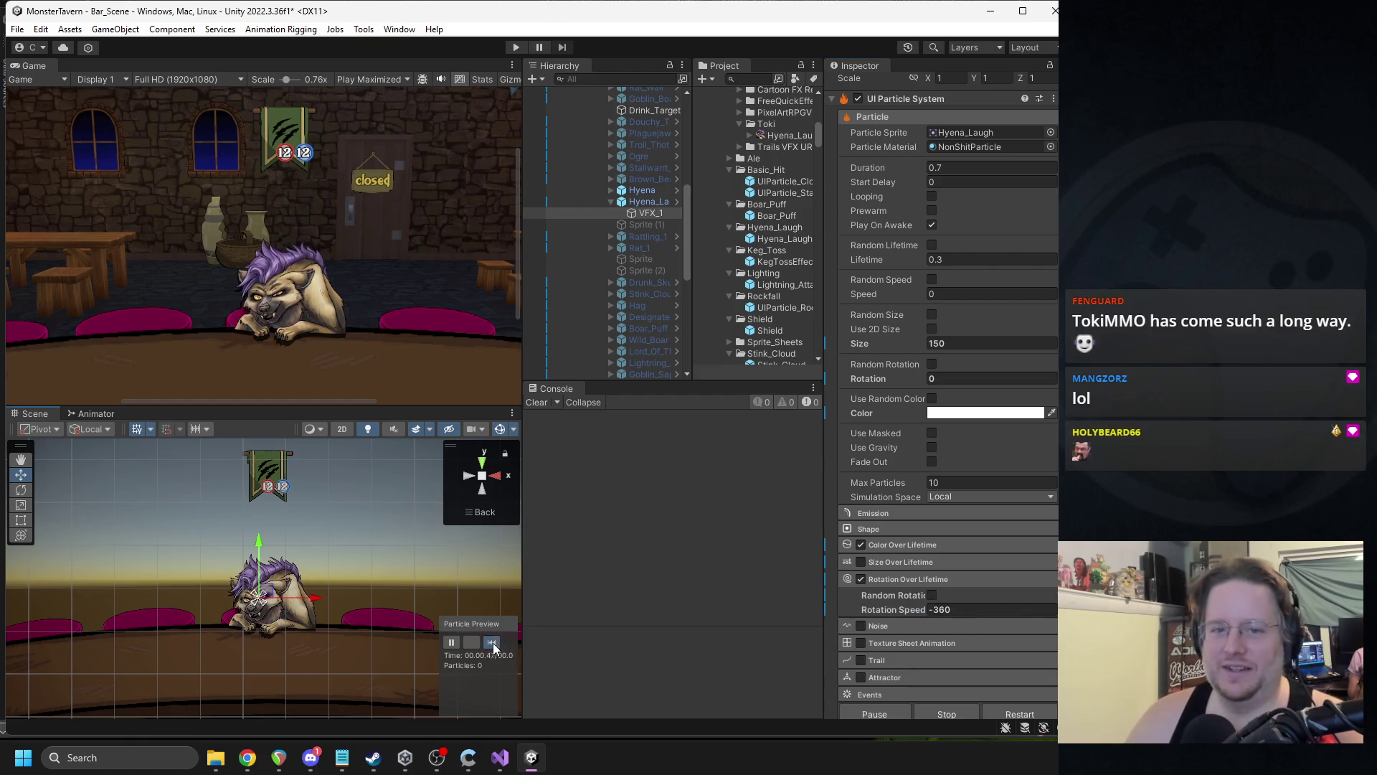
{"action": "left_click", "coordinate": [494, 642]}
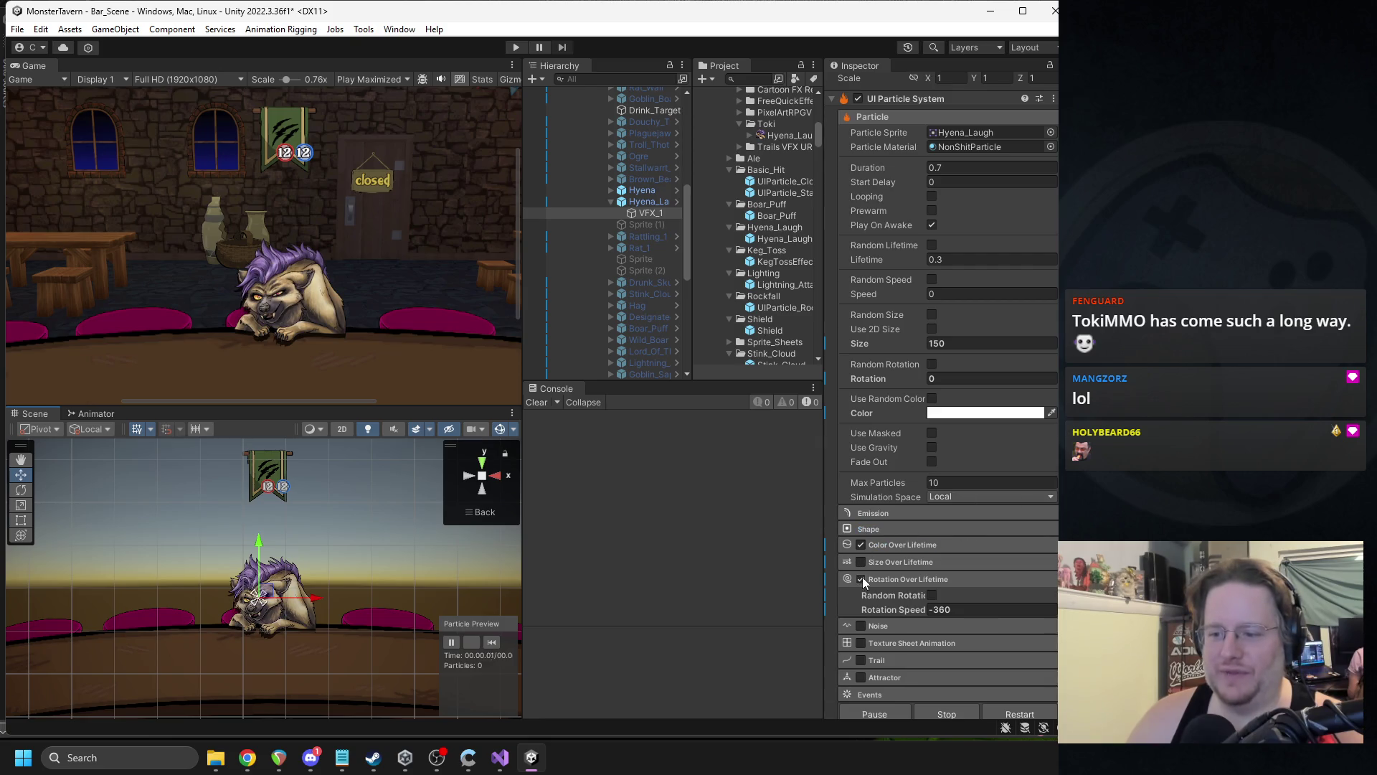
{"action": "left_click", "coordinate": [497, 643]}
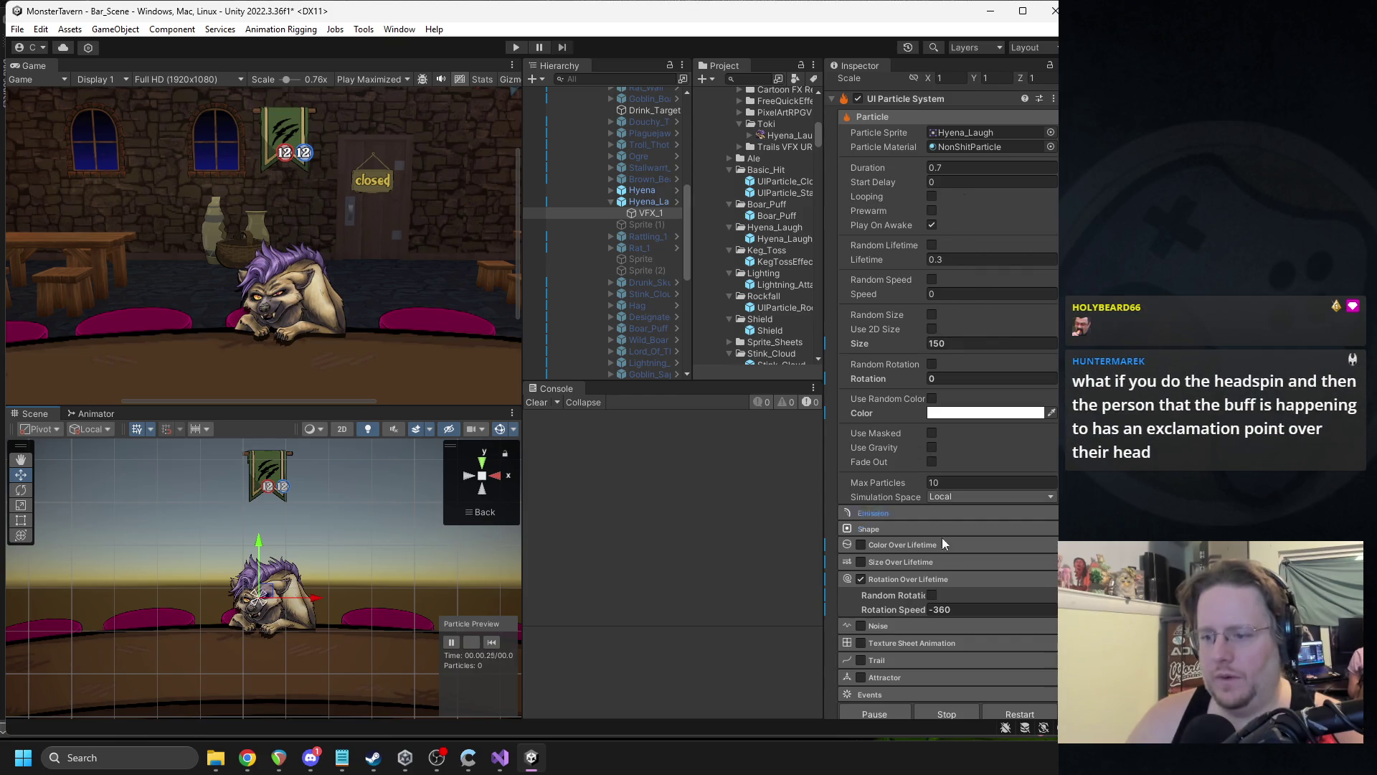
- Increase the reverse spin to a Rotation Speed of -720 and replay
{"action": "left_click", "coordinate": [950, 609]}
{"action": "type", "text": "-720"}
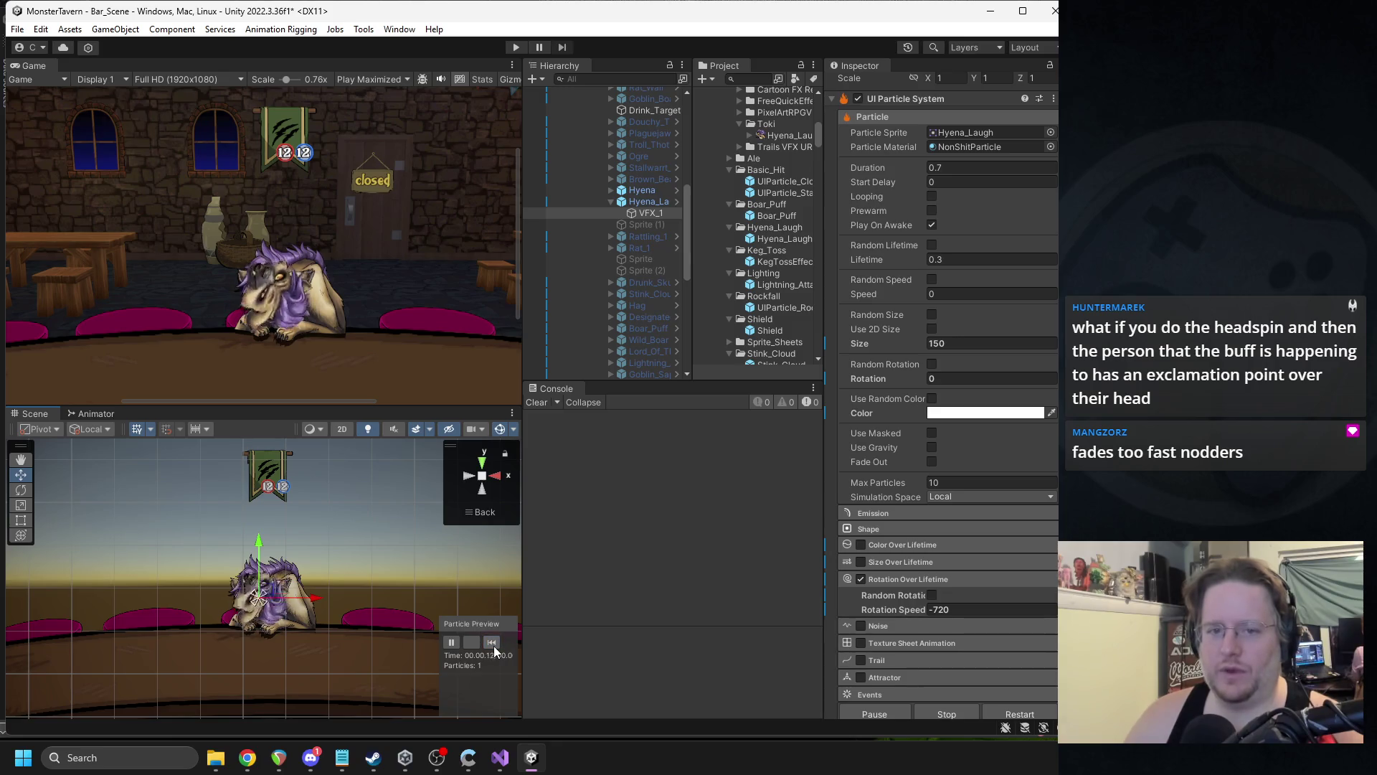
{"action": "left_click", "coordinate": [492, 643]}
{"action": "left_click", "coordinate": [493, 645]}
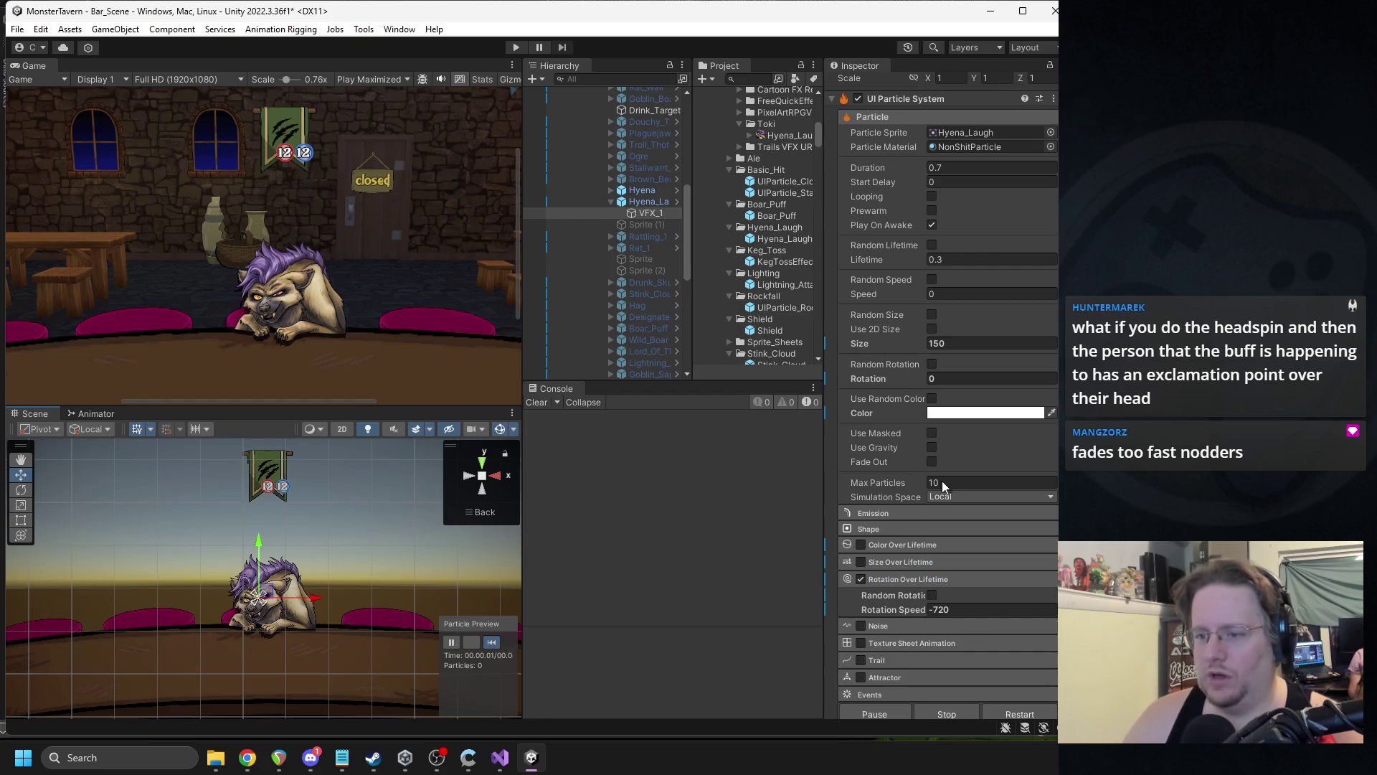
{"action": "left_click", "coordinate": [941, 262]}
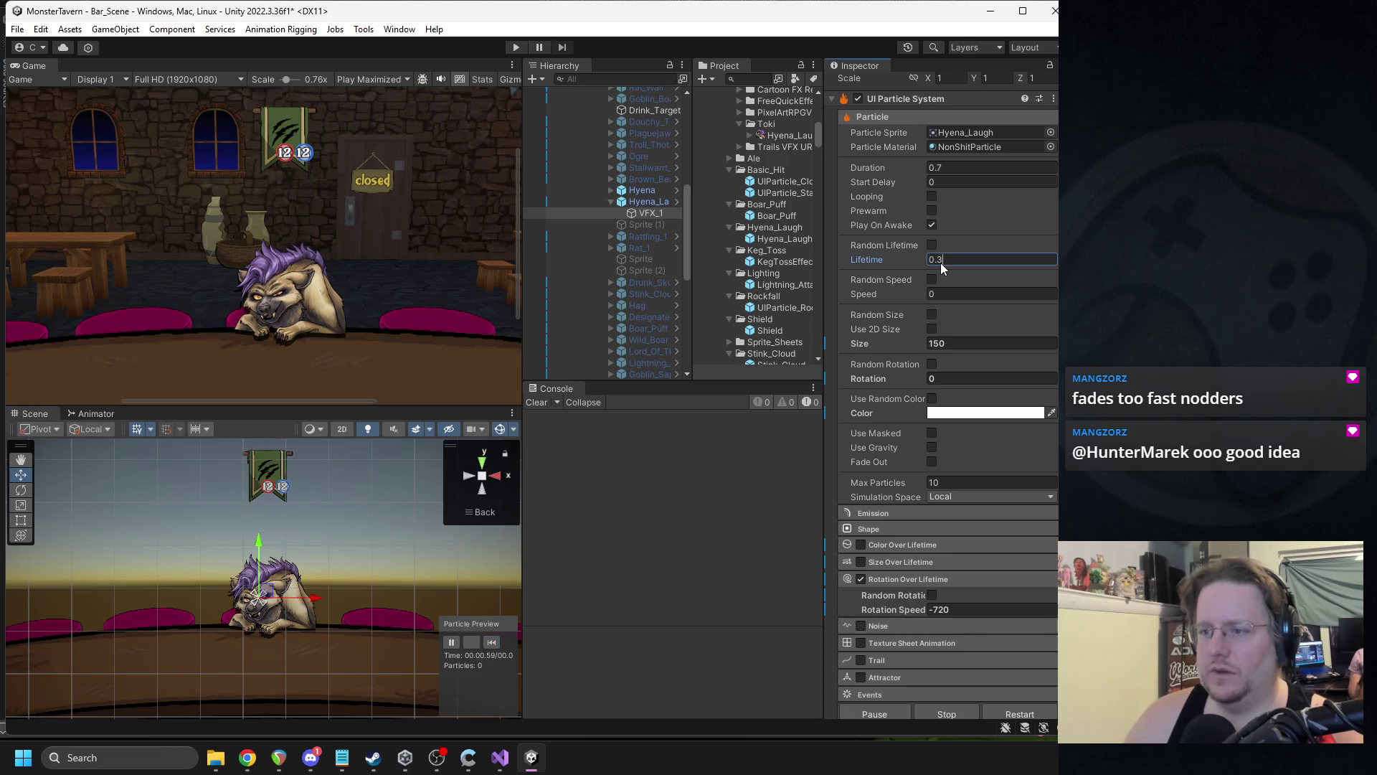
{"action": "type", "text": "0.6"}
{"action": "left_click", "coordinate": [492, 642]}
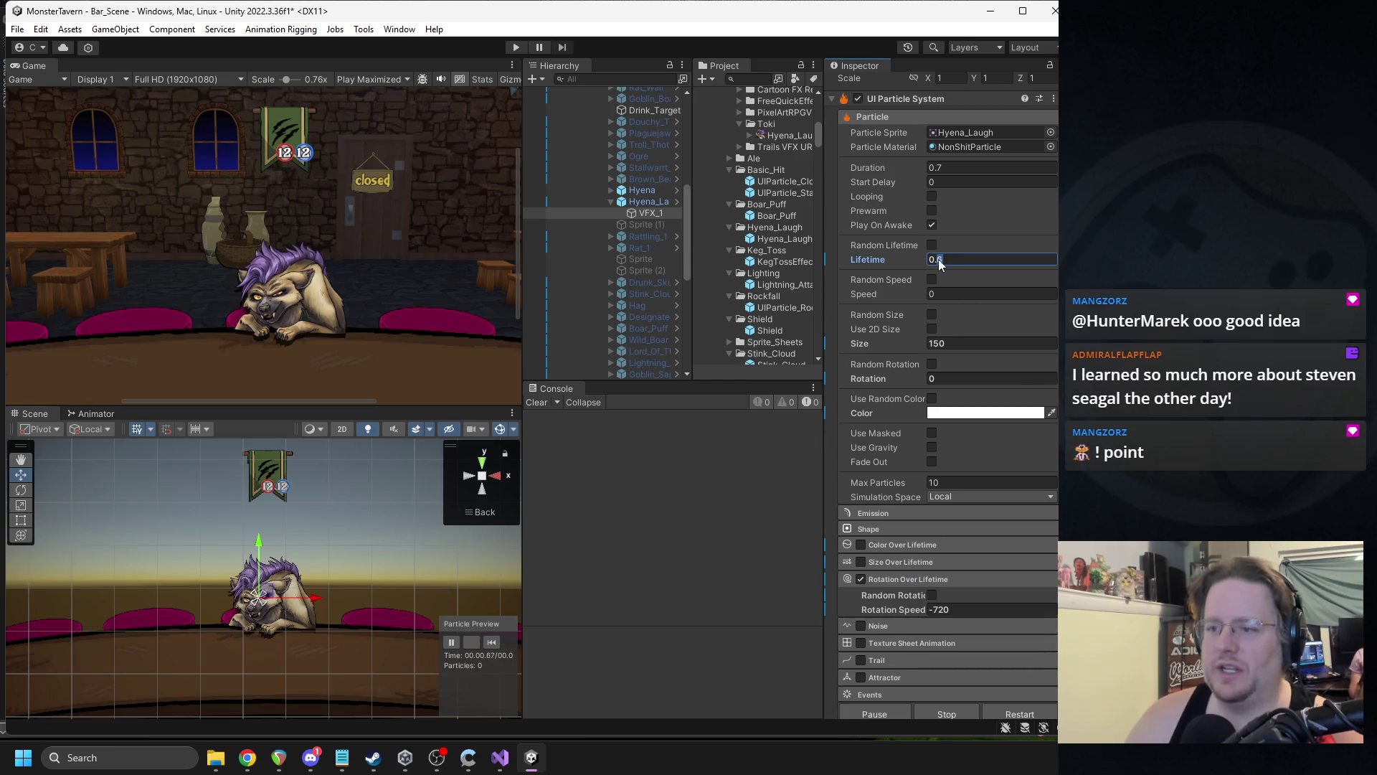
{"action": "type", "text": "0.3"}
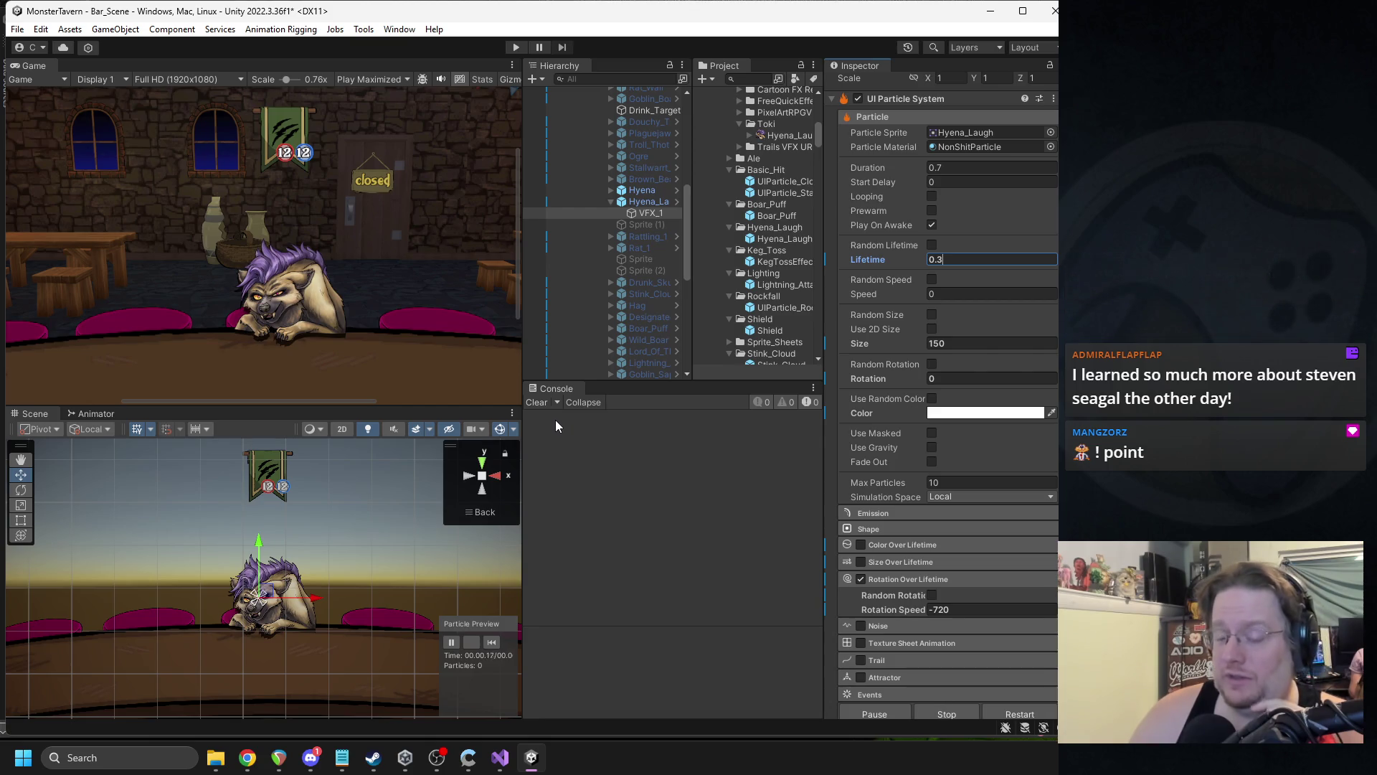
{"action": "left_click", "coordinate": [492, 643]}
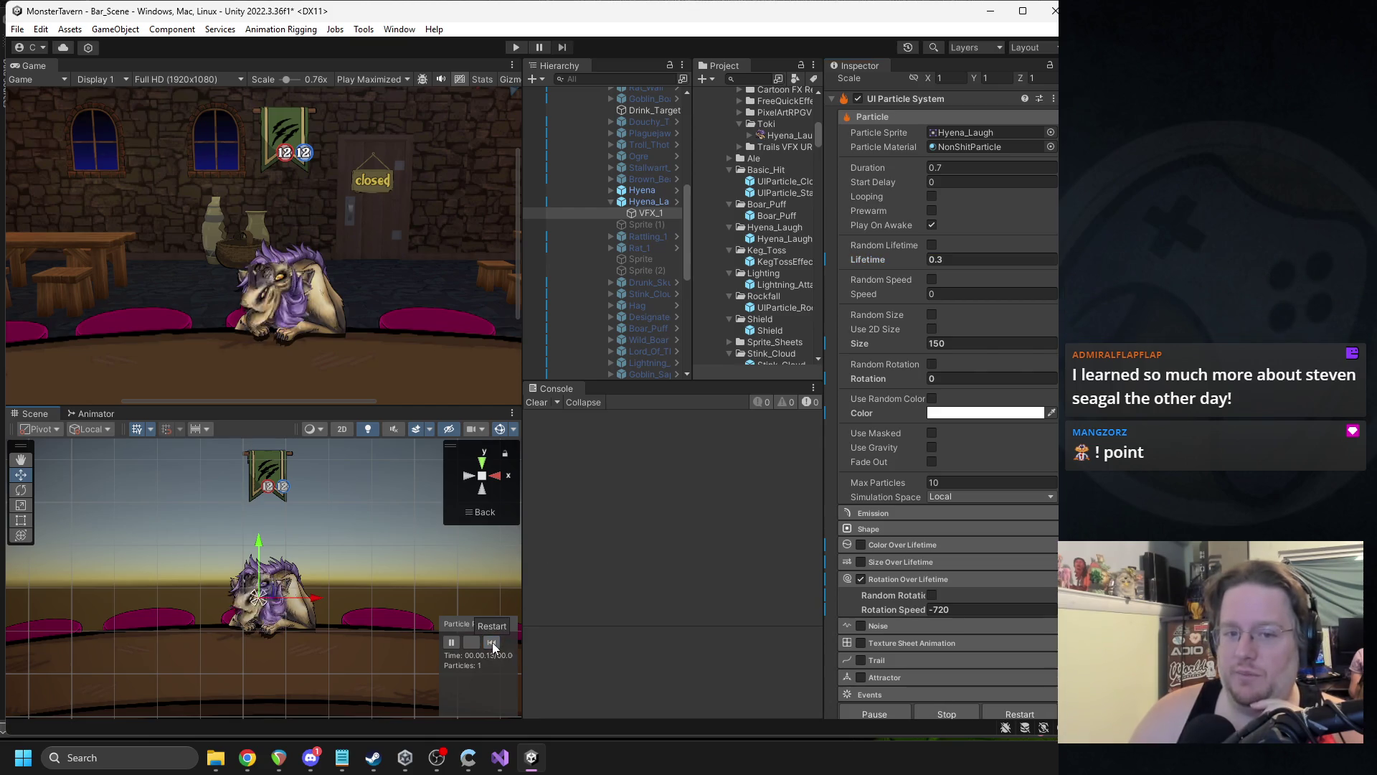
{"action": "left_click", "coordinate": [938, 610]}
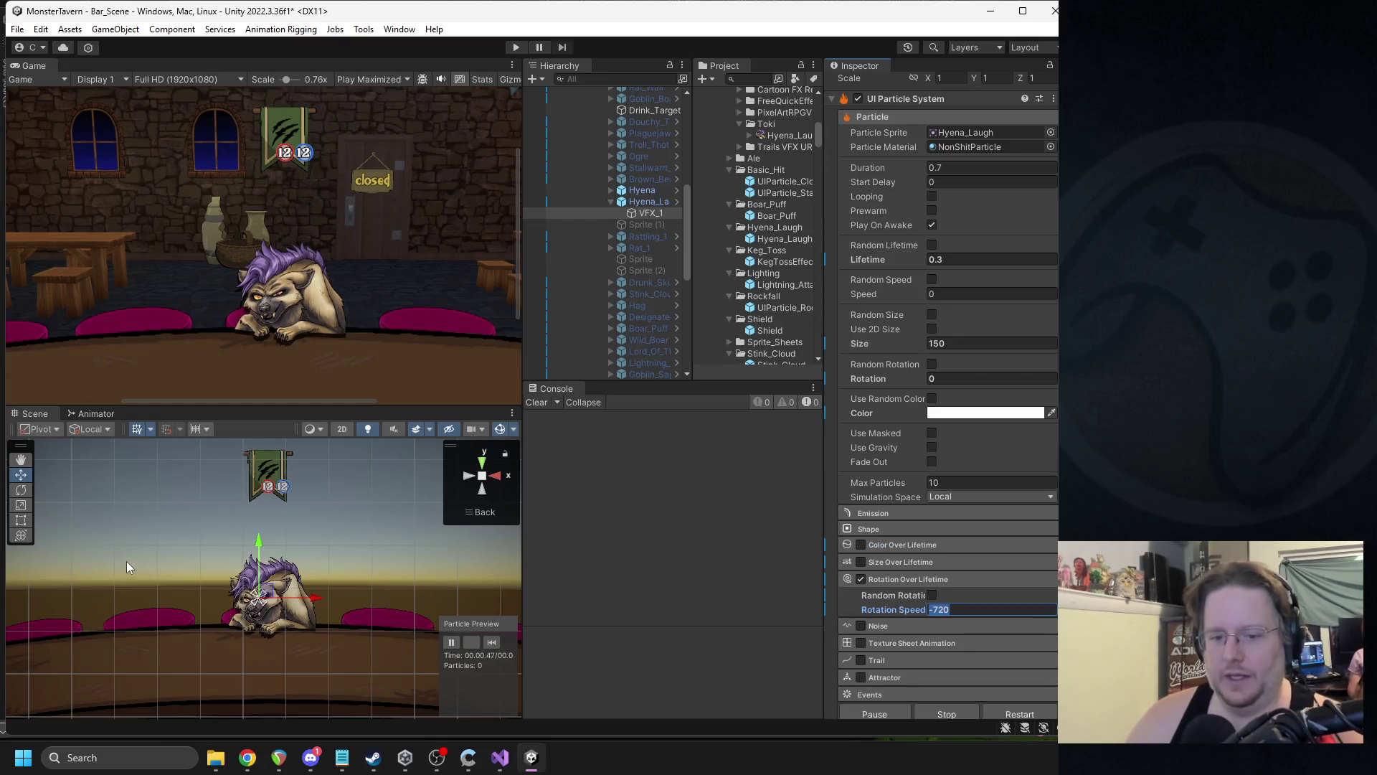
- Raise the laugh effect to the banner and try Rotation Speeds 180 and -180
{"action": "left_click_drag", "start_coordinate": [260, 550], "coordinate": [259, 485]}
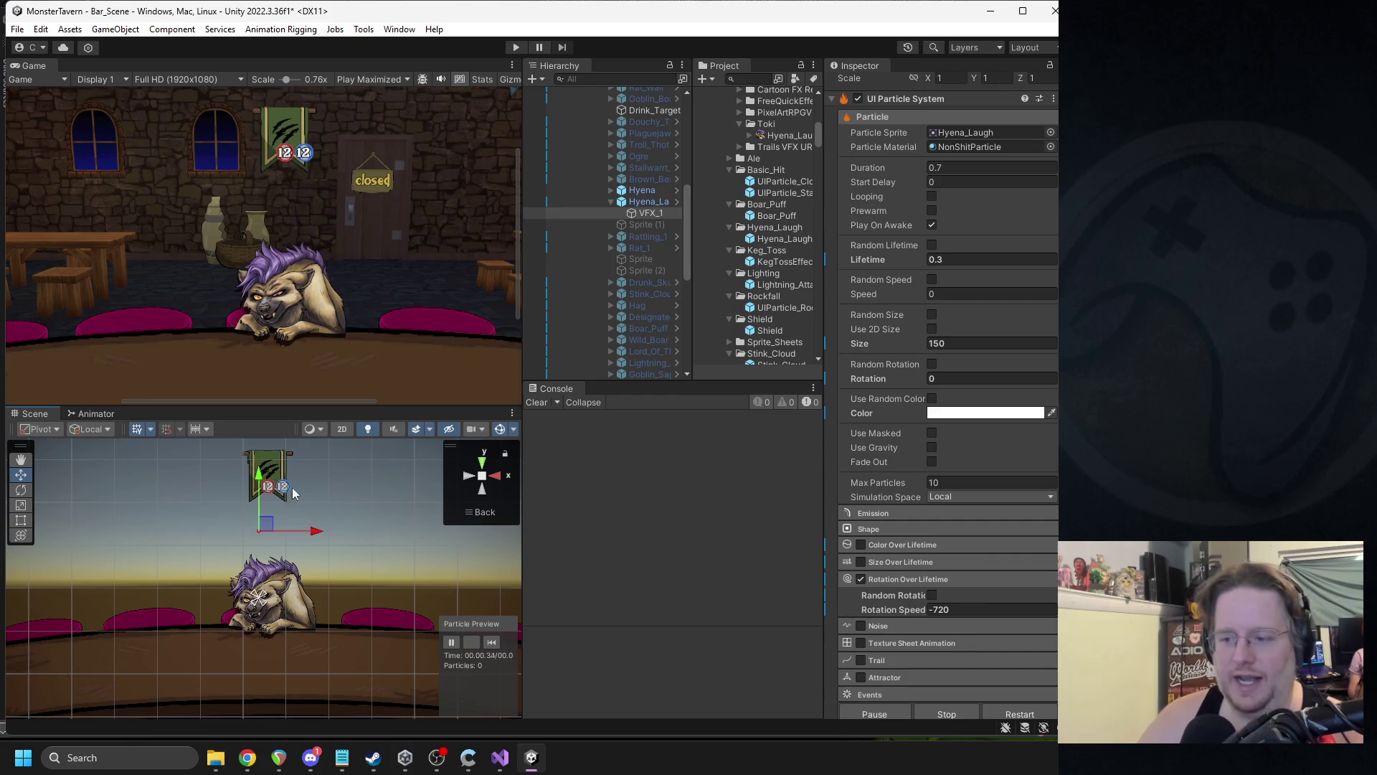
{"action": "left_click", "coordinate": [965, 609]}
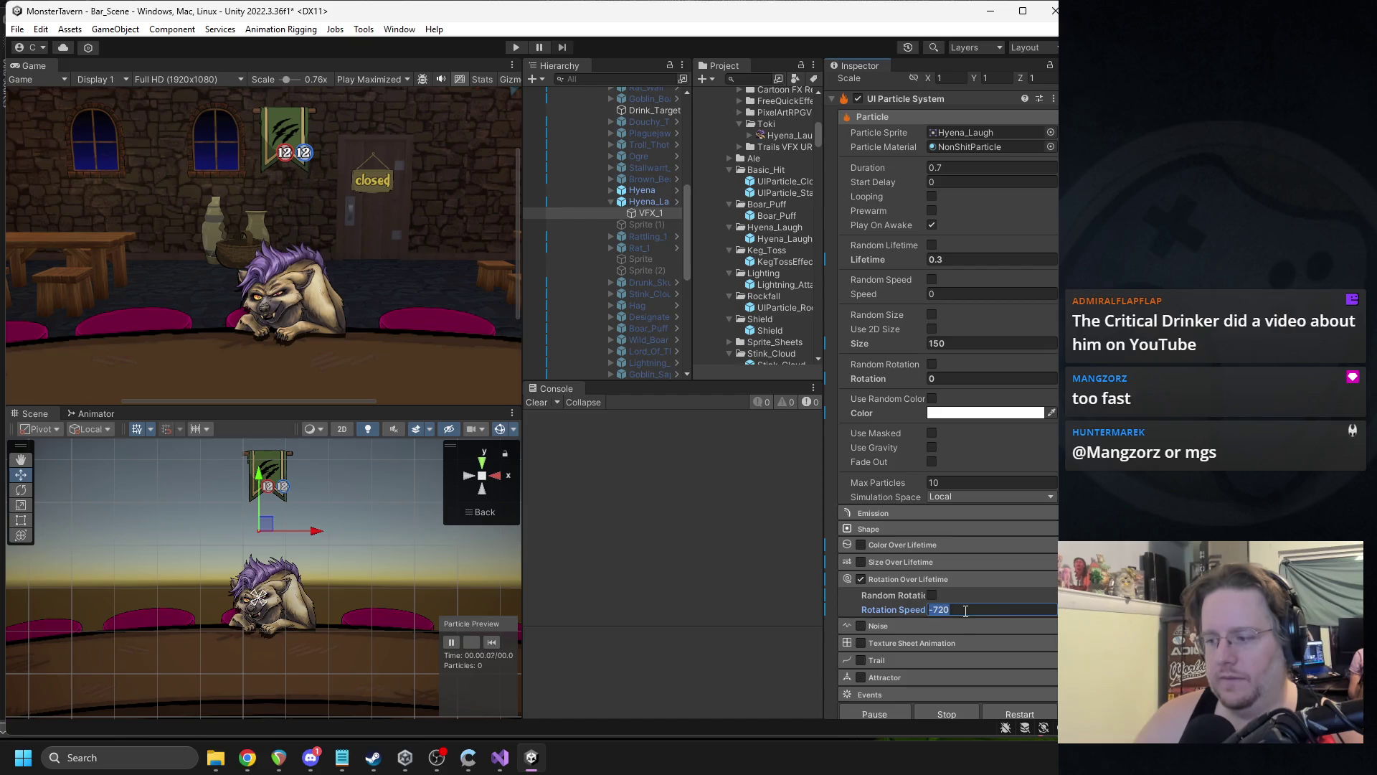
{"action": "type", "text": "180"}
{"action": "key", "text": "Return"}
{"action": "left_click", "coordinate": [491, 643]}
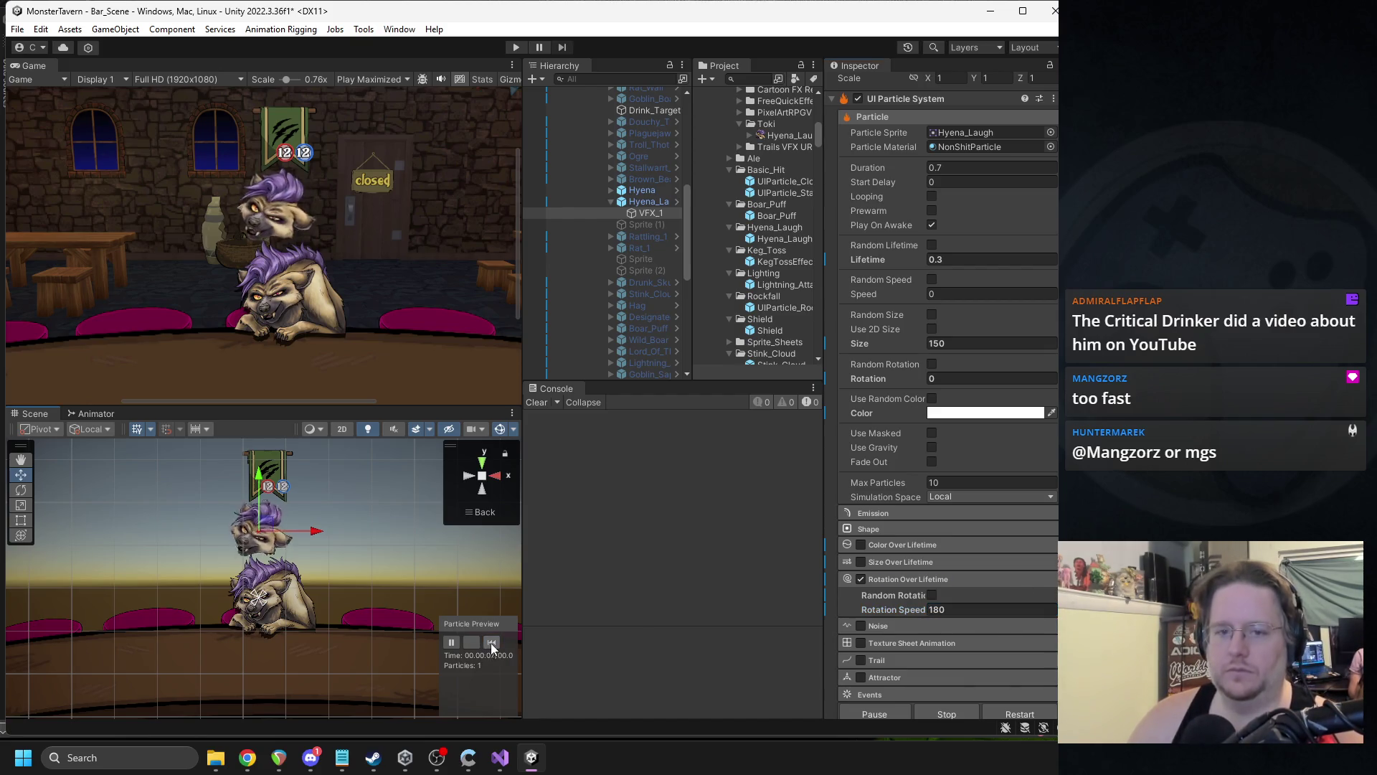
{"action": "left_click", "coordinate": [492, 643]}
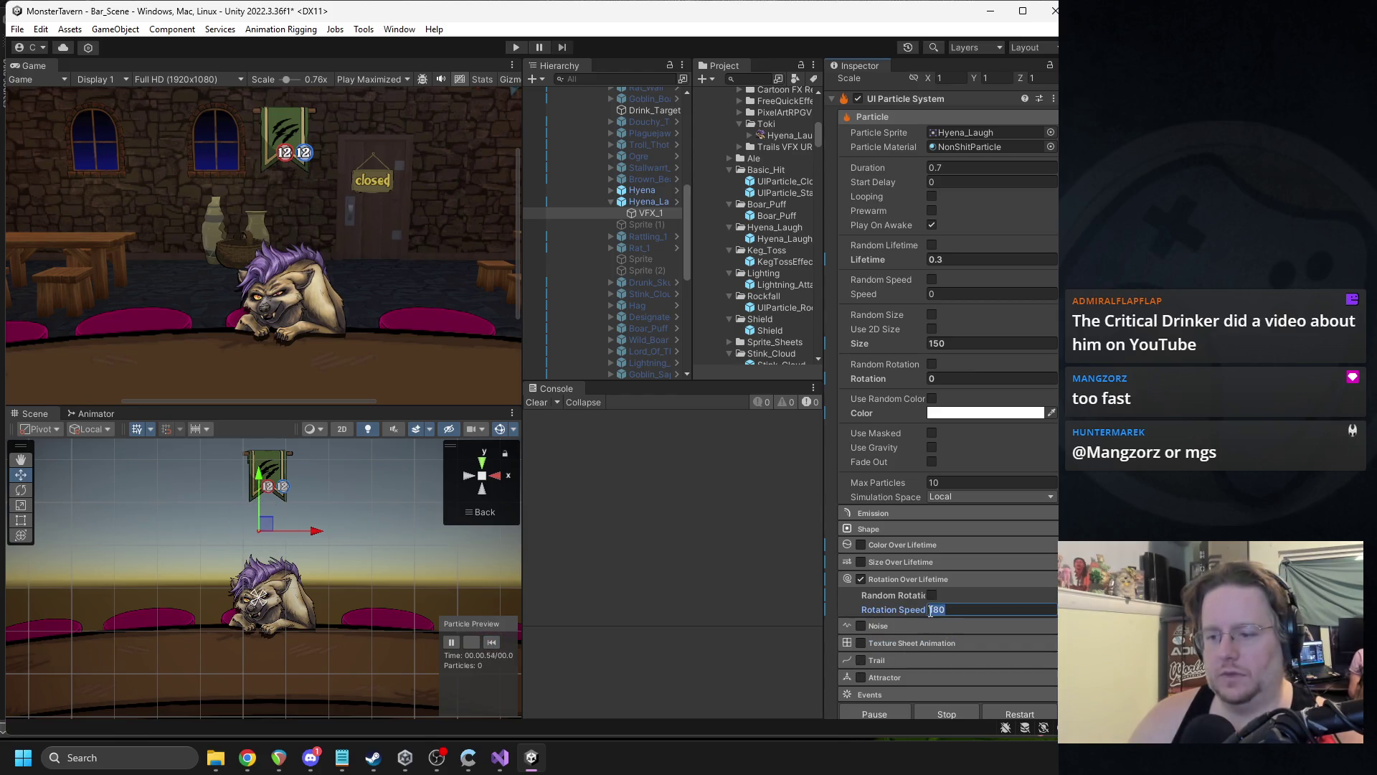
{"action": "type", "text": "-180"}
{"action": "key", "text": "Return"}
{"action": "left_click", "coordinate": [492, 646]}
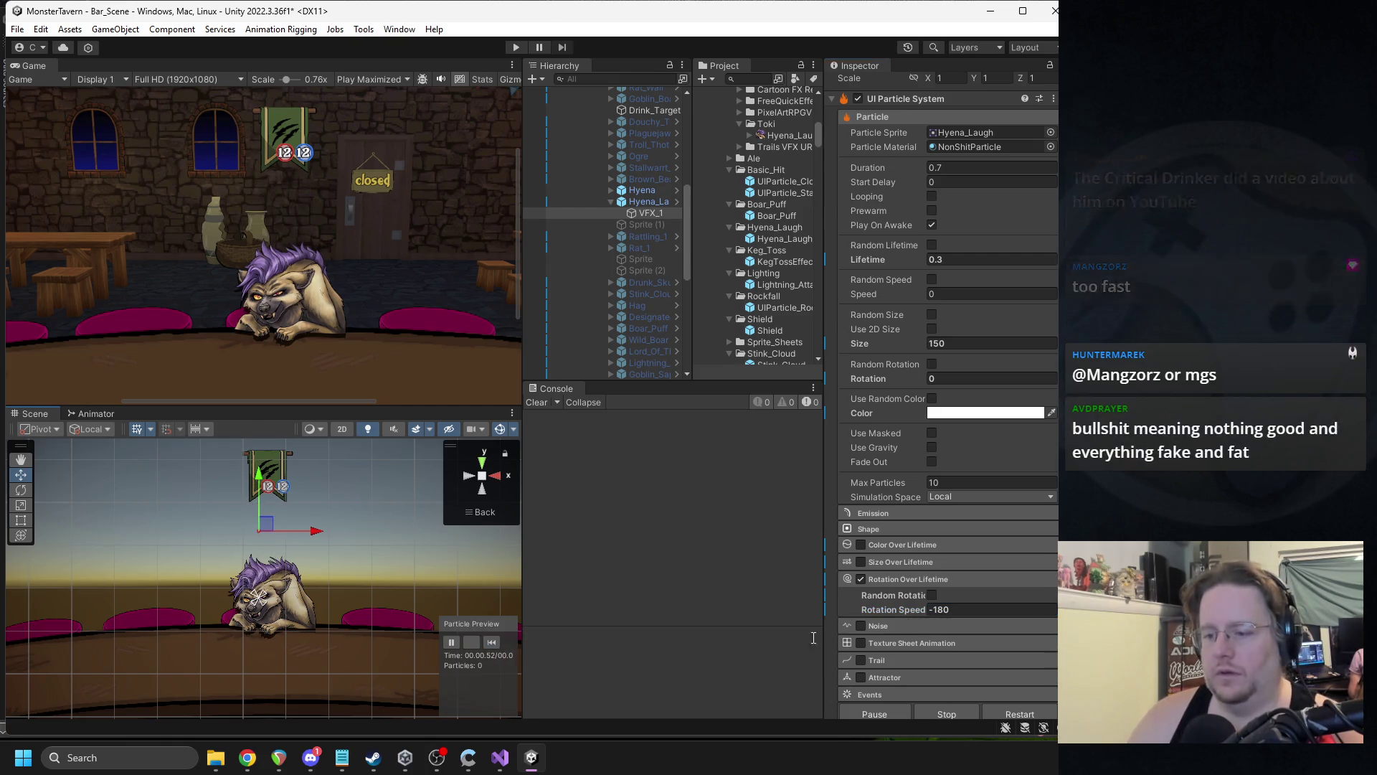
- Slow the spin to a Rotation Speed of -90 and play the preview
{"action": "left_click", "coordinate": [936, 609]}
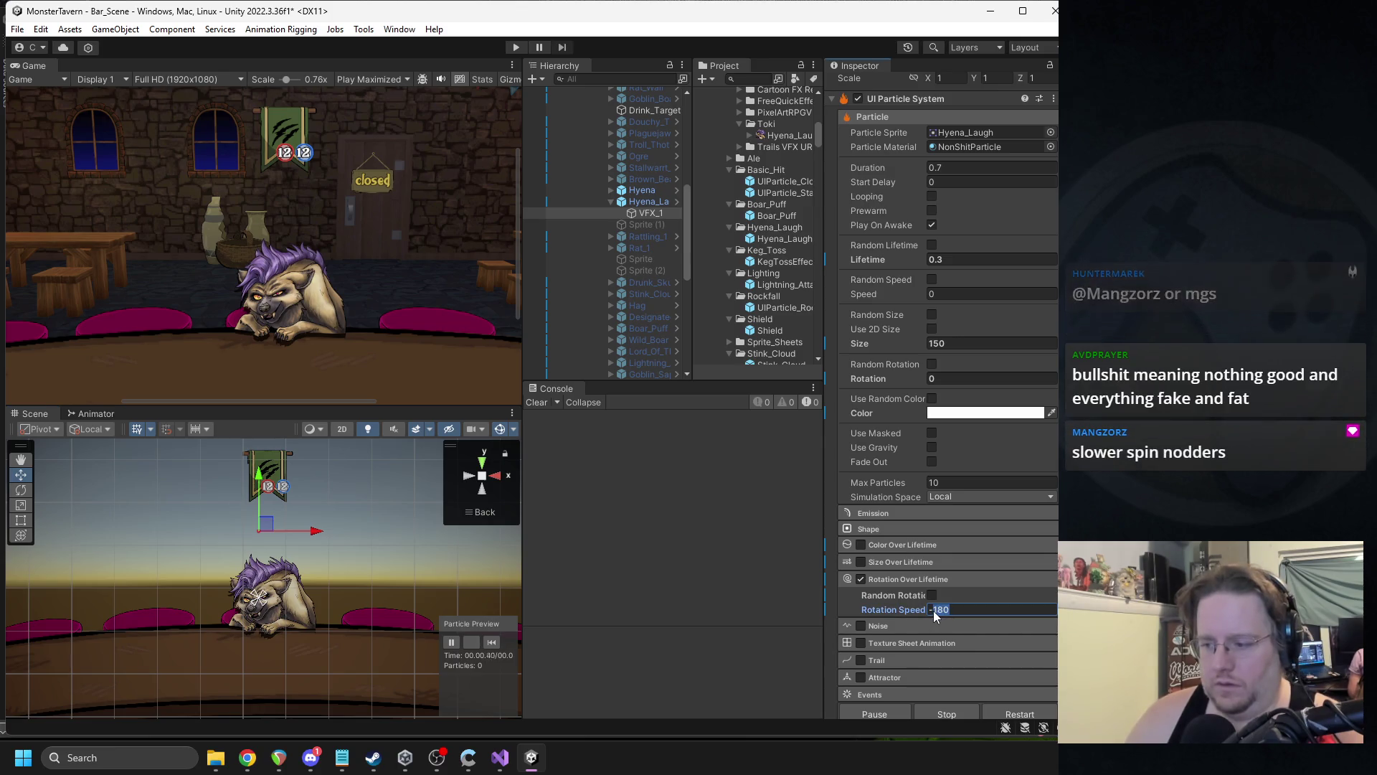
{"action": "type", "text": "-90"}
{"action": "key", "text": "Return"}
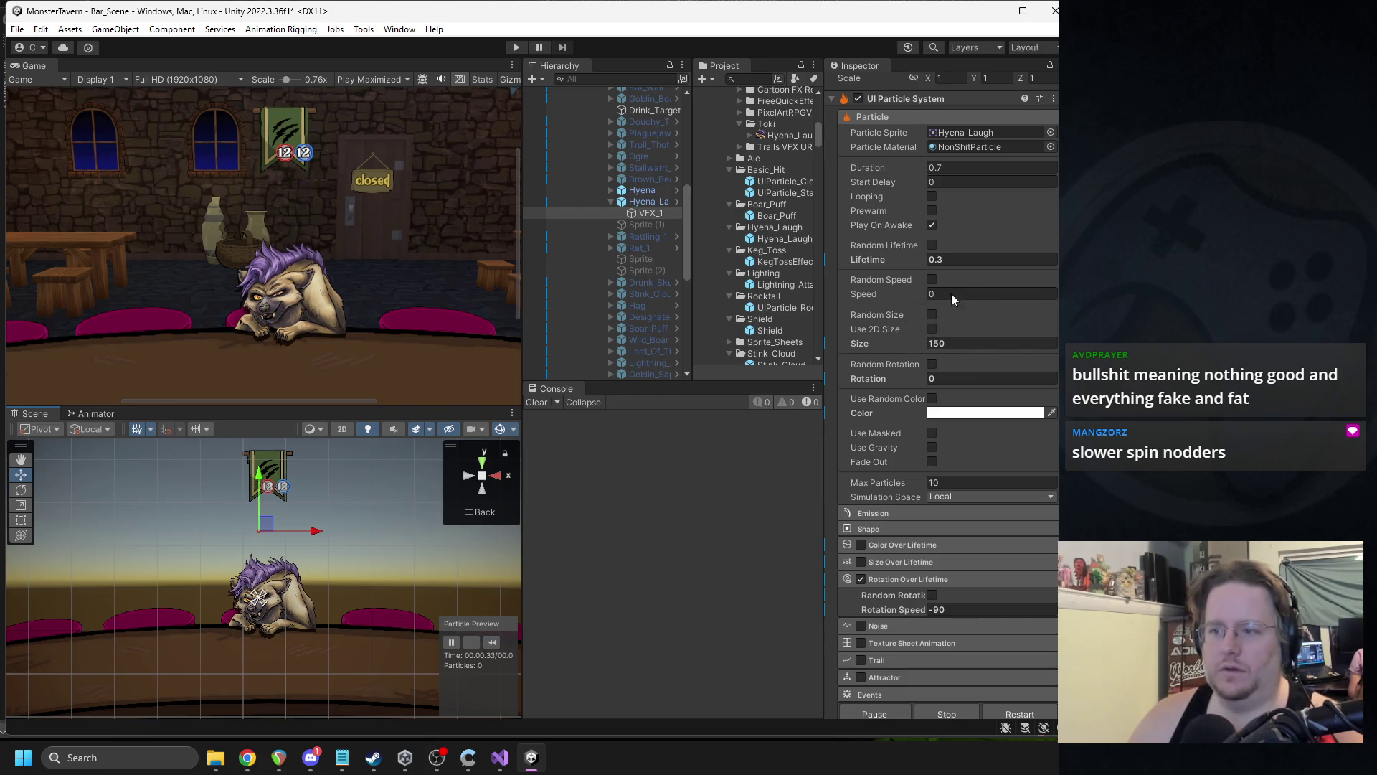
{"action": "left_click", "coordinate": [468, 645]}
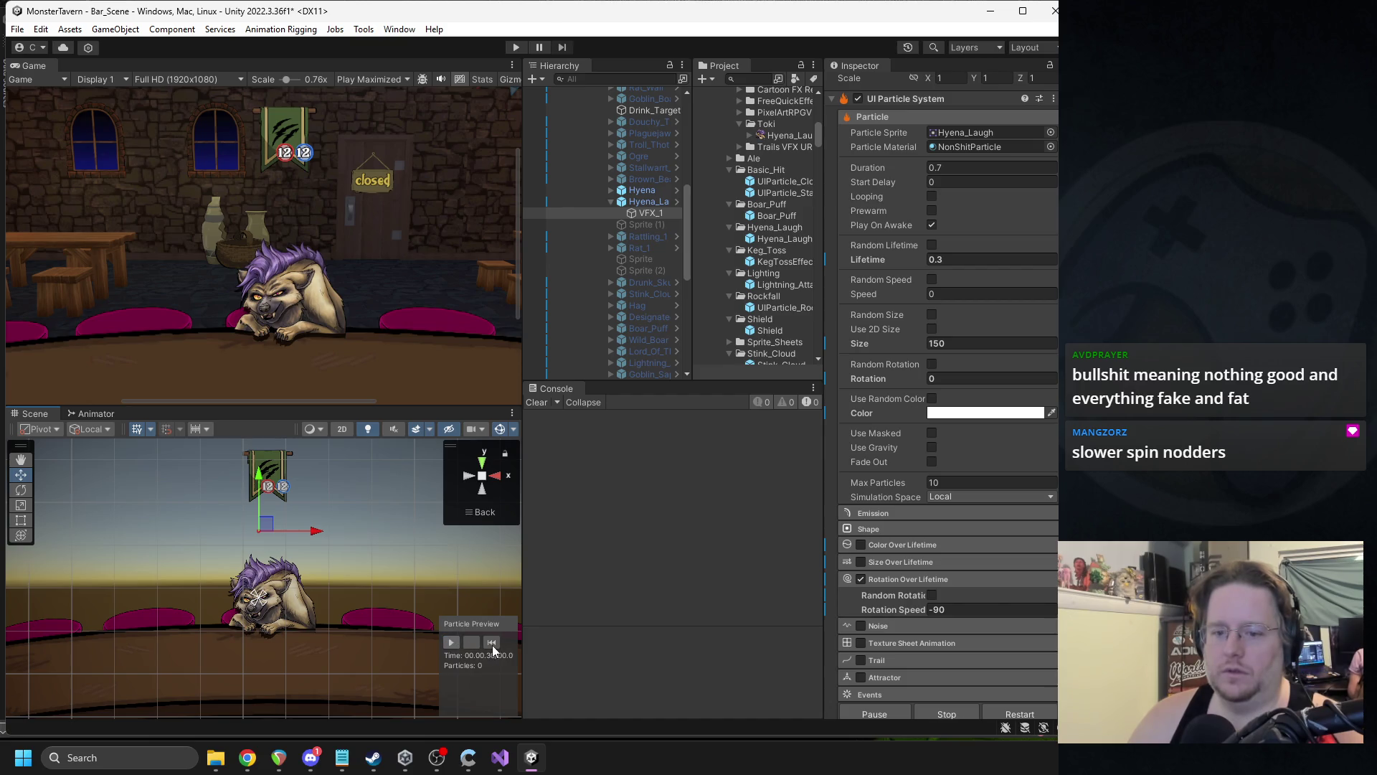
{"action": "left_click", "coordinate": [450, 644]}
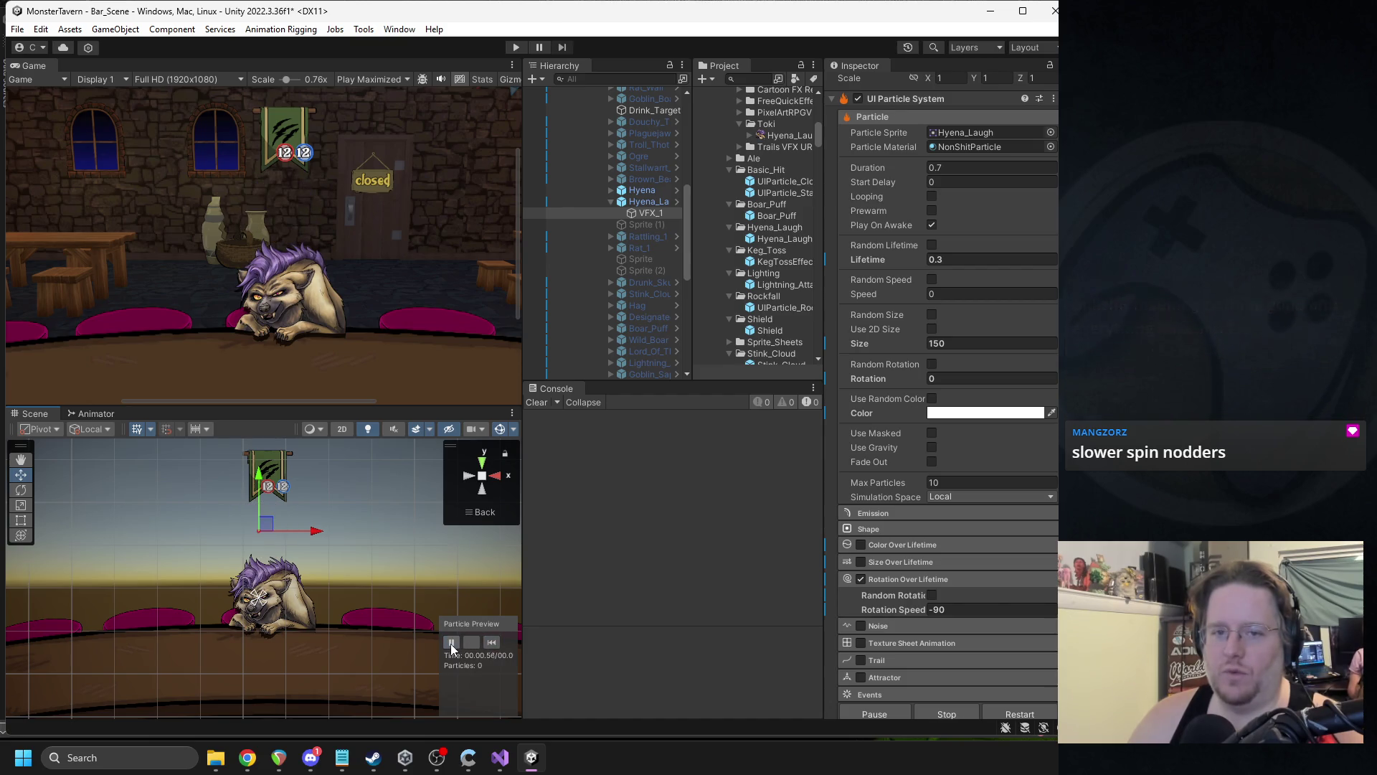
{"action": "left_click", "coordinate": [453, 643]}
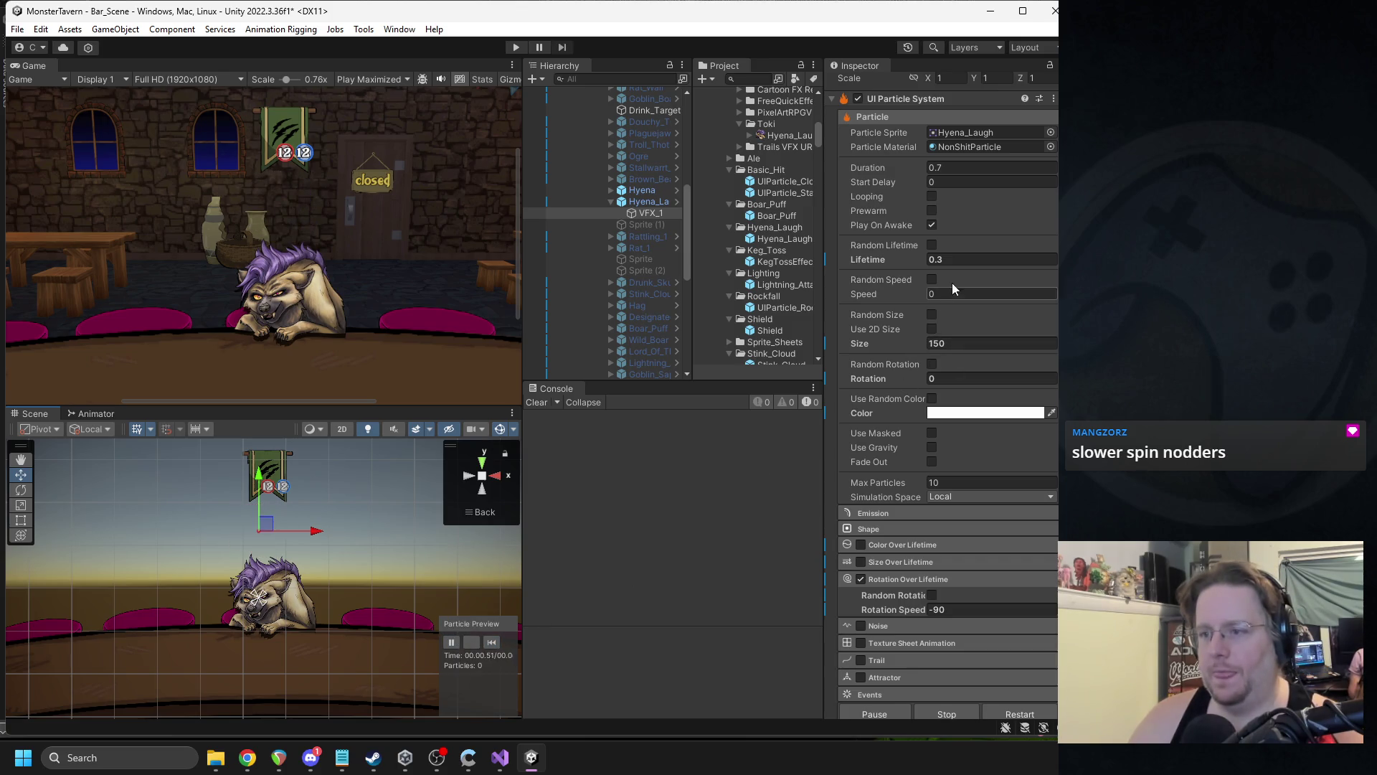
- Set Lifetime to 0.6 and move the laugh effect back onto the hyena
{"action": "double_click", "coordinate": [937, 261]}
{"action": "type", "text": "0.6"}
{"action": "left_click", "coordinate": [453, 640]}
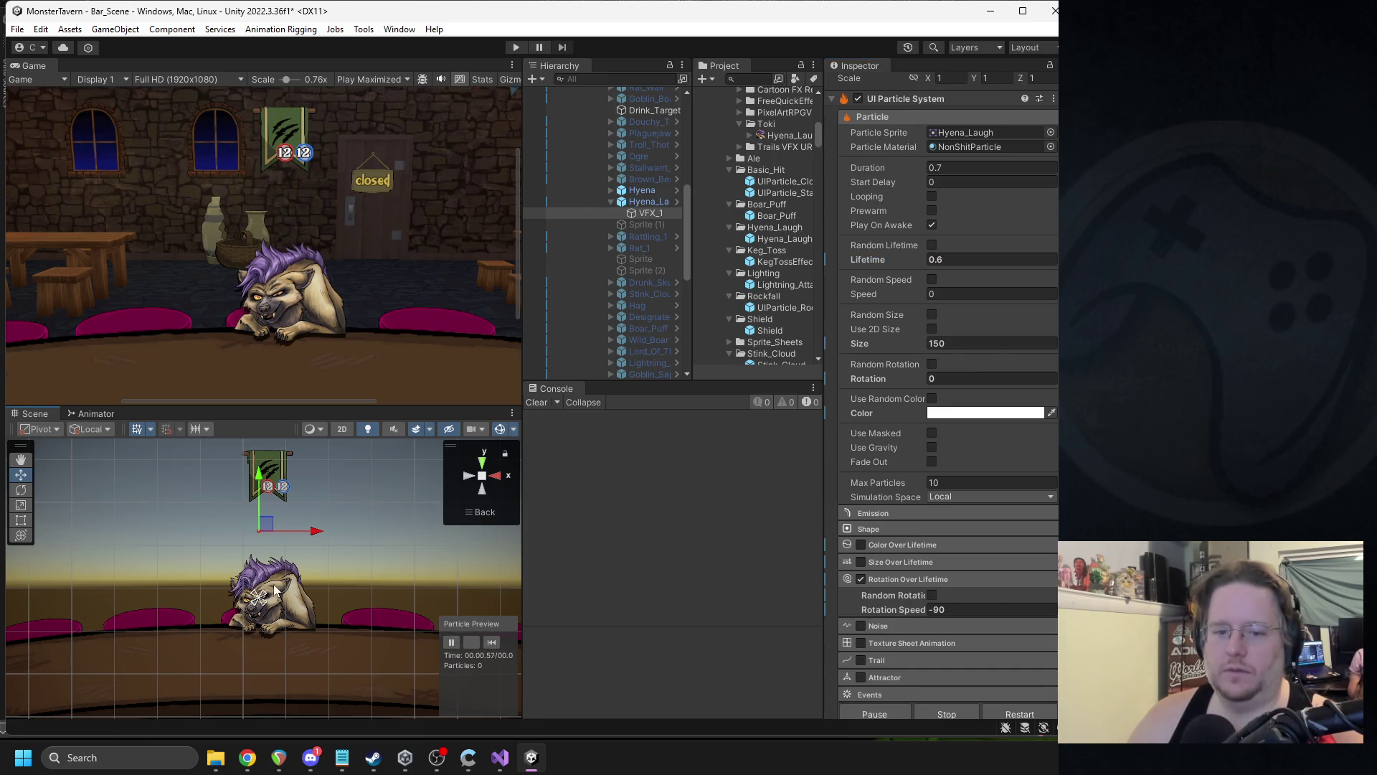
{"action": "left_click_drag", "start_coordinate": [265, 531], "coordinate": [266, 597]}
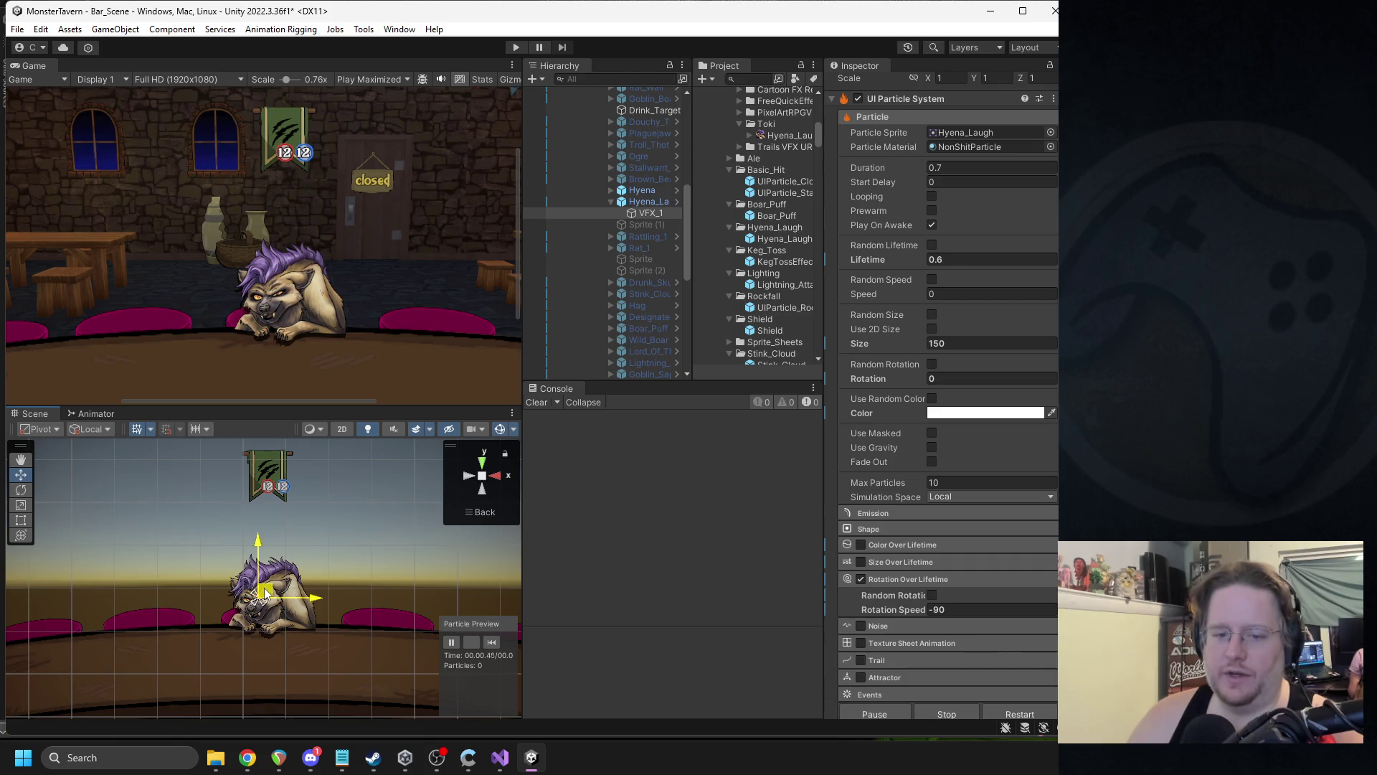
- Set VFX_1's Lifetime and Duration both to 1 and play the preview
{"action": "left_click", "coordinate": [462, 643]}
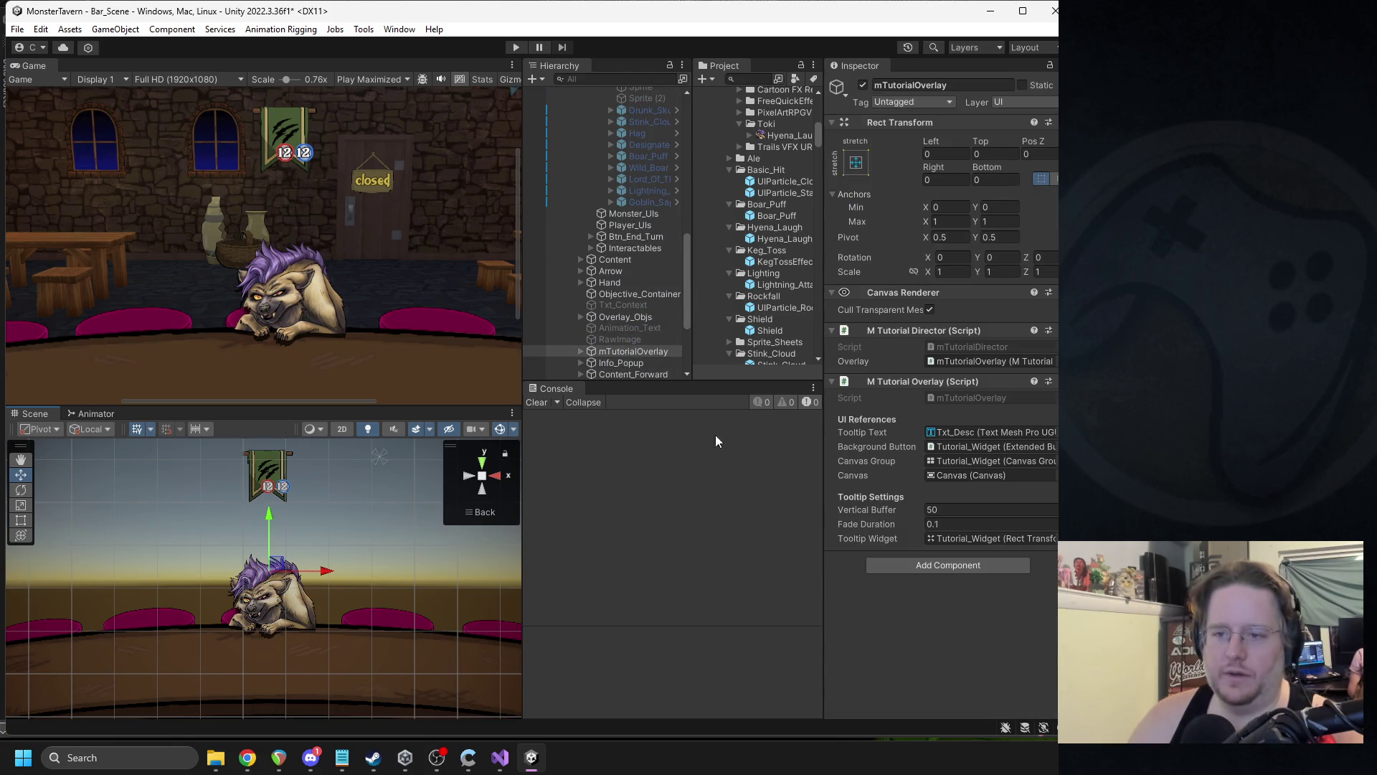
{"action": "scroll", "coordinate": [656, 274], "scroll_direction": "up", "scroll_amount": 4}
{"action": "left_click", "coordinate": [651, 172]}
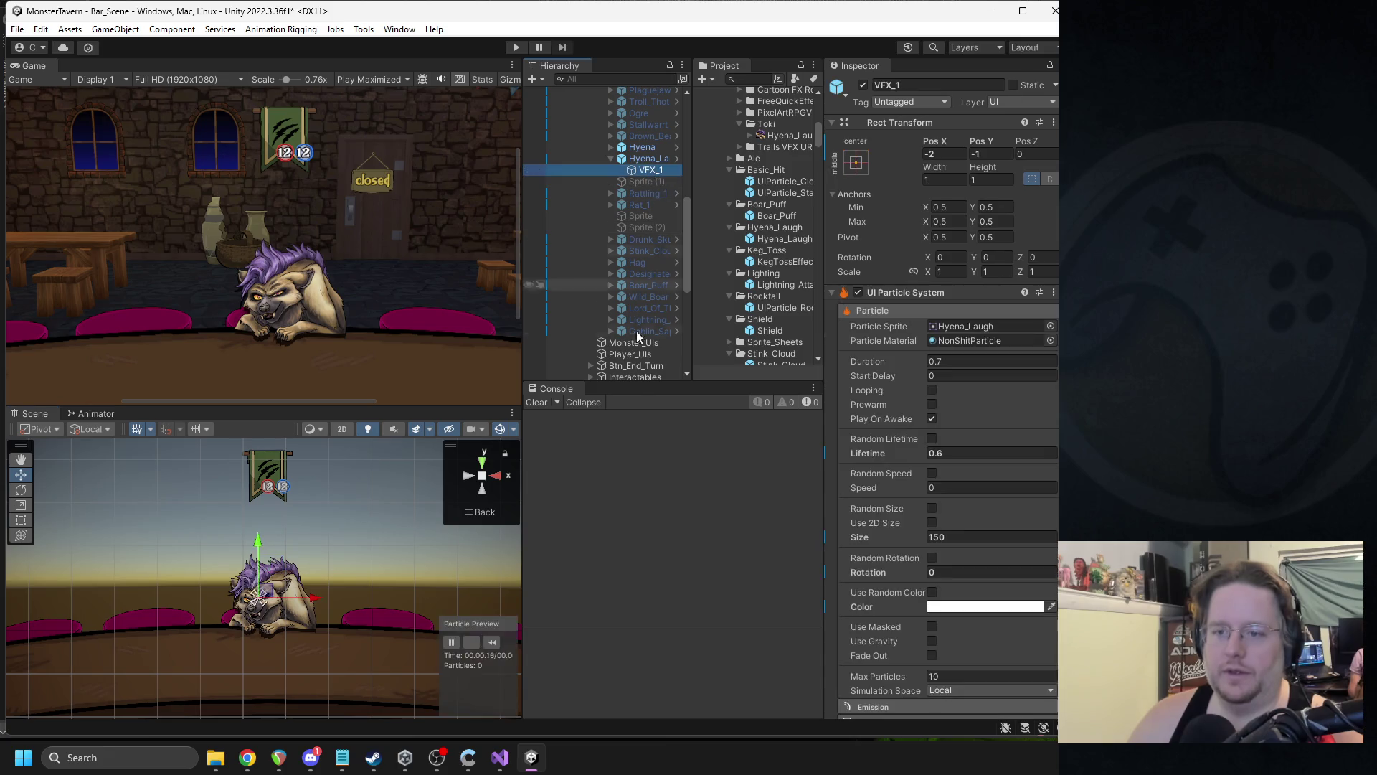
{"action": "left_click", "coordinate": [450, 641]}
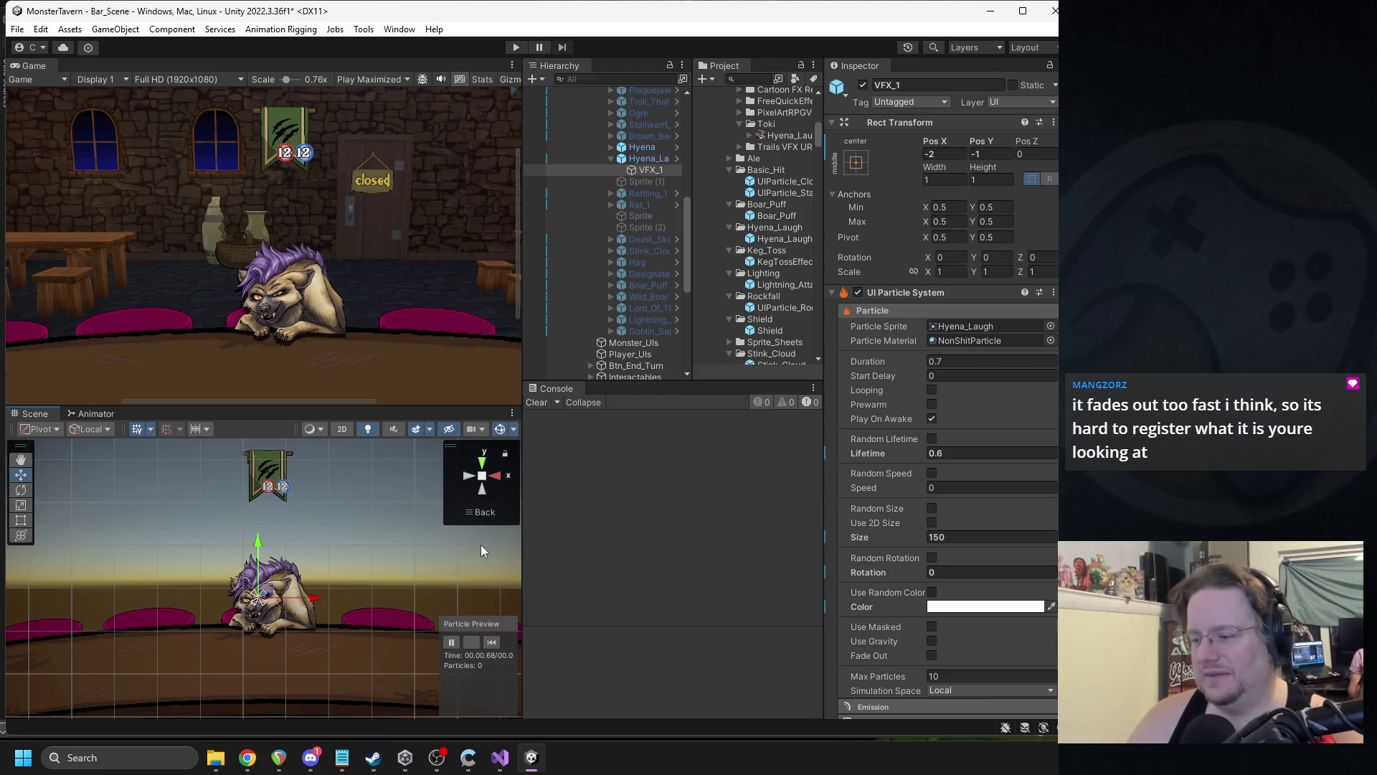
{"action": "mouse_move", "coordinate": [925, 457]}
{"action": "left_mouse_down"}
{"action": "mouse_move", "coordinate": [648, 479]}
{"action": "mouse_move", "coordinate": [574, 528]}
{"action": "left_mouse_up"}
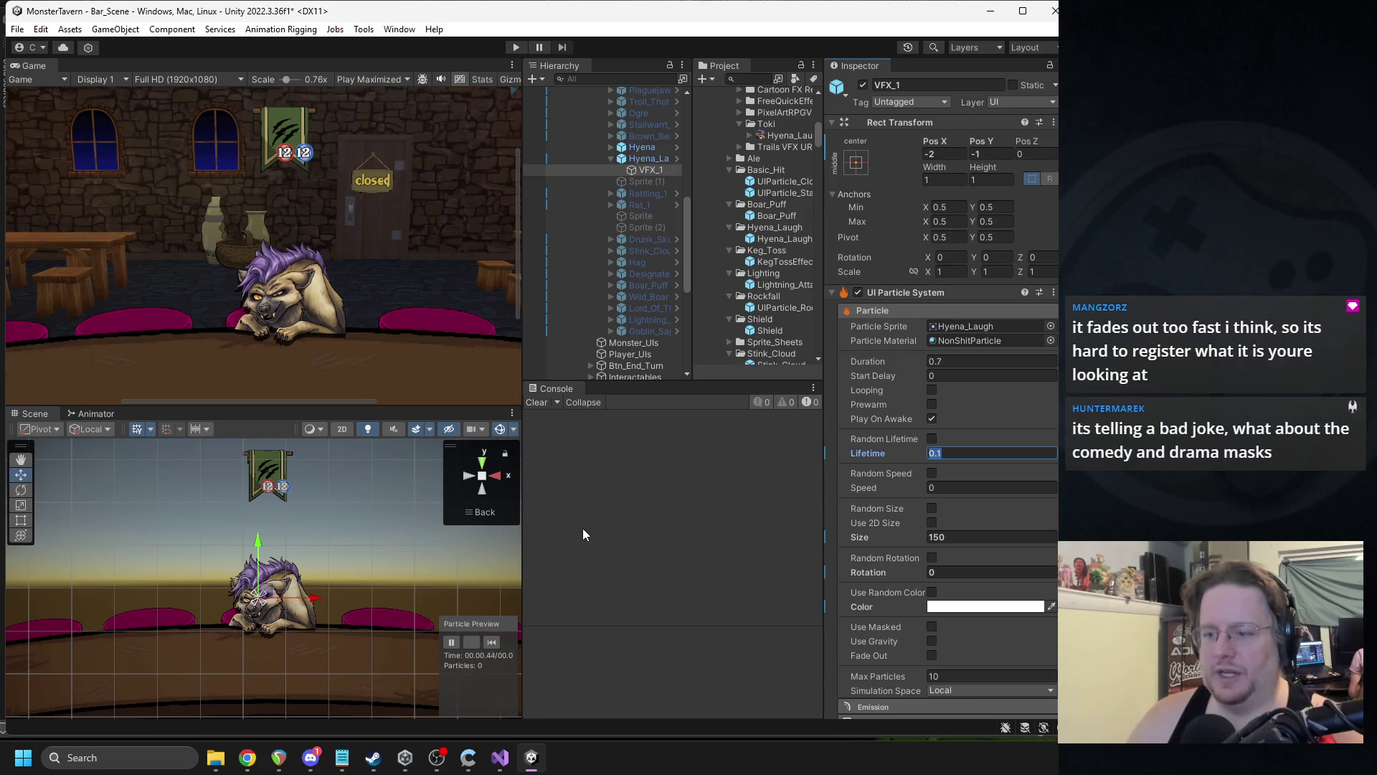
{"action": "type", "text": "1"}
{"action": "key", "text": "shift+Tab"}
{"action": "key", "text": "shift+Tab"}
{"action": "type", "text": "1"}
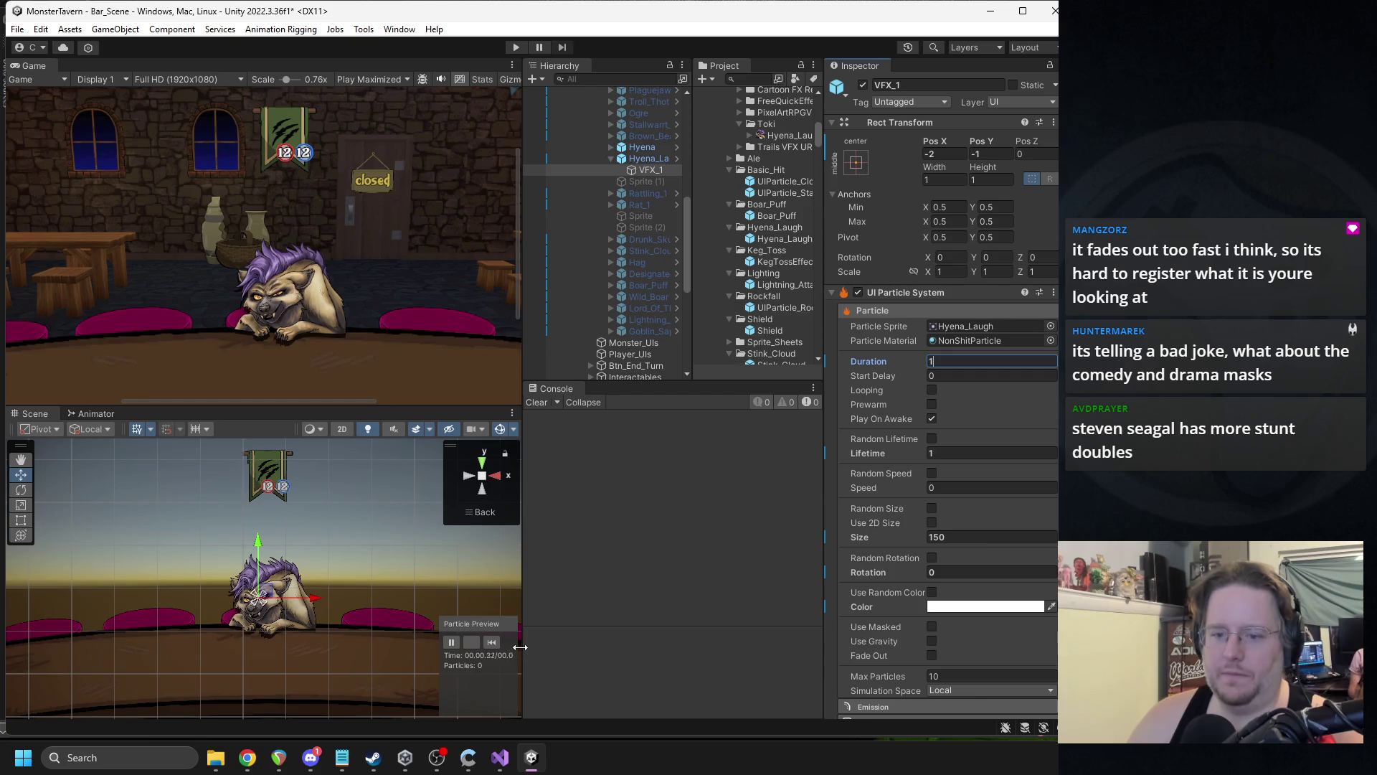
{"action": "left_click", "coordinate": [450, 644]}
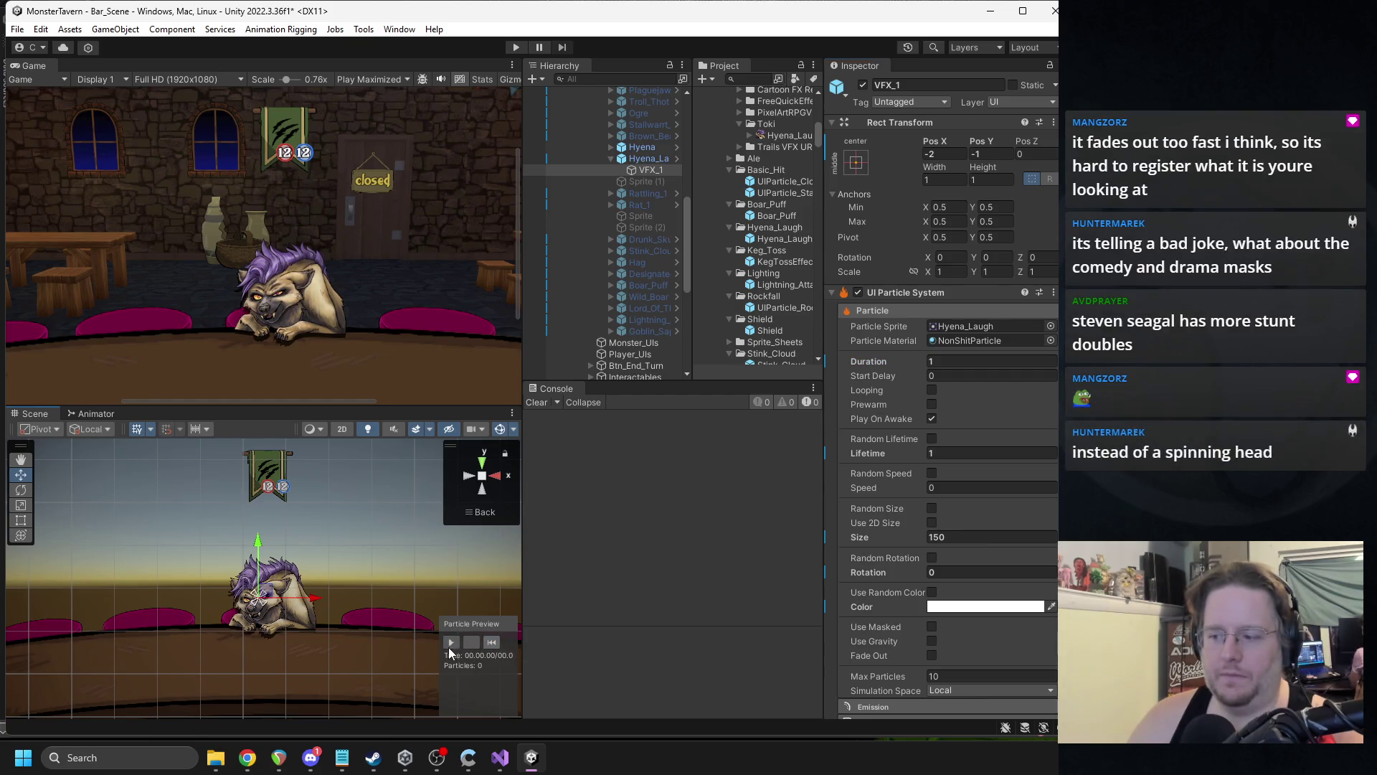
{"action": "left_click", "coordinate": [449, 643]}
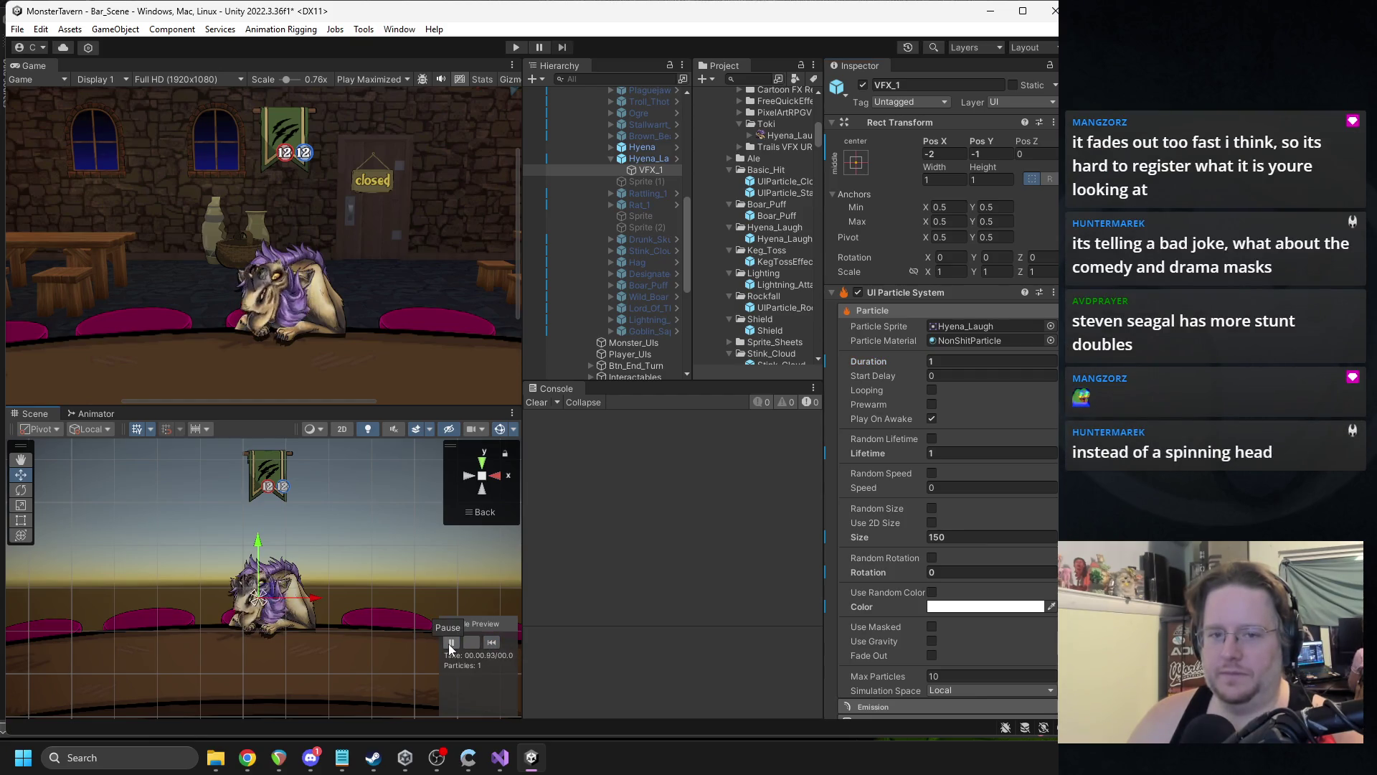
{"action": "left_click", "coordinate": [450, 644]}
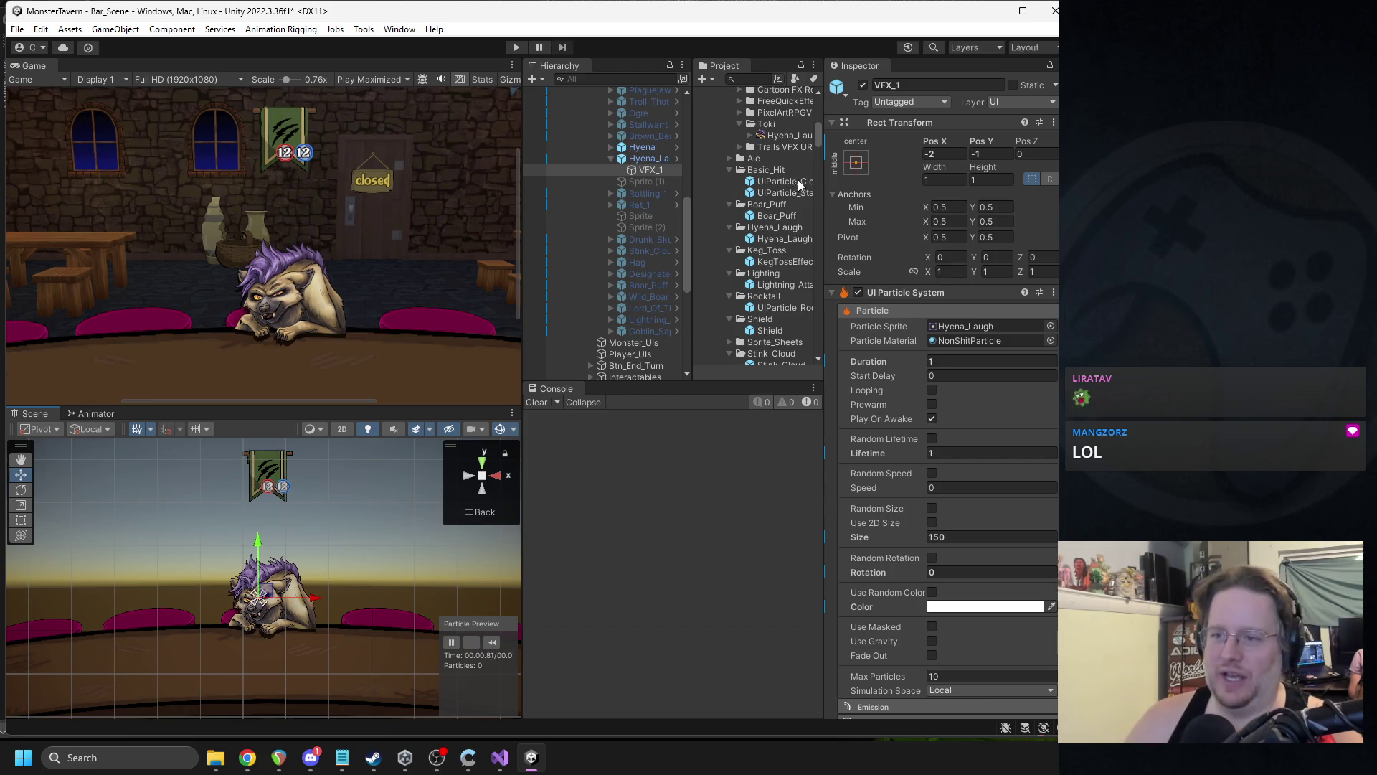
- Expand Hyena > Moves in the Hierarchy and select the BadJoke move
{"action": "left_click_drag", "start_coordinate": [820, 187], "coordinate": [844, 162]}
{"action": "left_click", "coordinate": [762, 79]}
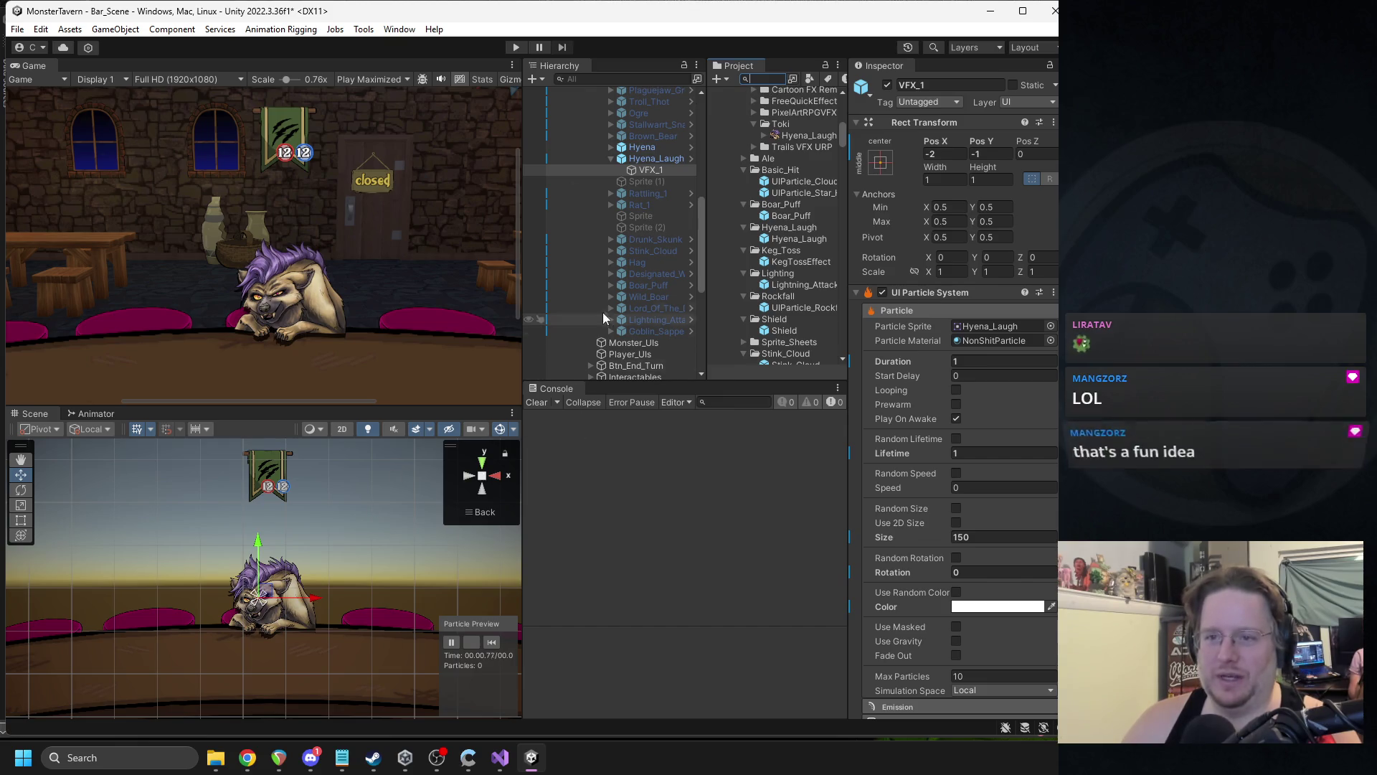
{"action": "left_click", "coordinate": [611, 147]}
{"action": "left_click", "coordinate": [621, 193]}
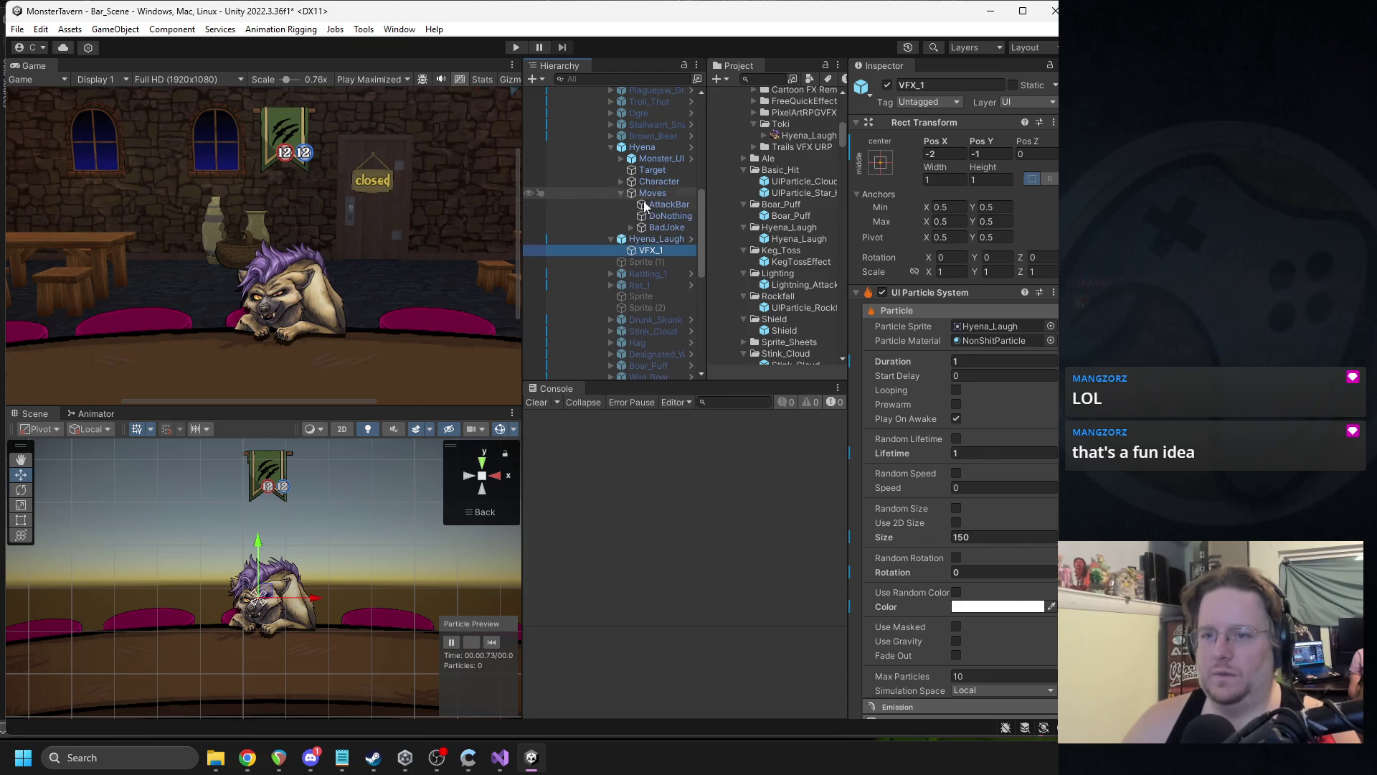
{"action": "left_click", "coordinate": [666, 228]}
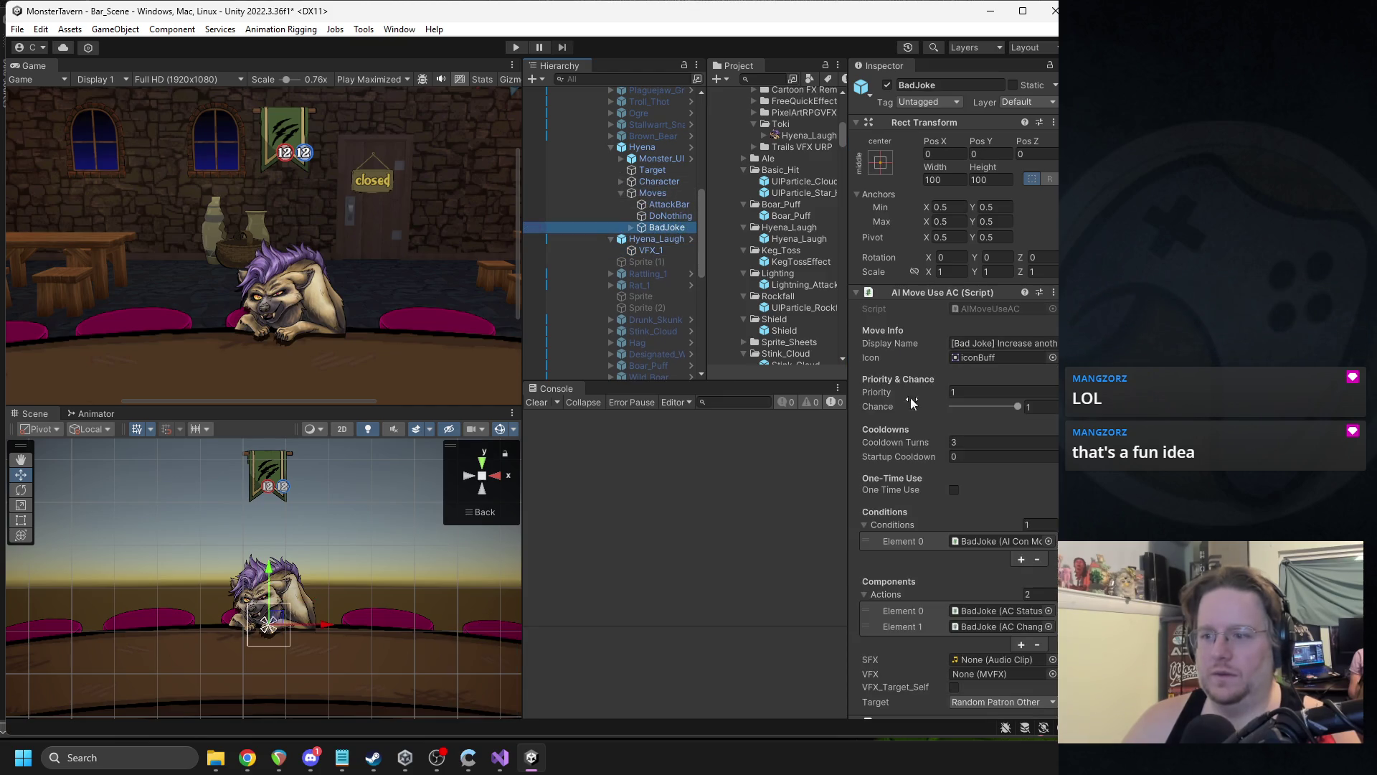
- Locate BadJoke's icon asset and inspect the 128×128 Joke comedy-mask texture in Paint
{"action": "left_click", "coordinate": [987, 357]}
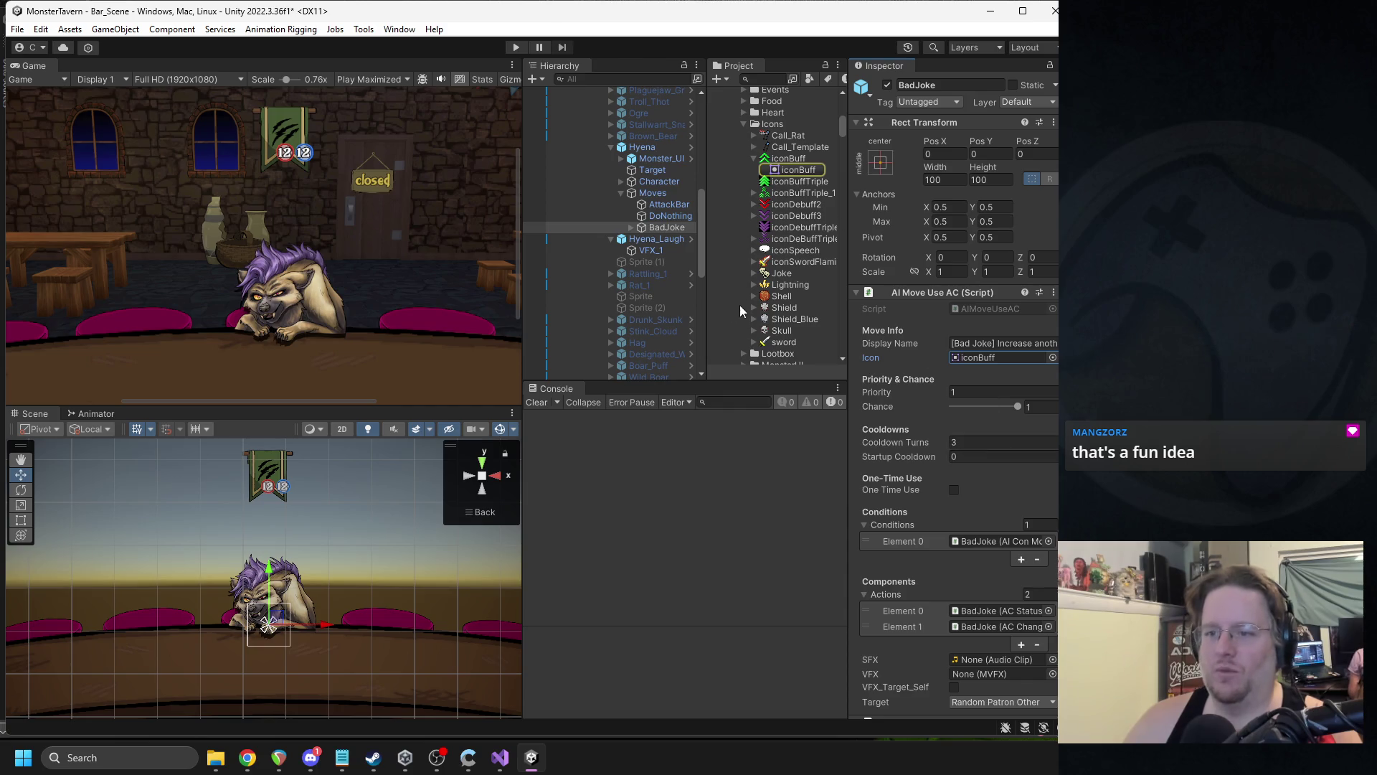
{"action": "double_click", "coordinate": [781, 273]}
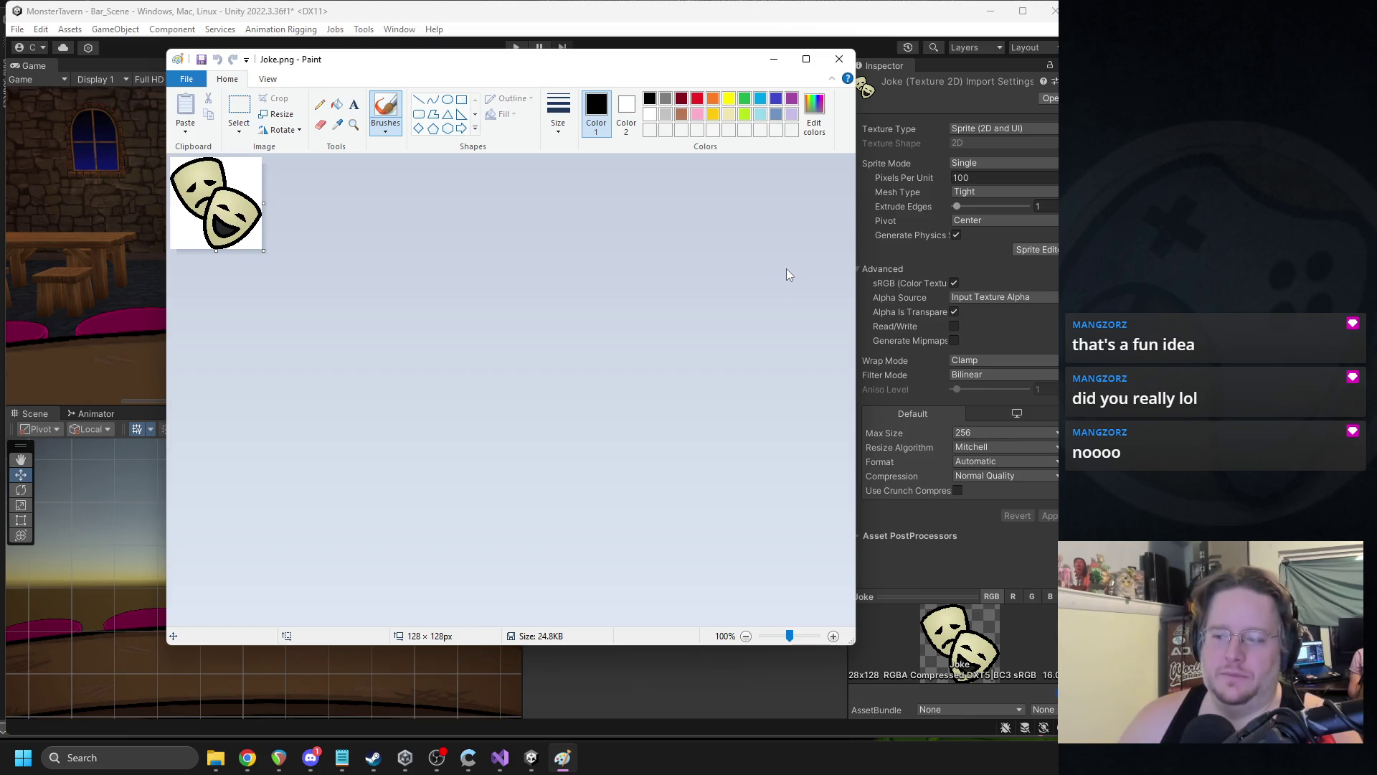
{"action": "left_click", "coordinate": [840, 61]}
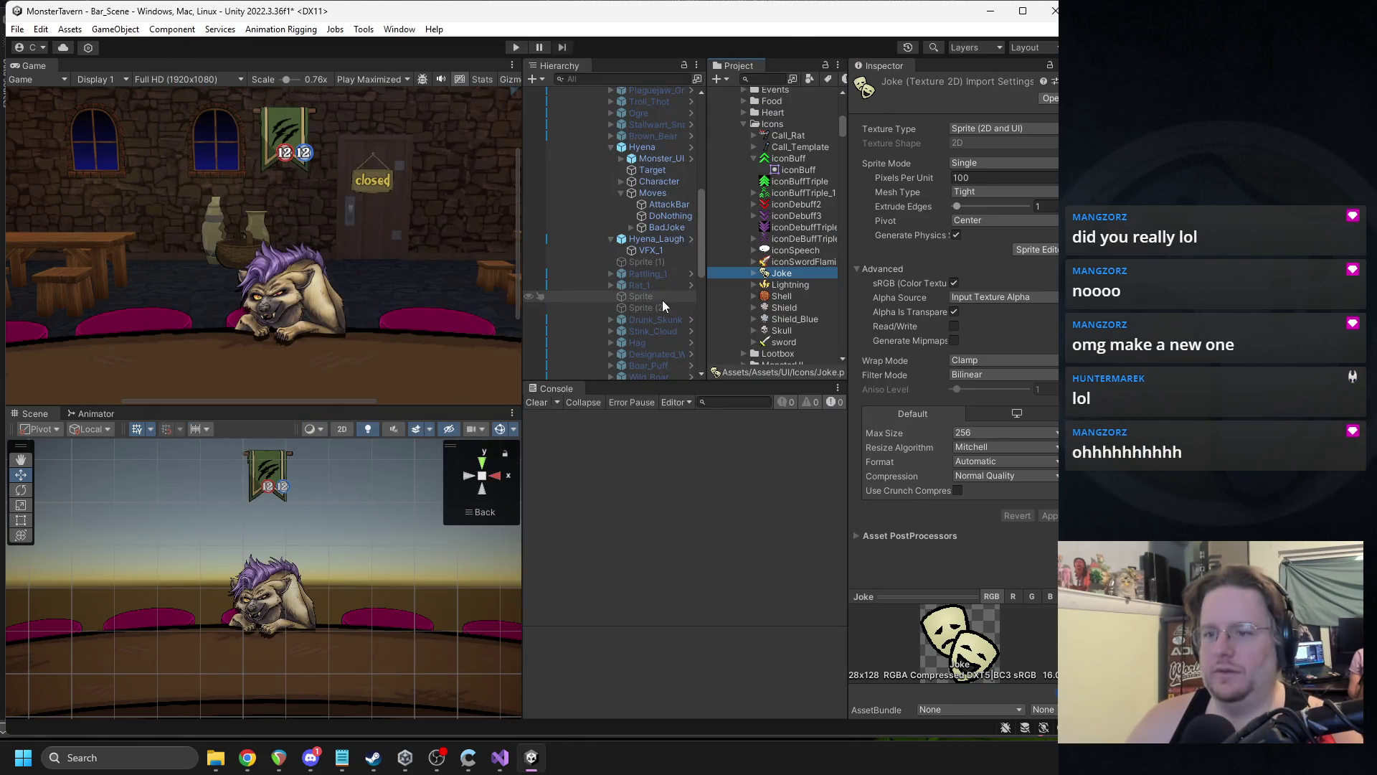
- Assign the Joke texture as VFX_1's particle sprite in place of Hyena_Laugh, and replay the burst
{"action": "left_click", "coordinate": [650, 249]}
{"action": "left_click_drag", "start_coordinate": [778, 272], "coordinate": [988, 329]}
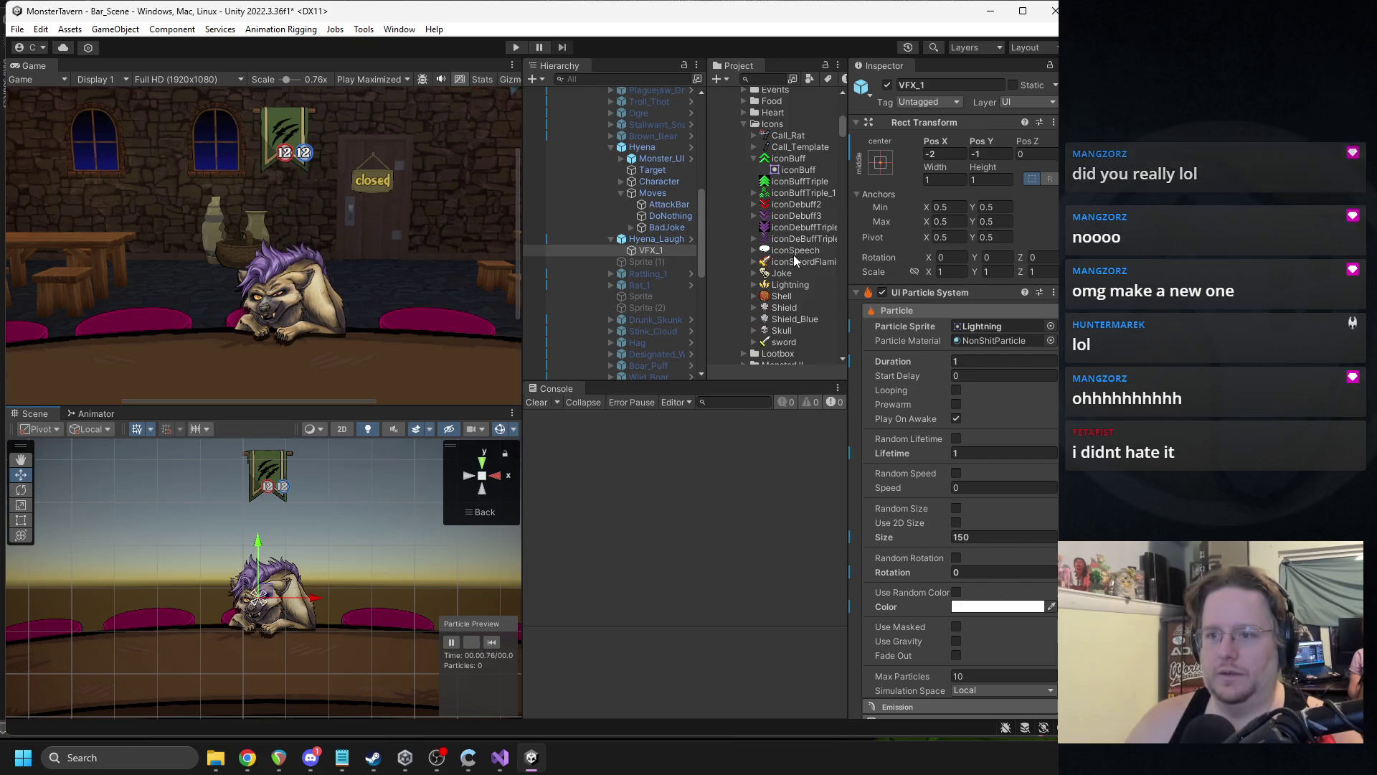
{"action": "left_click_drag", "start_coordinate": [781, 273], "coordinate": [983, 326]}
{"action": "left_click", "coordinate": [492, 645]}
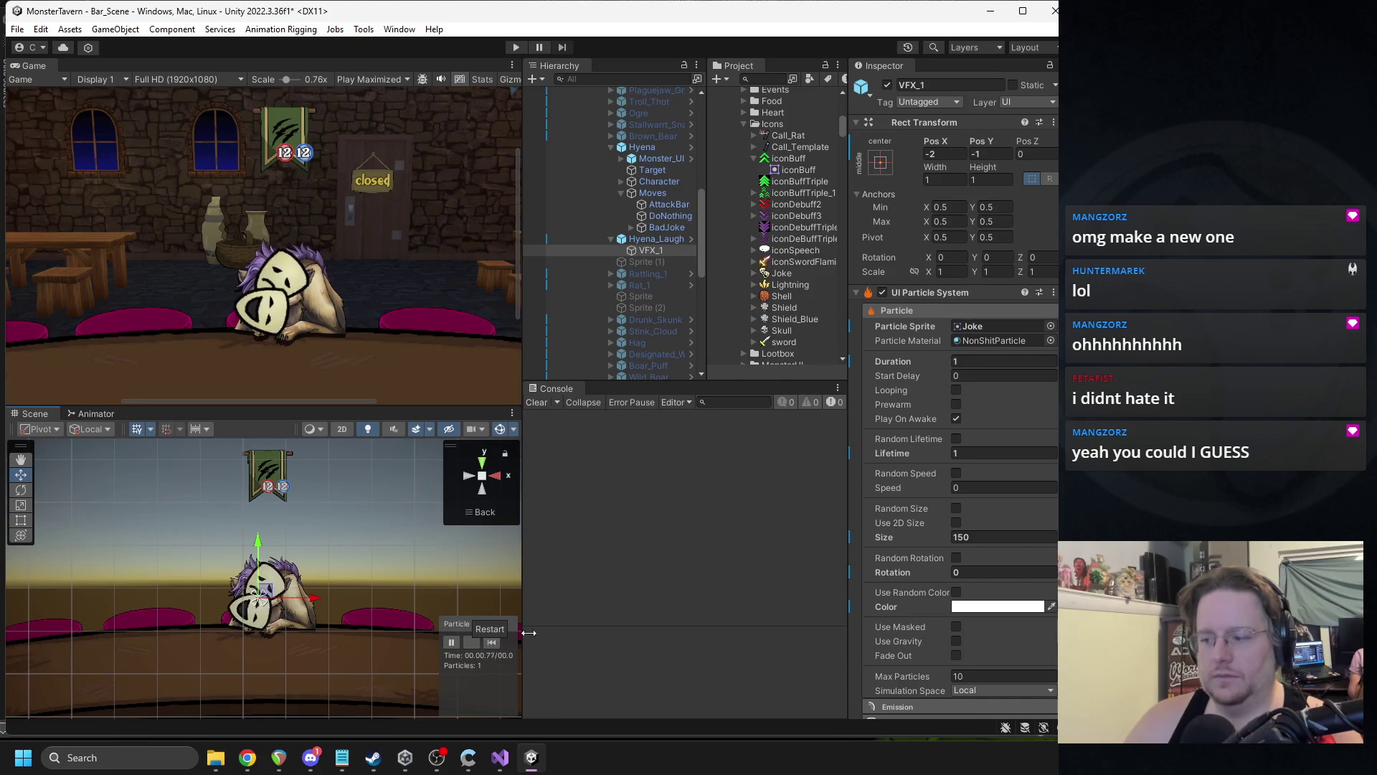
{"action": "scroll", "coordinate": [971, 495], "scroll_direction": "down", "scroll_amount": 3}
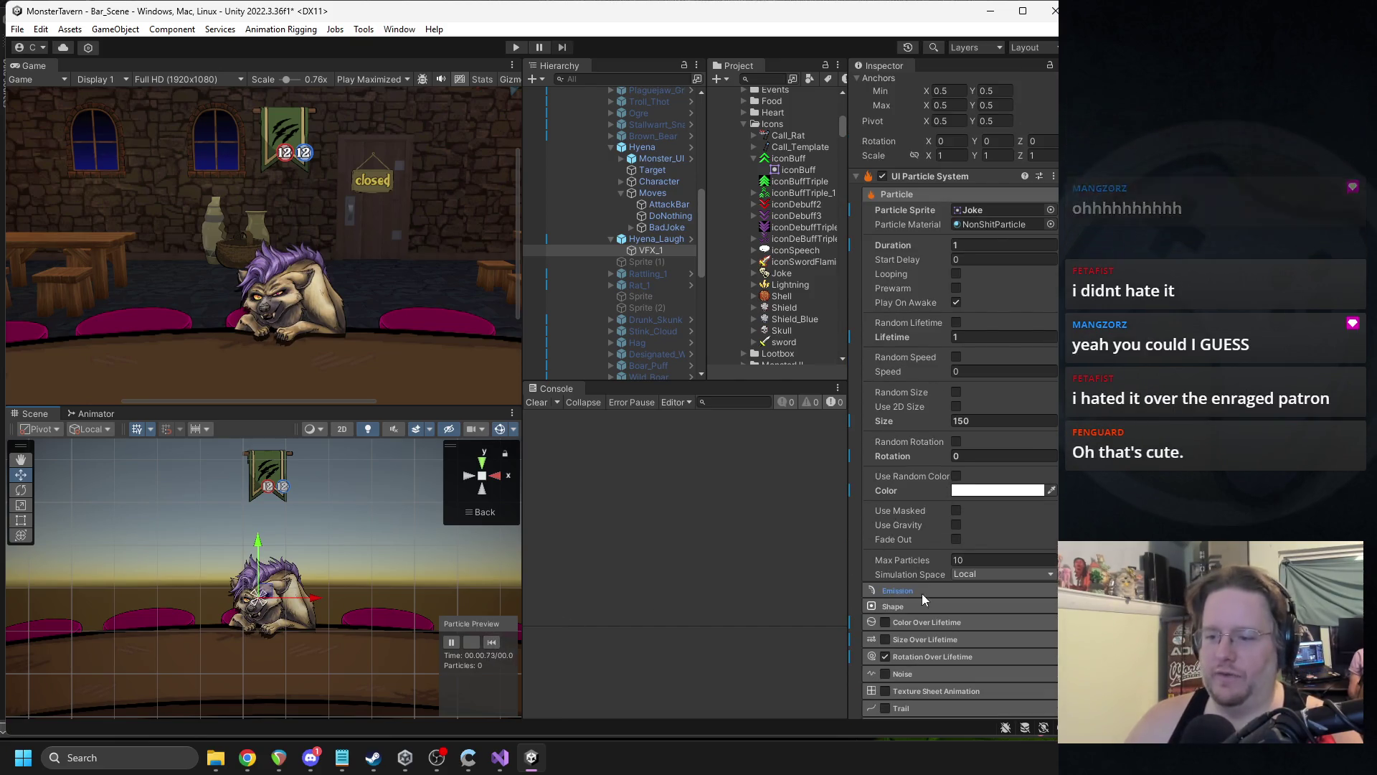
- Enable Size and Color Over Lifetime on the mask particle and set Lifetime to 0.4
{"action": "left_click", "coordinate": [885, 637]}
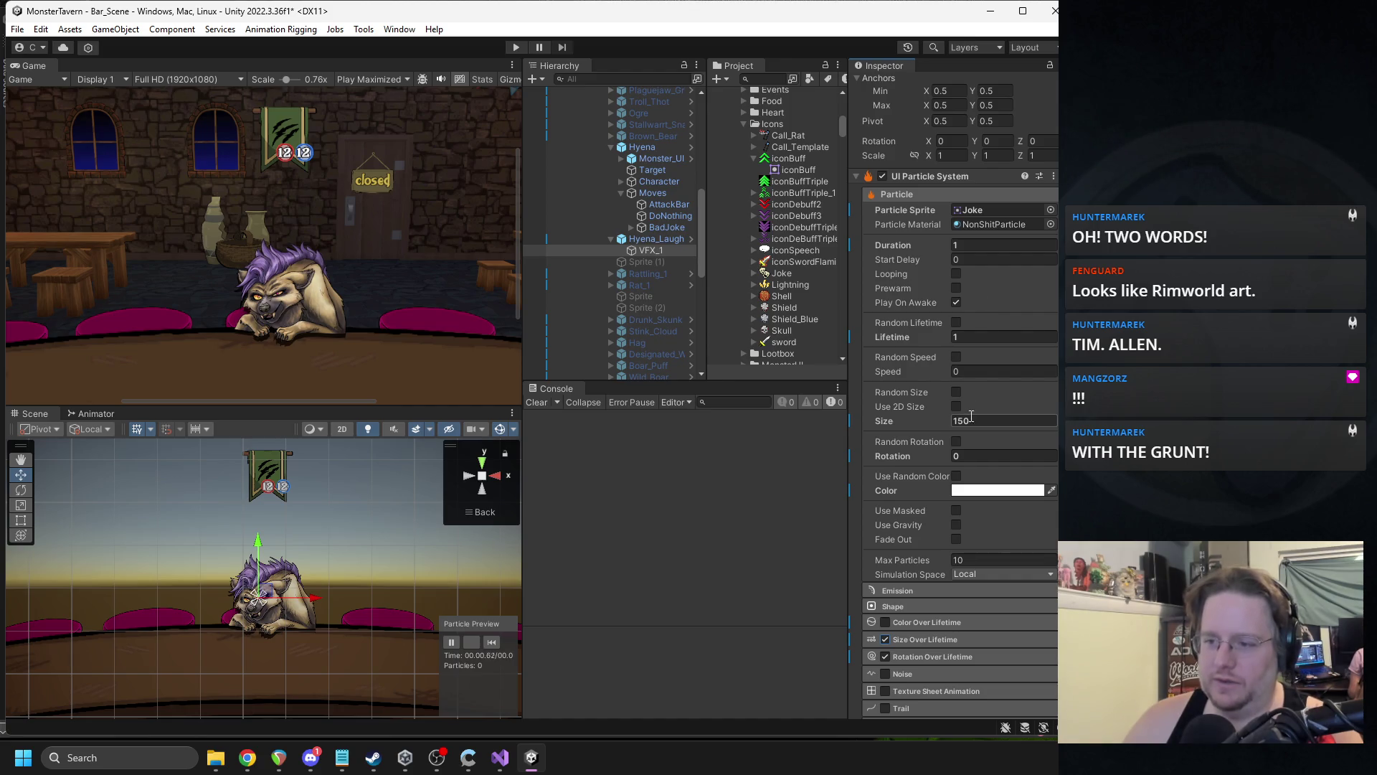
{"action": "left_click", "coordinate": [494, 639]}
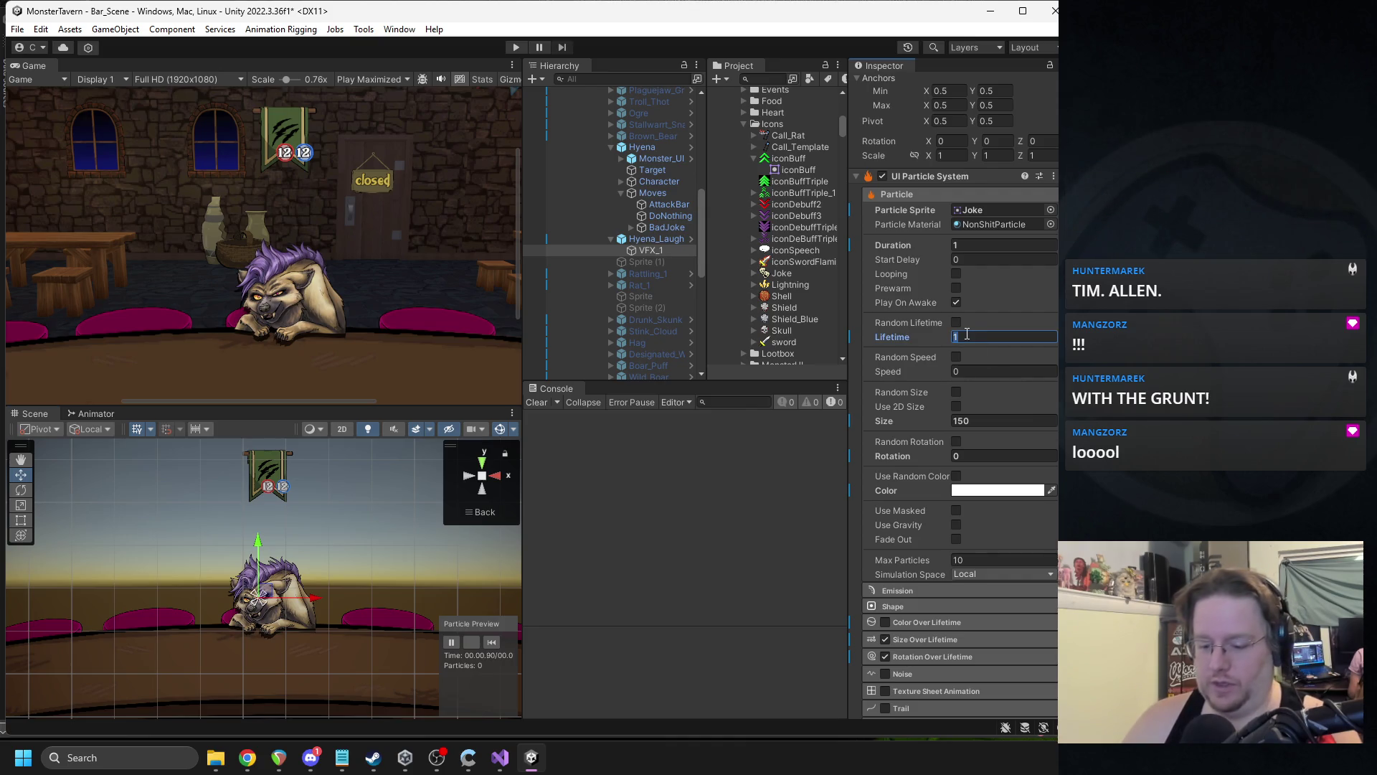
{"action": "left_click", "coordinate": [953, 336]}
{"action": "type", "text": ".6"}
{"action": "left_click", "coordinate": [493, 641]}
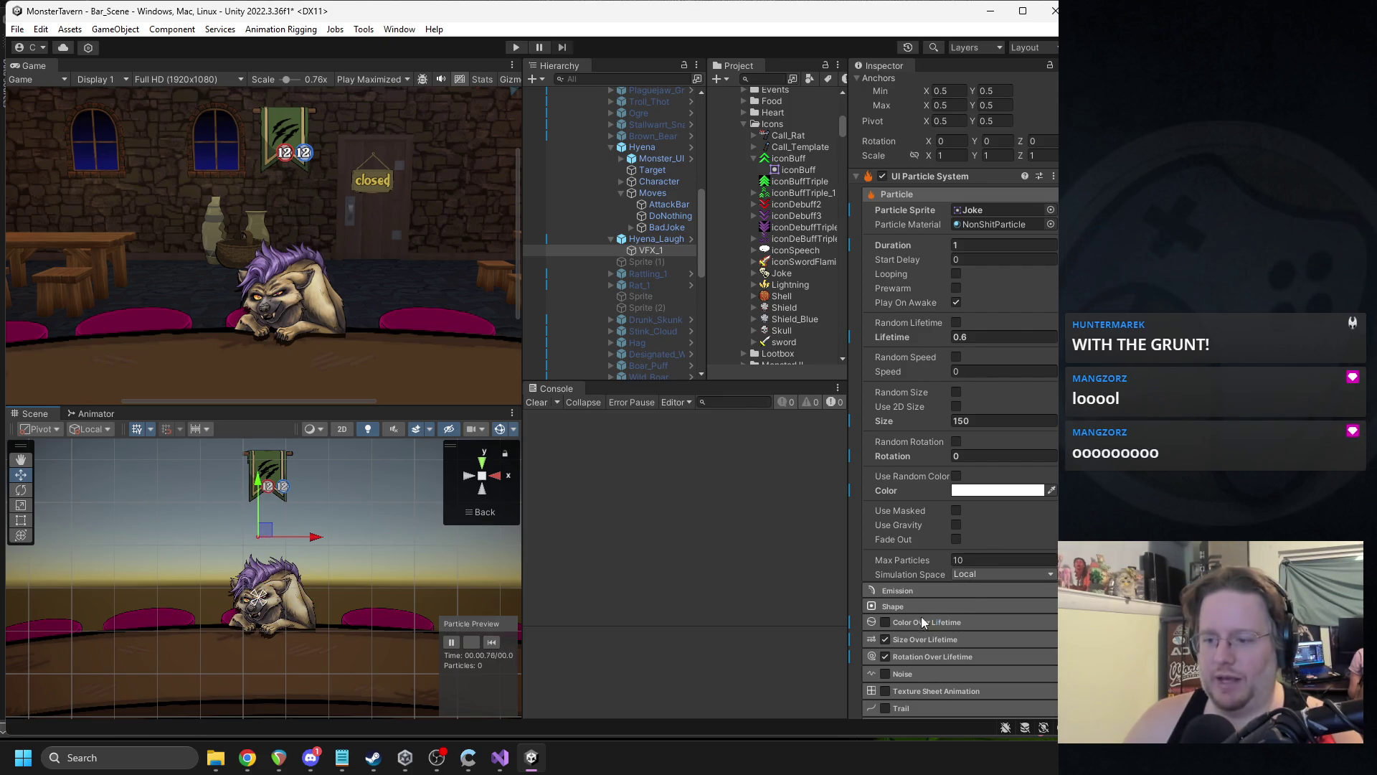
{"action": "left_click", "coordinate": [886, 623]}
{"action": "left_click", "coordinate": [967, 337]}
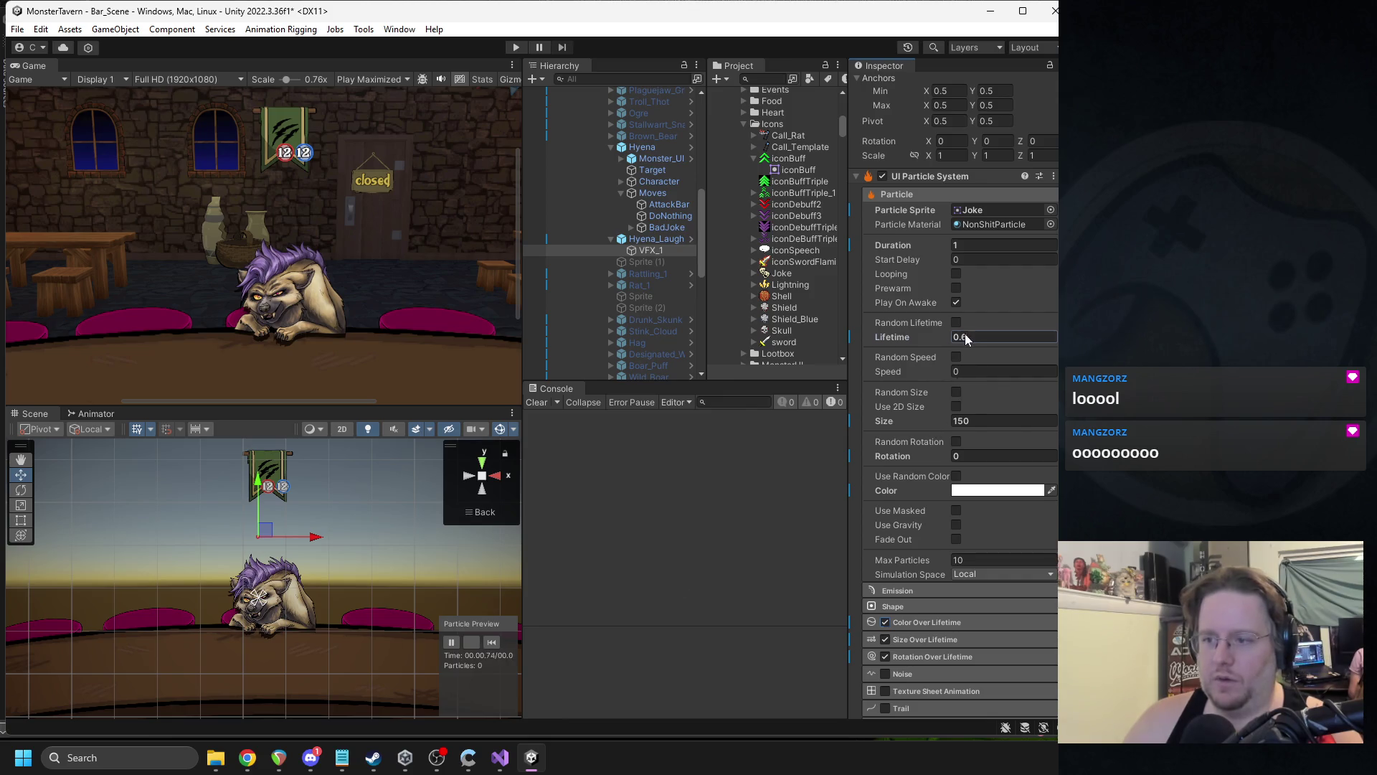
{"action": "type", "text": "0.4"}
{"action": "left_click", "coordinate": [914, 635]}
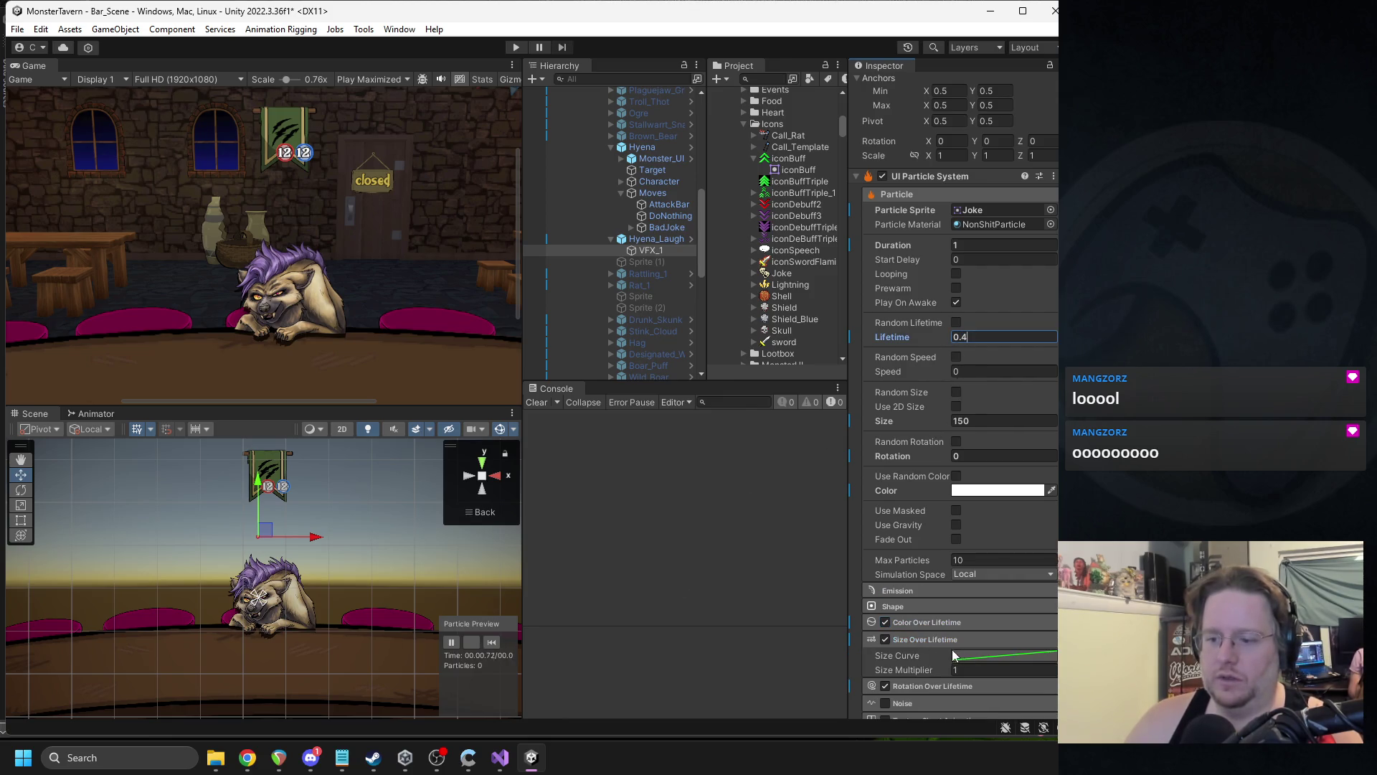
{"action": "left_click", "coordinate": [918, 639]}
- Set the Rotation Over Lifetime speed to -60
{"action": "left_click", "coordinate": [934, 657]}
{"action": "left_click", "coordinate": [960, 687]}
{"action": "type", "text": "60"}
{"action": "key", "text": "Return"}
{"action": "left_click", "coordinate": [491, 640]}
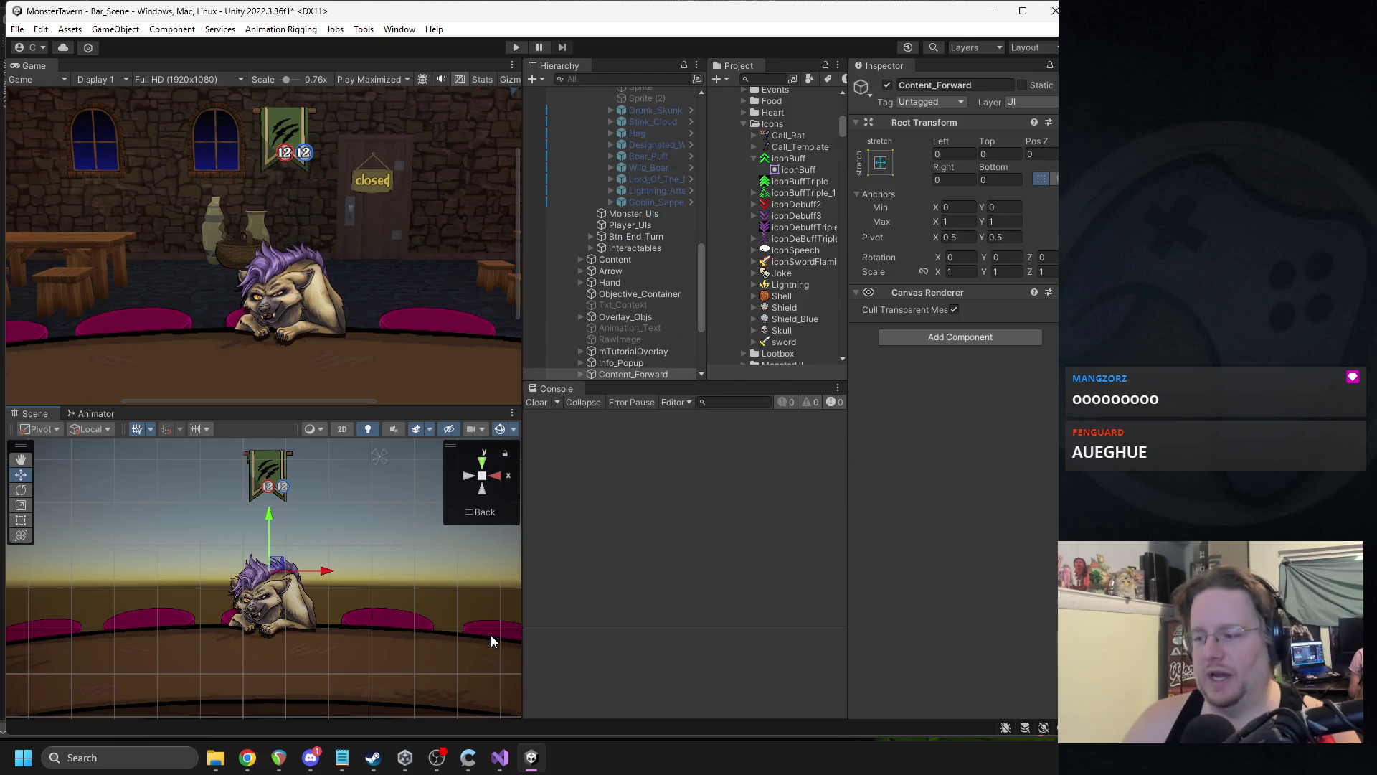
- Reselect VFX_1 and replay its mask burst in the Particle Preview
{"action": "scroll", "coordinate": [665, 204], "scroll_direction": "up", "scroll_amount": 6}
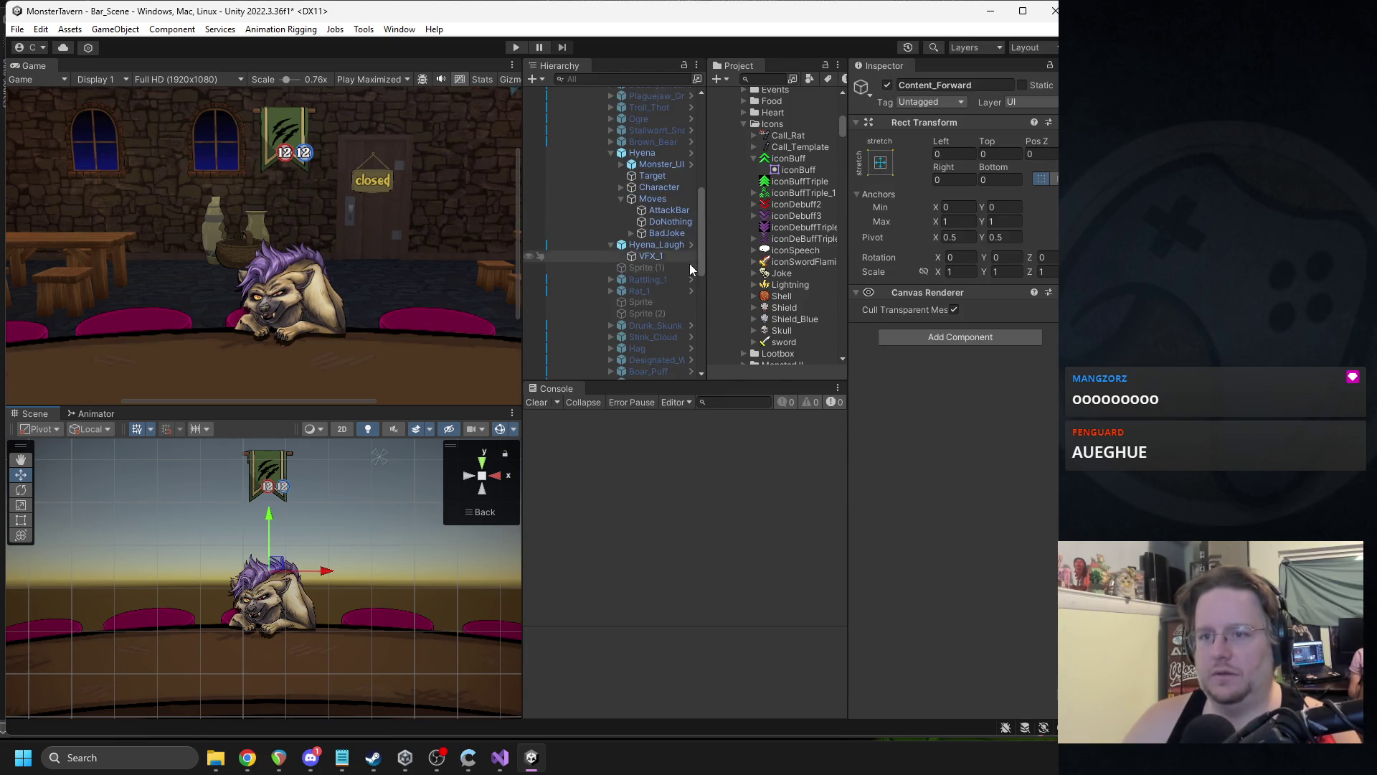
{"action": "left_click", "coordinate": [678, 239]}
{"action": "left_click", "coordinate": [651, 256]}
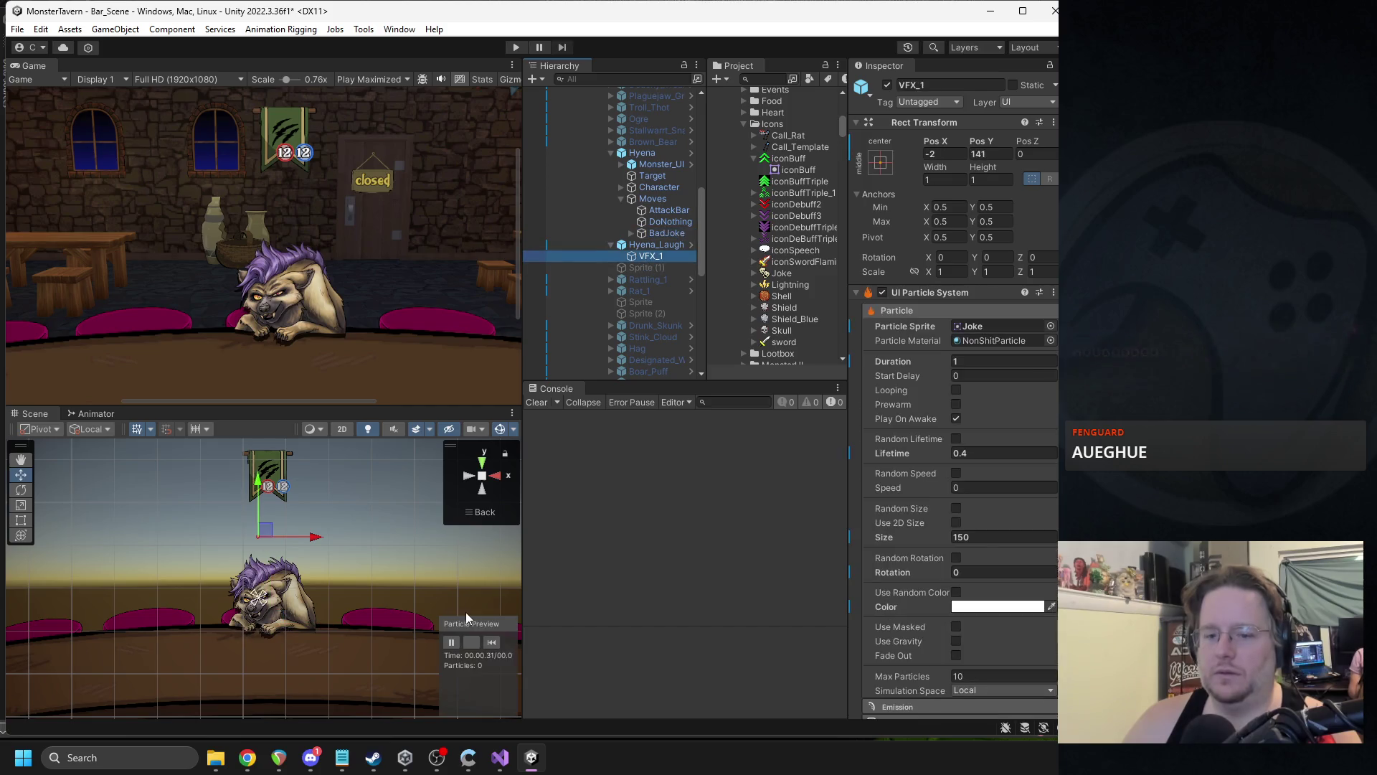
{"action": "left_click", "coordinate": [491, 641]}
{"action": "left_click", "coordinate": [491, 642]}
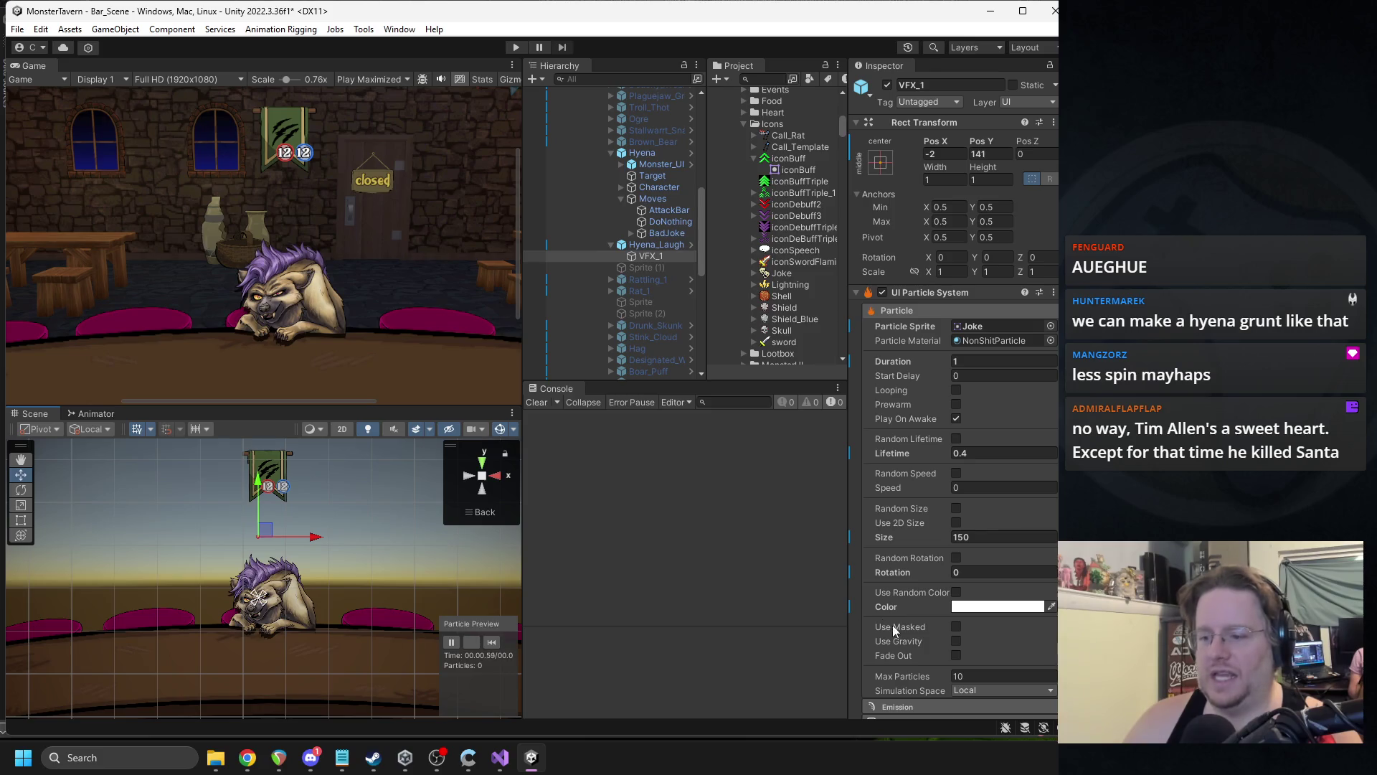
- Change the Rotation Speed to -45 and replay the burst to check the spin
{"action": "scroll", "coordinate": [958, 631], "scroll_direction": "down", "scroll_amount": 5}
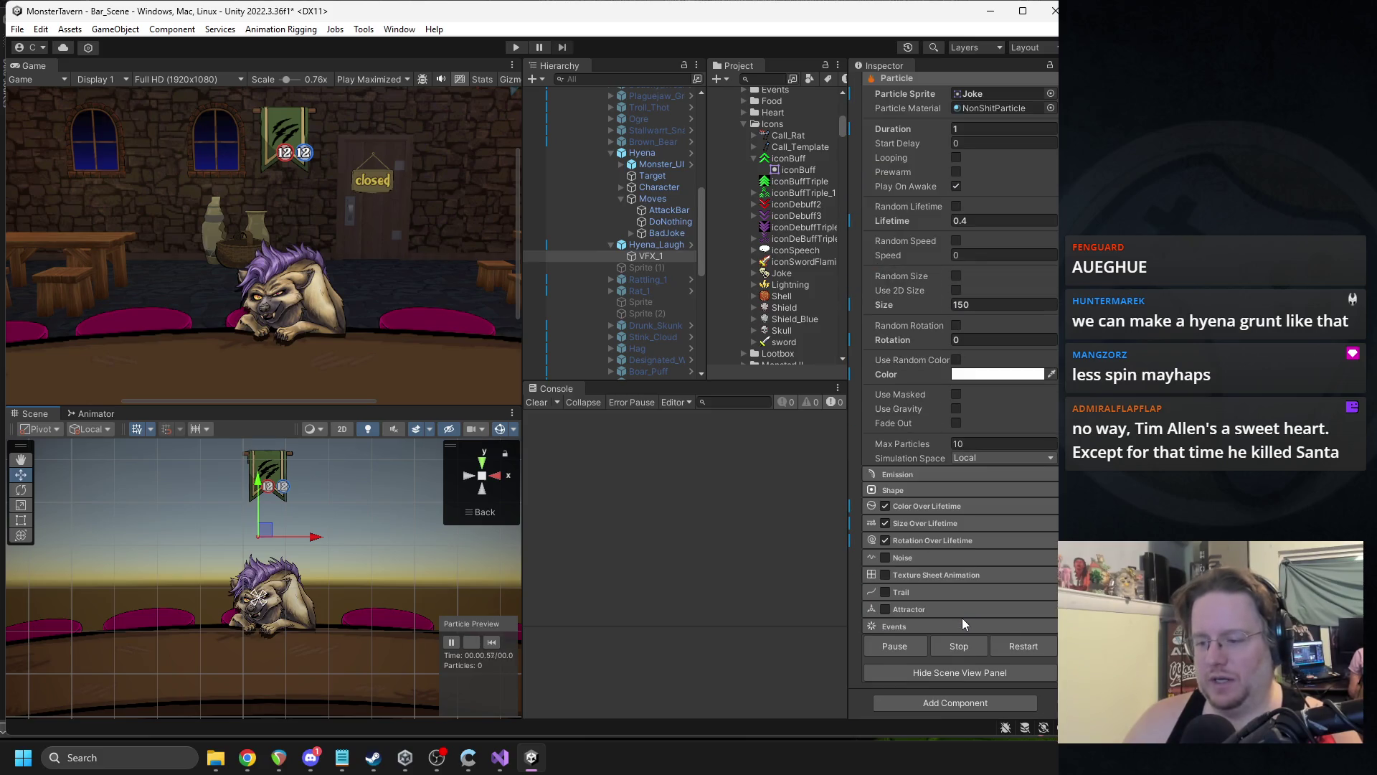
{"action": "left_click", "coordinate": [933, 539]}
{"action": "left_click", "coordinate": [962, 569]}
{"action": "left_click", "coordinate": [491, 641]}
{"action": "left_click", "coordinate": [969, 569]}
{"action": "left_click", "coordinate": [493, 641]}
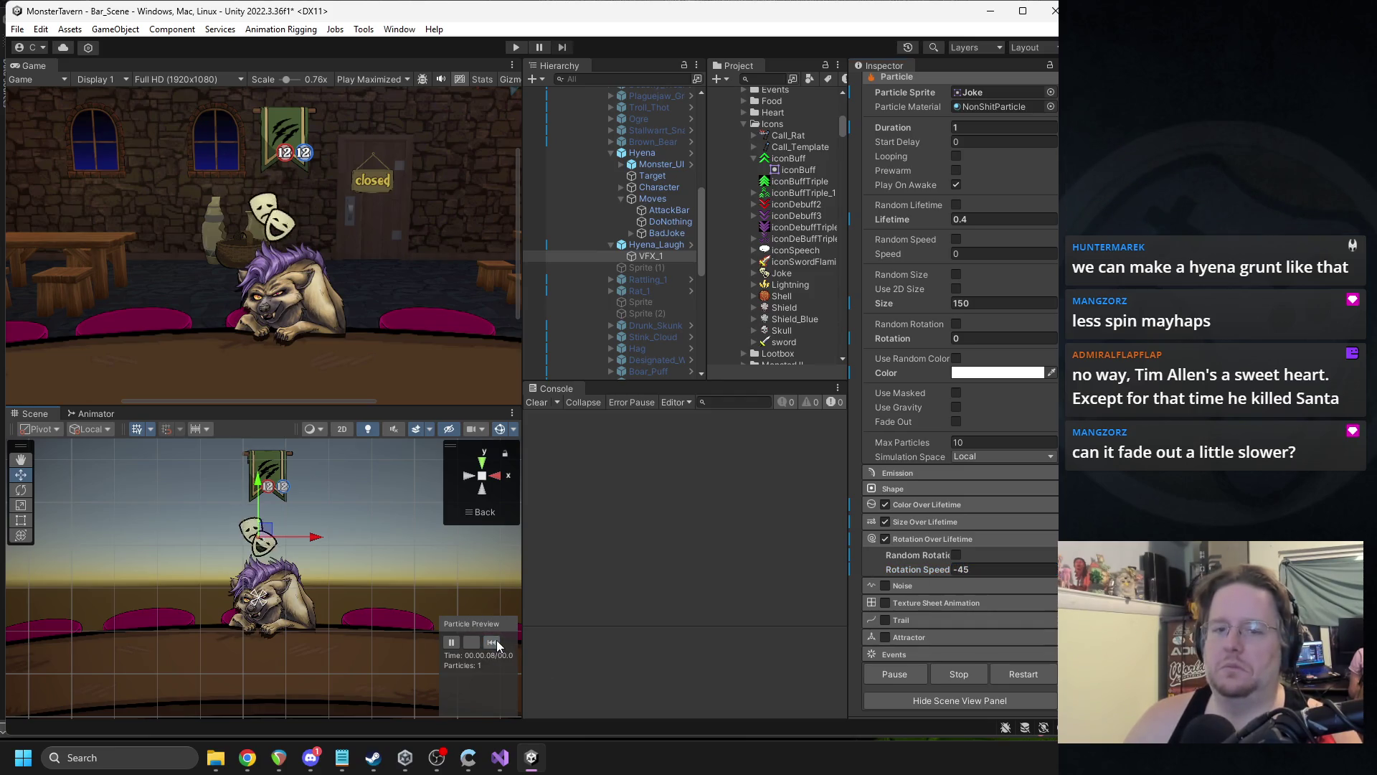
{"action": "left_click", "coordinate": [496, 640]}
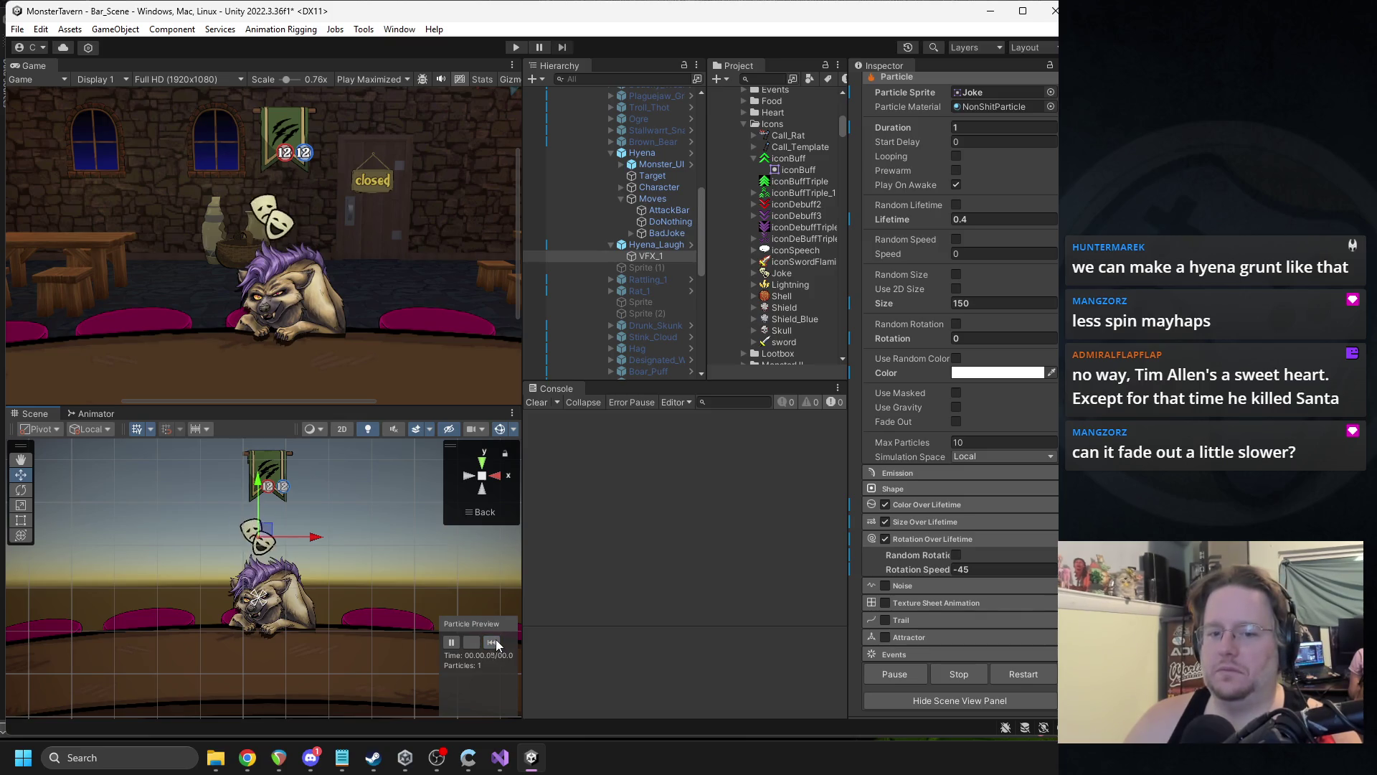
{"action": "left_click", "coordinate": [497, 639]}
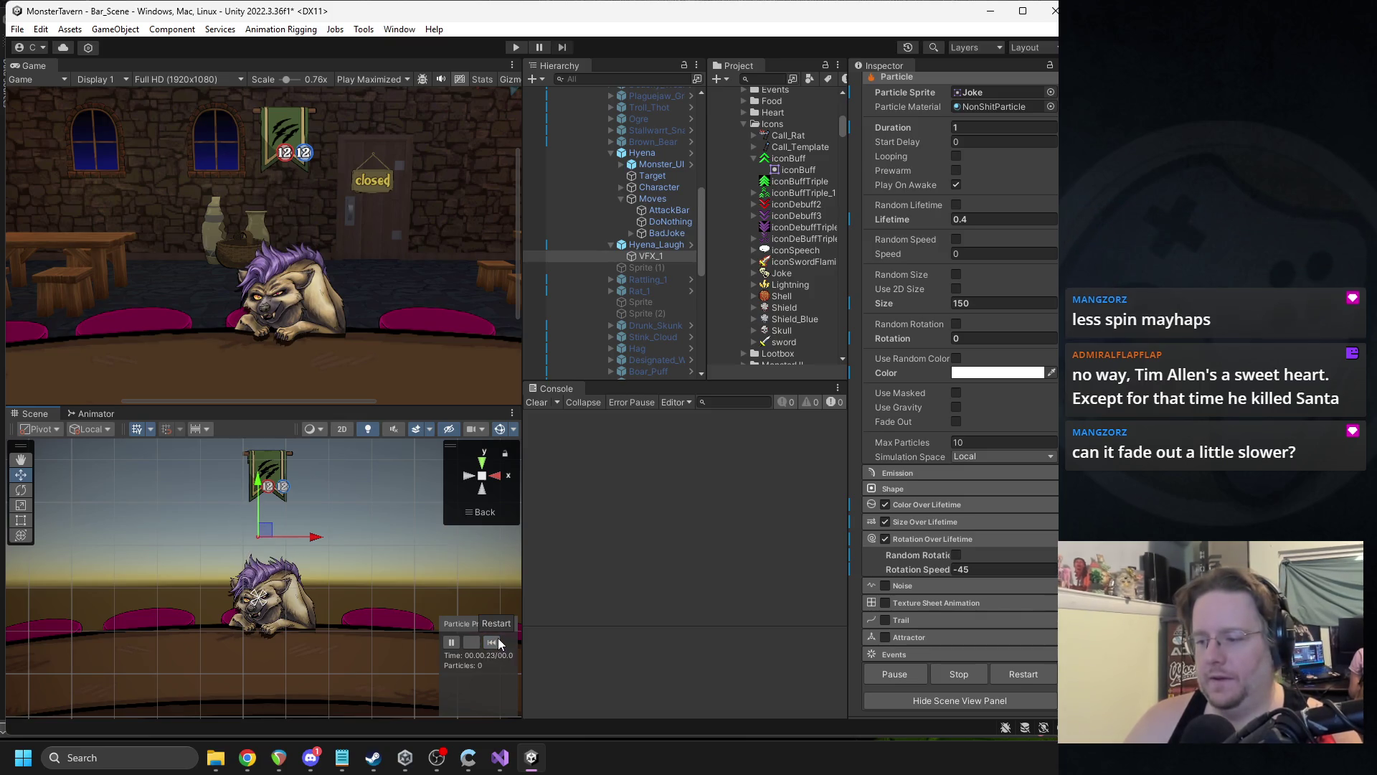
{"action": "left_click", "coordinate": [932, 508]}
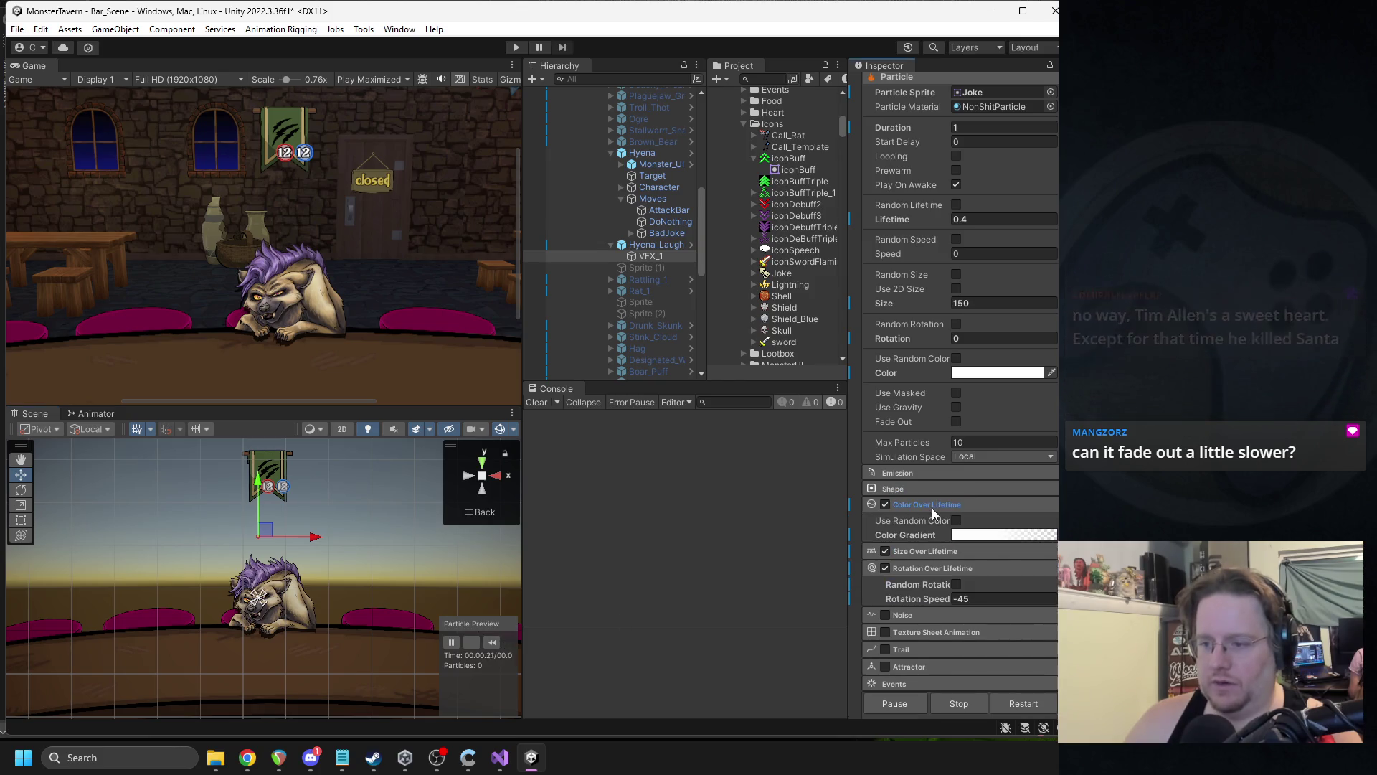
- Rework the colour gradient's transparency keys, adding one at about 60%, and replay the burst
{"action": "left_click", "coordinate": [984, 538]}
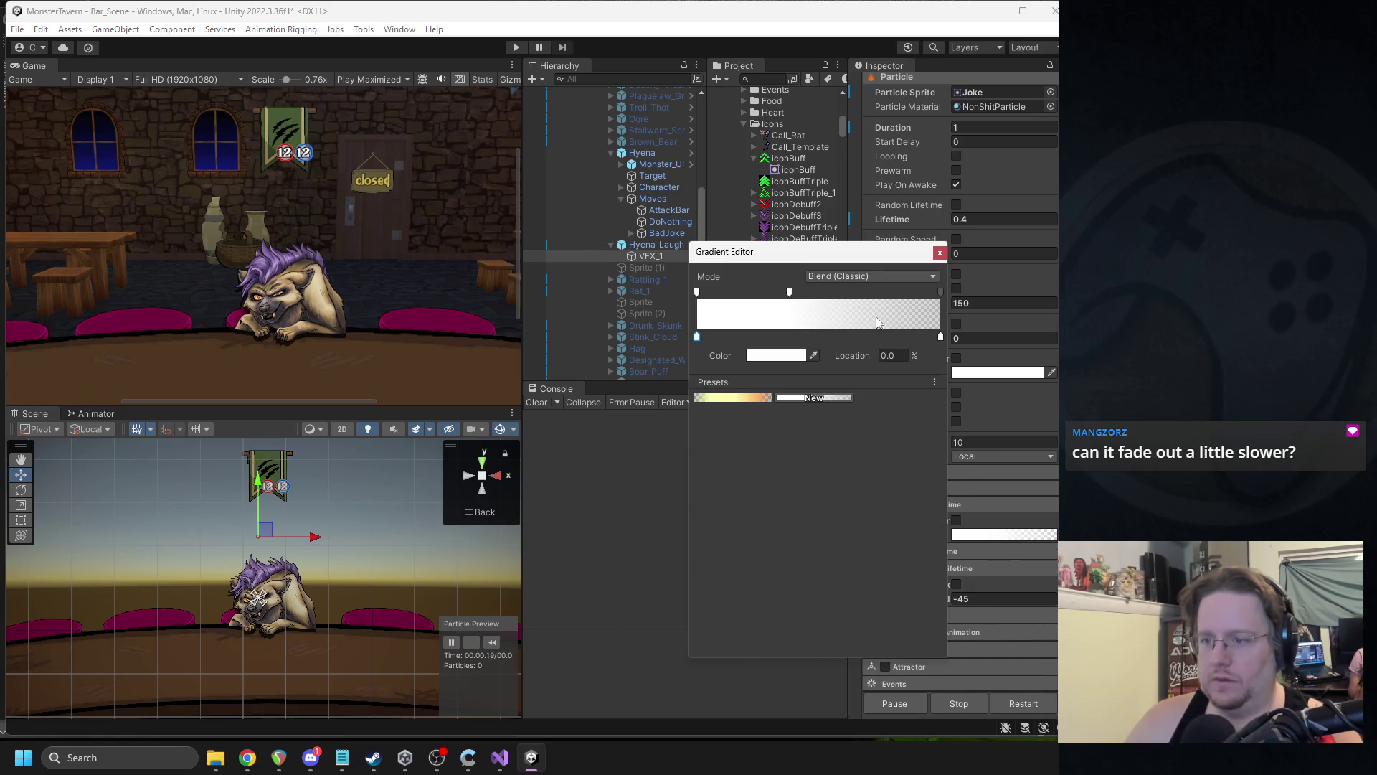
{"action": "left_click_drag", "start_coordinate": [789, 291], "coordinate": [844, 294]}
{"action": "key", "text": "Delete"}
{"action": "left_click", "coordinate": [830, 292]}
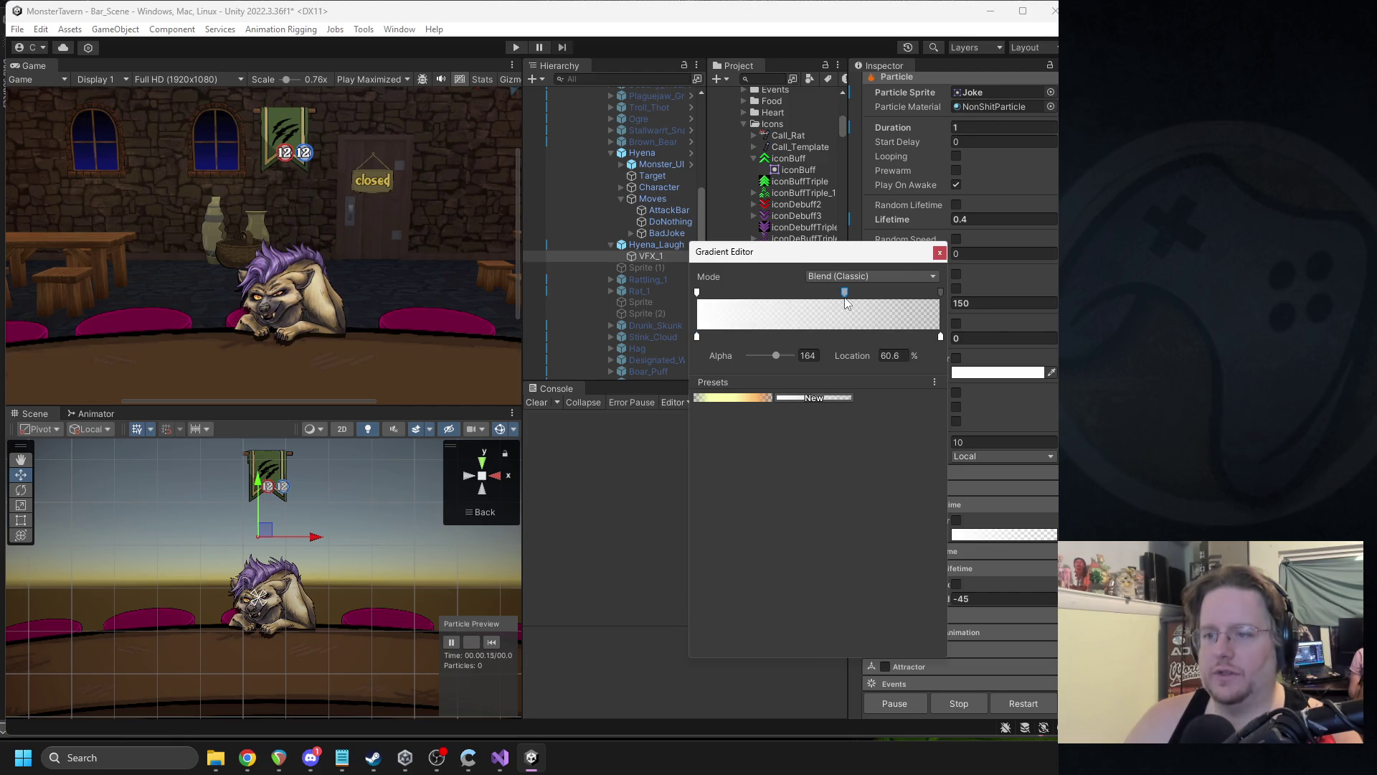
{"action": "left_click", "coordinate": [939, 253]}
{"action": "left_click", "coordinate": [492, 641]}
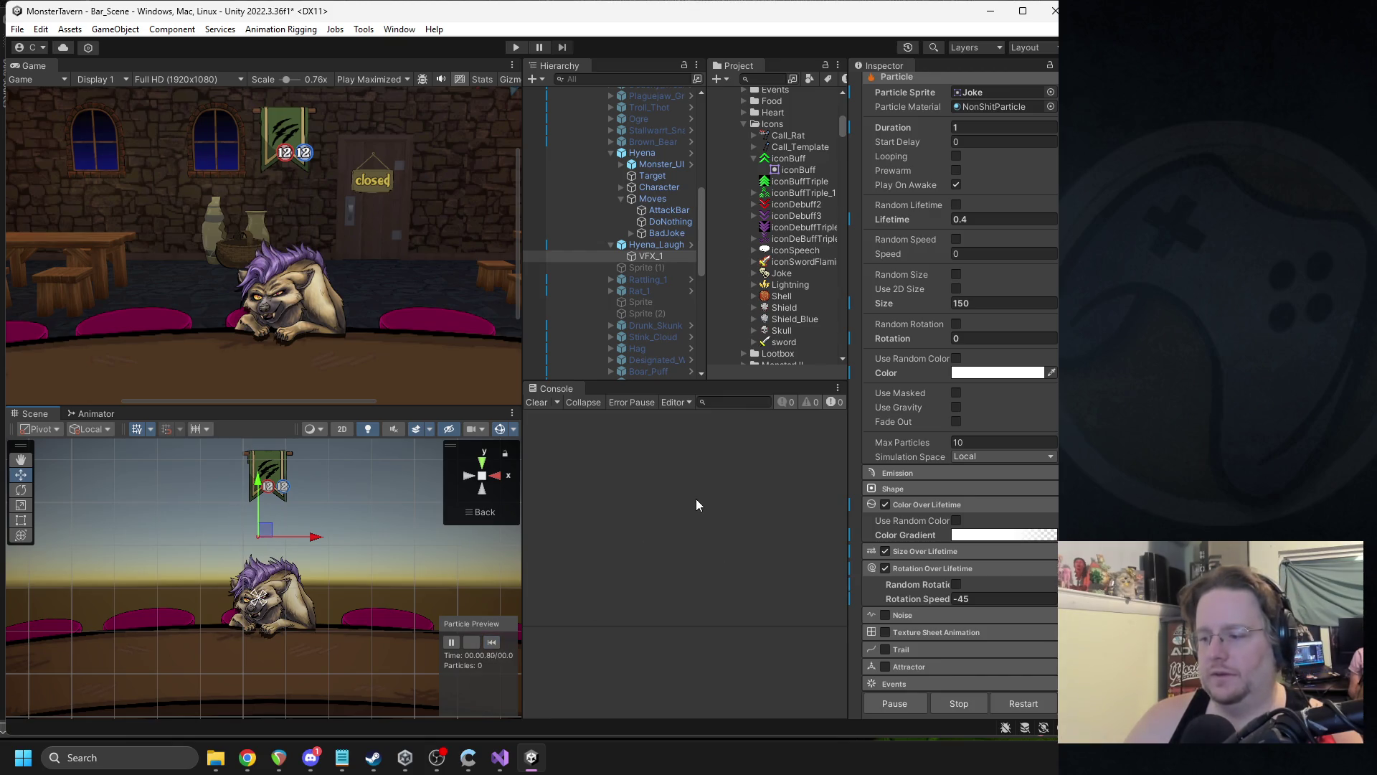
- Move the gradient's opaque alpha key to 12.4% so the masks fade out sooner
{"action": "left_click", "coordinate": [972, 535]}
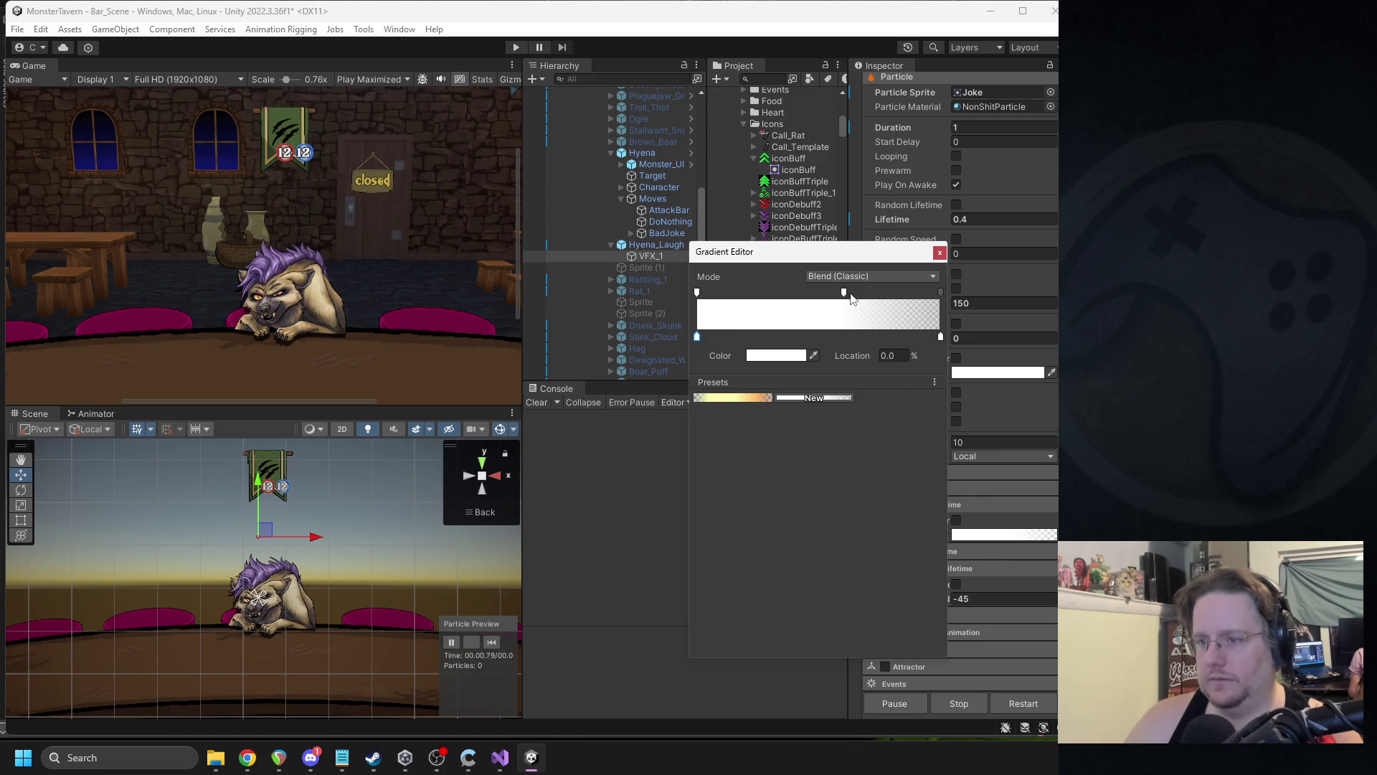
{"action": "left_click_drag", "start_coordinate": [846, 298], "coordinate": [727, 302]}
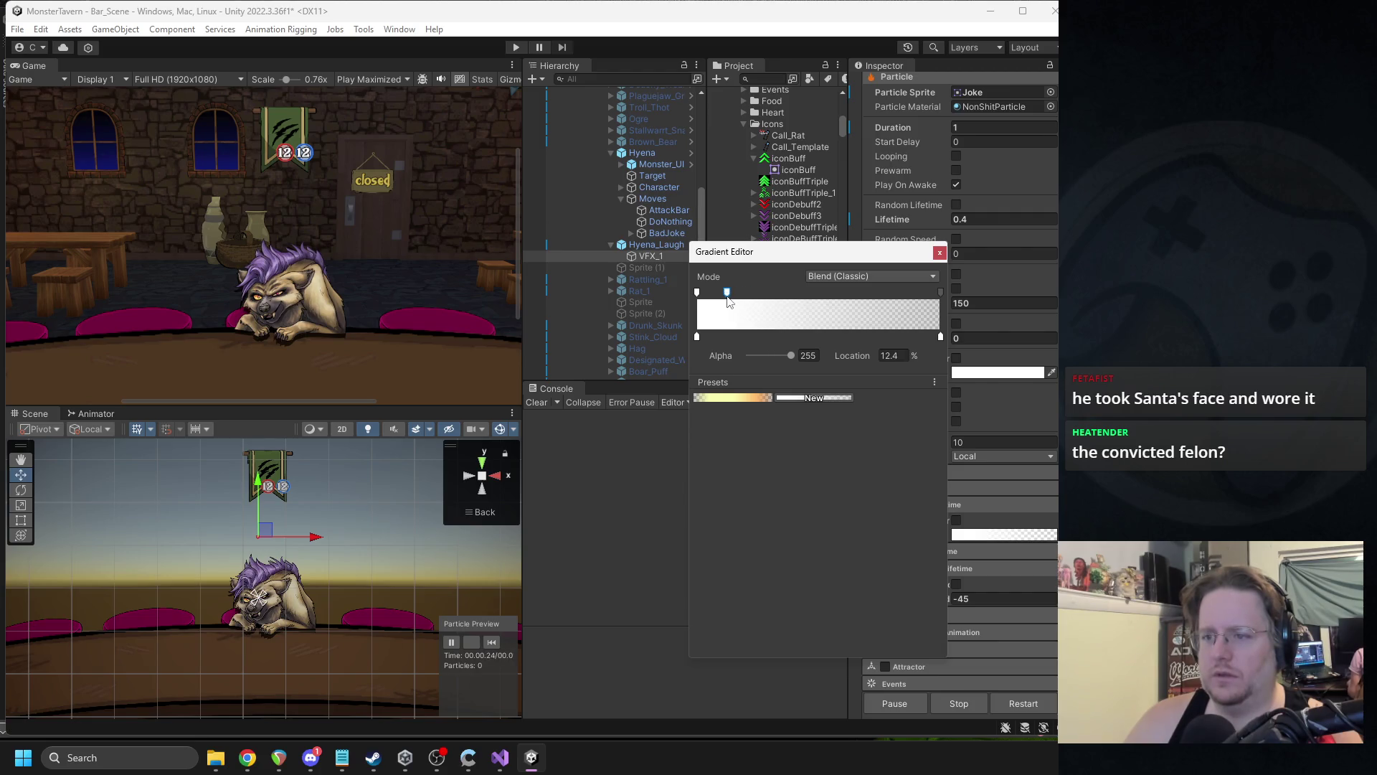
{"action": "left_click", "coordinate": [938, 252]}
{"action": "left_click", "coordinate": [489, 639]}
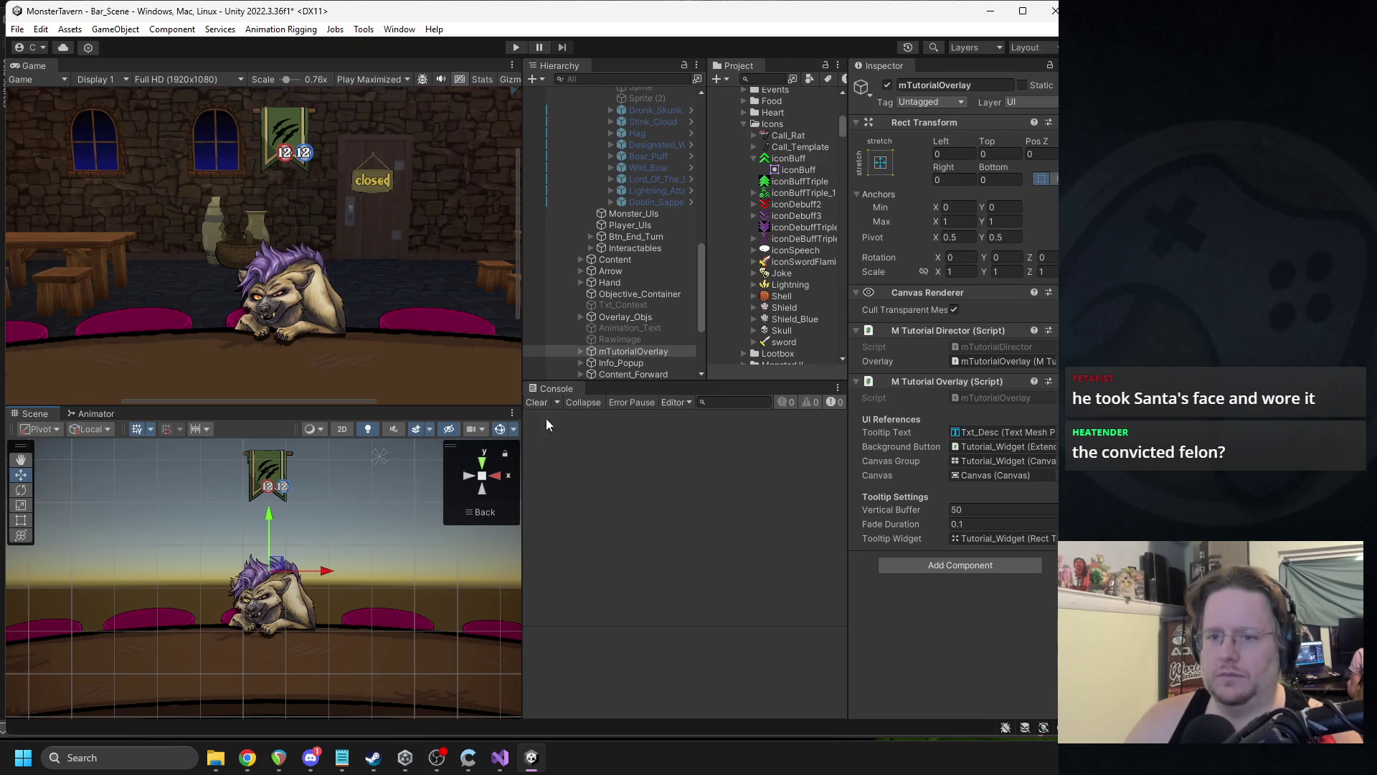
- Replay the VFX_1 mask burst many times to judge the fade, then show Hyena_Laugh's settings
{"action": "scroll", "coordinate": [669, 208], "scroll_direction": "down", "scroll_amount": 3}
{"action": "left_click", "coordinate": [661, 168]}
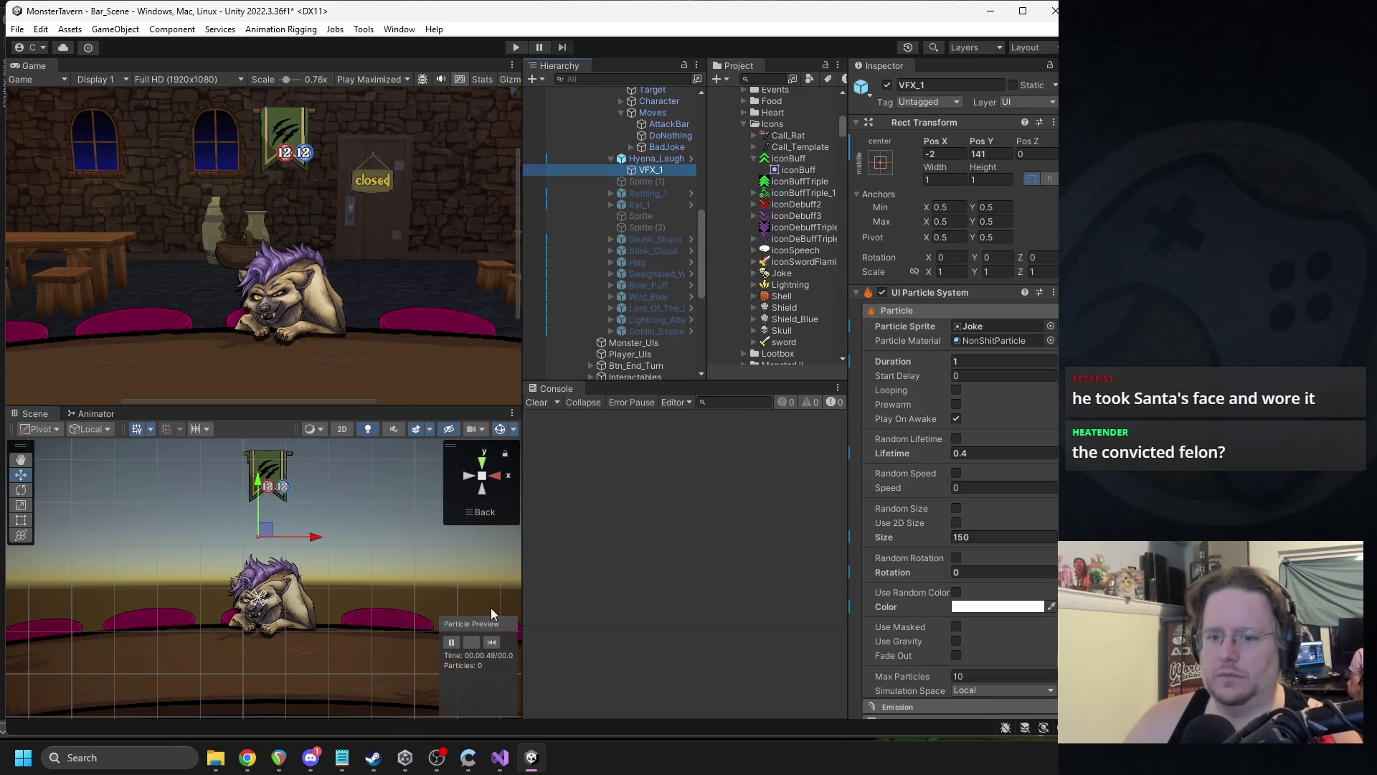
{"action": "left_click", "coordinate": [491, 643]}
{"action": "left_click", "coordinate": [490, 643]}
{"action": "left_click", "coordinate": [489, 643]}
{"action": "left_click", "coordinate": [486, 642]}
{"action": "left_click", "coordinate": [486, 643]}
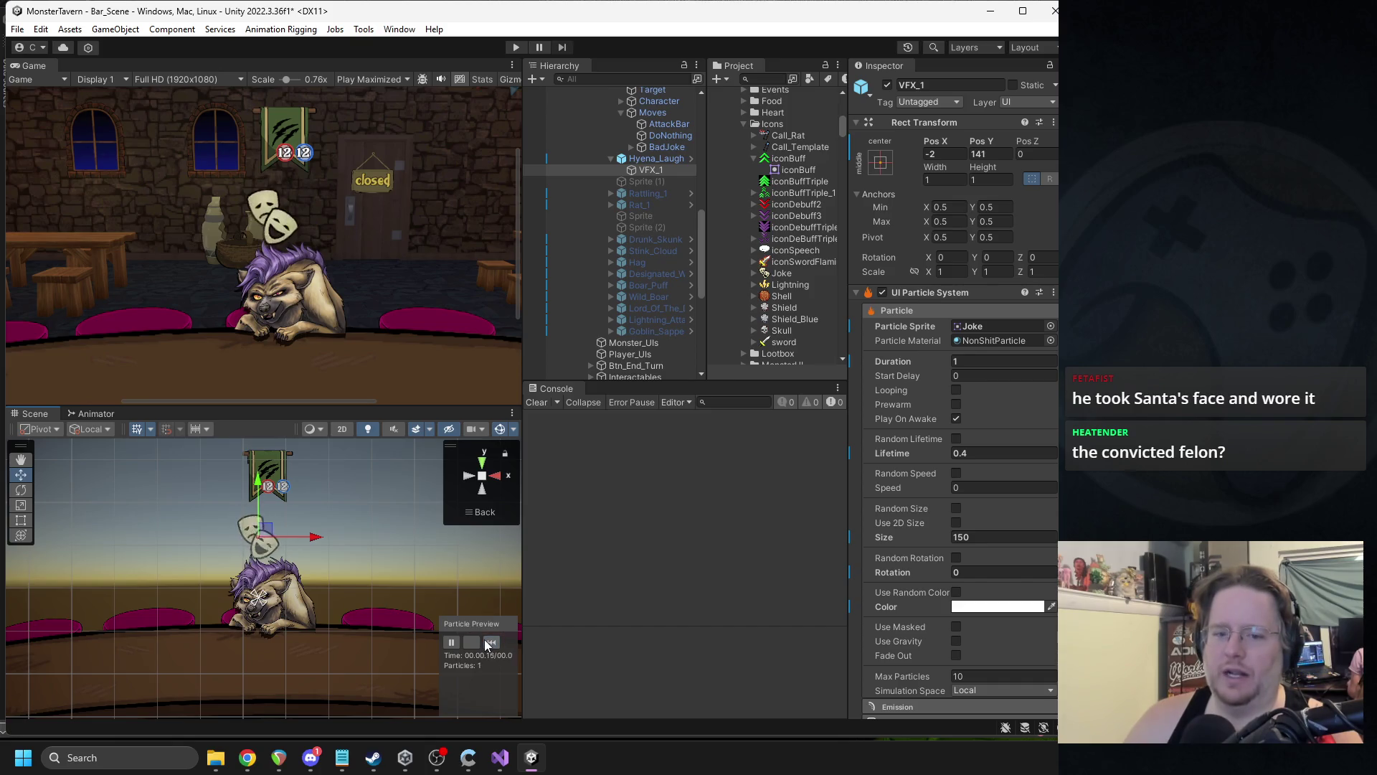
{"action": "left_click", "coordinate": [485, 643]}
{"action": "left_click", "coordinate": [485, 642]}
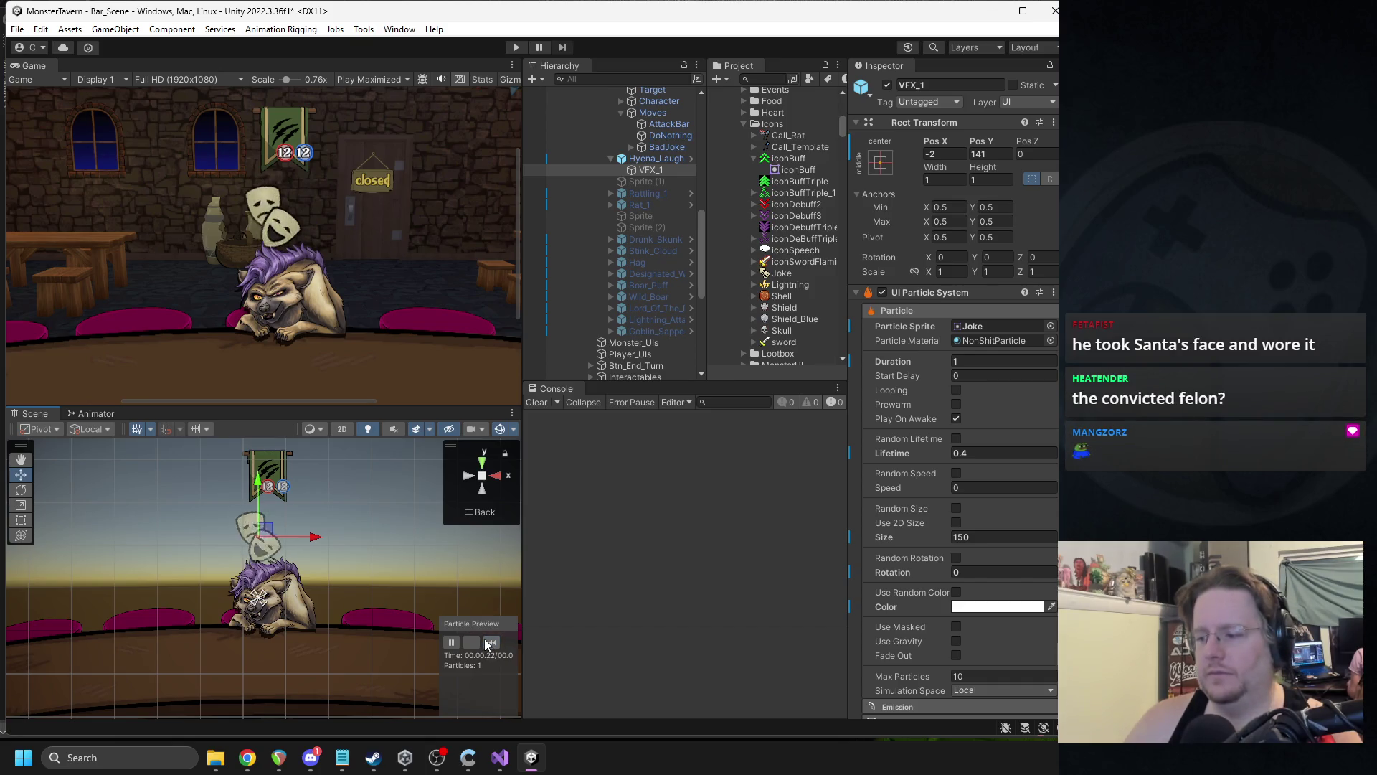
{"action": "left_click", "coordinate": [485, 643]}
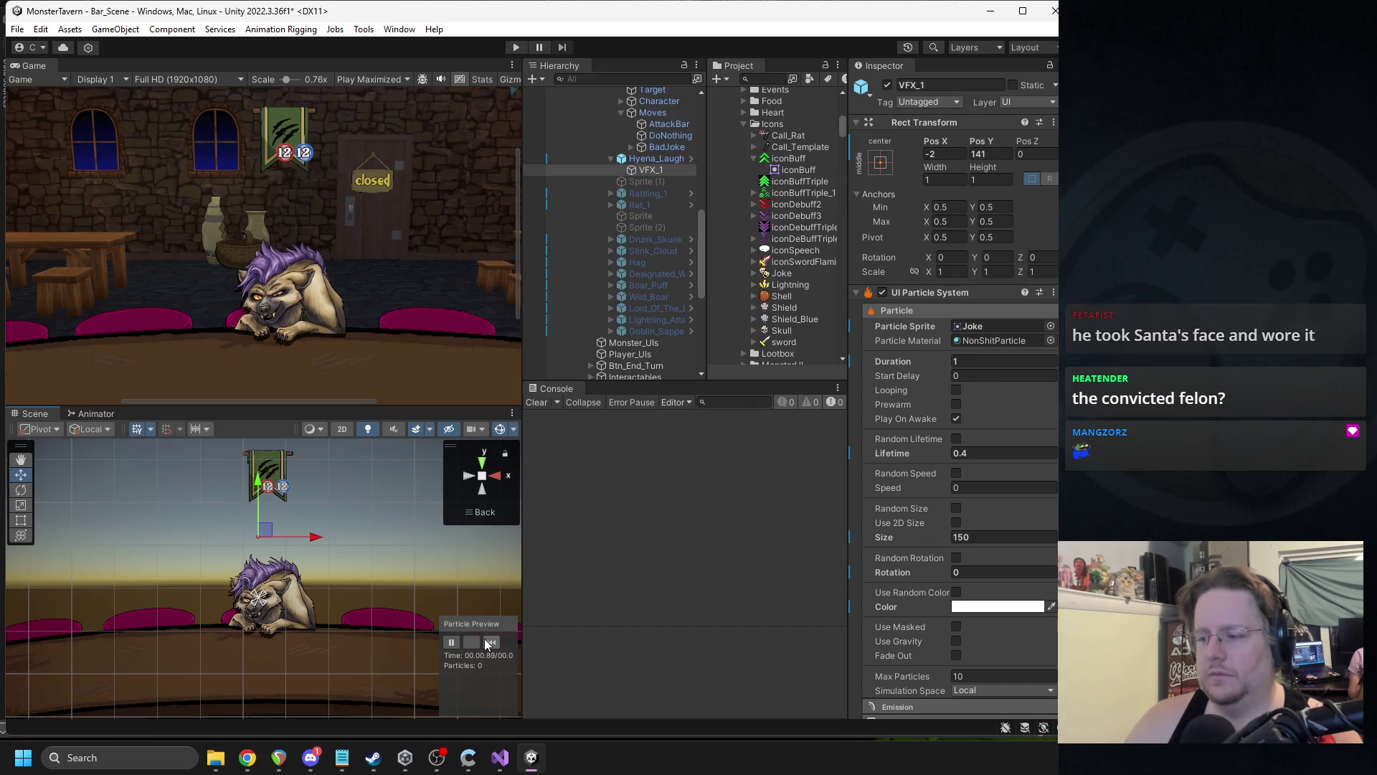
{"action": "left_click", "coordinate": [486, 642]}
{"action": "left_click", "coordinate": [486, 643]}
{"action": "left_click", "coordinate": [487, 643]}
{"action": "left_click", "coordinate": [488, 643]}
{"action": "left_click", "coordinate": [489, 642]}
{"action": "left_click", "coordinate": [488, 643]}
{"action": "left_click", "coordinate": [488, 643]}
{"action": "left_click", "coordinate": [489, 643]}
{"action": "left_click", "coordinate": [488, 642]}
{"action": "left_click", "coordinate": [488, 642]}
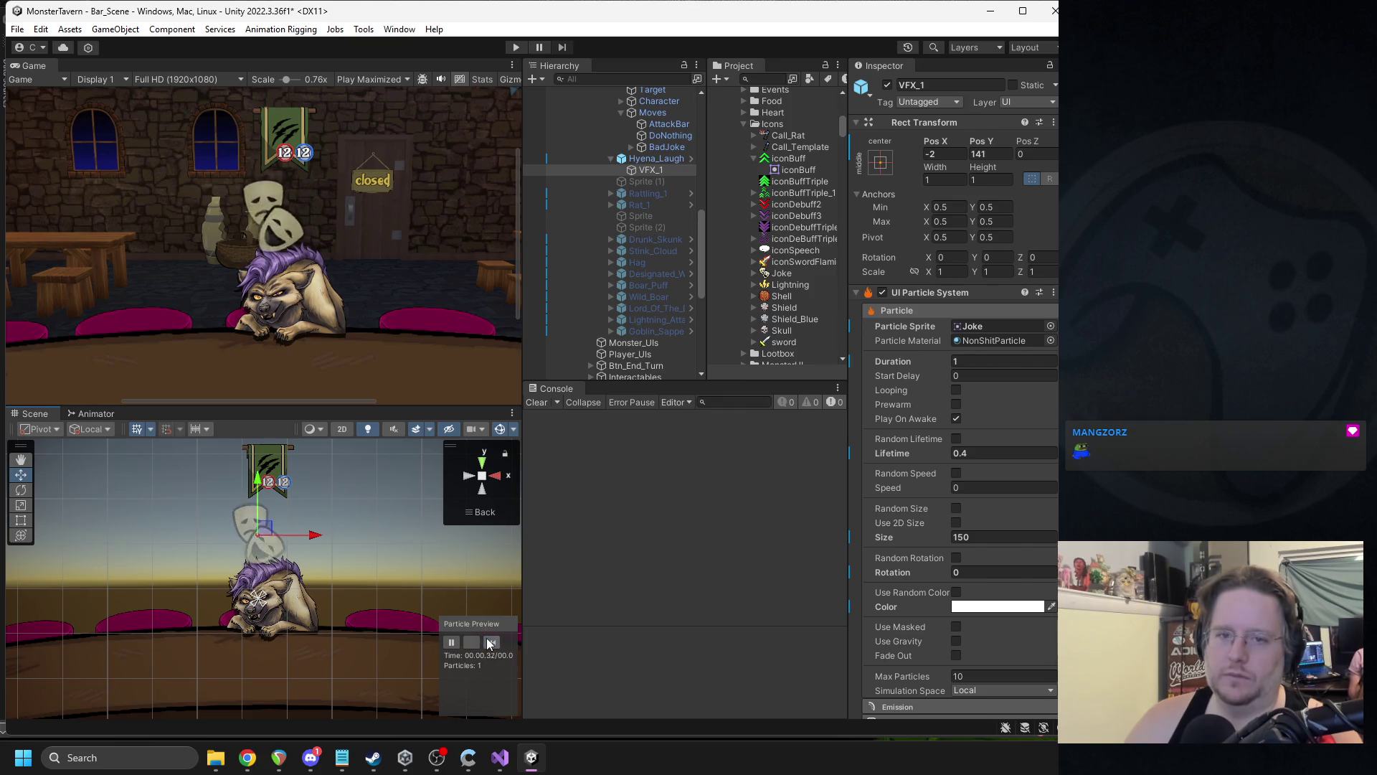
{"action": "left_click", "coordinate": [653, 158]}
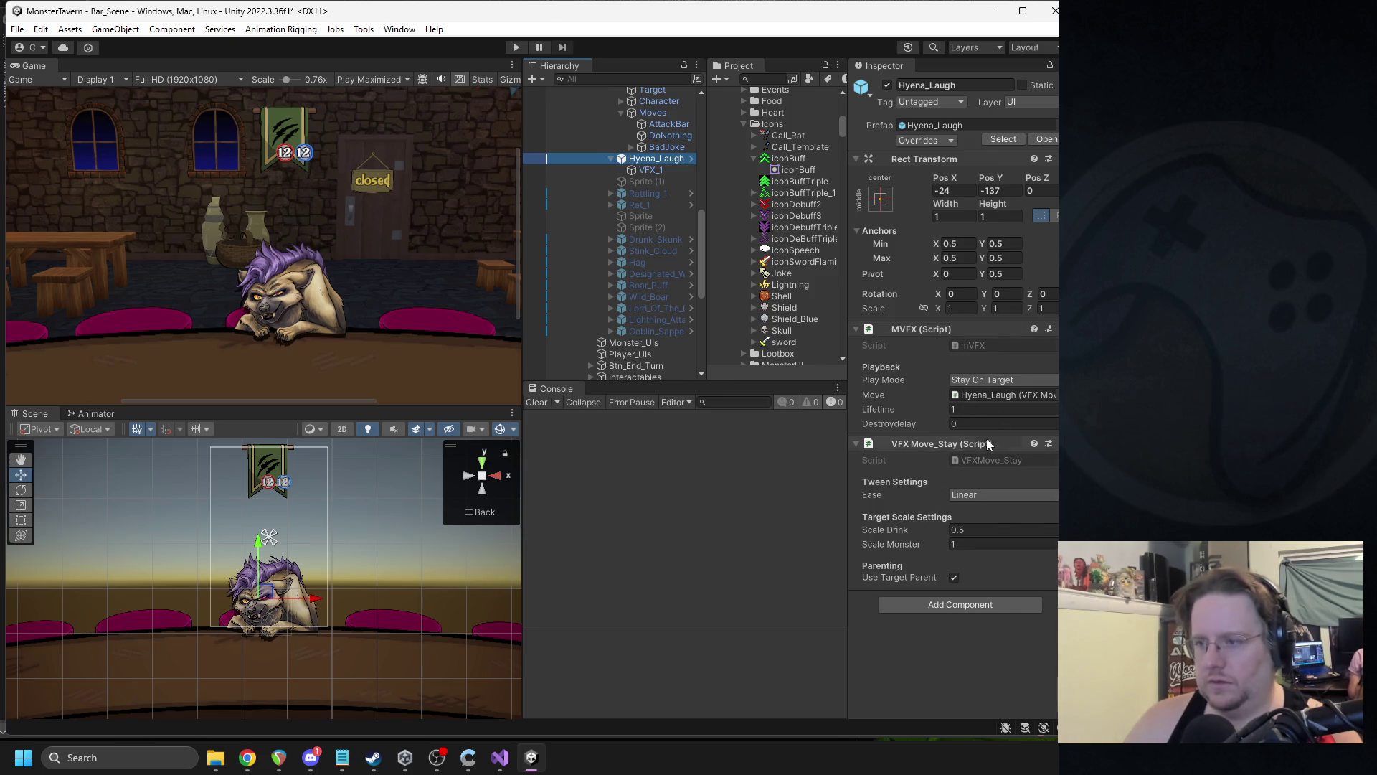
- Review Hyena_Laugh's prefab overrides and deactivate the Hyena_Laugh object in the scene
{"action": "left_click", "coordinate": [909, 142]}
{"action": "left_click", "coordinate": [1043, 257]}
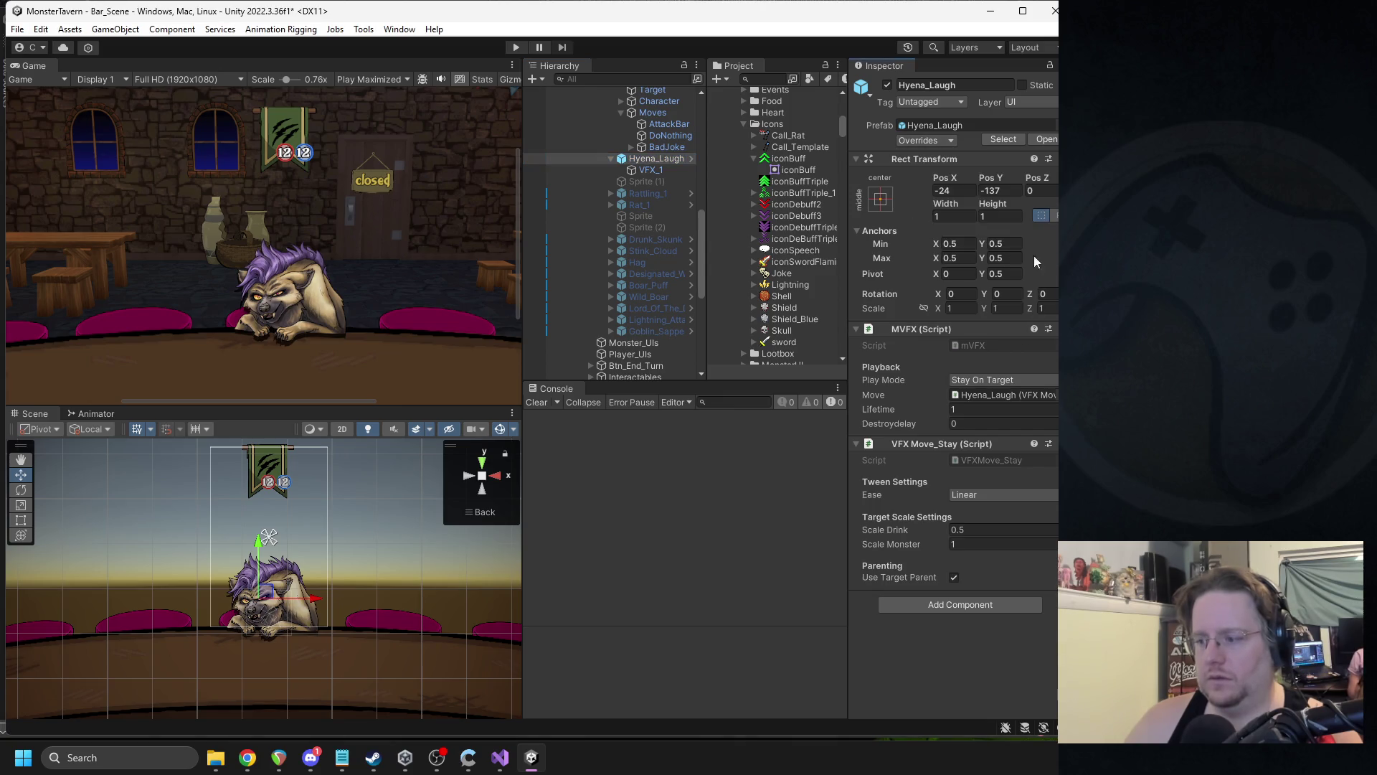
{"action": "scroll", "coordinate": [671, 225], "scroll_direction": "up", "scroll_amount": 3}
{"action": "left_click", "coordinate": [887, 86]}
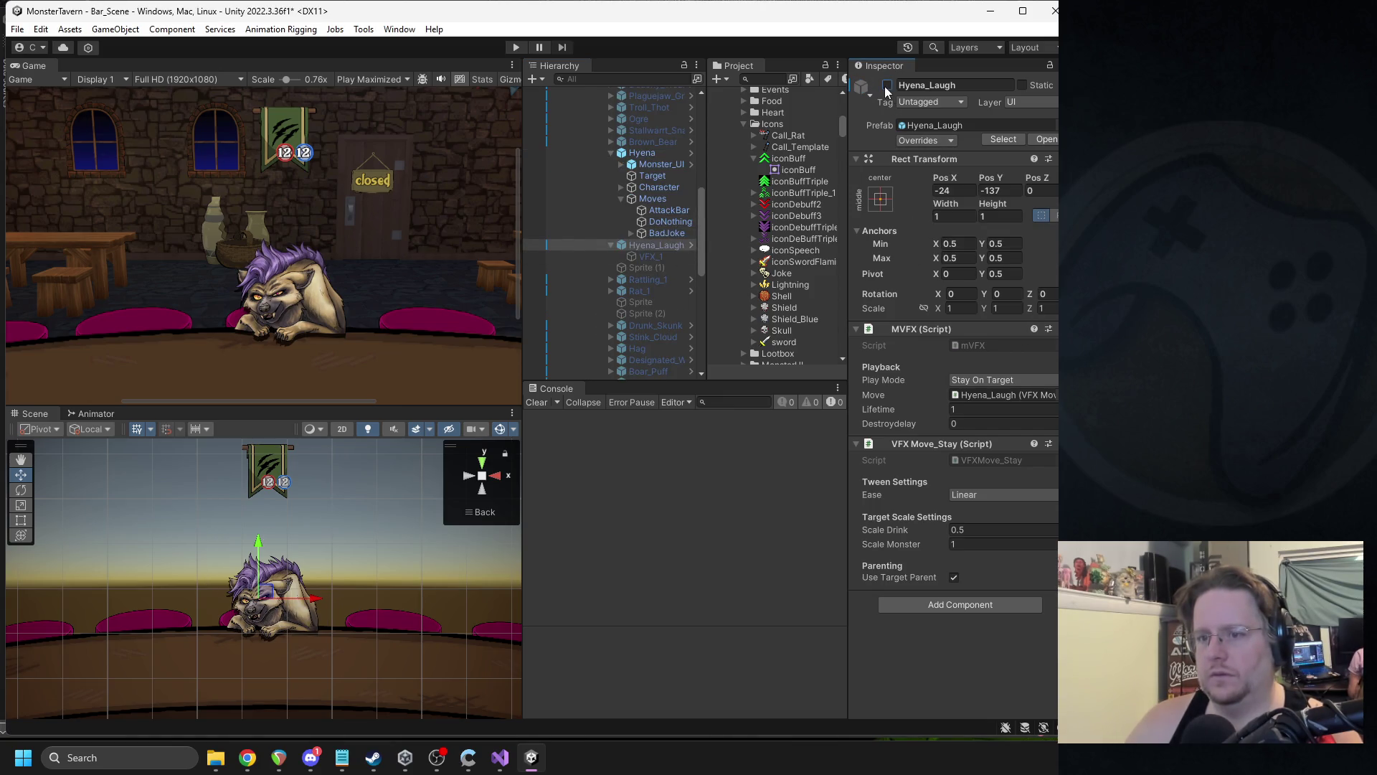
- Show the Hyena's BadJoke move settings under Moves
{"action": "left_click", "coordinate": [640, 155]}
{"action": "scroll", "coordinate": [903, 362], "scroll_direction": "down", "scroll_amount": 5}
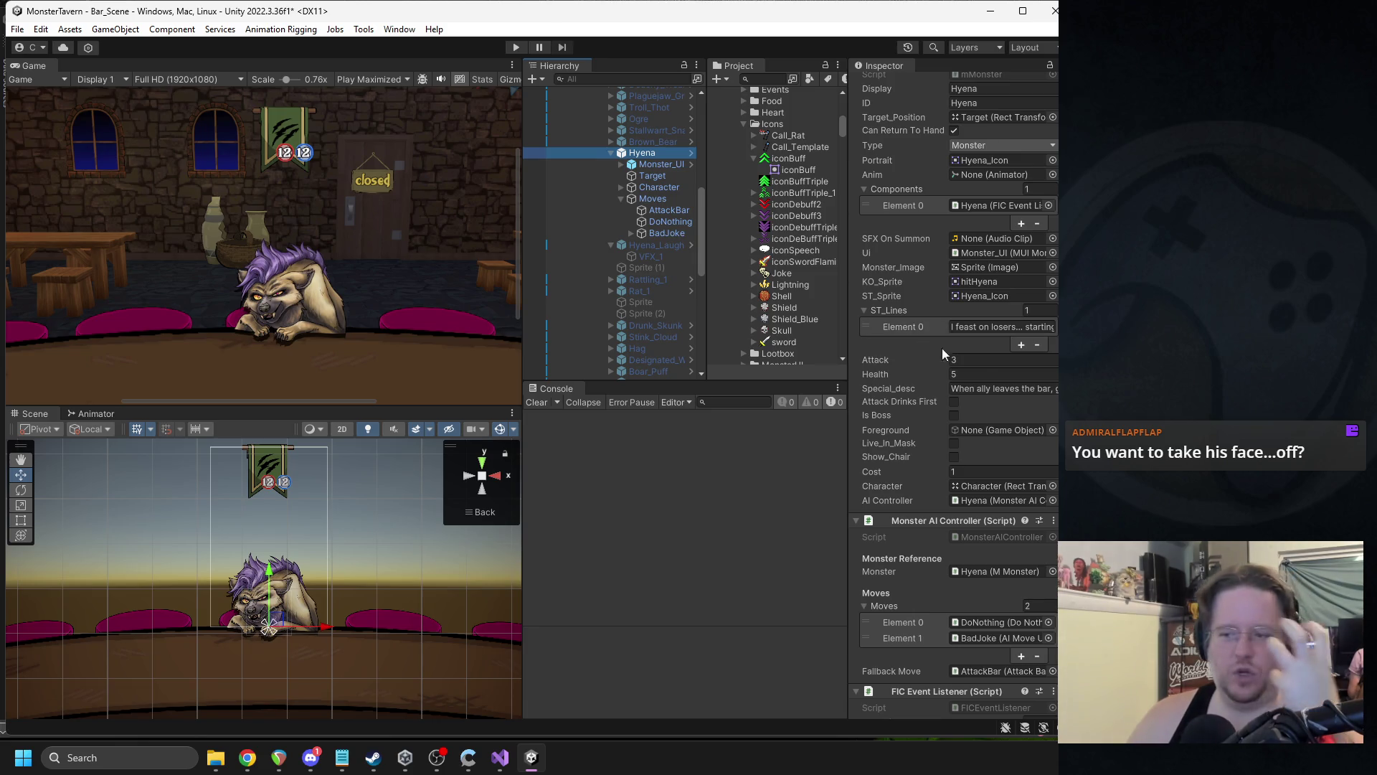
{"action": "scroll", "coordinate": [980, 360], "scroll_direction": "down", "scroll_amount": 10}
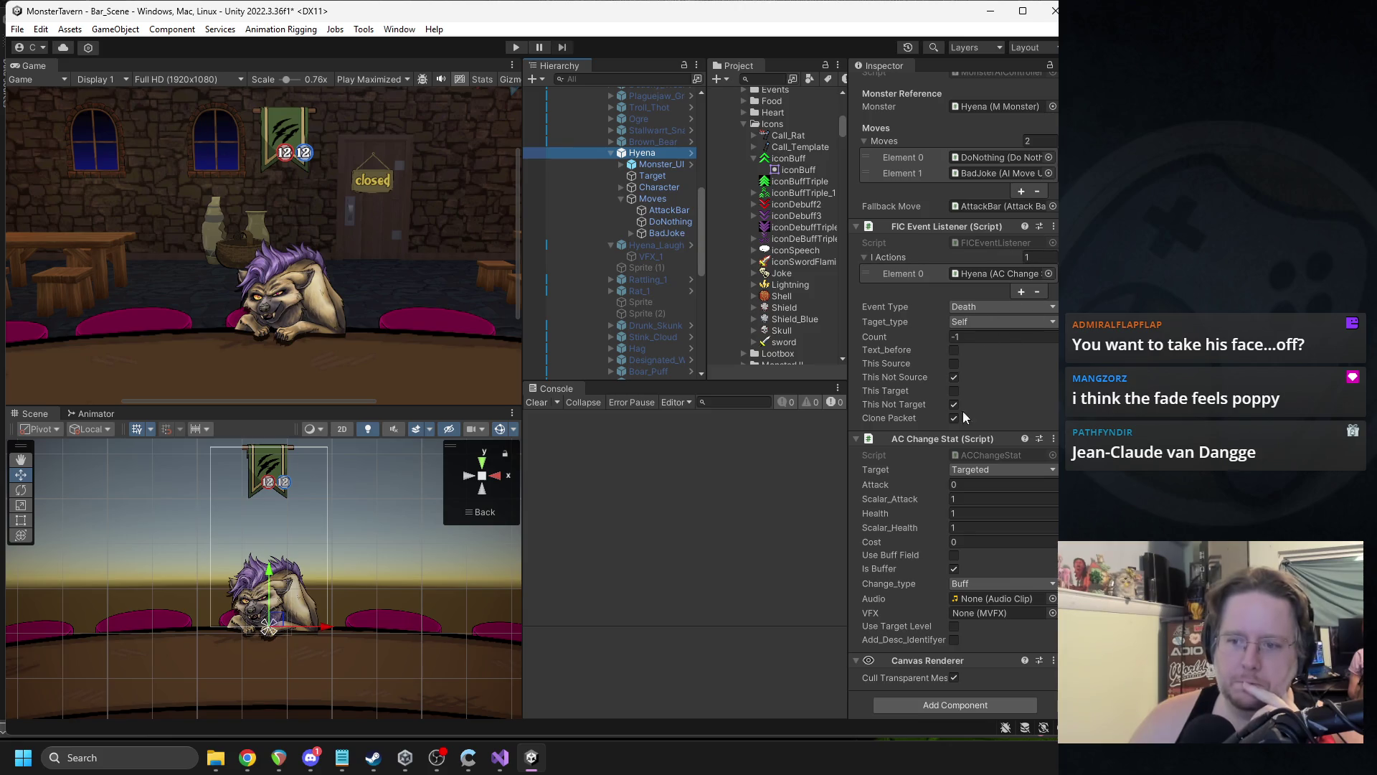
{"action": "scroll", "coordinate": [962, 433], "scroll_direction": "up", "scroll_amount": 4}
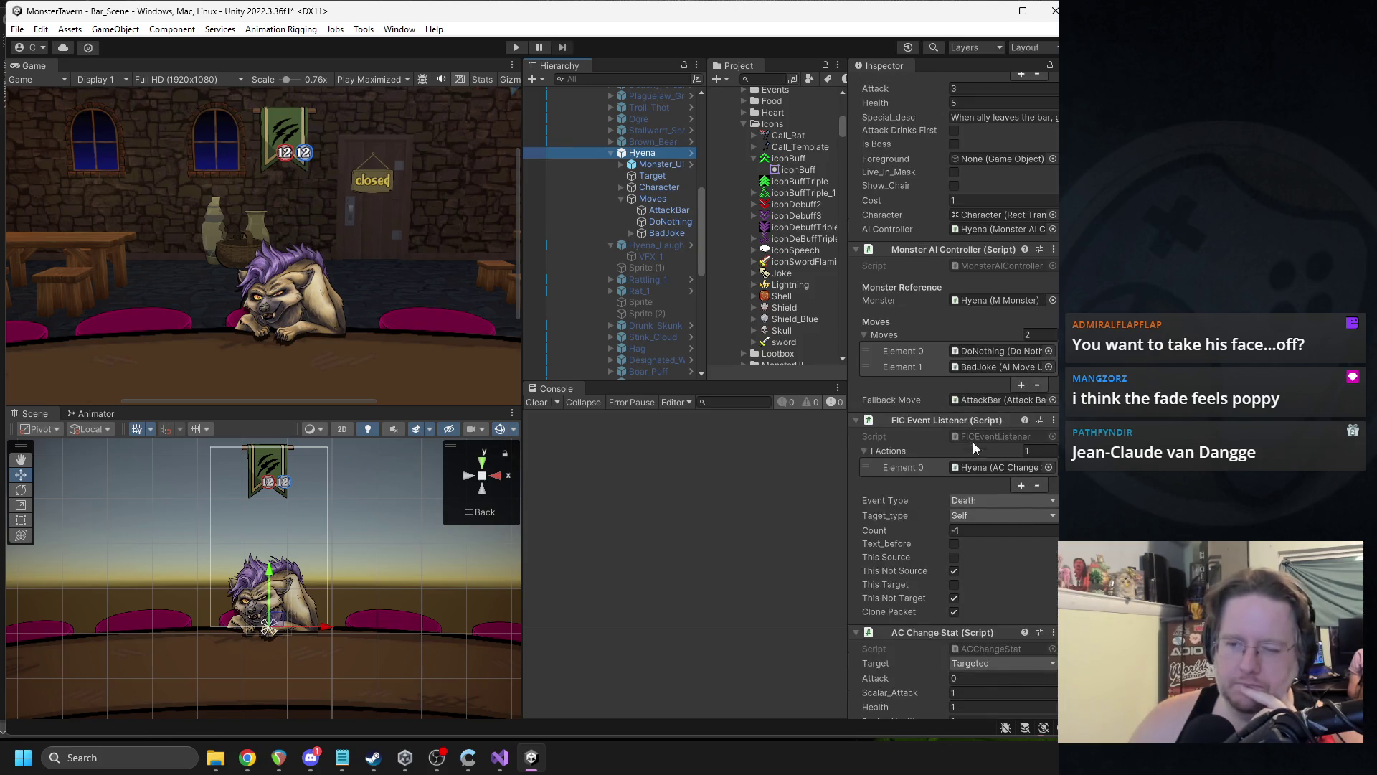
{"action": "left_click", "coordinate": [659, 234]}
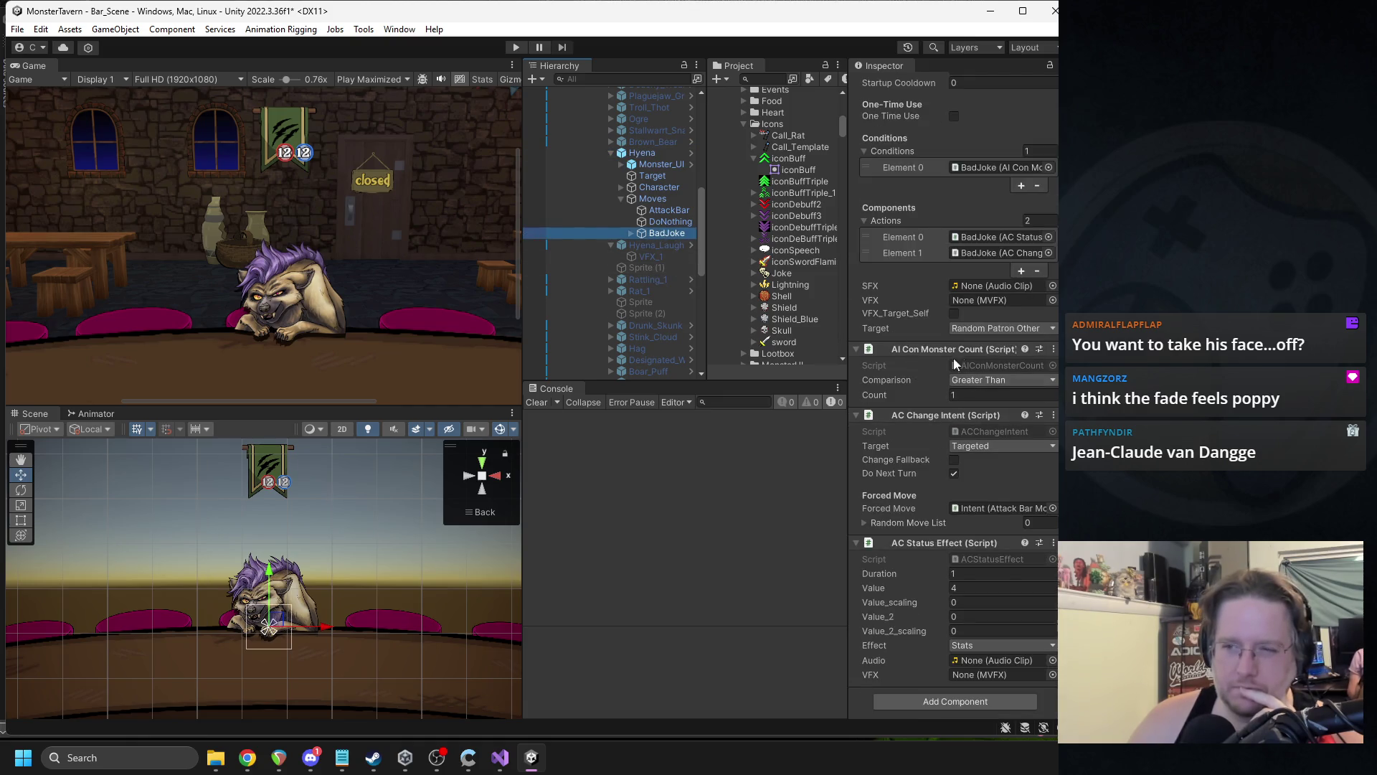
- Drag the Hyena_Laugh prefab into BadJoke's VFX field
{"action": "scroll", "coordinate": [976, 291], "scroll_direction": "up", "scroll_amount": 4}
{"action": "scroll", "coordinate": [780, 309], "scroll_direction": "up", "scroll_amount": 3}
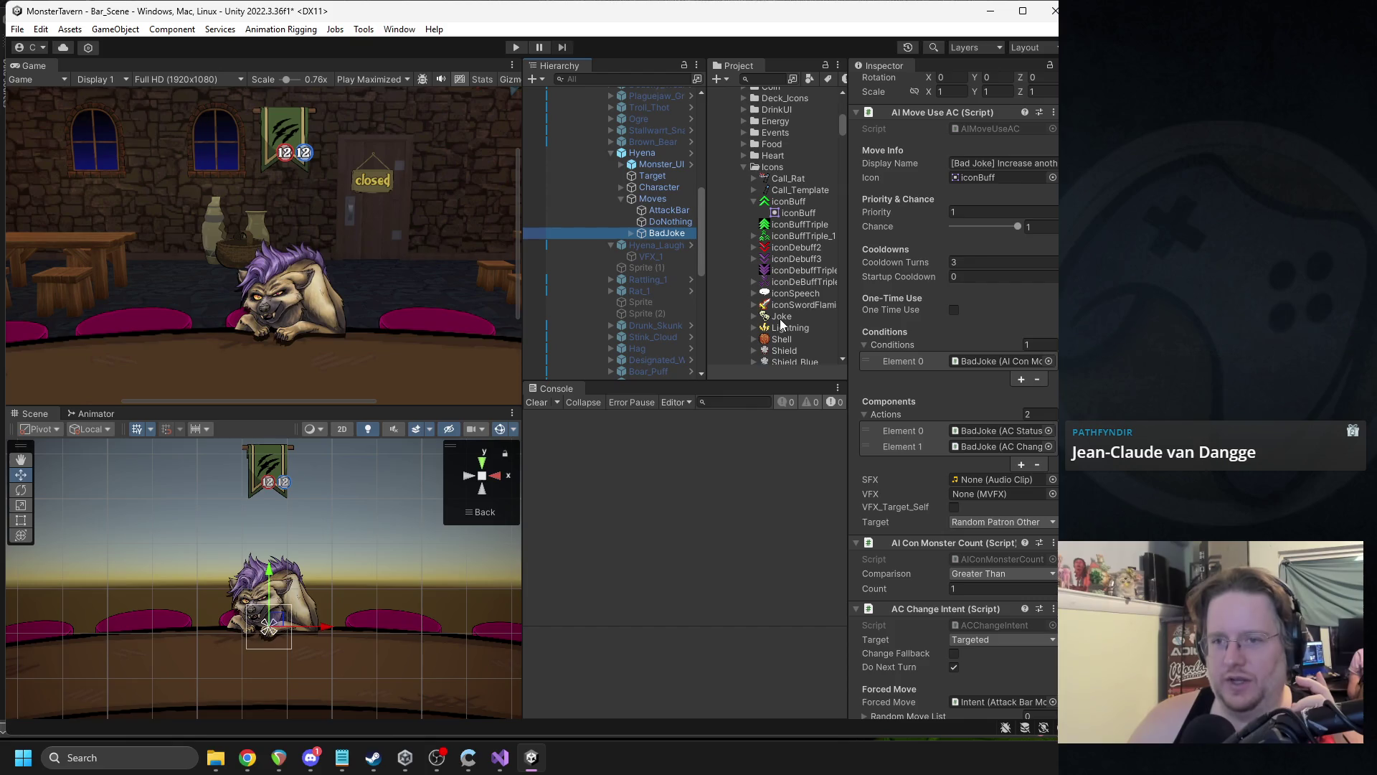
{"action": "scroll", "coordinate": [780, 317], "scroll_direction": "down", "scroll_amount": 10}
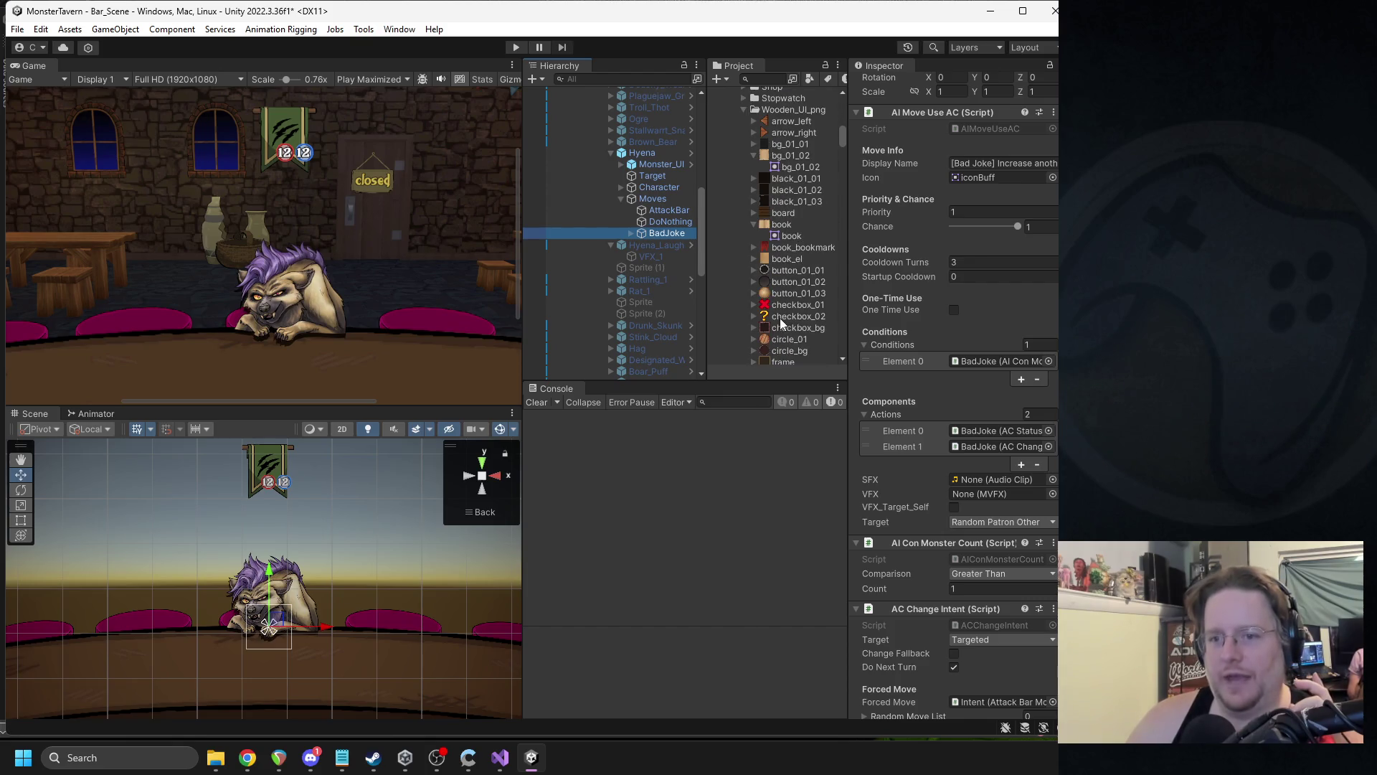
{"action": "scroll", "coordinate": [782, 287], "scroll_direction": "down", "scroll_amount": 10}
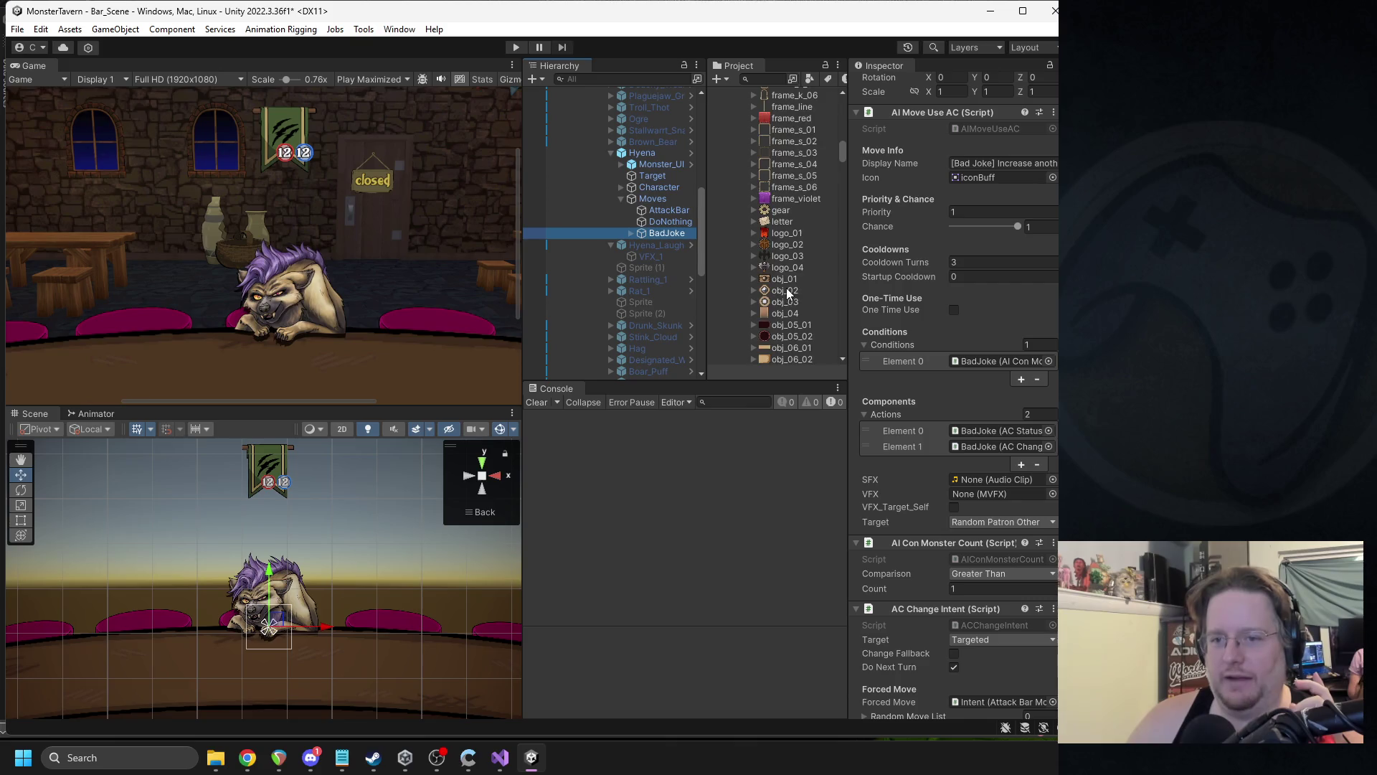
{"action": "scroll", "coordinate": [786, 287], "scroll_direction": "down", "scroll_amount": 15}
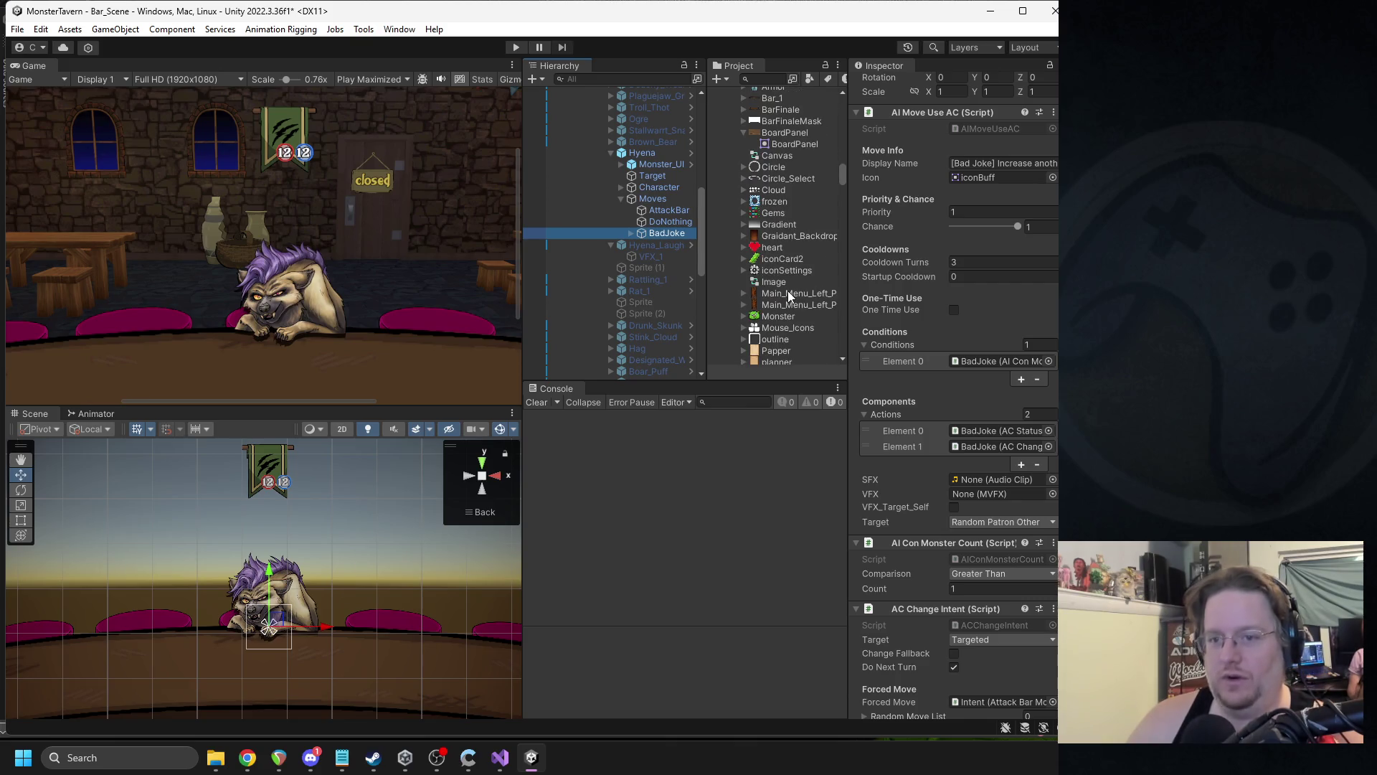
{"action": "scroll", "coordinate": [788, 290], "scroll_direction": "down", "scroll_amount": 6}
{"action": "mouse_move", "coordinate": [793, 228]}
{"action": "left_mouse_down"}
{"action": "mouse_move", "coordinate": [1011, 538]}
{"action": "mouse_move", "coordinate": [993, 496]}
{"action": "mouse_move", "coordinate": [976, 505]}
{"action": "left_mouse_up"}
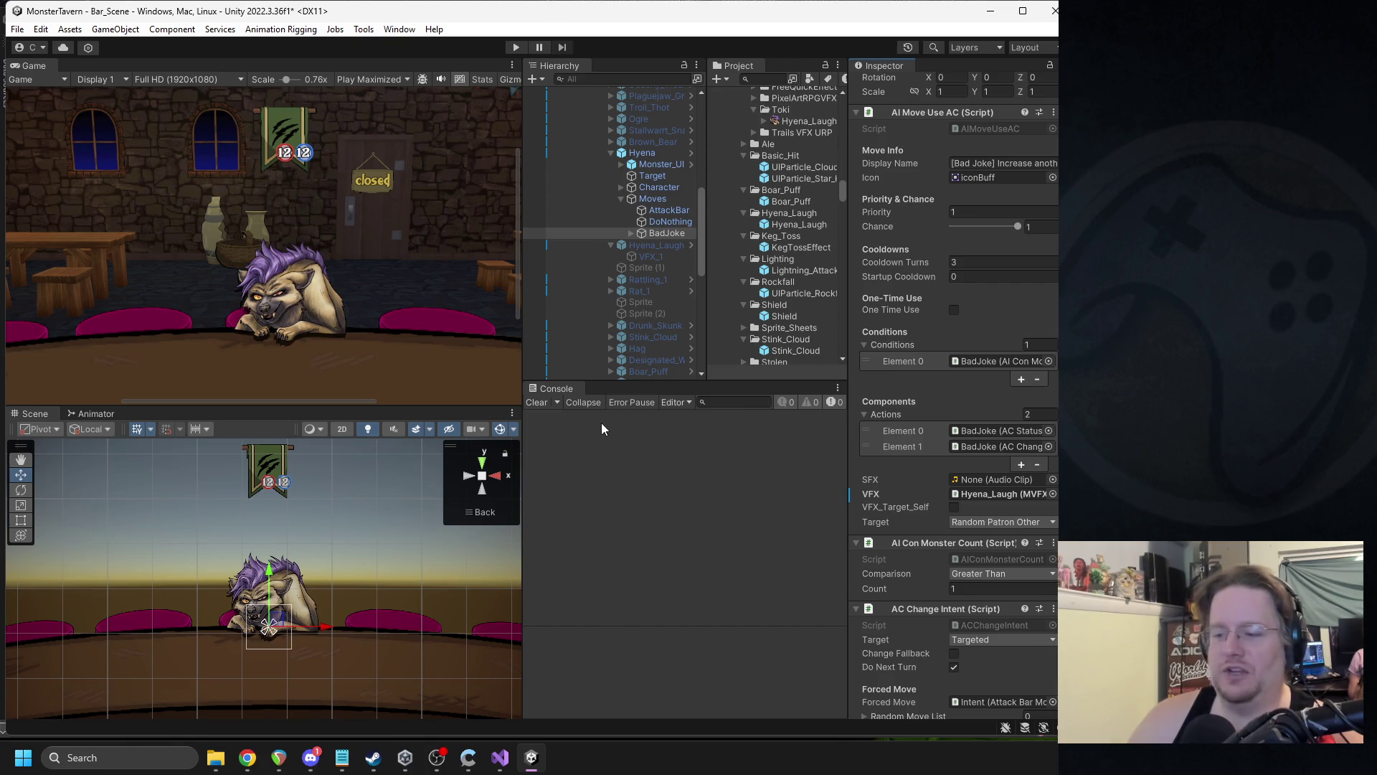
- Apply all overrides to the Hyena prefab
{"action": "left_click", "coordinate": [638, 153]}
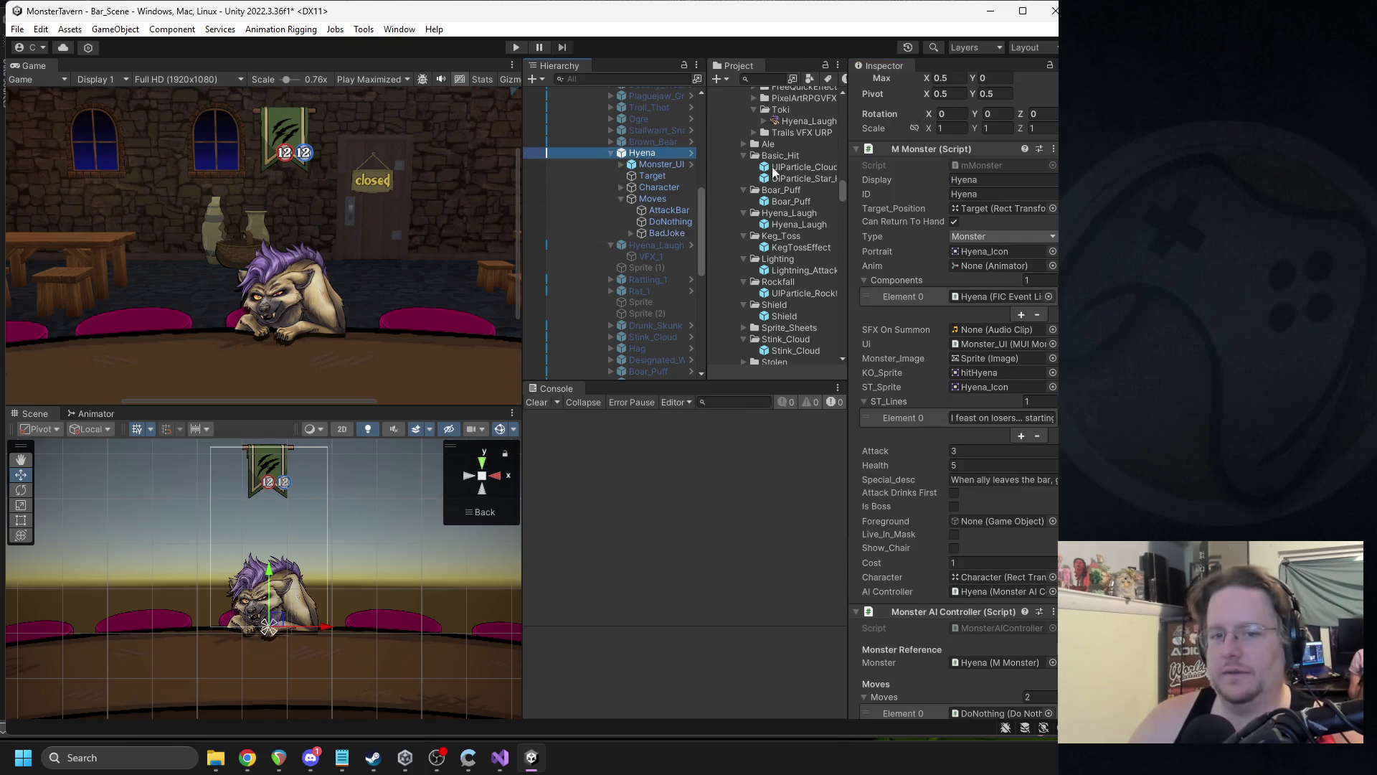
{"action": "scroll", "coordinate": [932, 150], "scroll_direction": "up", "scroll_amount": 5}
{"action": "left_click", "coordinate": [925, 142]}
{"action": "left_click", "coordinate": [1051, 253]}
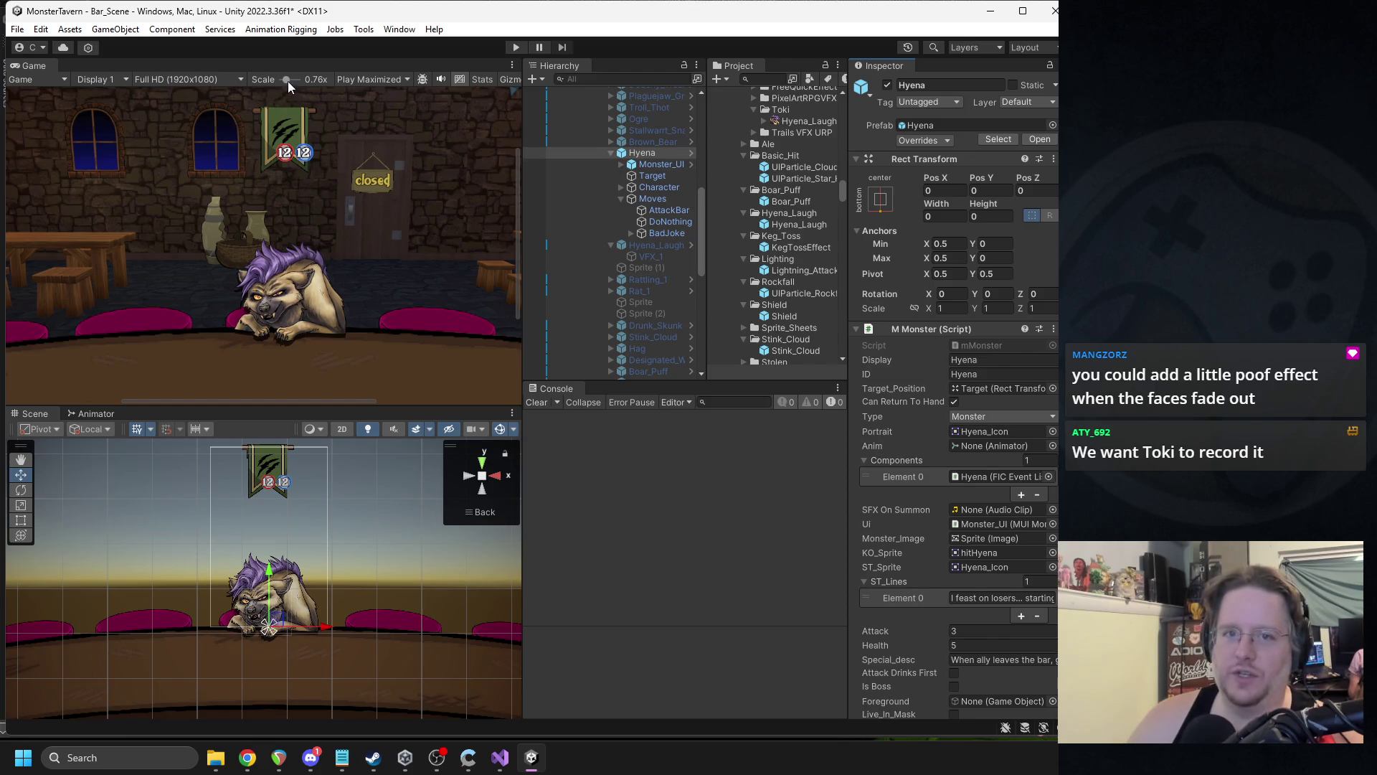
- Shrink the Game view scale from 0.76x to 0.37x so the whole tavern fits, and deactivate the Hyena
{"action": "left_click_drag", "start_coordinate": [286, 80], "coordinate": [281, 80]}
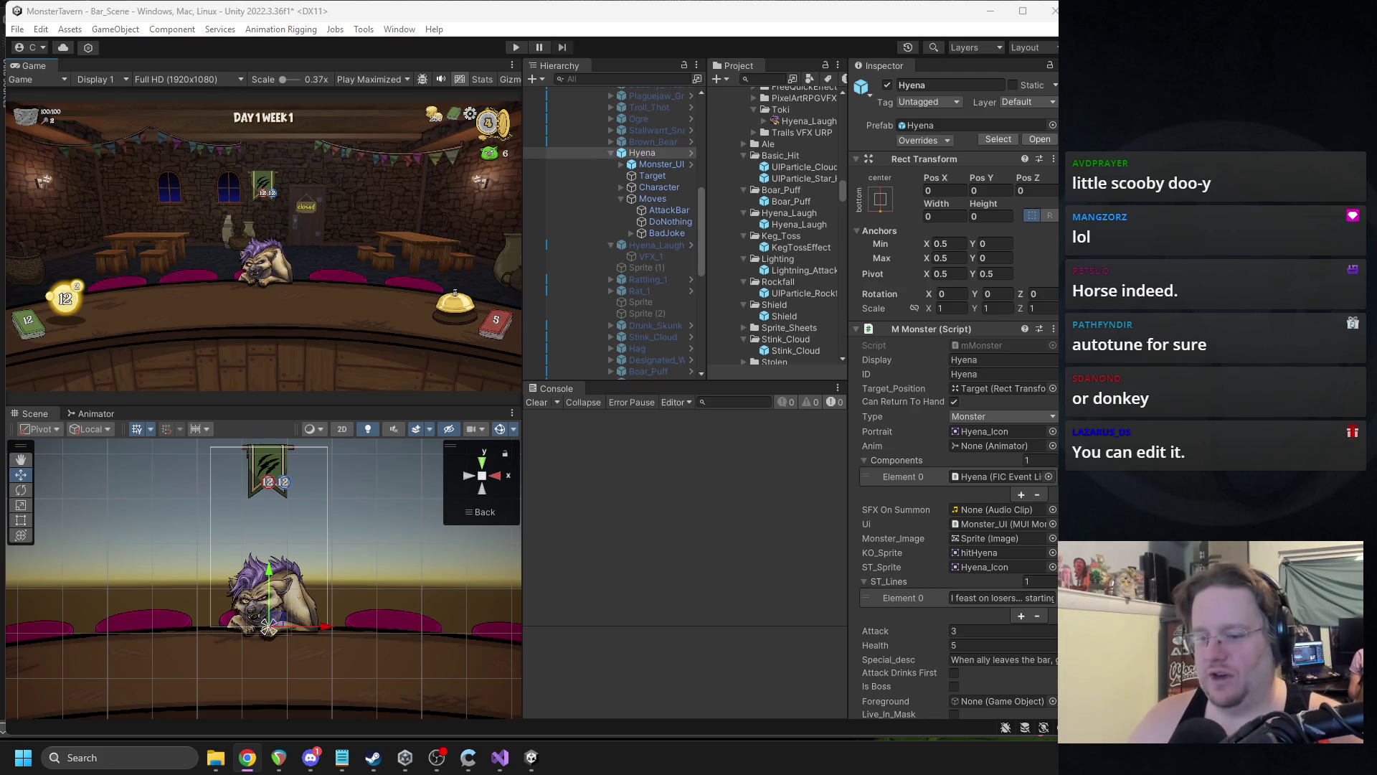
{"action": "scroll", "coordinate": [763, 123], "scroll_direction": "up", "scroll_amount": 10}
{"action": "left_click", "coordinate": [887, 85]}
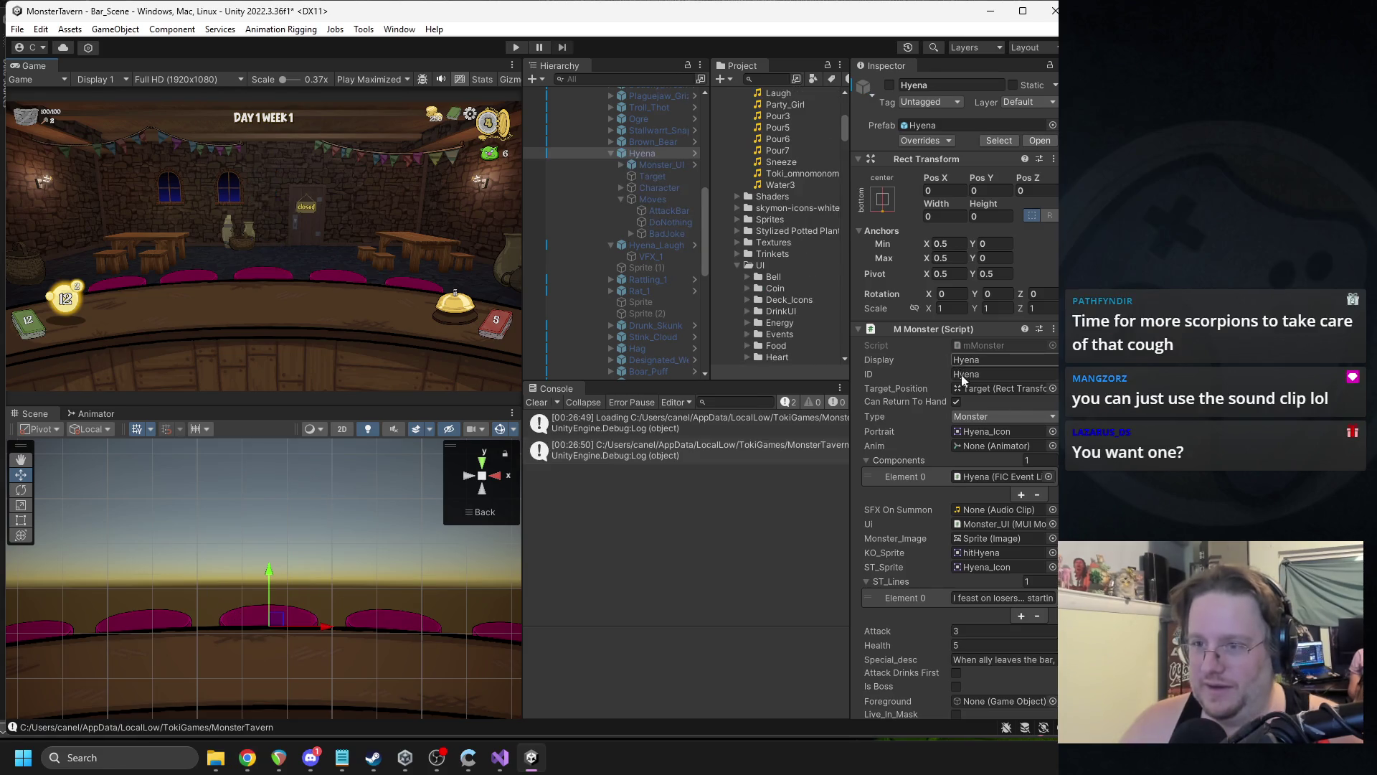
- Reactivate the Hyena, confirm BadJoke uses Laugh SFX and Hyena_Laugh VFX, then deactivate the Hyena again
{"action": "left_click", "coordinate": [890, 85]}
{"action": "left_click", "coordinate": [666, 233]}
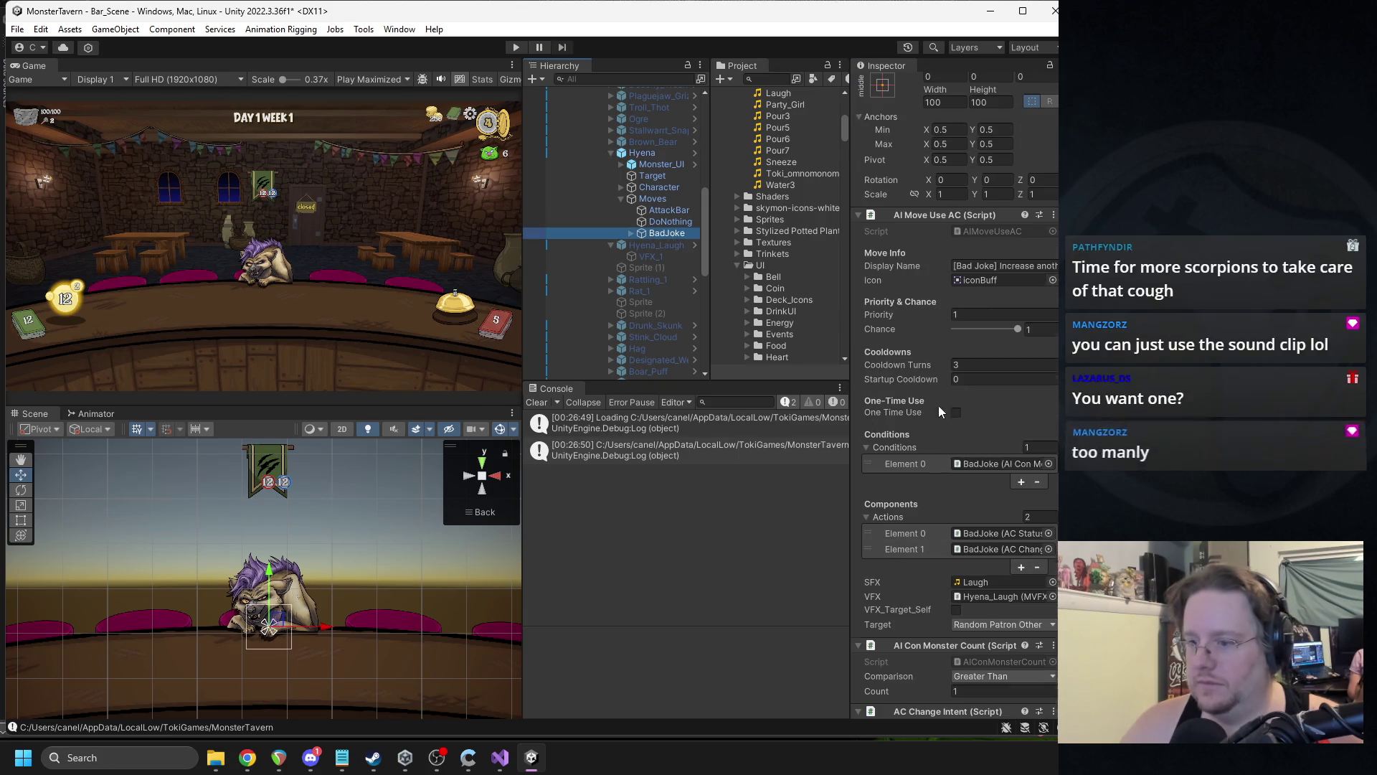
{"action": "scroll", "coordinate": [959, 454], "scroll_direction": "down", "scroll_amount": 10}
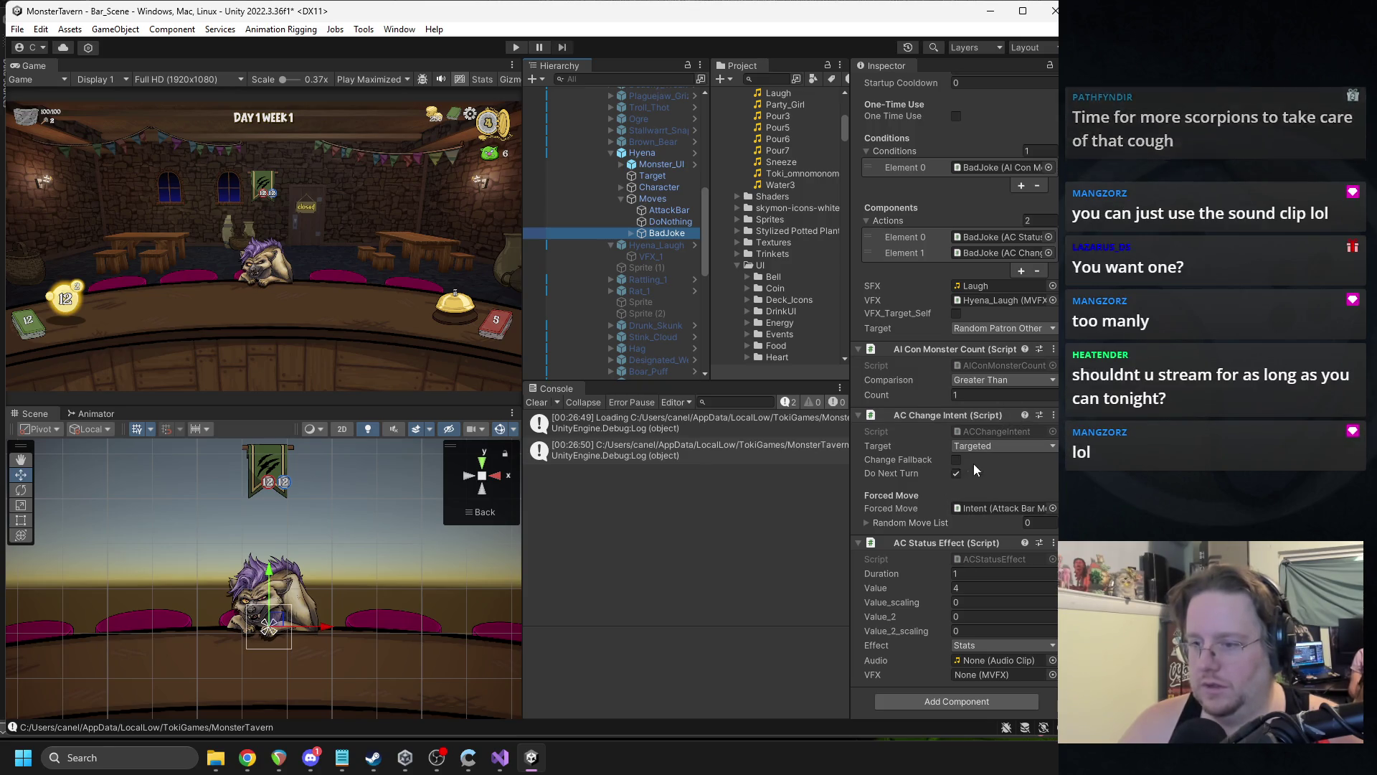
{"action": "scroll", "coordinate": [976, 463], "scroll_direction": "up", "scroll_amount": 5}
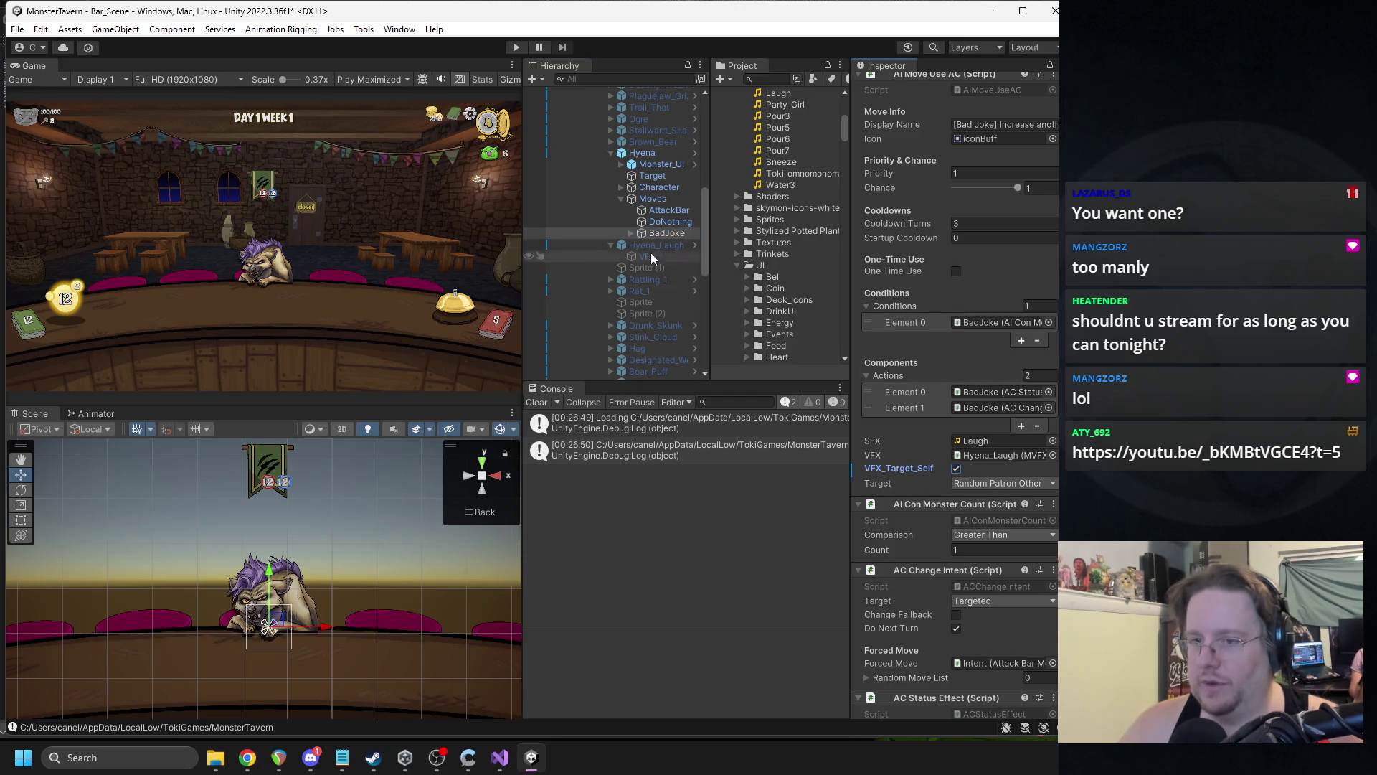
{"action": "left_click", "coordinate": [641, 153]}
{"action": "scroll", "coordinate": [906, 160], "scroll_direction": "up", "scroll_amount": 6}
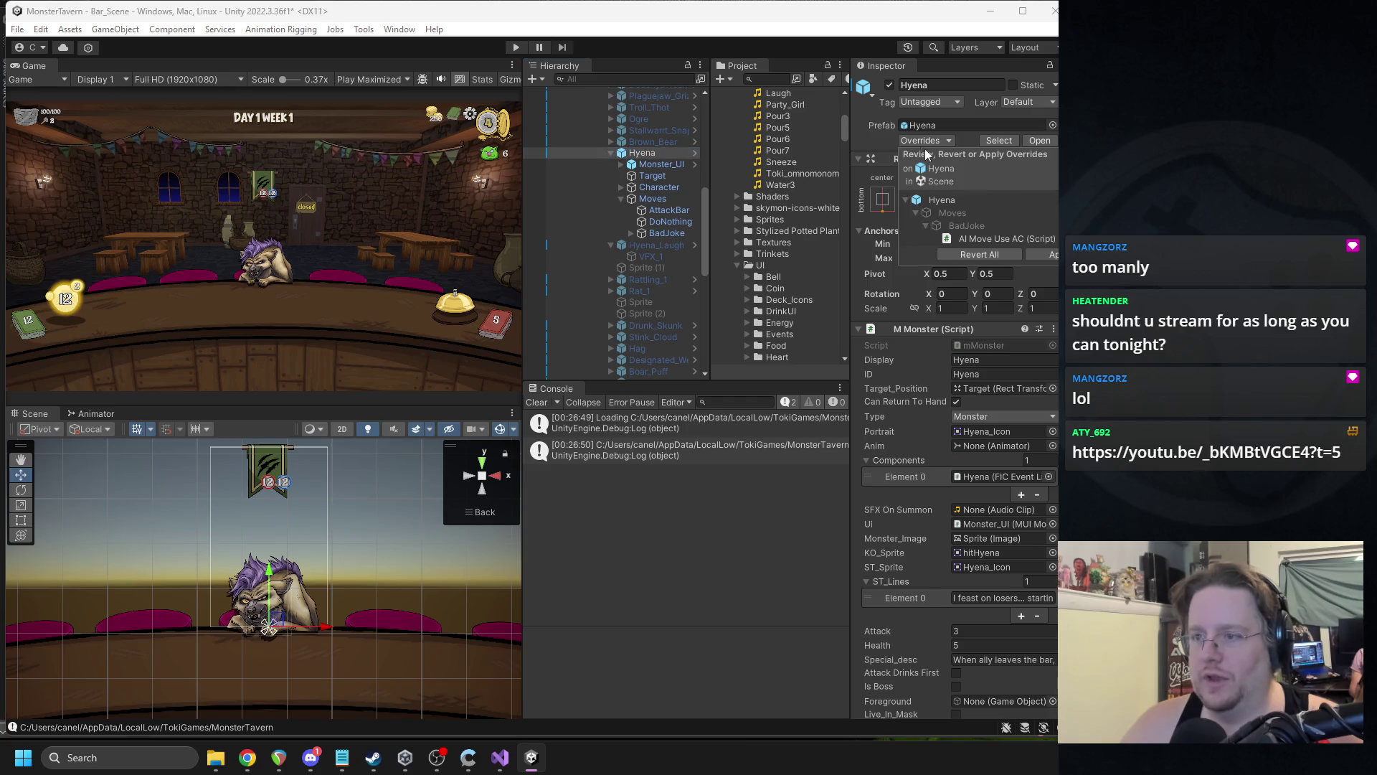
{"action": "left_click", "coordinate": [888, 86]}
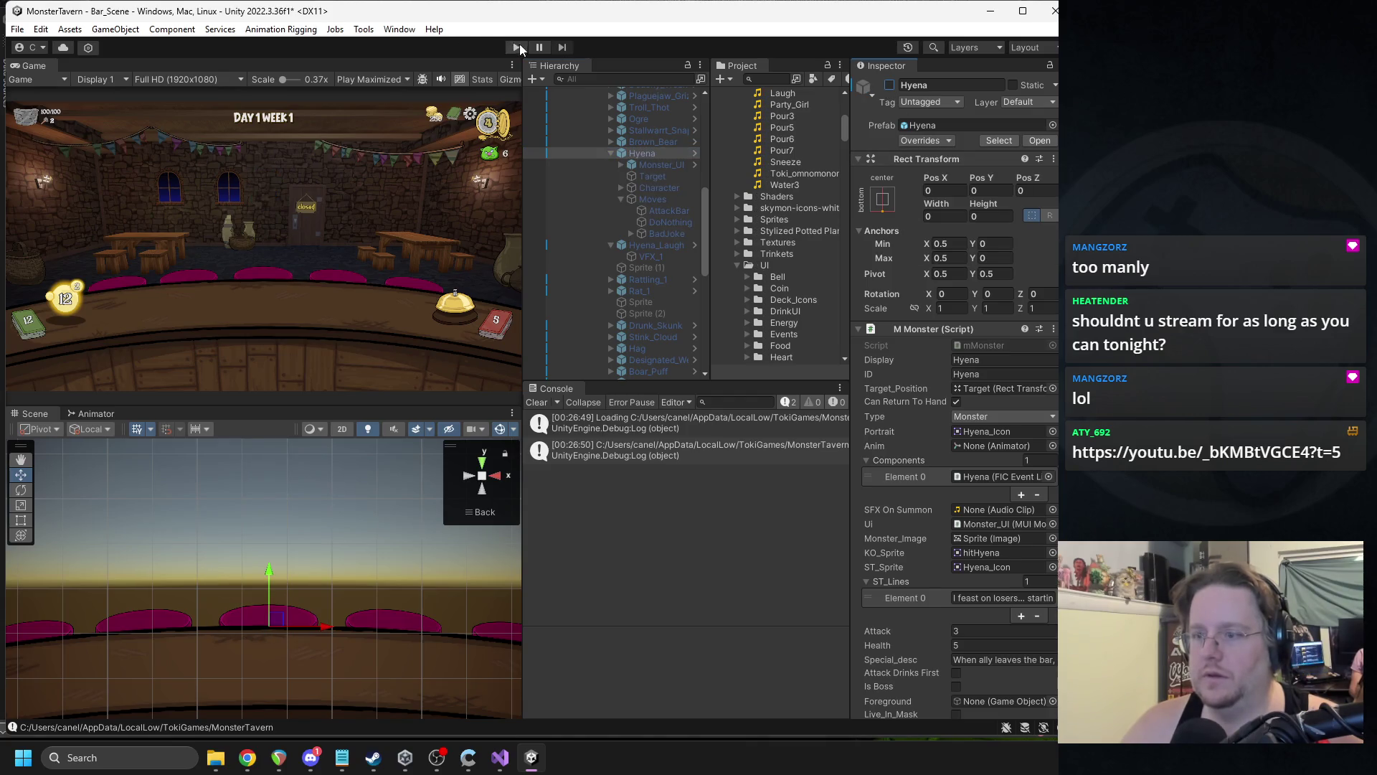
- Enter Play mode and play Sewer Brew, Goblin's Fermented Socks and Bottom Shelf Buzz onto the bar, then end the turn
{"action": "left_click", "coordinate": [517, 48]}
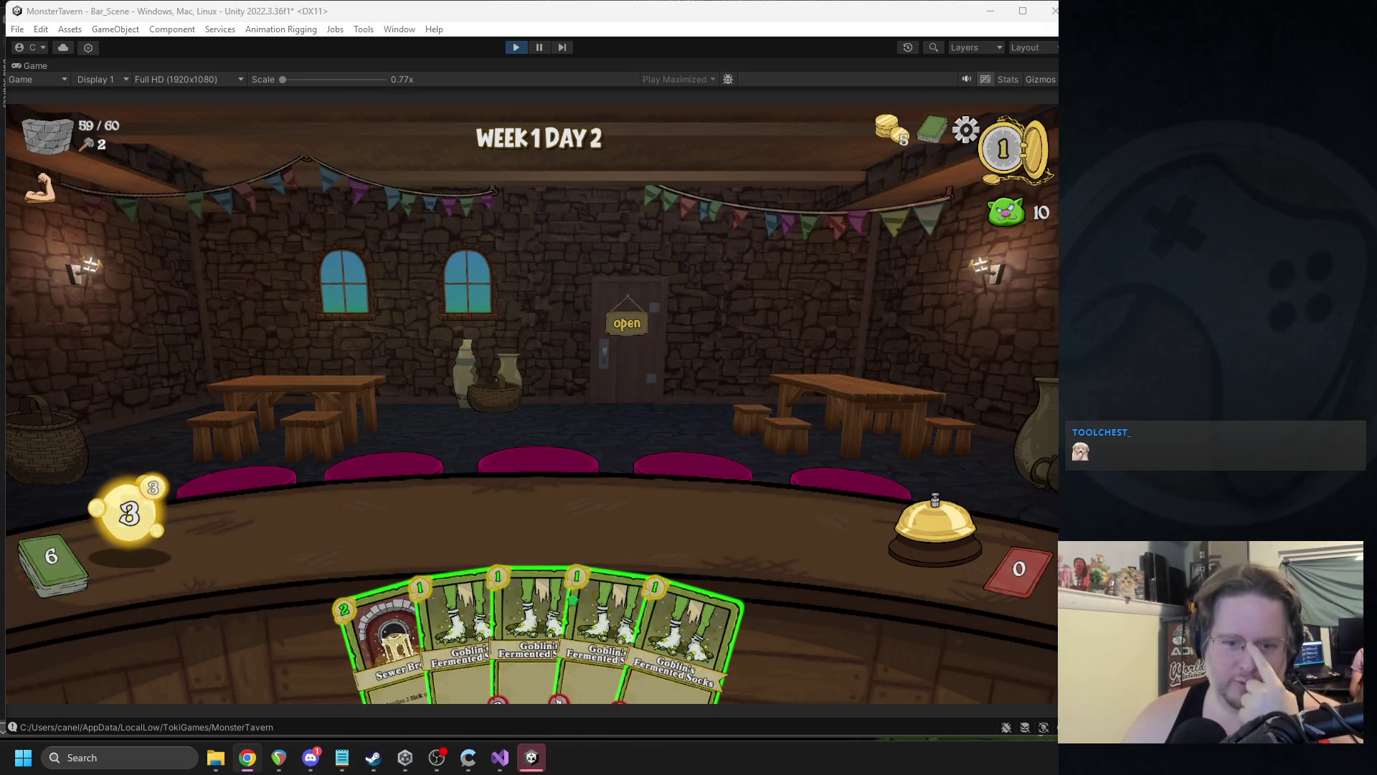
{"action": "left_click", "coordinate": [338, 584]}
{"action": "left_click", "coordinate": [448, 624]}
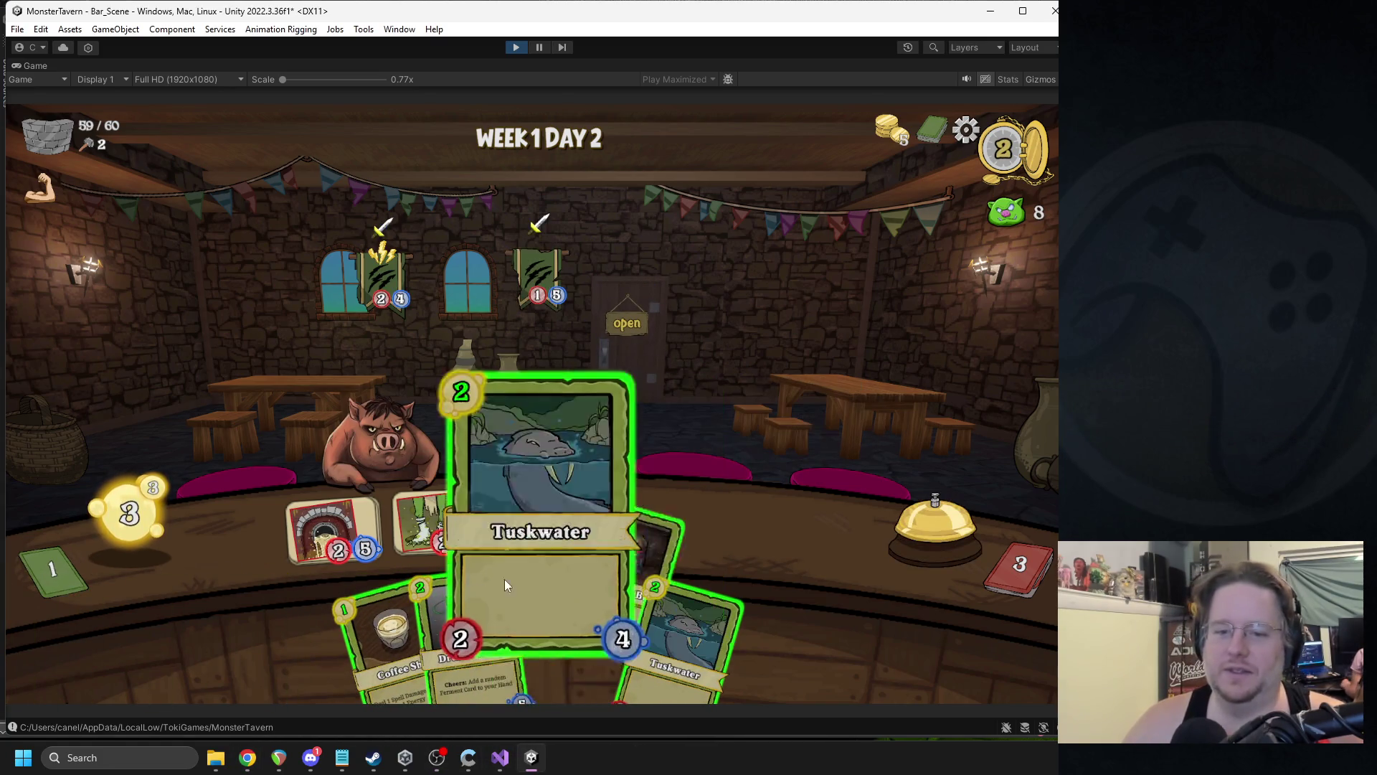
{"action": "left_click_drag", "start_coordinate": [599, 631], "coordinate": [430, 525]}
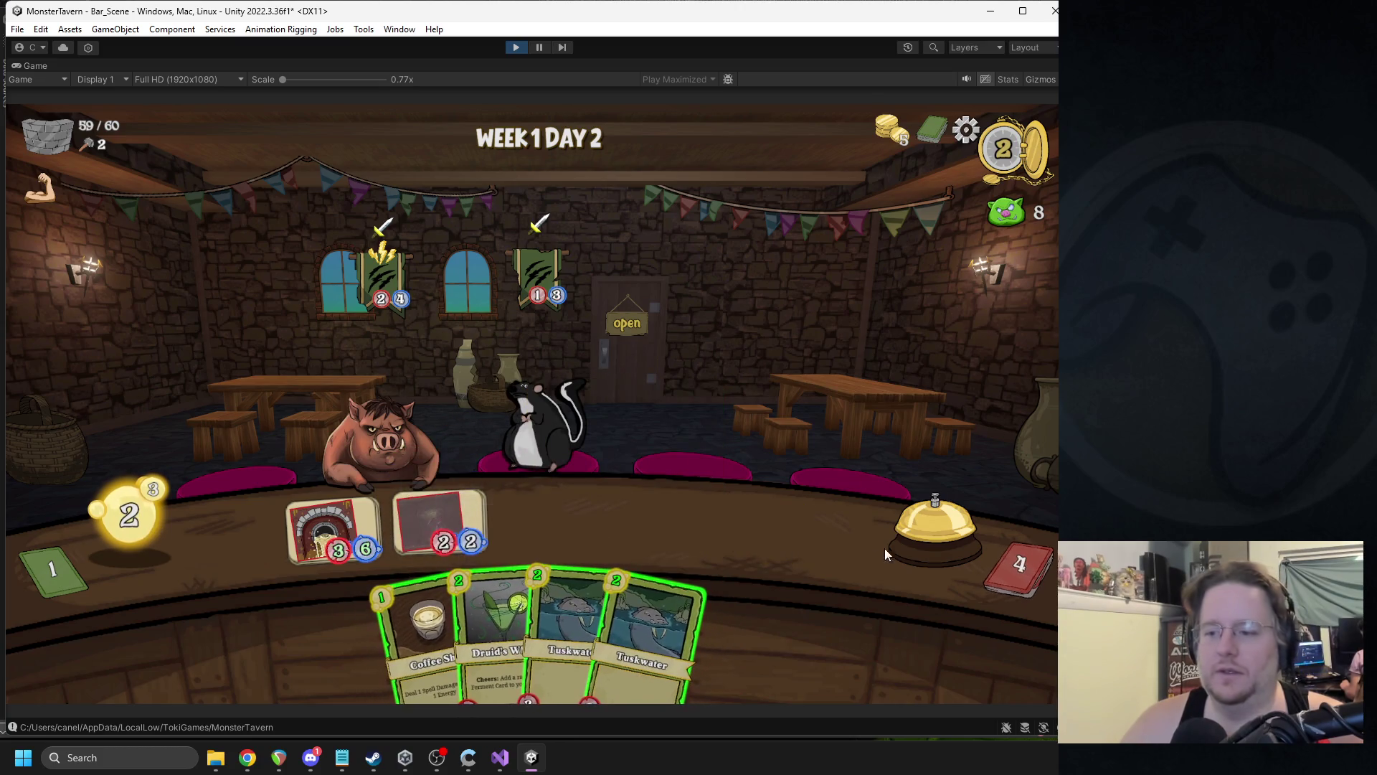
{"action": "left_click", "coordinate": [932, 527]}
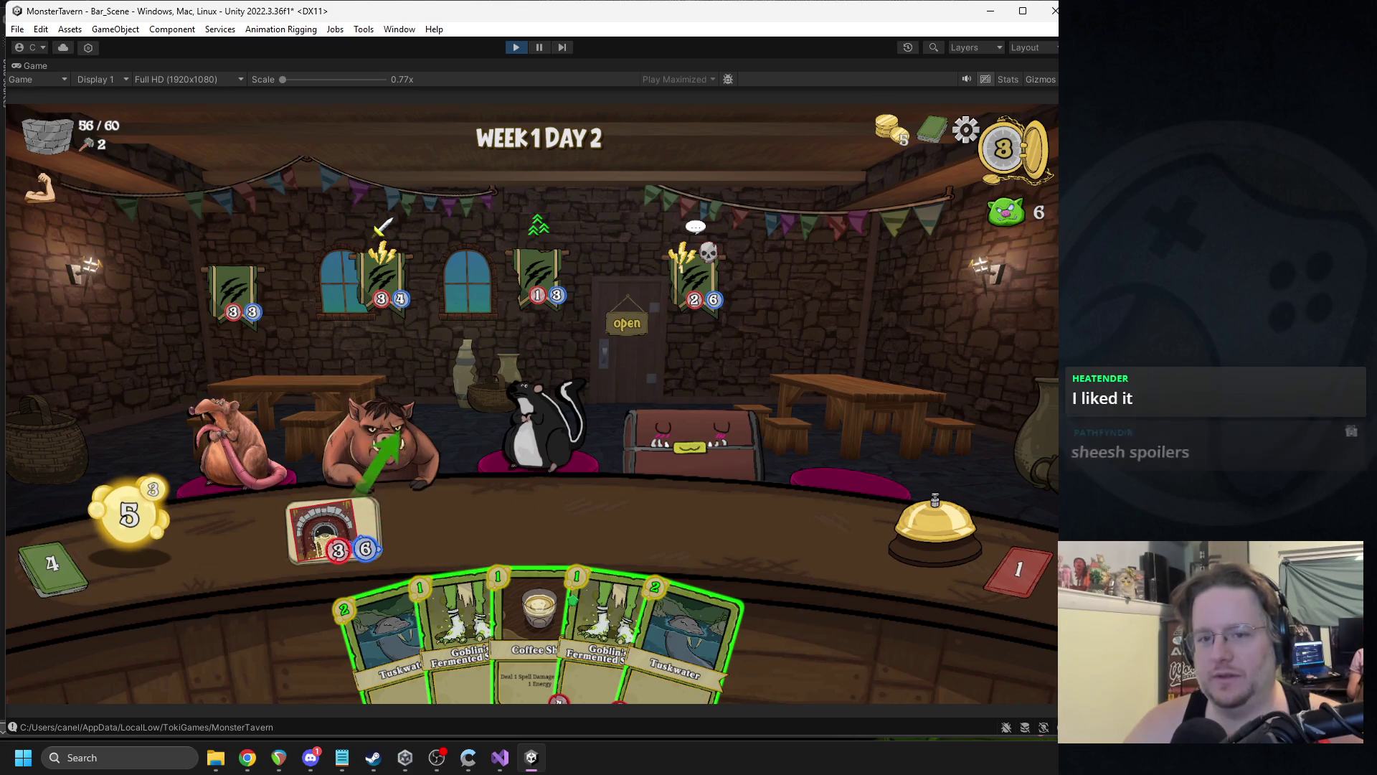
- Serve two Goblin's Fermented Socks cards to customers and ring the bell to end the round
{"action": "mouse_move", "coordinate": [430, 619]}
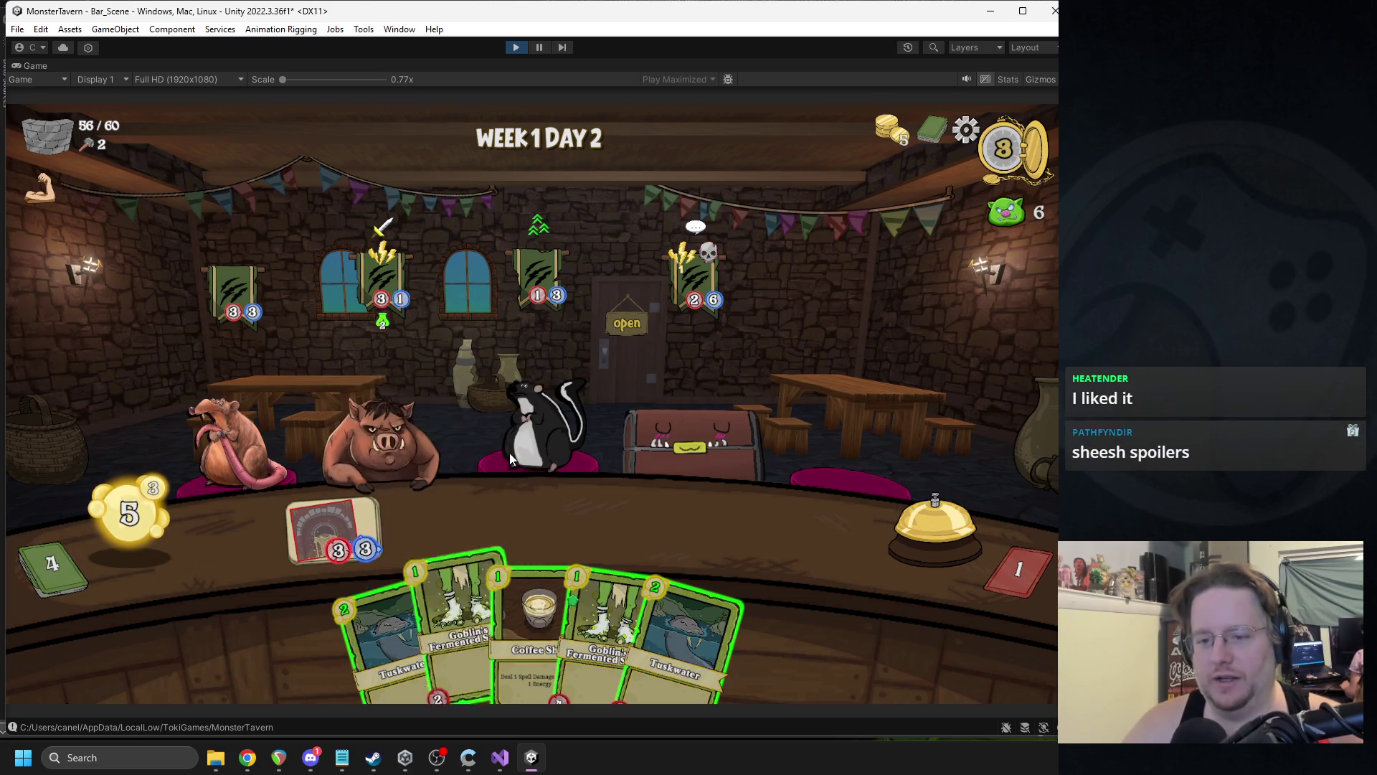
{"action": "mouse_move", "coordinate": [557, 597]}
{"action": "left_mouse_down"}
{"action": "mouse_move", "coordinate": [592, 623]}
{"action": "mouse_move", "coordinate": [524, 547]}
{"action": "left_mouse_up"}
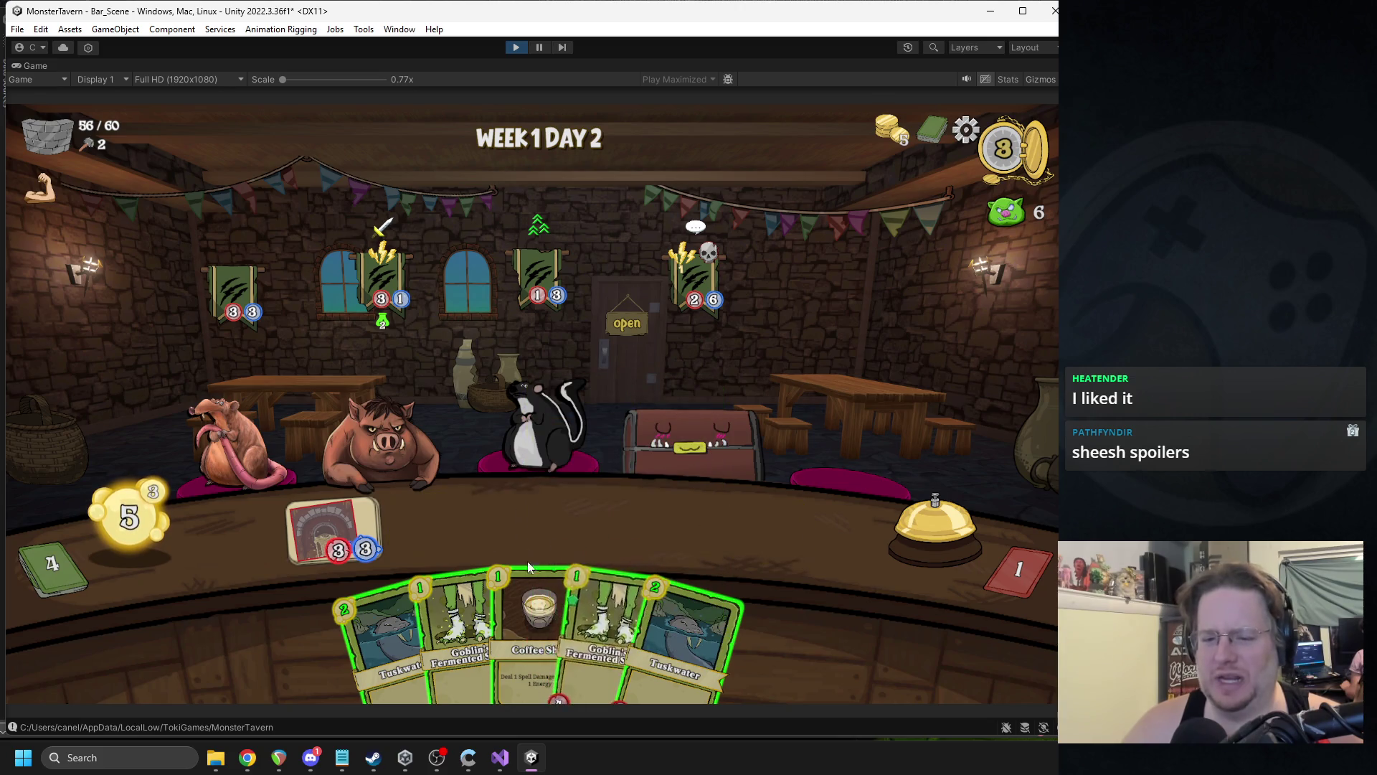
{"action": "mouse_move", "coordinate": [531, 606]}
{"action": "left_click_drag", "start_coordinate": [531, 606], "coordinate": [545, 524]}
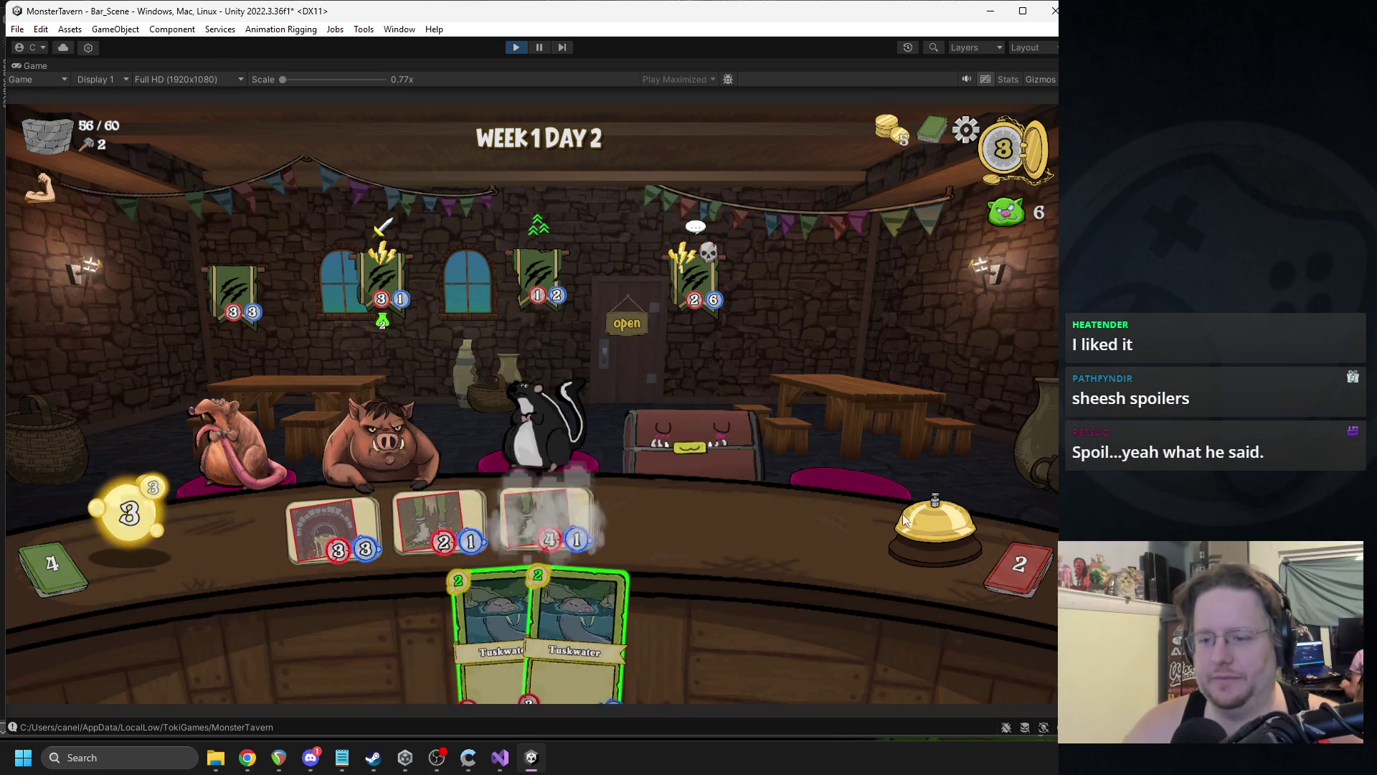
{"action": "left_click", "coordinate": [897, 506]}
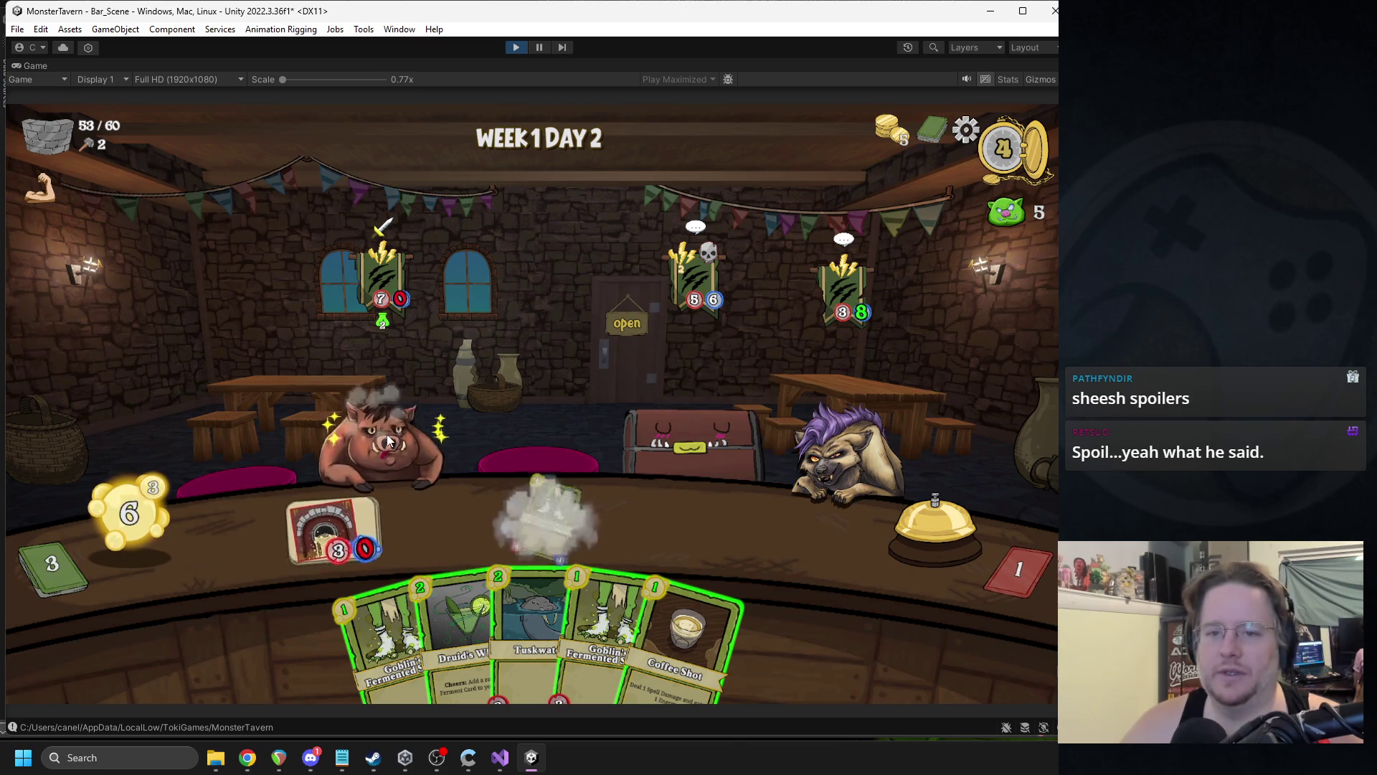
- Serve another card, end the remaining rounds until Hyenas reach the bar, then stop the game
{"action": "mouse_move", "coordinate": [437, 599]}
{"action": "mouse_move", "coordinate": [388, 624]}
{"action": "left_mouse_down"}
{"action": "mouse_move", "coordinate": [322, 522]}
{"action": "mouse_move", "coordinate": [337, 527]}
{"action": "left_mouse_up"}
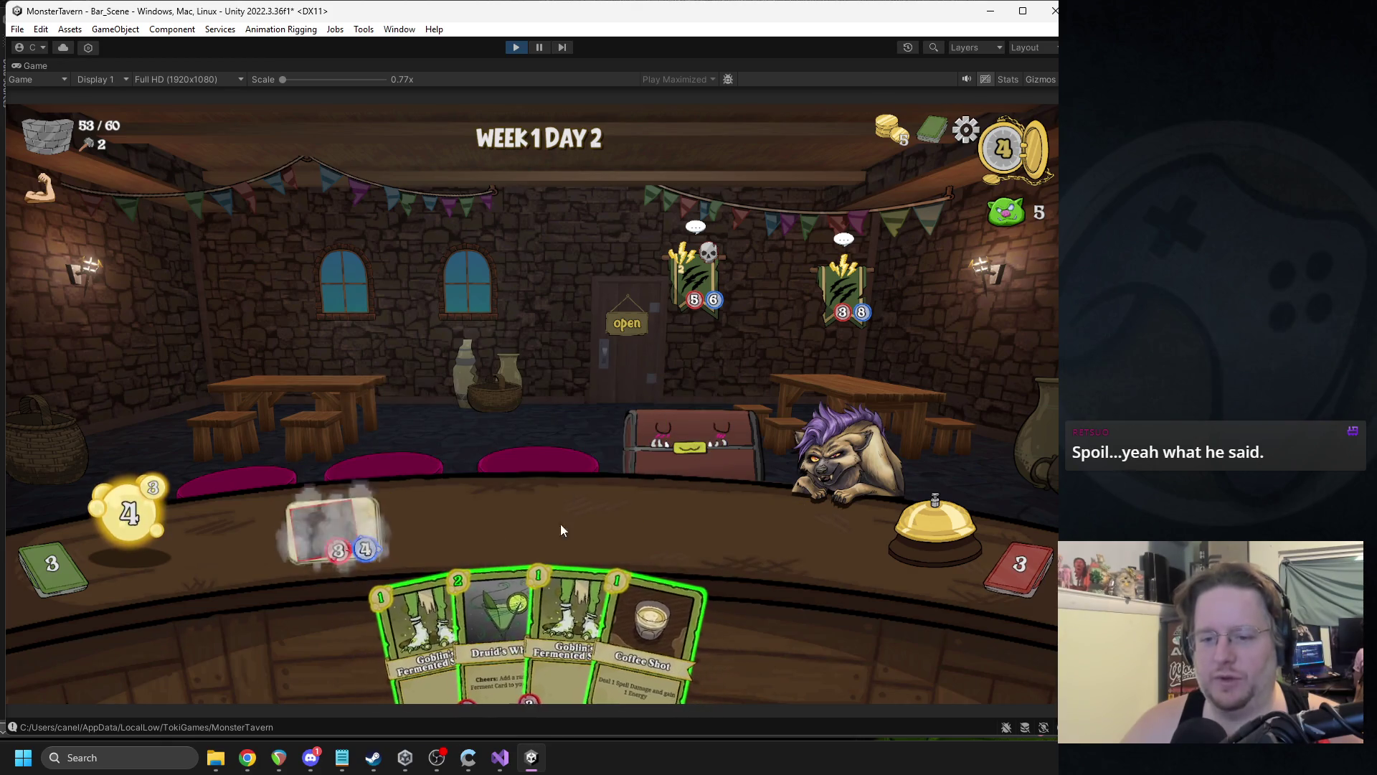
{"action": "left_click", "coordinate": [928, 558]}
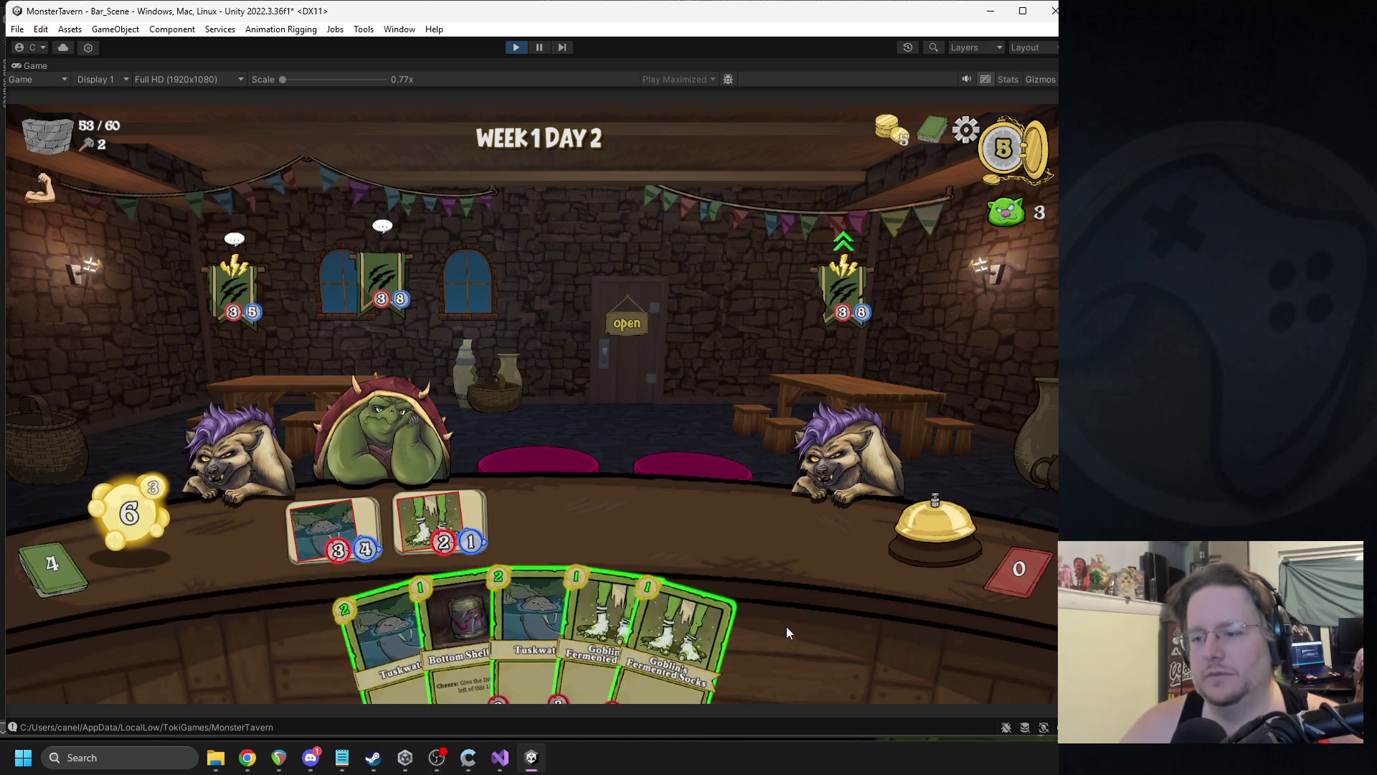
{"action": "left_click", "coordinate": [923, 545]}
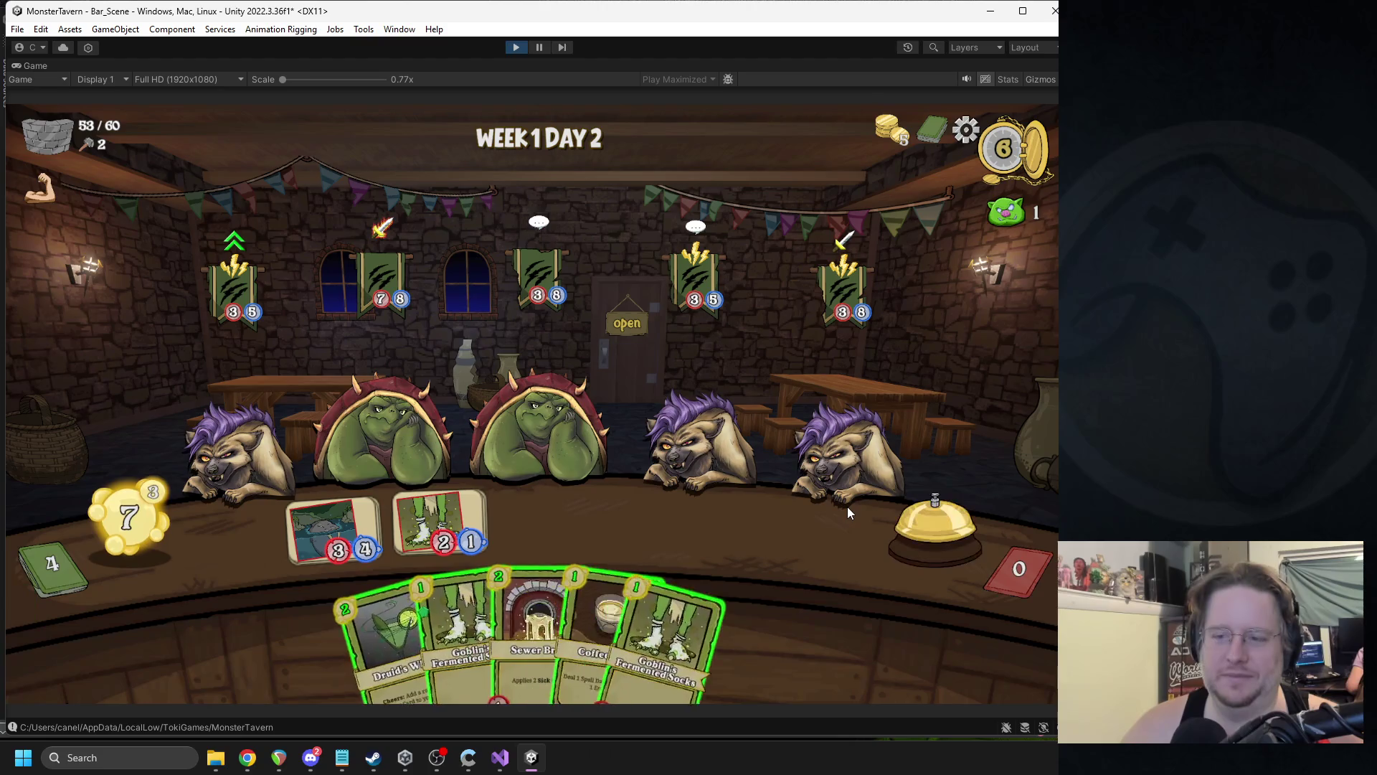
{"action": "mouse_move", "coordinate": [431, 282]}
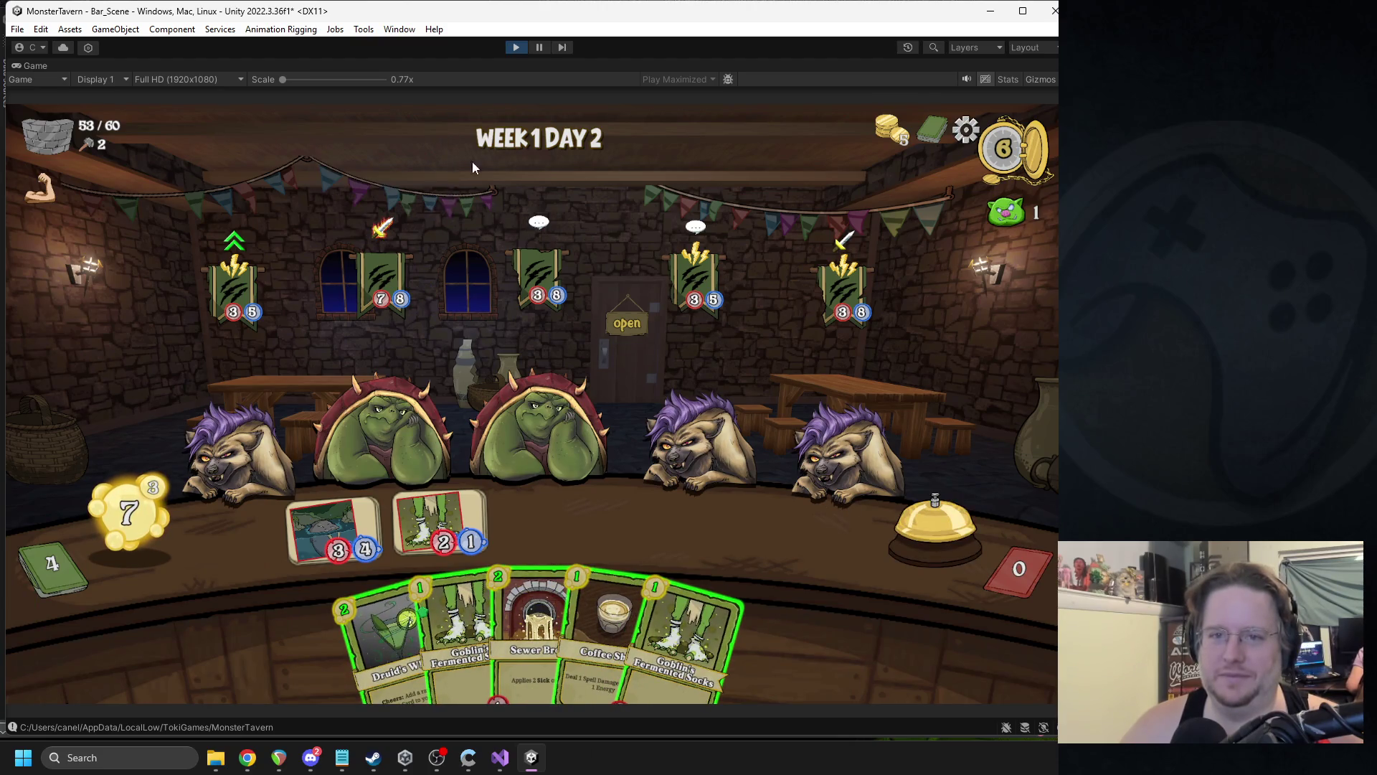
{"action": "left_click", "coordinate": [515, 47]}
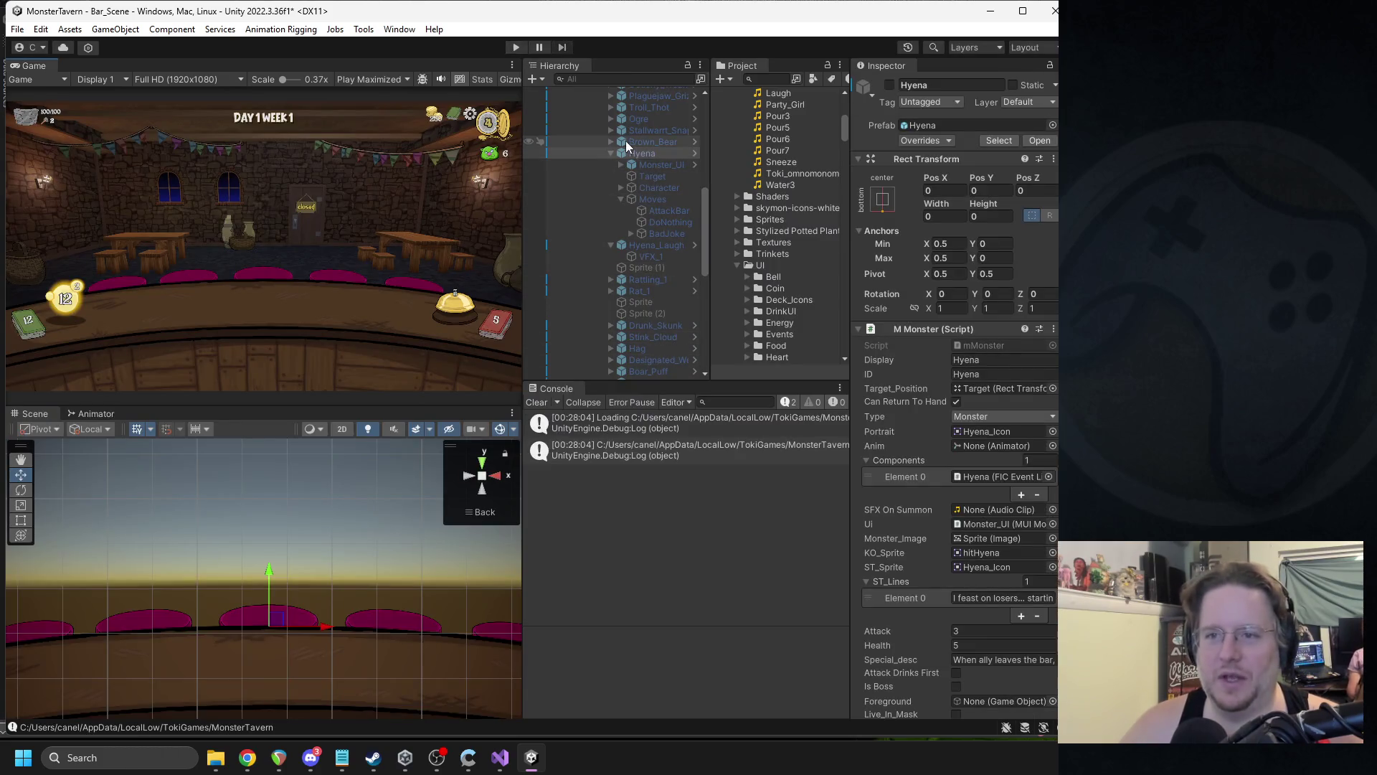
- Collapse Hyena's children in the Hierarchy and select the Hyena_Laugh effect object
{"action": "left_click", "coordinate": [609, 153]}
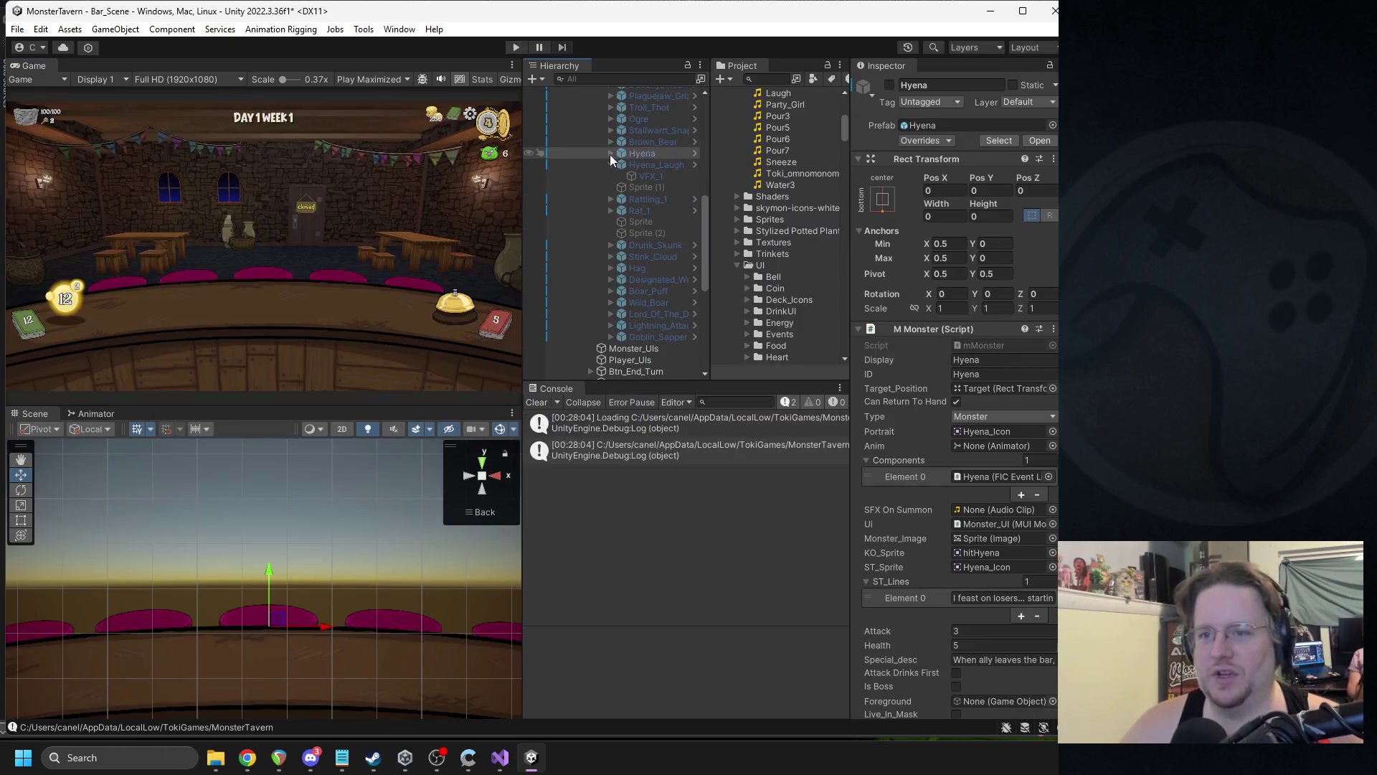
{"action": "left_click", "coordinate": [311, 758]}
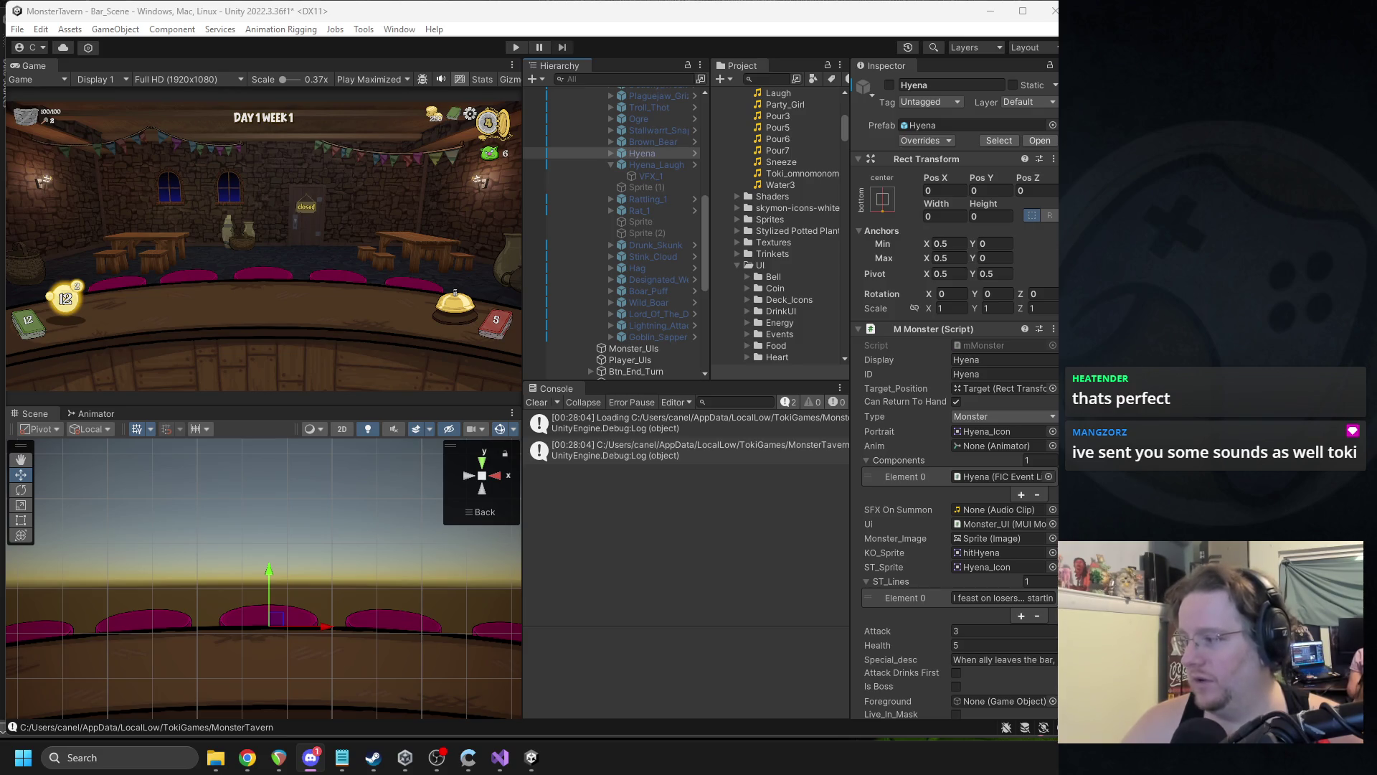
{"action": "key", "text": "alt+Tab"}
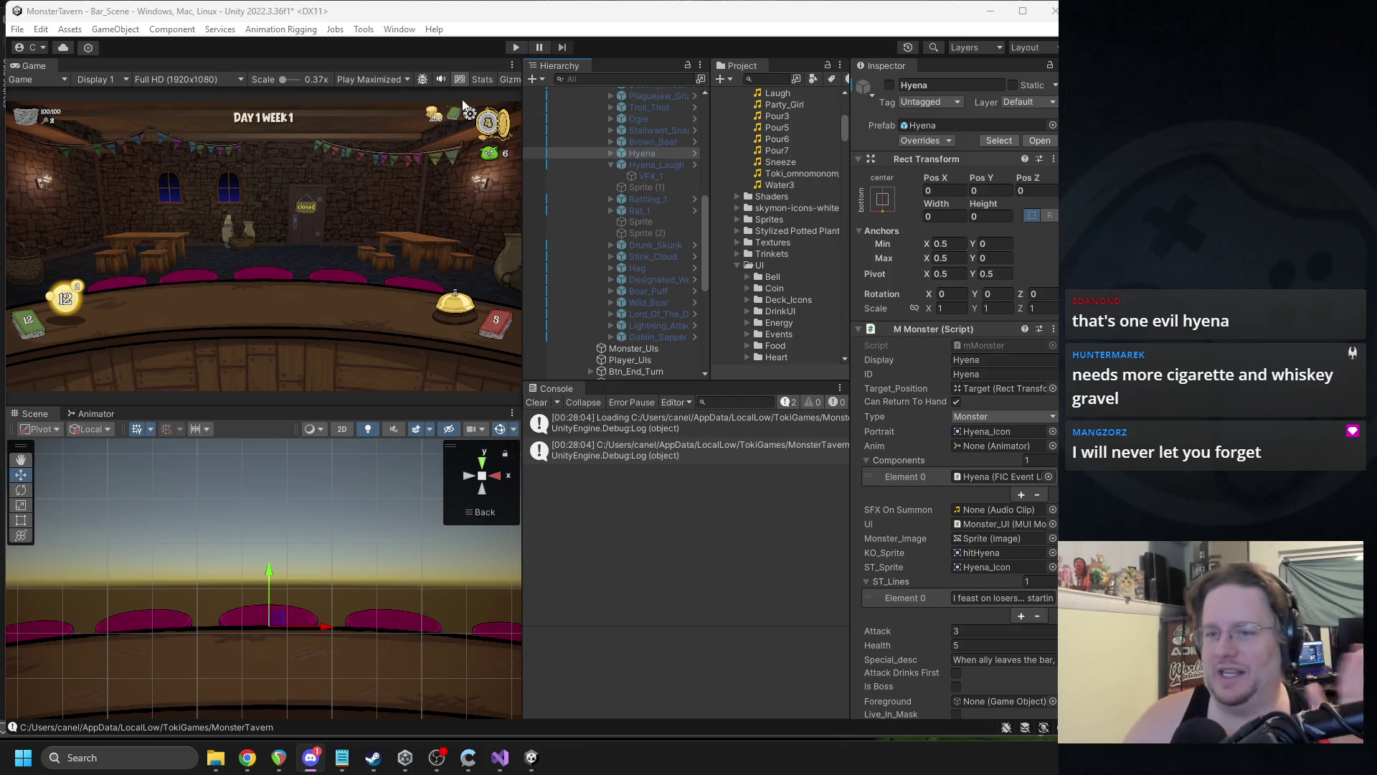
{"action": "left_click", "coordinate": [654, 166]}
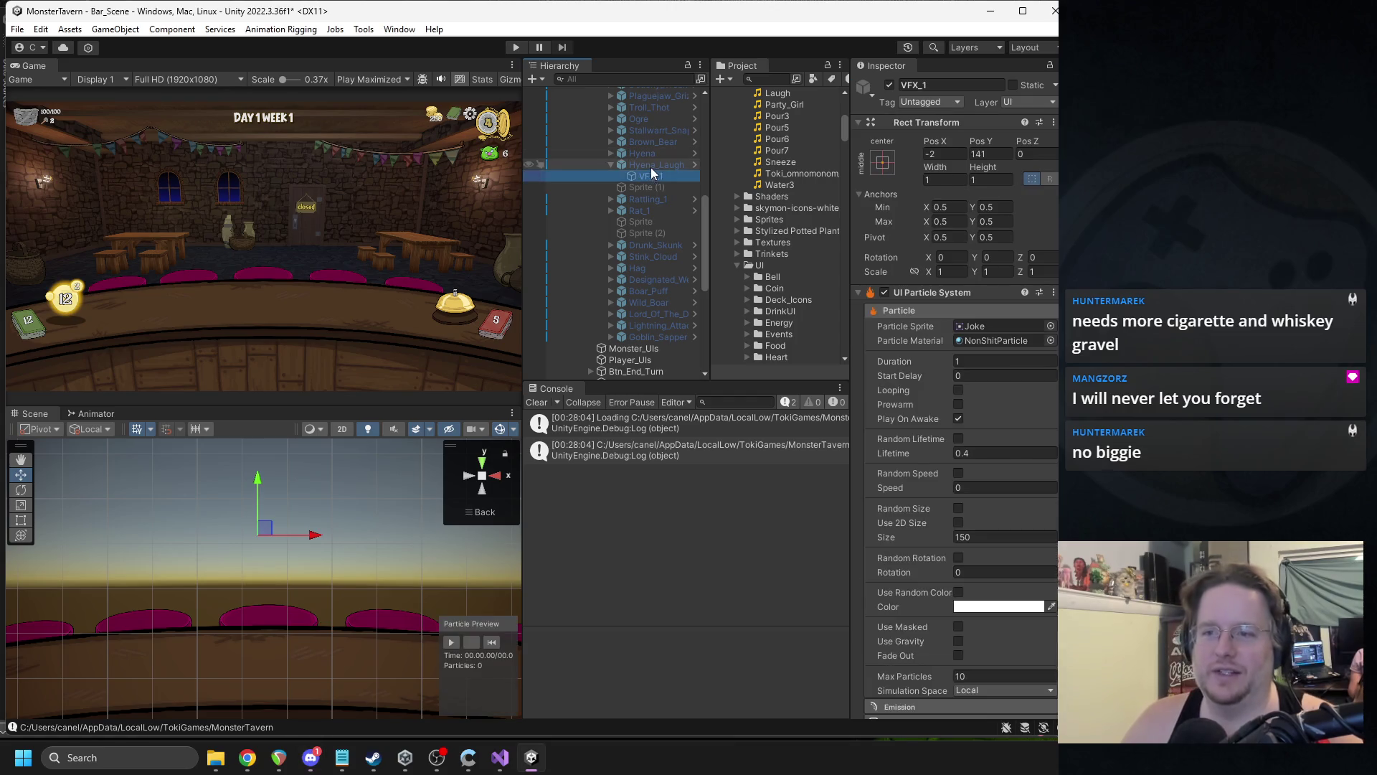
- Activate Hyena_Laugh and unpack it from its prefab
{"action": "left_click", "coordinate": [890, 86]}
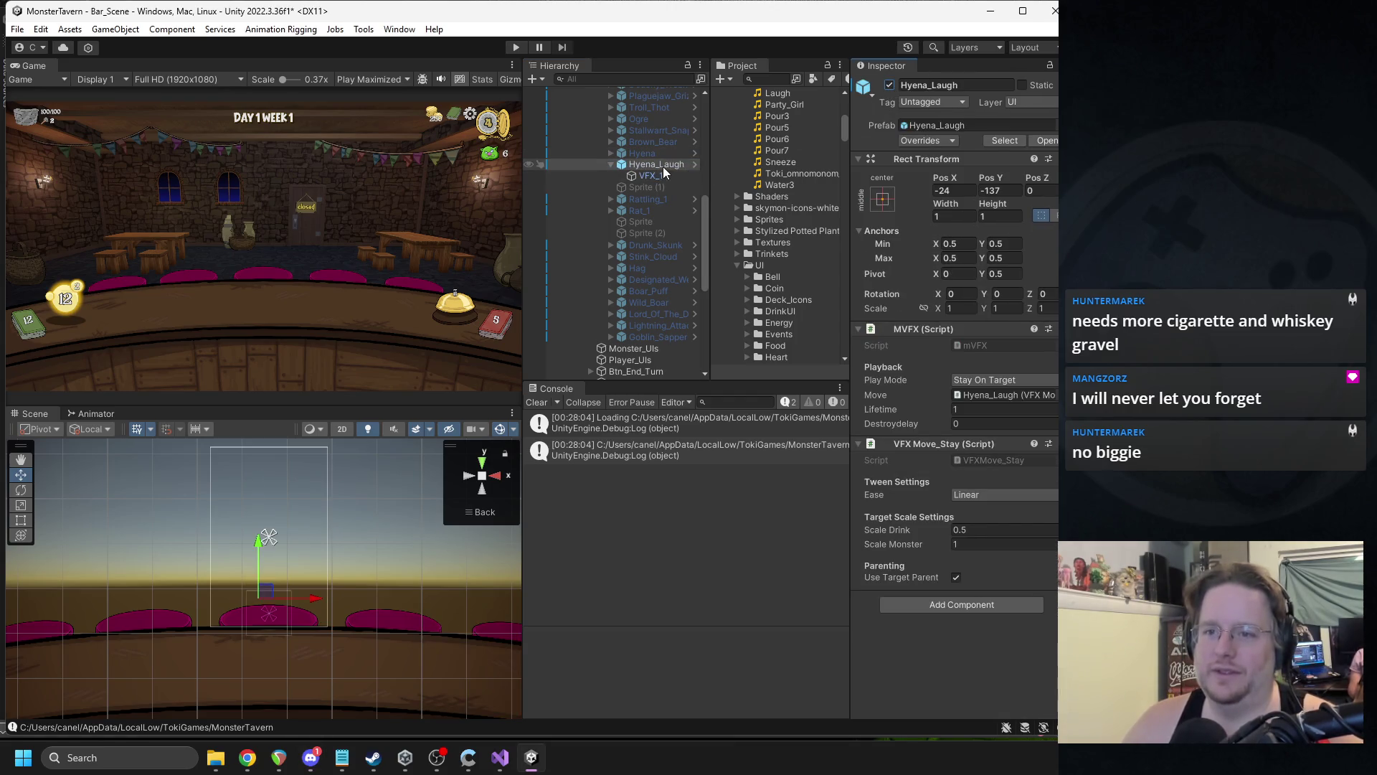
{"action": "right_click", "coordinate": [662, 166]}
{"action": "mouse_move", "coordinate": [762, 357]}
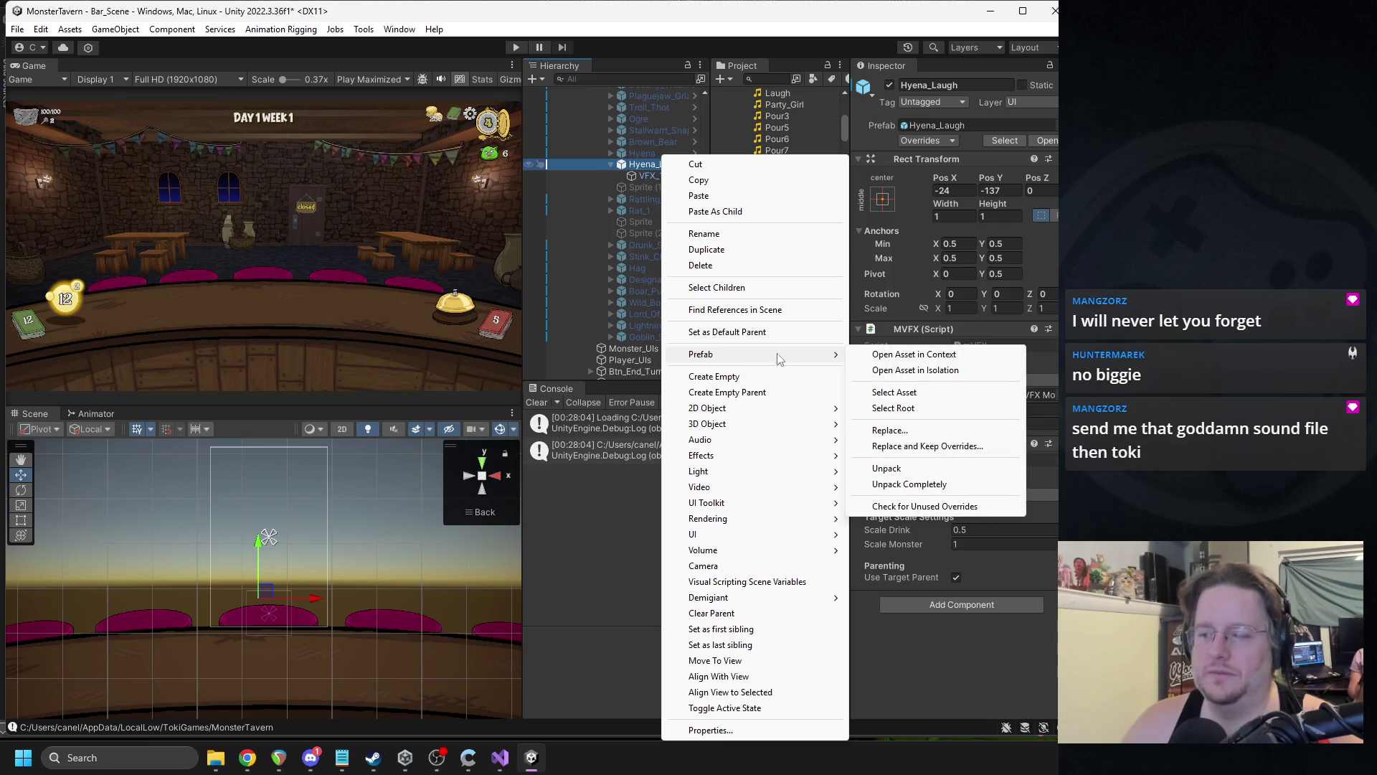
{"action": "left_click", "coordinate": [923, 470]}
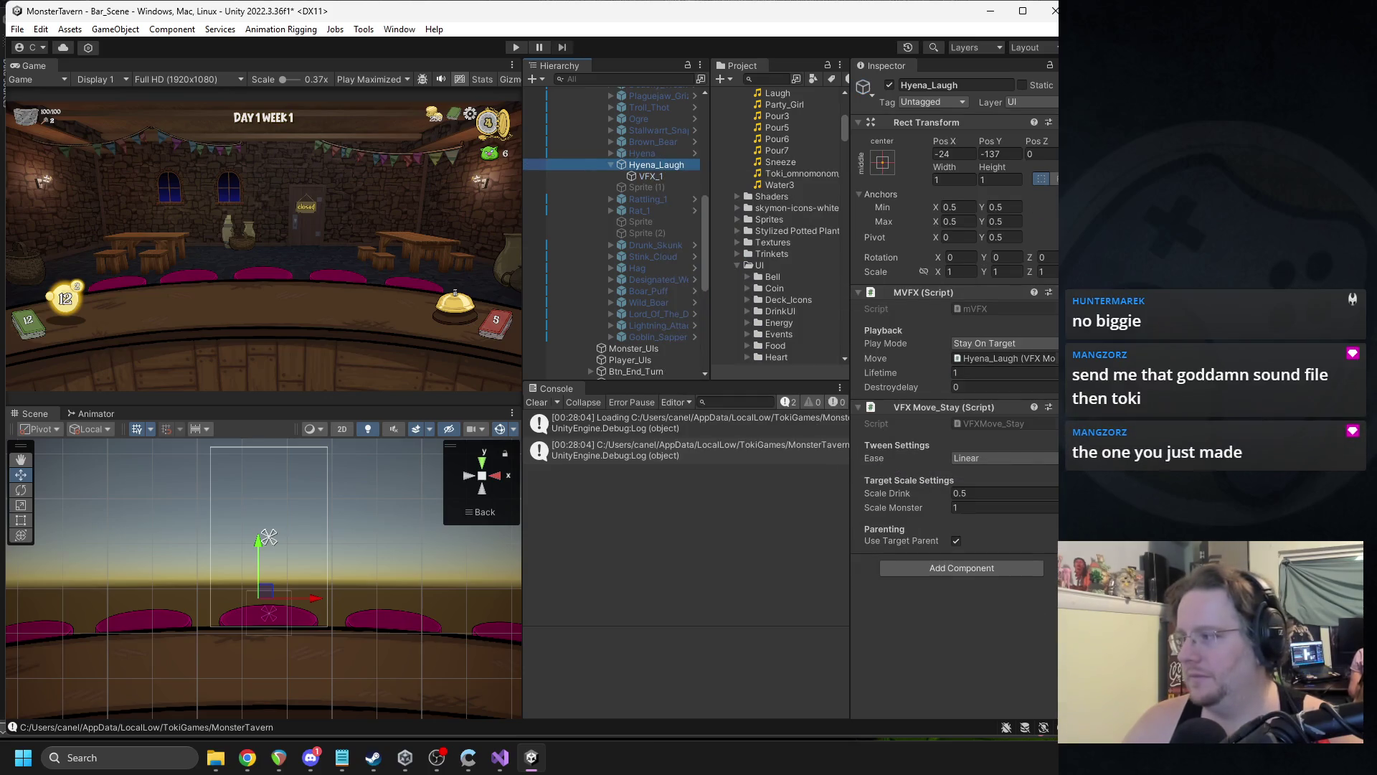
- Preview the Party_Girl sound clip from the Project window
{"action": "key", "text": "alt+Tab"}
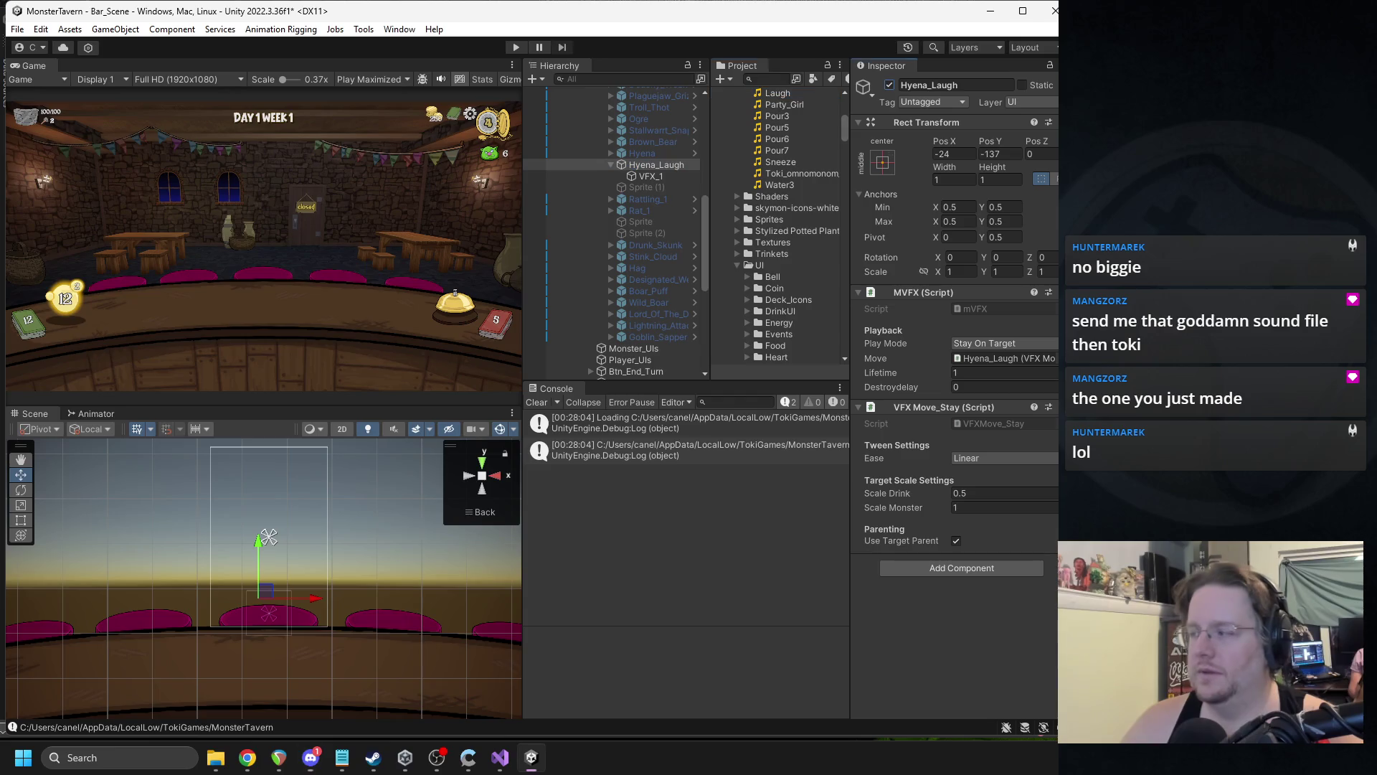
{"action": "key", "text": "alt+Tab"}
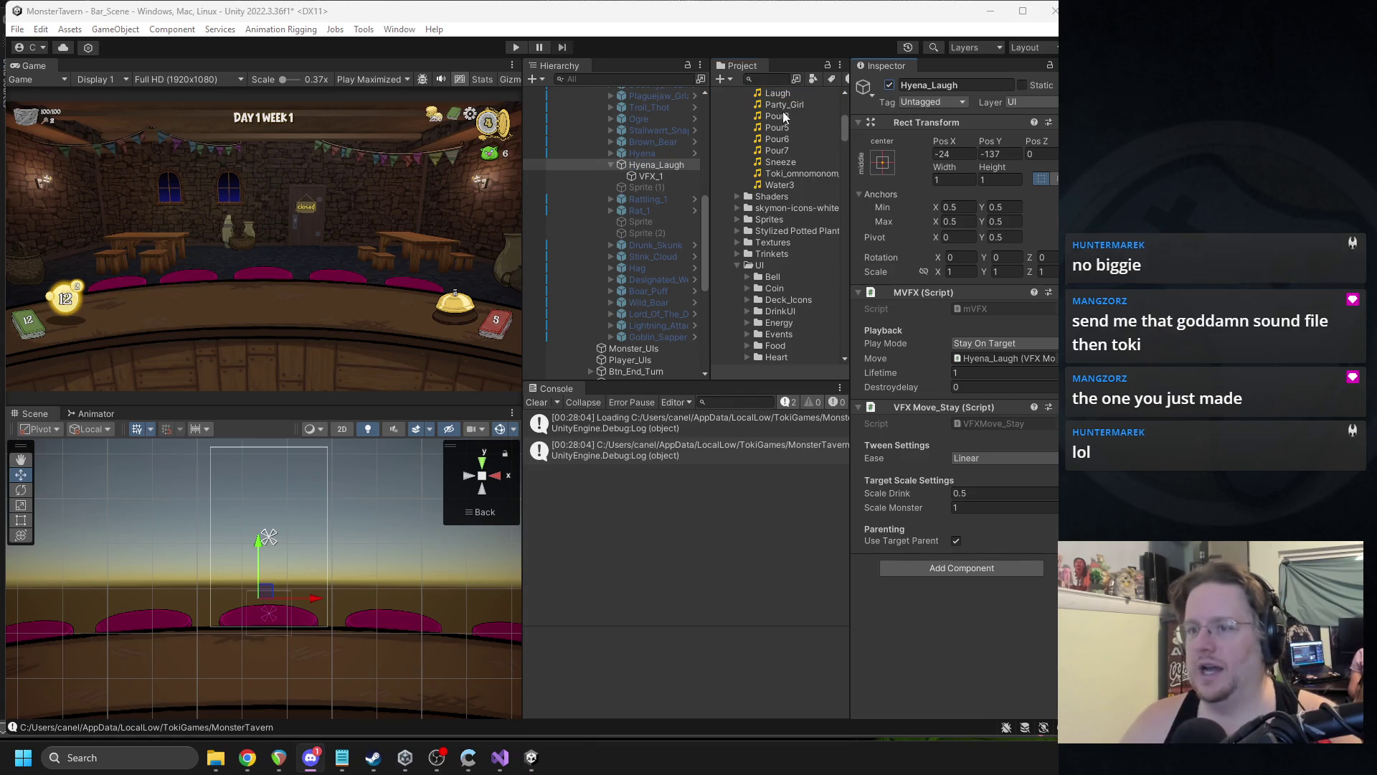
{"action": "left_click", "coordinate": [784, 106]}
{"action": "left_click", "coordinate": [1012, 596]}
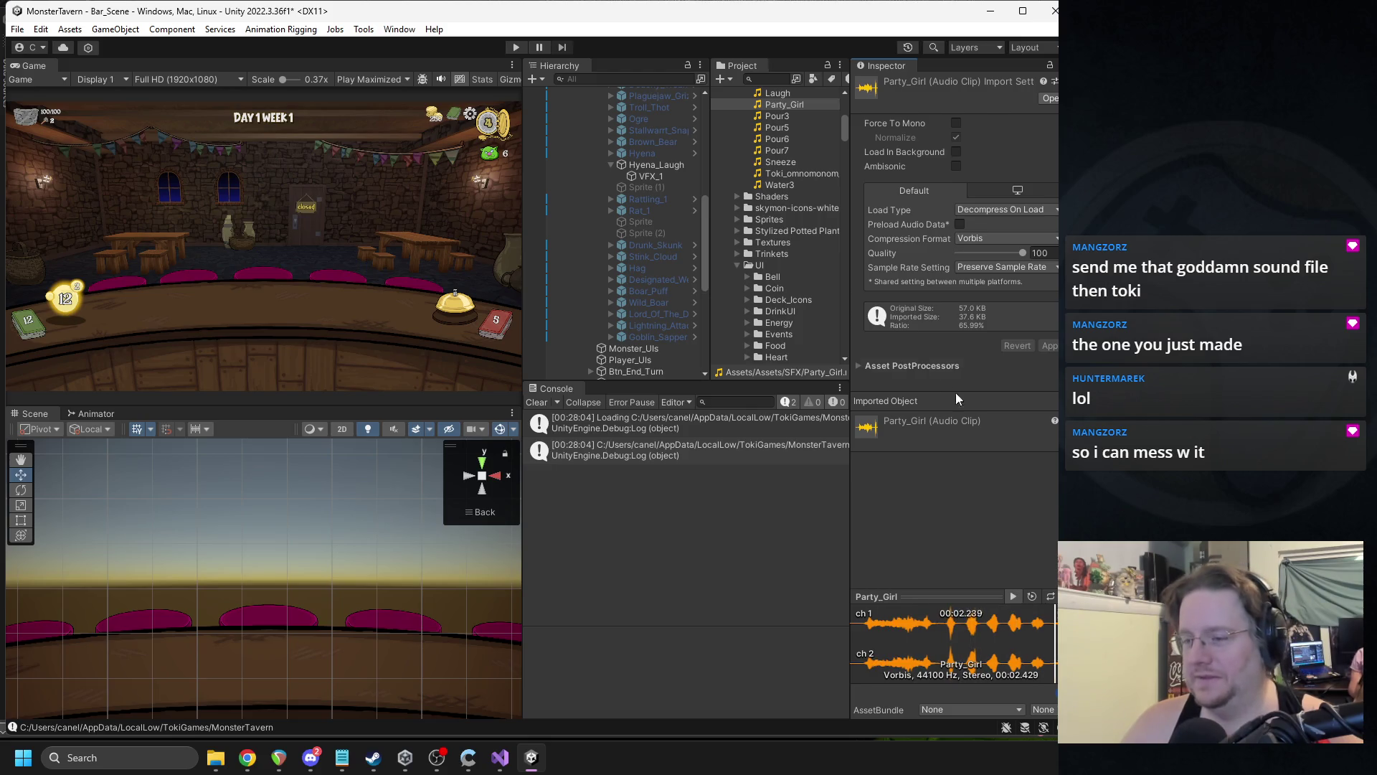
- Reselect Hyena_Laugh and review its settings, then bring up the VFX folder's context menu
{"action": "left_click", "coordinate": [653, 165]}
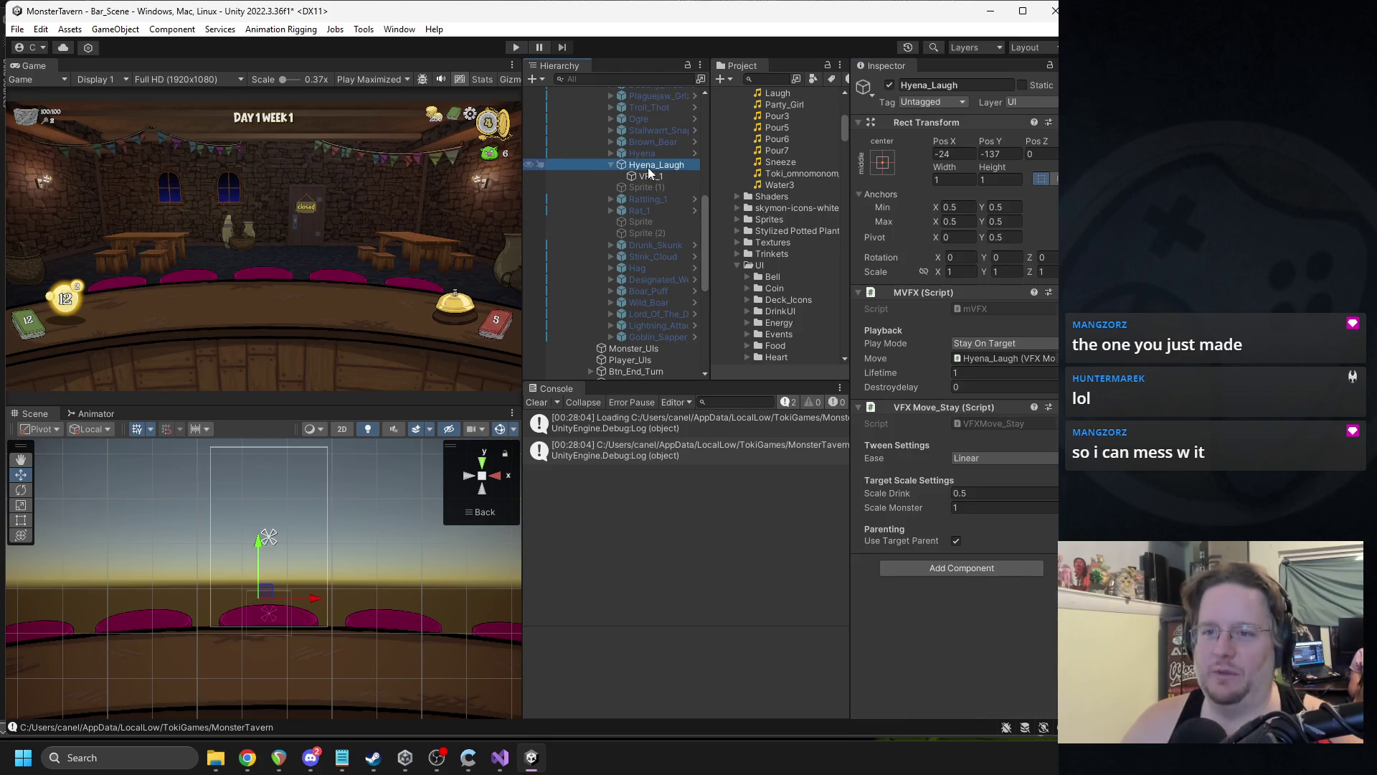
{"action": "scroll", "coordinate": [786, 230], "scroll_direction": "up", "scroll_amount": 2}
{"action": "scroll", "coordinate": [782, 239], "scroll_direction": "down", "scroll_amount": 3}
{"action": "scroll", "coordinate": [782, 239], "scroll_direction": "down", "scroll_amount": 3}
{"action": "scroll", "coordinate": [789, 251], "scroll_direction": "down", "scroll_amount": 5}
{"action": "scroll", "coordinate": [787, 251], "scroll_direction": "up", "scroll_amount": 4}
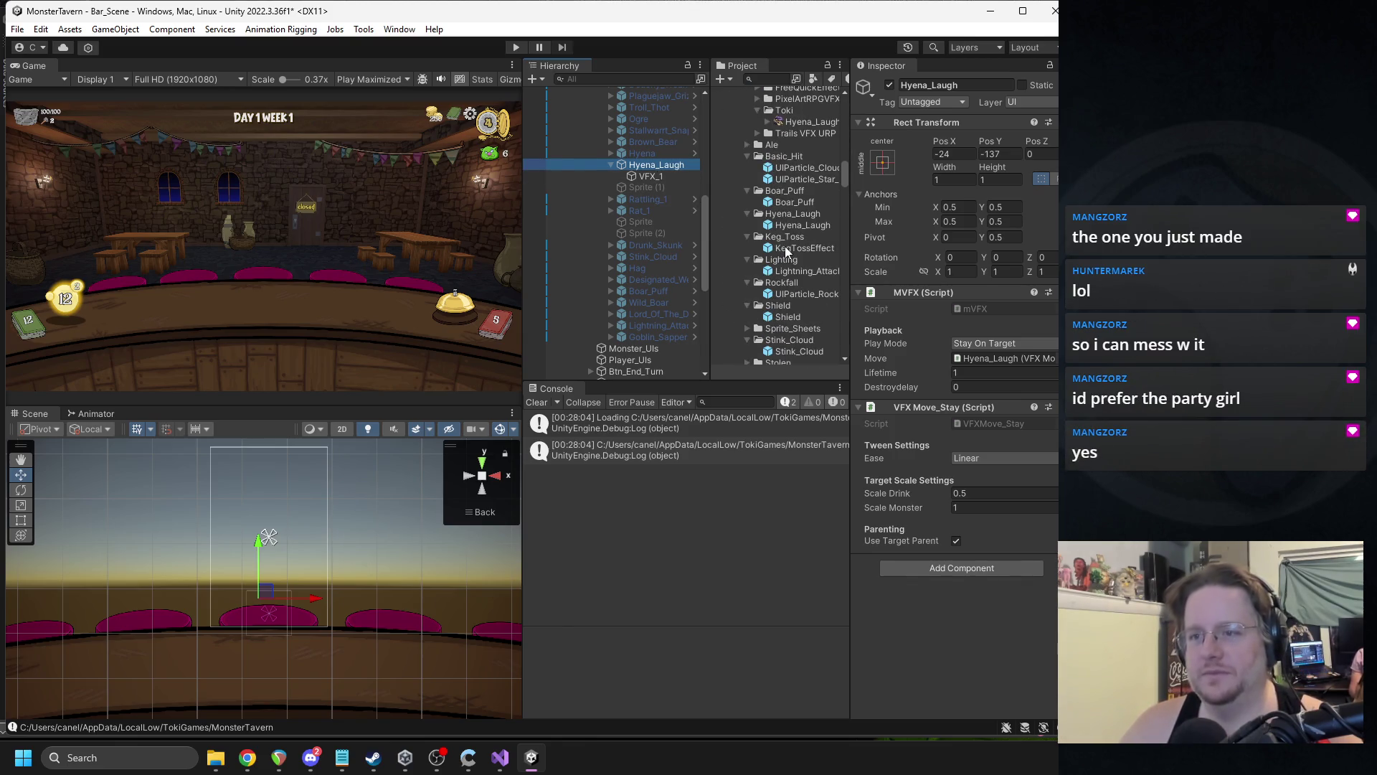
{"action": "scroll", "coordinate": [772, 162], "scroll_direction": "up", "scroll_amount": 4}
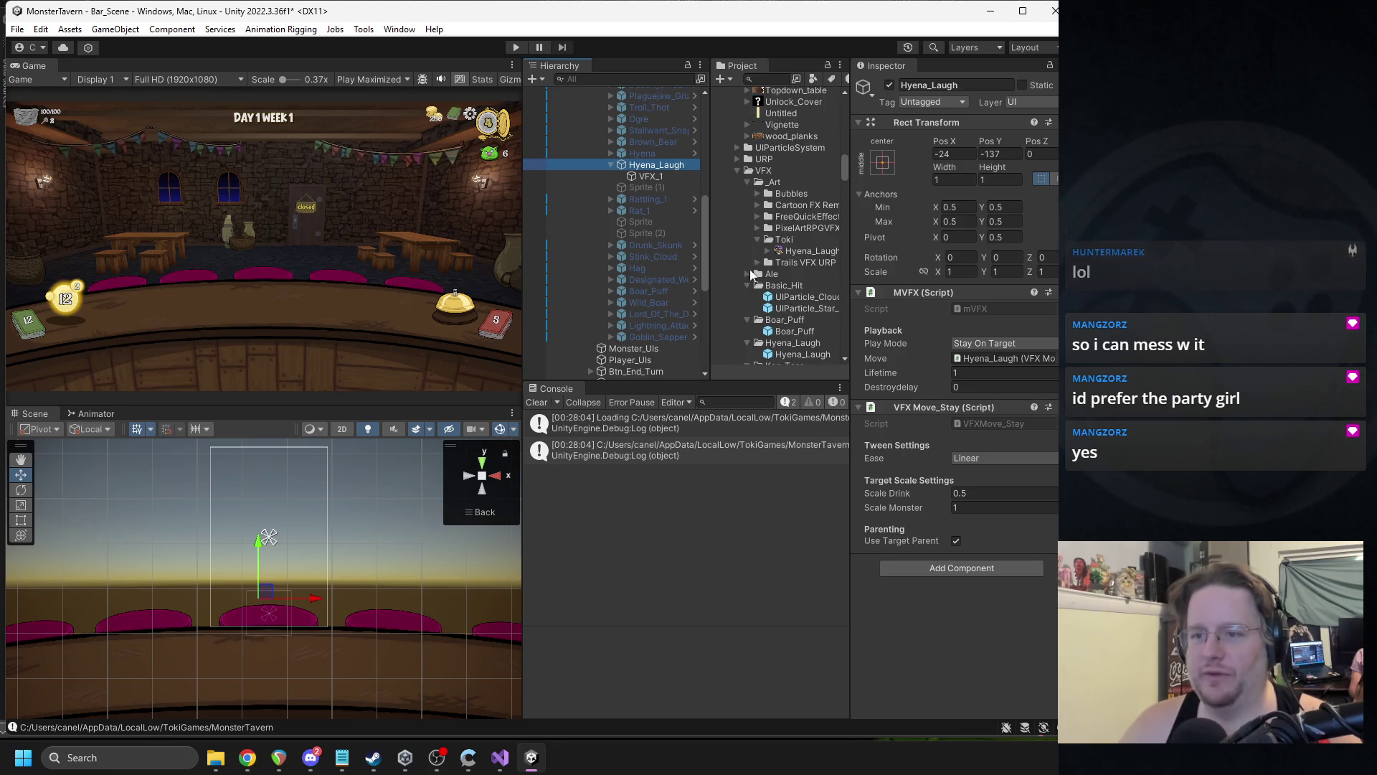
{"action": "right_click", "coordinate": [763, 174]}
- Create a new folder named General_Buff inside the VFX folder
{"action": "mouse_move", "coordinate": [801, 181]}
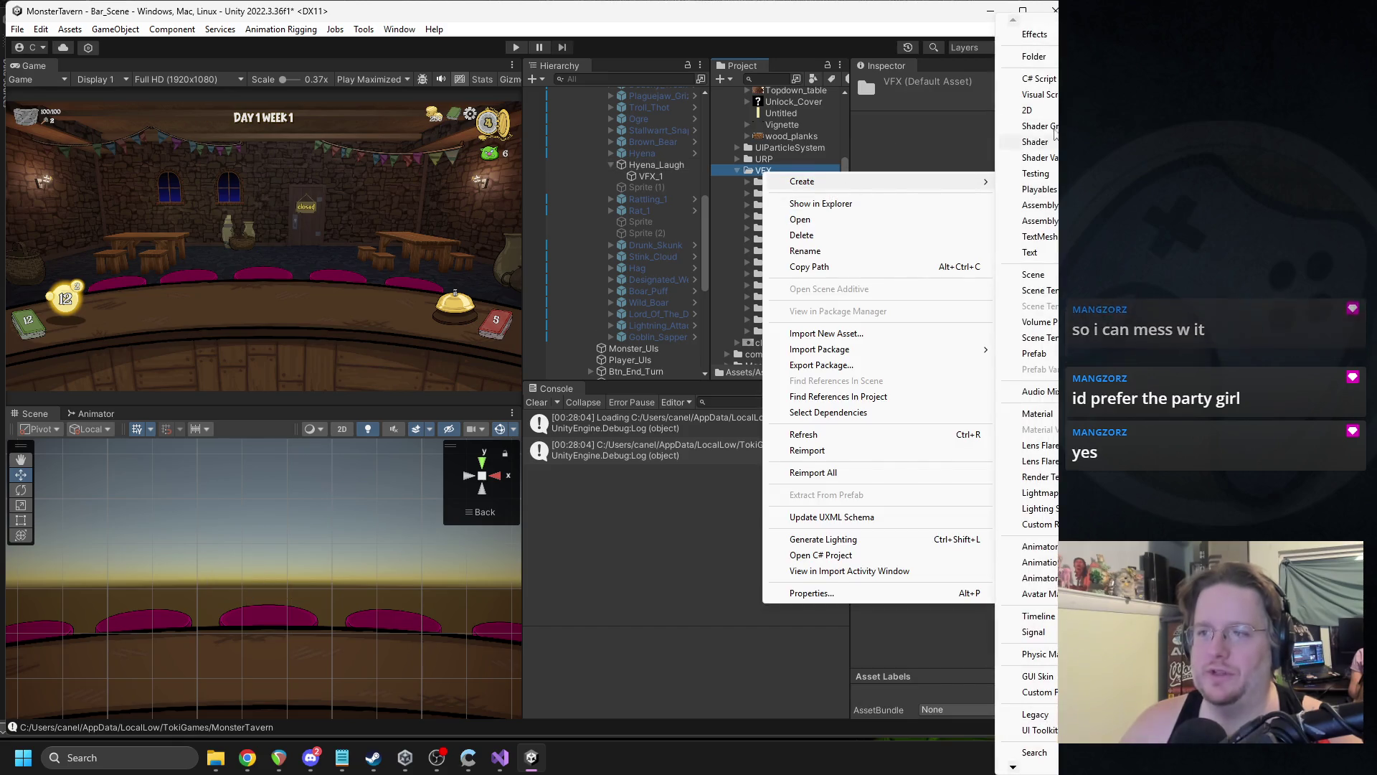
{"action": "left_click", "coordinate": [1033, 42]}
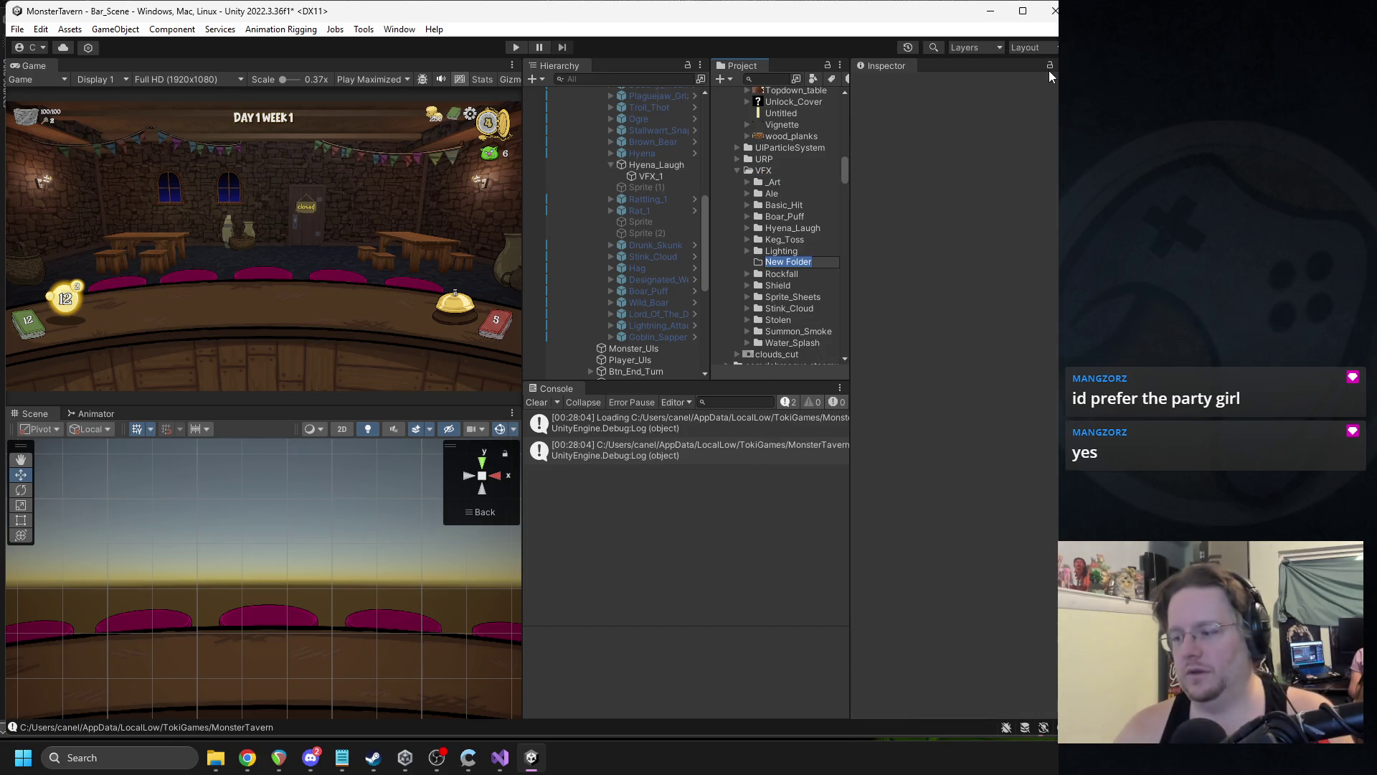
{"action": "type", "text": "General_Bu"}
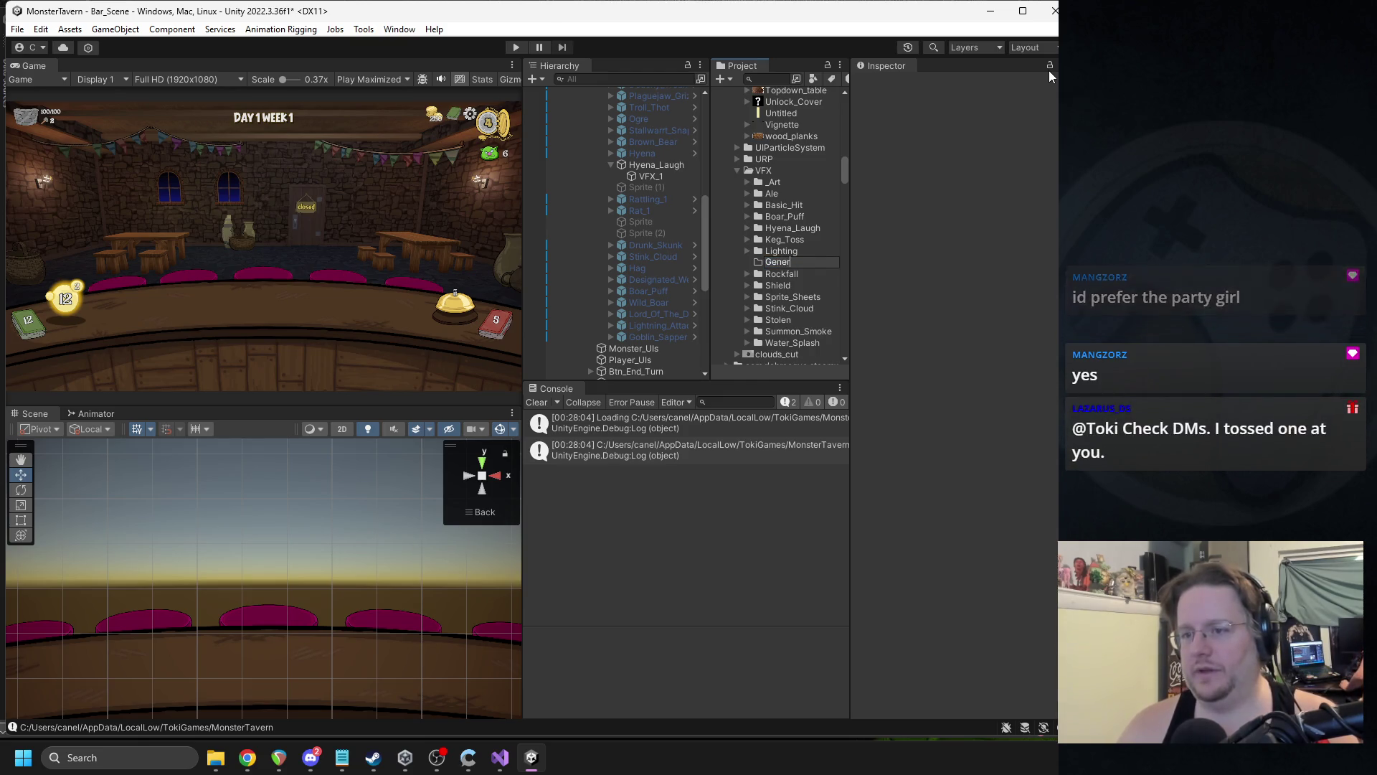
{"action": "type", "text": "f"}
{"action": "key", "text": "Return"}
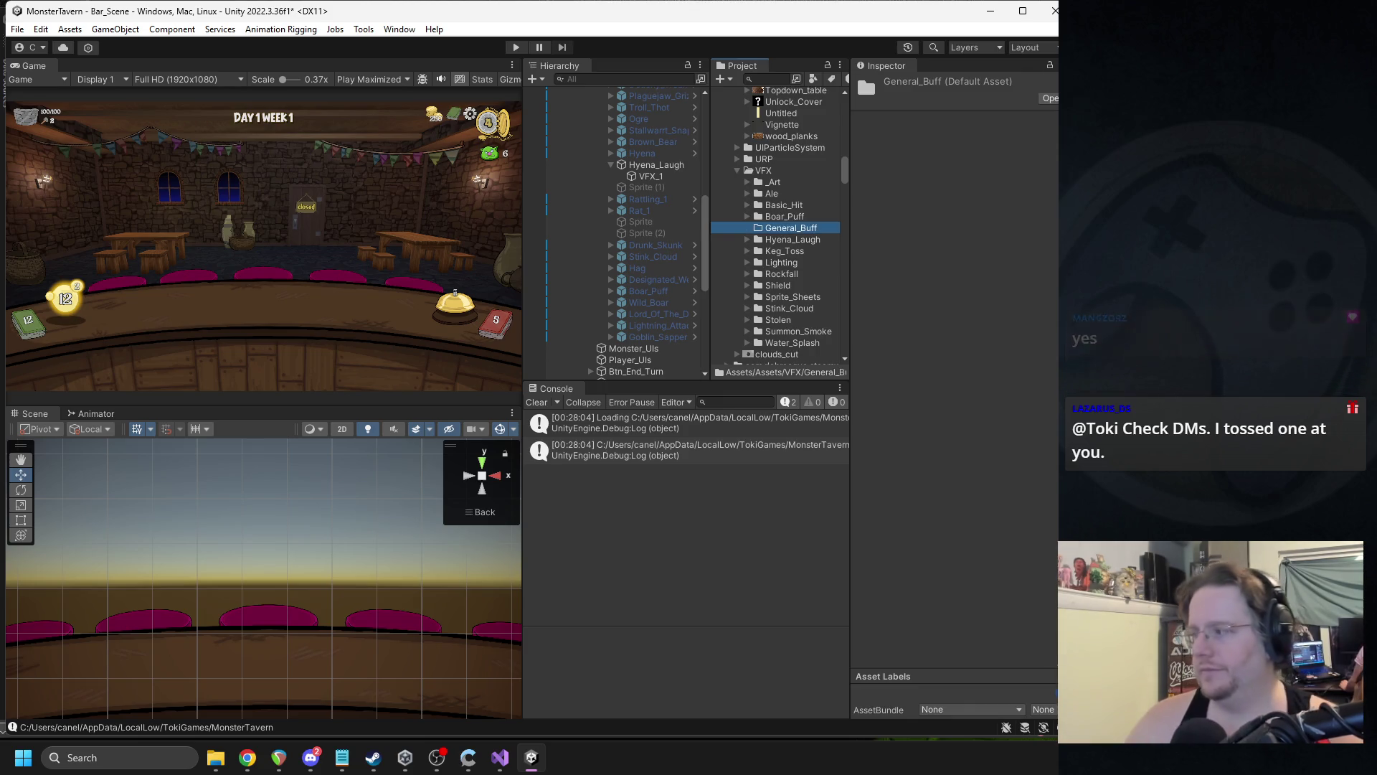
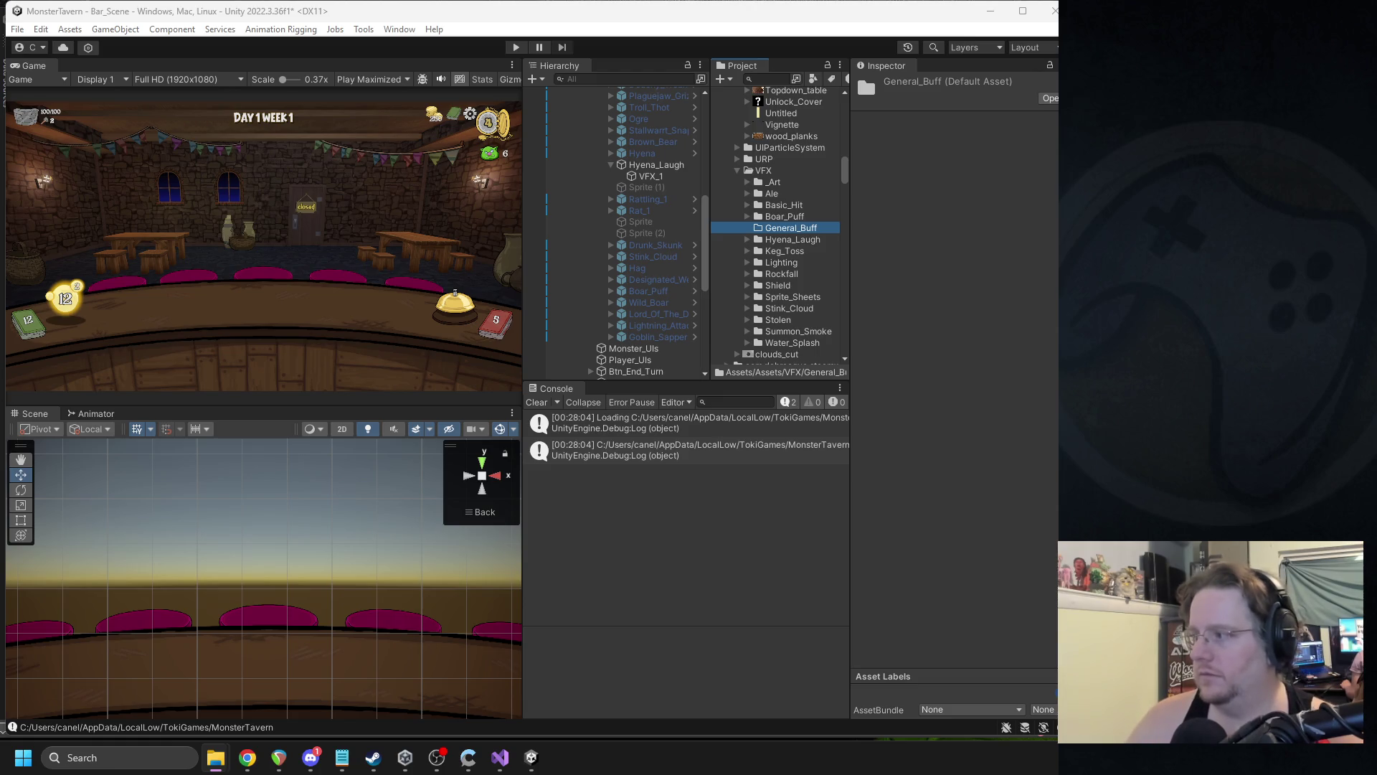
- Rename the Laugh audio clip to Hyena_Laugh in the Project window
{"action": "scroll", "coordinate": [809, 199], "scroll_direction": "up", "scroll_amount": 5}
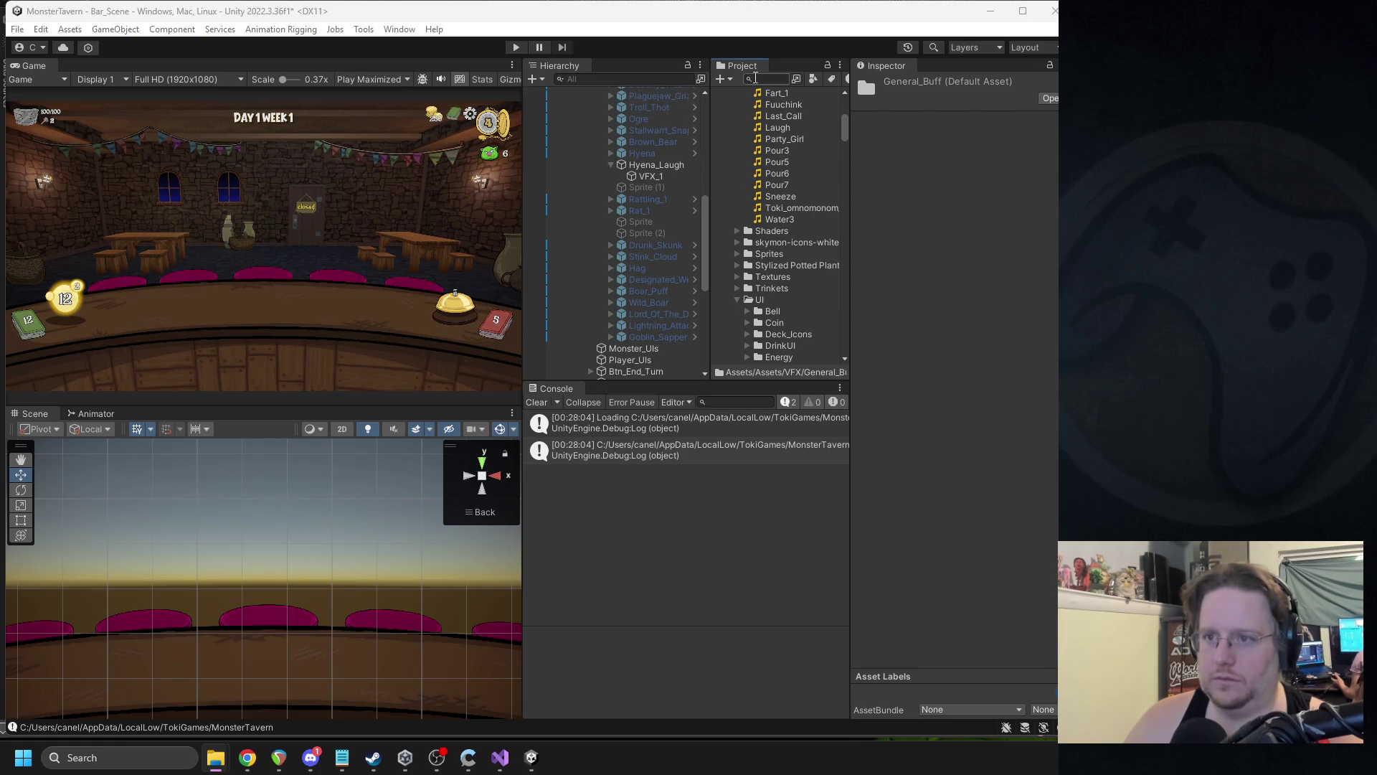
{"action": "scroll", "coordinate": [794, 192], "scroll_direction": "up", "scroll_amount": 5}
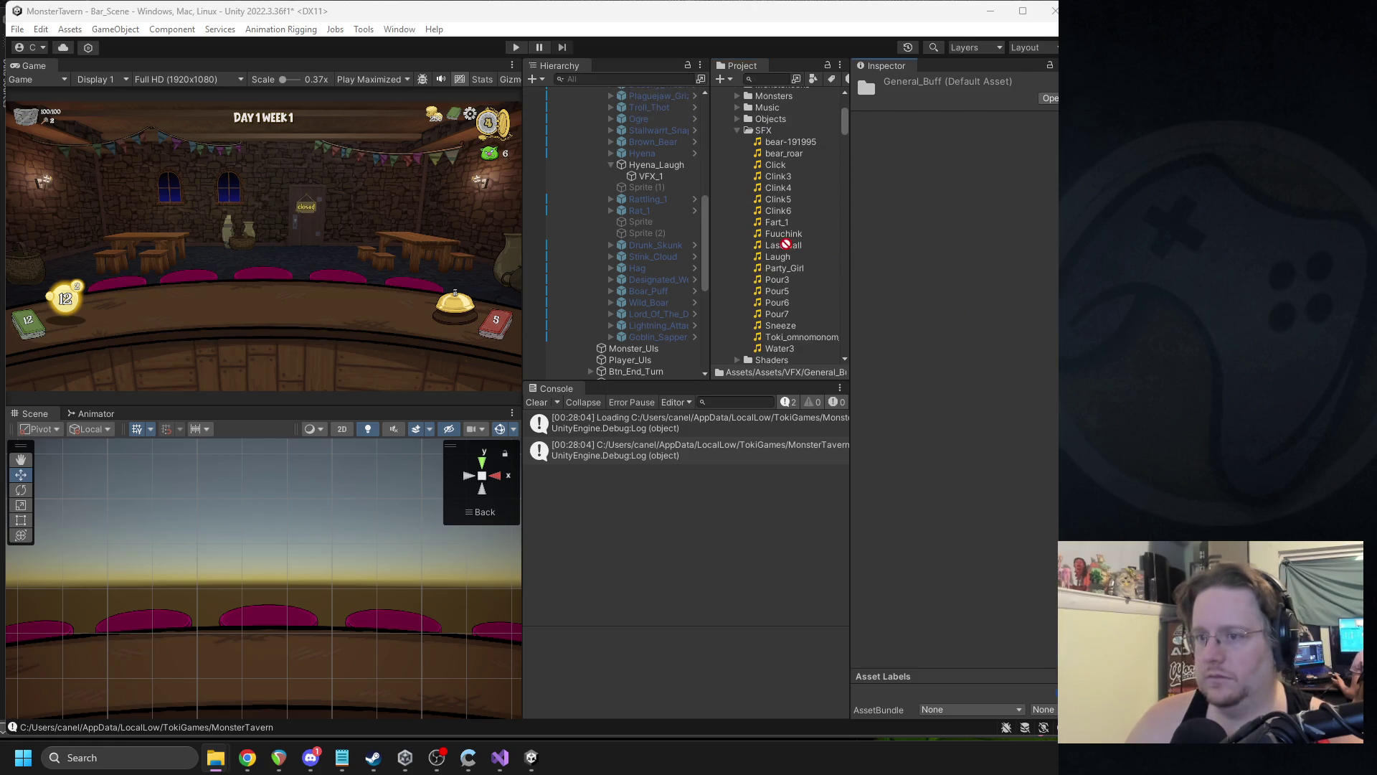
{"action": "left_click", "coordinate": [781, 257]}
{"action": "key", "text": "Delete"}
{"action": "key", "text": "Return"}
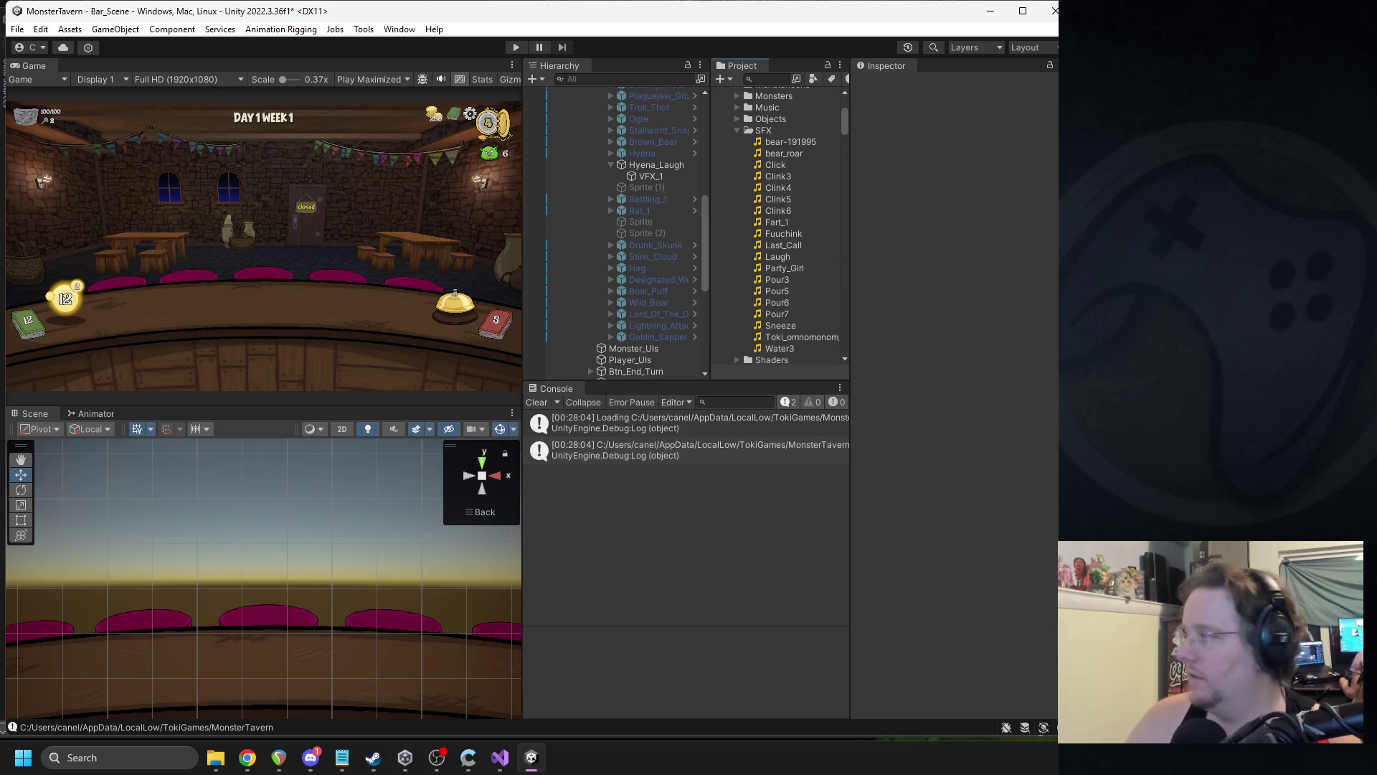
{"action": "left_click", "coordinate": [784, 256]}
{"action": "left_click", "coordinate": [769, 256]}
{"action": "type", "text": "Hyena_"}
{"action": "key", "text": "Return"}
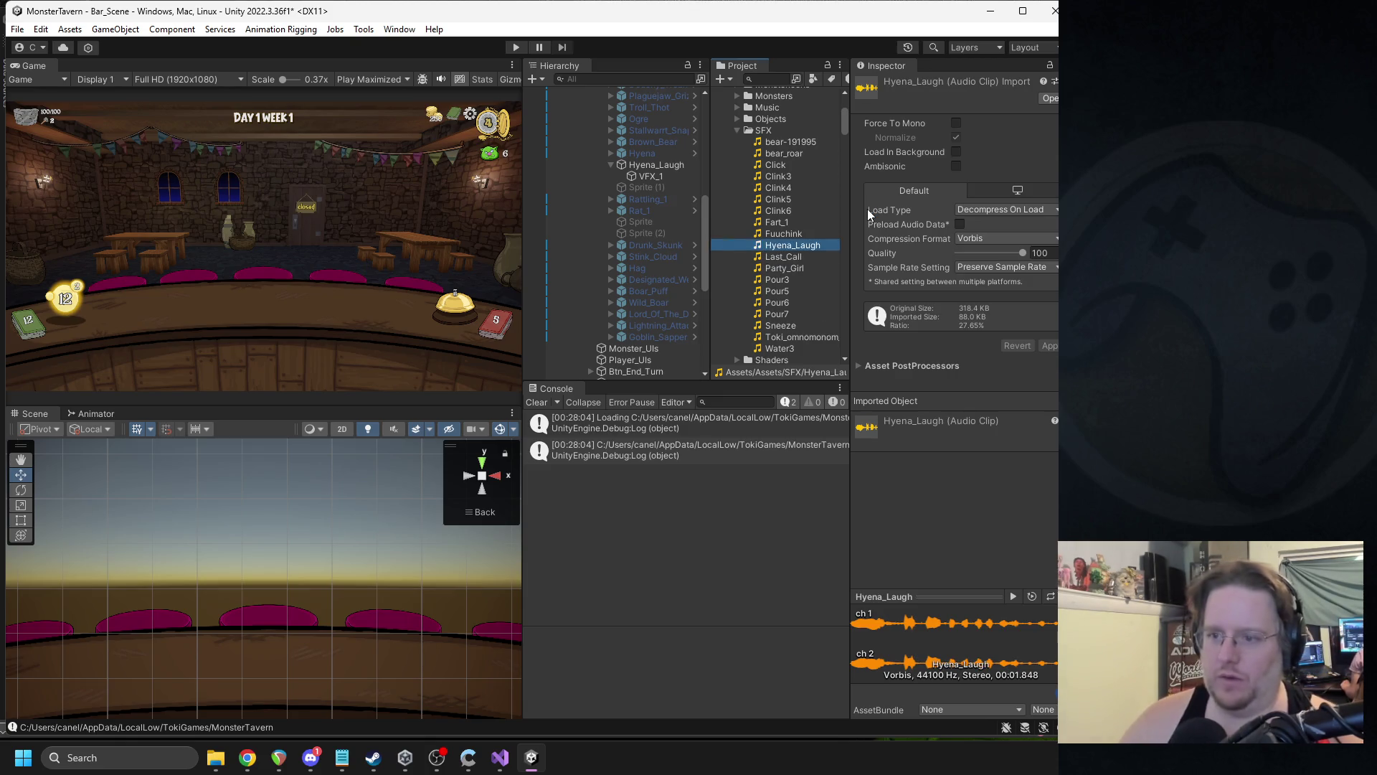
- In the Hyena prefab, assign Hyena_Laugh as the BadJoke move's SFX, then return to the scene
{"action": "scroll", "coordinate": [824, 264], "scroll_direction": "down", "scroll_amount": 5}
{"action": "left_click", "coordinate": [641, 153]}
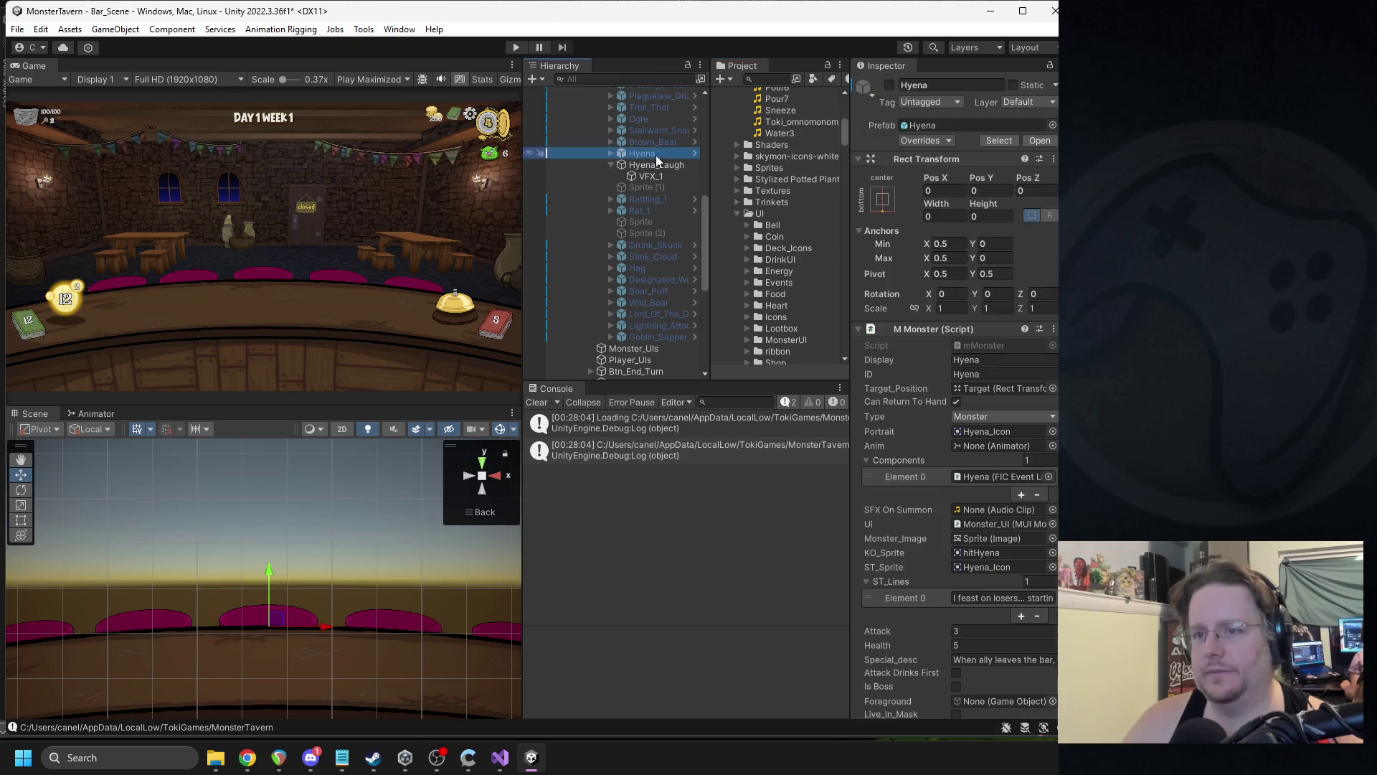
{"action": "left_click", "coordinate": [694, 153]}
{"action": "left_click", "coordinate": [619, 169]}
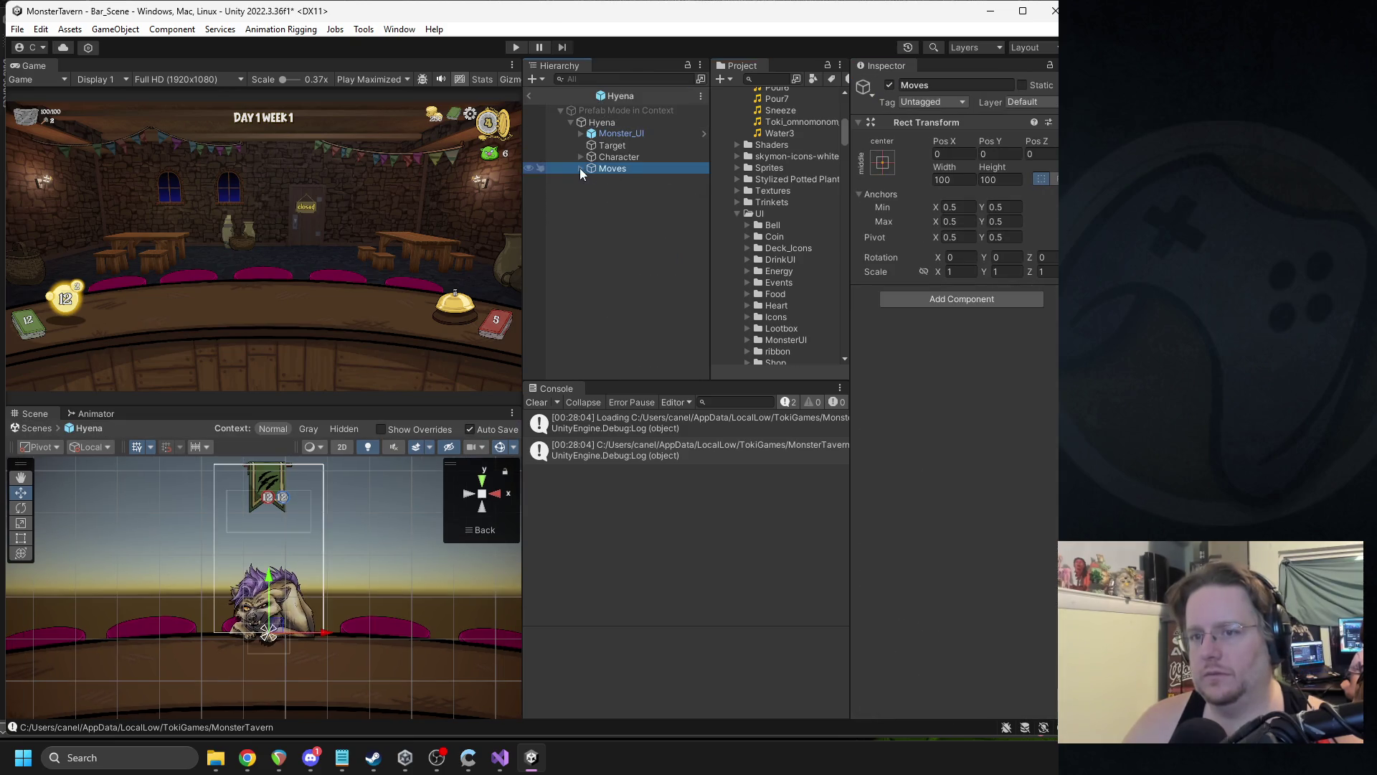
{"action": "left_click", "coordinate": [581, 168]}
{"action": "left_click", "coordinate": [618, 202]}
{"action": "scroll", "coordinate": [1018, 521], "scroll_direction": "down", "scroll_amount": 3}
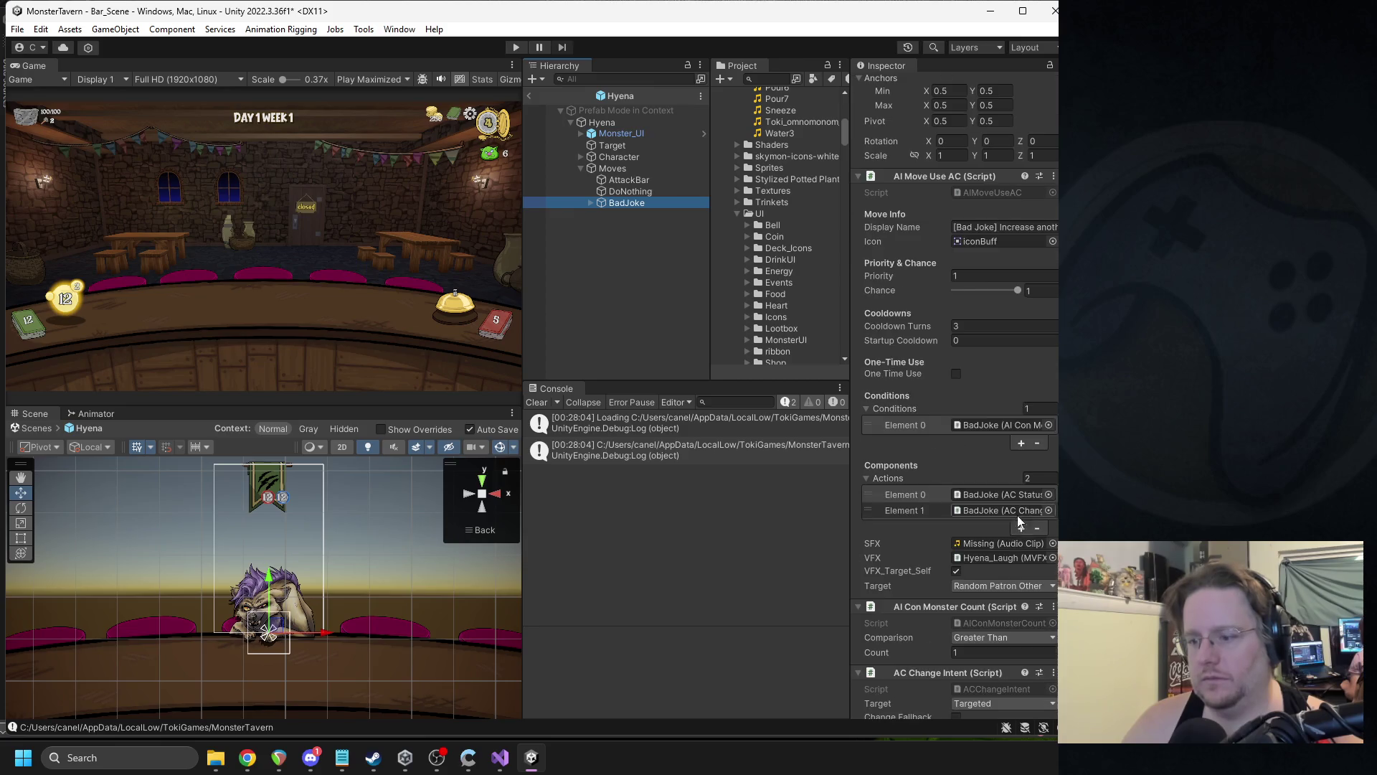
{"action": "scroll", "coordinate": [761, 244], "scroll_direction": "up", "scroll_amount": 4}
{"action": "left_click_drag", "start_coordinate": [790, 161], "coordinate": [1004, 546]}
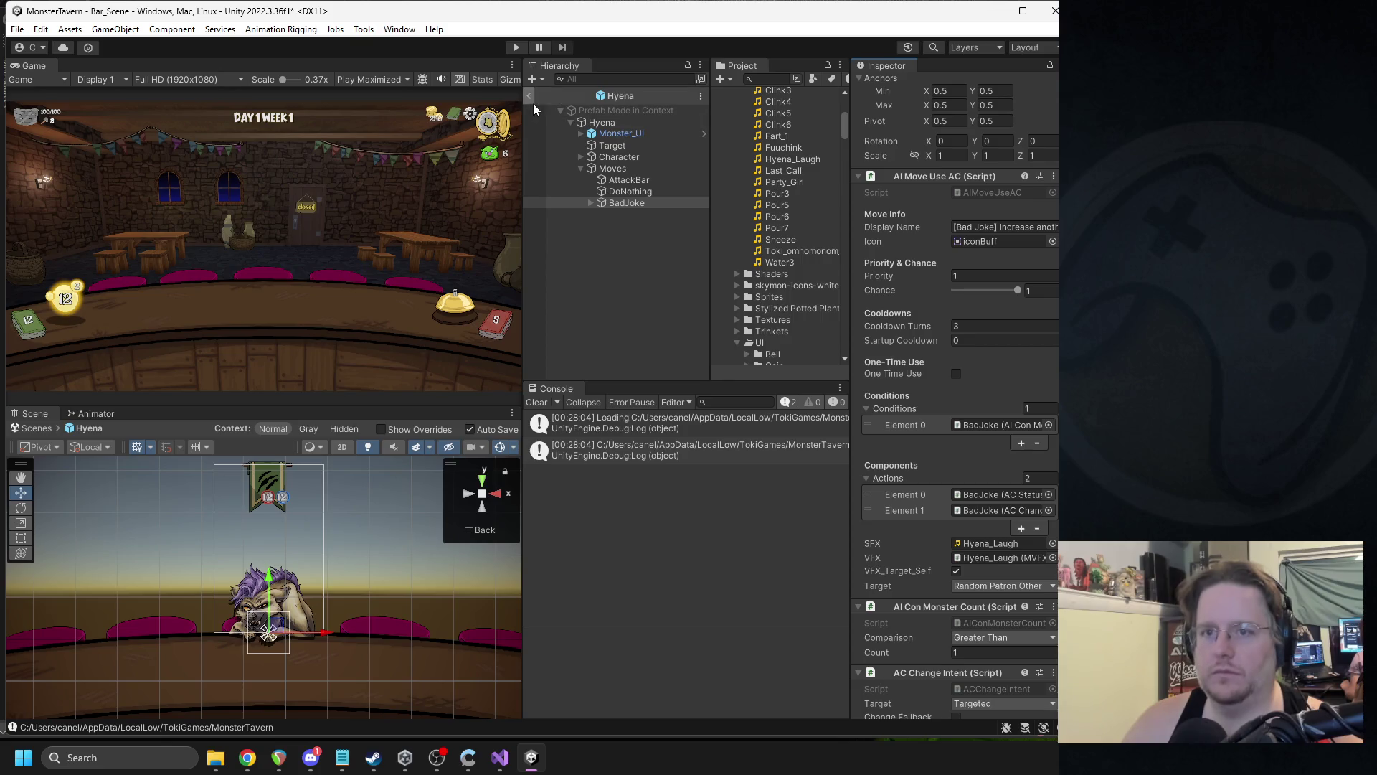
{"action": "left_click", "coordinate": [530, 98]}
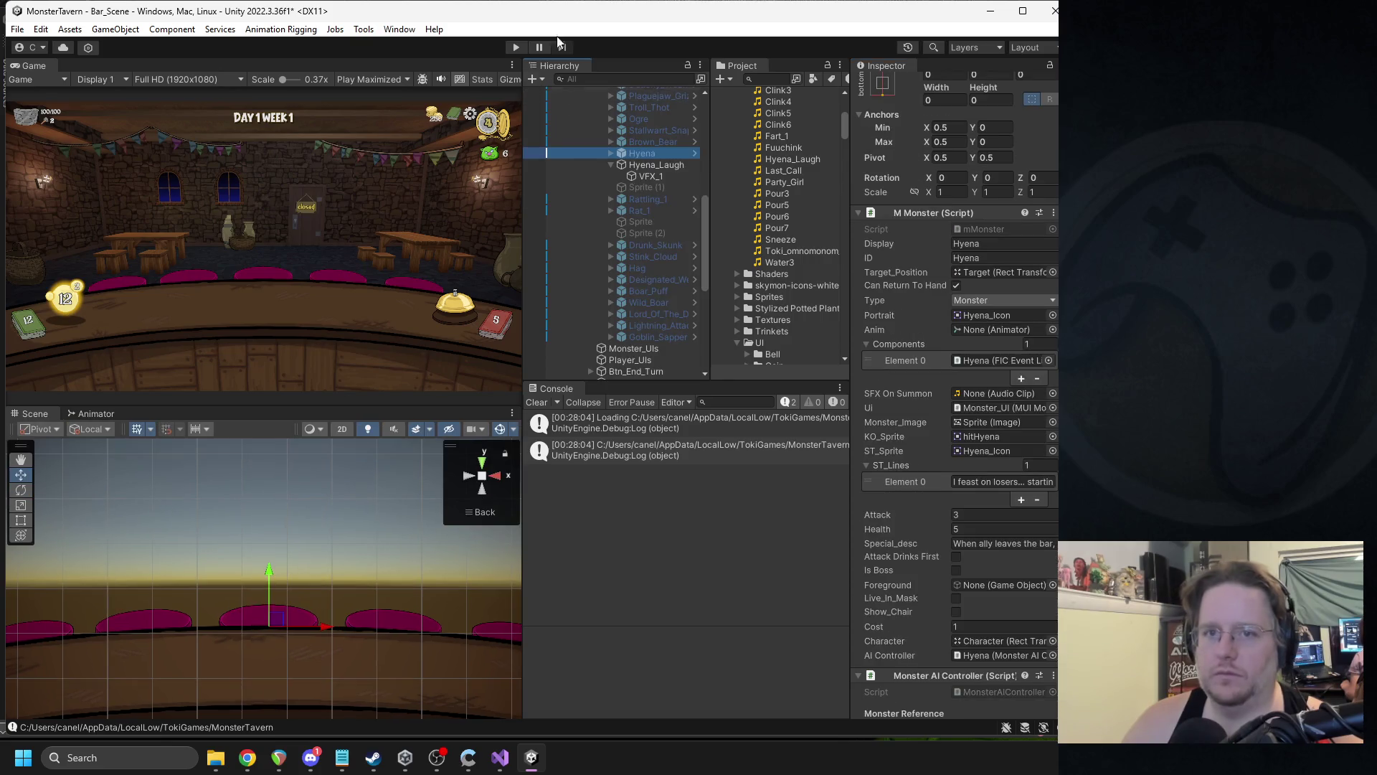
- Rename the Hyena_Laugh effect object to General_Stat_Buff
{"action": "left_click", "coordinate": [630, 165]}
{"action": "key", "text": "alt+Tab"}
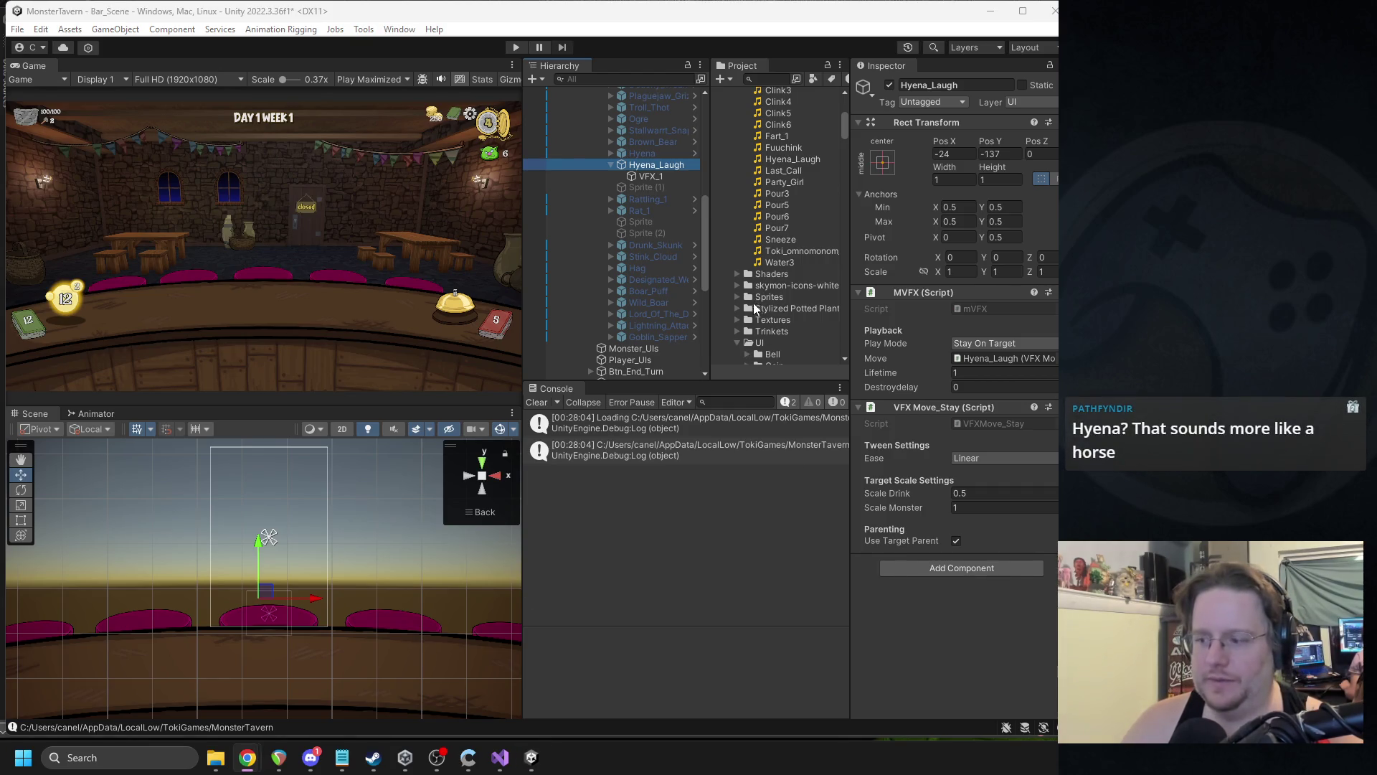
{"action": "left_click", "coordinate": [936, 88]}
{"action": "type", "text": "Gen"}
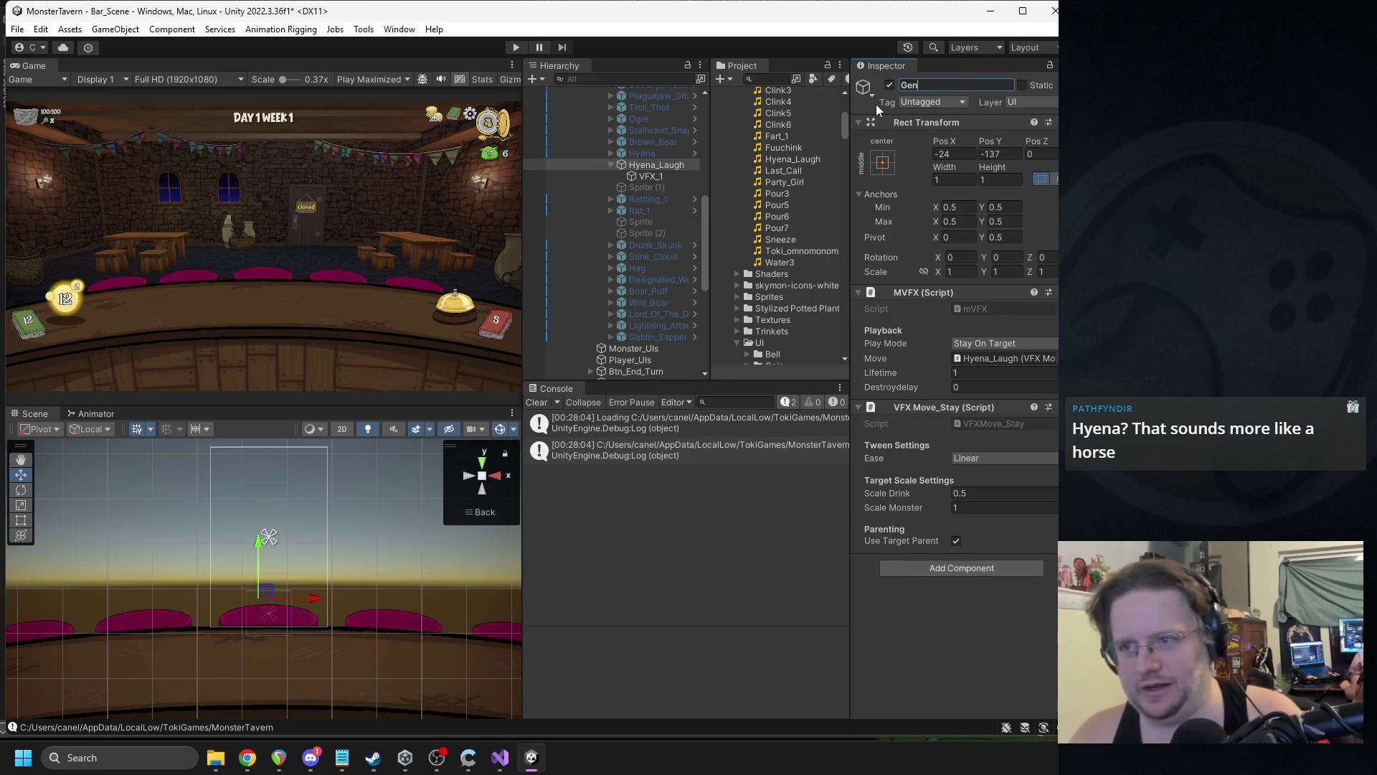
{"action": "type", "text": "eral_Stat_"}
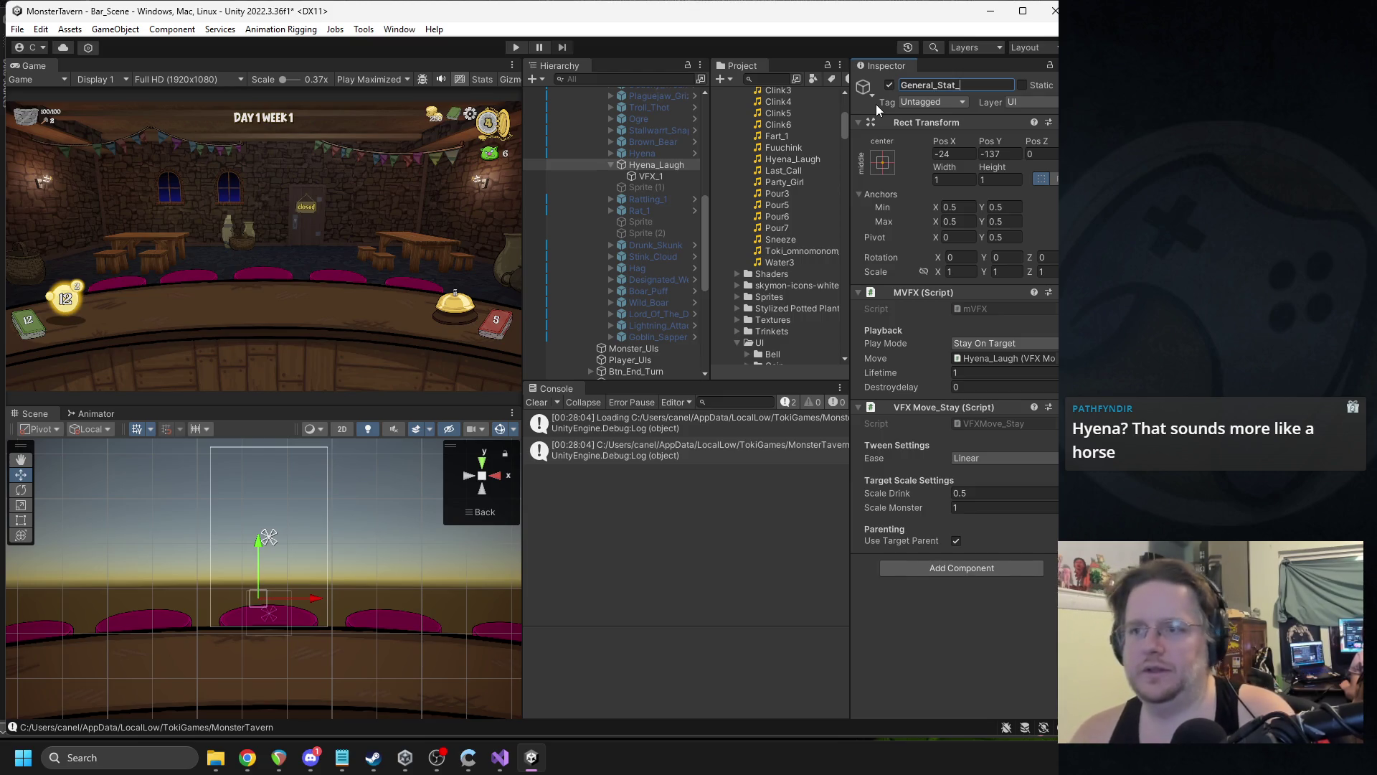
{"action": "type", "text": "Buff"}
{"action": "key", "text": "Return"}
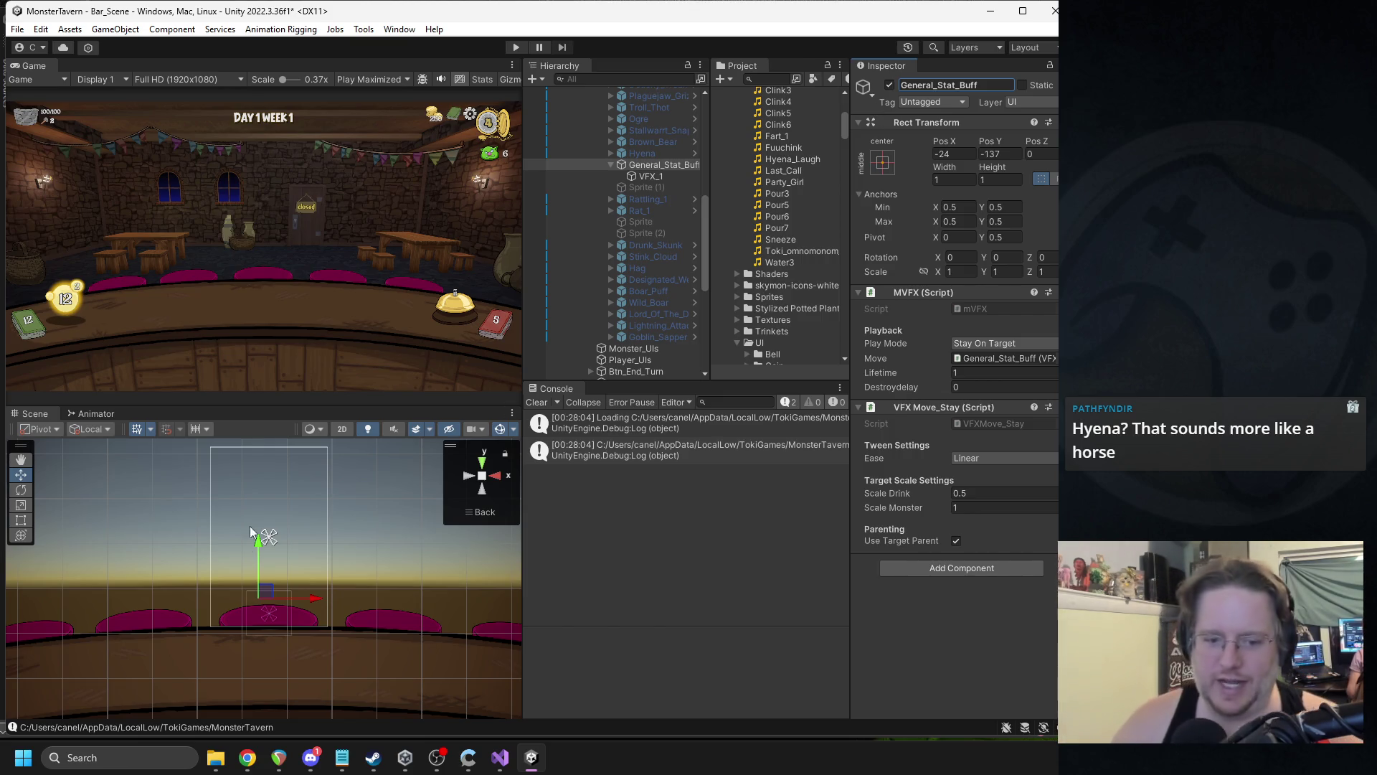
{"action": "left_click", "coordinate": [313, 766]}
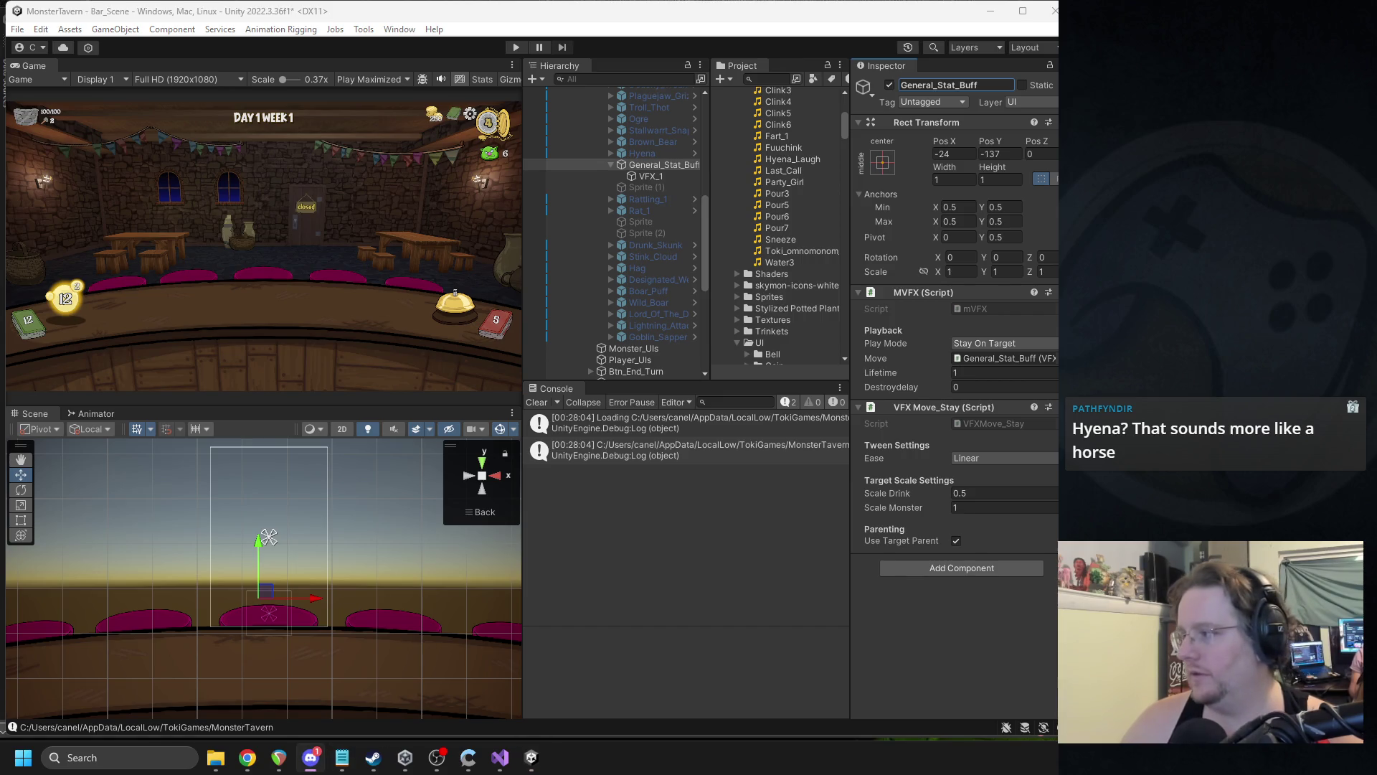
{"action": "left_click", "coordinate": [531, 757]}
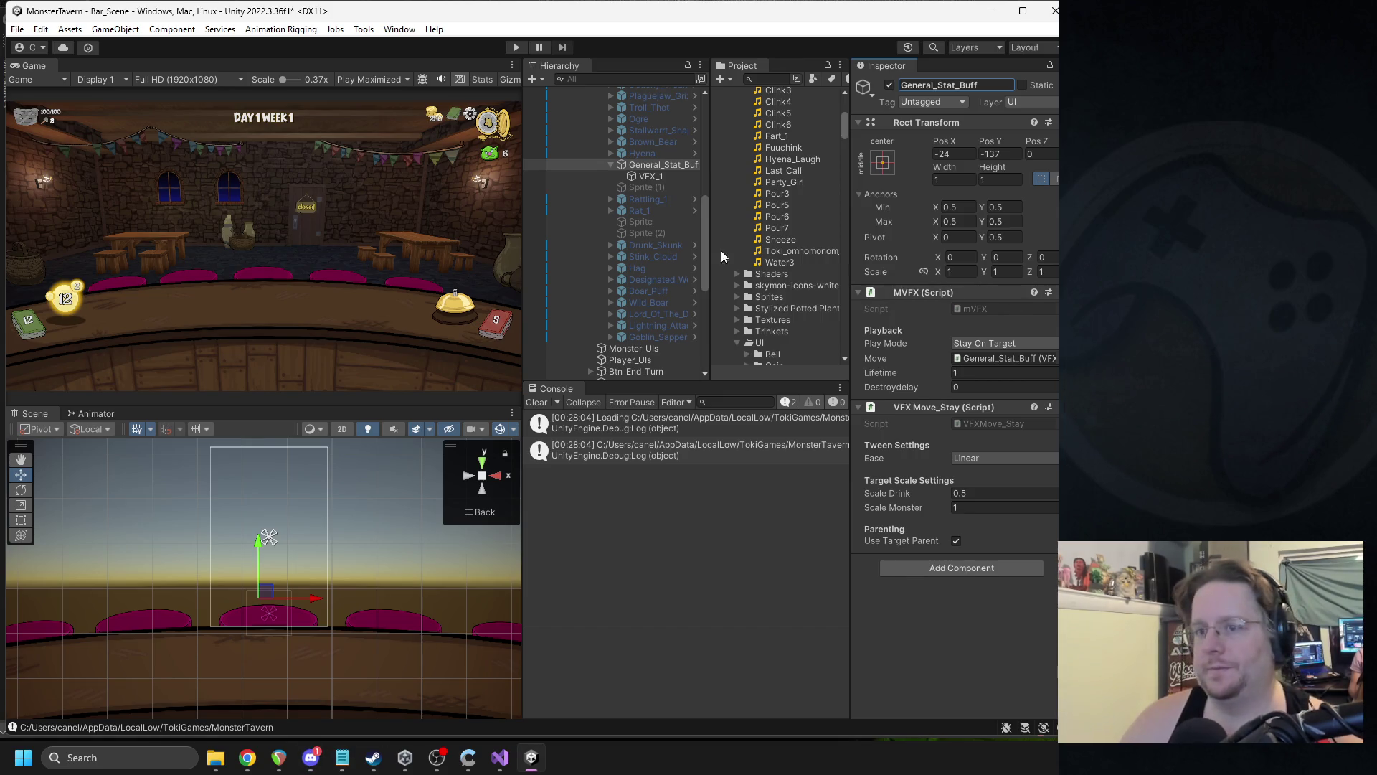
- Enable Rattling_1, move General_Stat_Buff below it, and select the VFX_1 child
{"action": "left_click", "coordinate": [648, 200]}
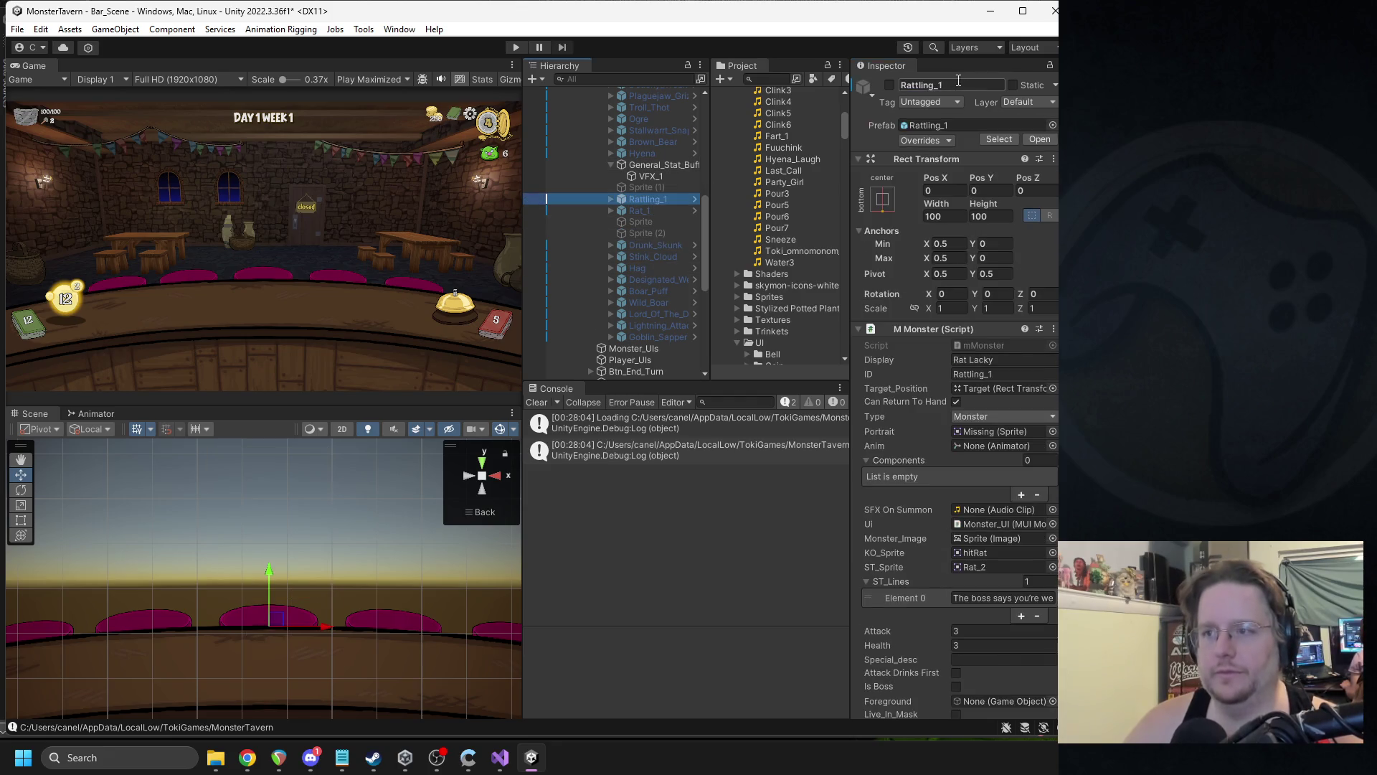
{"action": "left_click", "coordinate": [890, 85]}
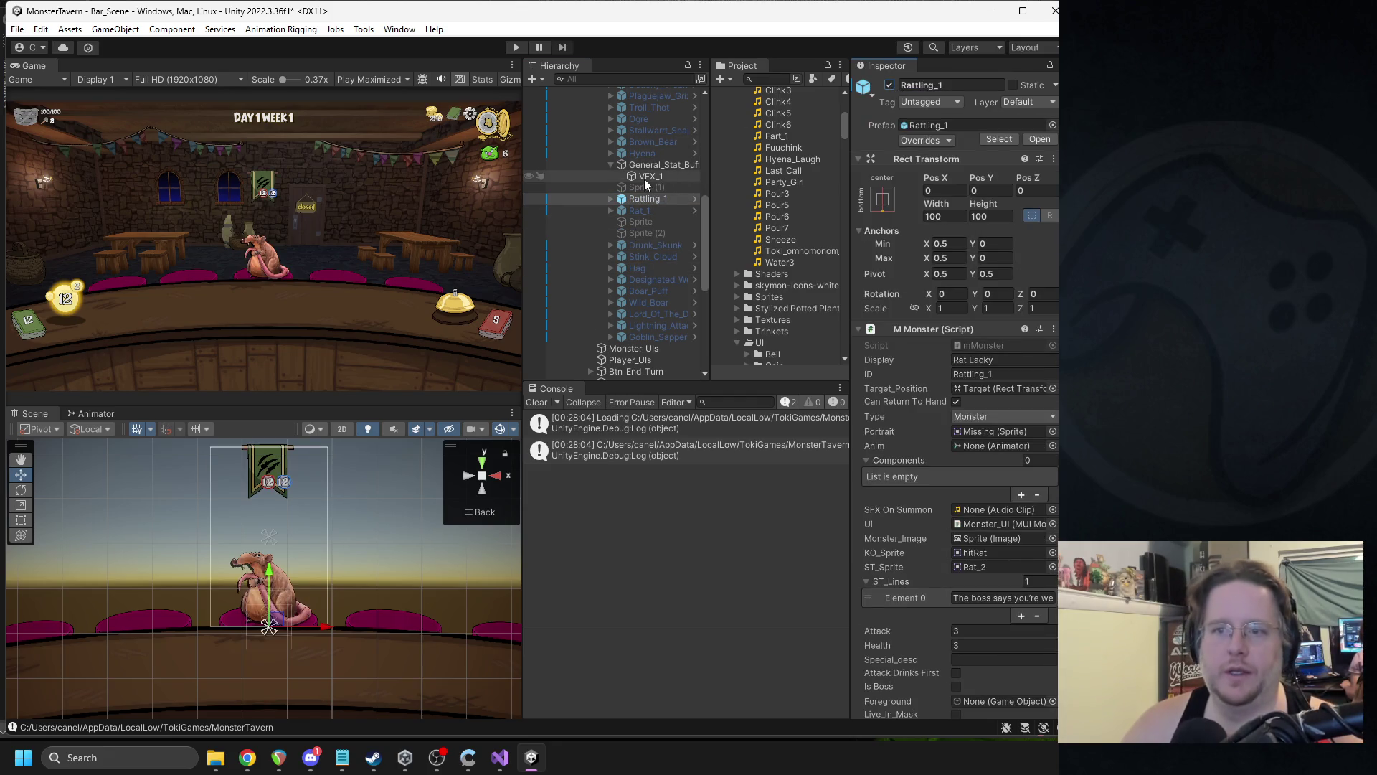
{"action": "left_click_drag", "start_coordinate": [638, 162], "coordinate": [631, 212]}
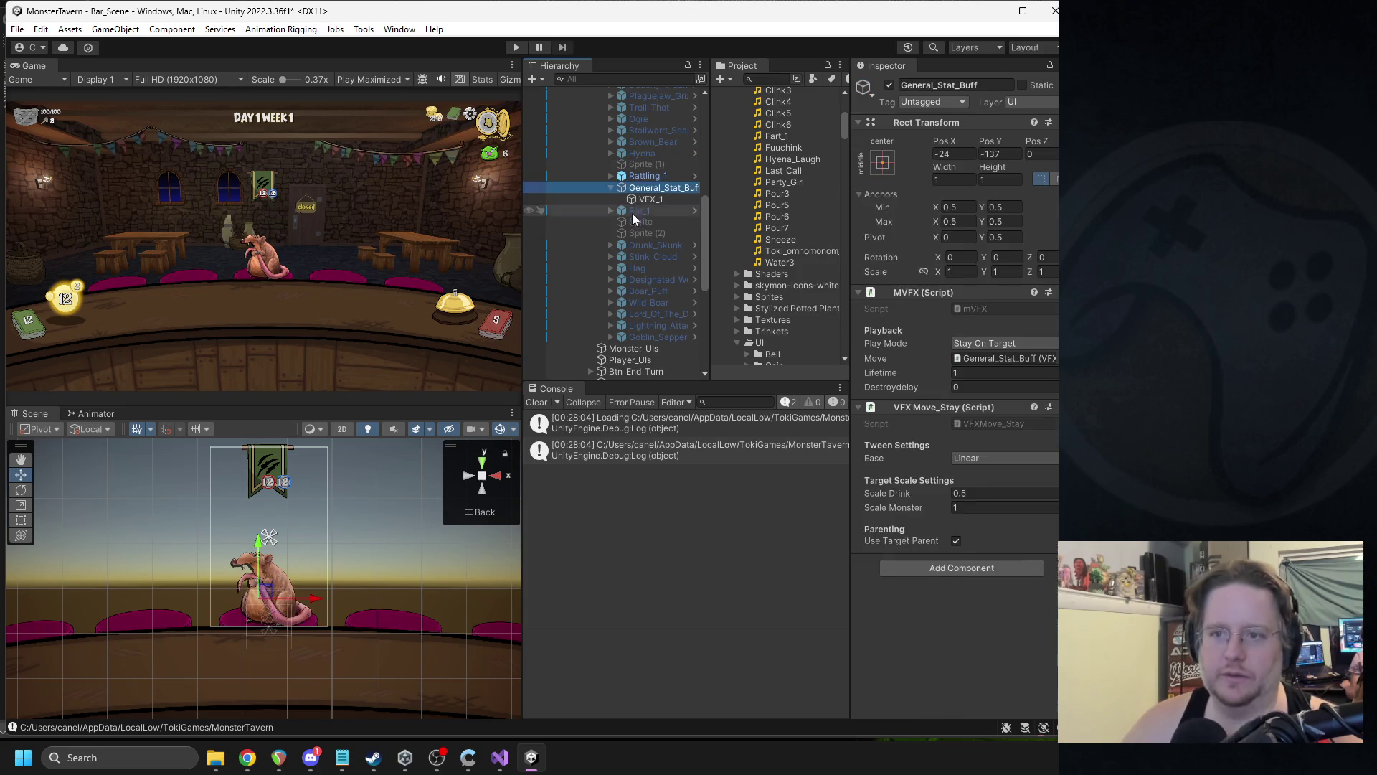
{"action": "key", "text": "f"}
{"action": "scroll", "coordinate": [325, 558], "scroll_direction": "down", "scroll_amount": 3}
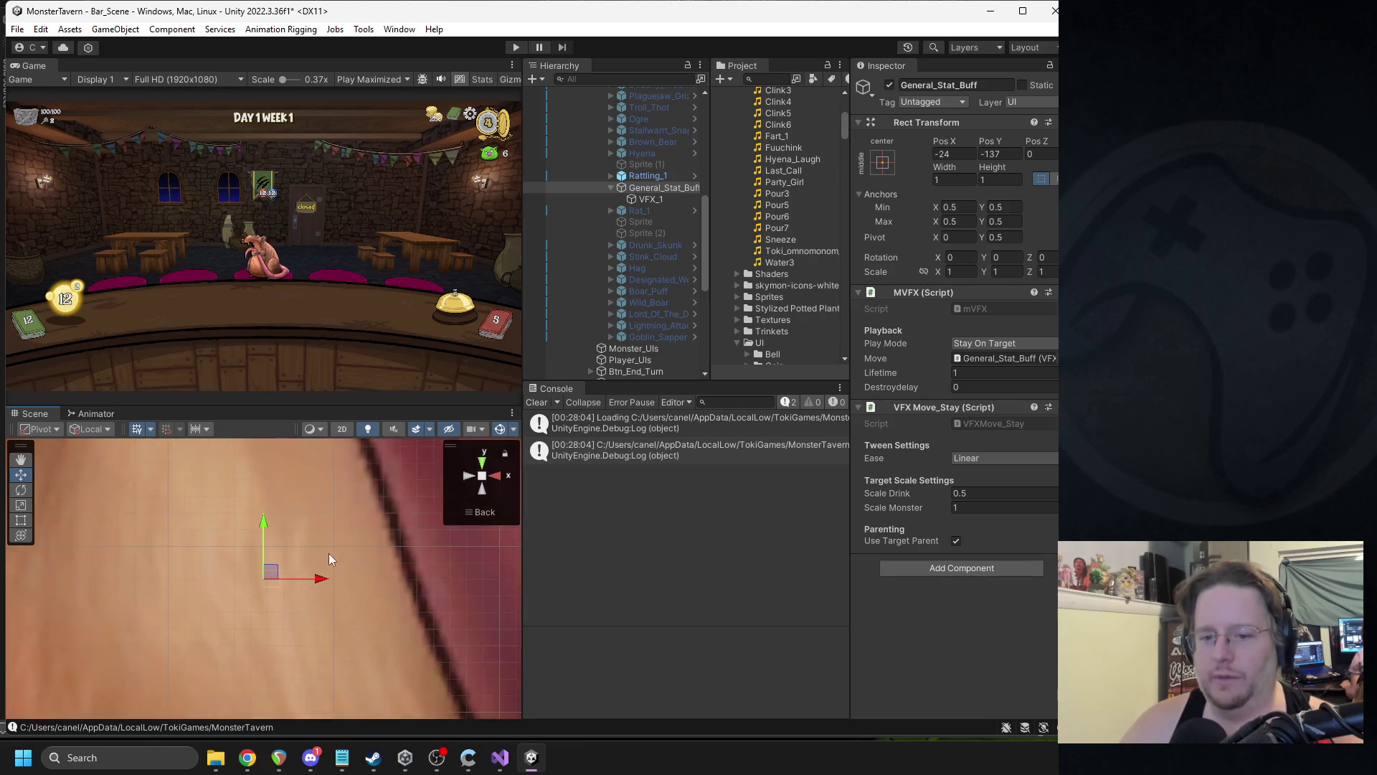
{"action": "scroll", "coordinate": [330, 552], "scroll_direction": "down", "scroll_amount": 6}
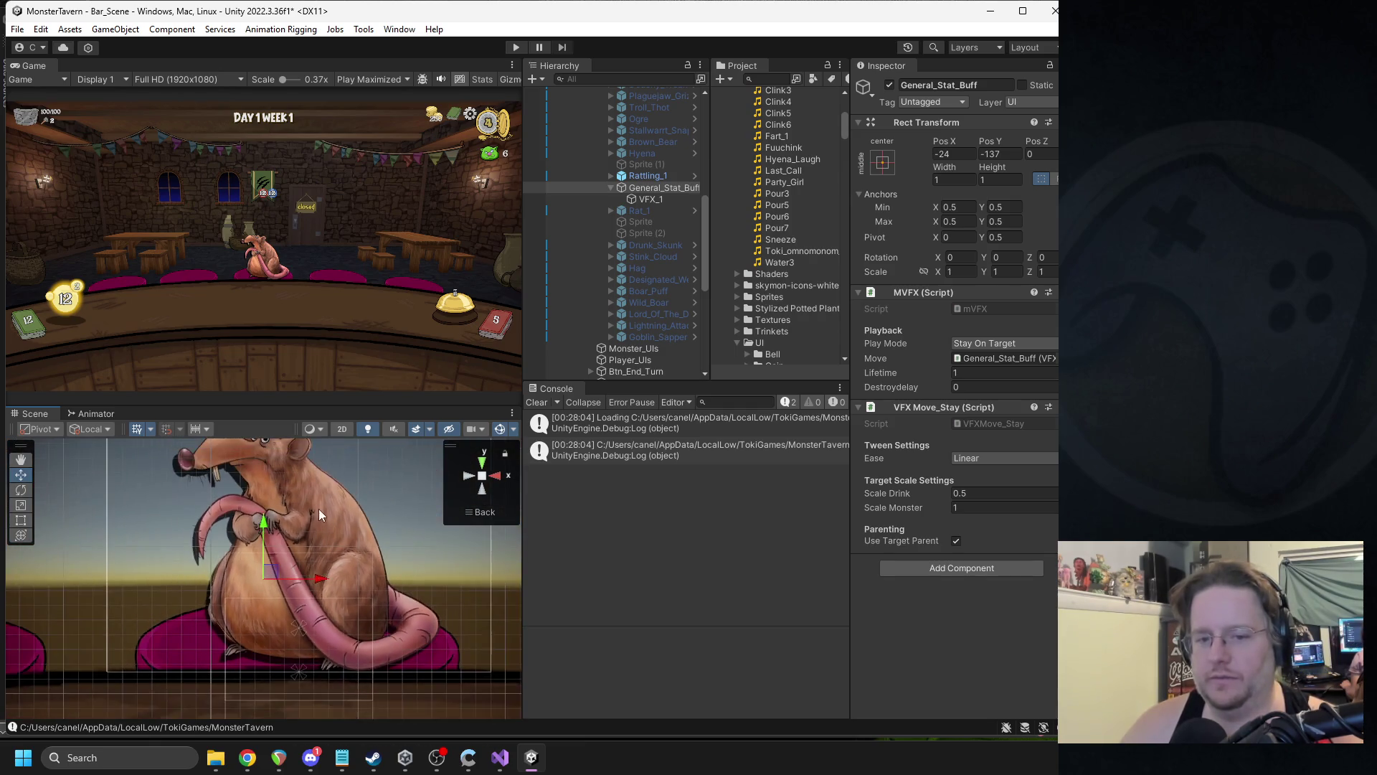
{"action": "scroll", "coordinate": [337, 534], "scroll_direction": "down", "scroll_amount": 2}
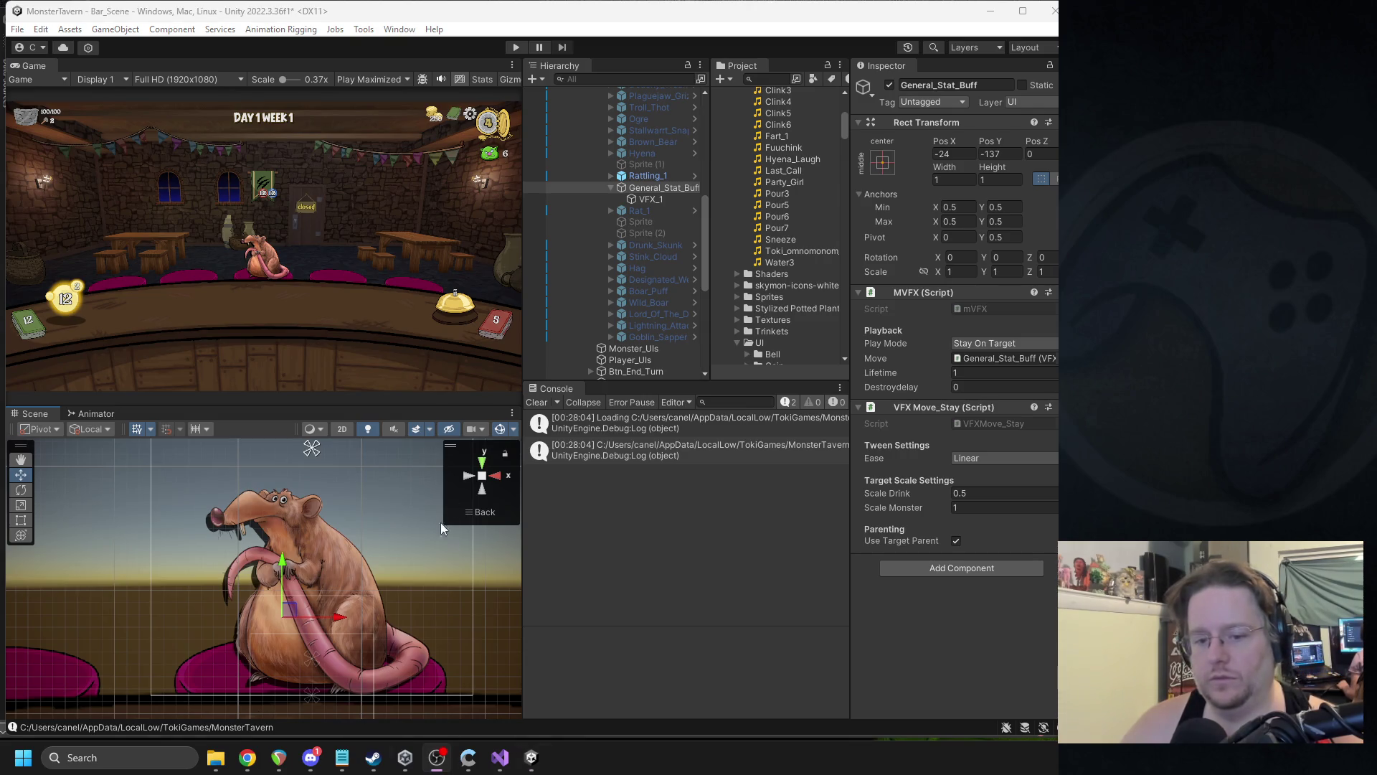
{"action": "scroll", "coordinate": [389, 570], "scroll_direction": "down", "scroll_amount": 3}
{"action": "left_click", "coordinate": [643, 201]}
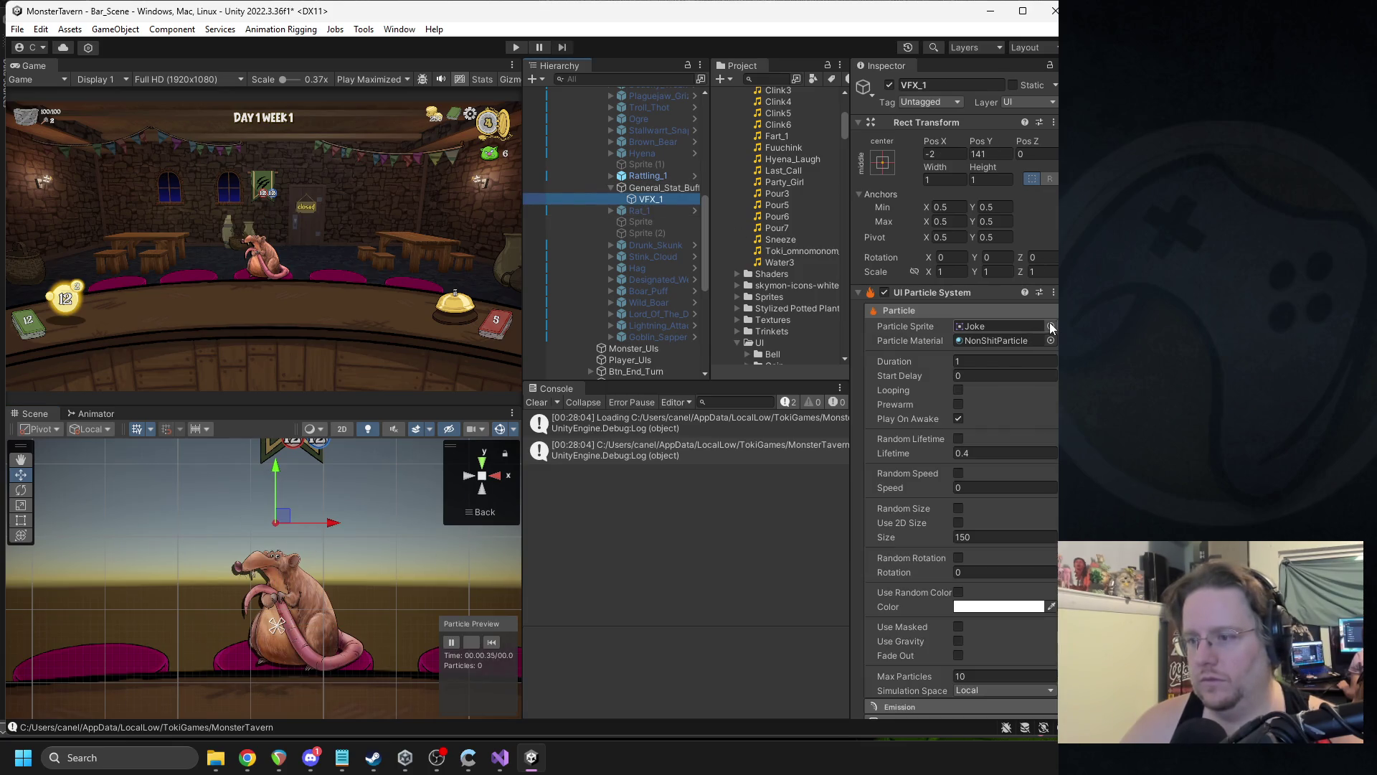
- Set VFX_1's particle sprite to iconBuff
{"action": "left_click", "coordinate": [1051, 326]}
{"action": "scroll", "coordinate": [925, 451], "scroll_direction": "up", "scroll_amount": 2}
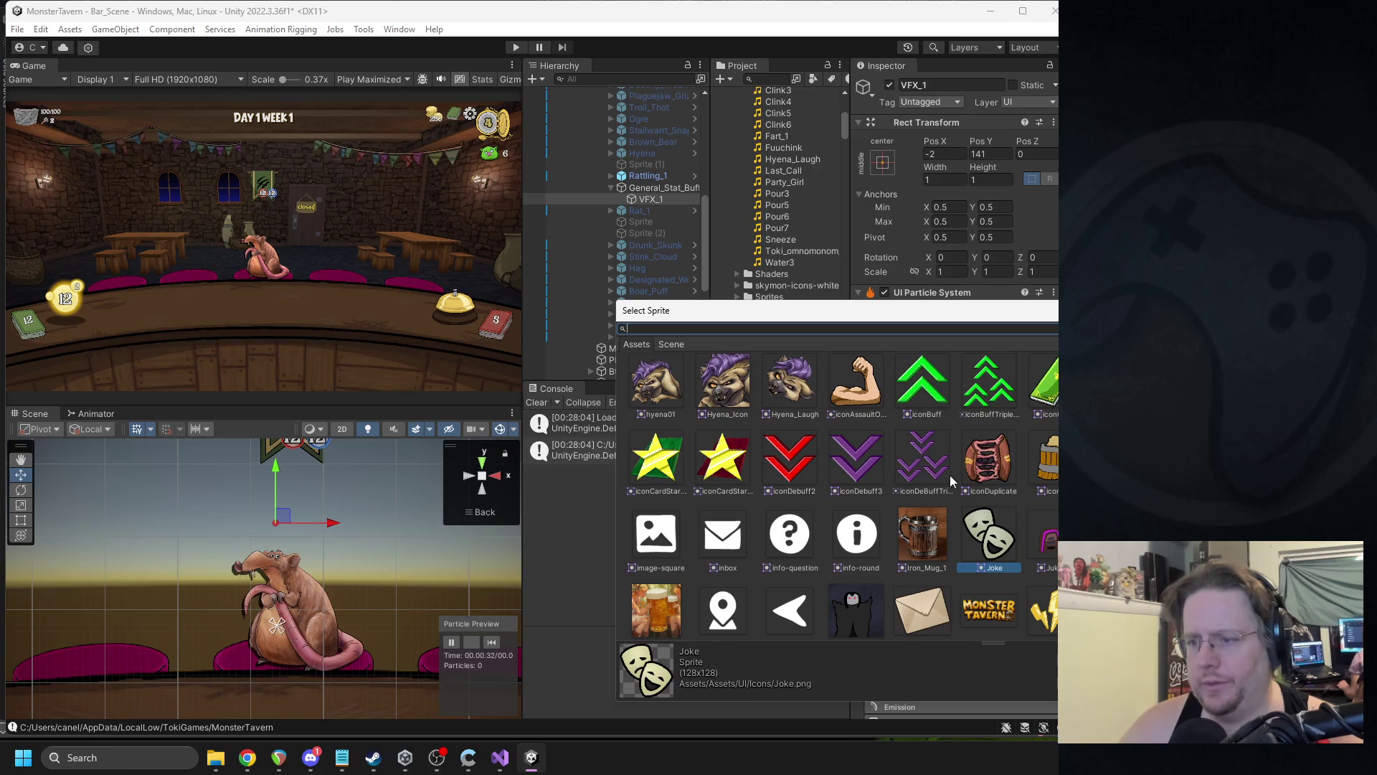
{"action": "double_click", "coordinate": [921, 417]}
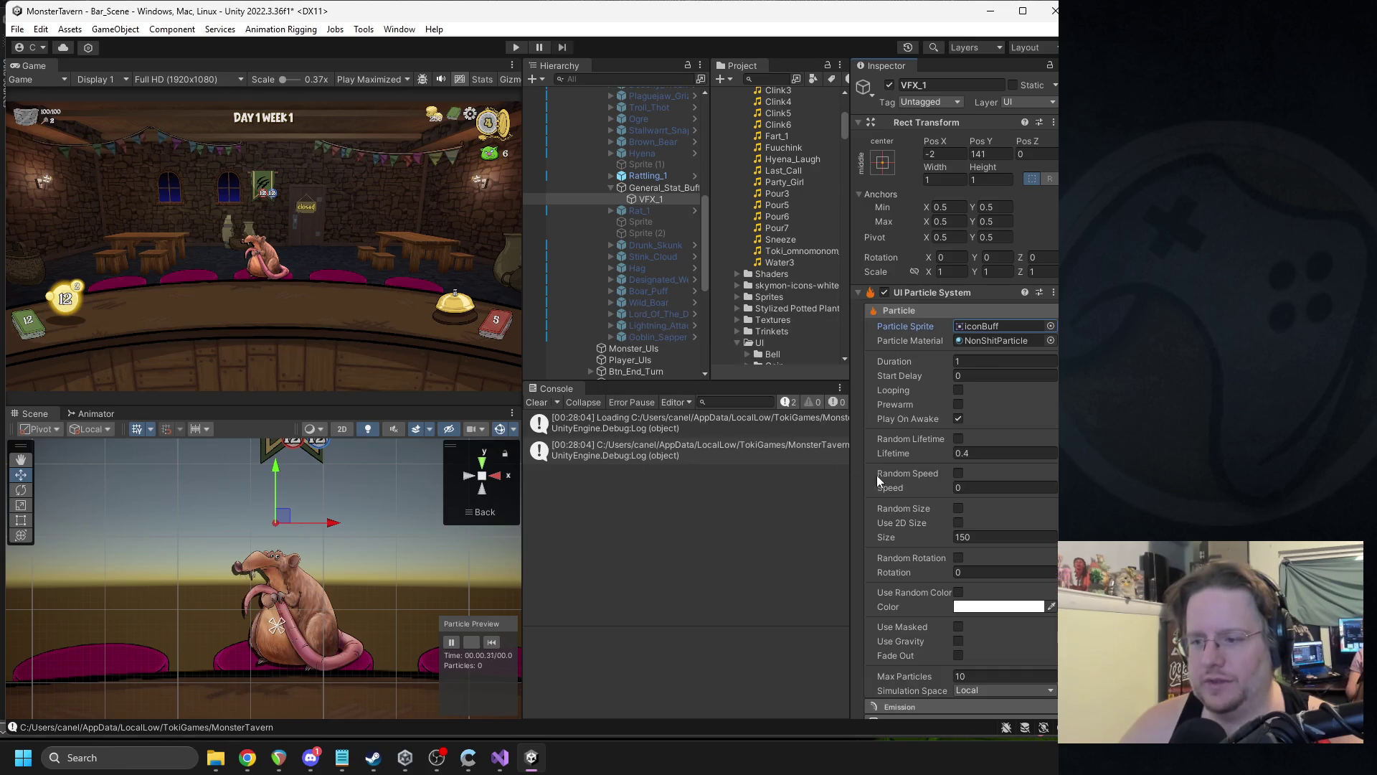
{"action": "scroll", "coordinate": [924, 420], "scroll_direction": "down", "scroll_amount": 3}
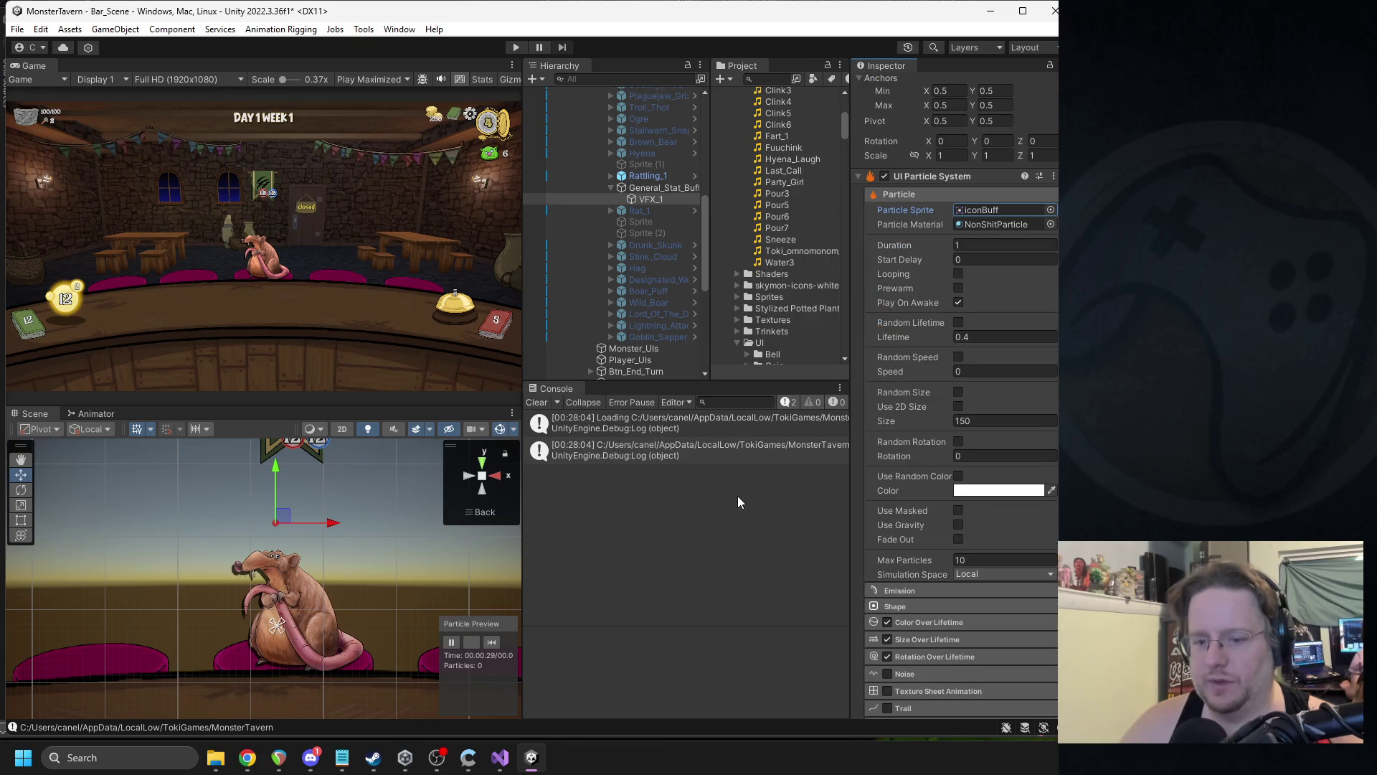
- Parent General_Stat_Buff under Rattling_1's Target, zero its X and Y, then move it back out
{"action": "left_click", "coordinate": [631, 199]}
{"action": "left_click", "coordinate": [611, 175]}
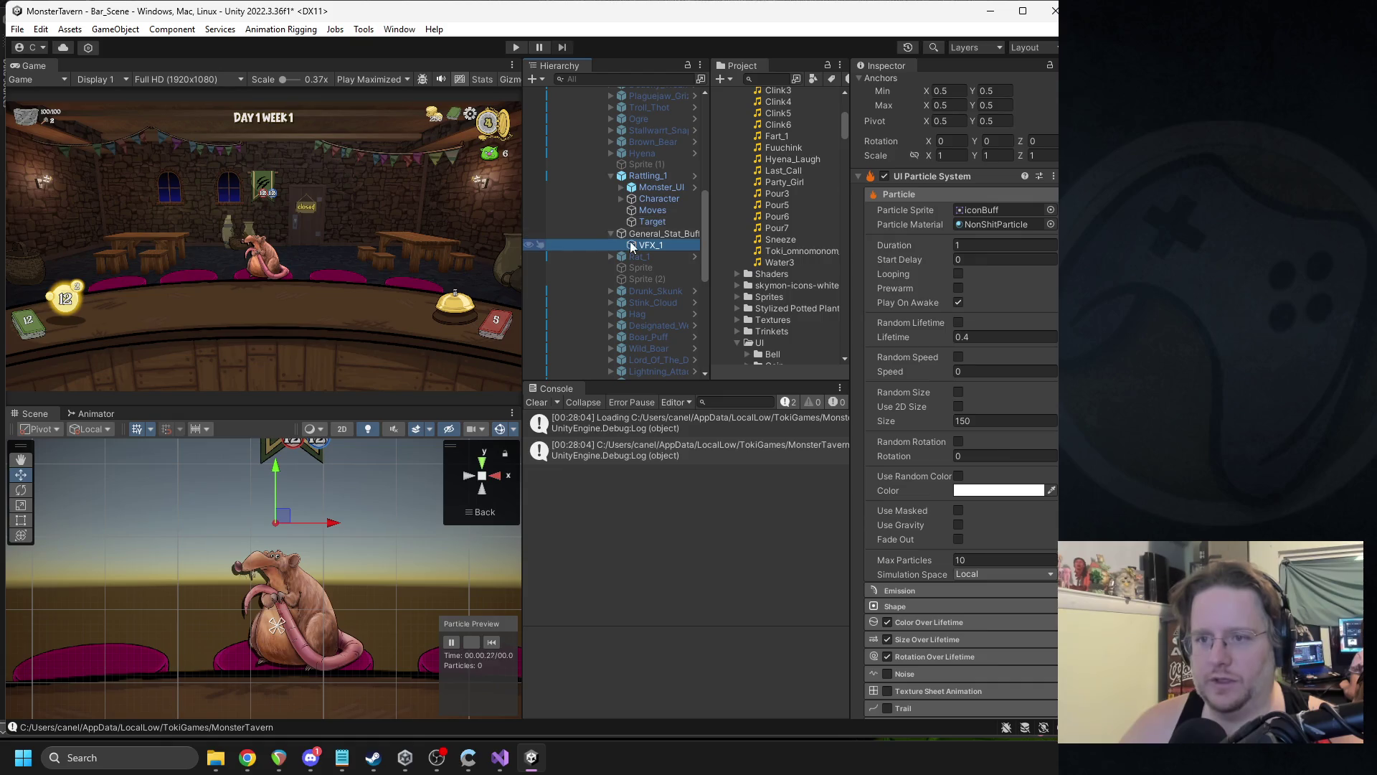
{"action": "left_click_drag", "start_coordinate": [637, 237], "coordinate": [655, 223]}
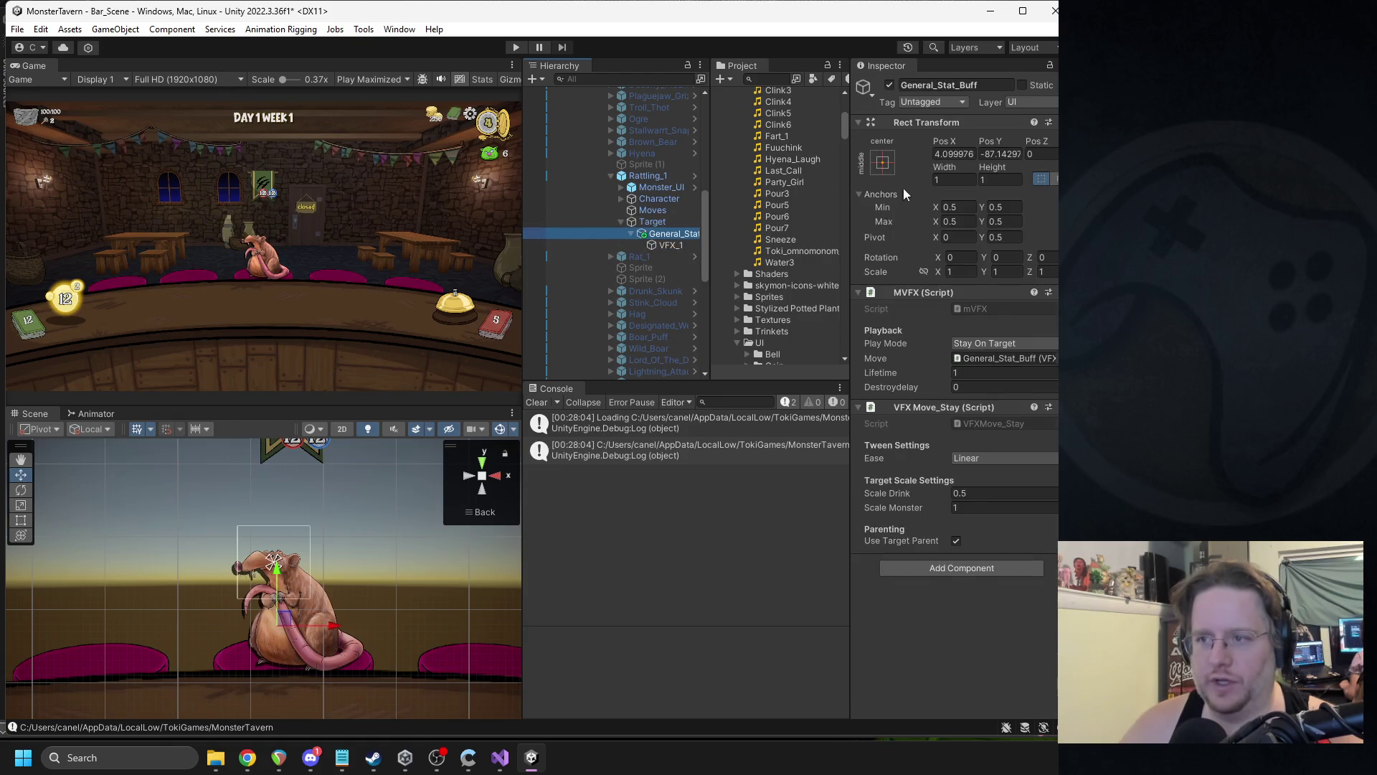
{"action": "left_click", "coordinate": [957, 153]}
{"action": "type", "text": "0"}
{"action": "left_click", "coordinate": [999, 154]}
{"action": "type", "text": "0"}
{"action": "key", "text": "Return"}
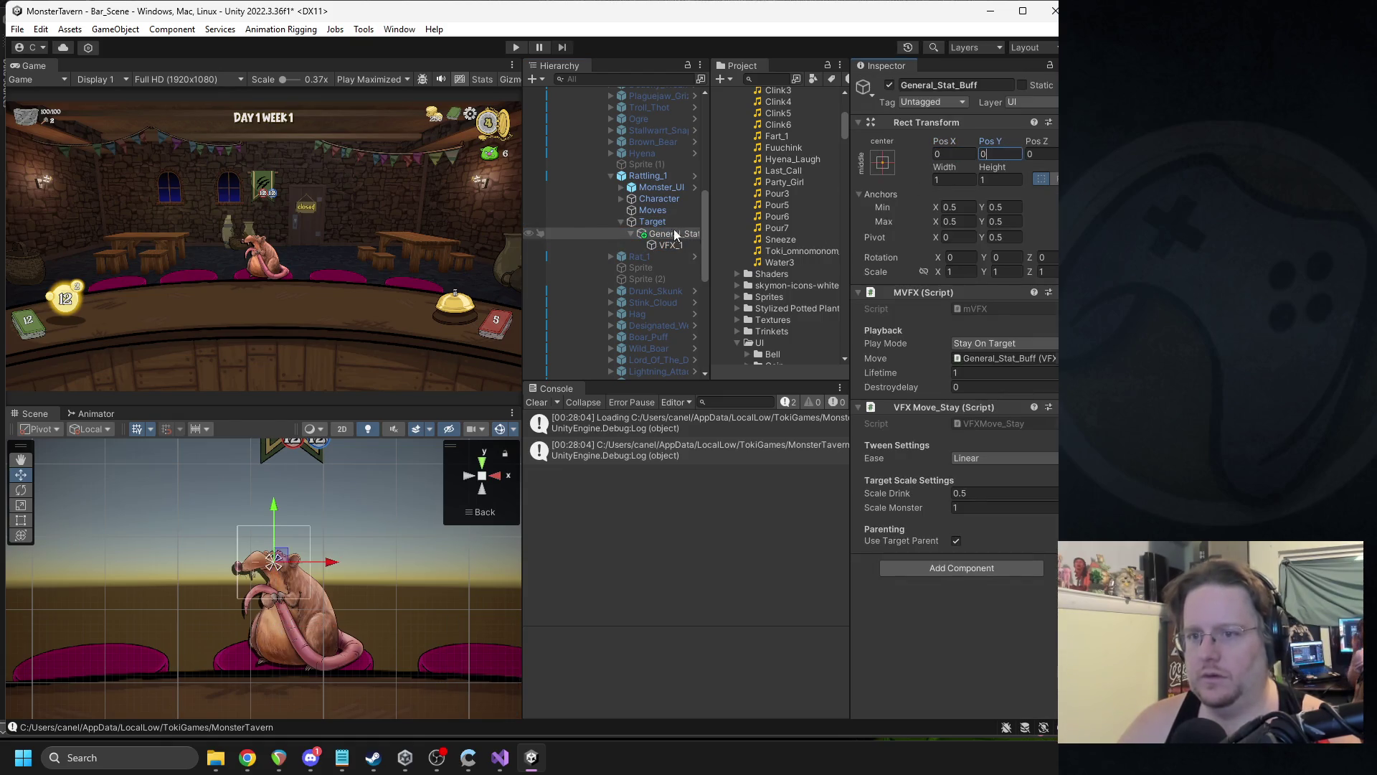
{"action": "left_click_drag", "start_coordinate": [662, 247], "coordinate": [649, 171]}
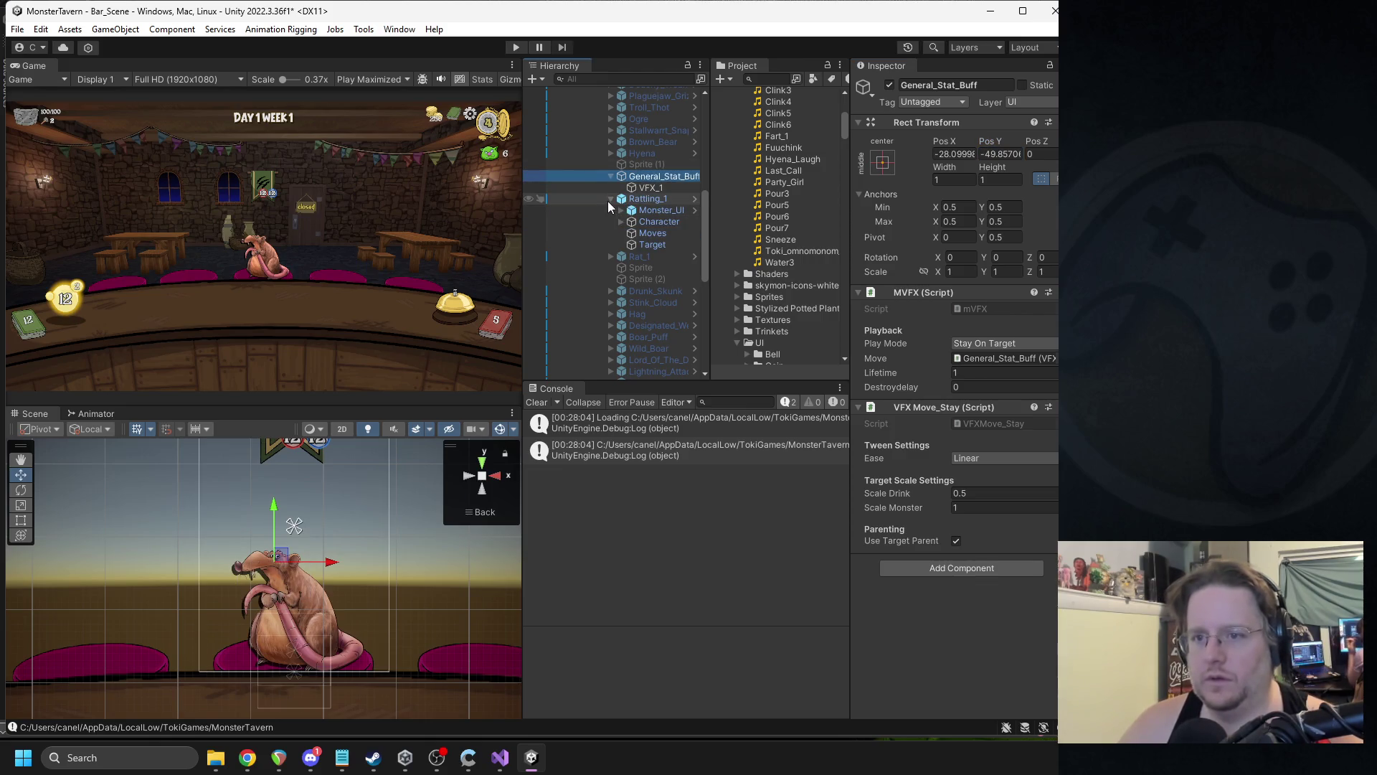
- Drag VFX_1 down from the banner onto the rat, to about X 12, Y -53
{"action": "left_click", "coordinate": [672, 190]}
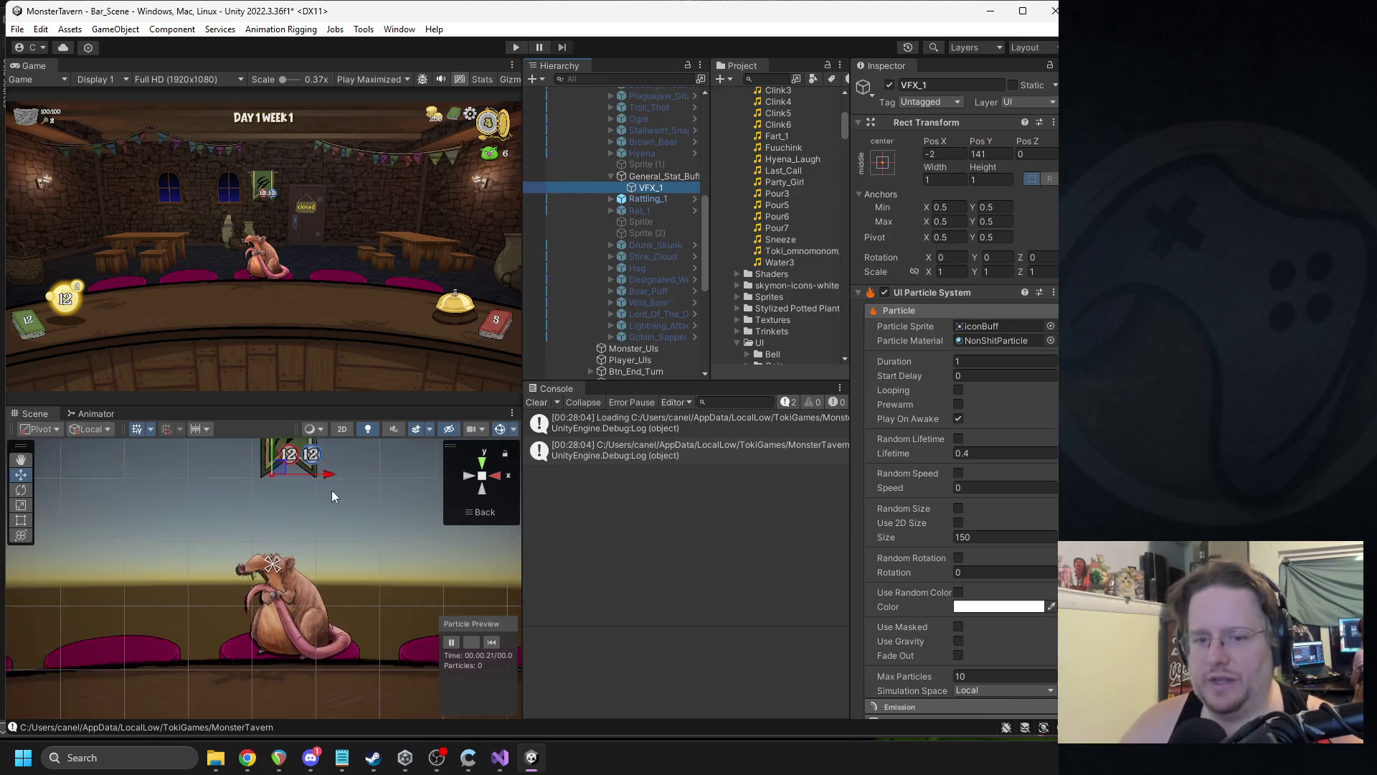
{"action": "left_click_drag", "start_coordinate": [294, 507], "coordinate": [294, 609]}
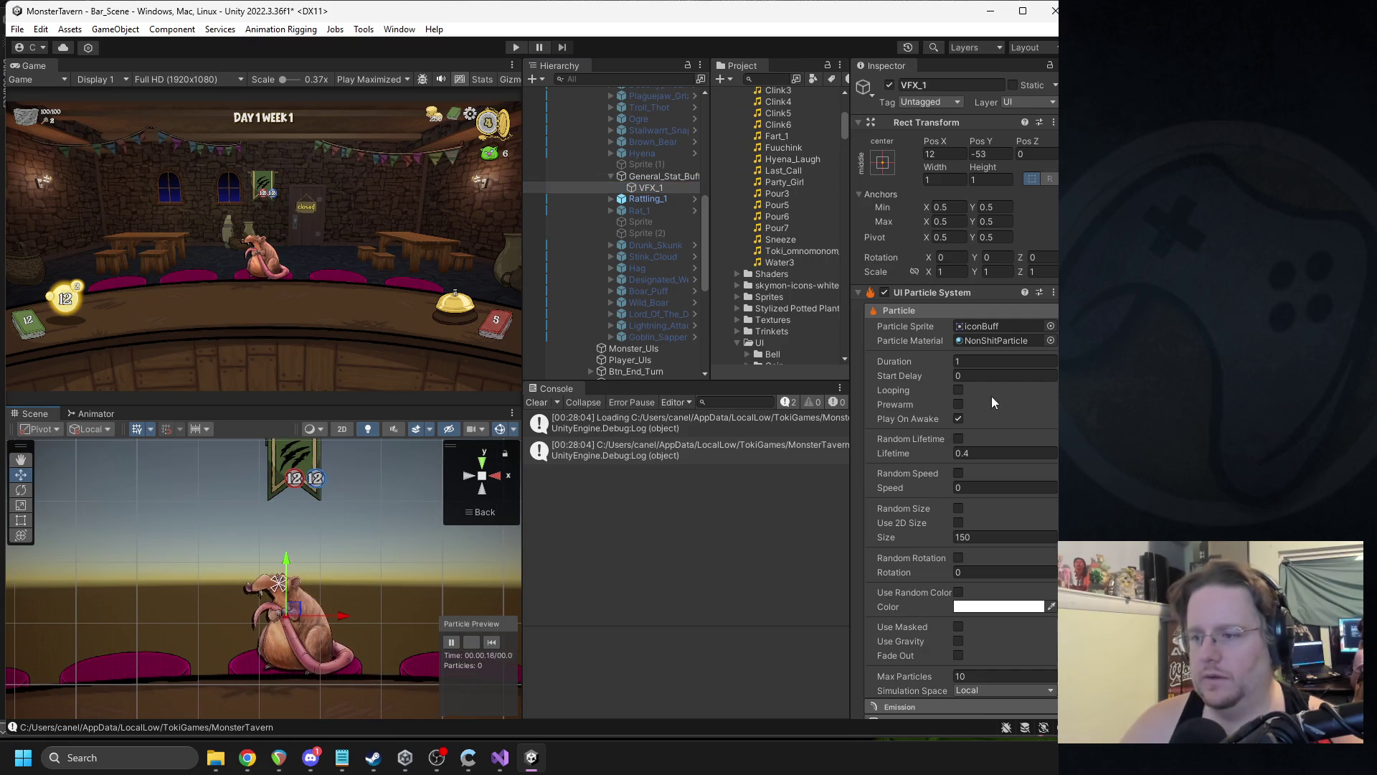
{"action": "scroll", "coordinate": [1027, 333], "scroll_direction": "down", "scroll_amount": 5}
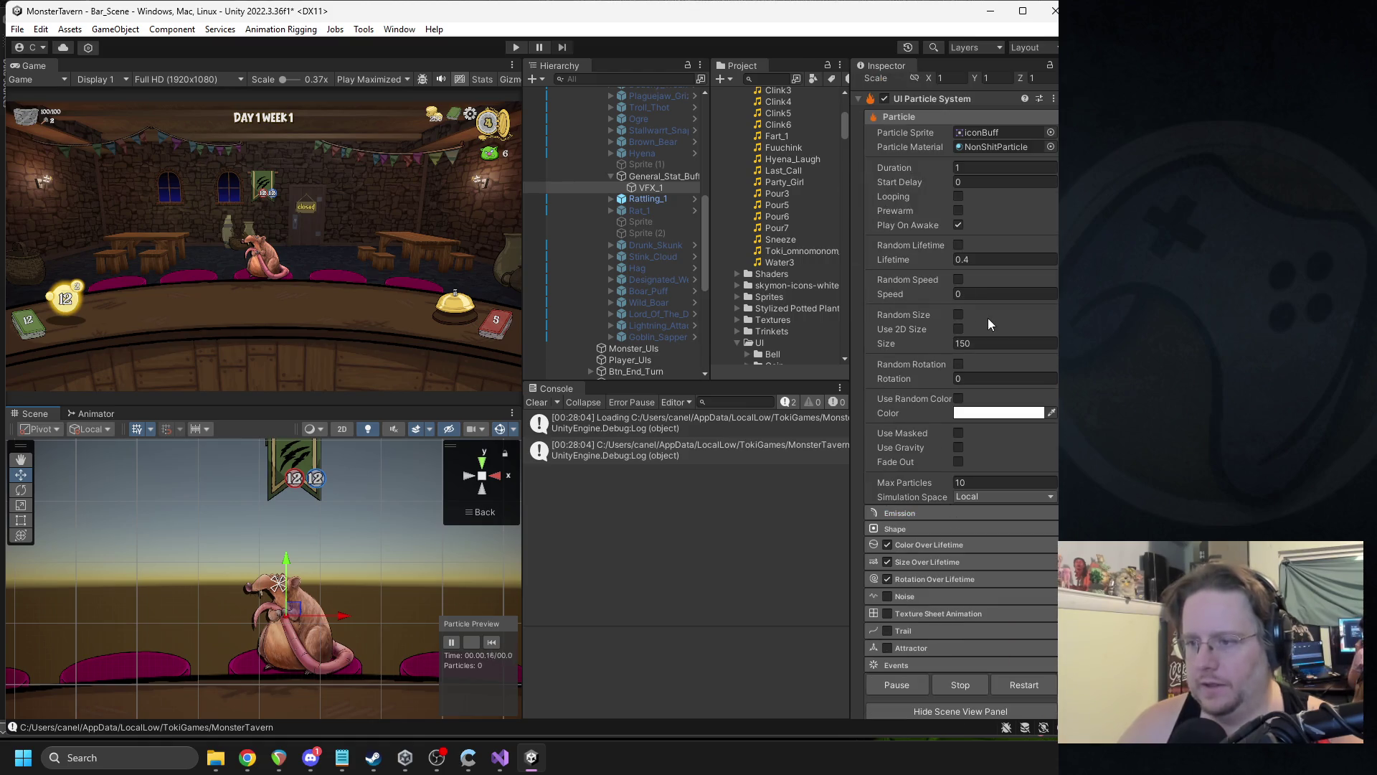
- Replace VFX_1's existing emission burst with three new bursts
{"action": "left_click", "coordinate": [933, 512]}
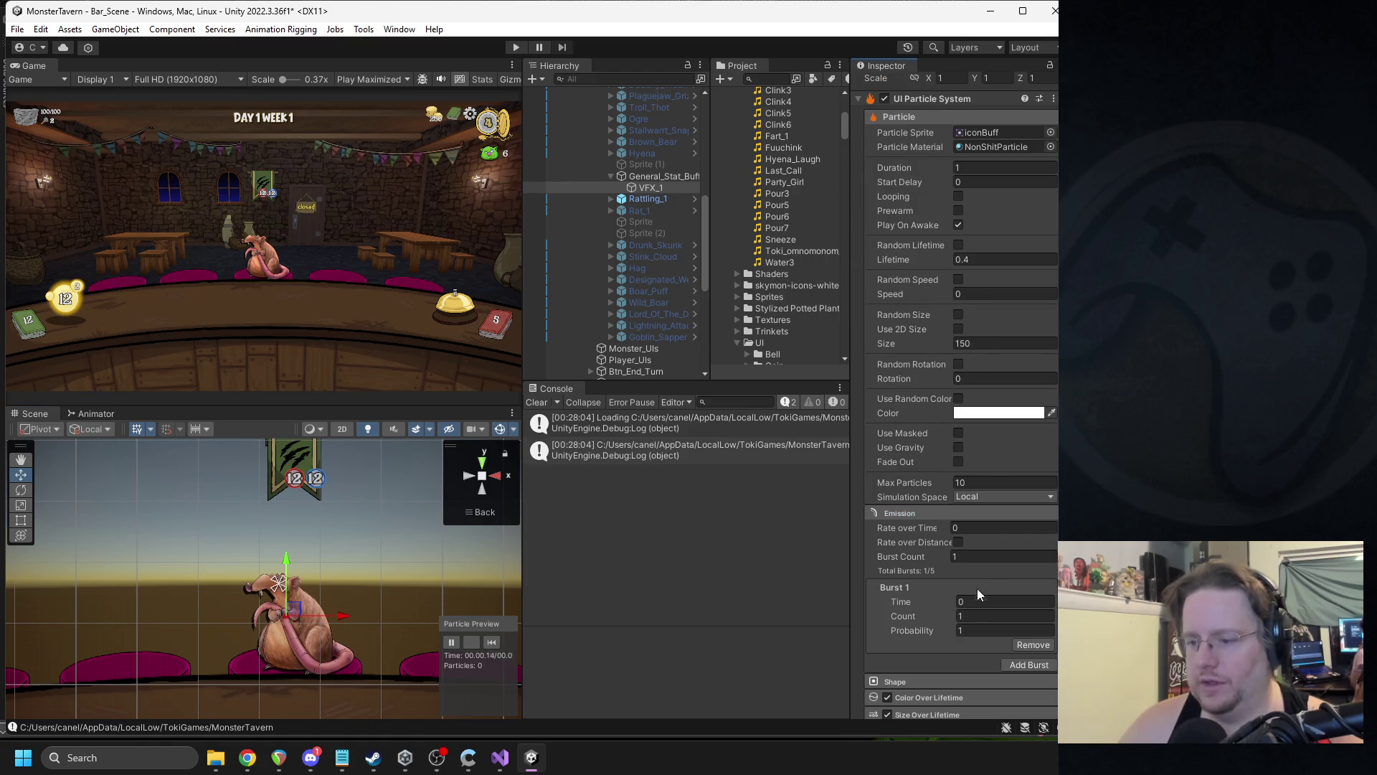
{"action": "scroll", "coordinate": [977, 582], "scroll_direction": "down", "scroll_amount": 2}
{"action": "left_click", "coordinate": [1033, 566]}
{"action": "left_click", "coordinate": [1030, 515]}
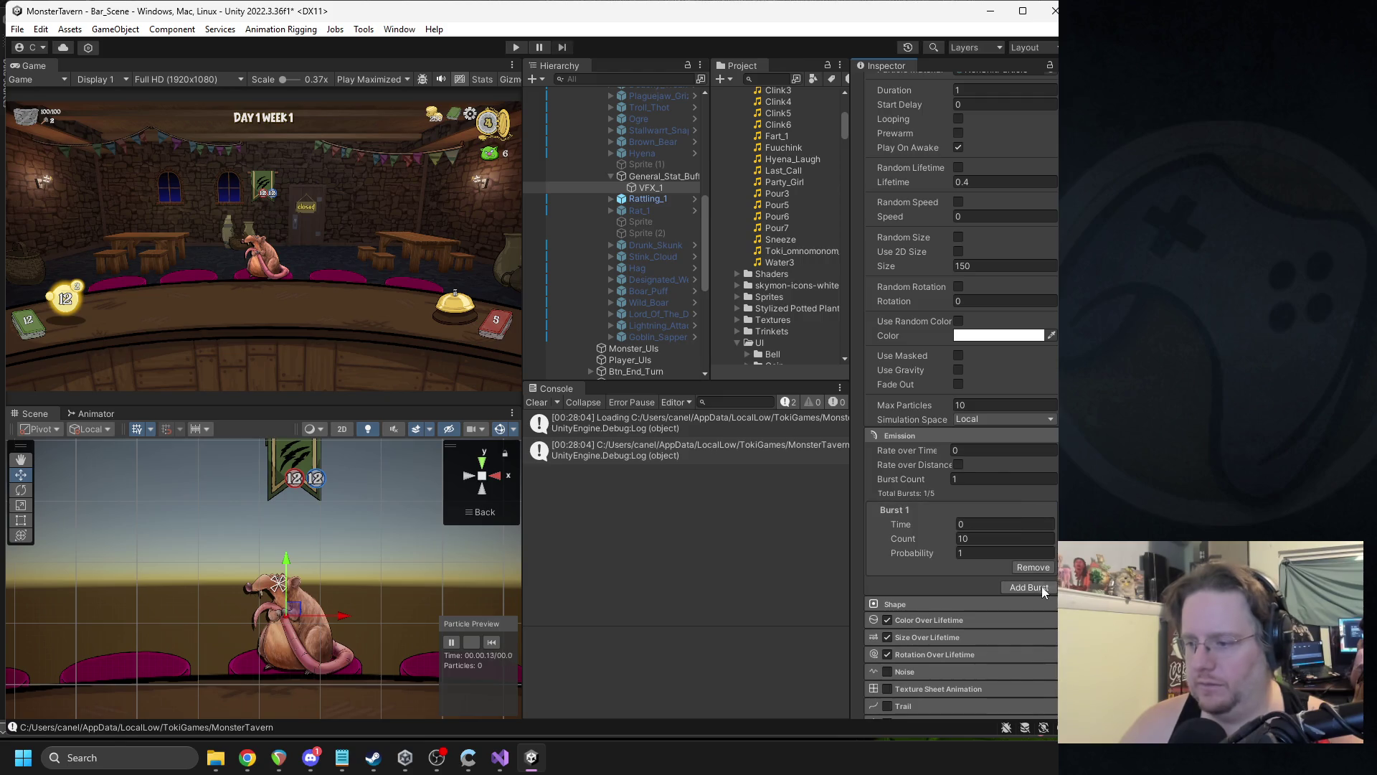
{"action": "left_click", "coordinate": [1031, 586]}
{"action": "scroll", "coordinate": [1032, 587], "scroll_direction": "down", "scroll_amount": 2}
{"action": "left_click", "coordinate": [1026, 585]}
- Give all three bursts a count of 5 at times 0, 0.3 and 0.3, and replay the preview
{"action": "left_click", "coordinate": [979, 463]}
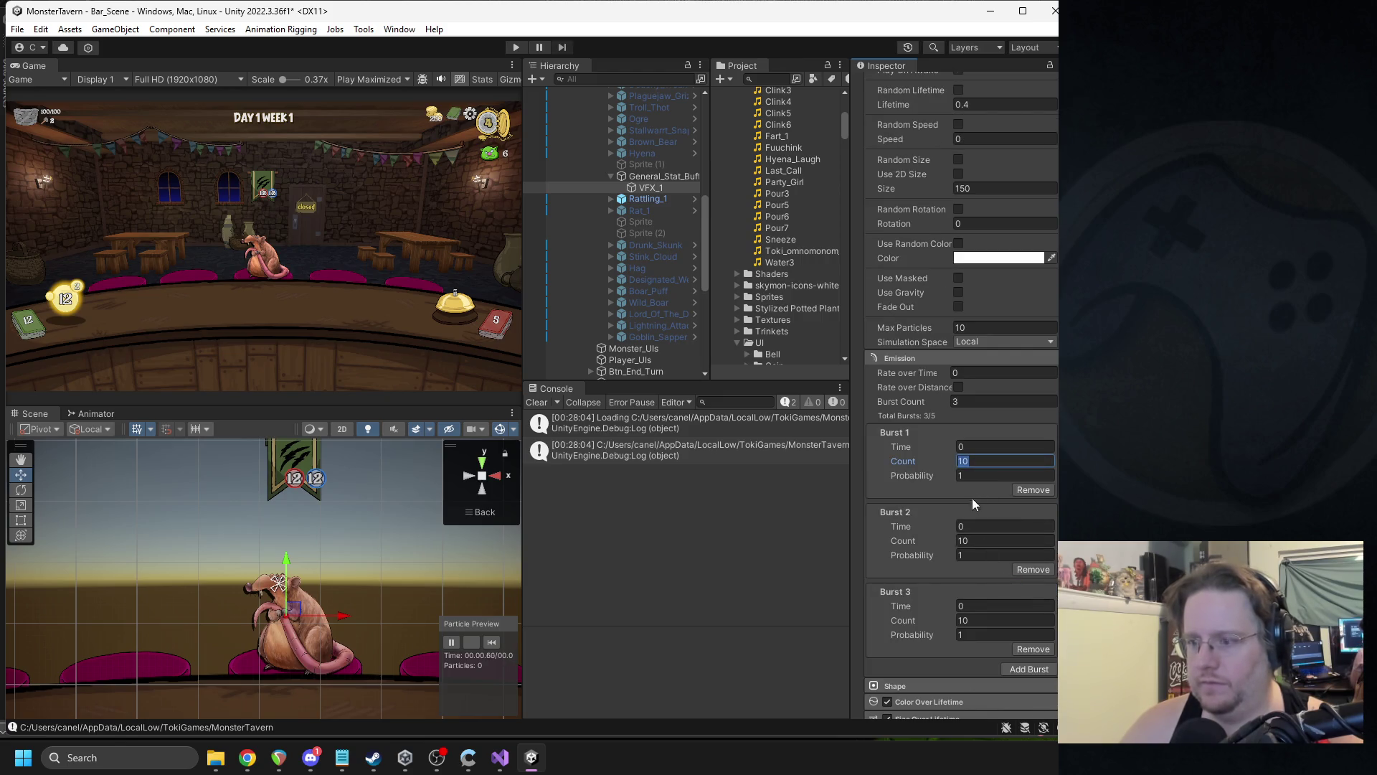
{"action": "type", "text": "5"}
{"action": "left_click", "coordinate": [980, 542]}
{"action": "type", "text": "5"}
{"action": "left_click", "coordinate": [977, 619]}
{"action": "type", "text": "5"}
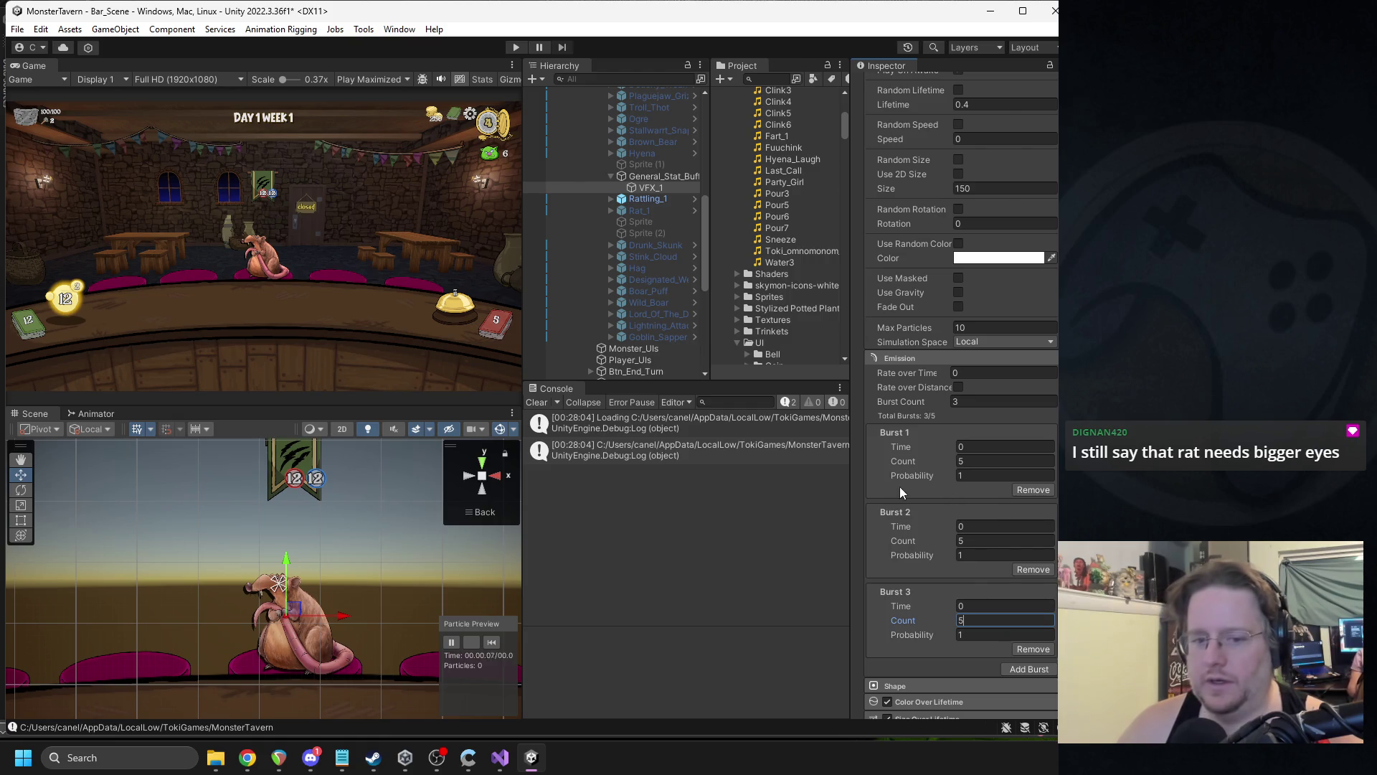
{"action": "left_click", "coordinate": [972, 526]}
{"action": "type", "text": "0.3"}
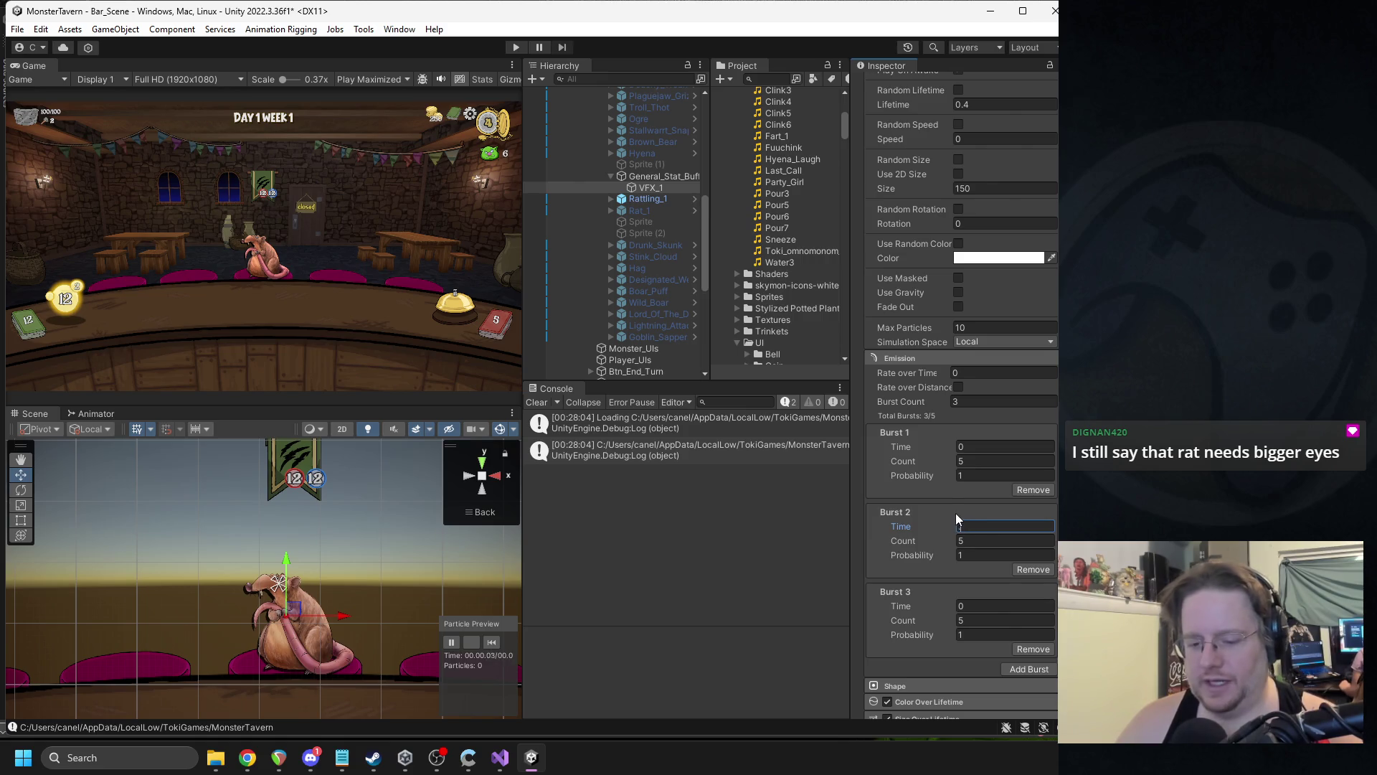
{"action": "left_click", "coordinate": [969, 603]}
{"action": "type", "text": ".3"}
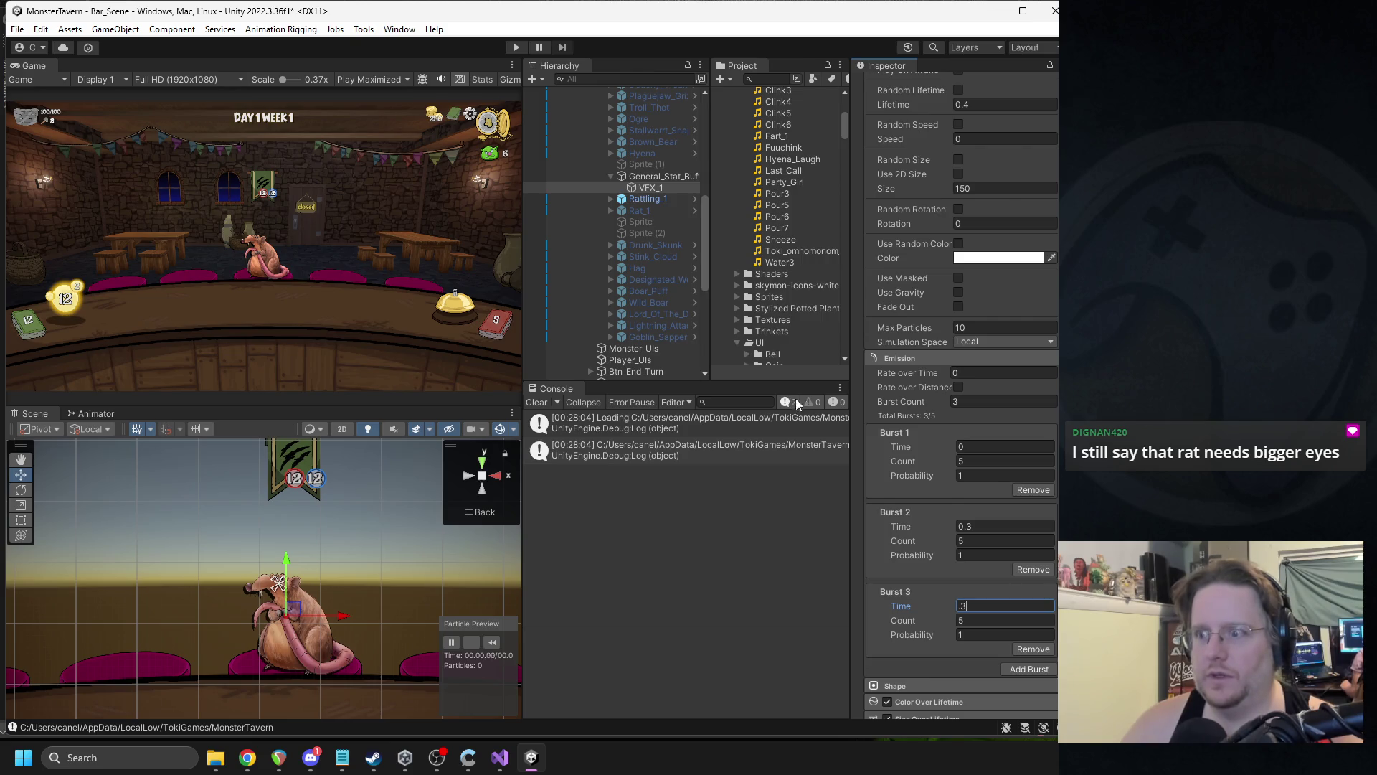
{"action": "left_click", "coordinate": [496, 639]}
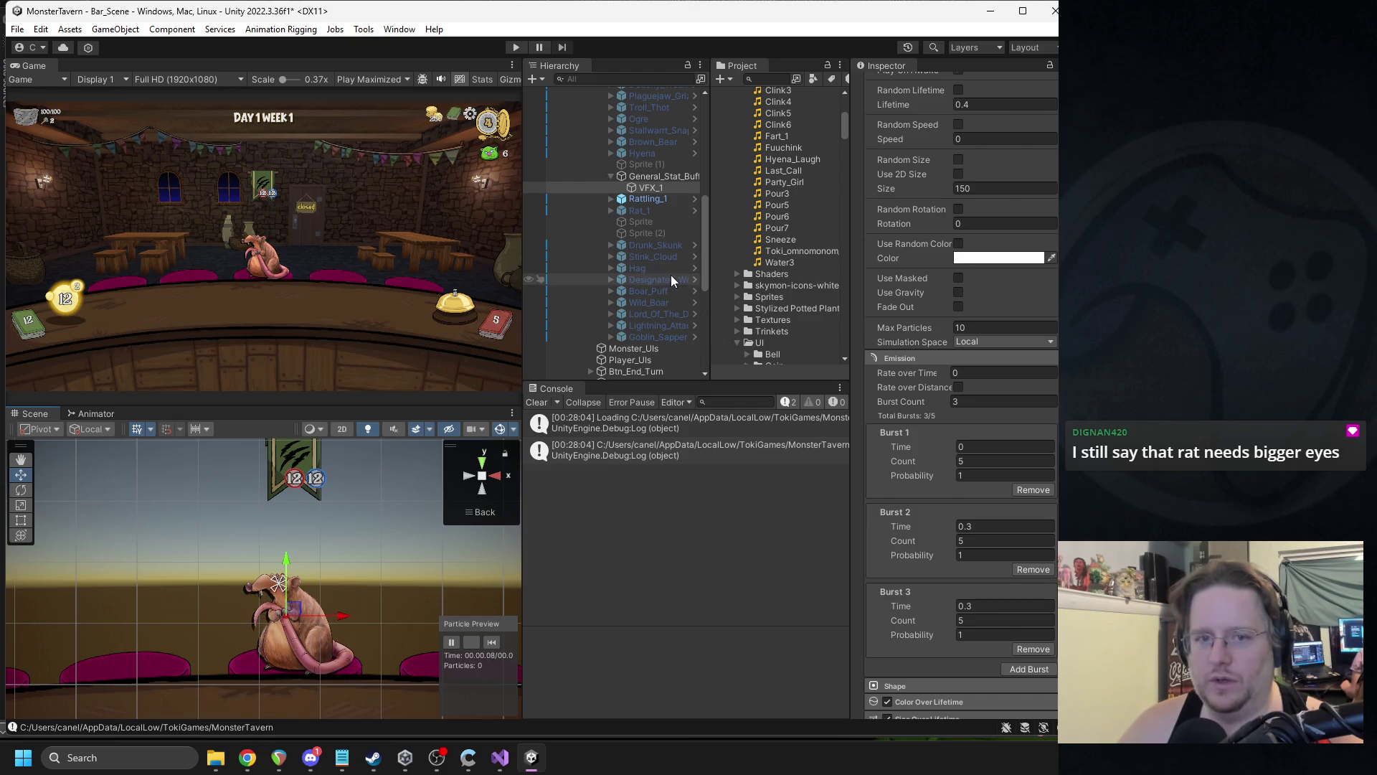
- Disable Color over Lifetime and Size over Lifetime on VFX_1
{"action": "scroll", "coordinate": [928, 380], "scroll_direction": "down", "scroll_amount": 3}
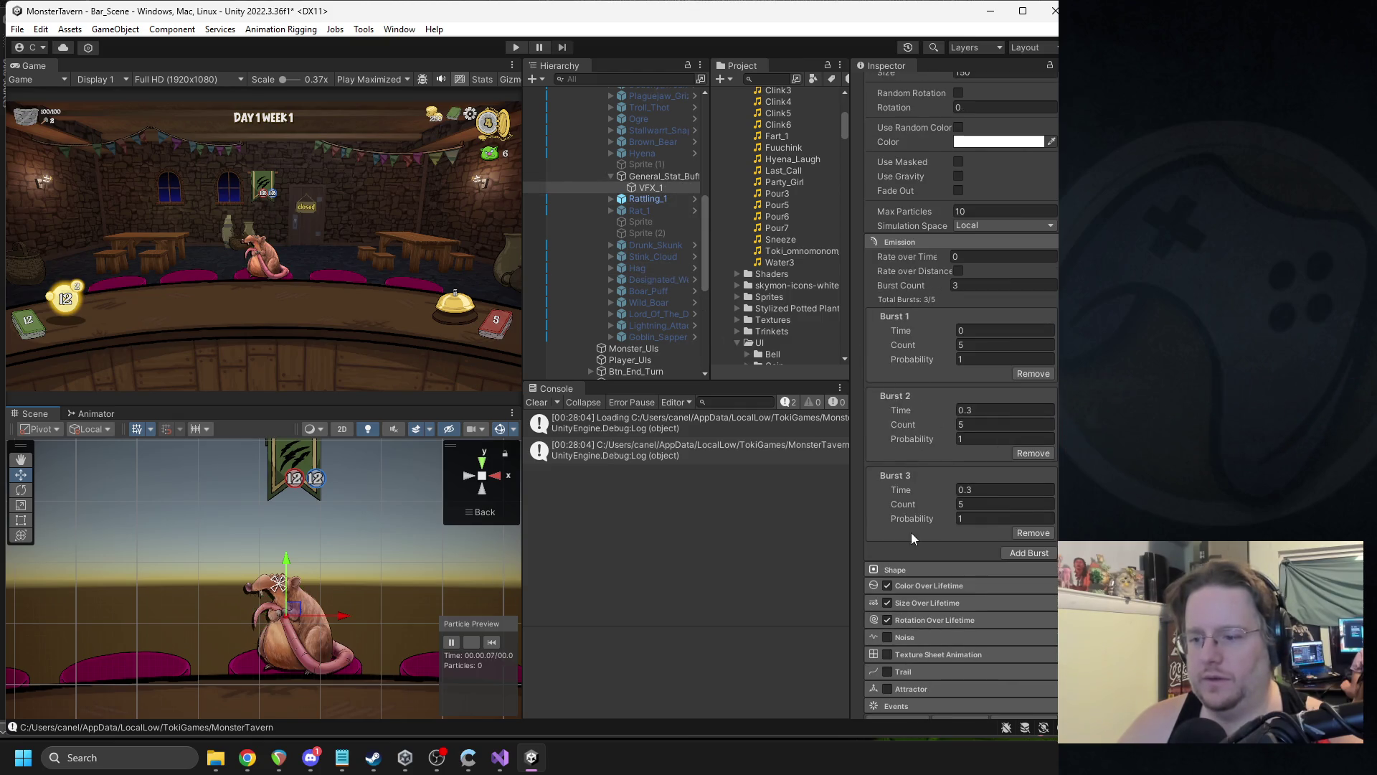
{"action": "left_click", "coordinate": [888, 585]}
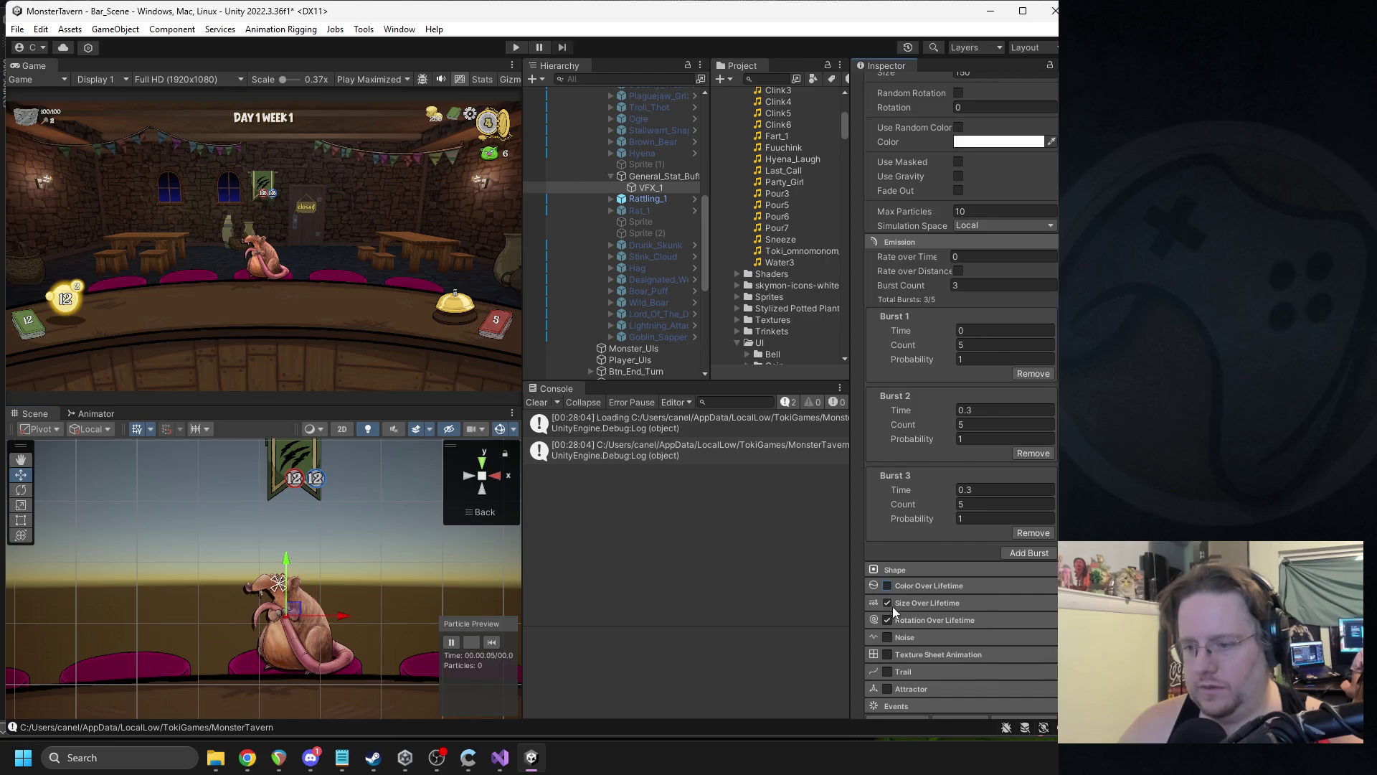
{"action": "left_click", "coordinate": [887, 602]}
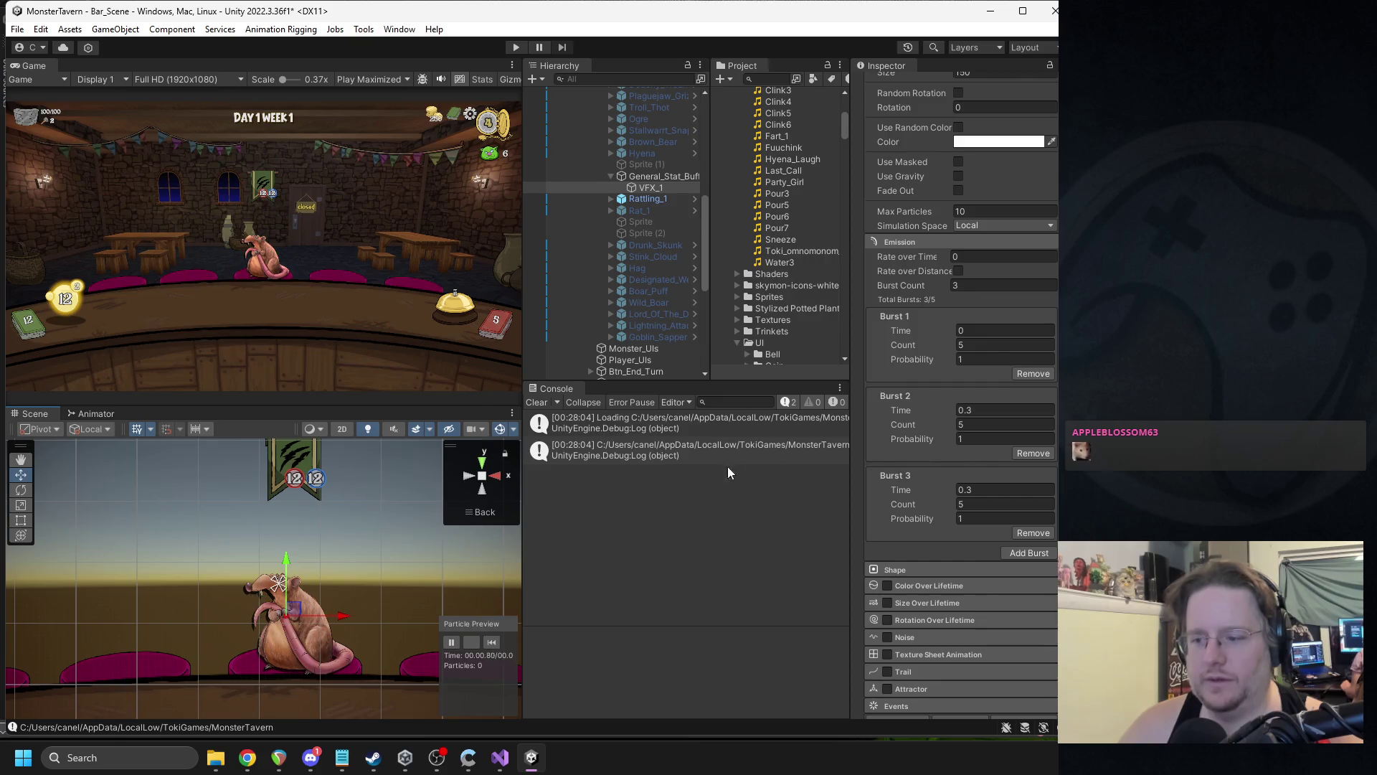
- Move General_Stat_Buff below Rattling_1 and reselect VFX_1
{"action": "scroll", "coordinate": [946, 422], "scroll_direction": "up", "scroll_amount": 4}
{"action": "left_click_drag", "start_coordinate": [639, 174], "coordinate": [636, 209]}
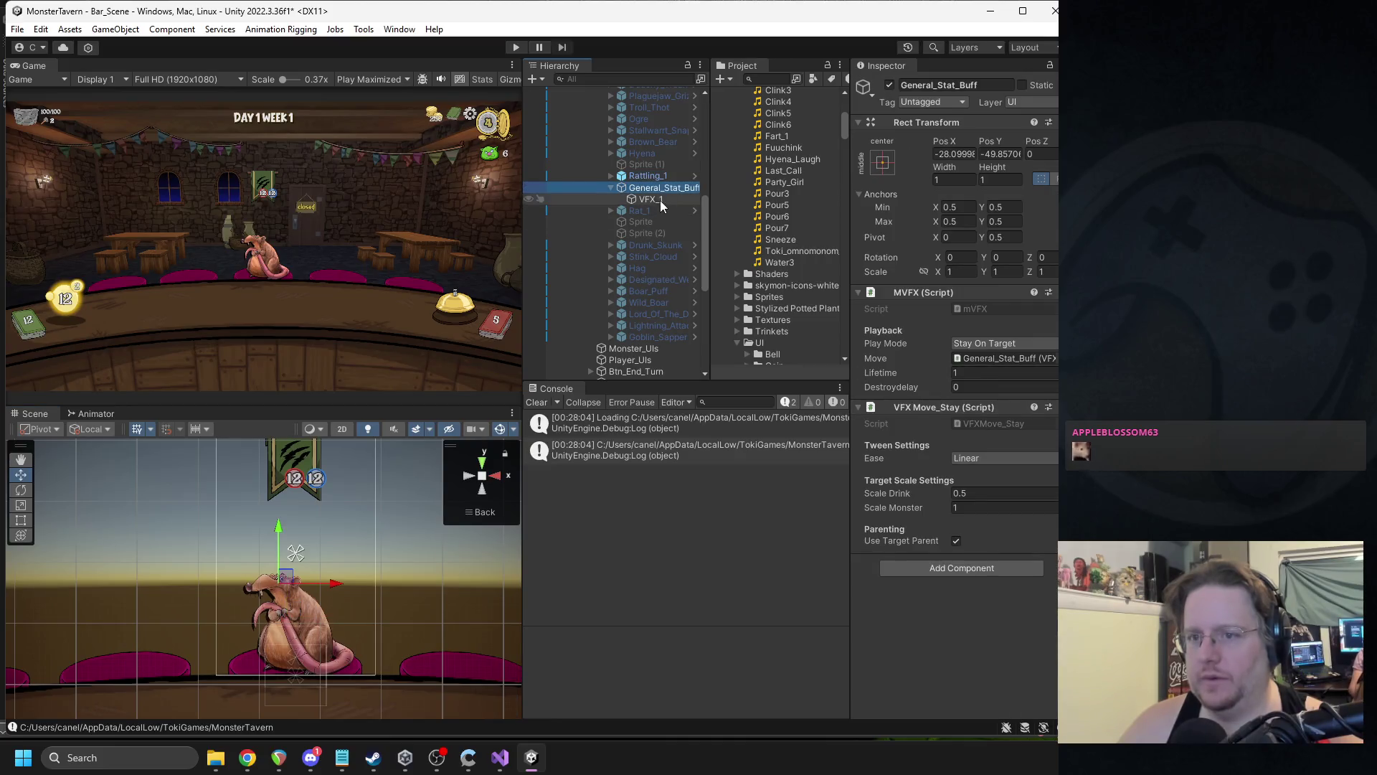
{"action": "left_click", "coordinate": [660, 199]}
{"action": "scroll", "coordinate": [999, 364], "scroll_direction": "down", "scroll_amount": 5}
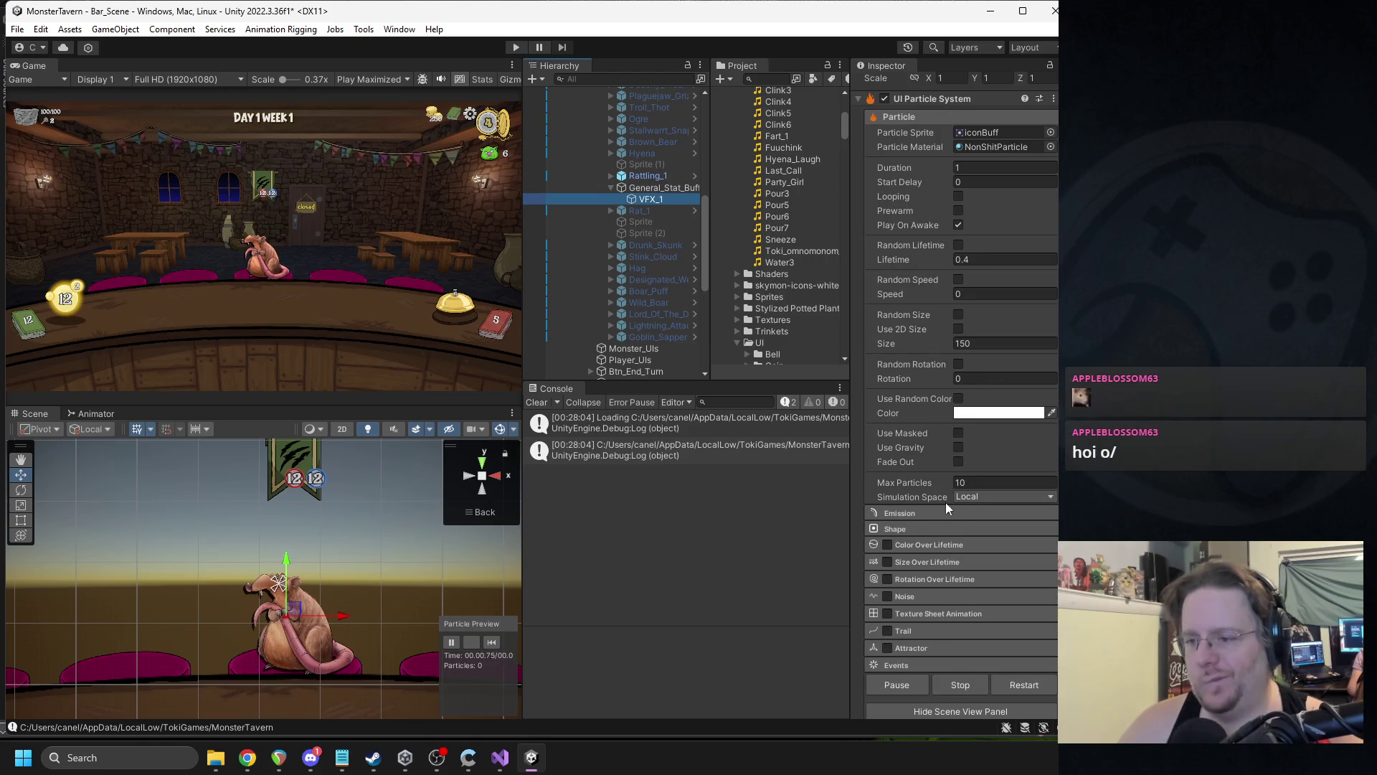
- Re-enable Color over Lifetime, set speed to 150, and emit from a Line shape
{"action": "left_click", "coordinate": [888, 546]}
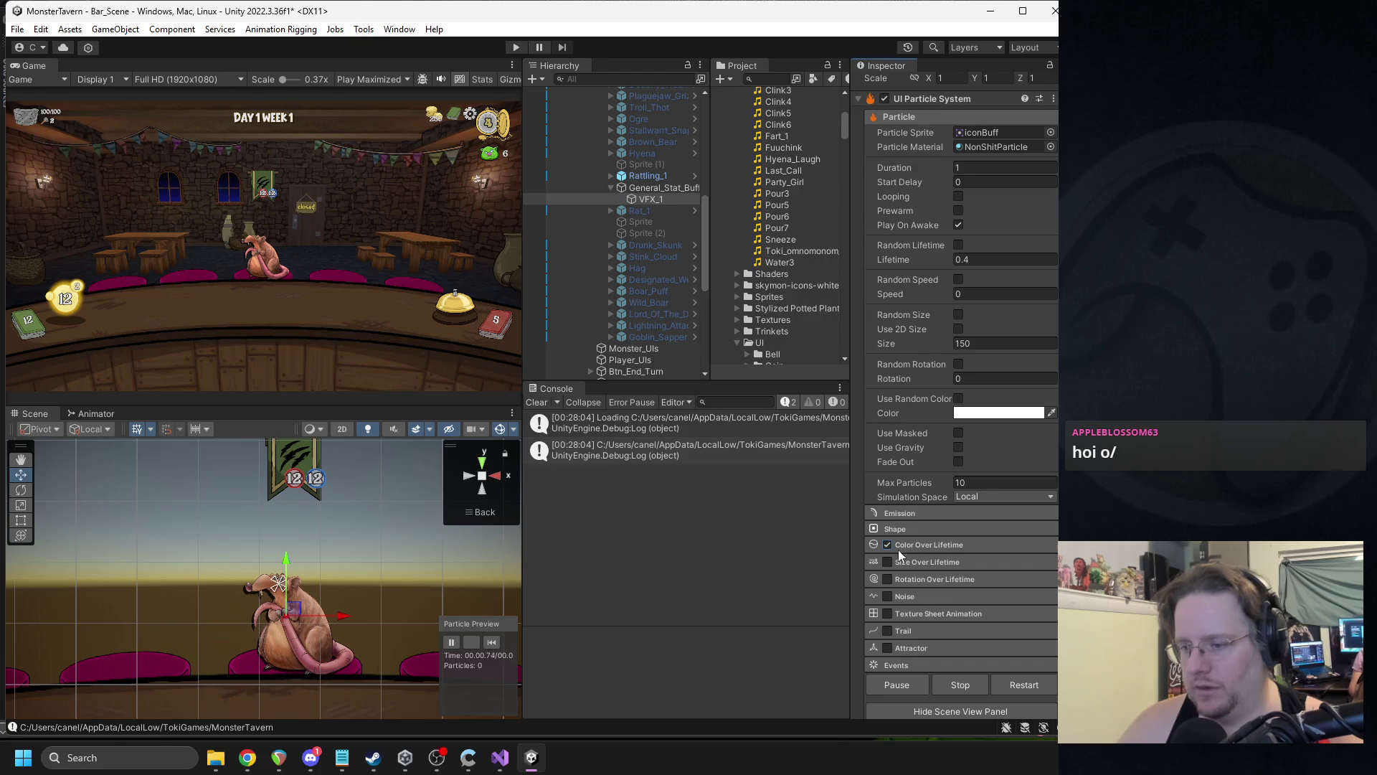
{"action": "left_click", "coordinate": [977, 294]}
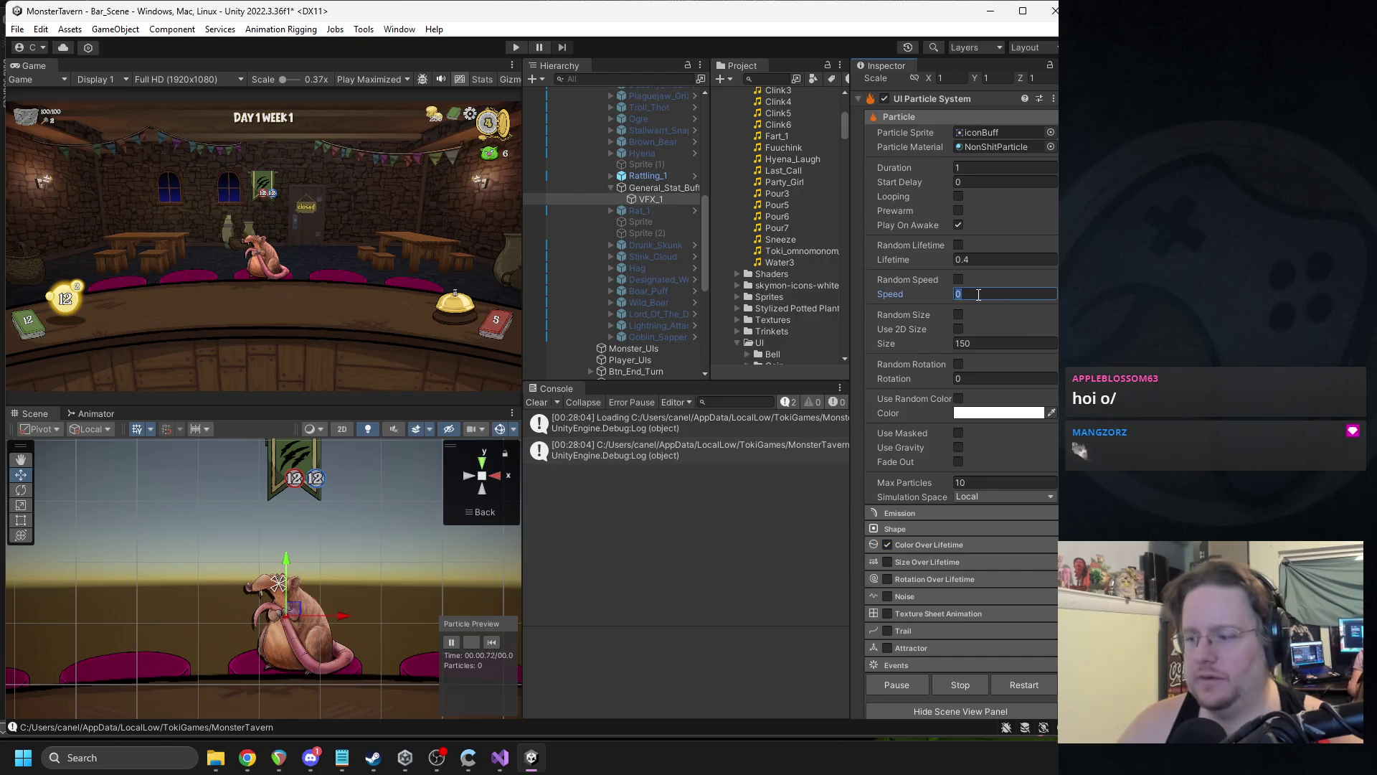
{"action": "type", "text": "150"}
{"action": "left_click", "coordinate": [923, 530]}
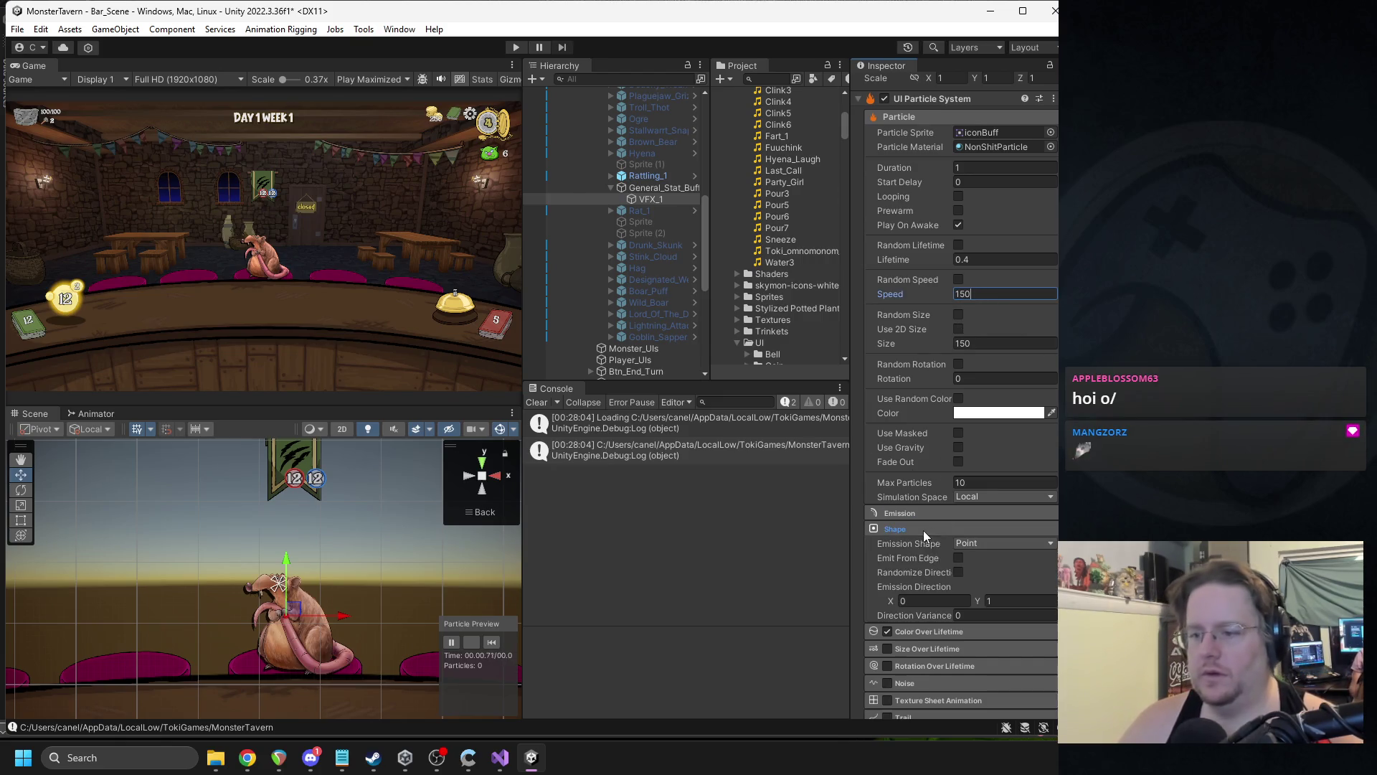
{"action": "left_click", "coordinate": [973, 544]}
{"action": "left_click", "coordinate": [989, 590]}
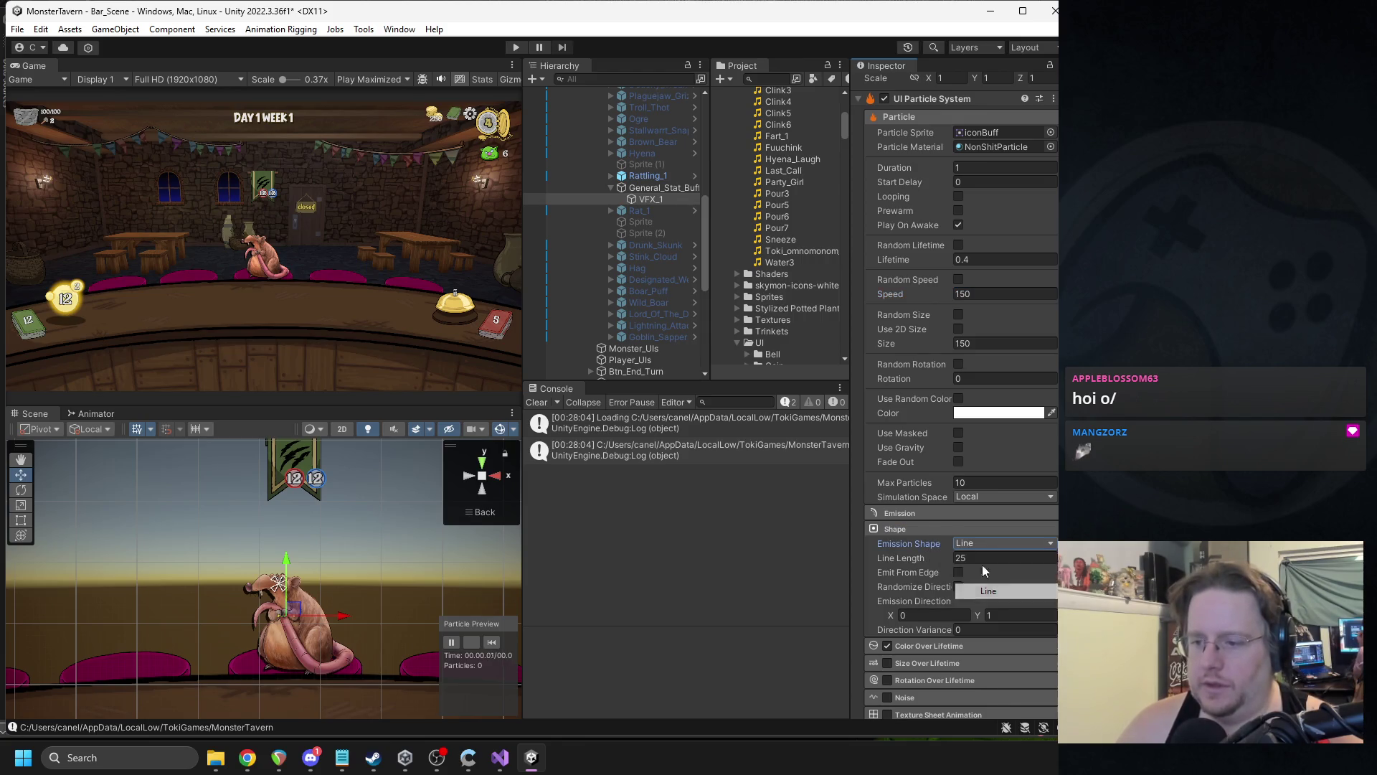
- Remove two bursts, leaving a single 5-particle burst at time 0
{"action": "left_click", "coordinate": [921, 516]}
{"action": "scroll", "coordinate": [990, 560], "scroll_direction": "down", "scroll_amount": 2}
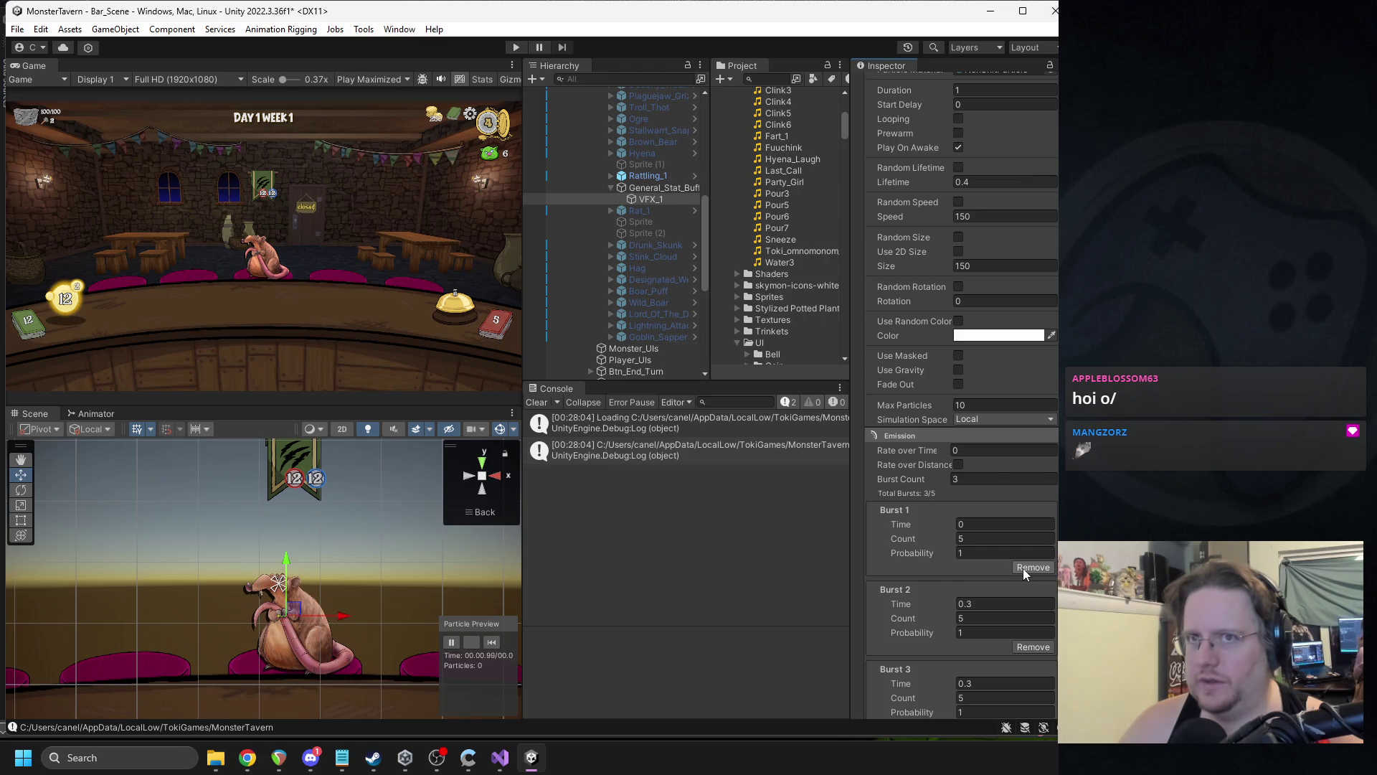
{"action": "scroll", "coordinate": [1024, 566], "scroll_direction": "down", "scroll_amount": 1}
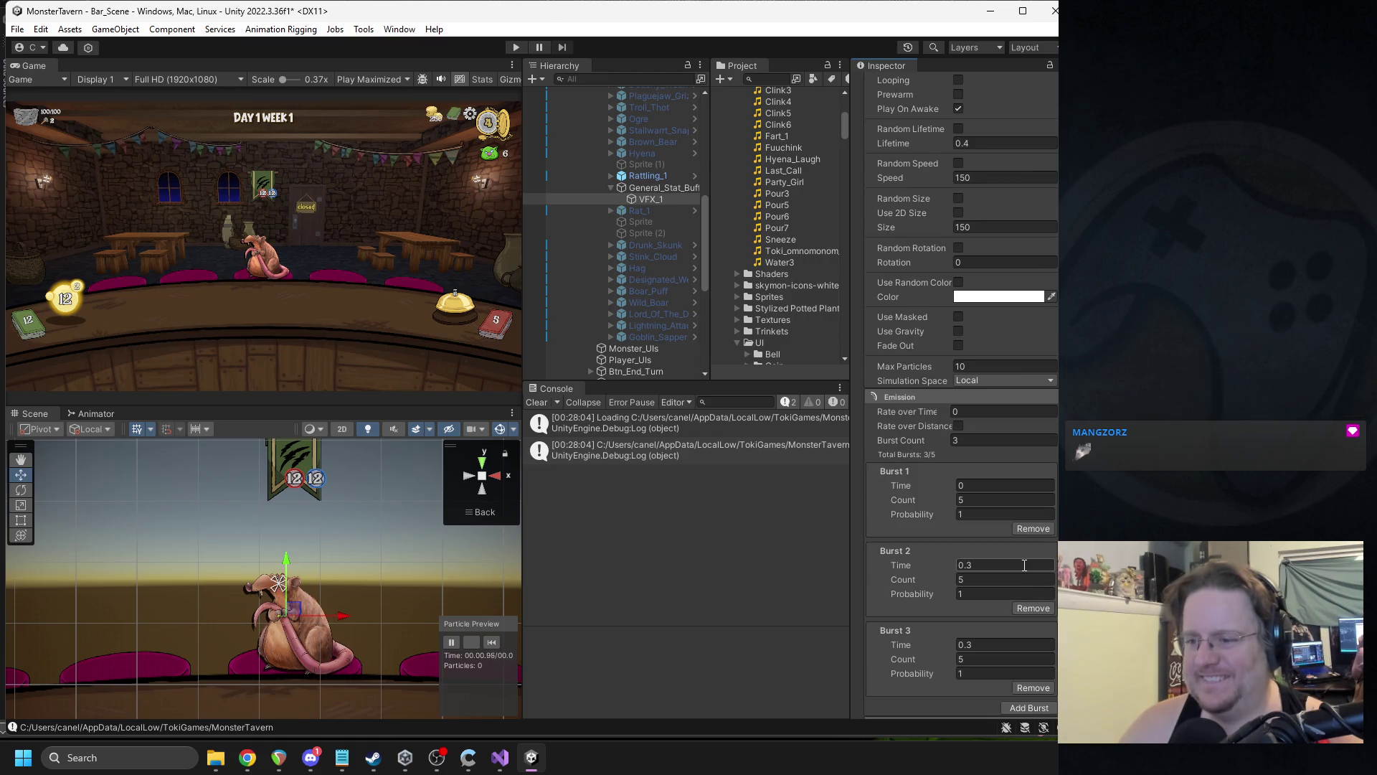
{"action": "left_click", "coordinate": [1034, 611]}
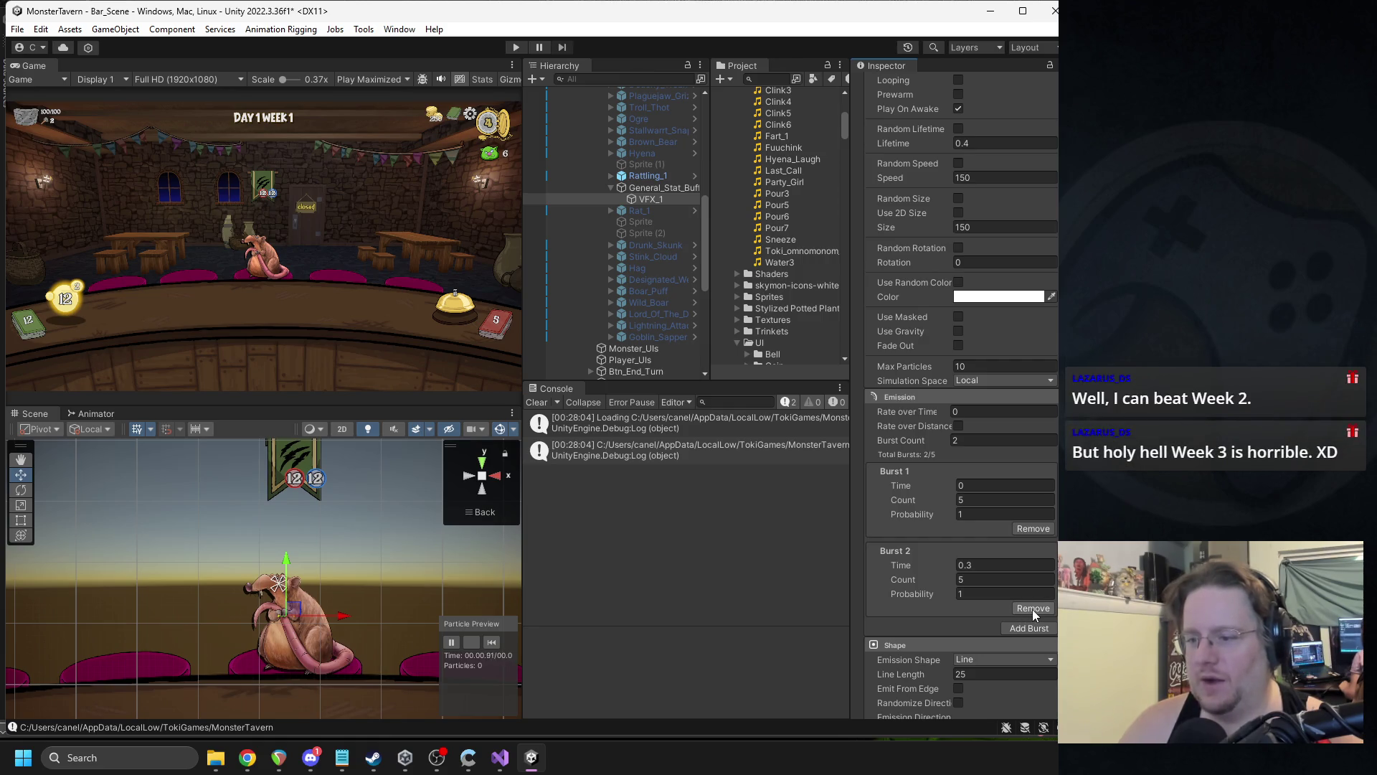
{"action": "left_click", "coordinate": [1032, 608]}
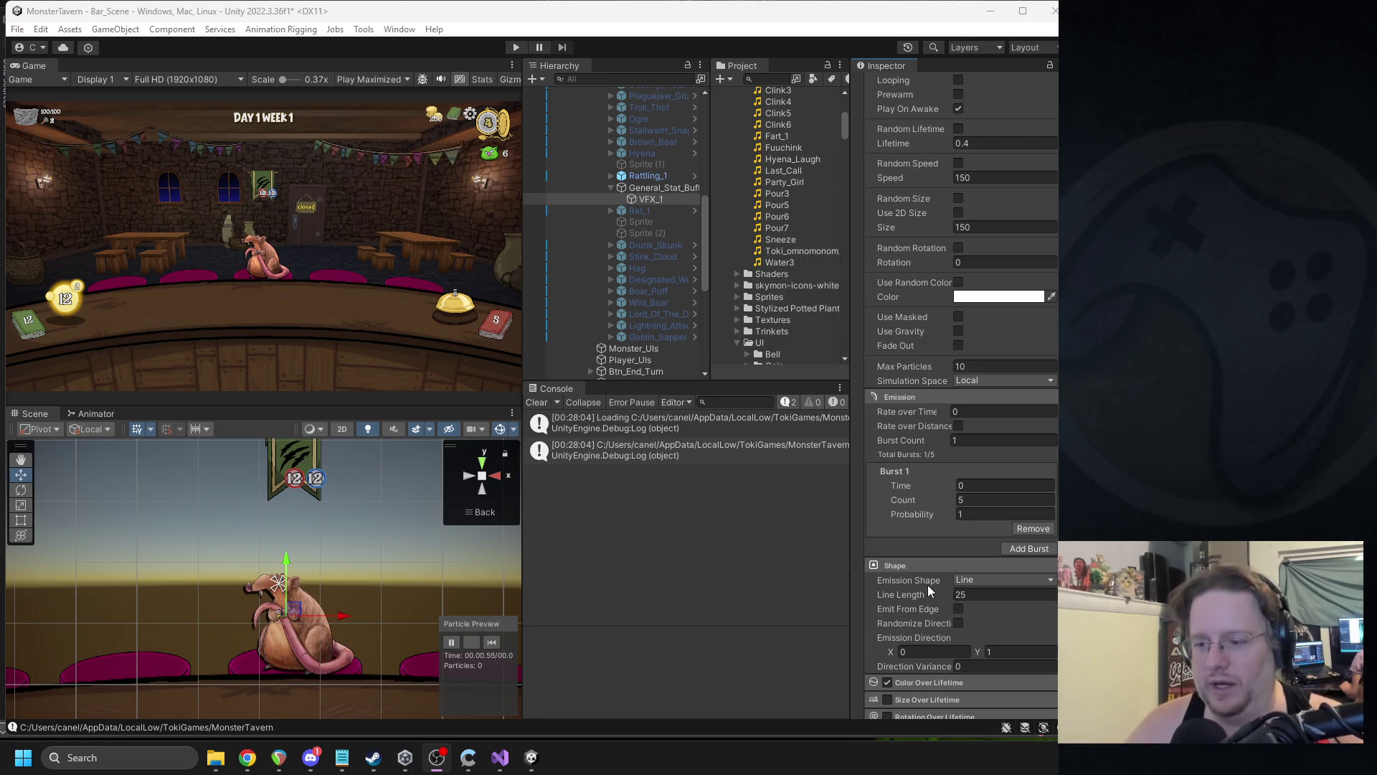
- Lengthen the emitter line to 150 and enter 25 in the speed field
{"action": "left_click", "coordinate": [491, 641]}
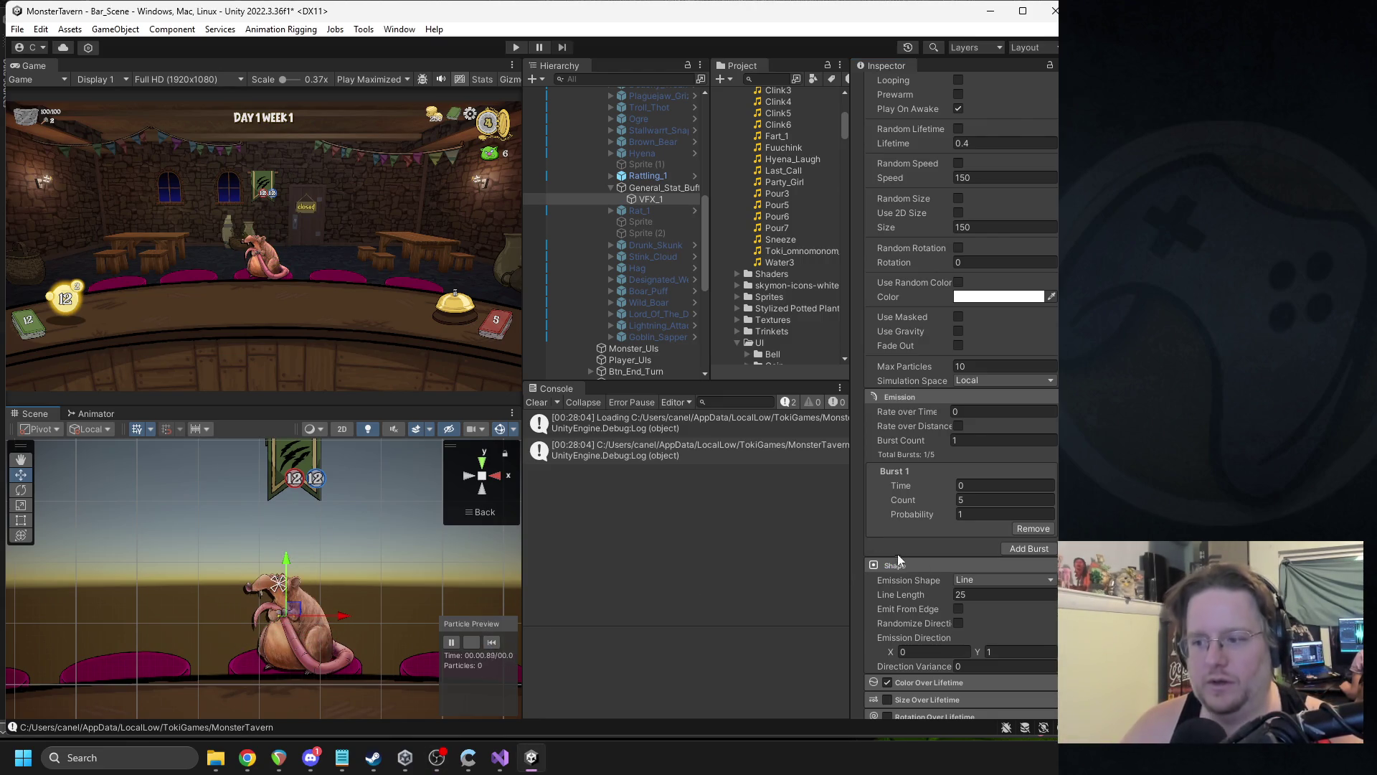
{"action": "mouse_move", "coordinate": [943, 596]}
{"action": "left_mouse_down"}
{"action": "mouse_move", "coordinate": [981, 593]}
{"action": "mouse_move", "coordinate": [1019, 520]}
{"action": "left_mouse_up"}
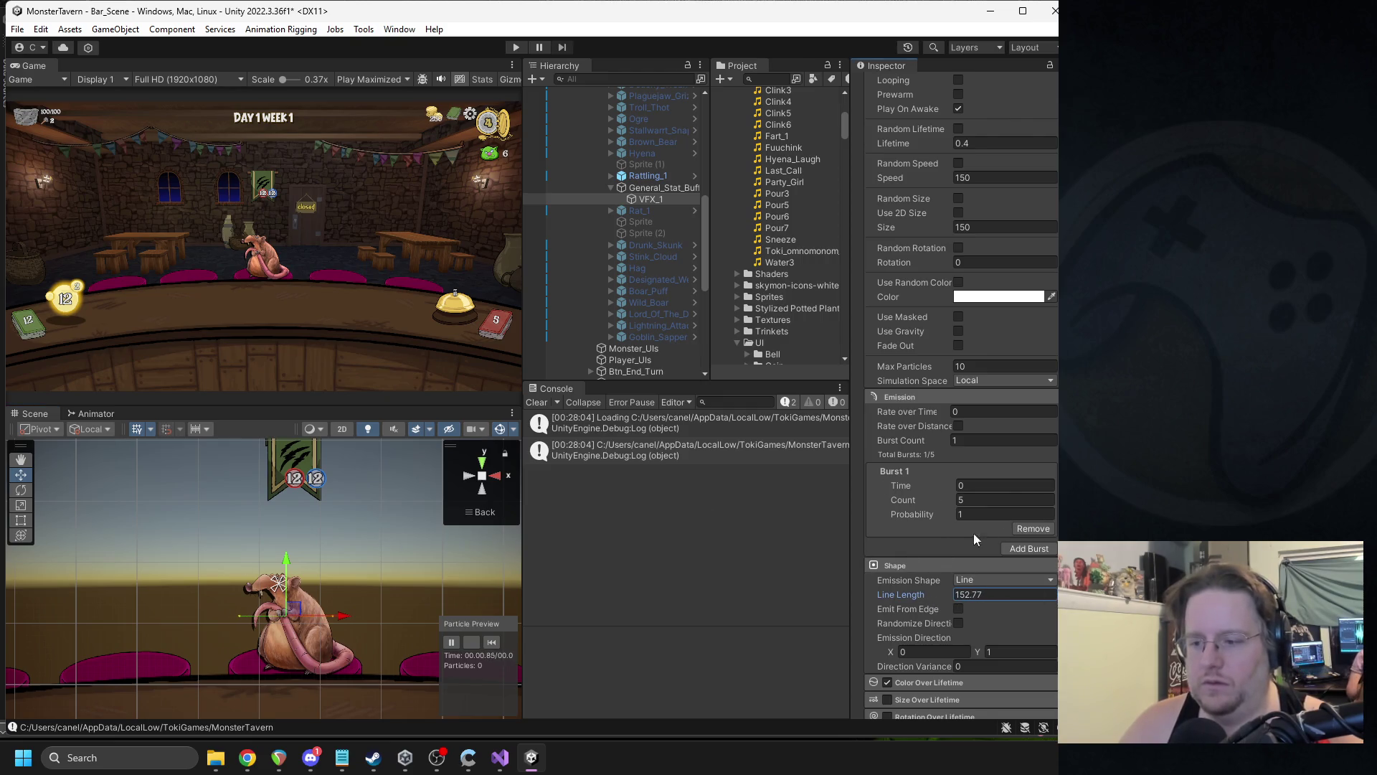
{"action": "double_click", "coordinate": [999, 594]}
{"action": "type", "text": "150"}
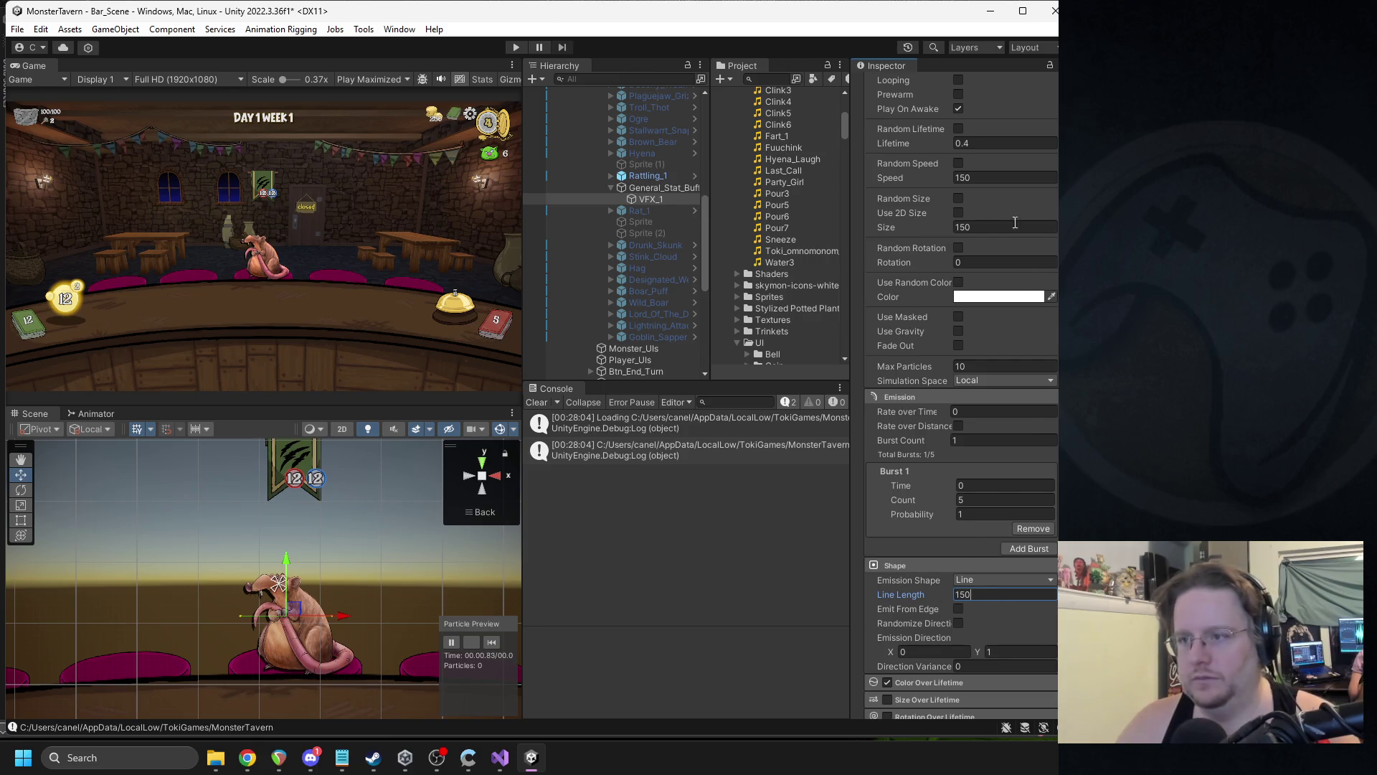
{"action": "left_click", "coordinate": [979, 179]}
{"action": "type", "text": "25"}
{"action": "key", "text": "Return"}
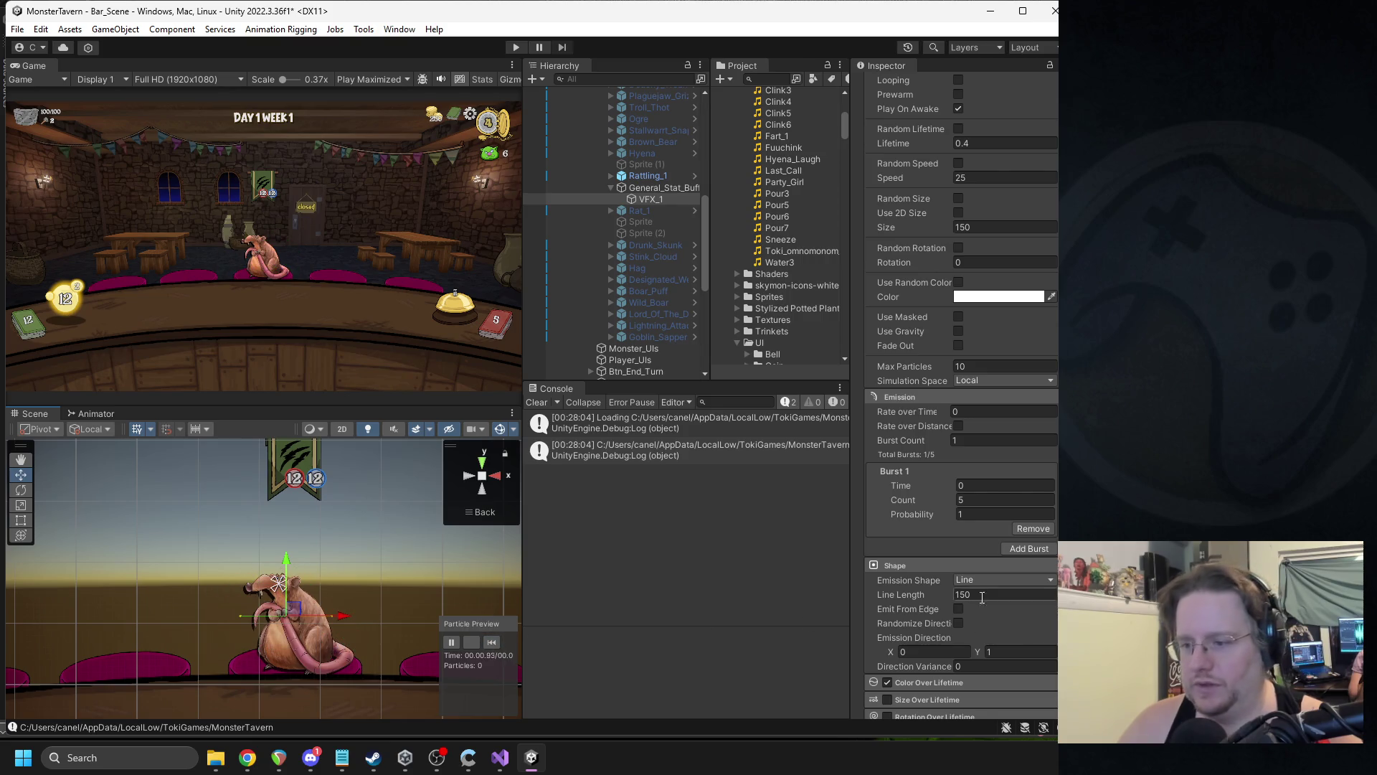
- Set emission rate over time to 15 and the burst count to 2
{"action": "left_click", "coordinate": [982, 411]}
{"action": "type", "text": "15"}
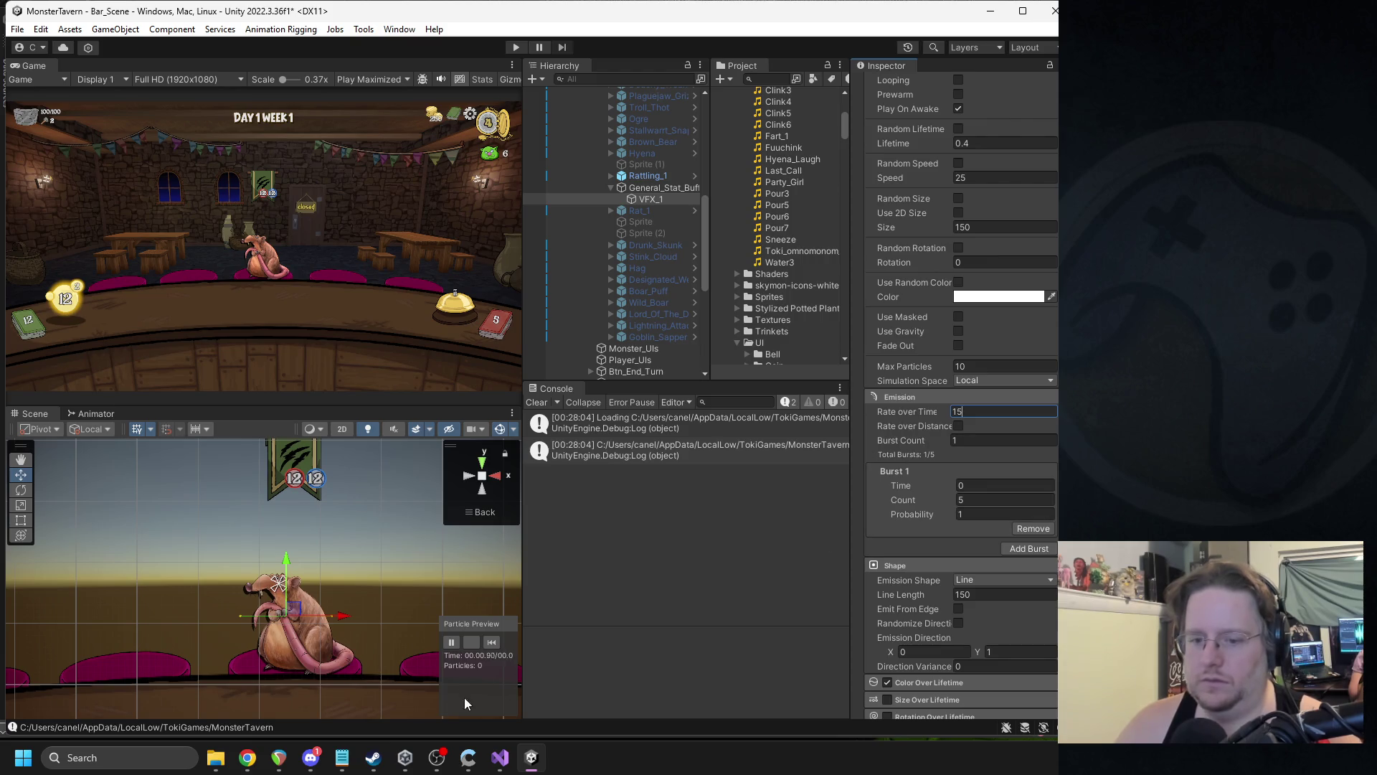
{"action": "left_click", "coordinate": [494, 644]}
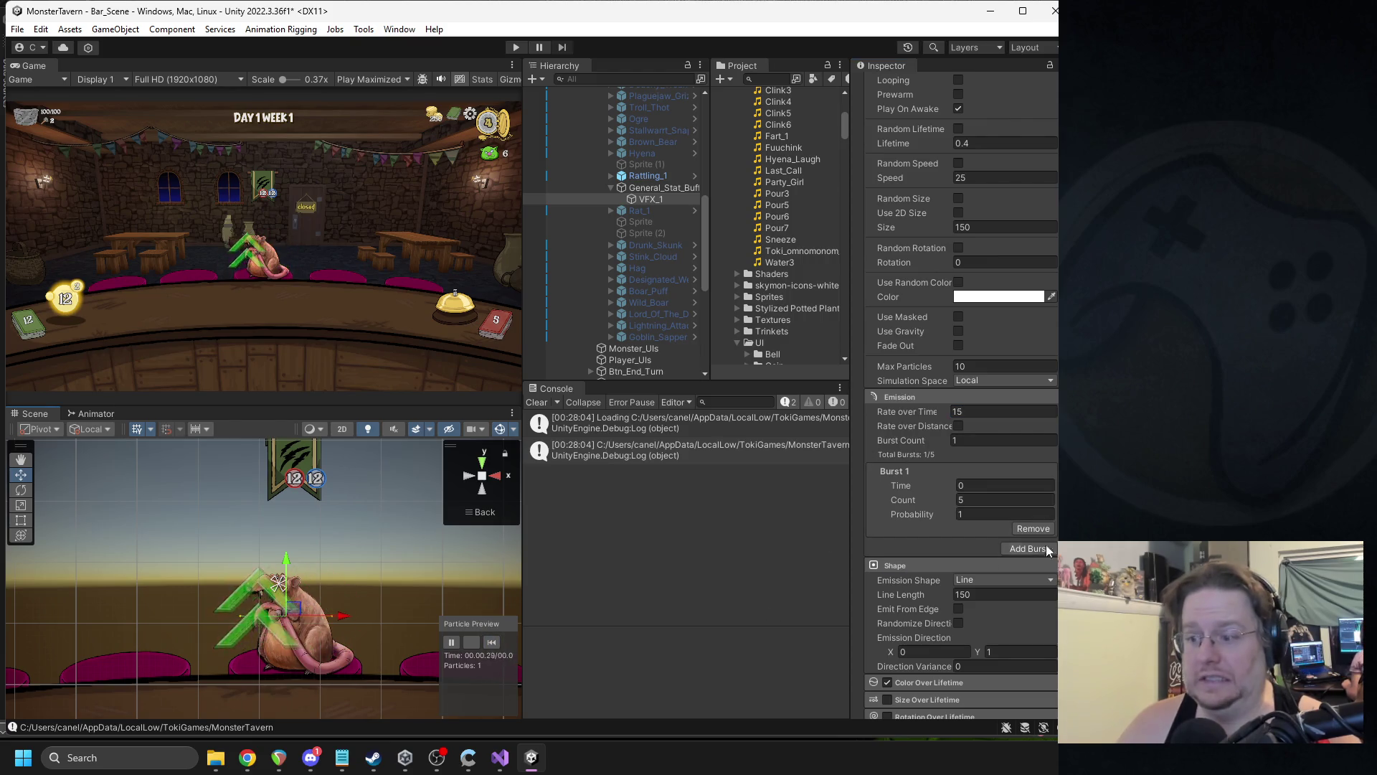
{"action": "left_click", "coordinate": [966, 500]}
{"action": "type", "text": "2"}
{"action": "left_click", "coordinate": [492, 644]}
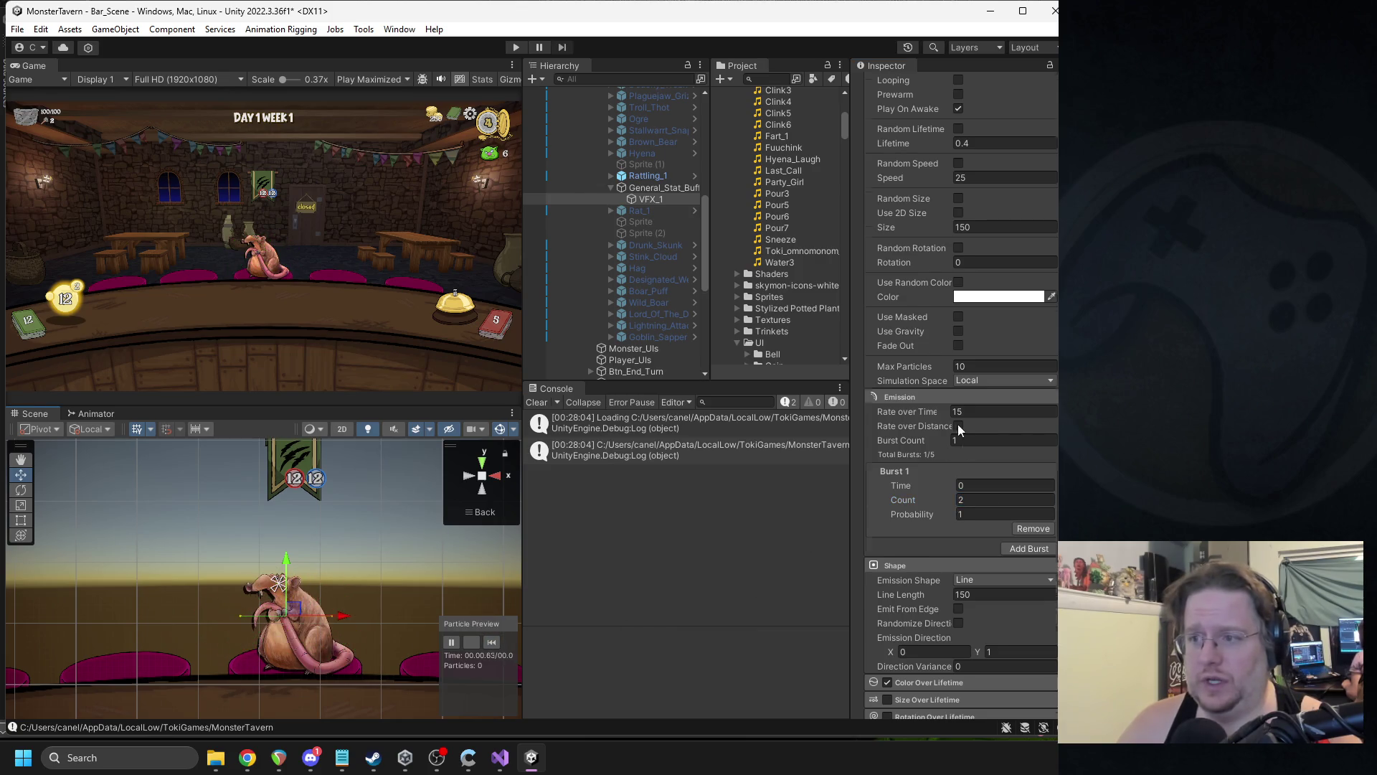
- Set particle speed to 150 and size to 25, replaying the preview
{"action": "scroll", "coordinate": [975, 277], "scroll_direction": "up", "scroll_amount": 1}
{"action": "left_click", "coordinate": [1004, 216]}
{"action": "type", "text": "15"}
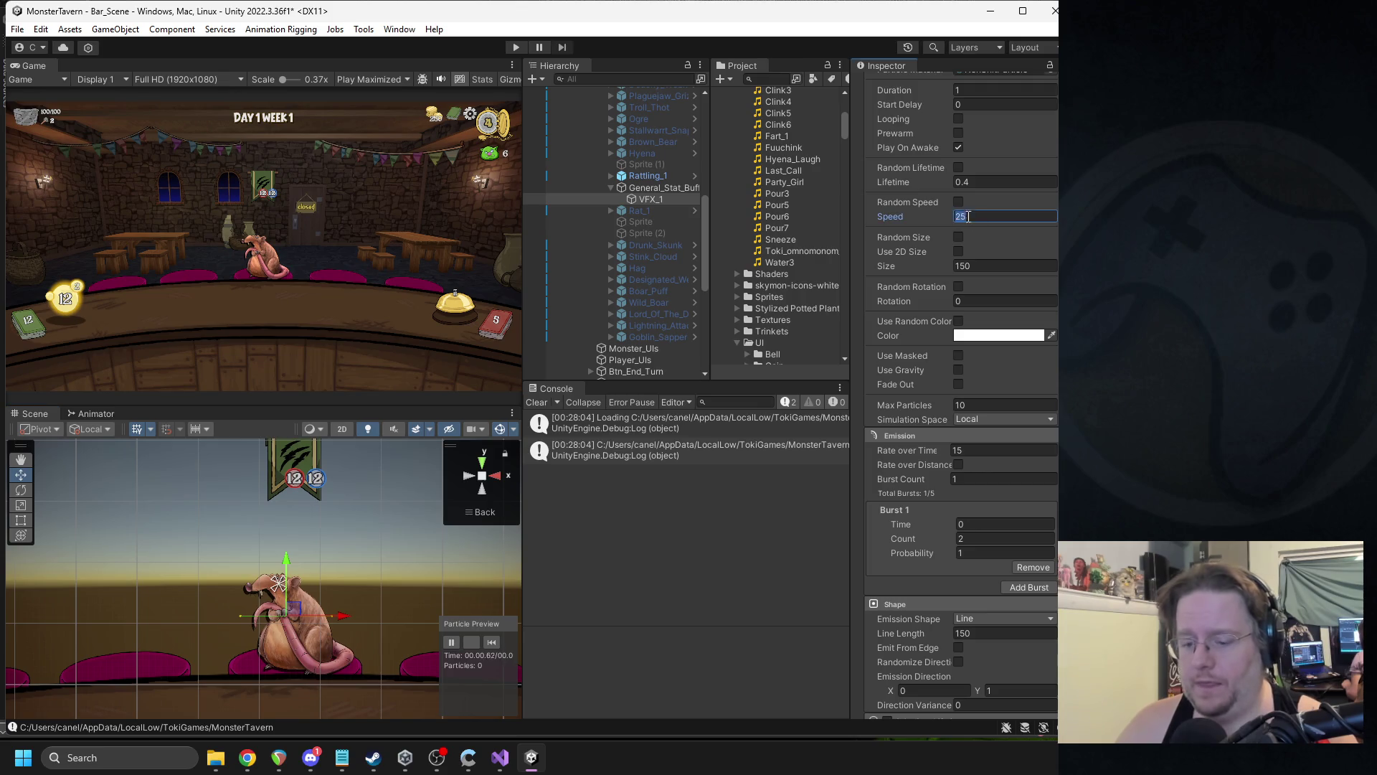
{"action": "type", "text": "0"}
{"action": "left_click", "coordinate": [493, 644]}
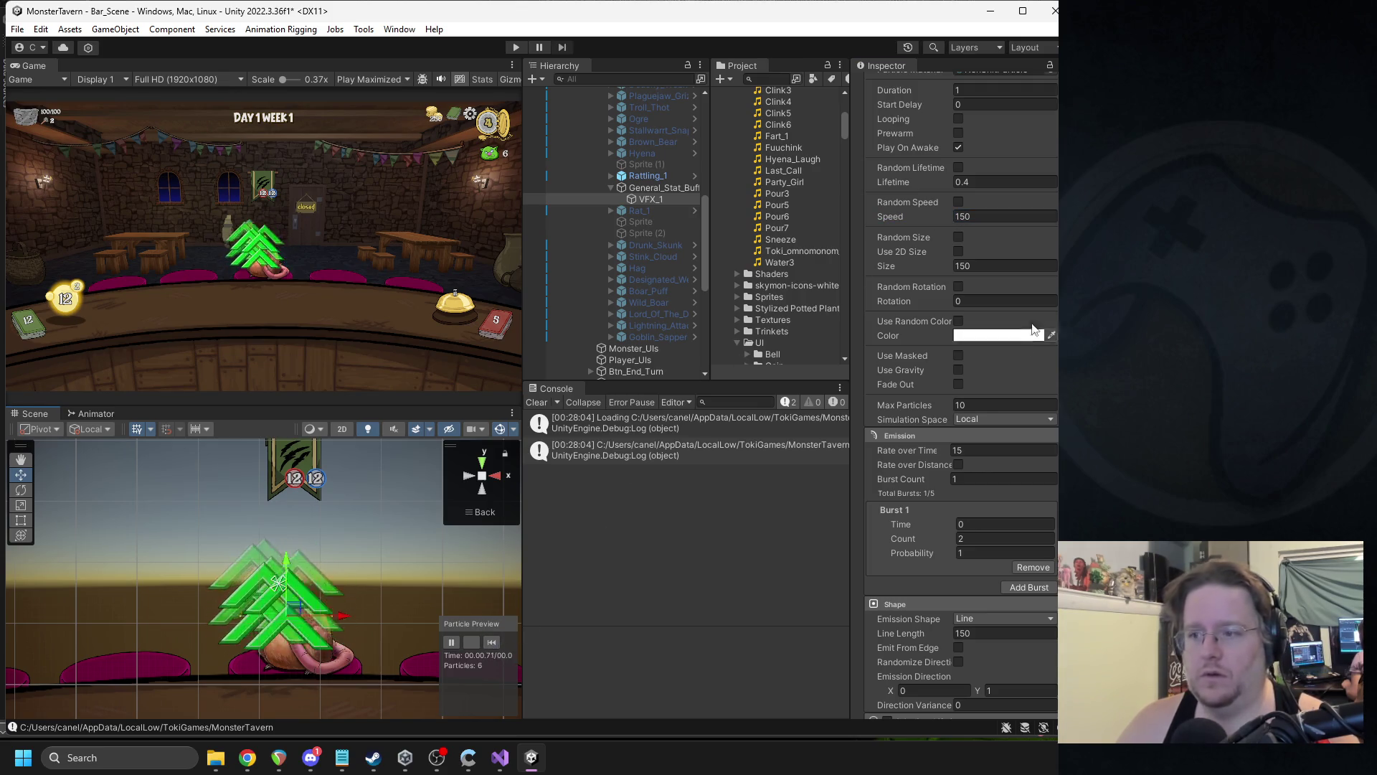
{"action": "left_click", "coordinate": [983, 266]}
{"action": "type", "text": "25"}
{"action": "left_click", "coordinate": [492, 643]}
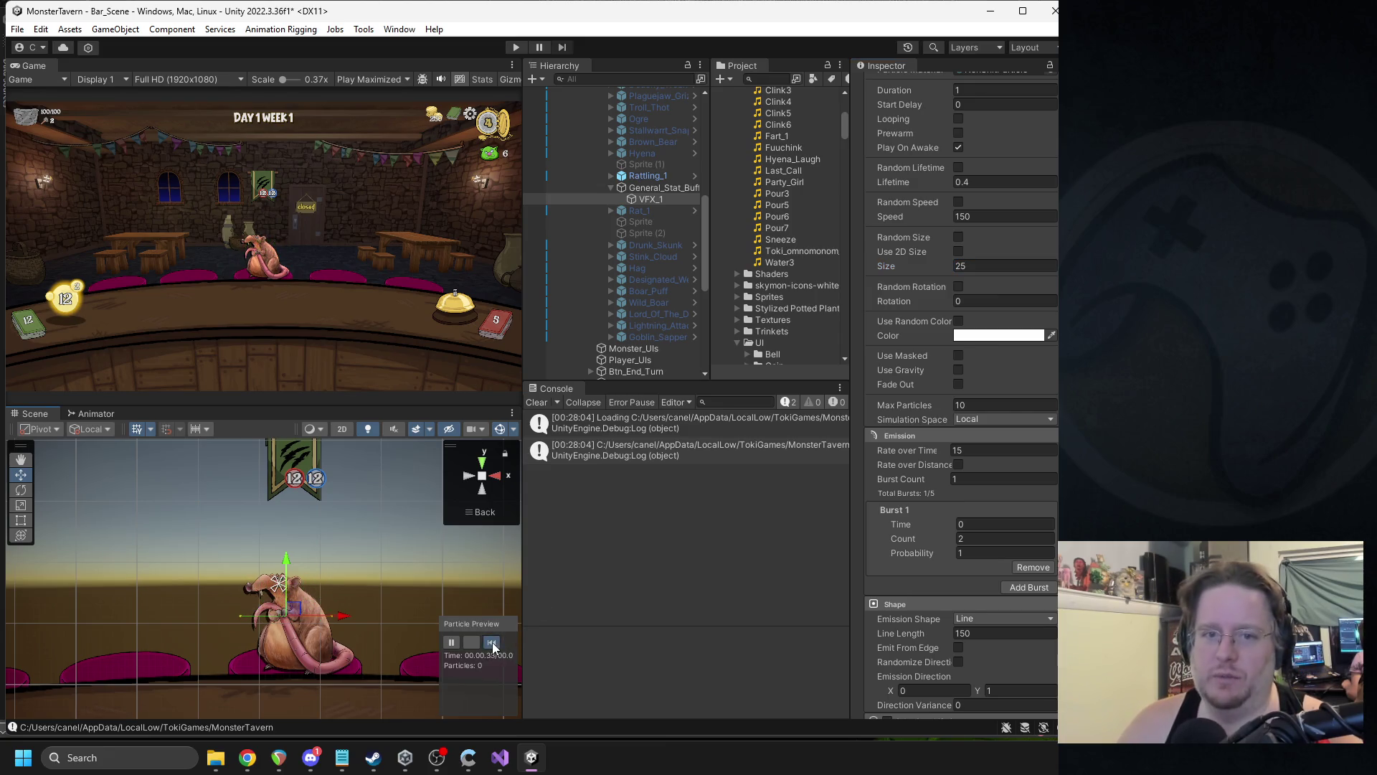
{"action": "scroll", "coordinate": [325, 251], "scroll_direction": "up", "scroll_amount": 5}
- Move the buff emitter lower on the rat and replay the preview
{"action": "scroll", "coordinate": [275, 279], "scroll_direction": "up", "scroll_amount": 3}
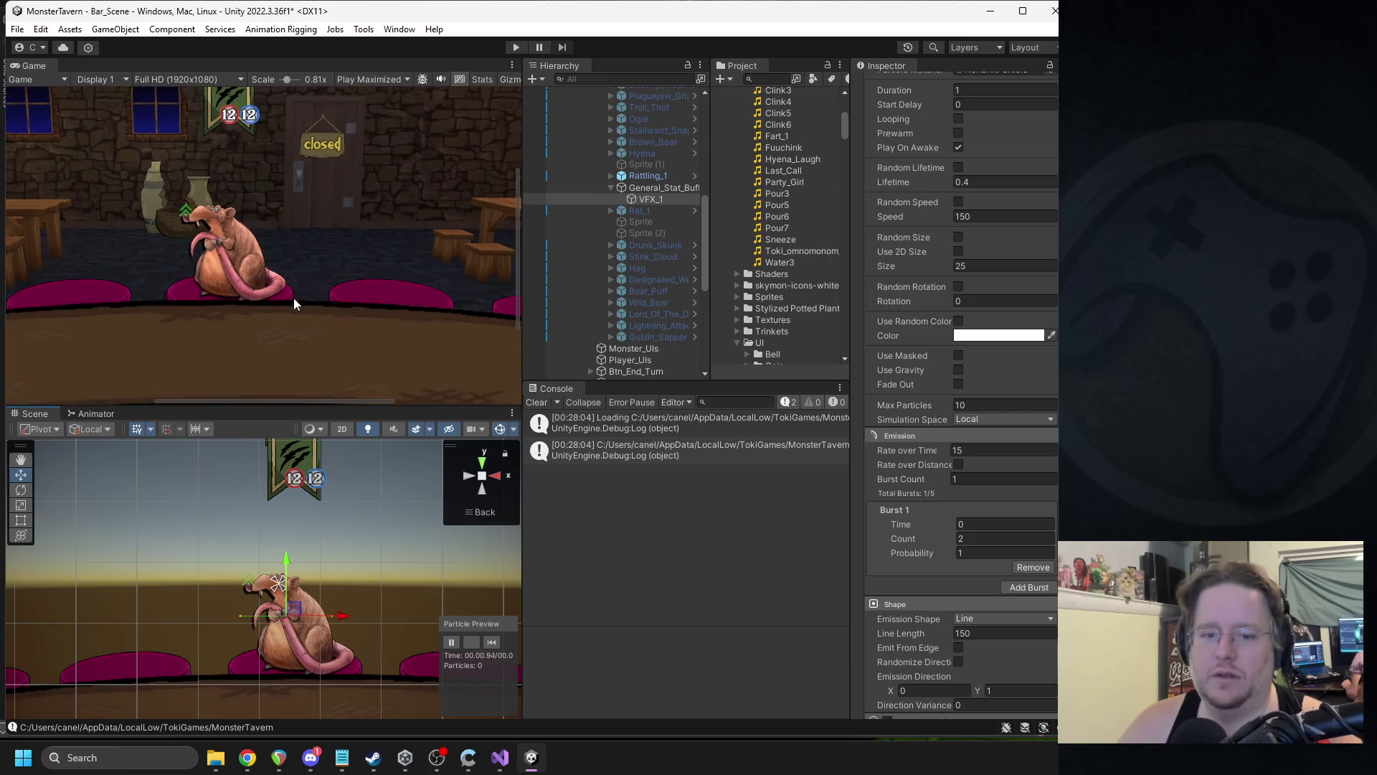
{"action": "left_click_drag", "start_coordinate": [285, 567], "coordinate": [284, 626]}
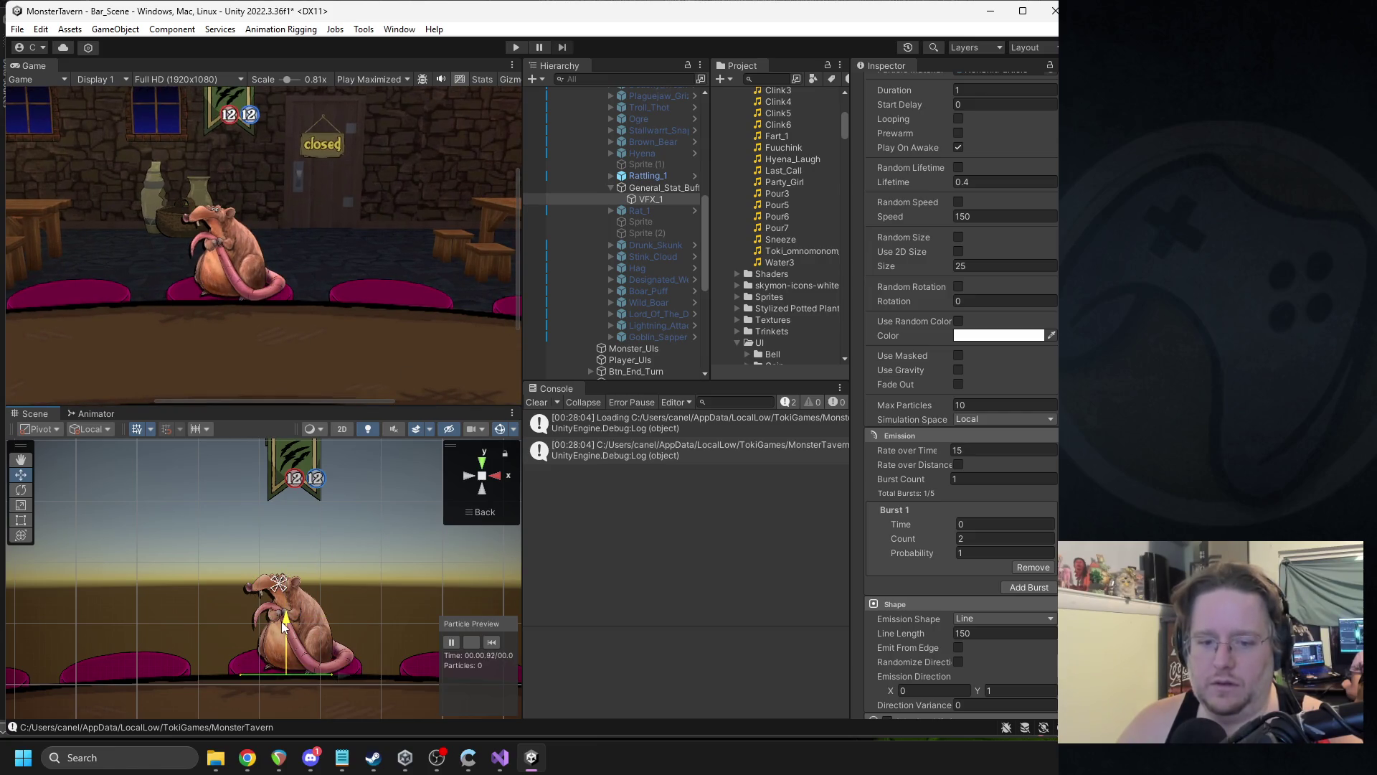
{"action": "left_click", "coordinate": [495, 643]}
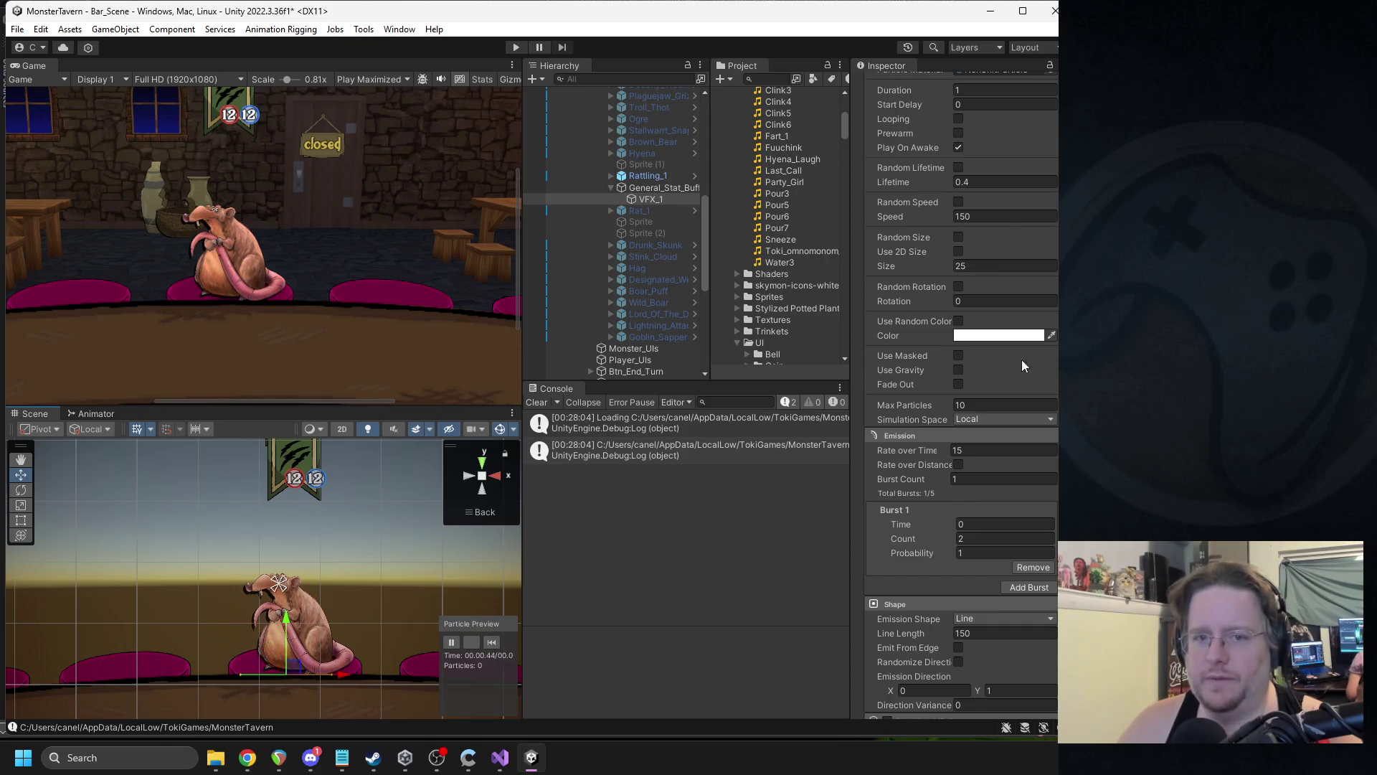
{"action": "scroll", "coordinate": [986, 327], "scroll_direction": "up", "scroll_amount": 2}
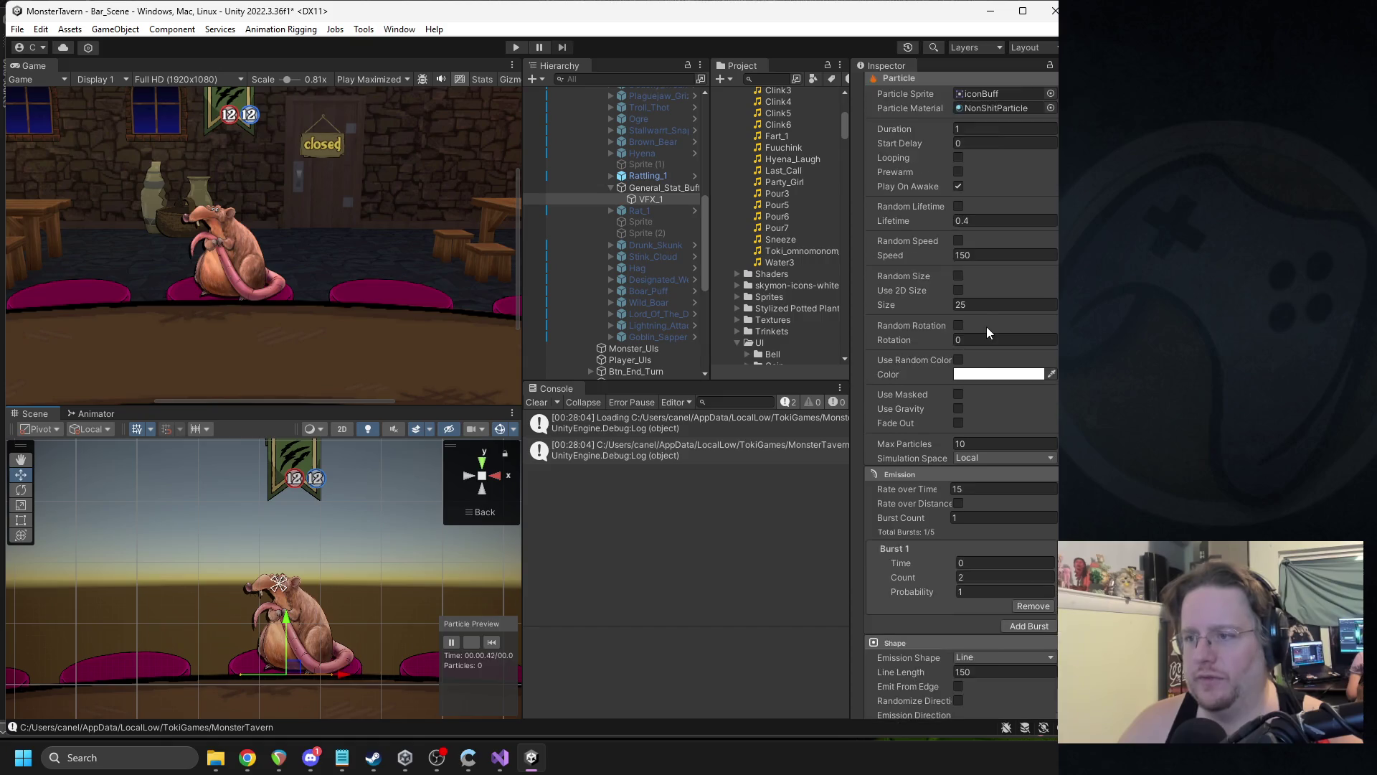
{"action": "left_click_drag", "start_coordinate": [289, 622], "coordinate": [294, 608]}
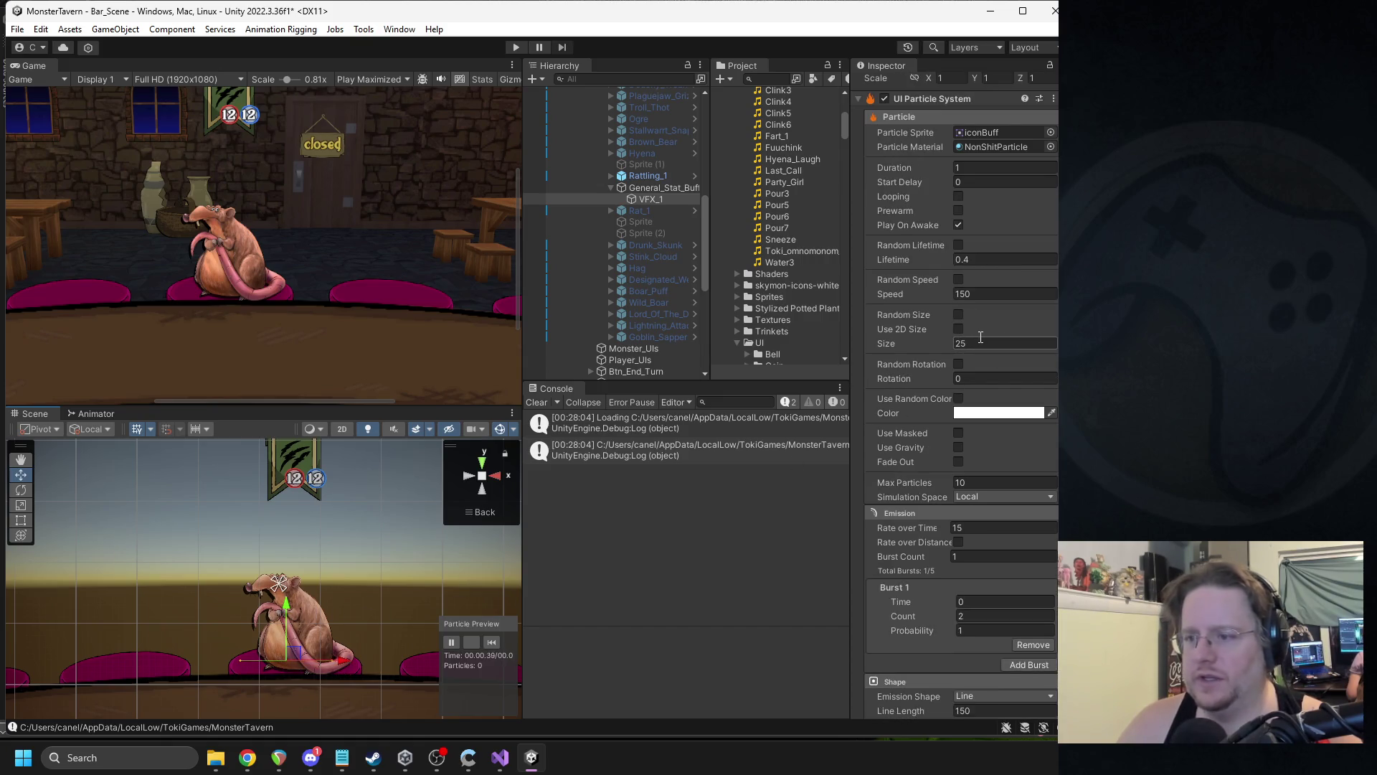
- Set particle lifetime to 1 and emission rate over time to 10
{"action": "left_click", "coordinate": [969, 261]}
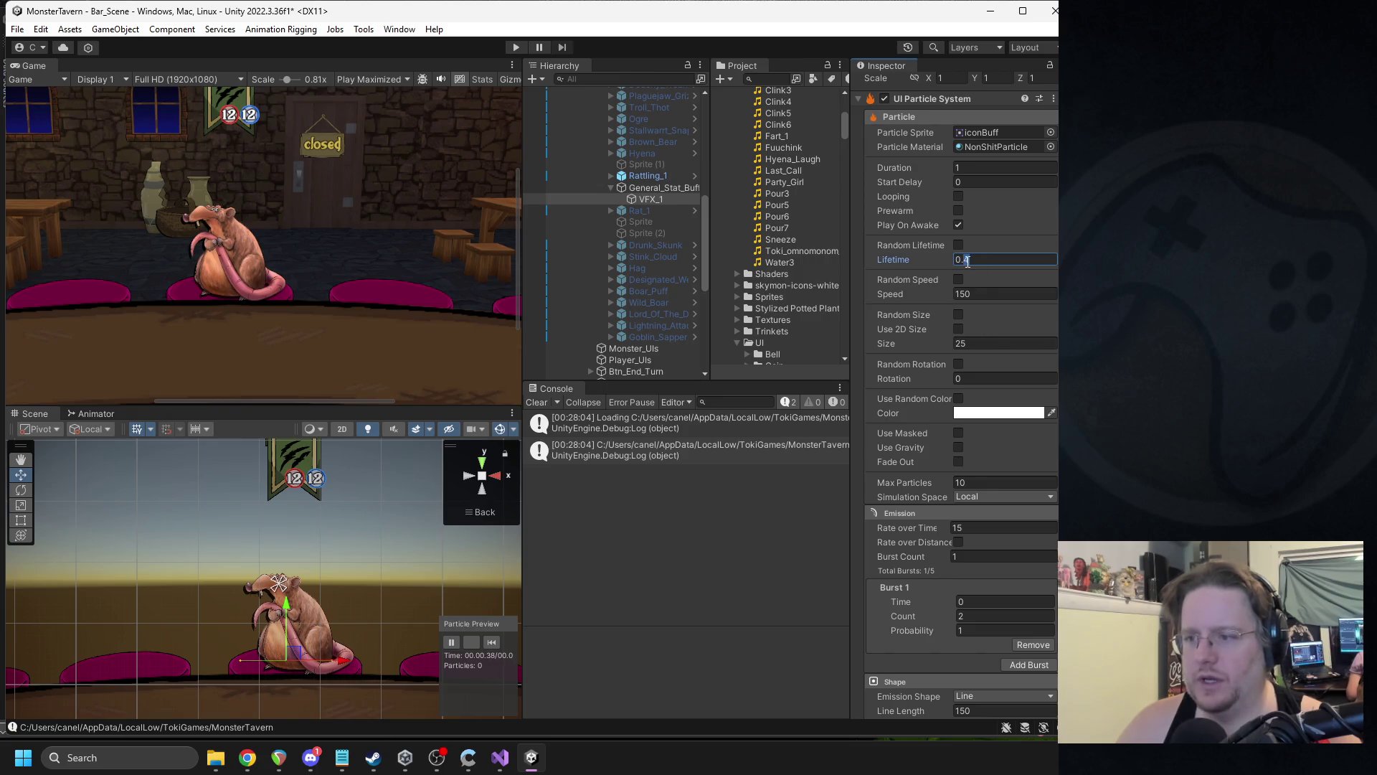
{"action": "key", "text": "BackSpace"}
{"action": "type", "text": "6"}
{"action": "left_click", "coordinate": [974, 529]}
{"action": "type", "text": "0"}
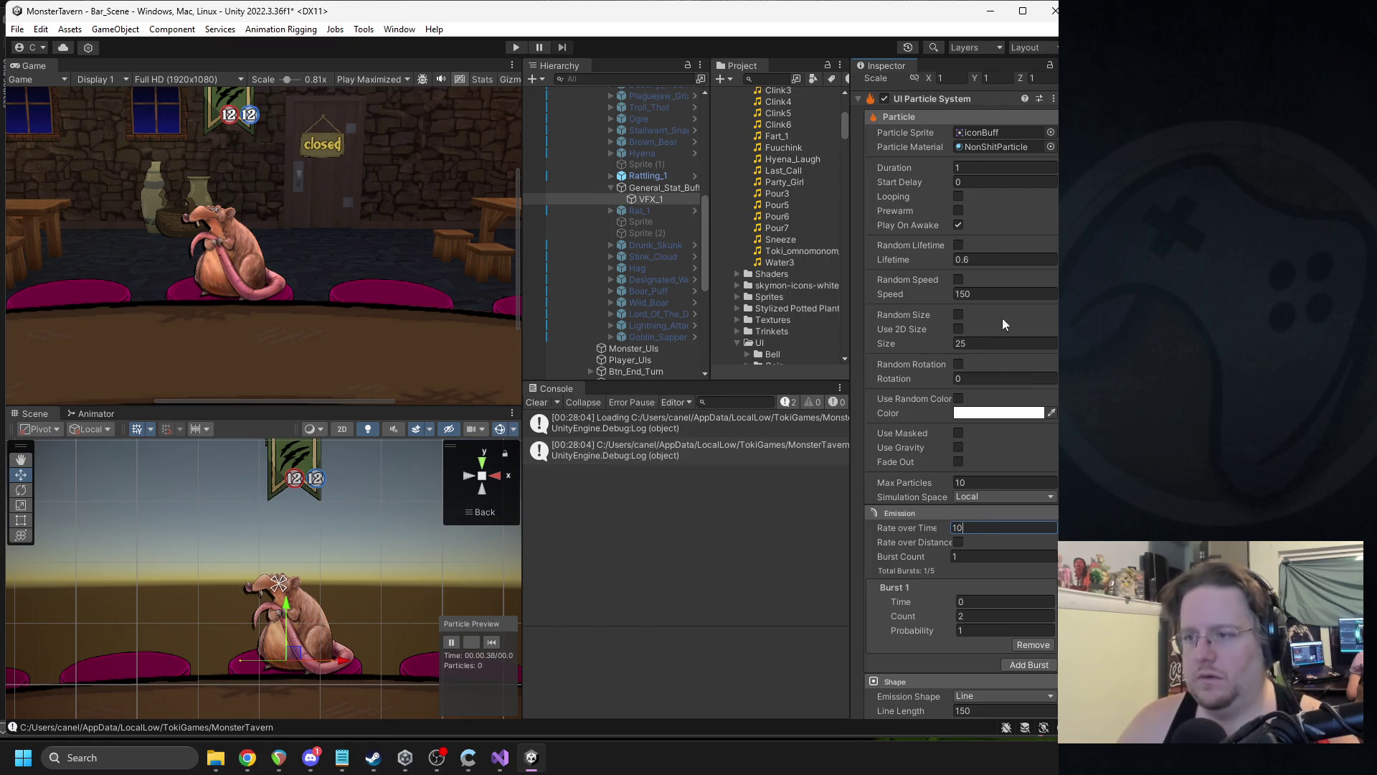
{"action": "left_click", "coordinate": [969, 260]}
{"action": "type", "text": "1"}
{"action": "key", "text": "Return"}
- Remove the remaining burst and replay the preview to check steady emission
{"action": "left_click", "coordinate": [501, 640]}
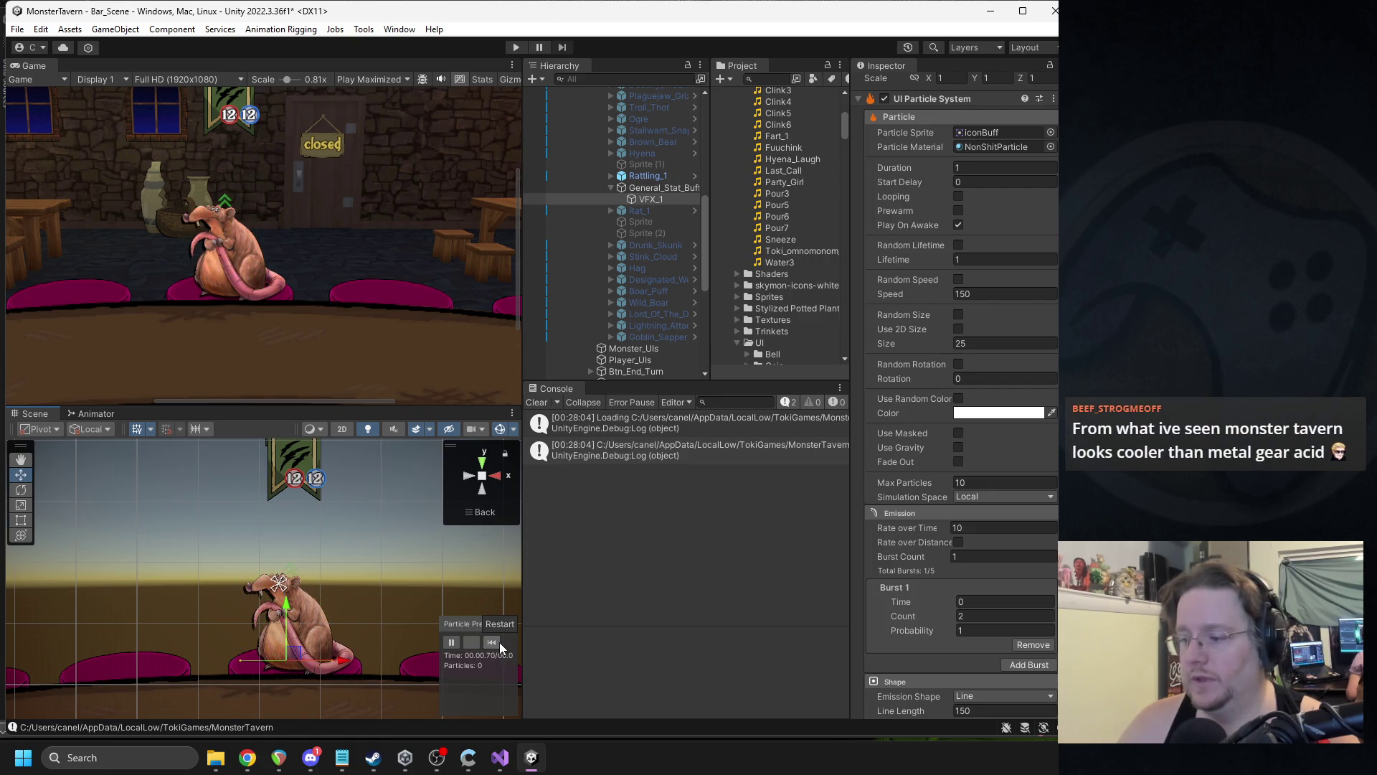
{"action": "left_click", "coordinate": [498, 643]}
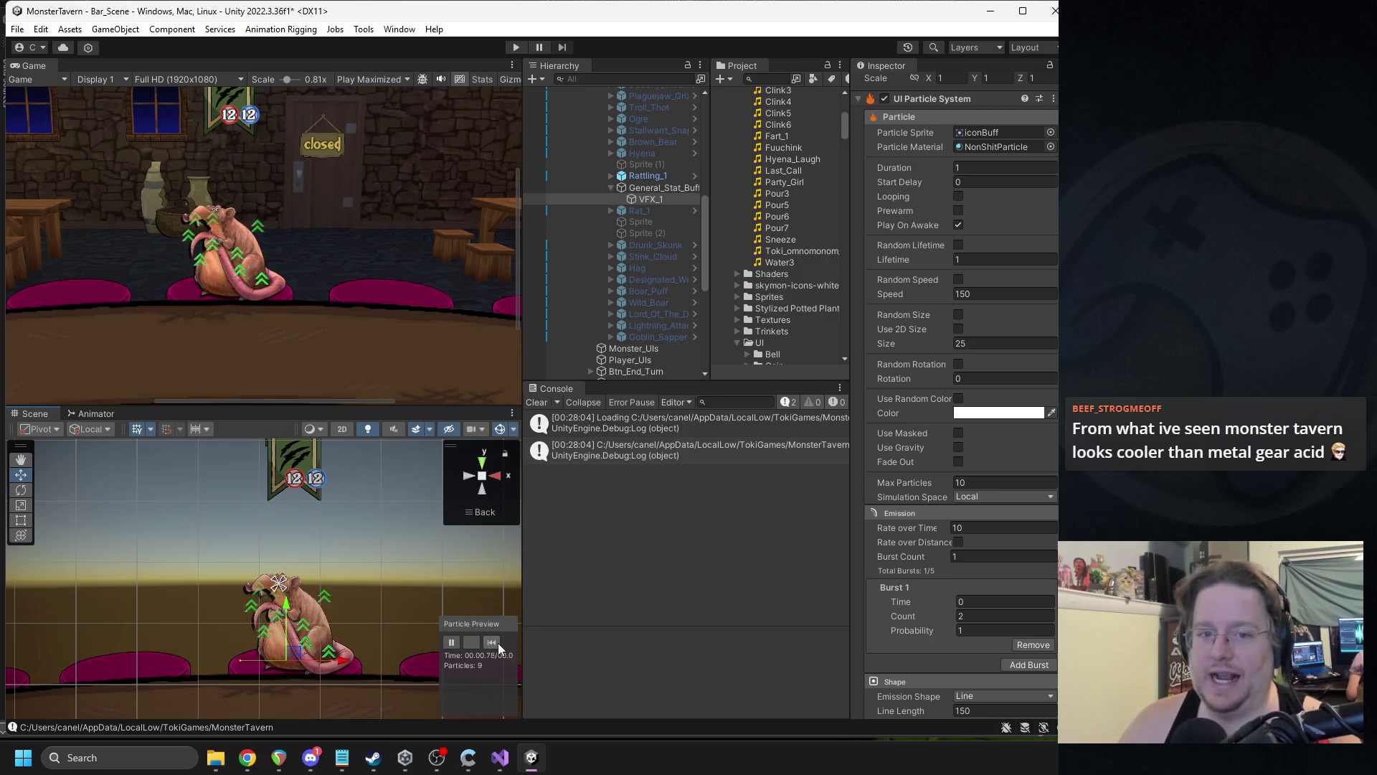
{"action": "left_click", "coordinate": [497, 643]}
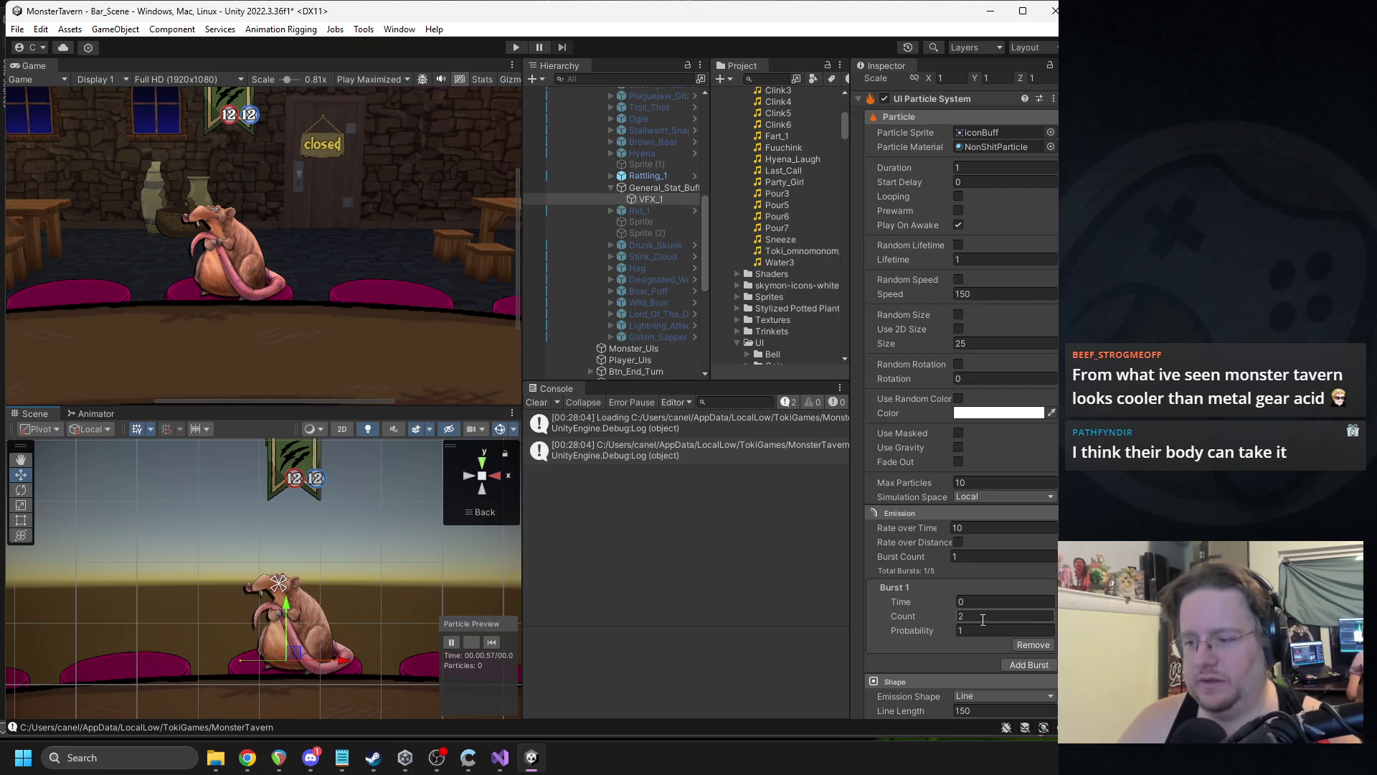
{"action": "left_click", "coordinate": [1027, 644]}
{"action": "left_click", "coordinate": [497, 645]}
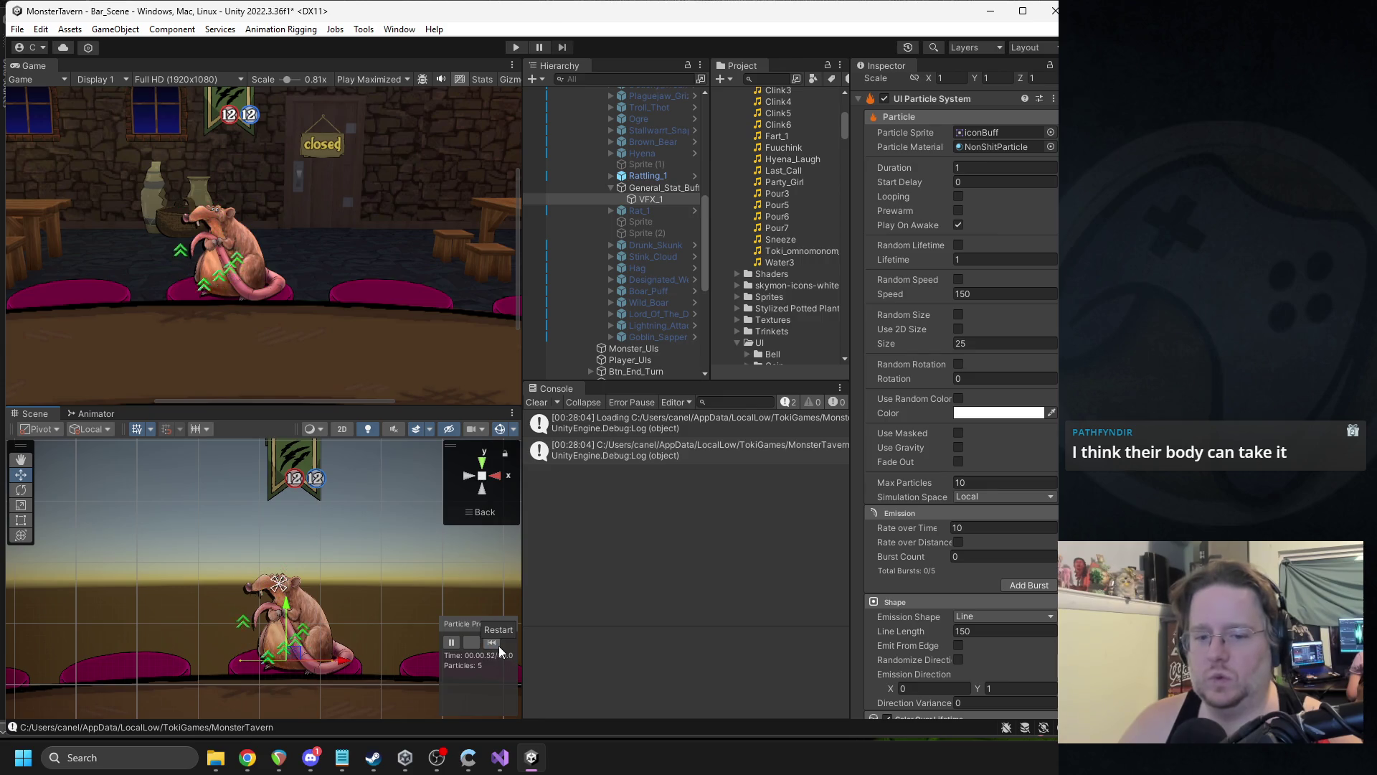
- Try emission rates of 6 and then 10, replaying the particle preview each time
{"action": "left_click", "coordinate": [499, 646]}
{"action": "left_click", "coordinate": [1004, 527]}
{"action": "type", "text": "6"}
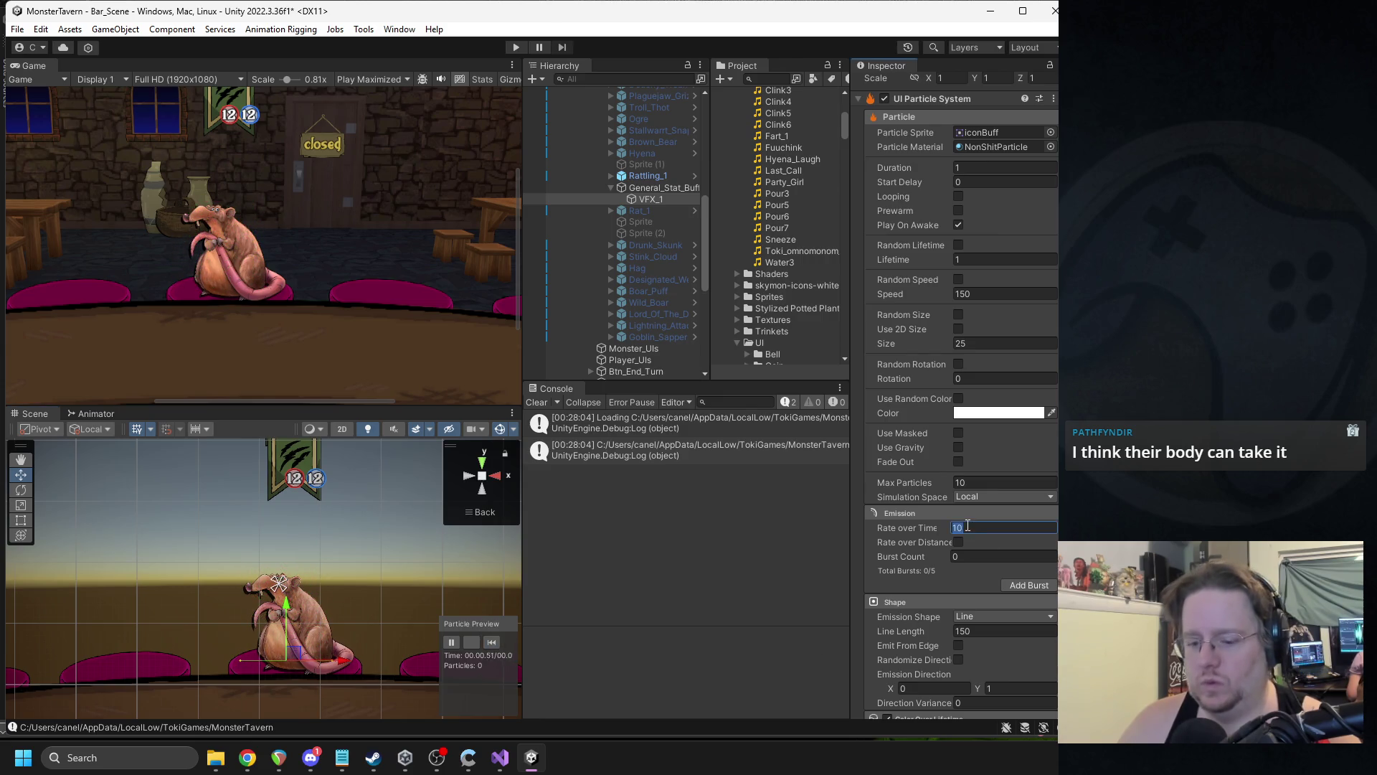
{"action": "left_click", "coordinate": [491, 642]}
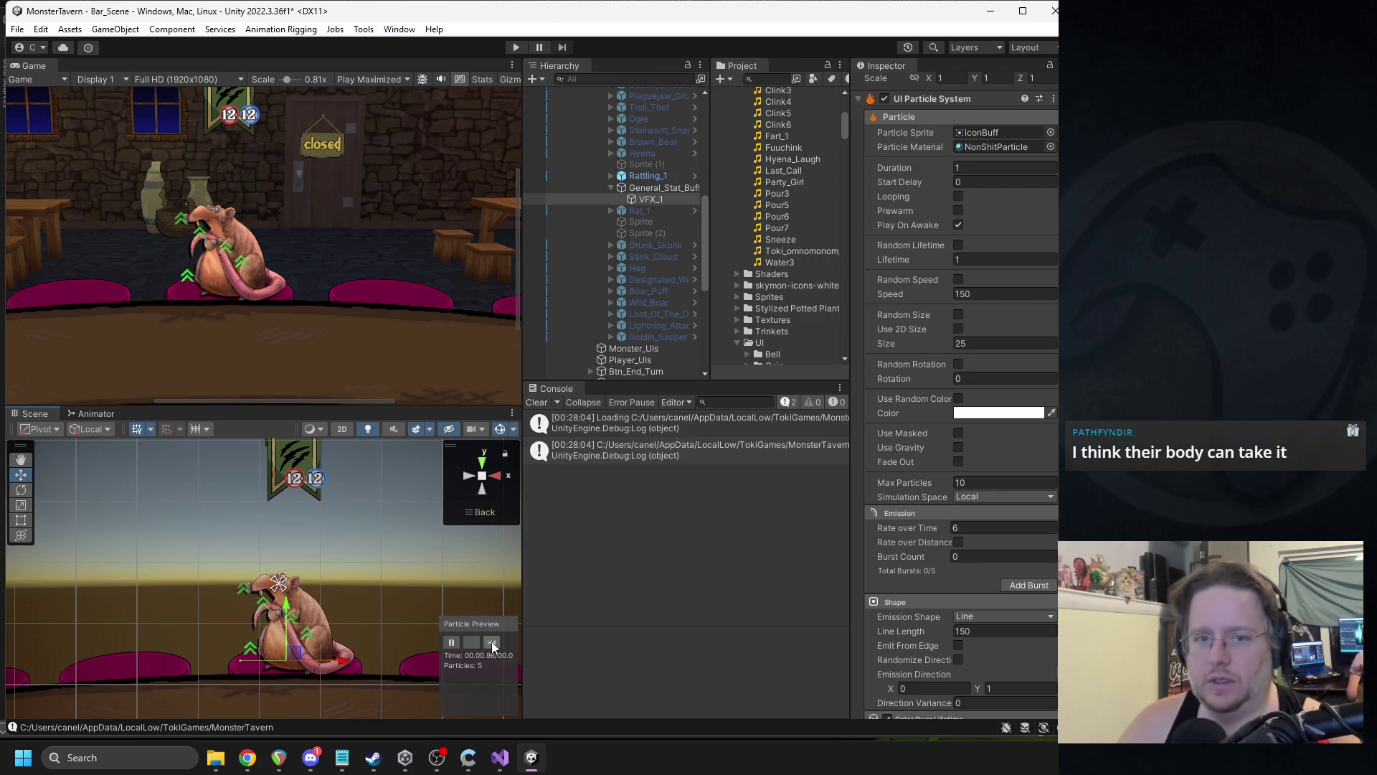
{"action": "left_click", "coordinate": [492, 642]}
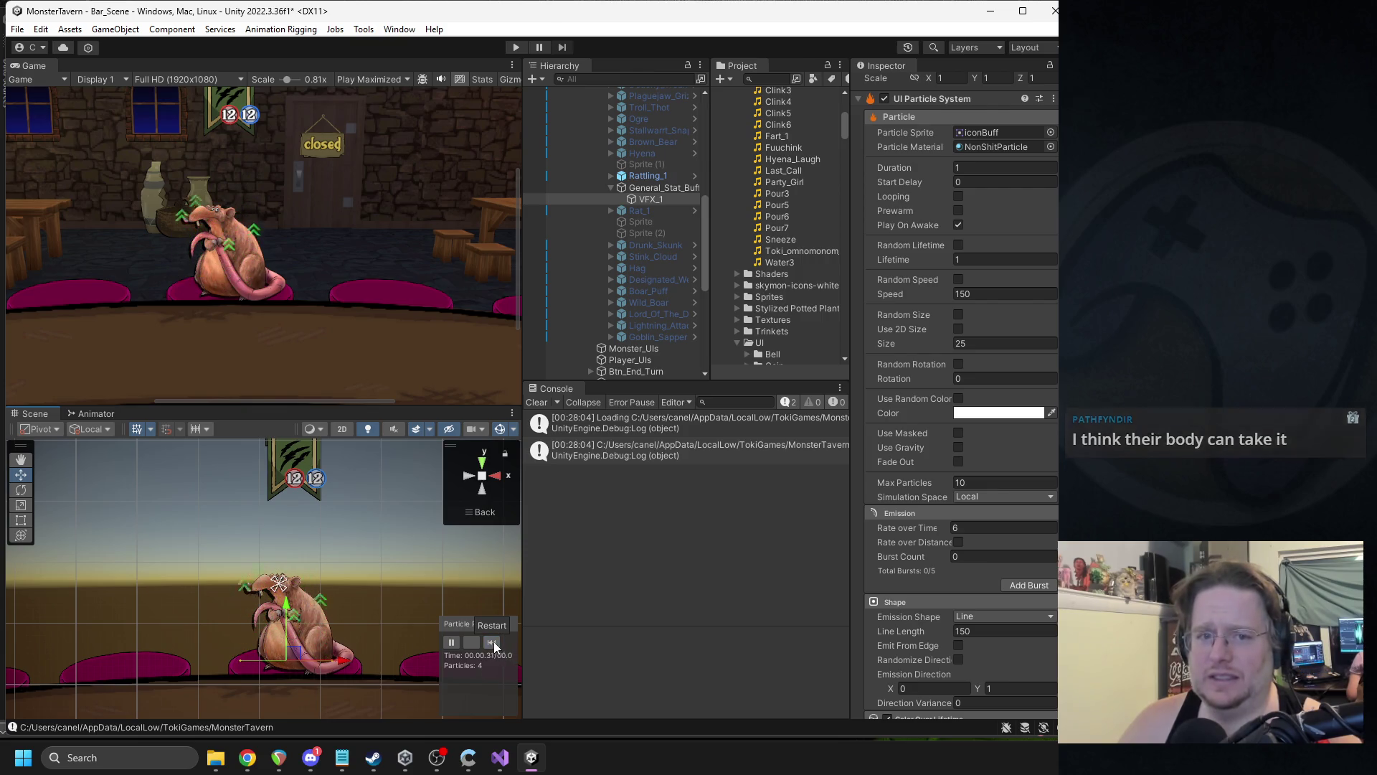
{"action": "left_click", "coordinate": [990, 527]}
{"action": "type", "text": "12"}
{"action": "key", "text": "BackSpace"}
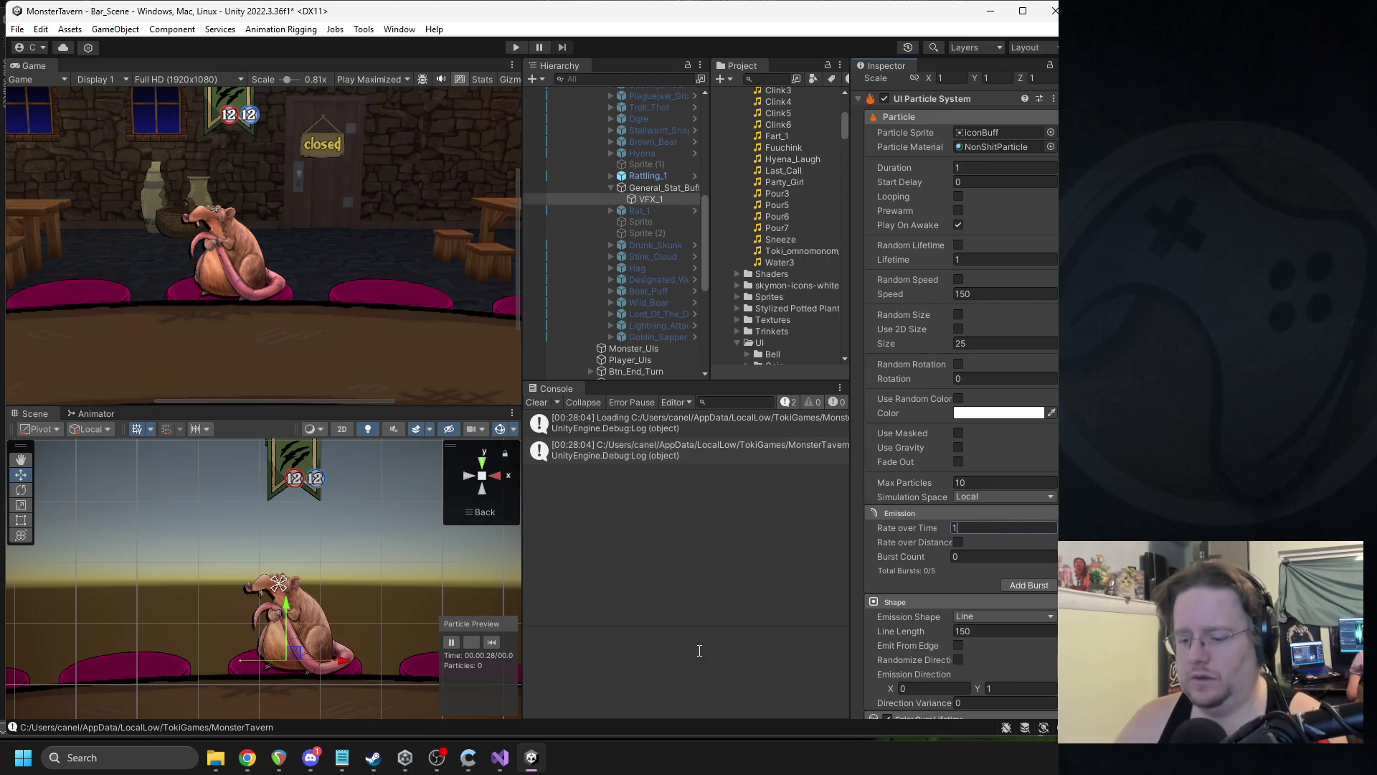
{"action": "type", "text": "0"}
{"action": "left_click", "coordinate": [497, 646]}
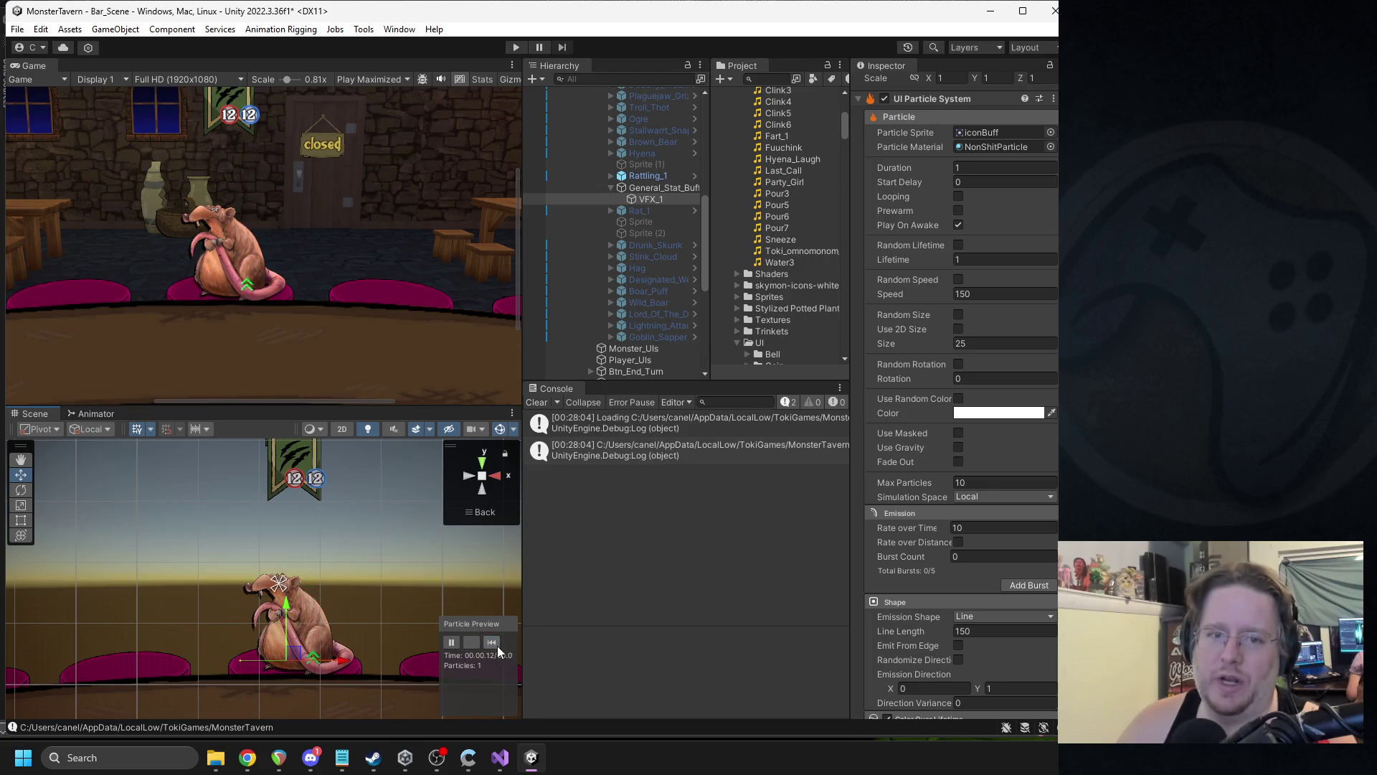
{"action": "left_click", "coordinate": [491, 641]}
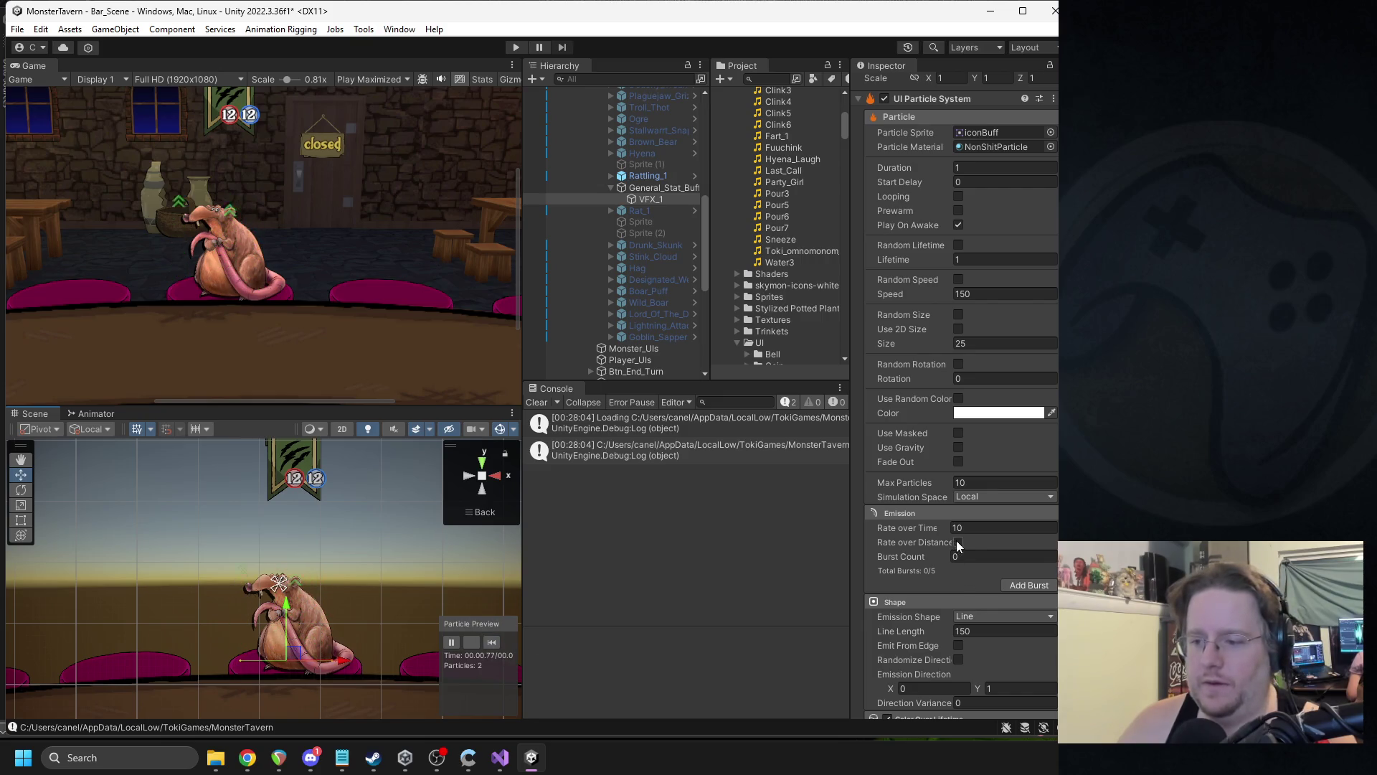
- Make particles emit from the line's edge and set the emission rate to 8
{"action": "scroll", "coordinate": [961, 541], "scroll_direction": "down", "scroll_amount": 3}
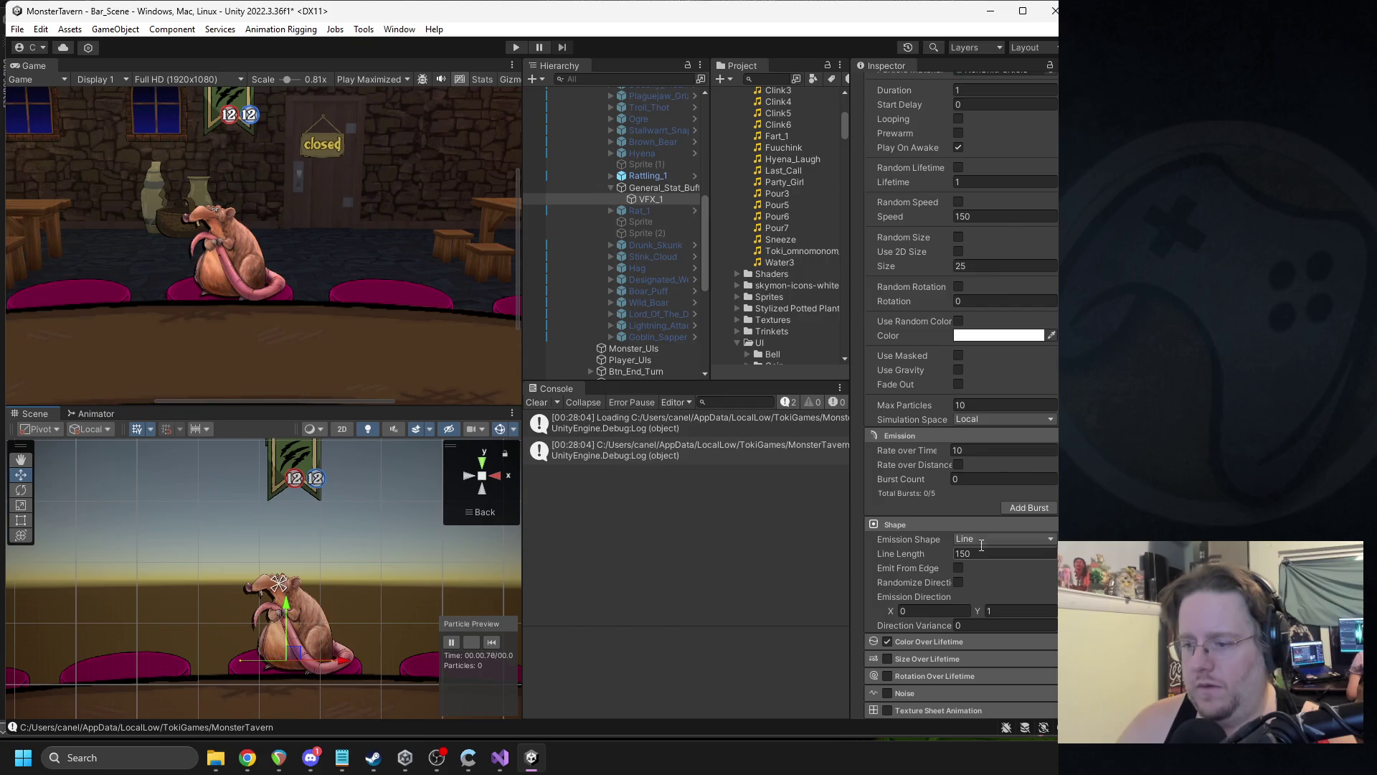
{"action": "left_click", "coordinate": [958, 568]}
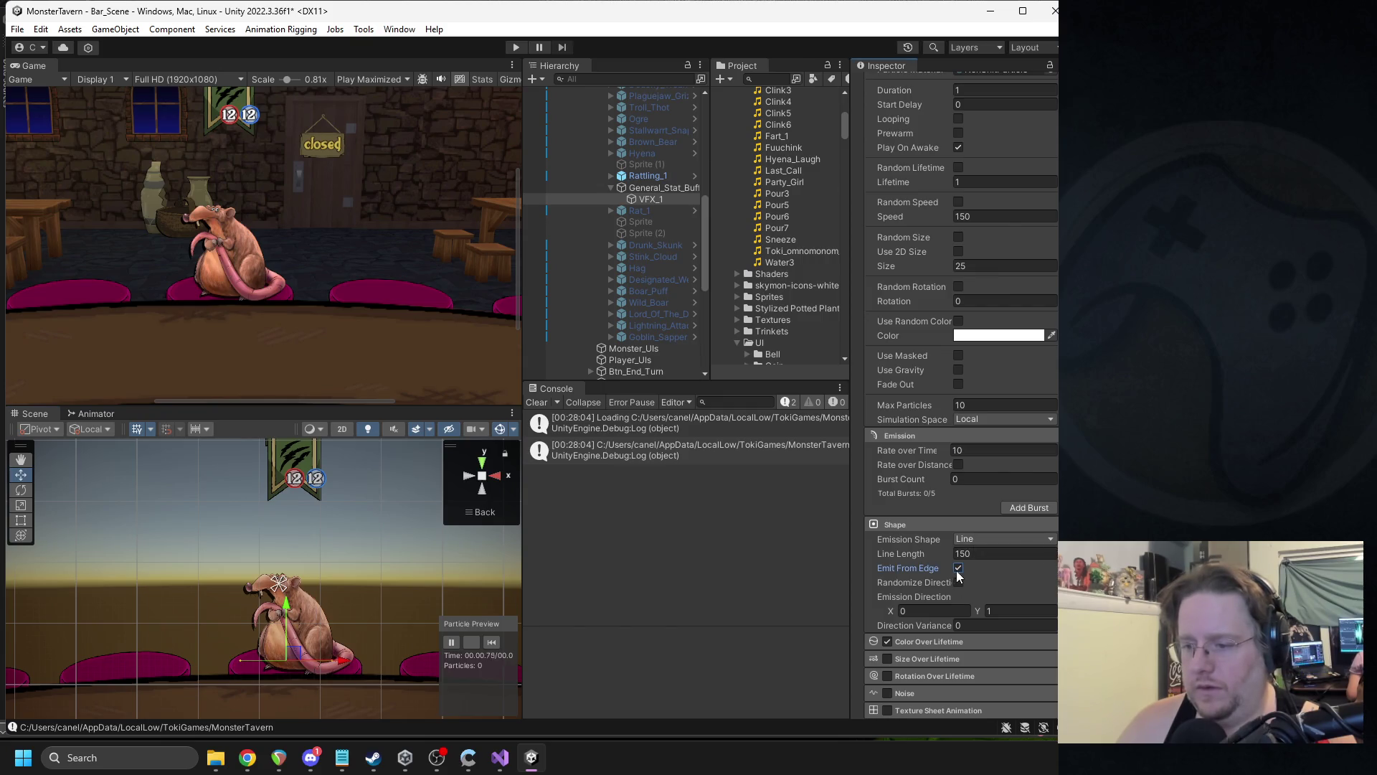
{"action": "left_click", "coordinate": [492, 643]}
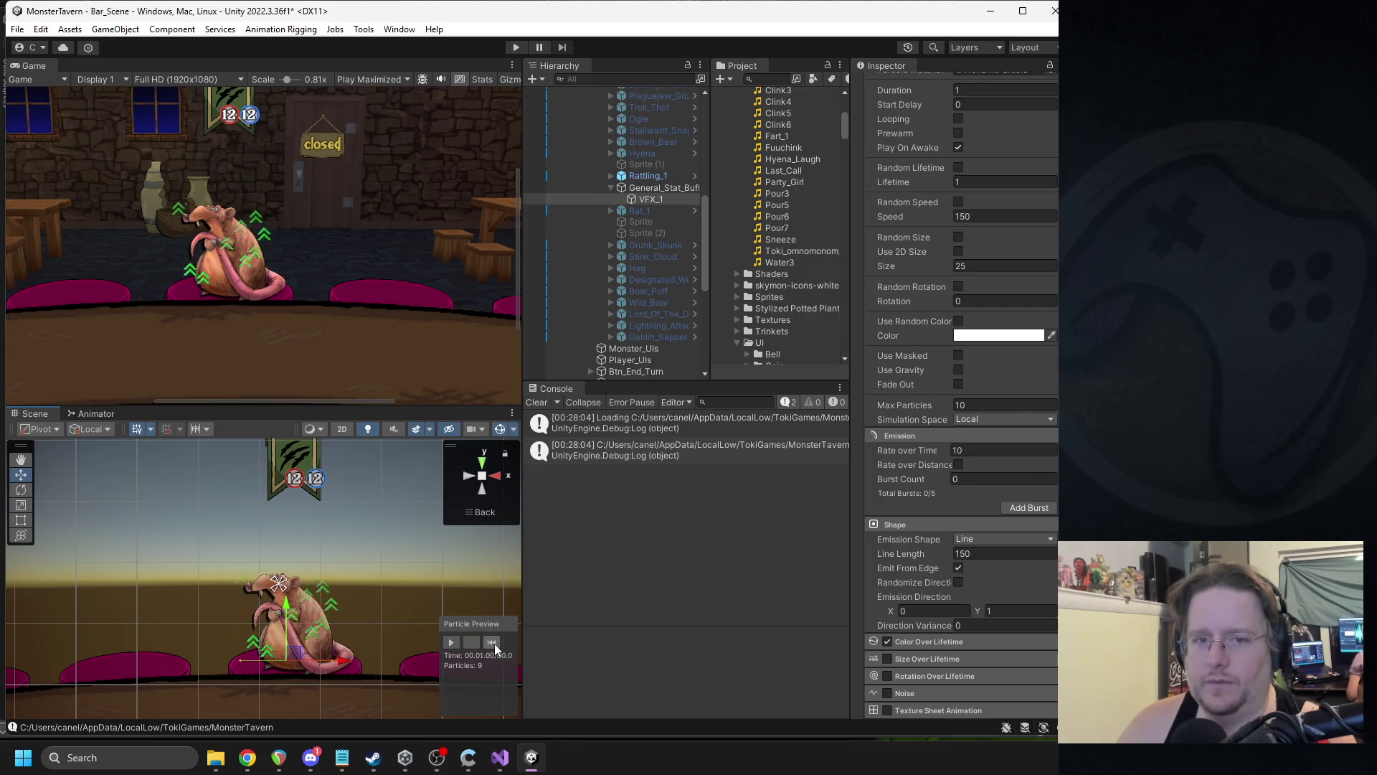
{"action": "left_click", "coordinate": [493, 644]}
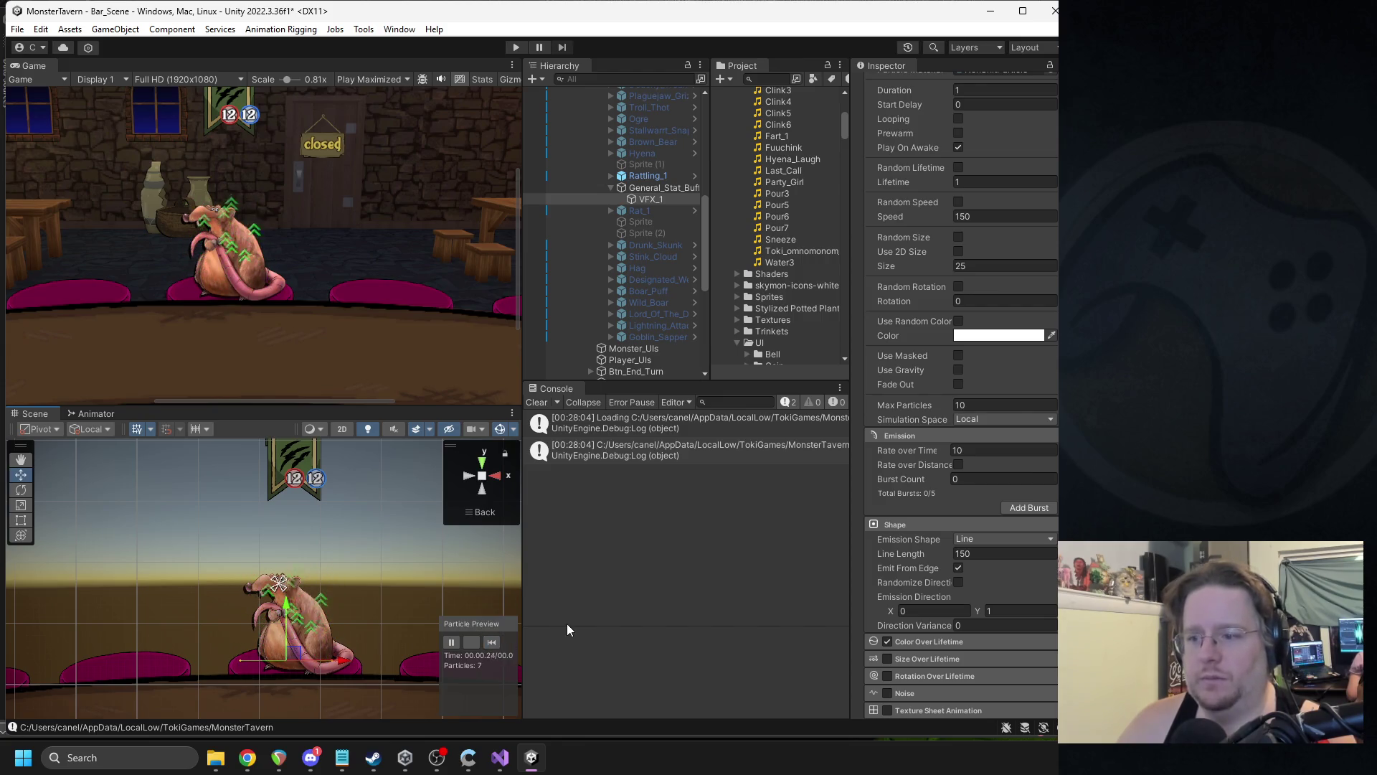
{"action": "left_click", "coordinate": [968, 450]}
{"action": "type", "text": "8"}
{"action": "scroll", "coordinate": [993, 360], "scroll_direction": "up", "scroll_amount": 2}
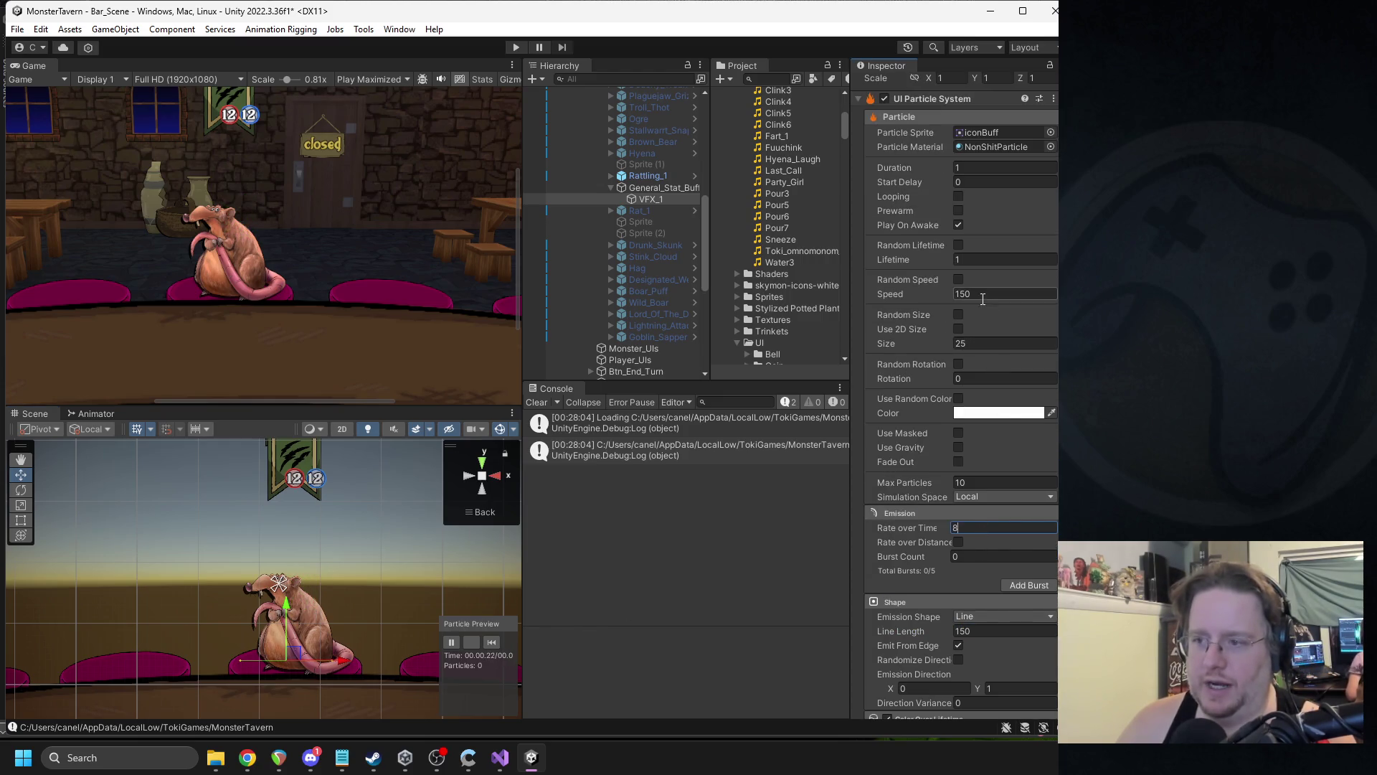
{"action": "left_click", "coordinate": [490, 643]}
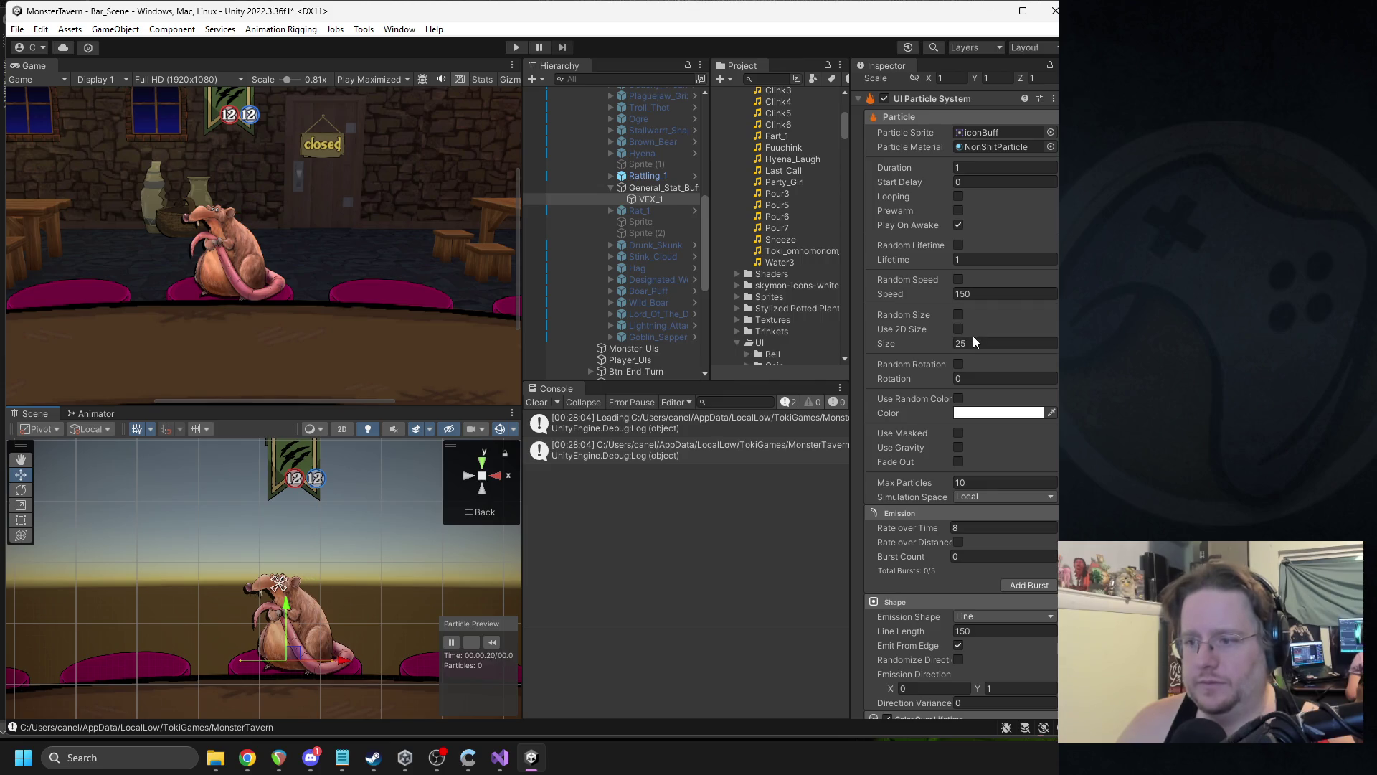
- Set the particle lifetime to 0.8 and replay the buff effect several times
{"action": "left_click", "coordinate": [962, 261]}
{"action": "type", "text": ".8"}
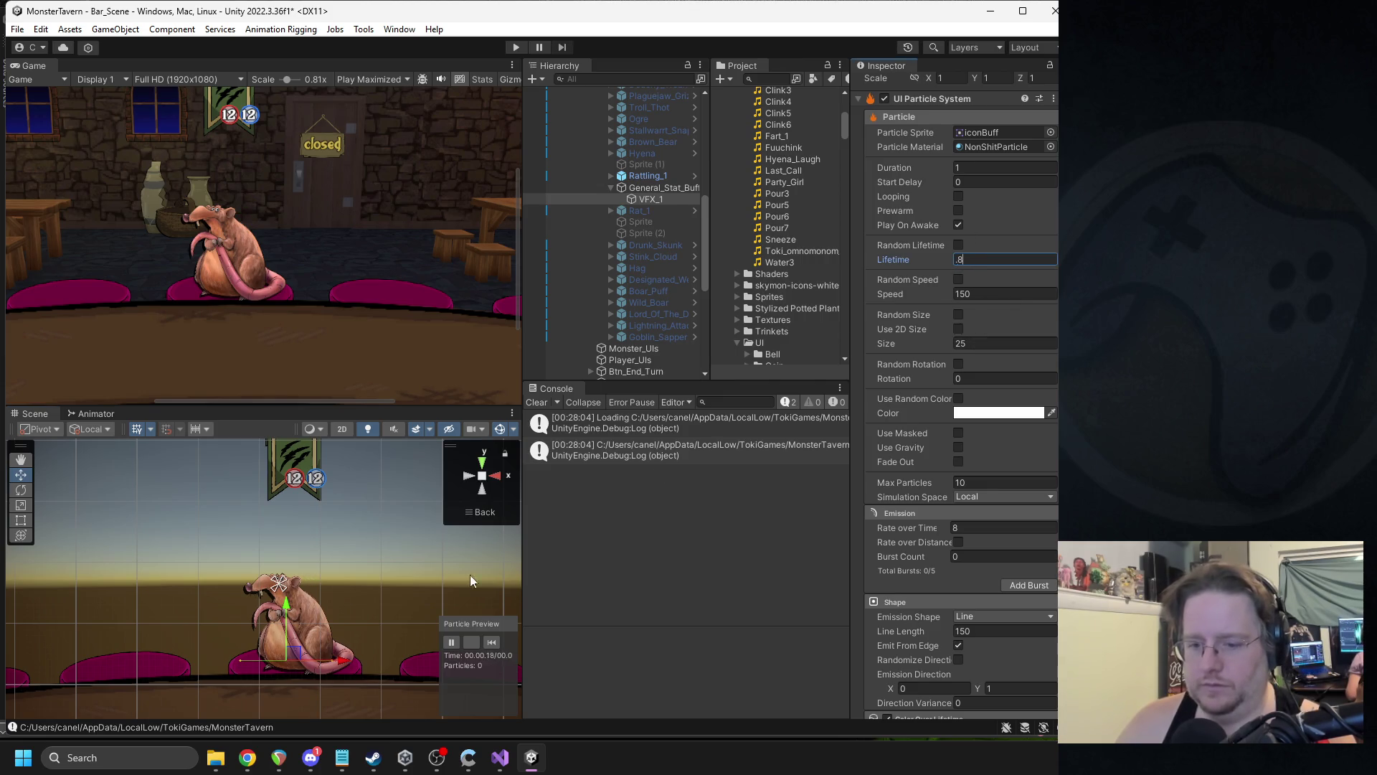
{"action": "left_click", "coordinate": [492, 644]}
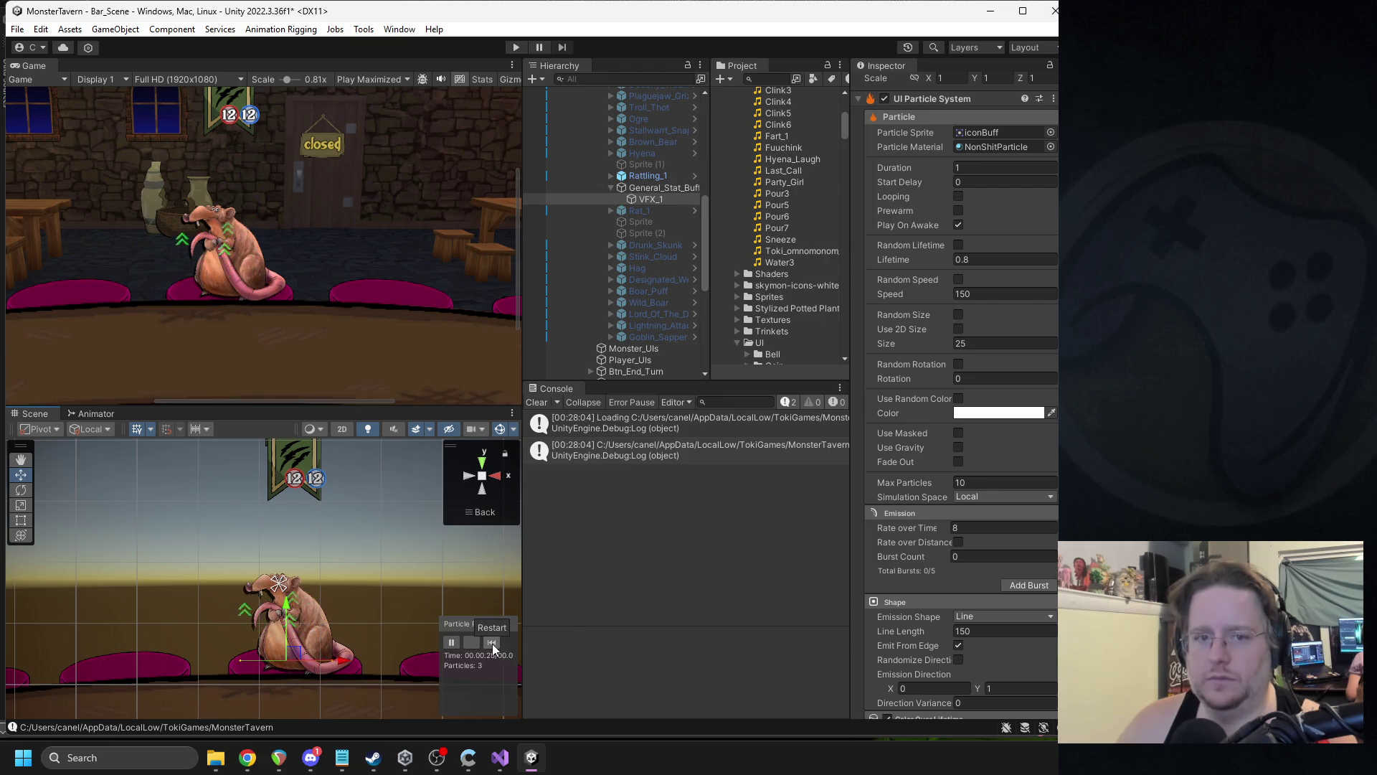
{"action": "left_click", "coordinate": [497, 643]}
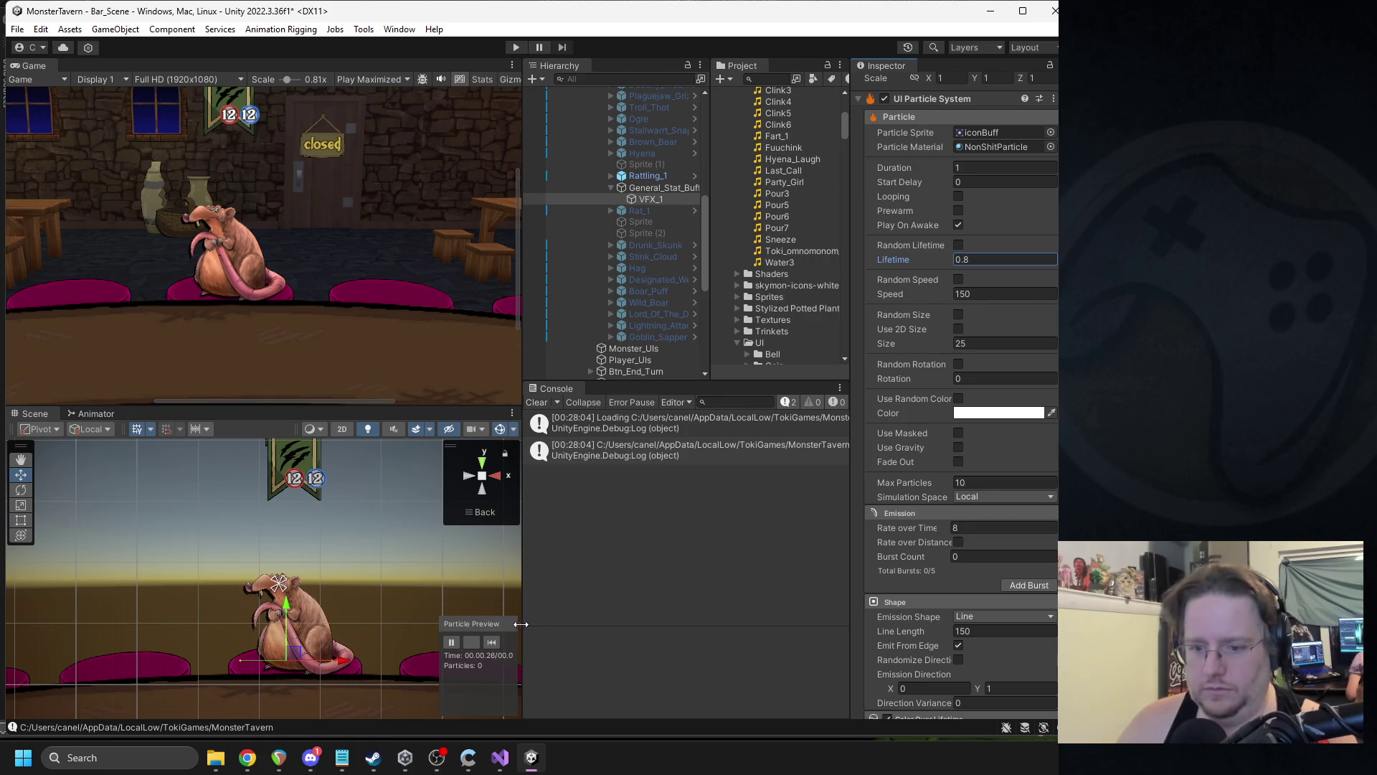
{"action": "left_click", "coordinate": [492, 642]}
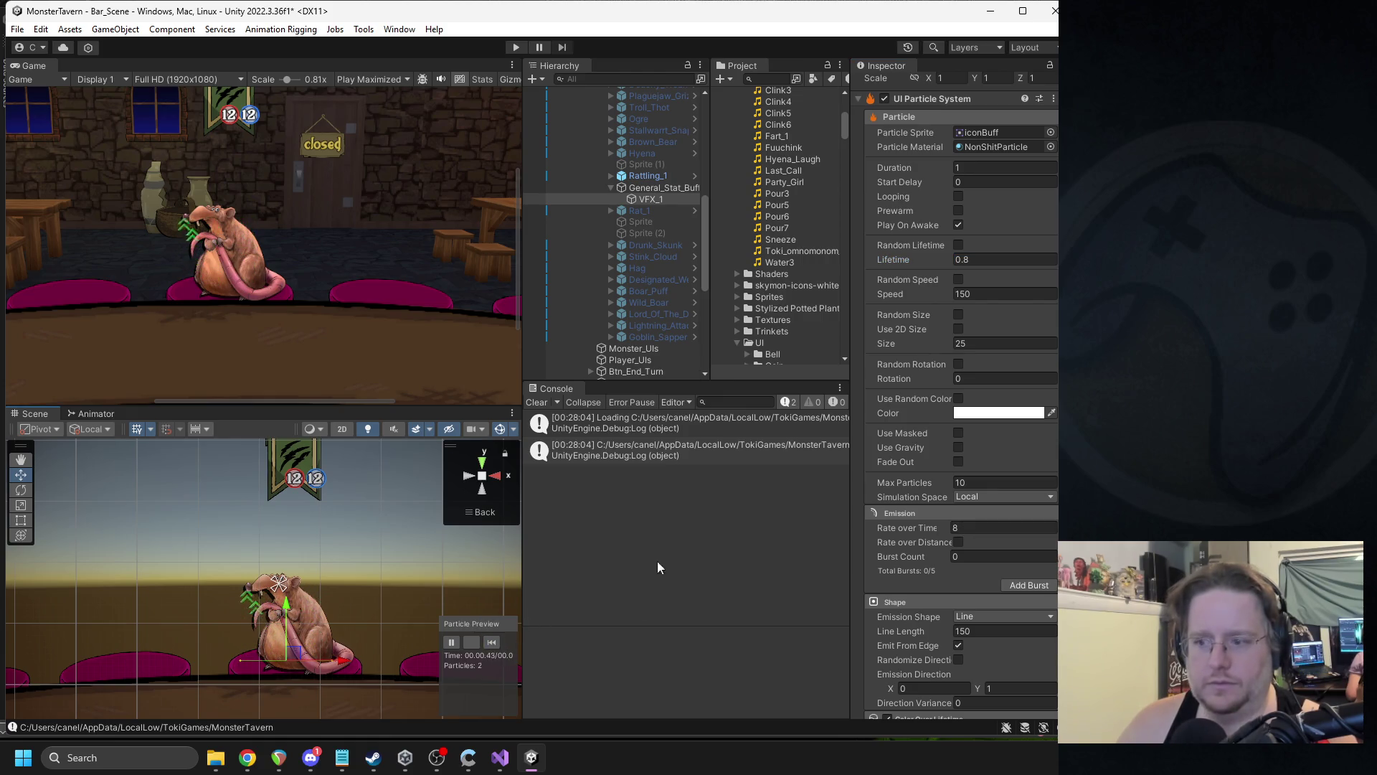
{"action": "left_click", "coordinate": [492, 642]}
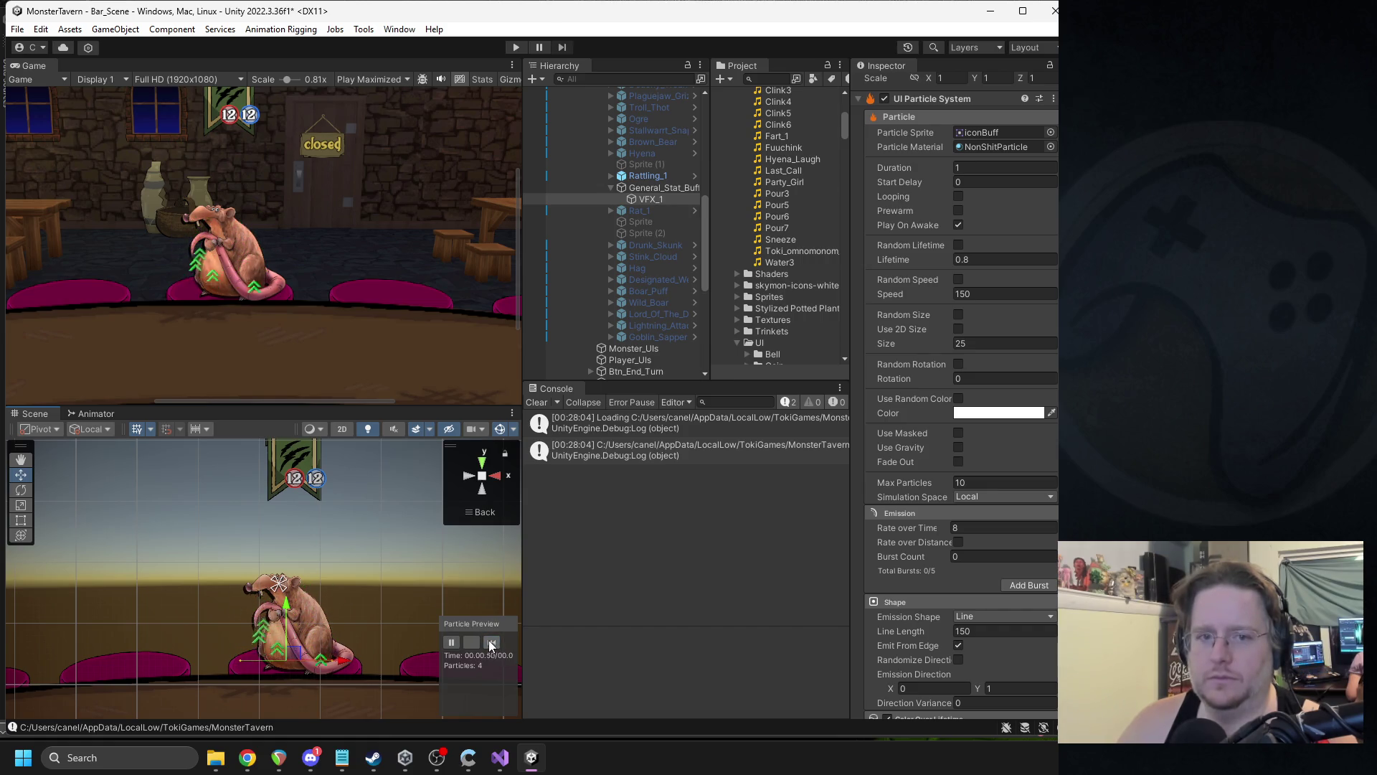
{"action": "left_click", "coordinate": [488, 640]}
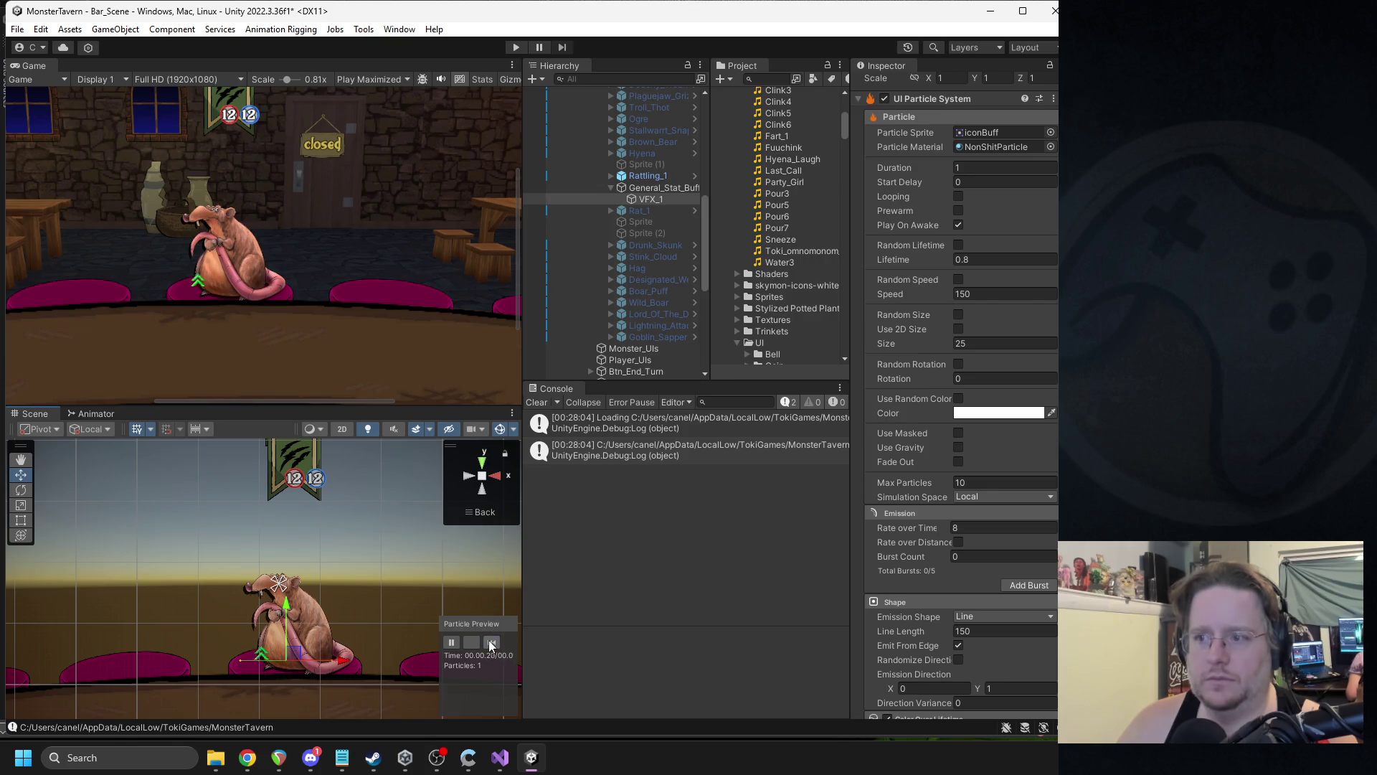
{"action": "left_click", "coordinate": [493, 639]}
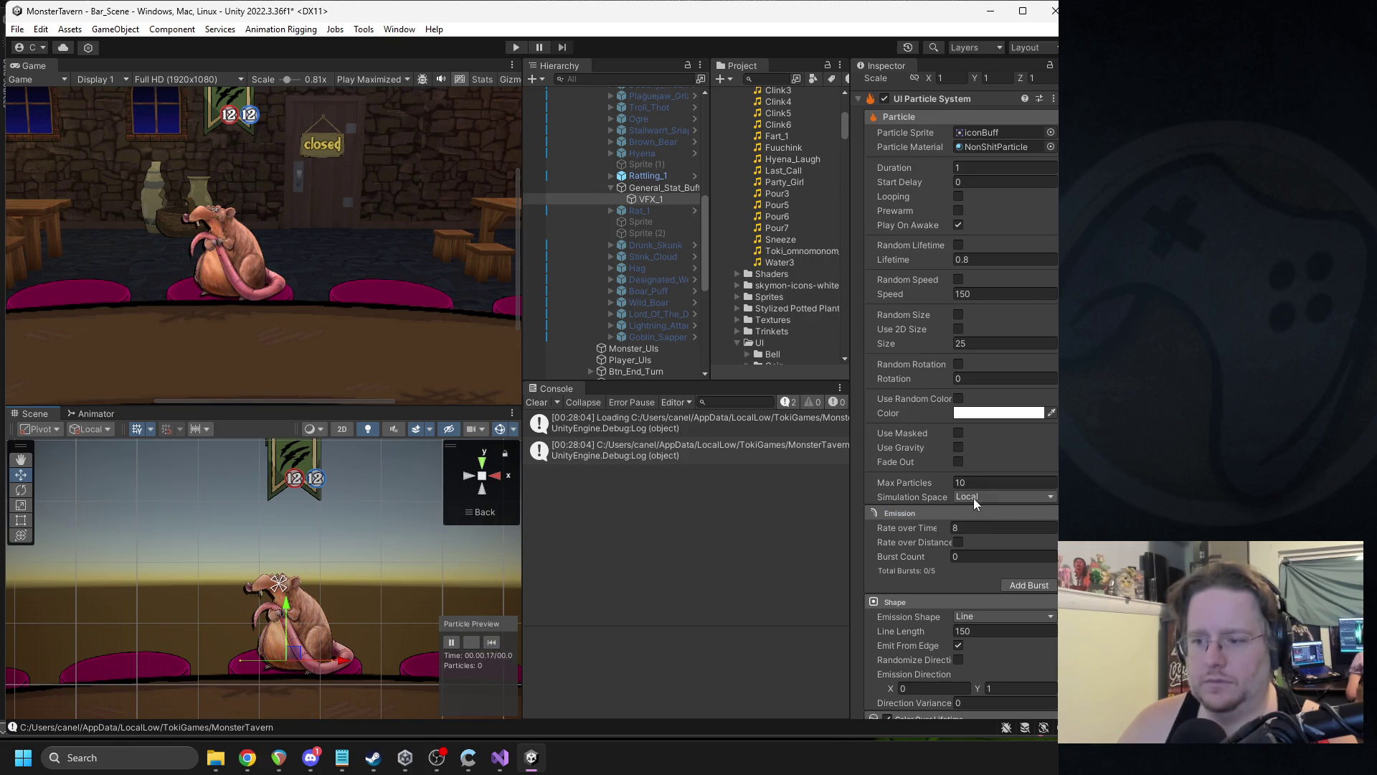
- Try a 0.5 duration, restore it to 1 with lifetime 0.5, and duplicate VFX_1
{"action": "scroll", "coordinate": [970, 462], "scroll_direction": "down", "scroll_amount": 3}
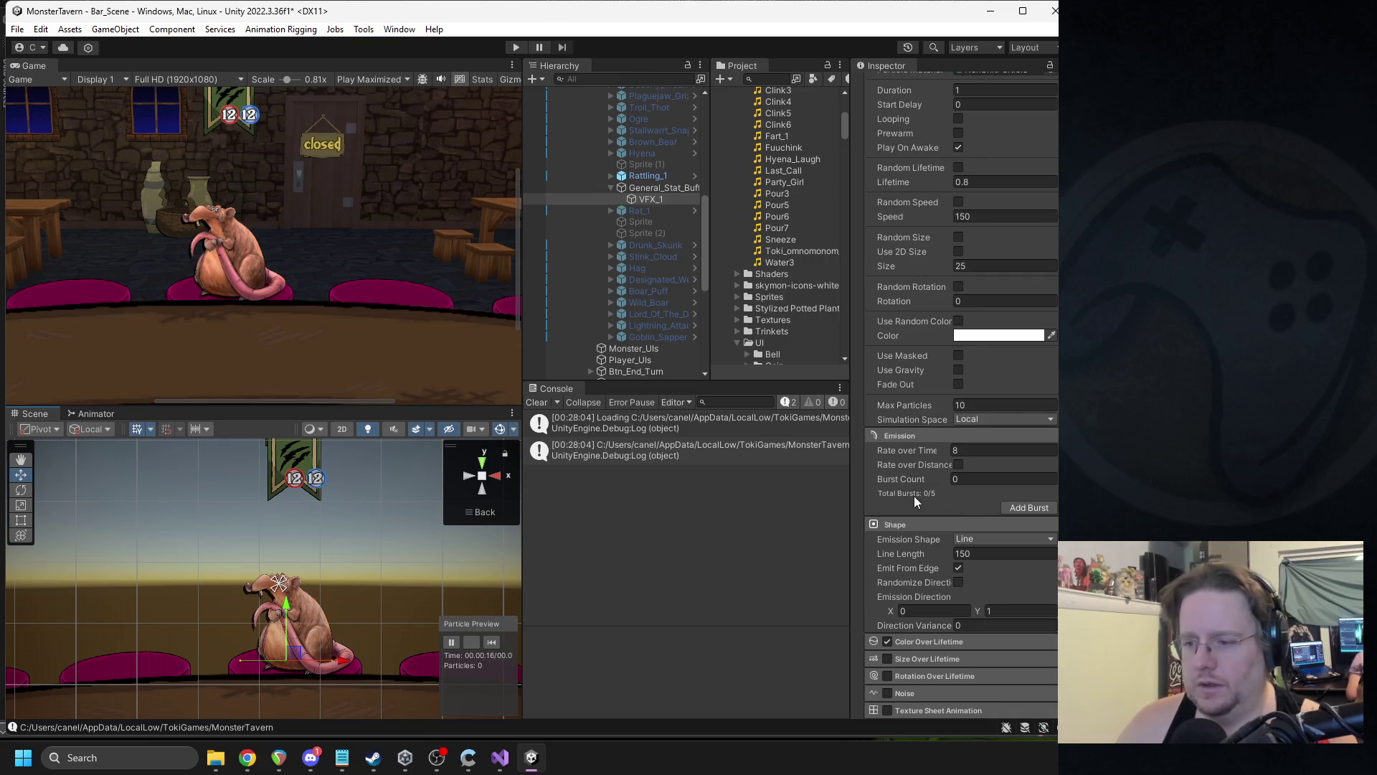
{"action": "scroll", "coordinate": [961, 455], "scroll_direction": "down", "scroll_amount": 2}
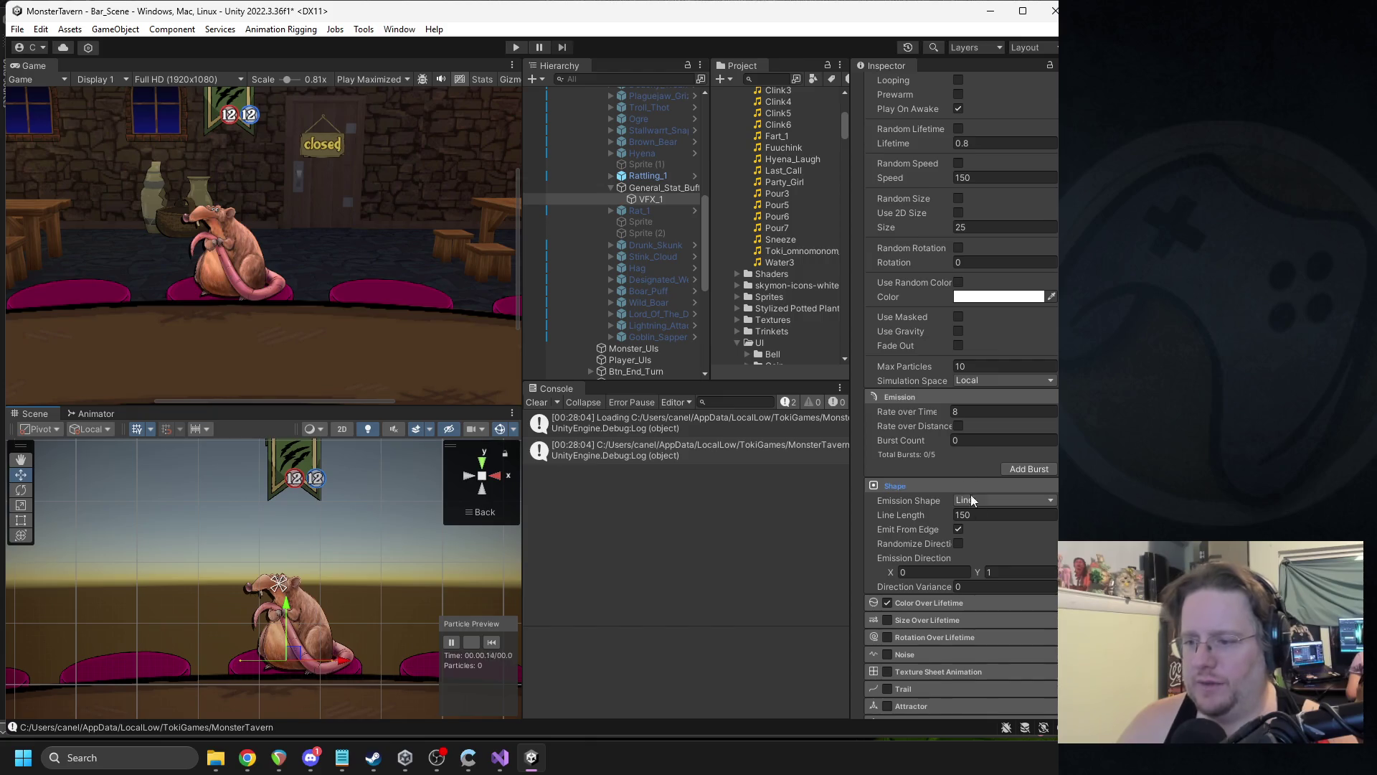
{"action": "scroll", "coordinate": [976, 488], "scroll_direction": "up", "scroll_amount": 3}
{"action": "left_click", "coordinate": [978, 132]}
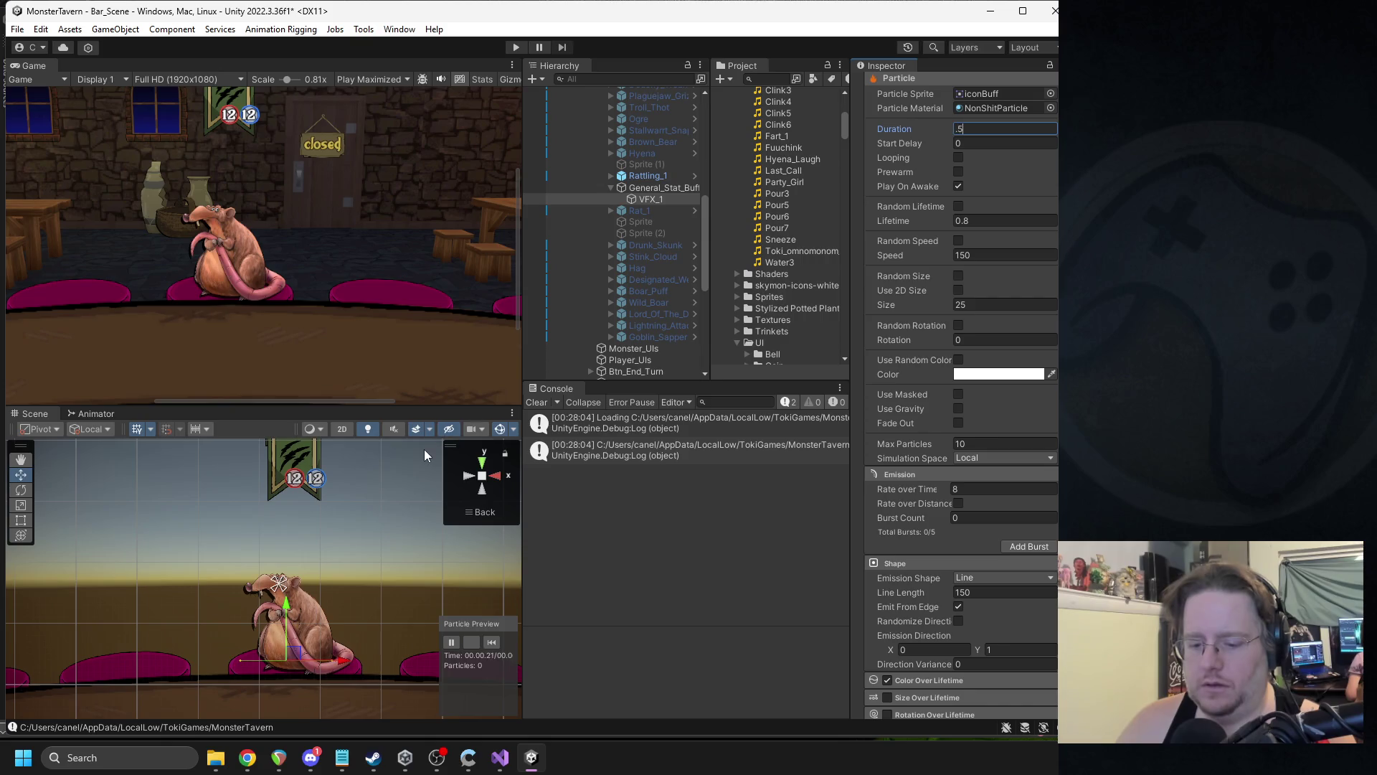
{"action": "left_click", "coordinate": [492, 642]}
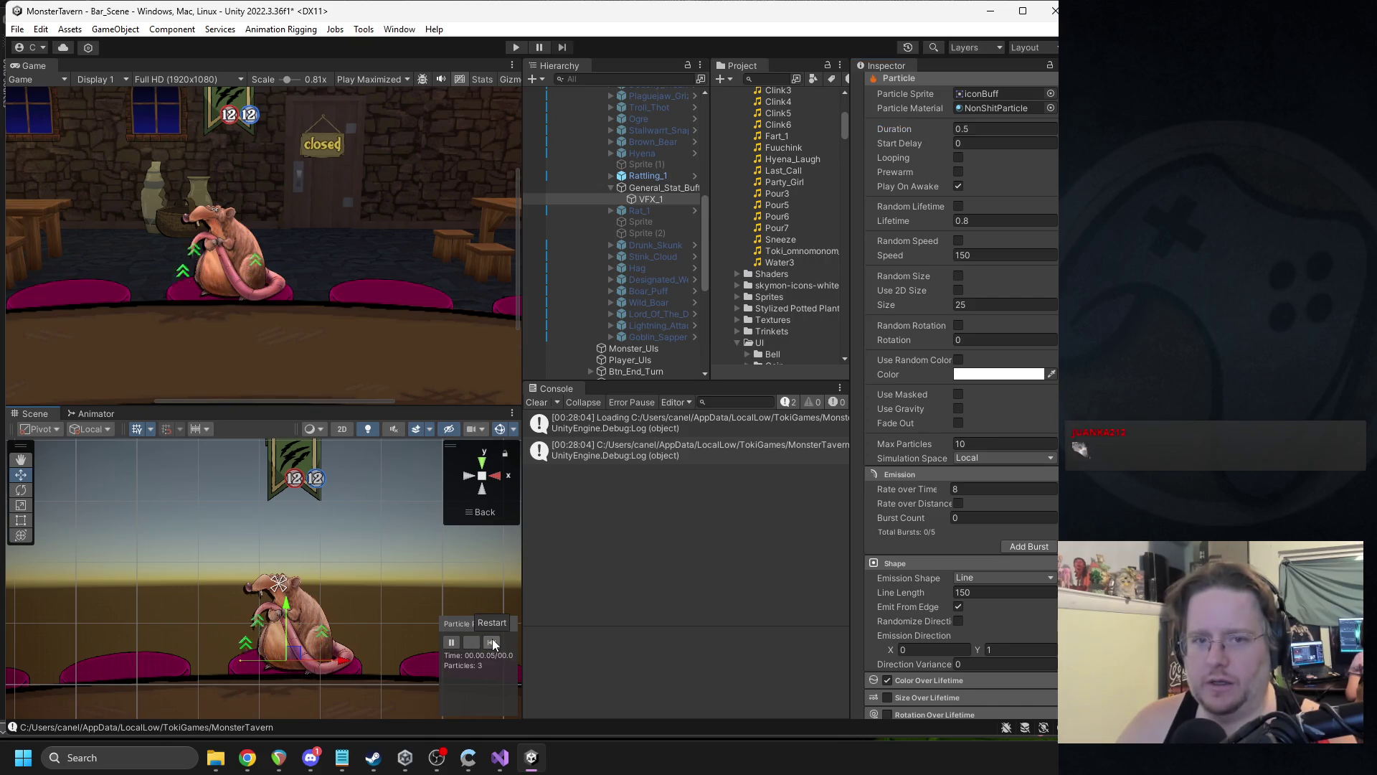
{"action": "left_click", "coordinate": [978, 134]}
{"action": "type", "text": "1"}
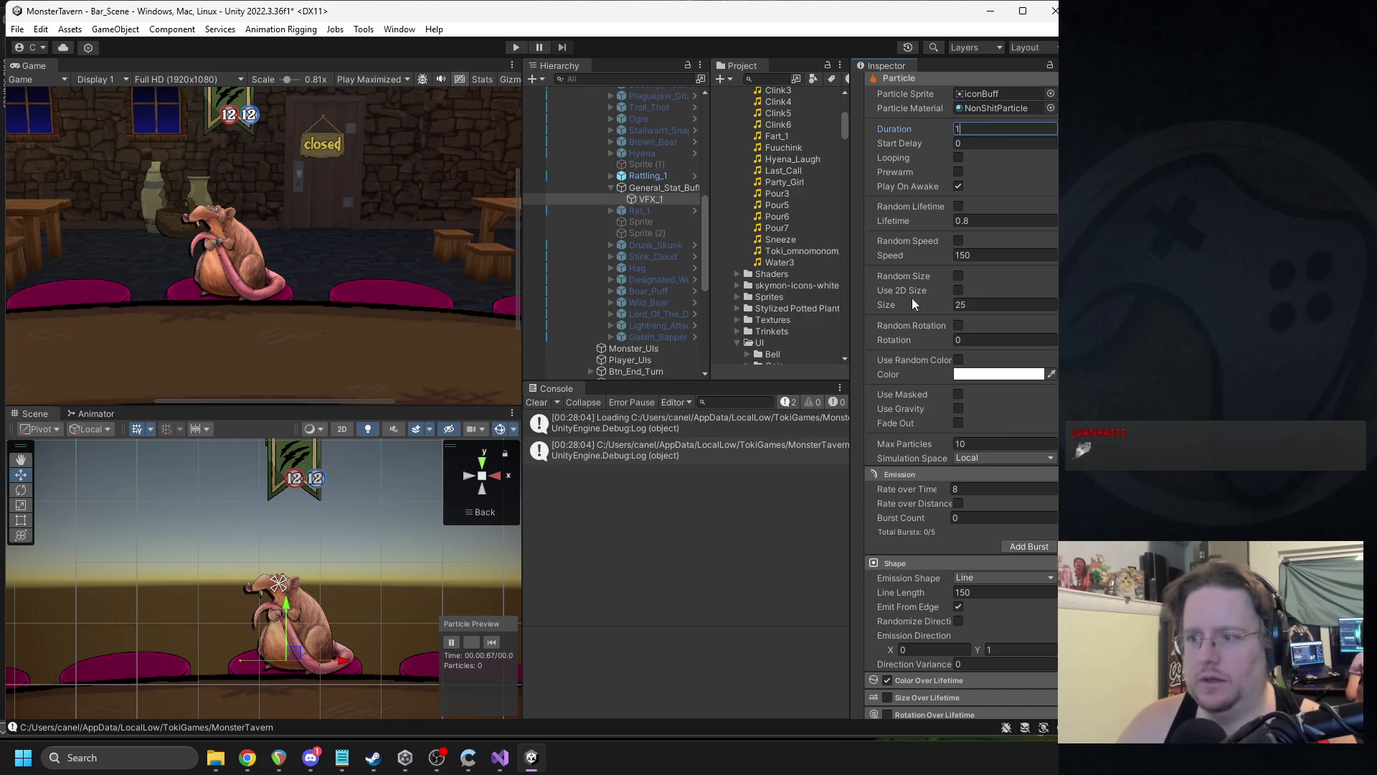
{"action": "left_click", "coordinate": [492, 640]}
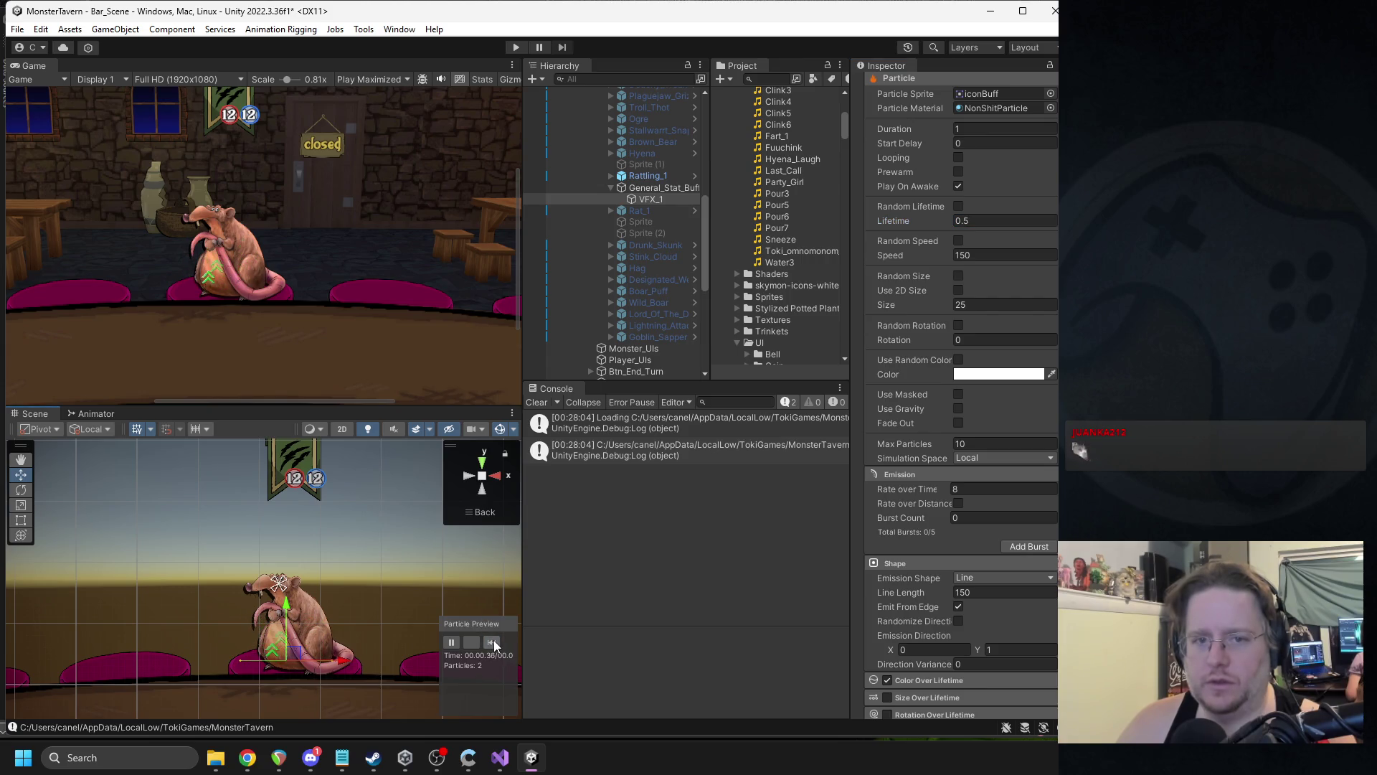
{"action": "left_click", "coordinate": [494, 639]}
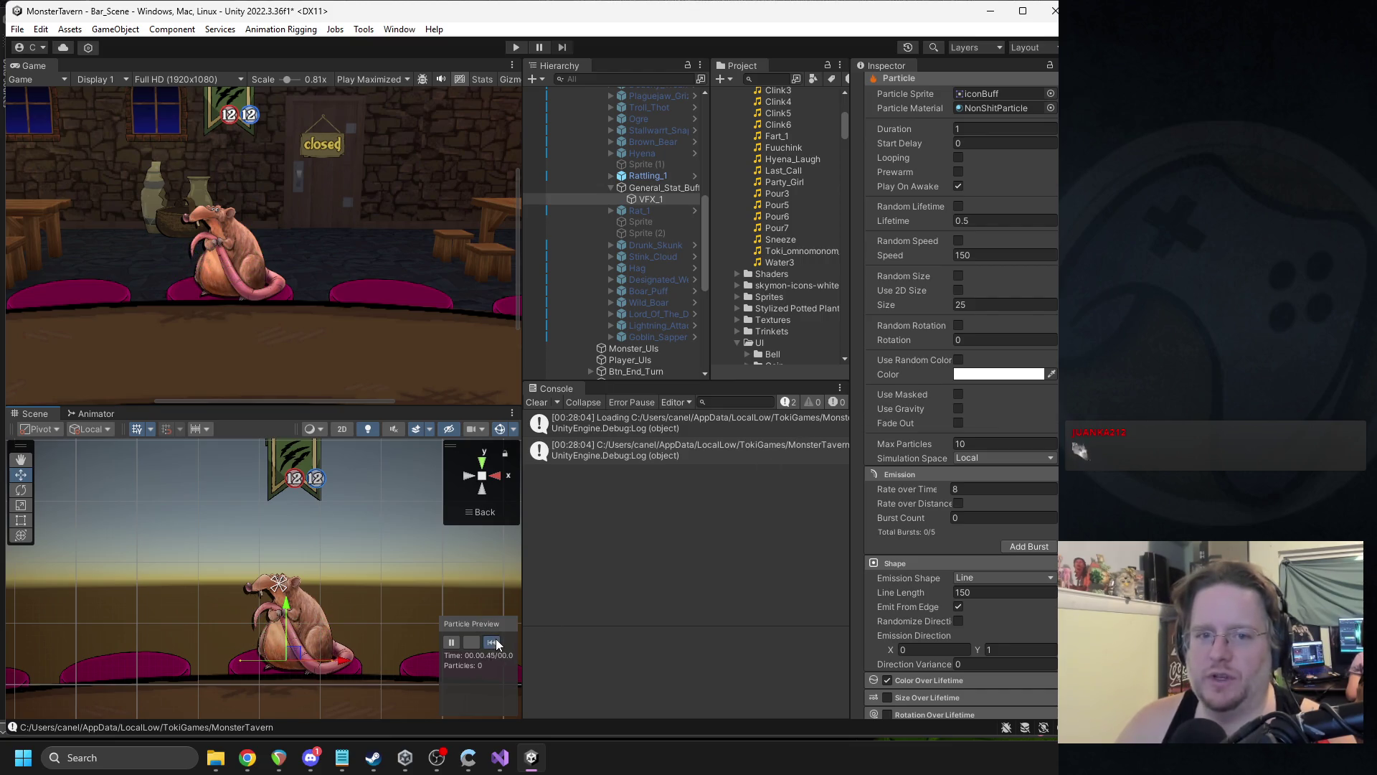
{"action": "left_click", "coordinate": [647, 200]}
{"action": "key", "text": "ctrl+d"}
- Nest the VFX_1 copy under VFX_1 and pick the star particle texture
{"action": "left_click_drag", "start_coordinate": [654, 211], "coordinate": [653, 200]}
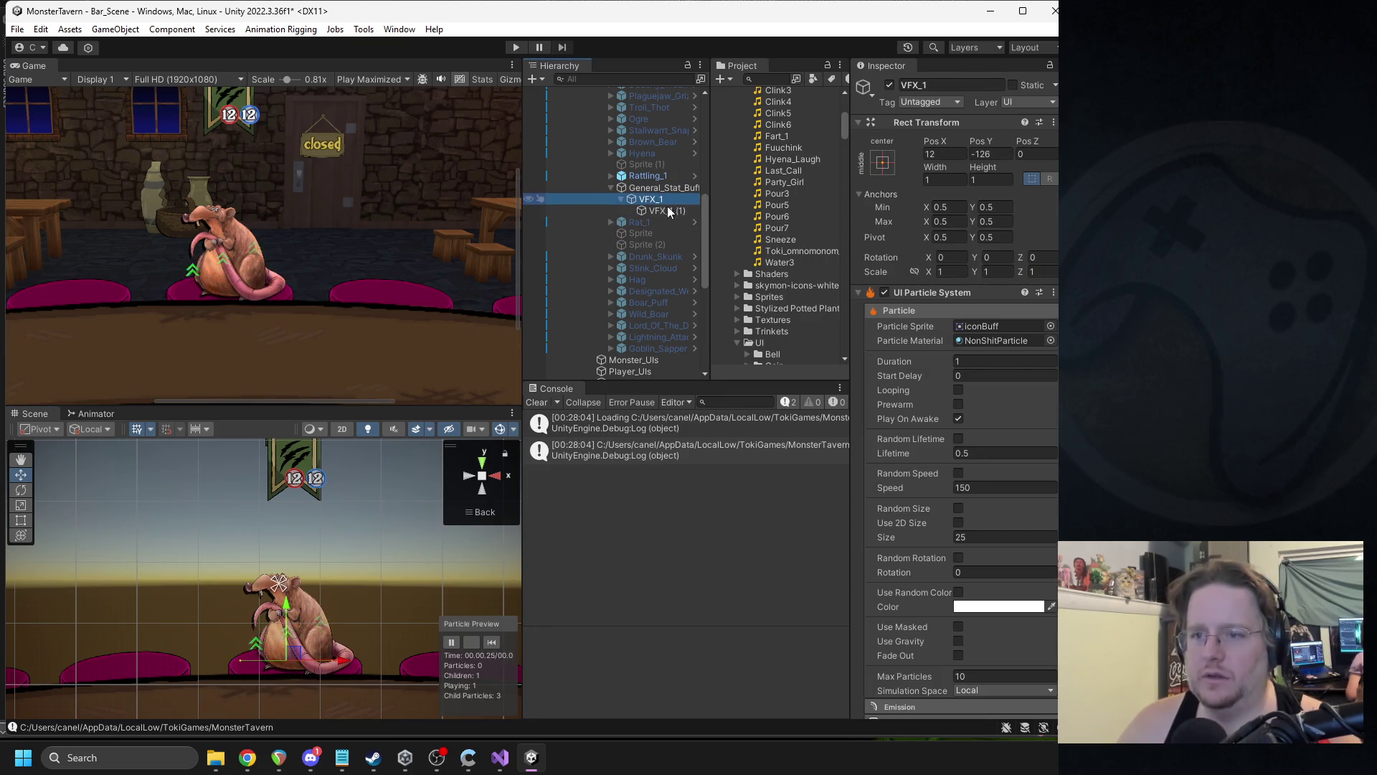
{"action": "left_click", "coordinate": [1050, 326]}
{"action": "type", "text": "star"}
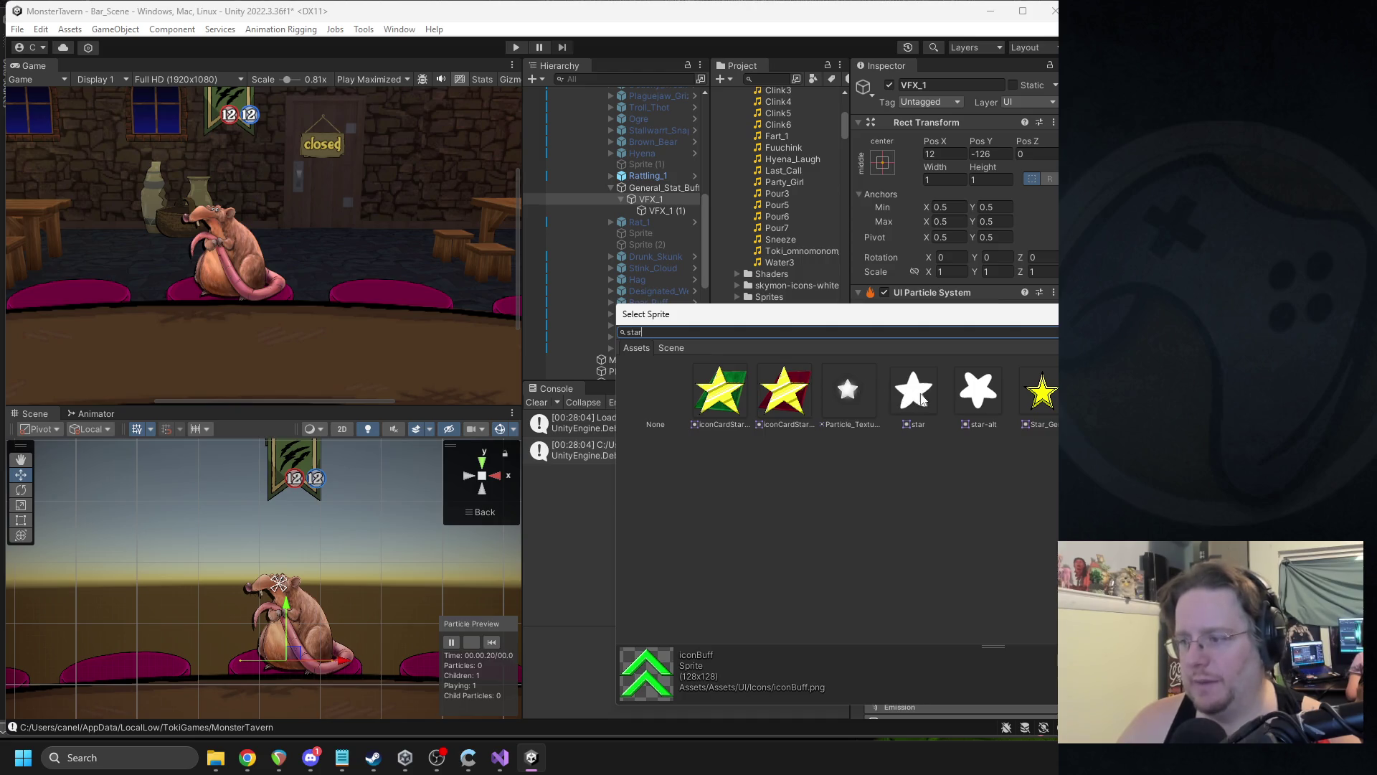
{"action": "left_click", "coordinate": [856, 394]}
{"action": "double_click", "coordinate": [856, 394]}
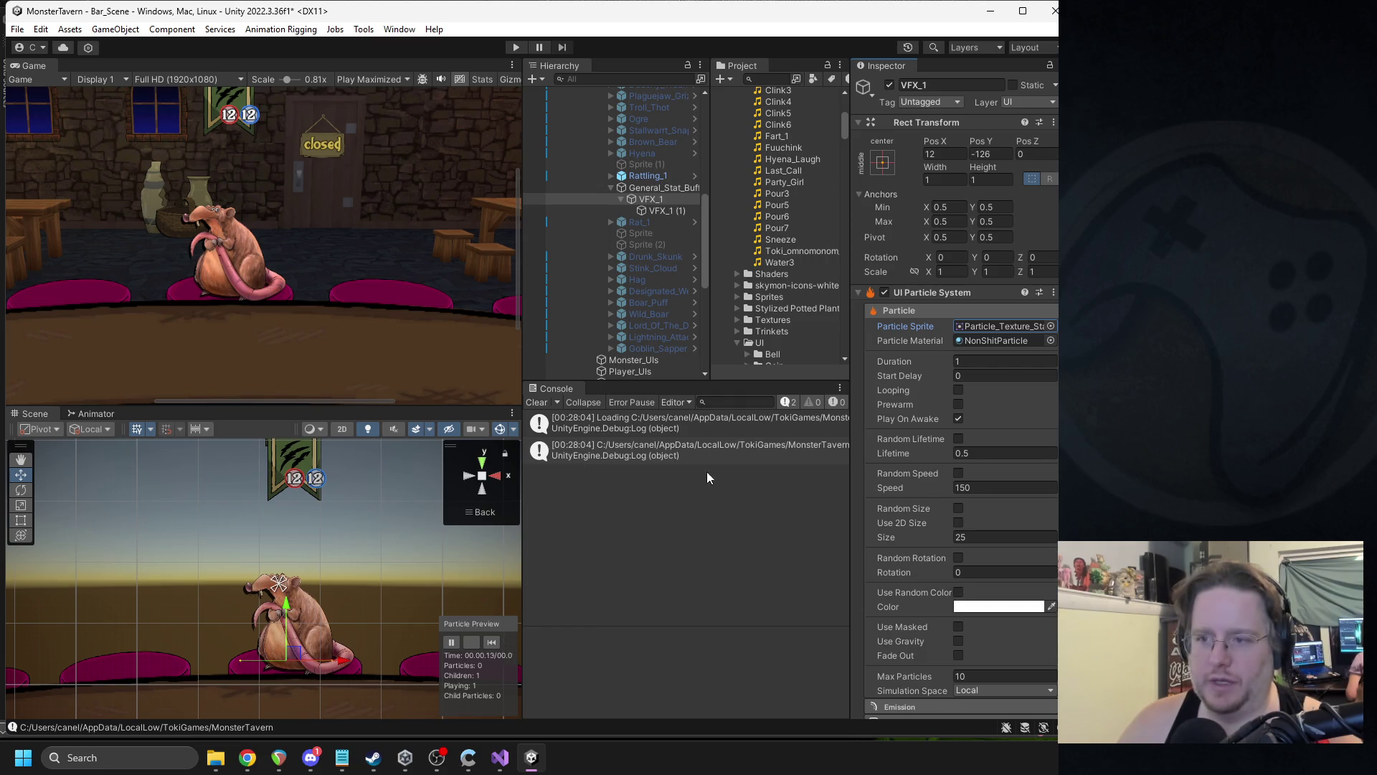
- Give VFX_1 (1) the star texture as its particle sprite and replay the effect
{"action": "left_click", "coordinate": [655, 208]}
{"action": "left_click", "coordinate": [647, 200]}
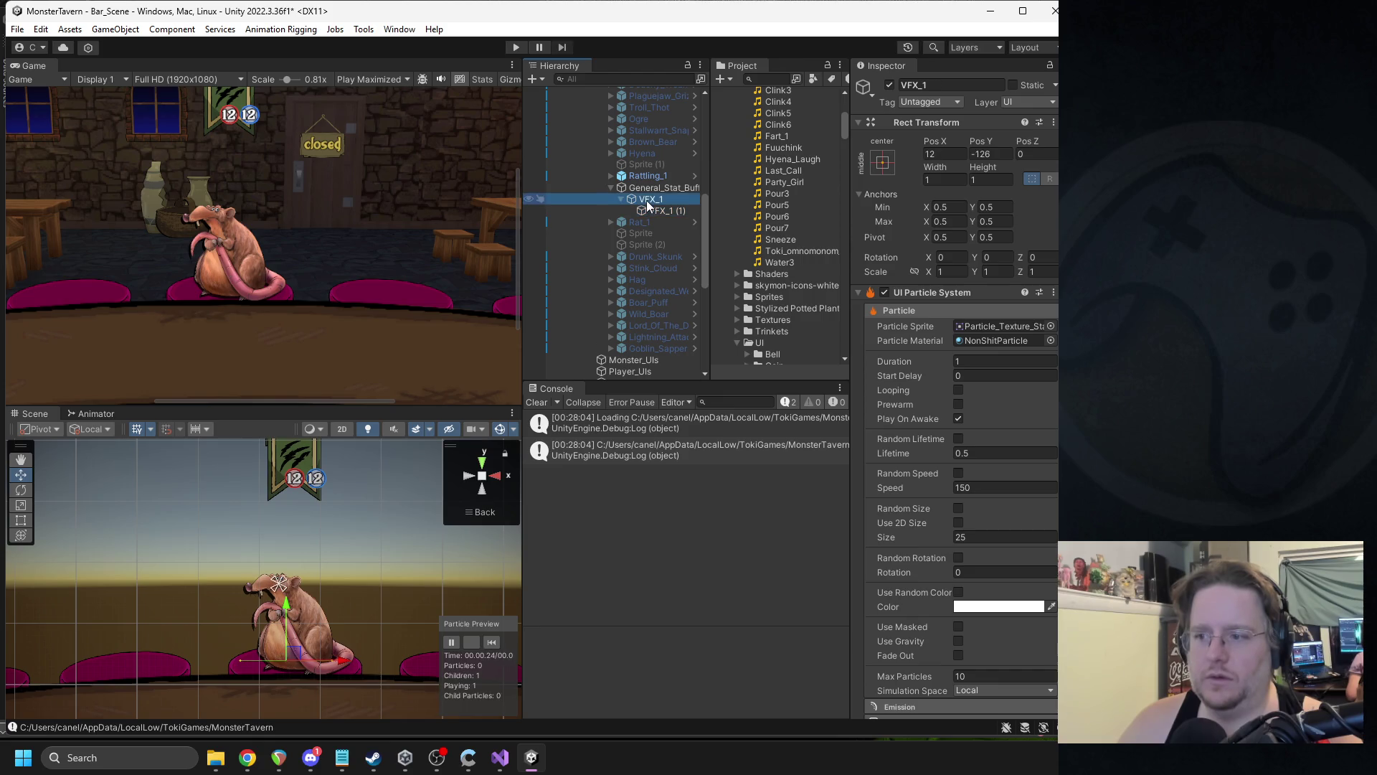
{"action": "left_click", "coordinate": [656, 210]}
{"action": "left_click", "coordinate": [1050, 326]}
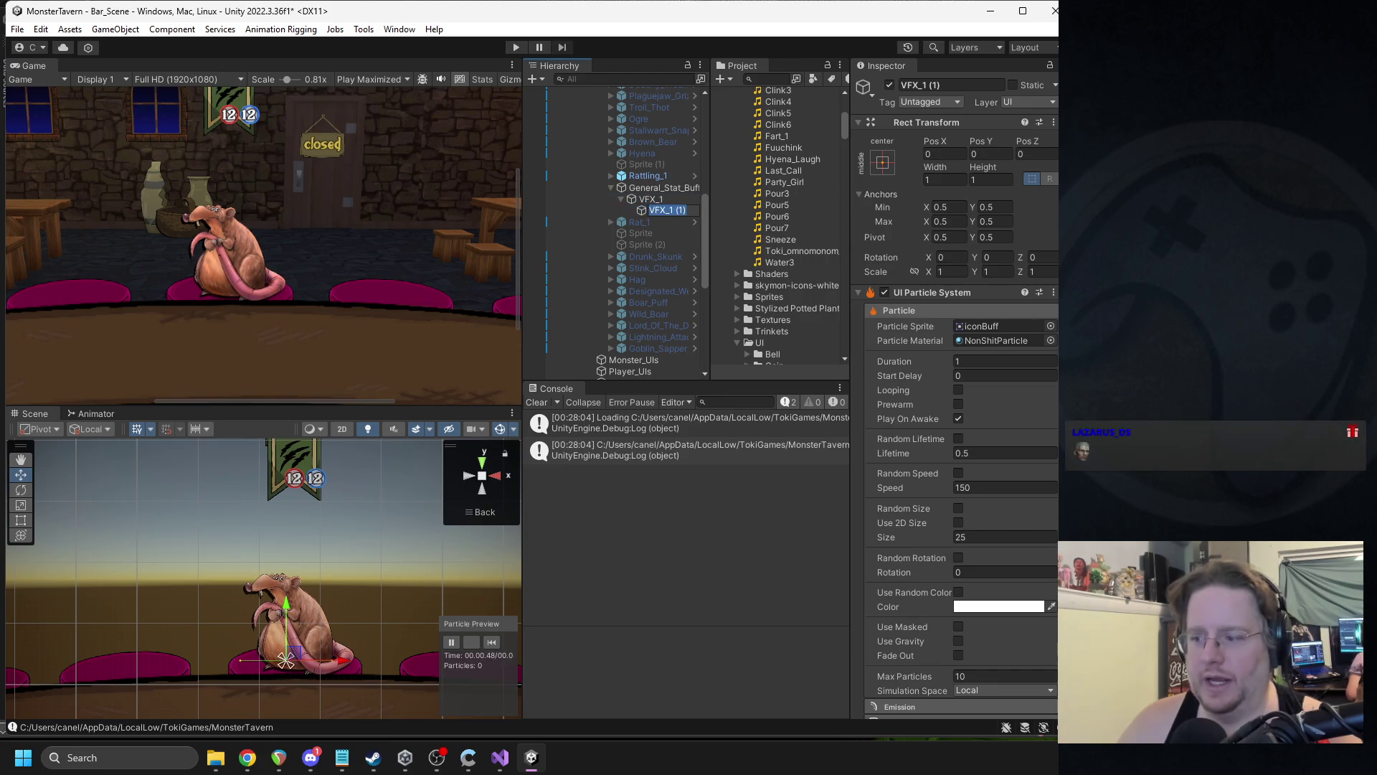
{"action": "double_click", "coordinate": [855, 393]}
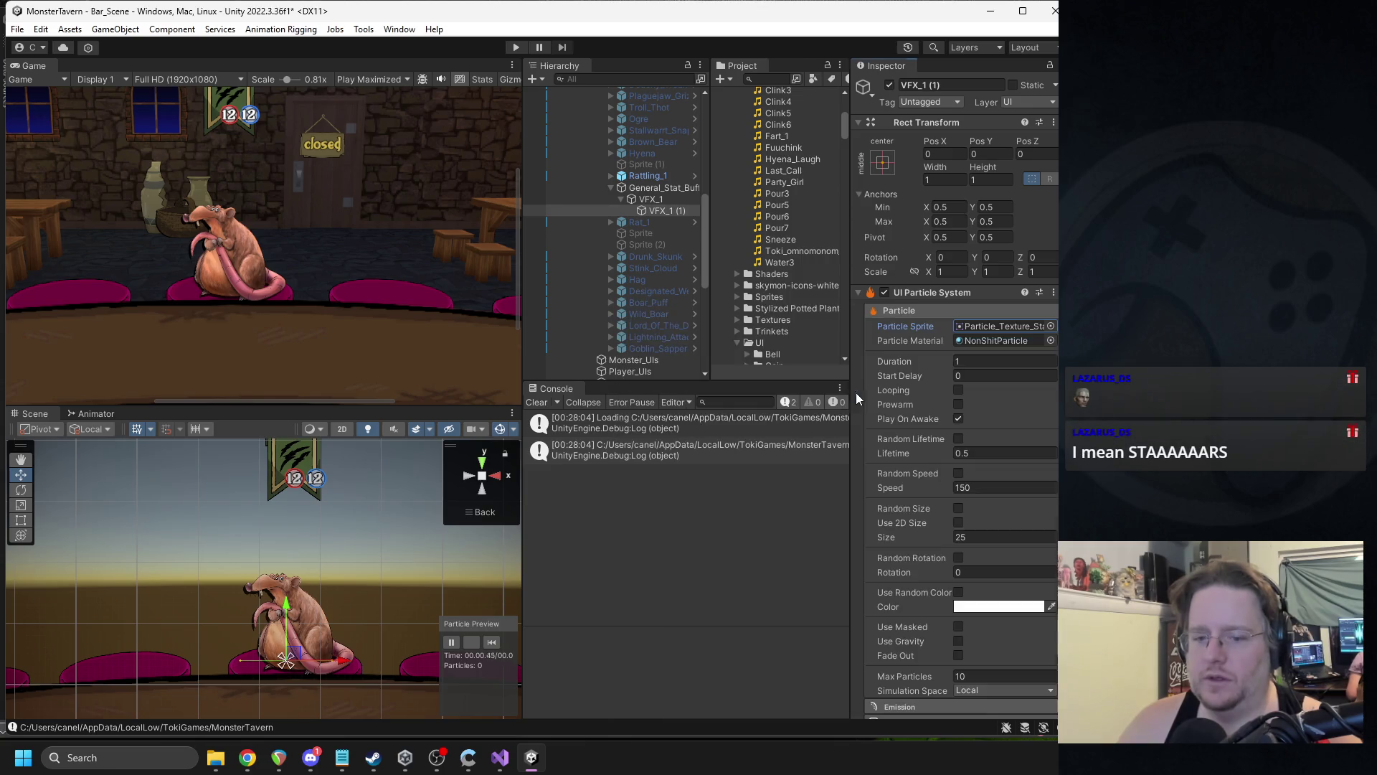
{"action": "left_click", "coordinate": [652, 201]}
{"action": "left_click", "coordinate": [492, 641]}
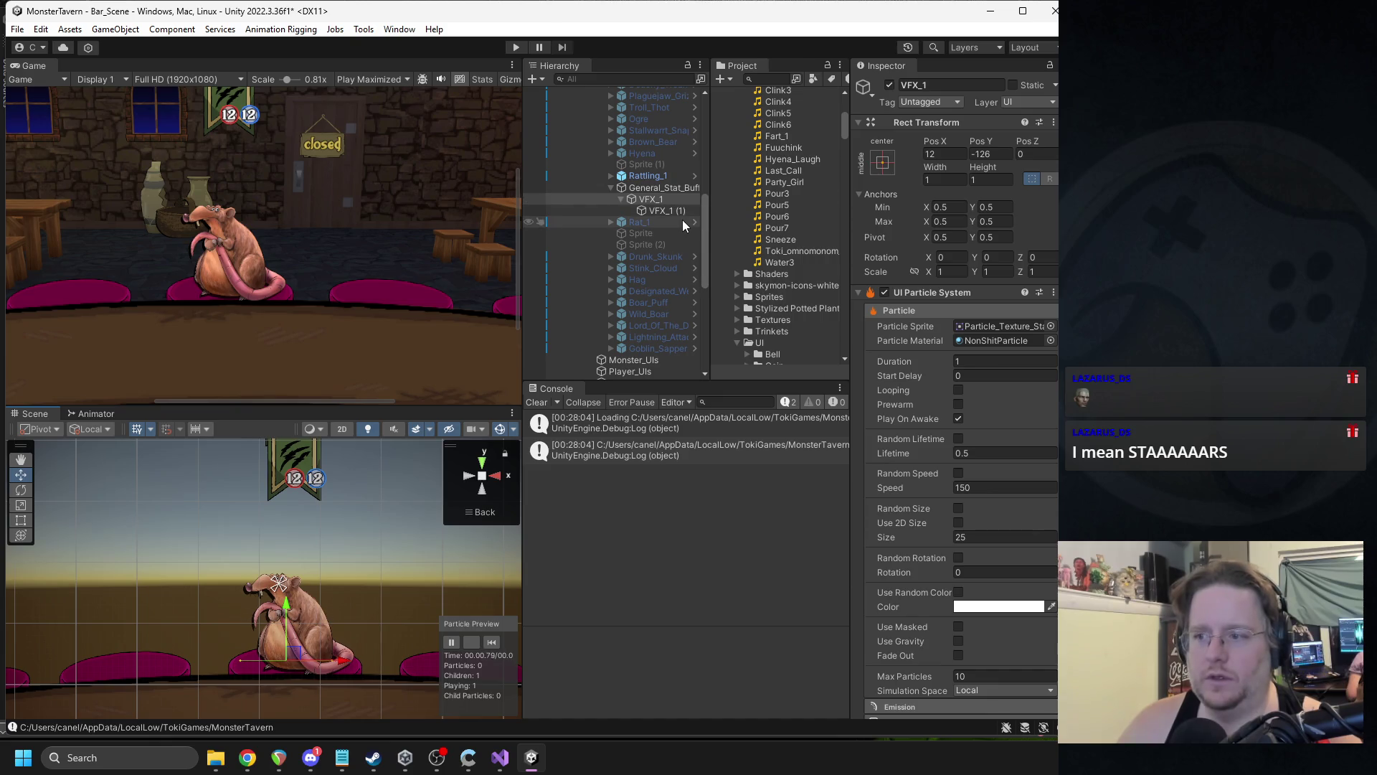
- Set VFX_1's particle sprite back to iconBuff and replay the combined effect
{"action": "left_click", "coordinate": [1050, 326]}
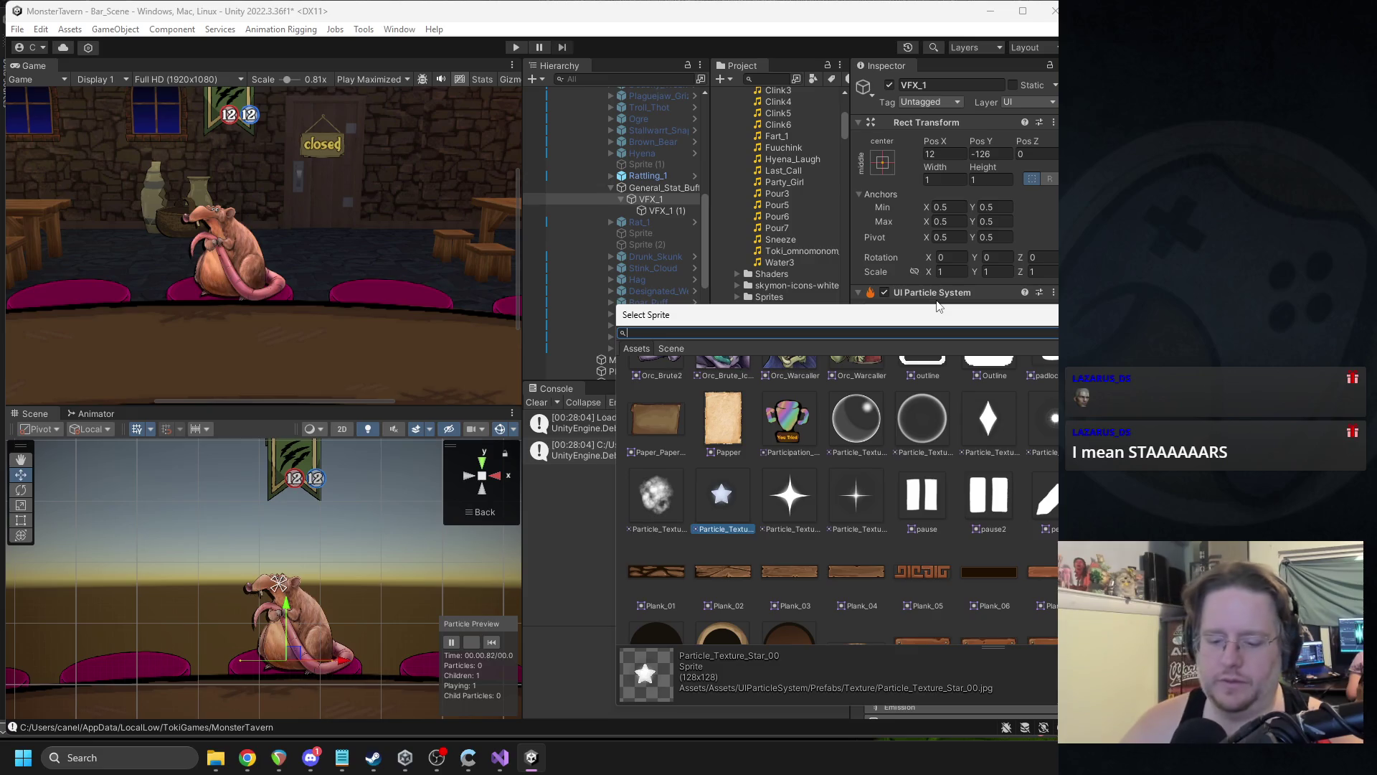
{"action": "scroll", "coordinate": [998, 433], "scroll_direction": "down", "scroll_amount": 15}
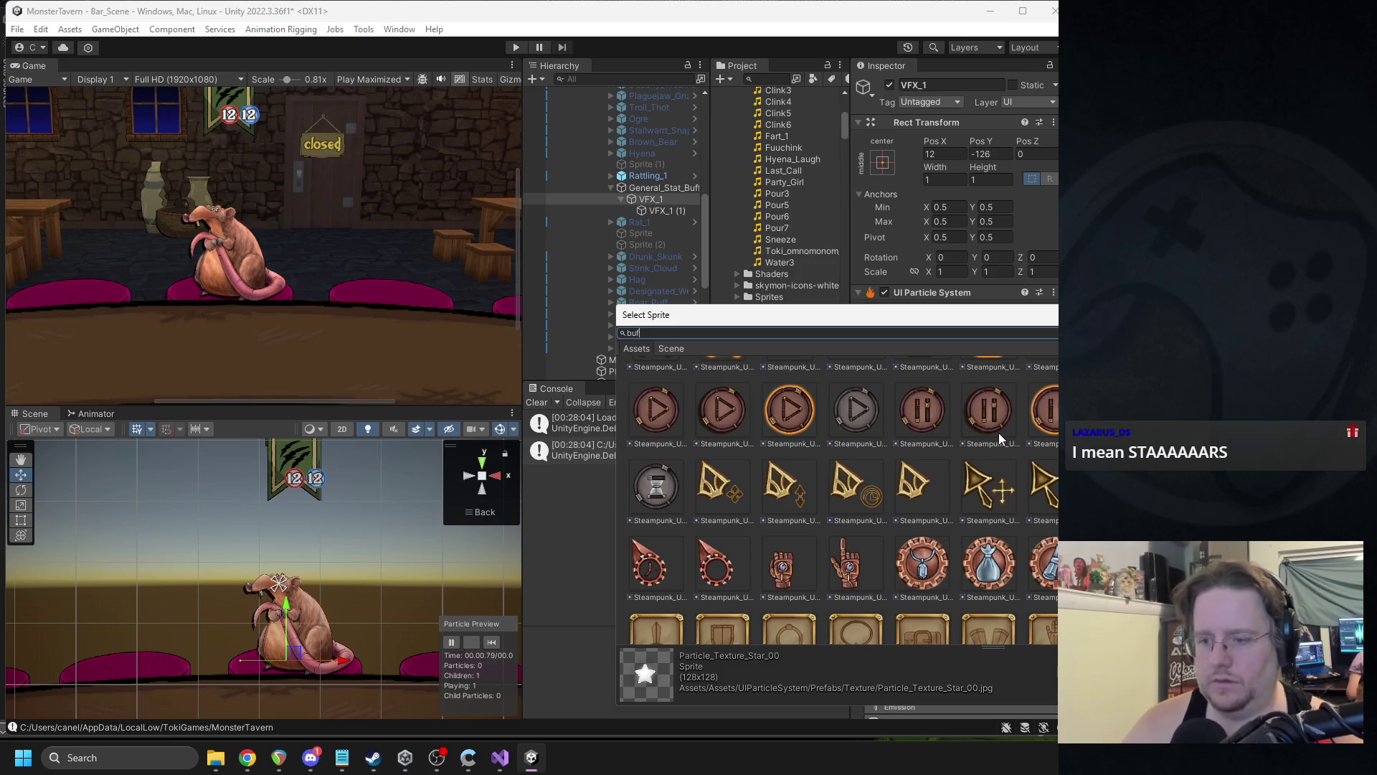
{"action": "double_click", "coordinate": [747, 413]}
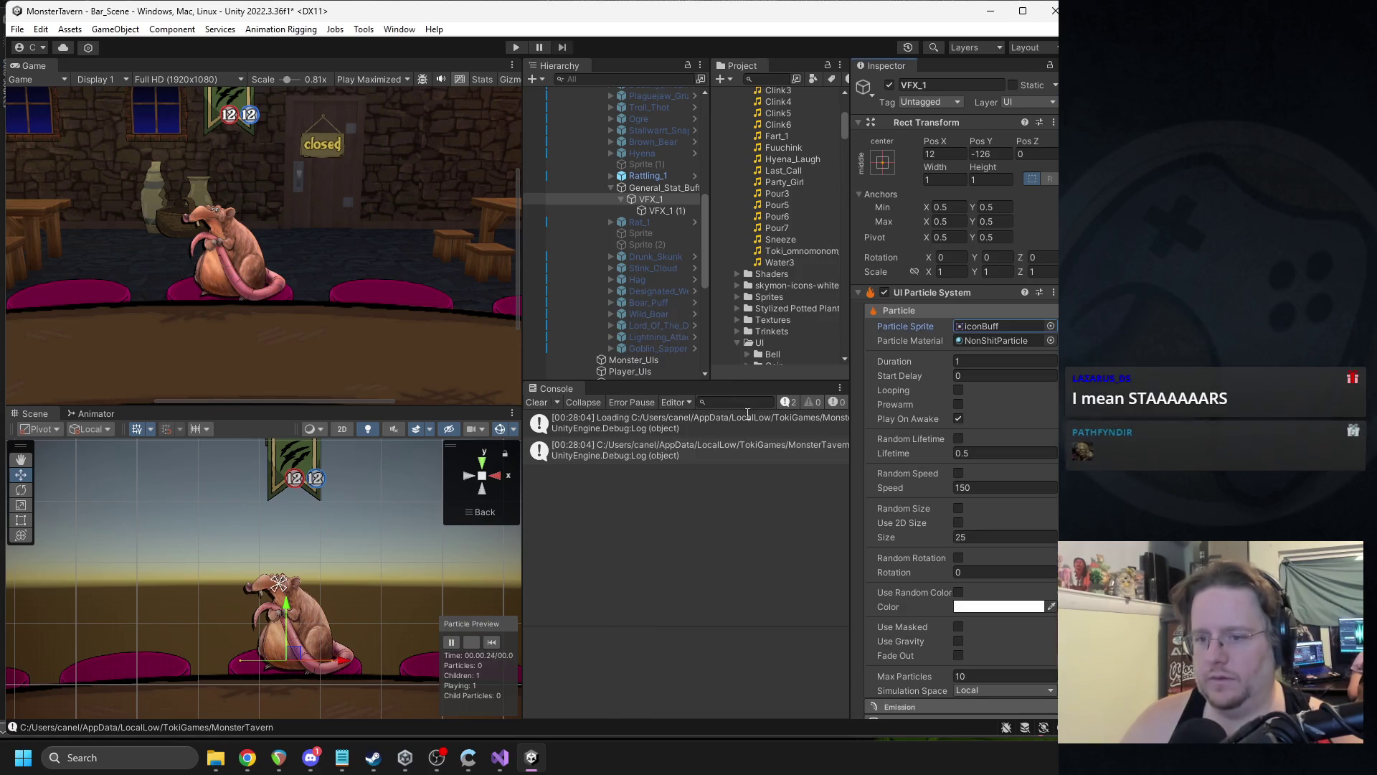
{"action": "left_click", "coordinate": [492, 643]}
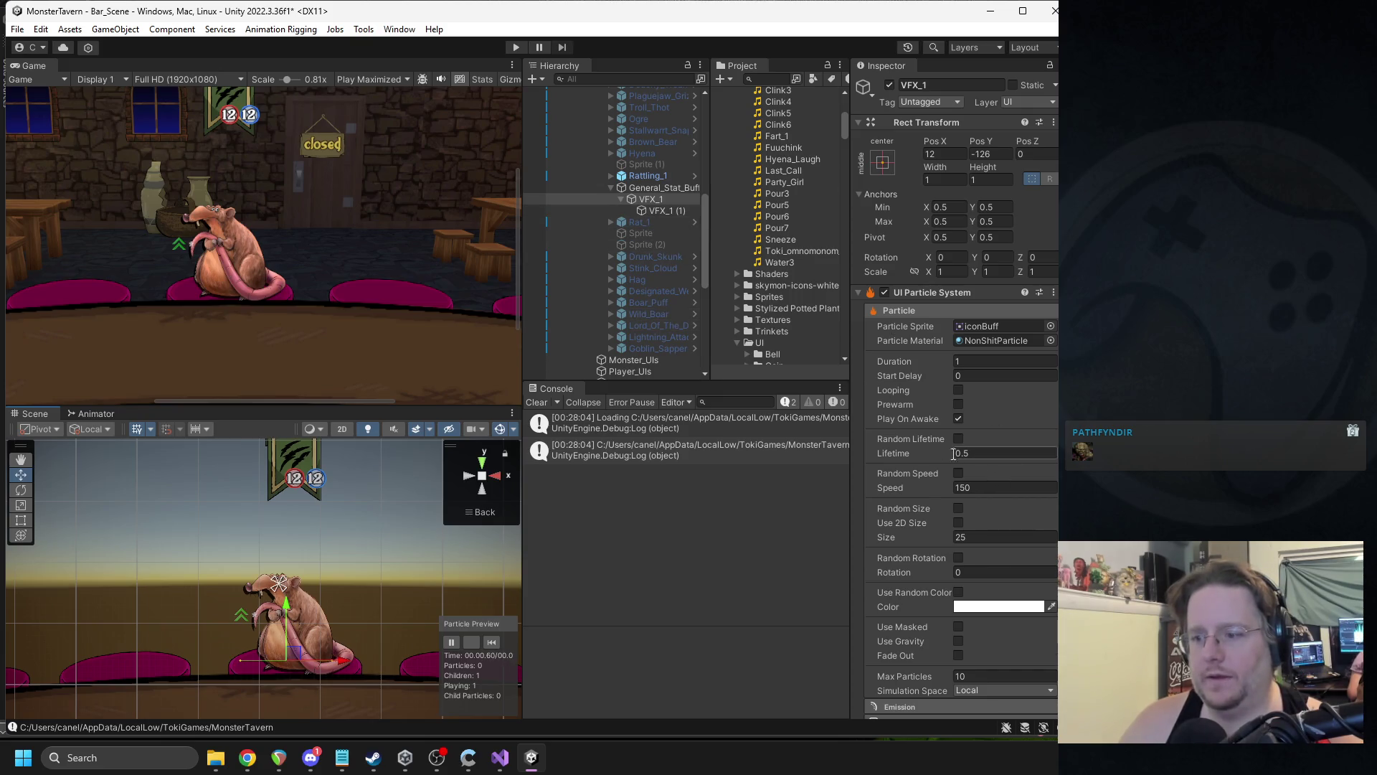
{"action": "left_click", "coordinate": [492, 642]}
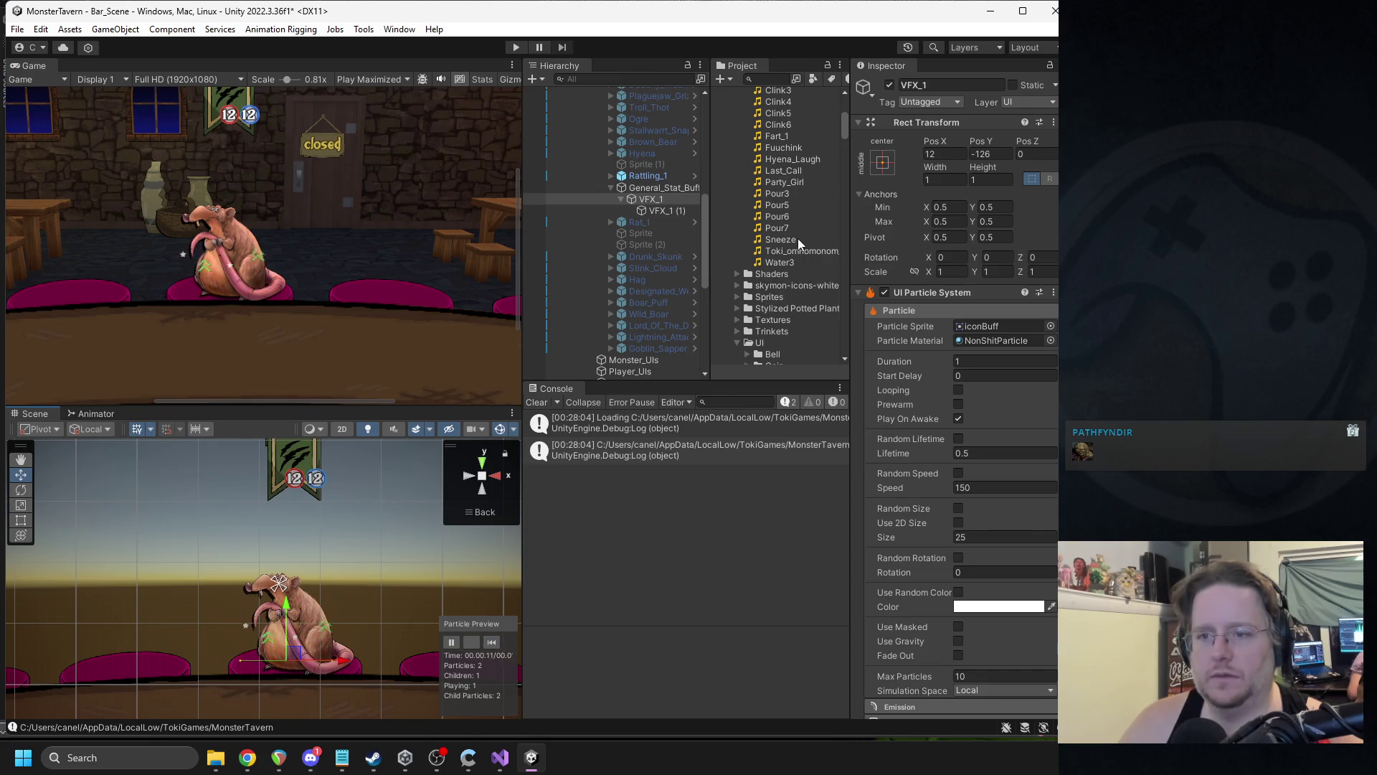
{"action": "left_click", "coordinate": [655, 212]}
{"action": "left_click", "coordinate": [979, 538]}
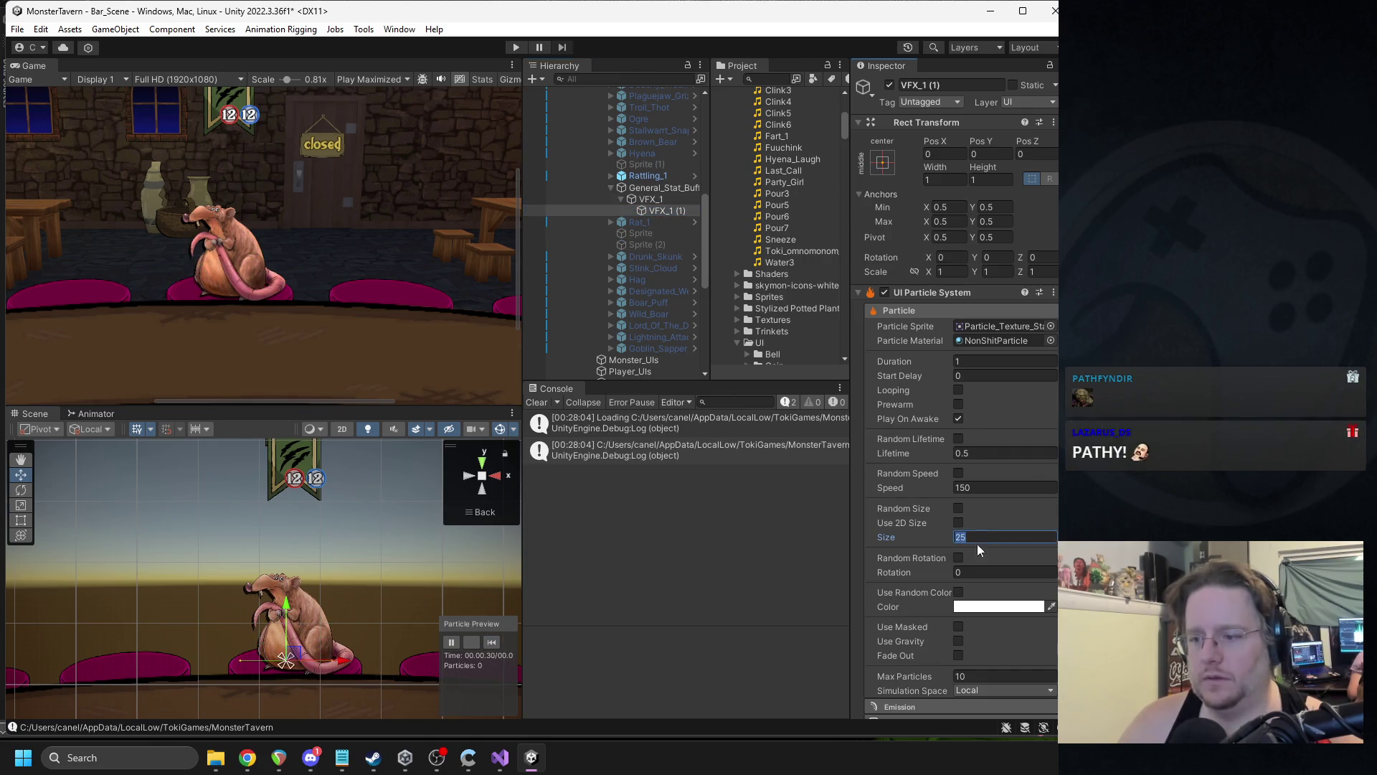
- Set the star particles' size to 50 and turn on random colours
{"action": "type", "text": "50"}
{"action": "left_click", "coordinate": [490, 641]}
{"action": "scroll", "coordinate": [1006, 612], "scroll_direction": "down", "scroll_amount": 5}
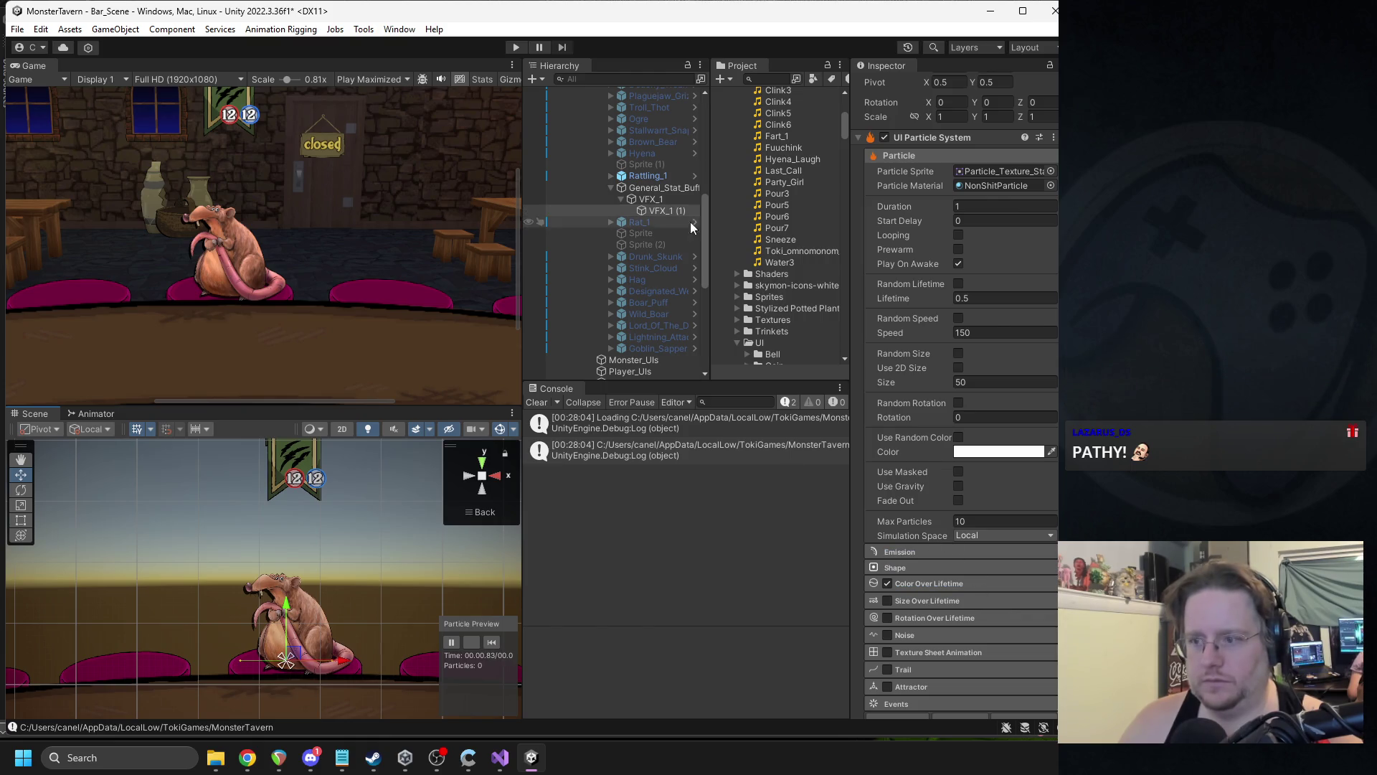
{"action": "left_click", "coordinate": [958, 437]}
{"action": "left_click", "coordinate": [959, 438]}
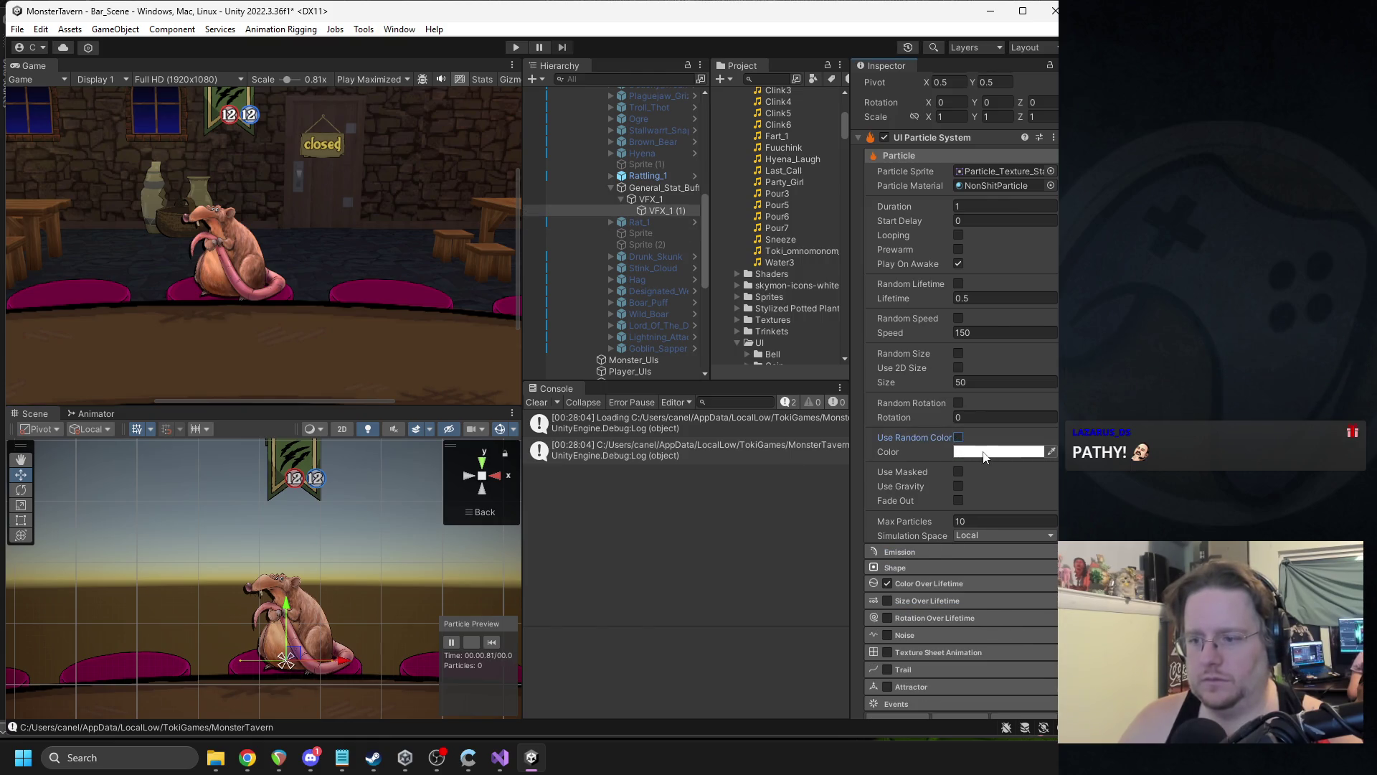
{"action": "left_click", "coordinate": [958, 437]}
- Make Color 1 a light yellow and Color 2 orange, then replay the effect
{"action": "left_click", "coordinate": [984, 465]}
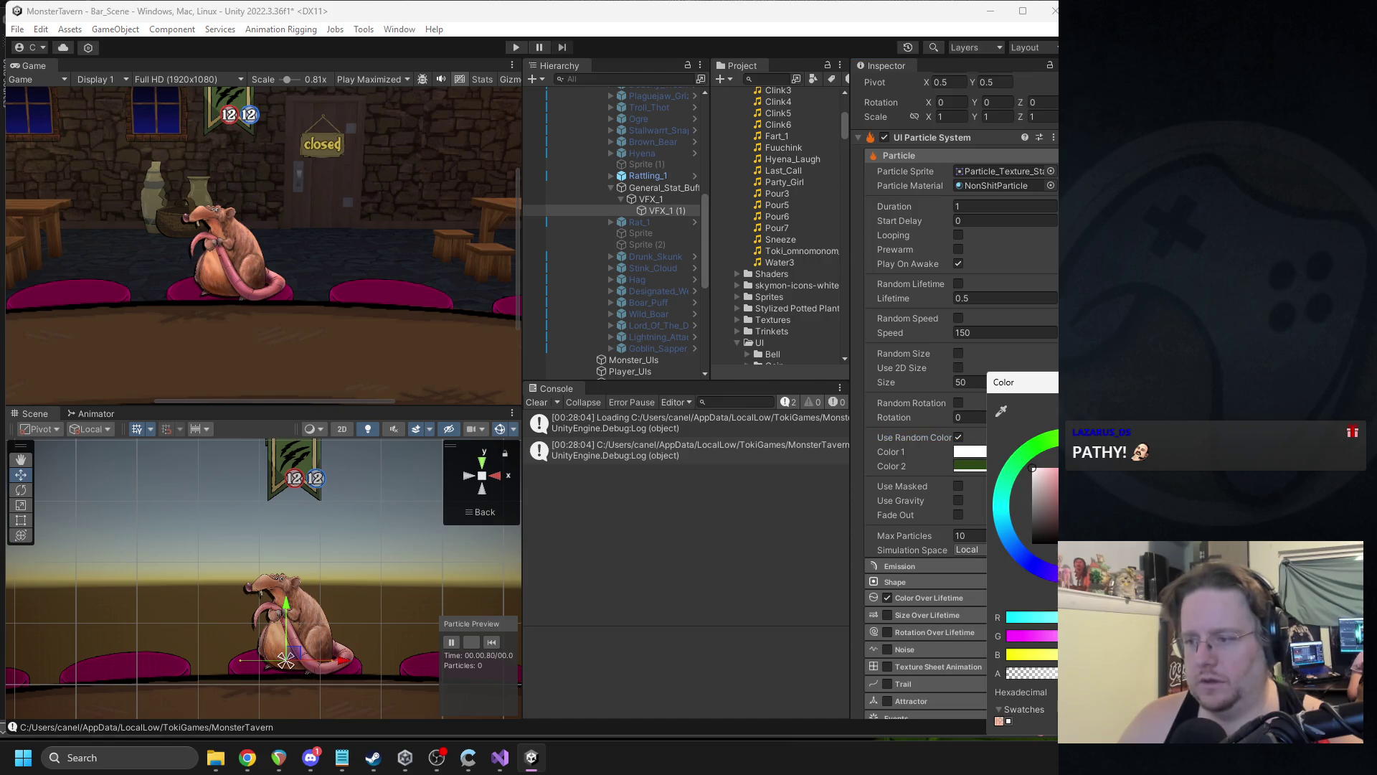
{"action": "left_click", "coordinate": [1079, 448]}
{"action": "left_click_drag", "start_coordinate": [1016, 654], "coordinate": [1032, 654]}
{"action": "left_click", "coordinate": [965, 465]}
{"action": "left_click", "coordinate": [964, 466]}
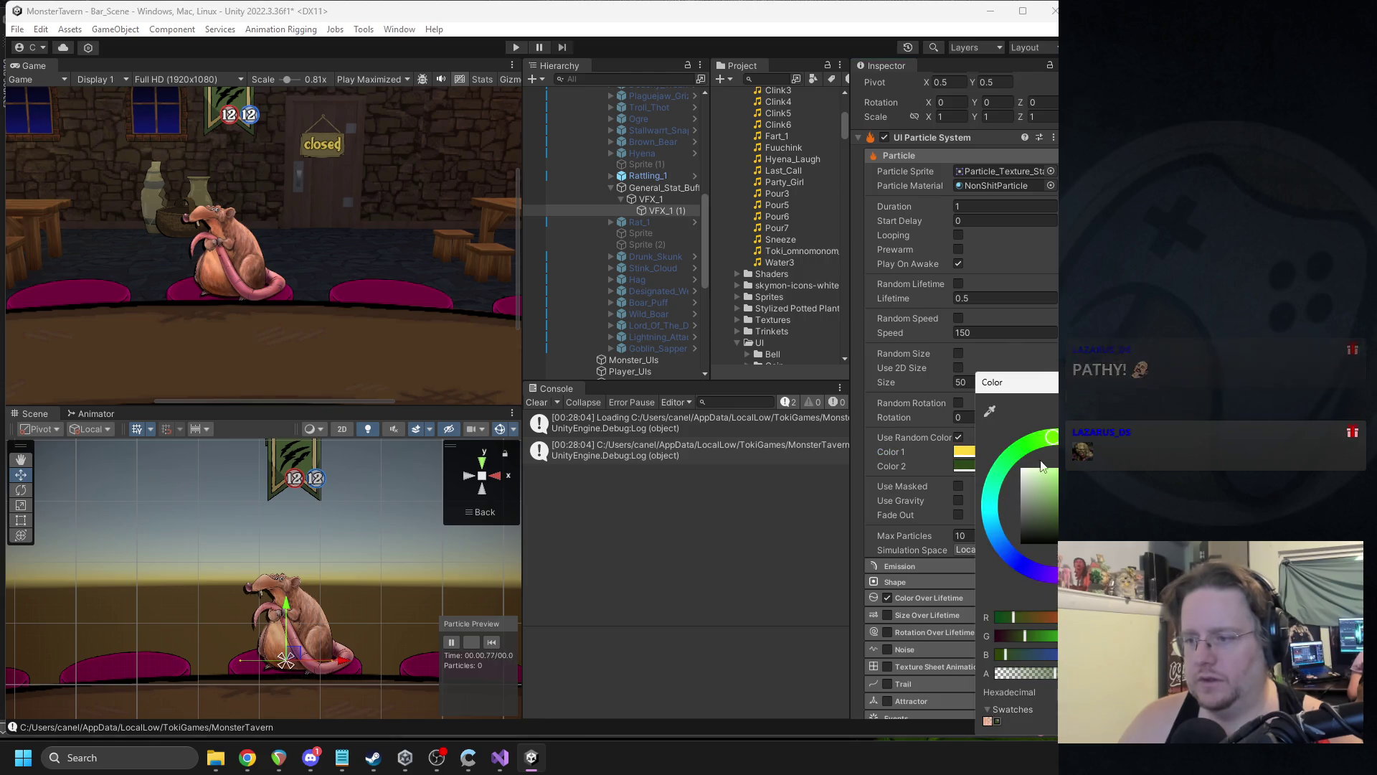
{"action": "left_click", "coordinate": [996, 720]}
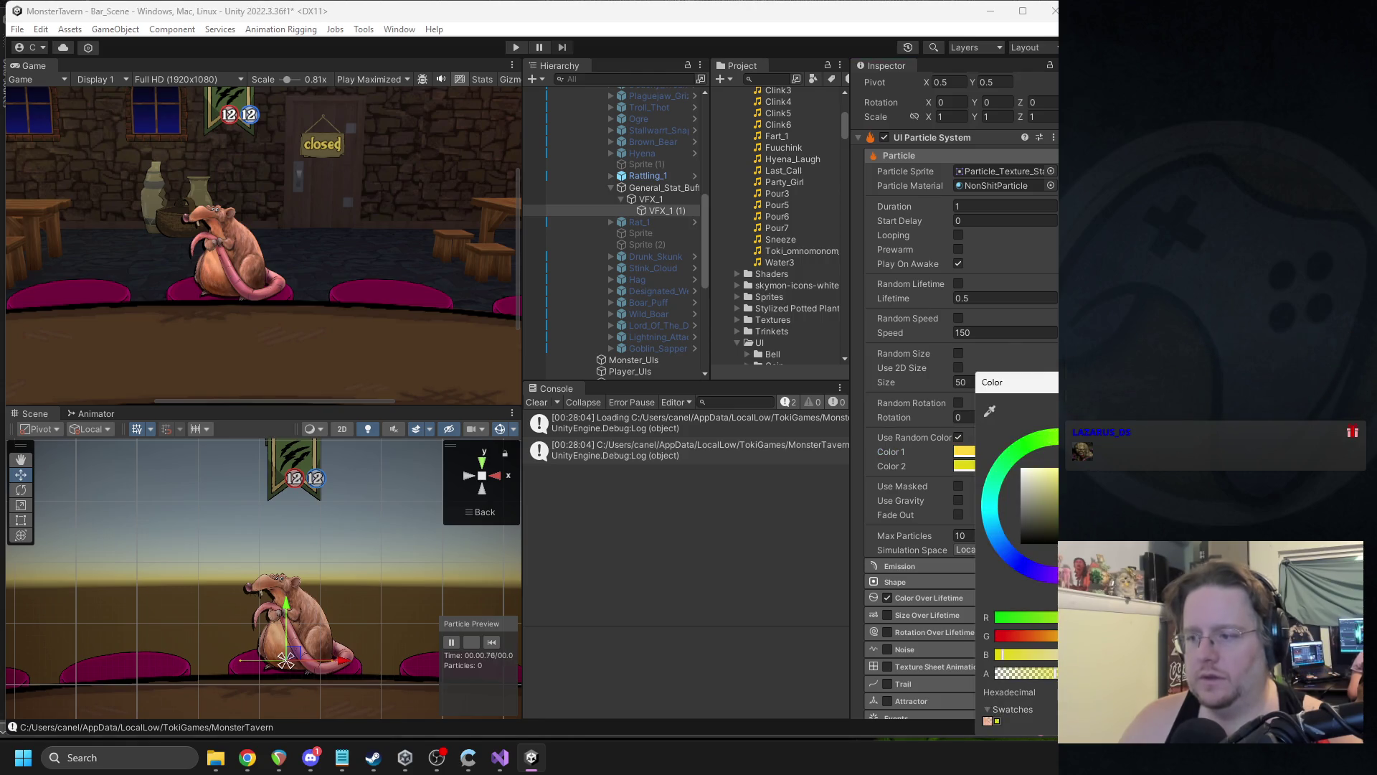
{"action": "left_click", "coordinate": [987, 721]}
{"action": "left_click", "coordinate": [665, 195]}
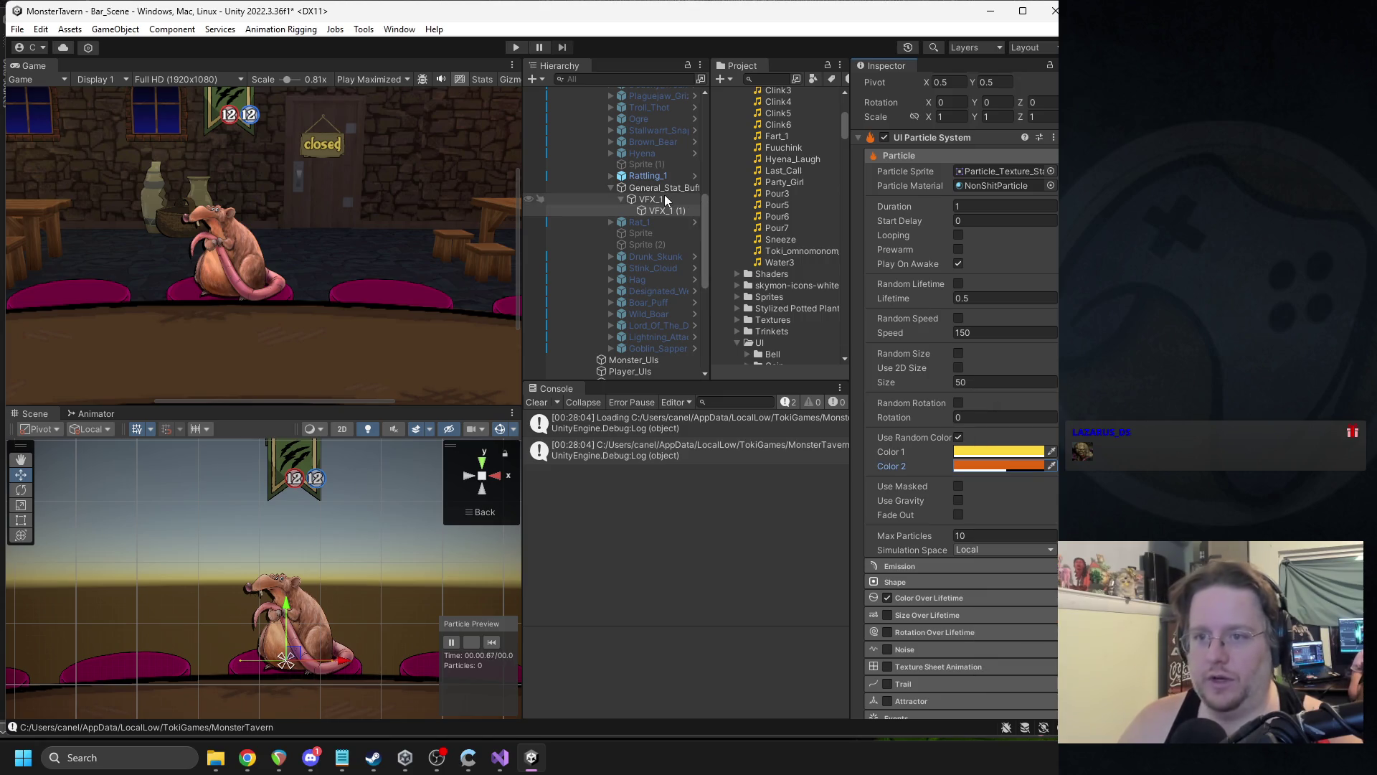
{"action": "left_click", "coordinate": [492, 639]}
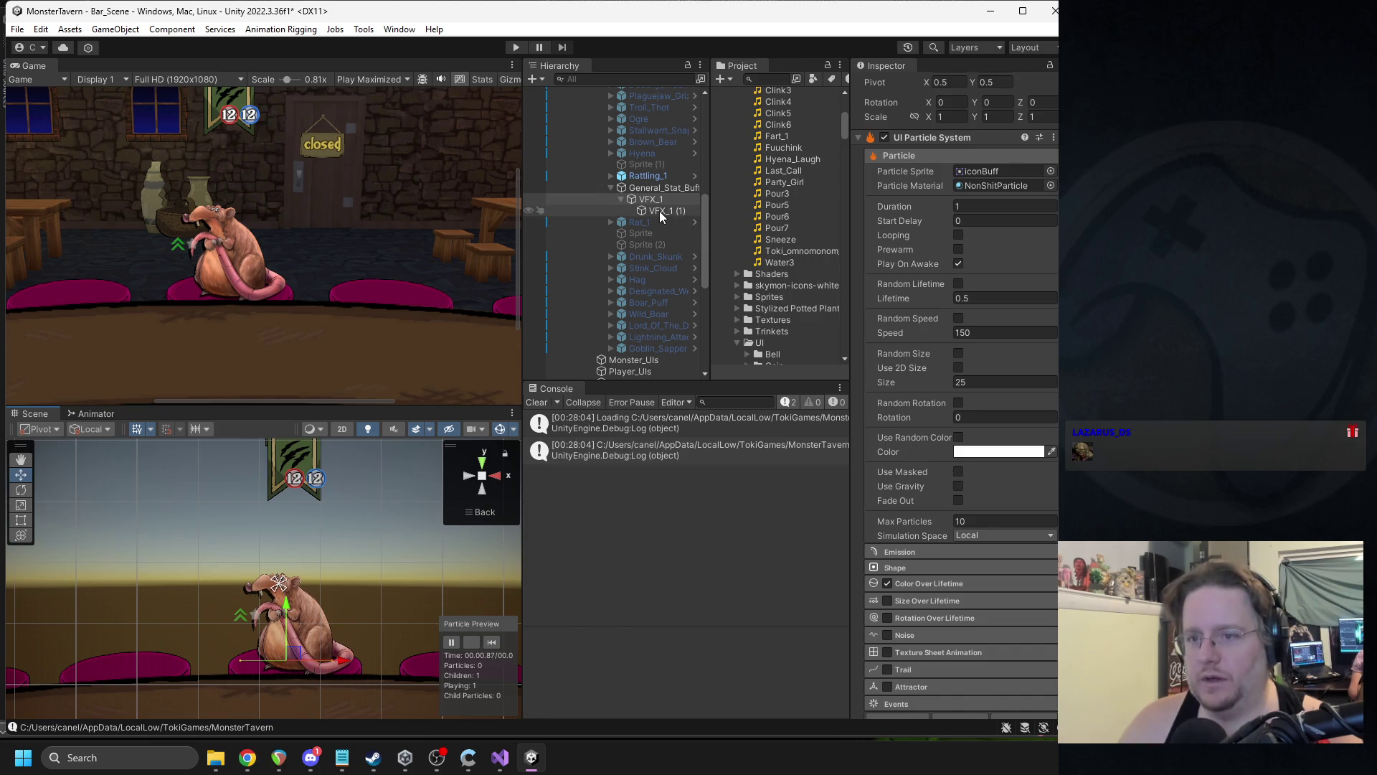
- Compare VFX_1 with VFX_1 (1) and turn off colour over lifetime on VFX_1 (1)
{"action": "left_click", "coordinate": [660, 211]}
{"action": "left_click", "coordinate": [657, 199]}
{"action": "left_click", "coordinate": [495, 640]}
{"action": "left_click", "coordinate": [660, 211]}
{"action": "scroll", "coordinate": [949, 433], "scroll_direction": "down", "scroll_amount": 3}
{"action": "left_click", "coordinate": [887, 504]}
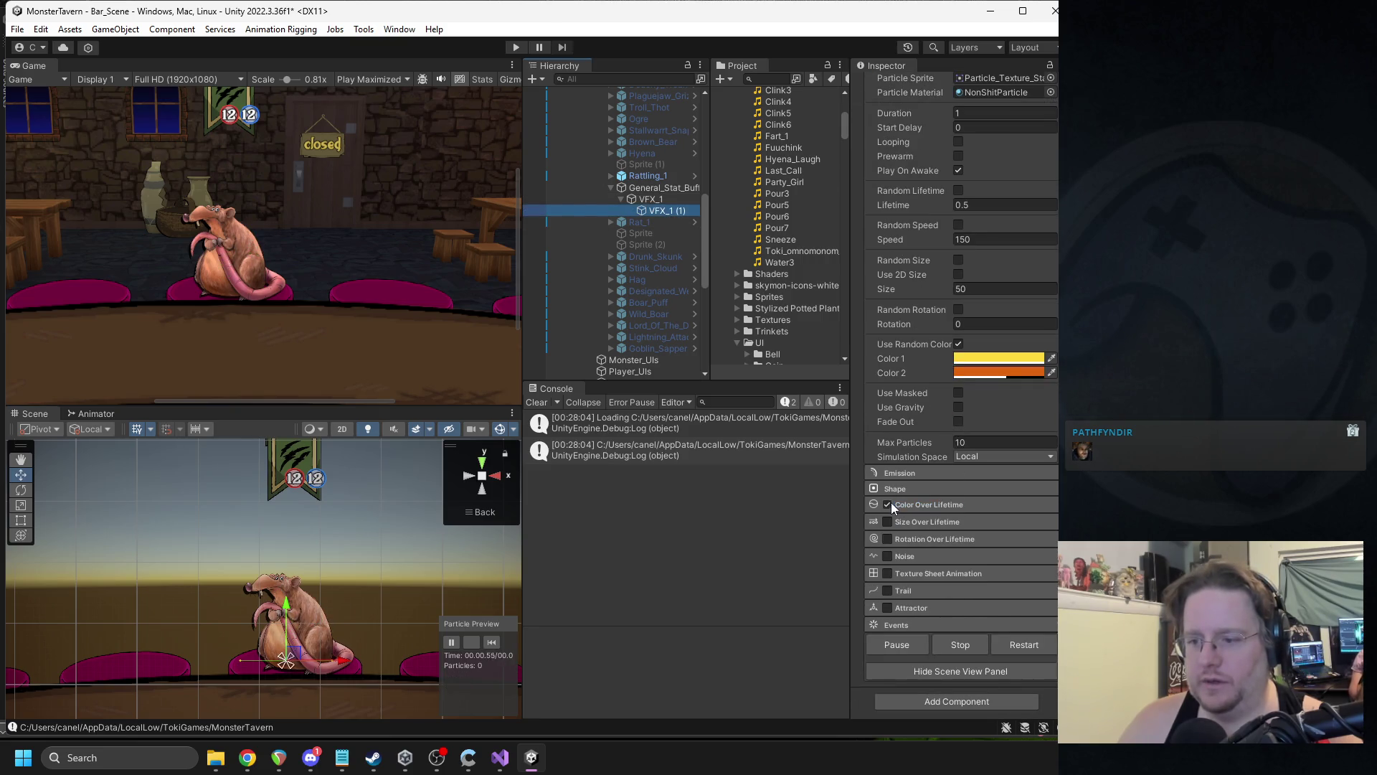
- Enable fade out on VFX_1 (1) and turn off colour over lifetime on VFX_1
{"action": "left_click", "coordinate": [958, 422]}
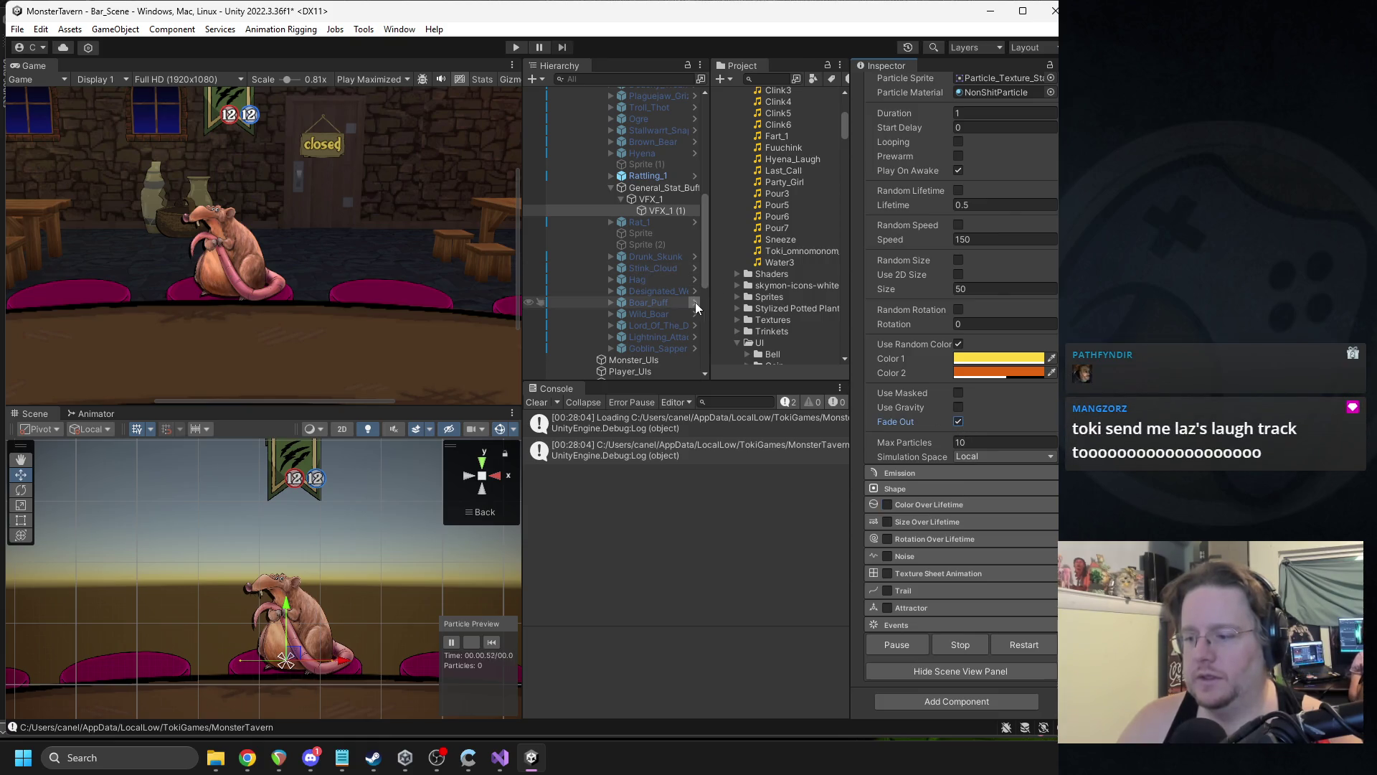
{"action": "left_click", "coordinate": [653, 200]}
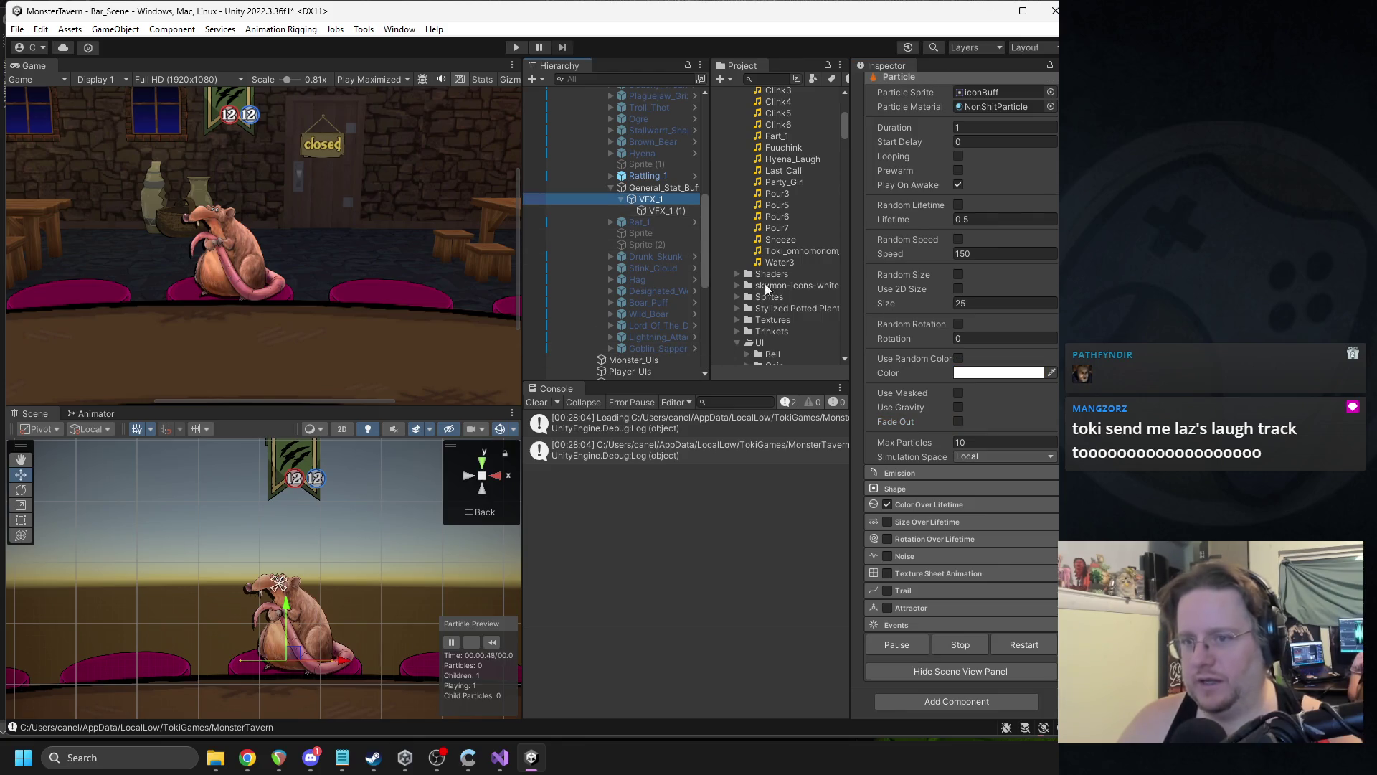
{"action": "left_click", "coordinate": [890, 505]}
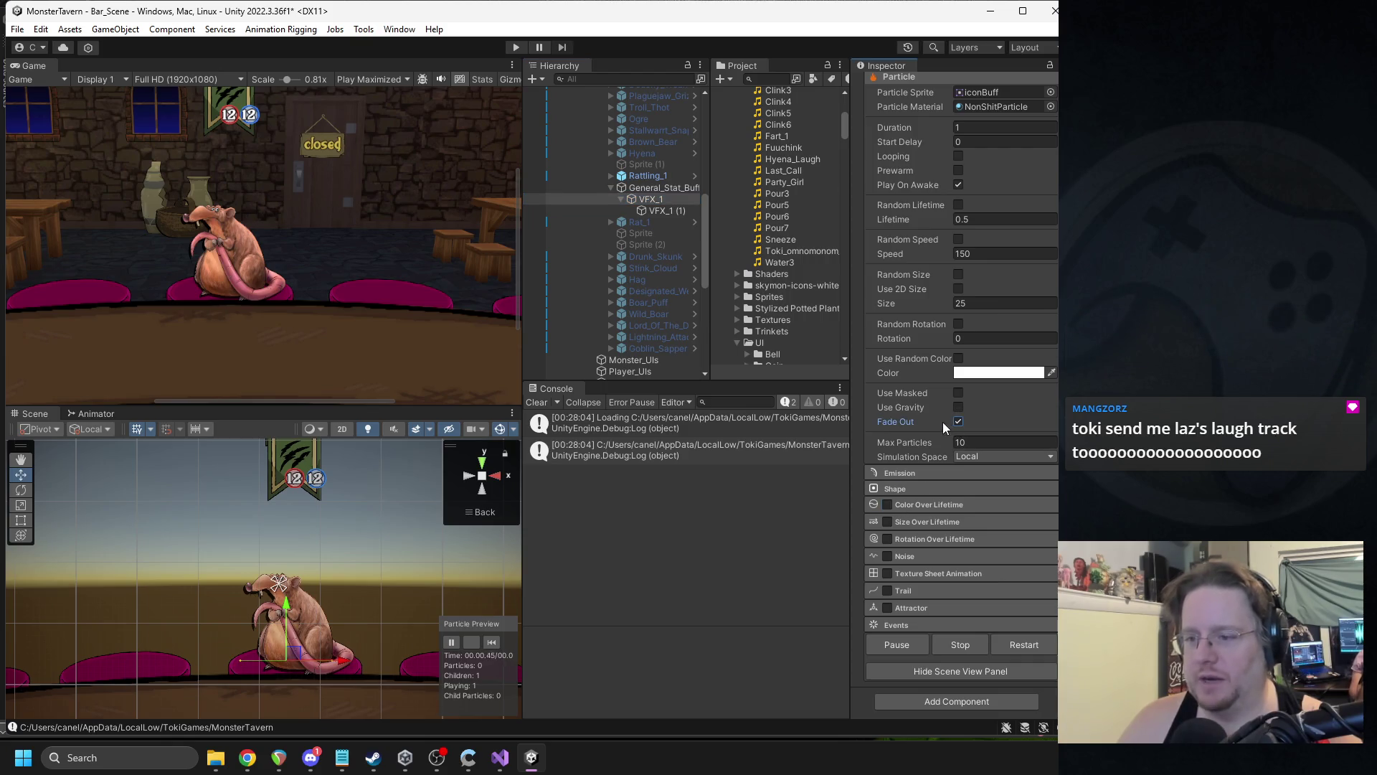
{"action": "left_click", "coordinate": [493, 643]}
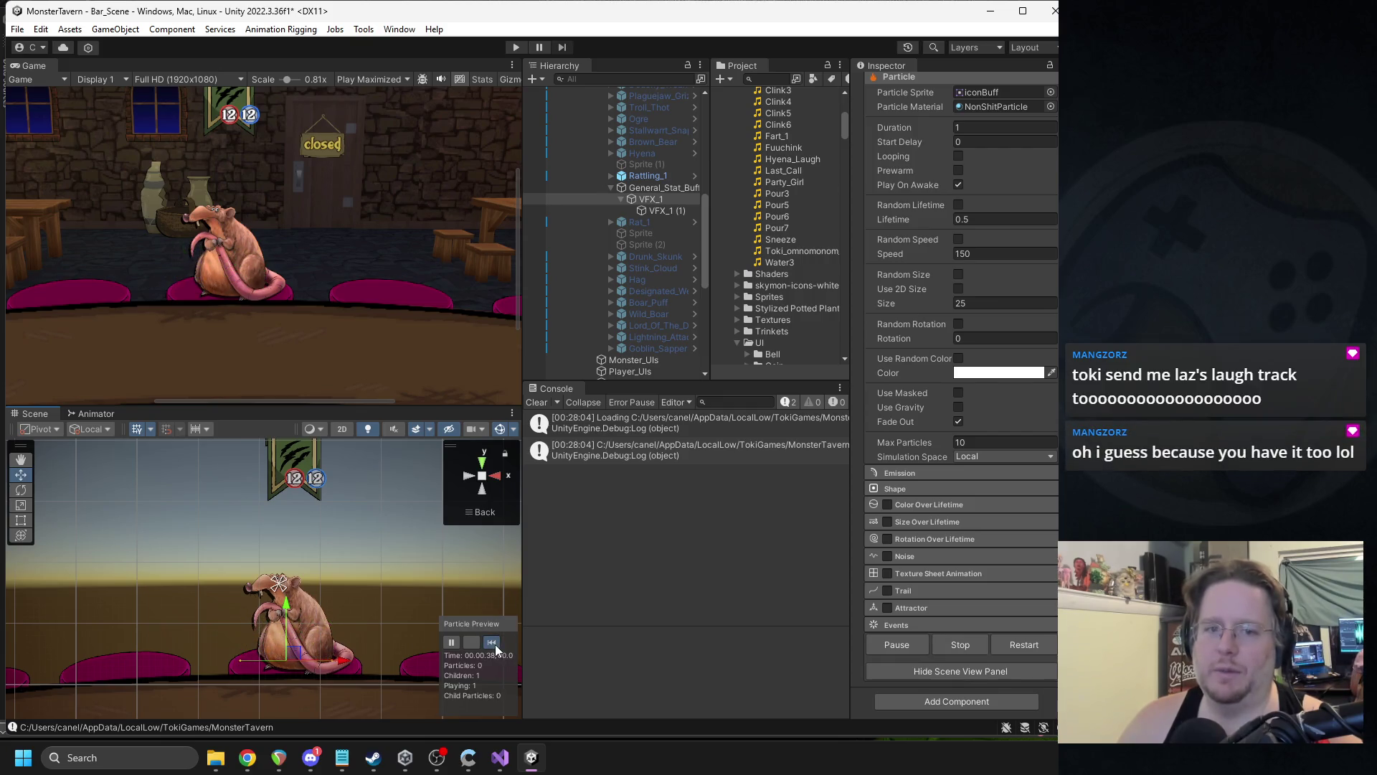
- Set the speed to 200 on both emitters together
{"action": "left_click", "coordinate": [661, 212]}
{"action": "left_click", "coordinate": [969, 226]}
{"action": "key", "text": "Tab"}
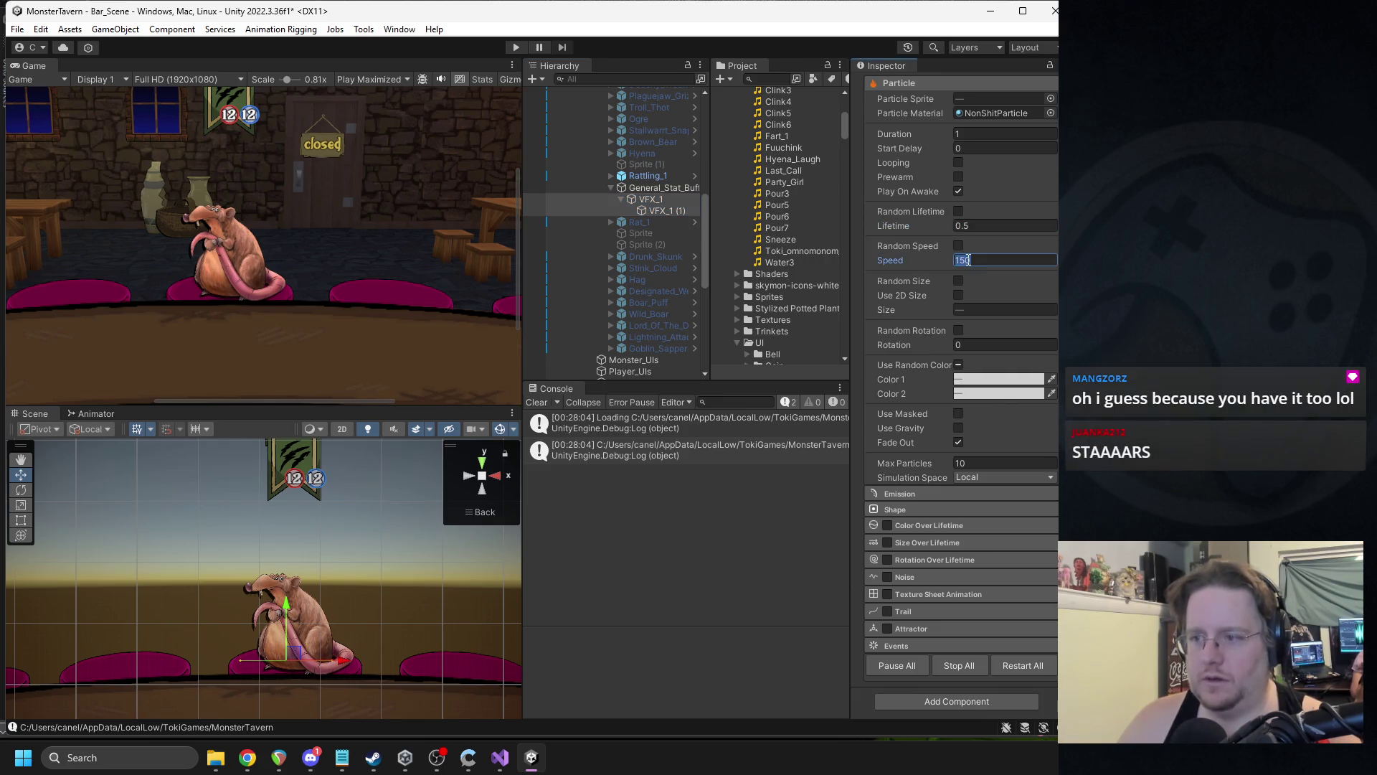
{"action": "left_click", "coordinate": [668, 200]}
{"action": "left_click", "coordinate": [493, 642]}
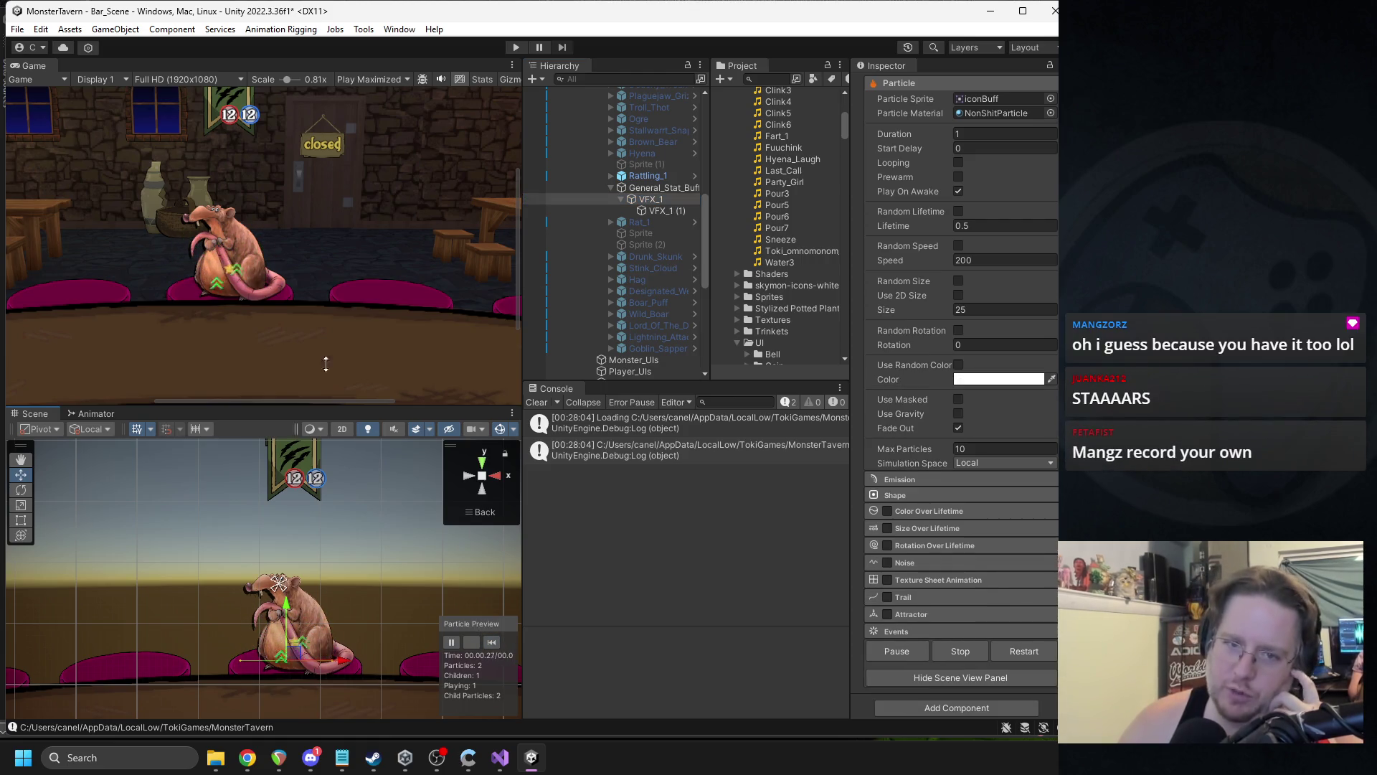
- Set lifetime 0.6 on VFX_1 and VFX_1 (1), then duplicate VFX_1 (1)
{"action": "scroll", "coordinate": [304, 231], "scroll_direction": "down", "scroll_amount": 3}
{"action": "left_click", "coordinate": [967, 225]}
{"action": "type", "text": "0.6"}
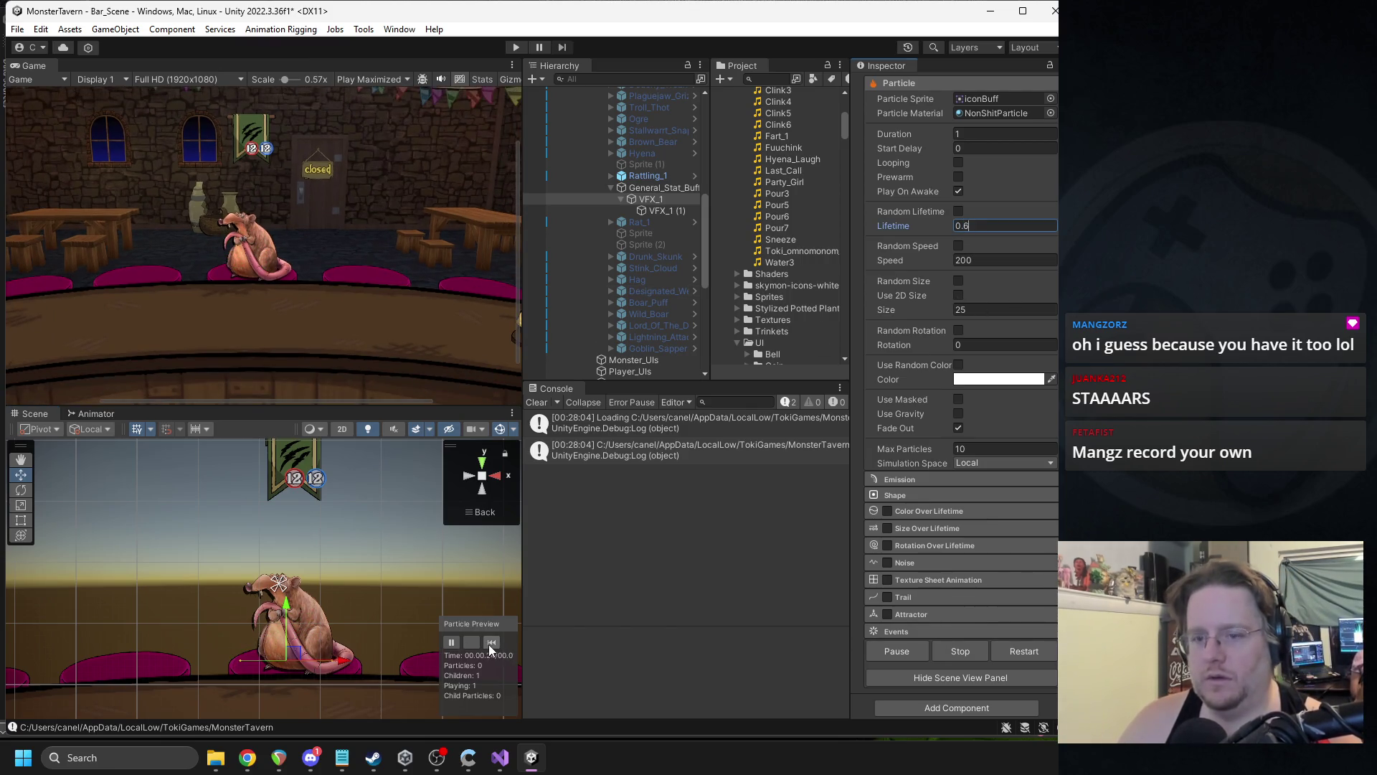
{"action": "left_click", "coordinate": [665, 211]}
{"action": "left_click", "coordinate": [964, 225]}
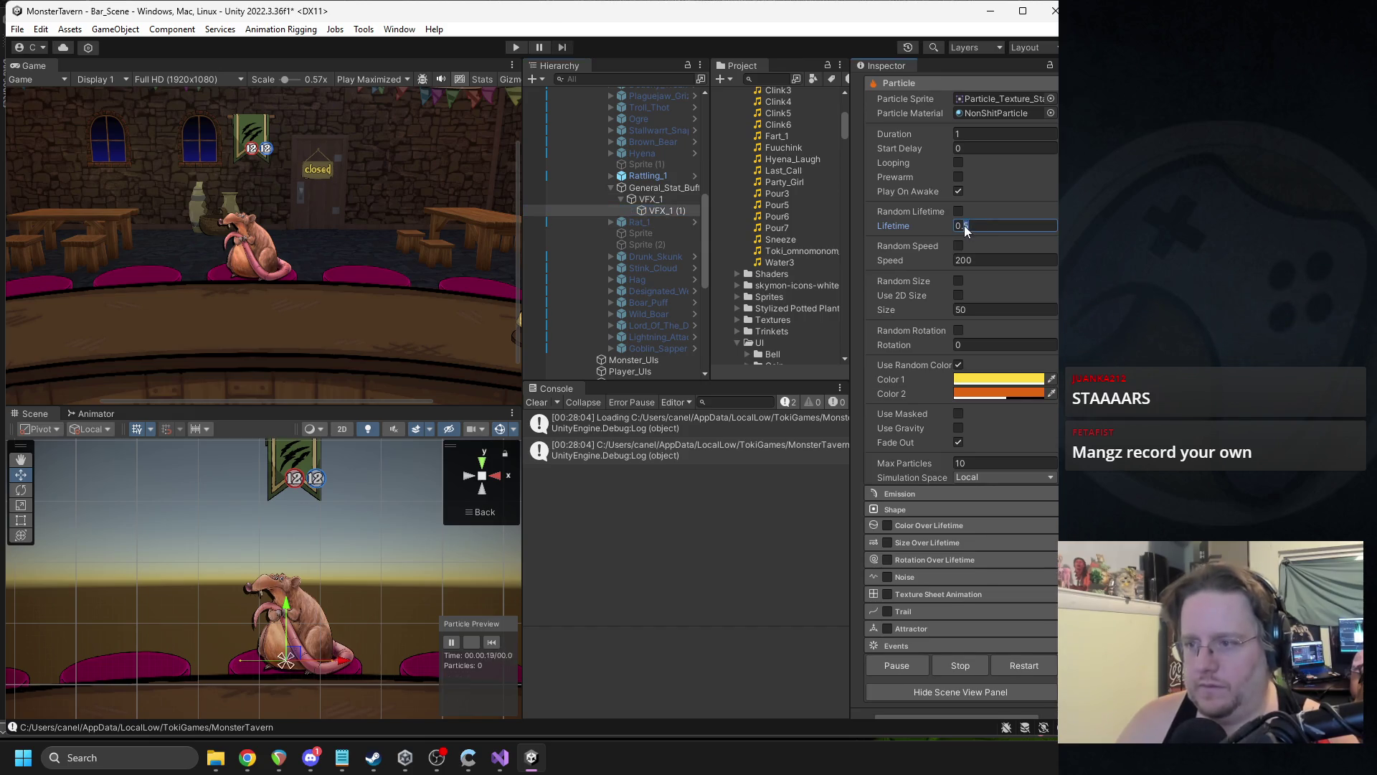
{"action": "left_click", "coordinate": [647, 200]}
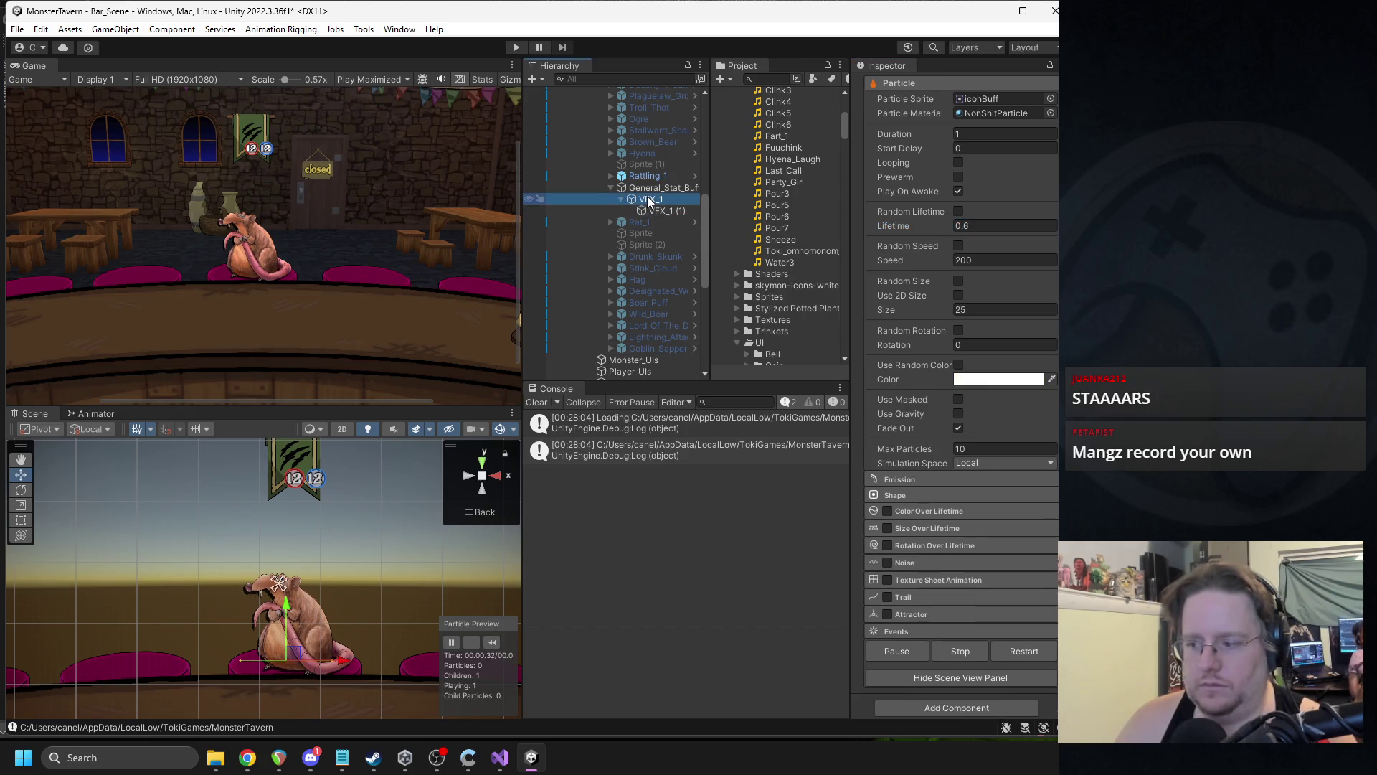
{"action": "left_click", "coordinate": [490, 642]}
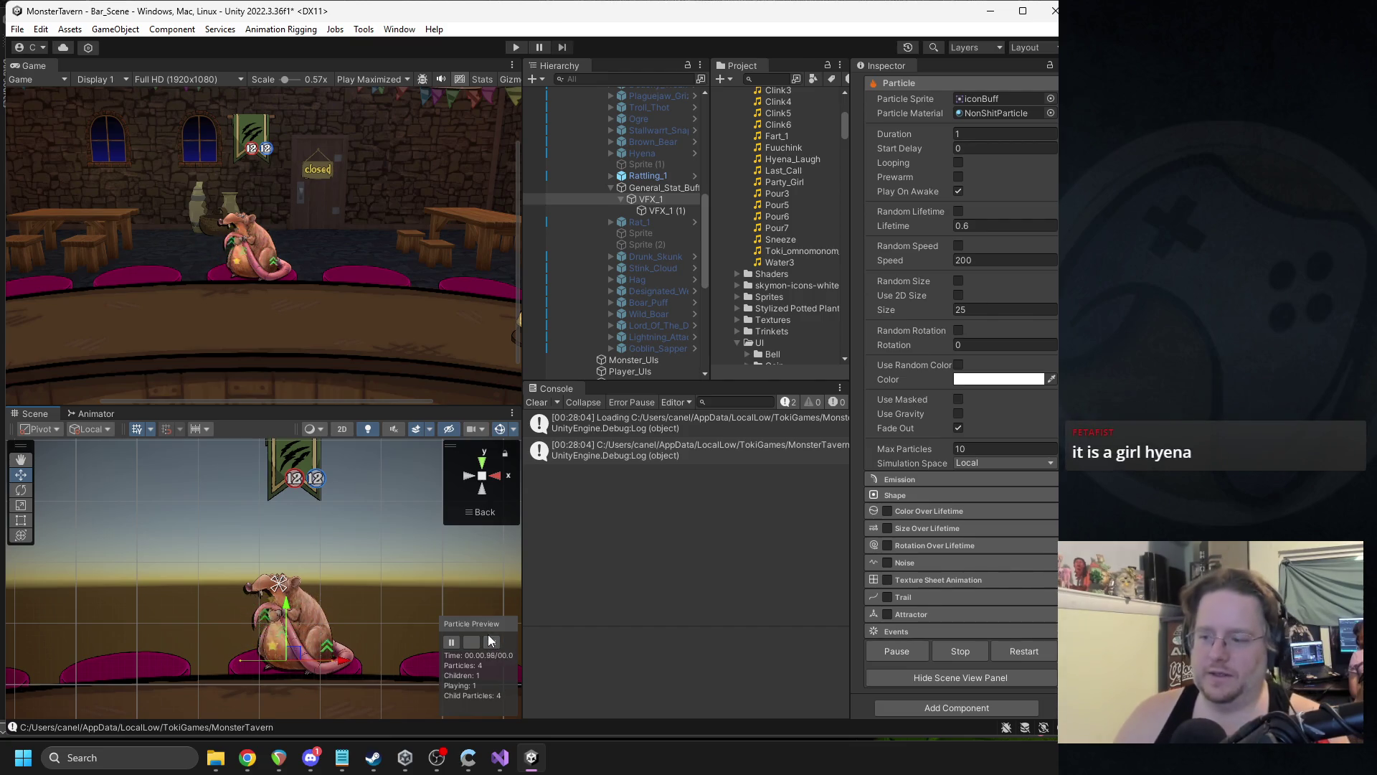
{"action": "left_click", "coordinate": [492, 640]}
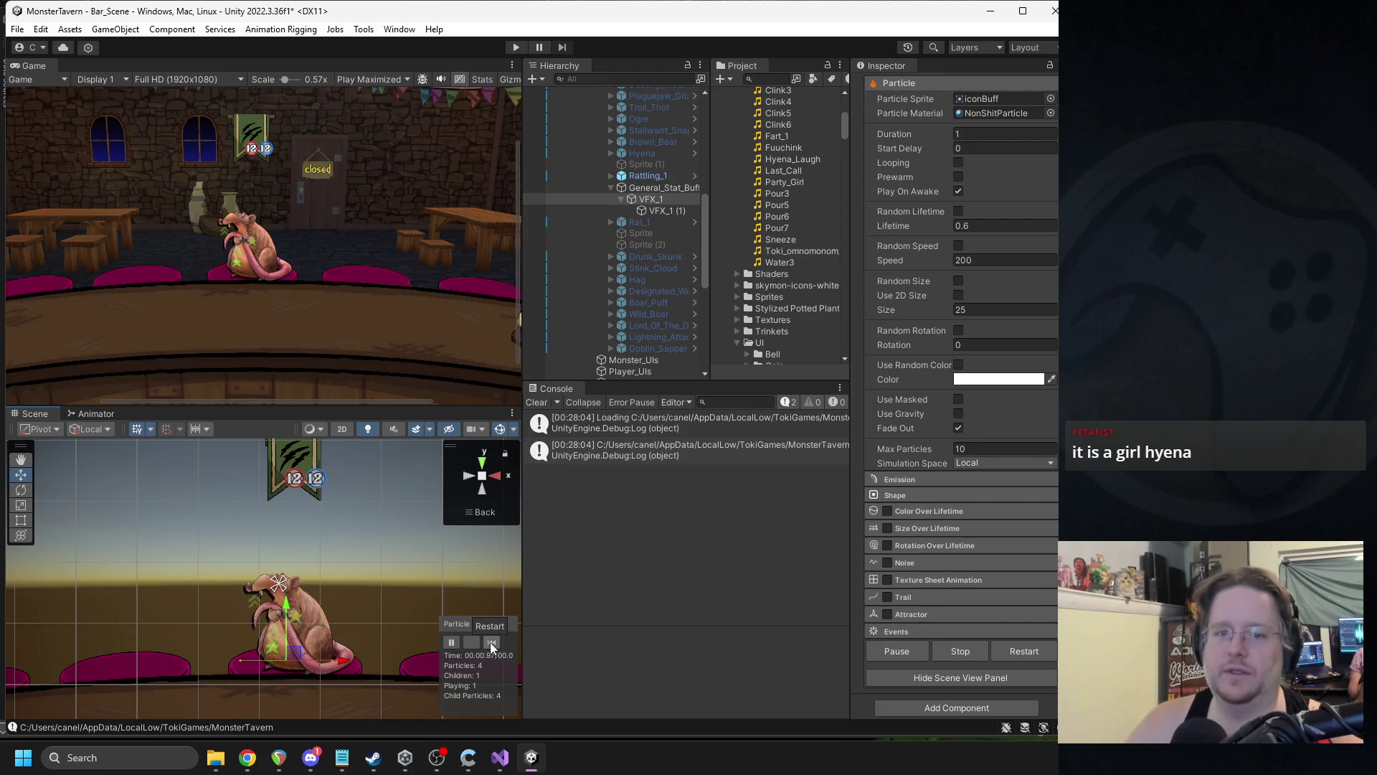
{"action": "left_click", "coordinate": [658, 213]}
{"action": "key", "text": "ctrl+d"}
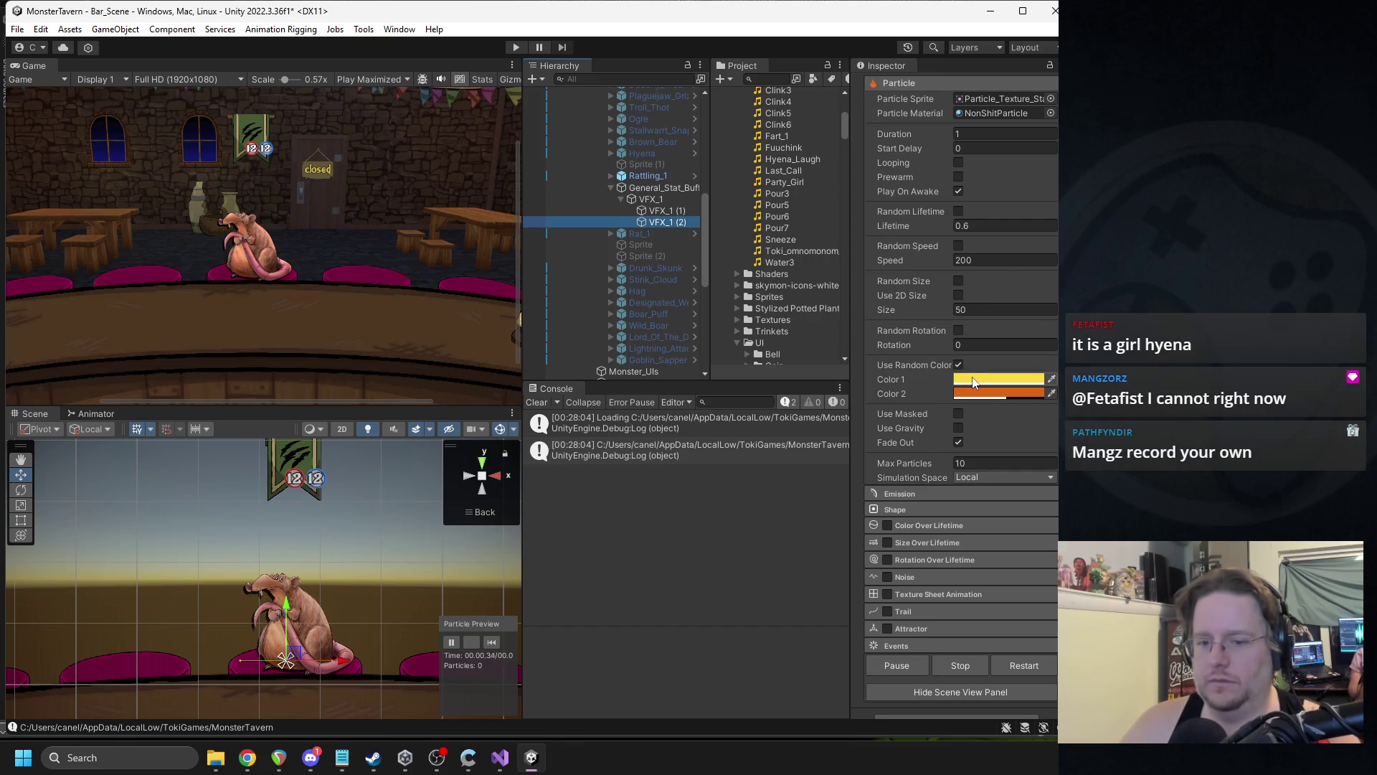
- Turn off random colour on VFX_1 (2) so it uses solid yellow
{"action": "left_click", "coordinate": [656, 200]}
{"action": "left_click", "coordinate": [492, 643]}
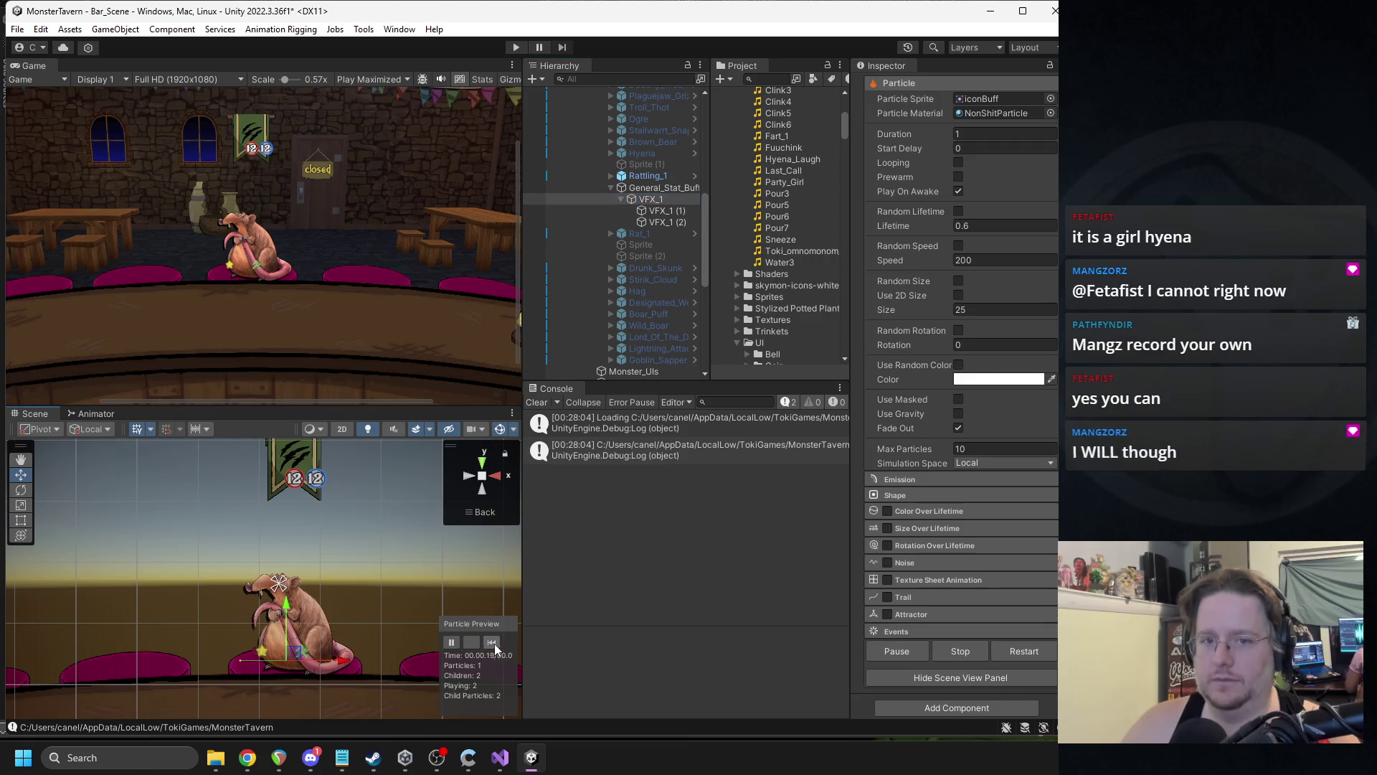
{"action": "left_click", "coordinate": [667, 222]}
{"action": "scroll", "coordinate": [1018, 338], "scroll_direction": "up", "scroll_amount": 3}
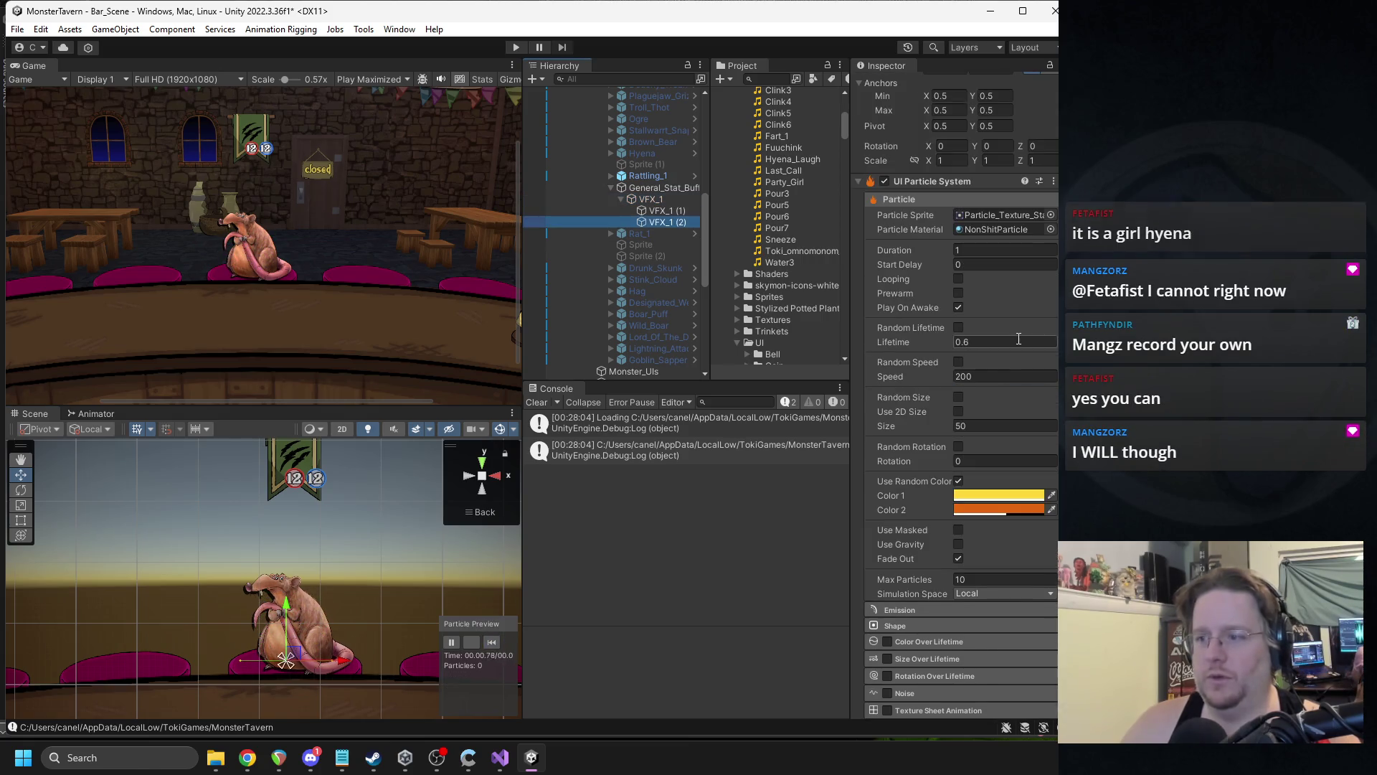
{"action": "left_click", "coordinate": [958, 481]}
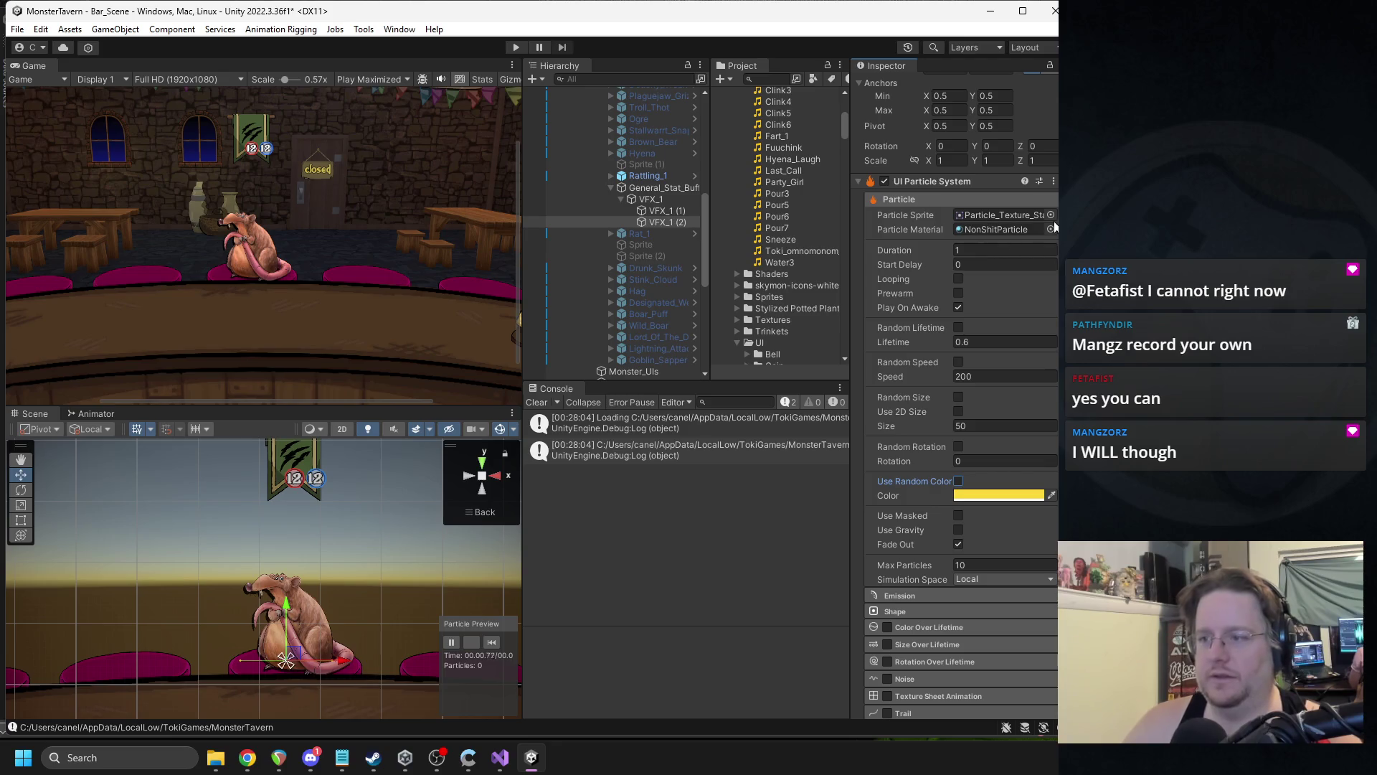
{"action": "left_click", "coordinate": [1051, 215]}
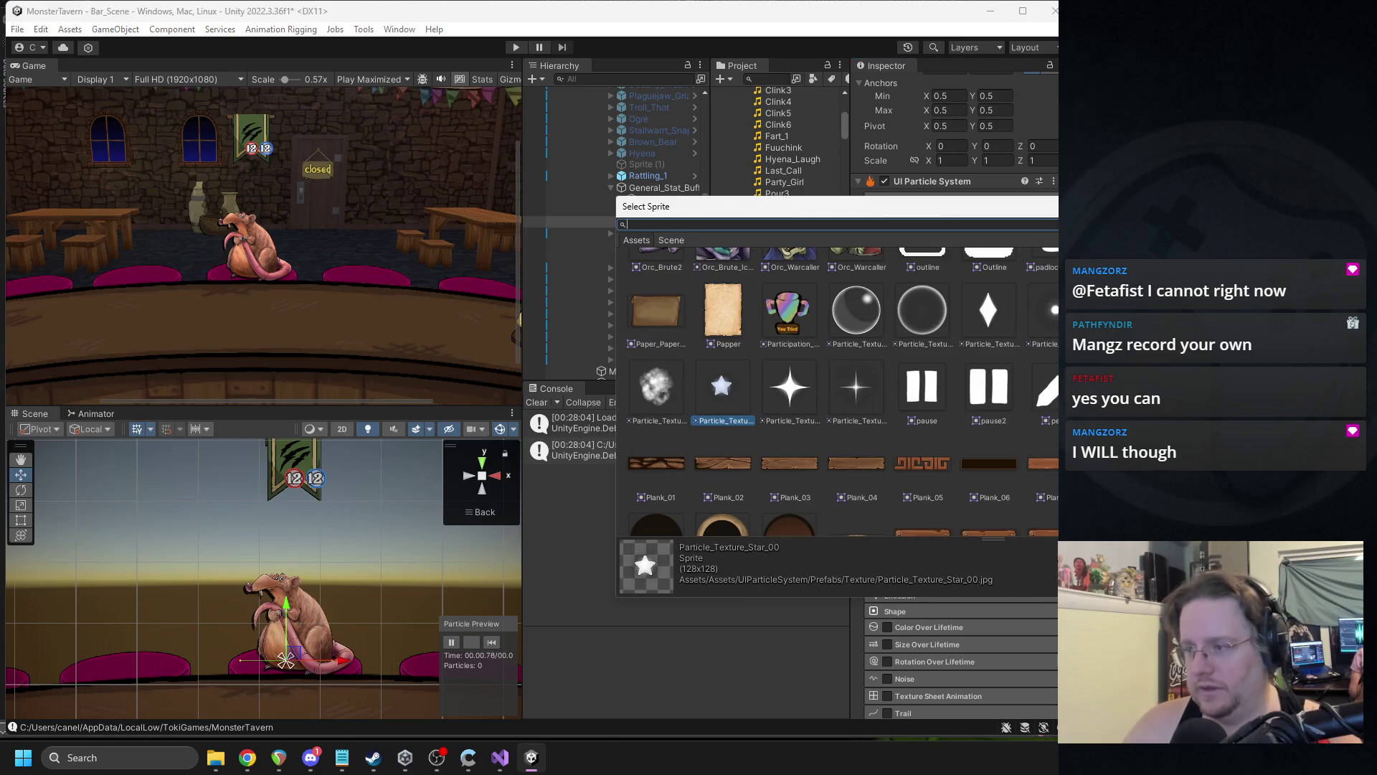
- Replay the preview with VFX_1 and then VFX_1 (2) selected to compare them
{"action": "left_click", "coordinate": [659, 194]}
{"action": "left_click", "coordinate": [658, 198]}
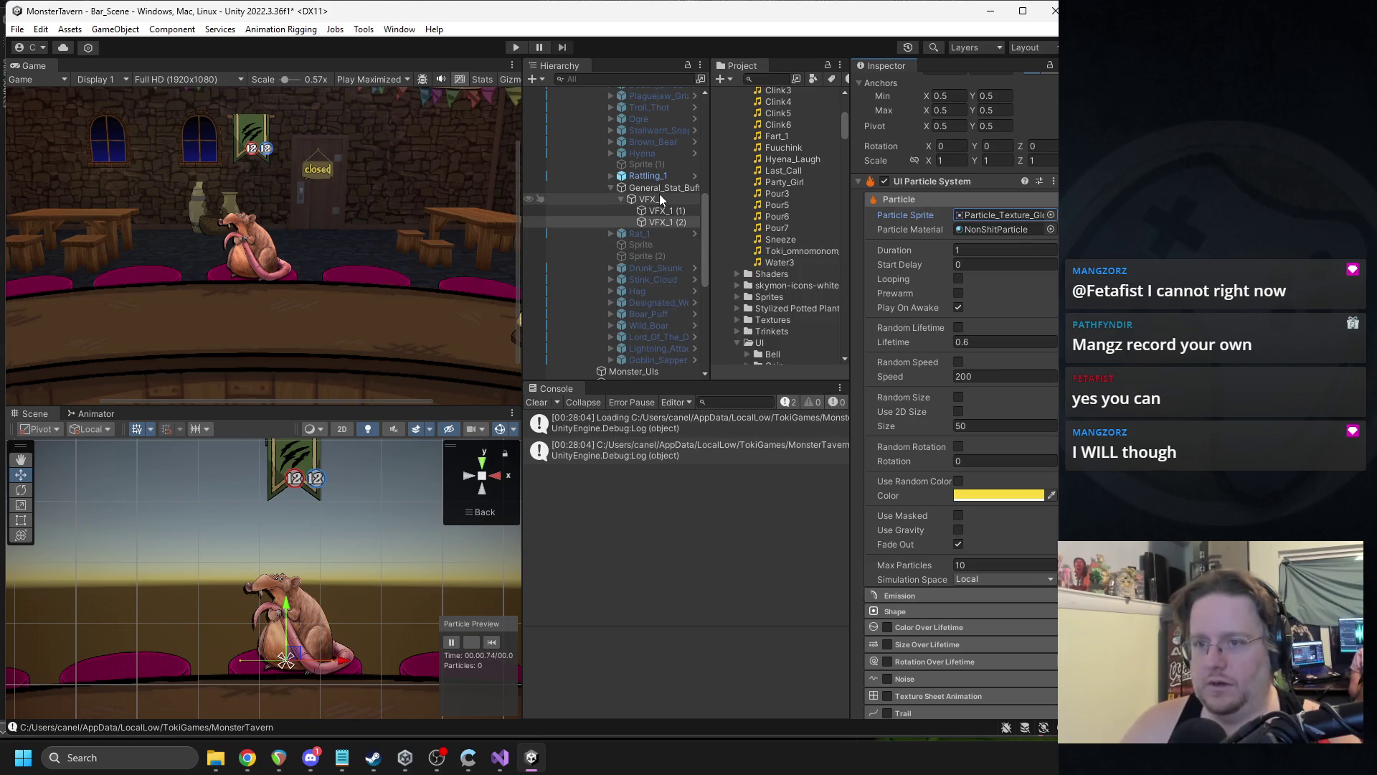
{"action": "left_click", "coordinate": [493, 641]}
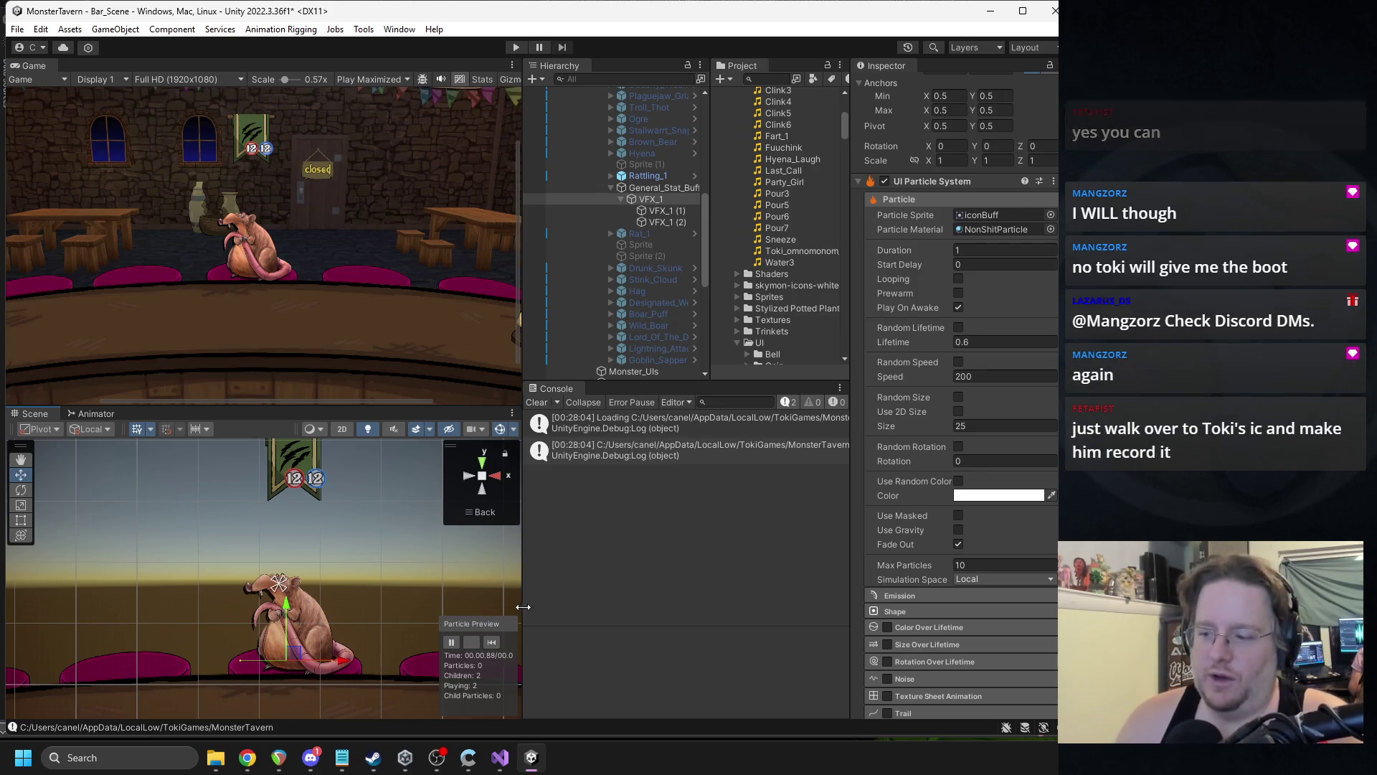
{"action": "left_click", "coordinate": [491, 641]}
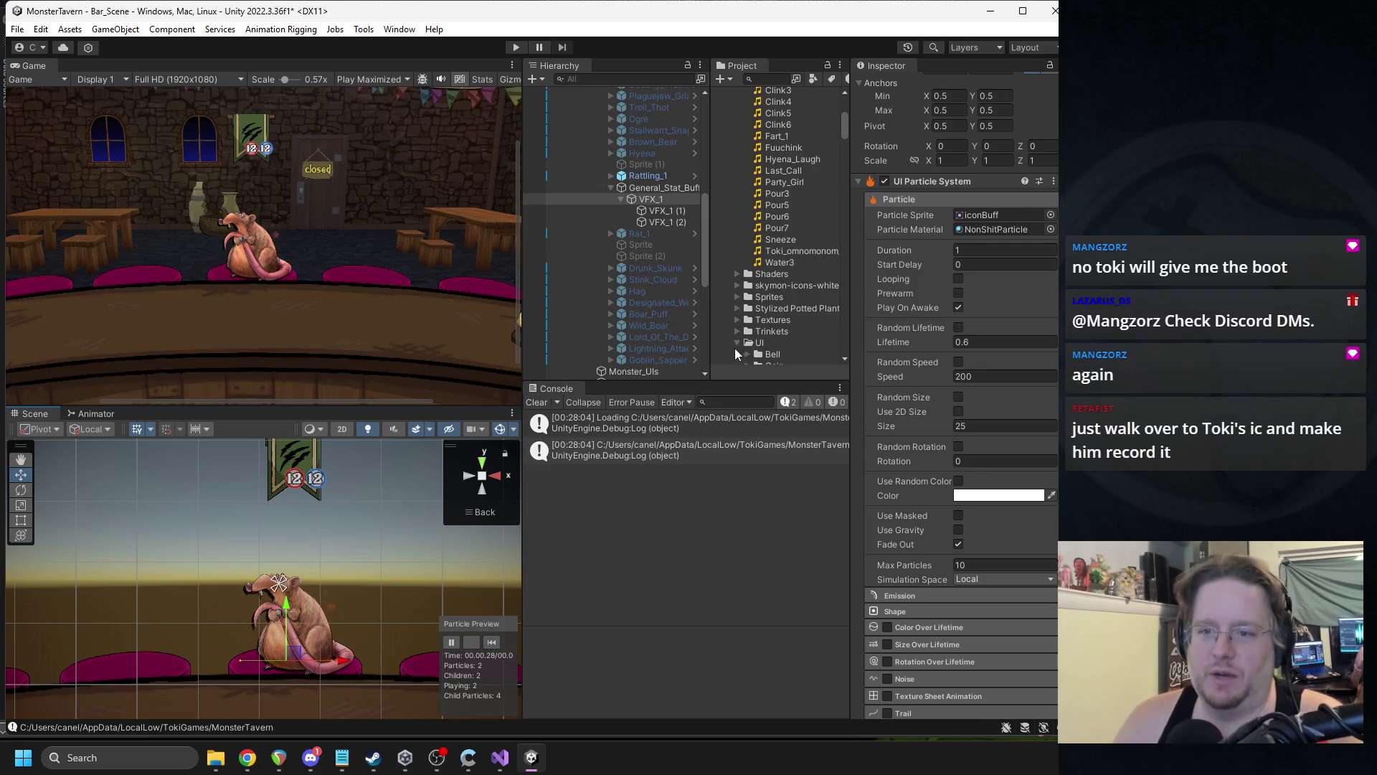
{"action": "left_click", "coordinate": [647, 223]}
{"action": "left_click", "coordinate": [492, 642]}
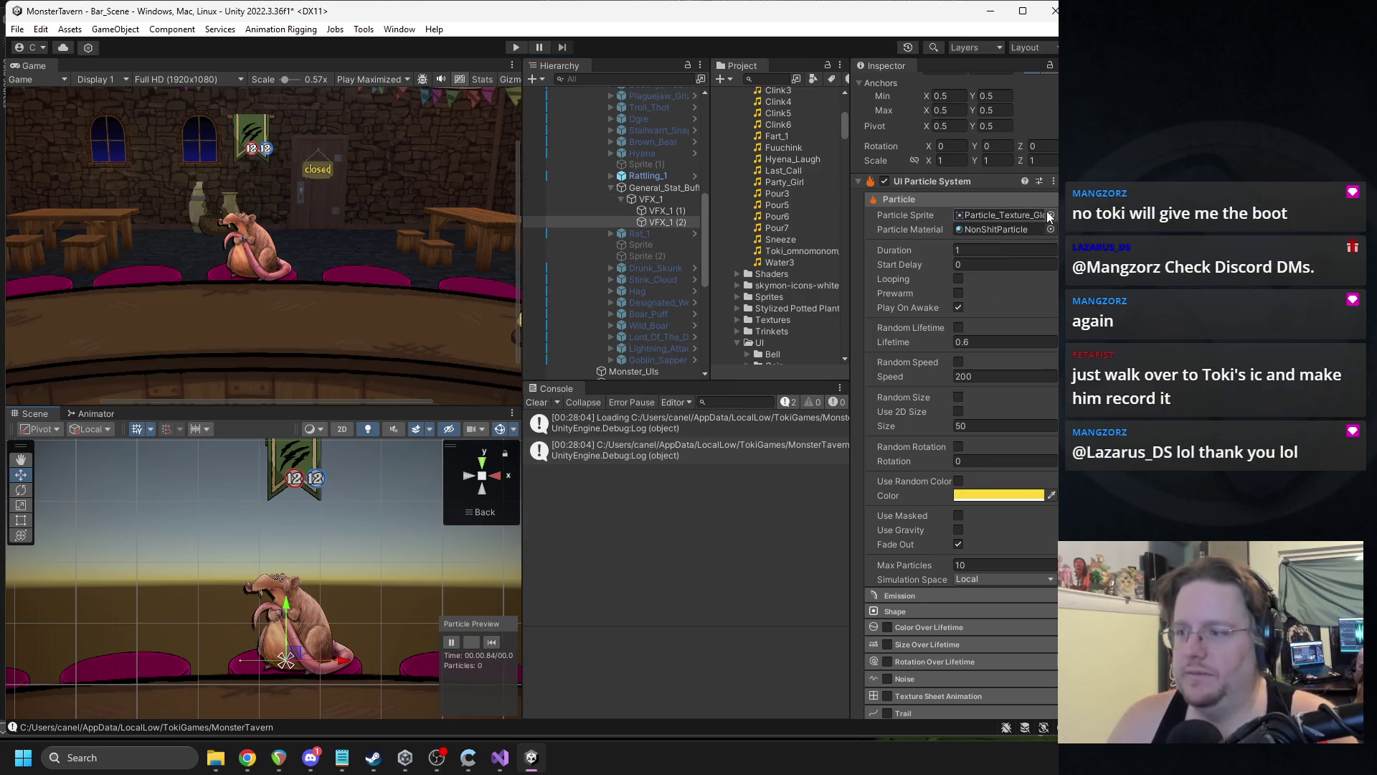
- Give VFX_1 (2) the swirl sprite and replay the preview
{"action": "left_click", "coordinate": [1050, 215]}
{"action": "scroll", "coordinate": [835, 380], "scroll_direction": "down", "scroll_amount": 5}
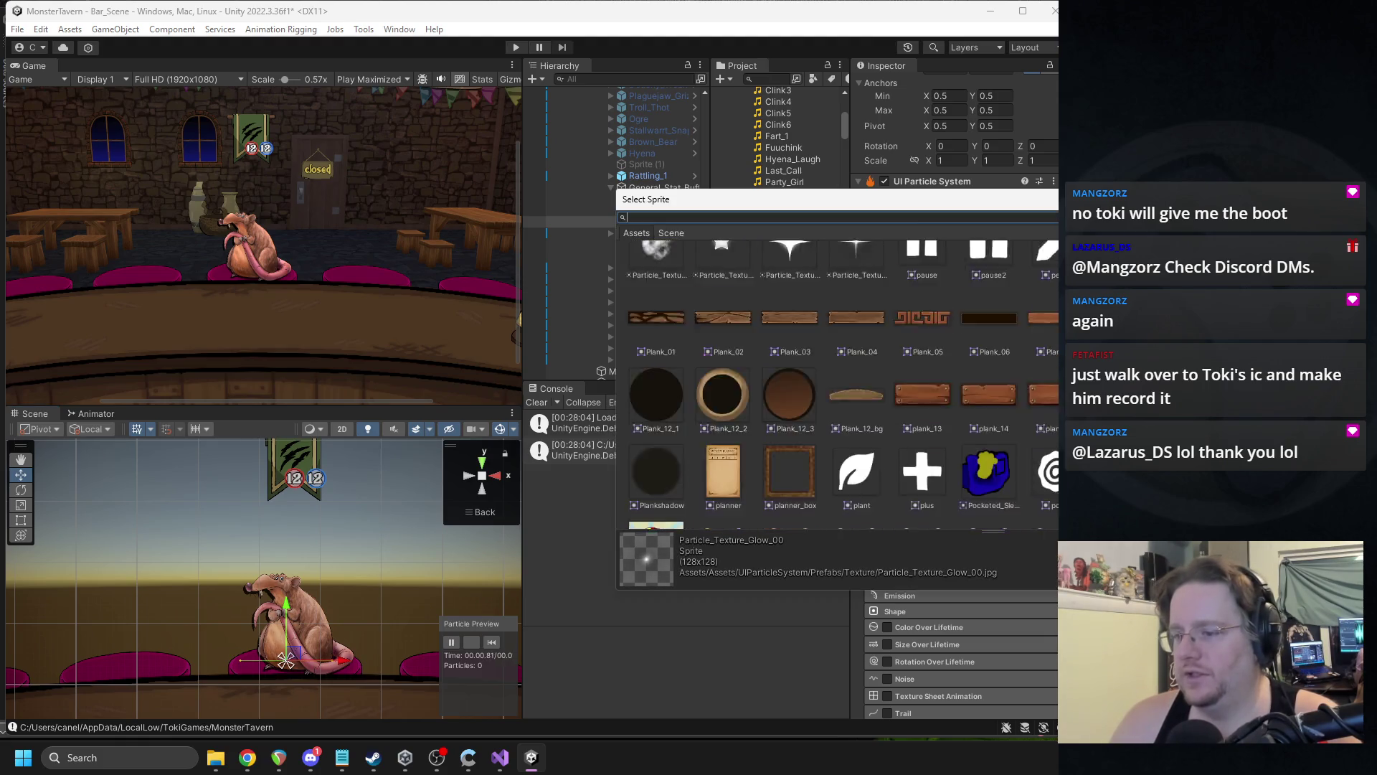
{"action": "scroll", "coordinate": [835, 380], "scroll_direction": "down", "scroll_amount": 2}
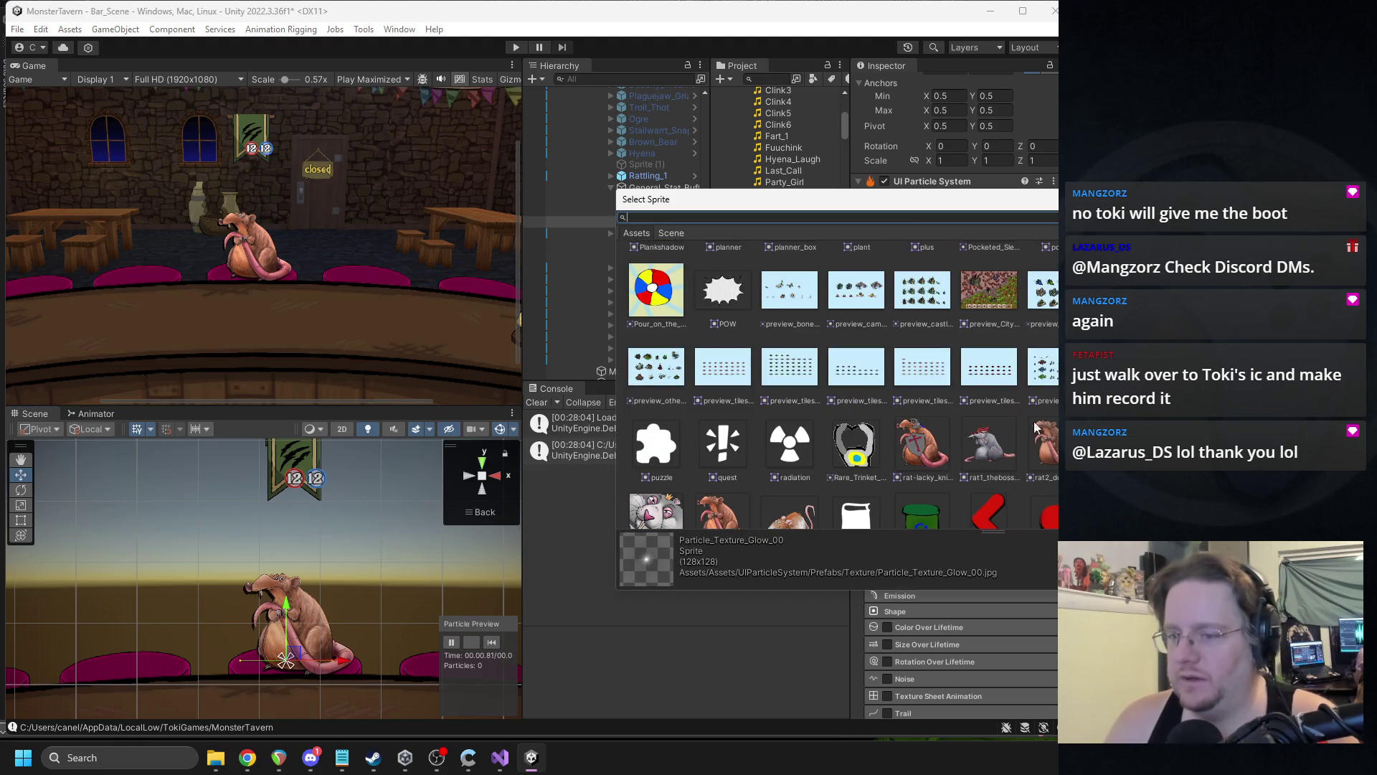
{"action": "scroll", "coordinate": [925, 452], "scroll_direction": "down", "scroll_amount": 2}
{"action": "scroll", "coordinate": [935, 441], "scroll_direction": "down", "scroll_amount": 5}
{"action": "scroll", "coordinate": [903, 452], "scroll_direction": "up", "scroll_amount": 2}
{"action": "double_click", "coordinate": [891, 452]}
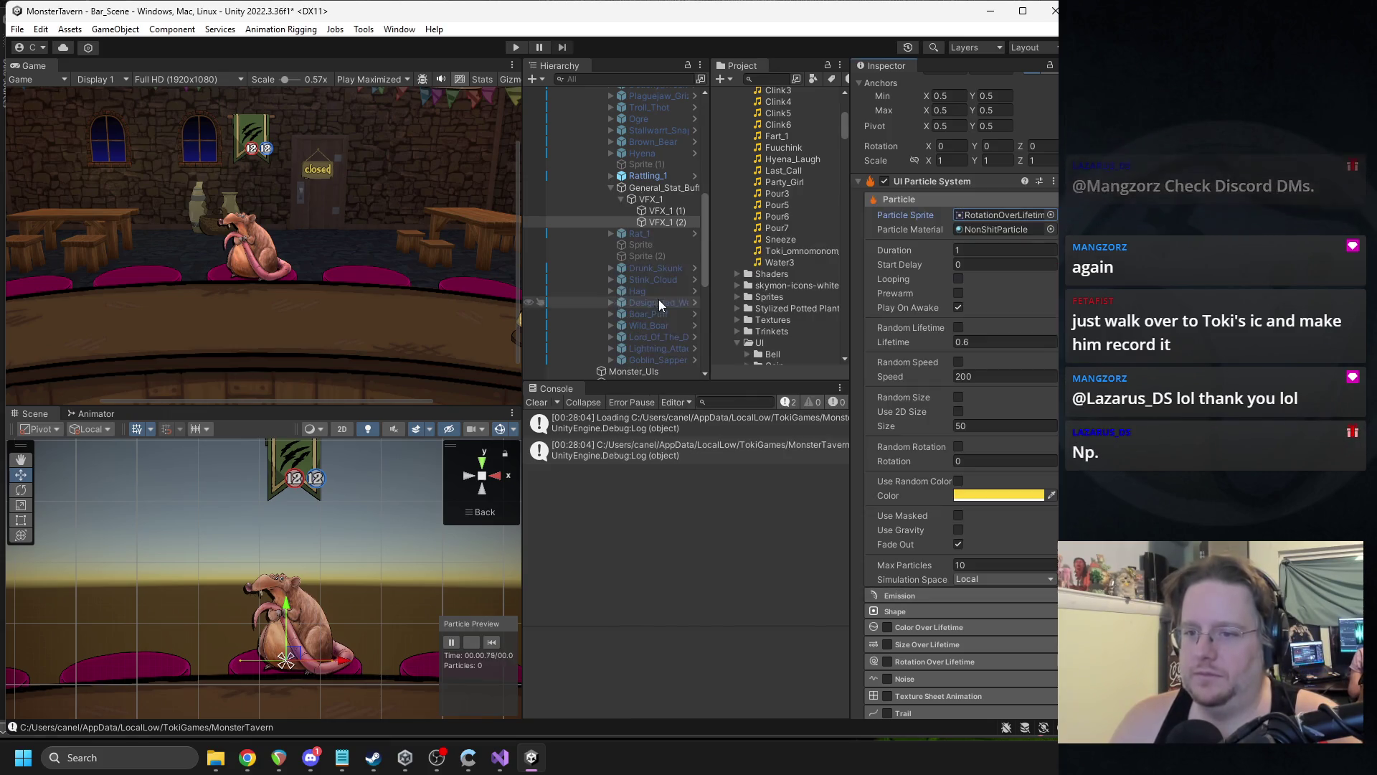
{"action": "left_click", "coordinate": [490, 641]}
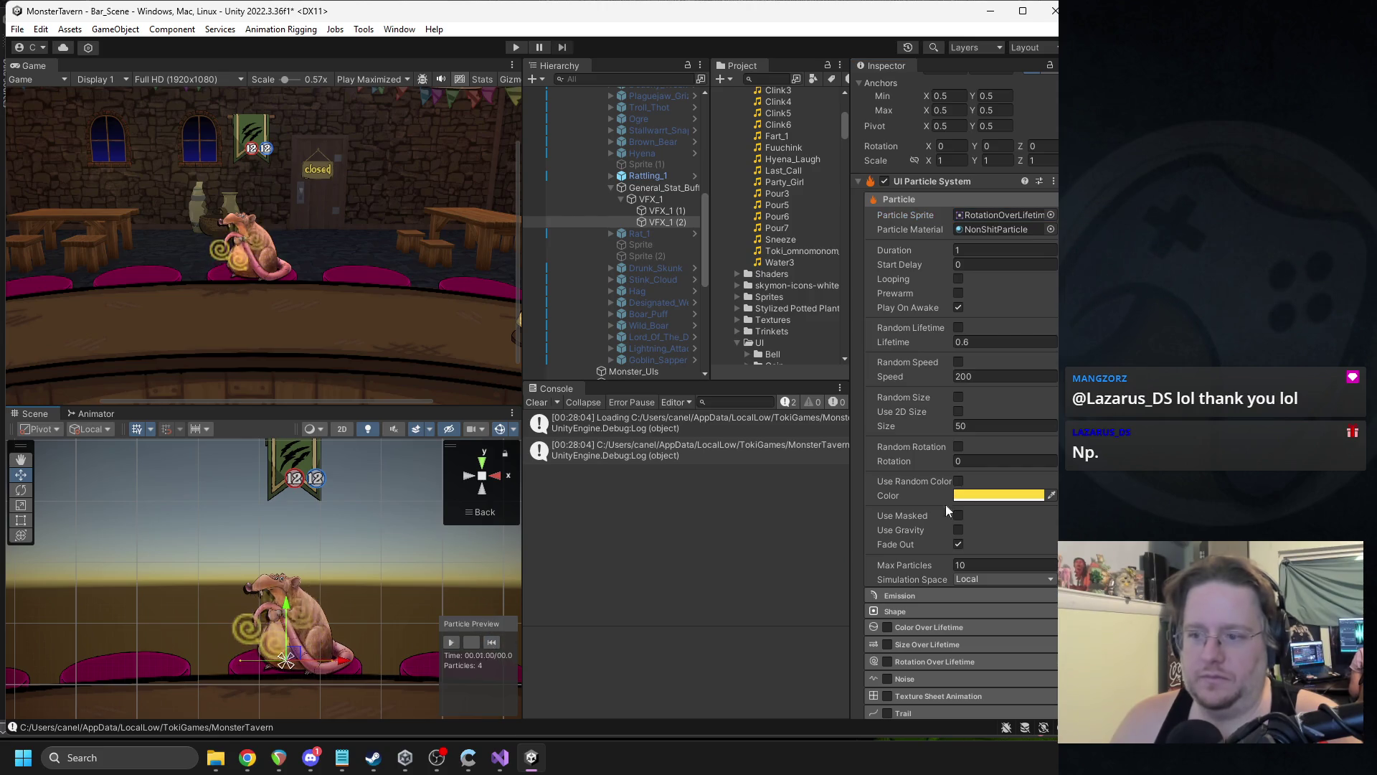
- Set VFX_1 (2) particle size to 25 and its colour to purple
{"action": "left_click", "coordinate": [978, 426]}
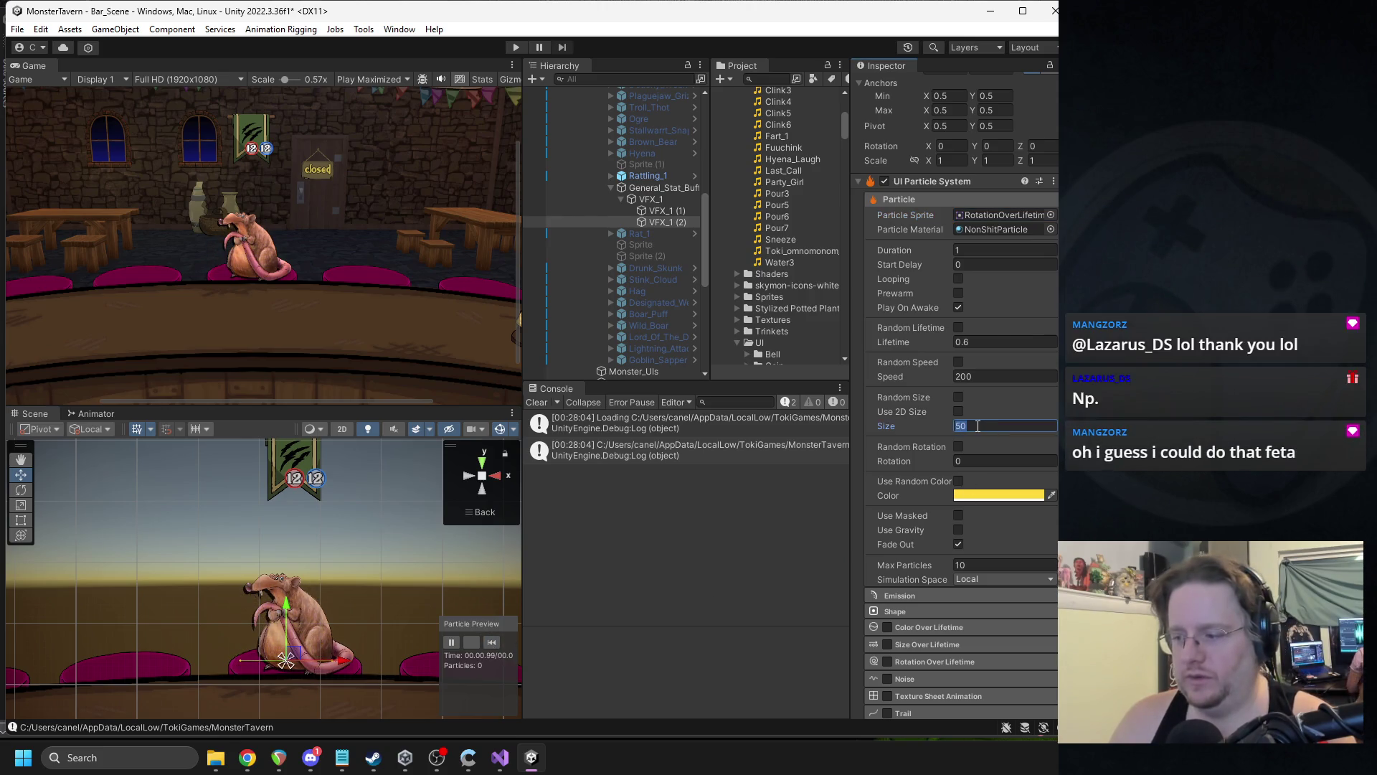
{"action": "type", "text": "25"}
{"action": "left_click", "coordinate": [492, 641]}
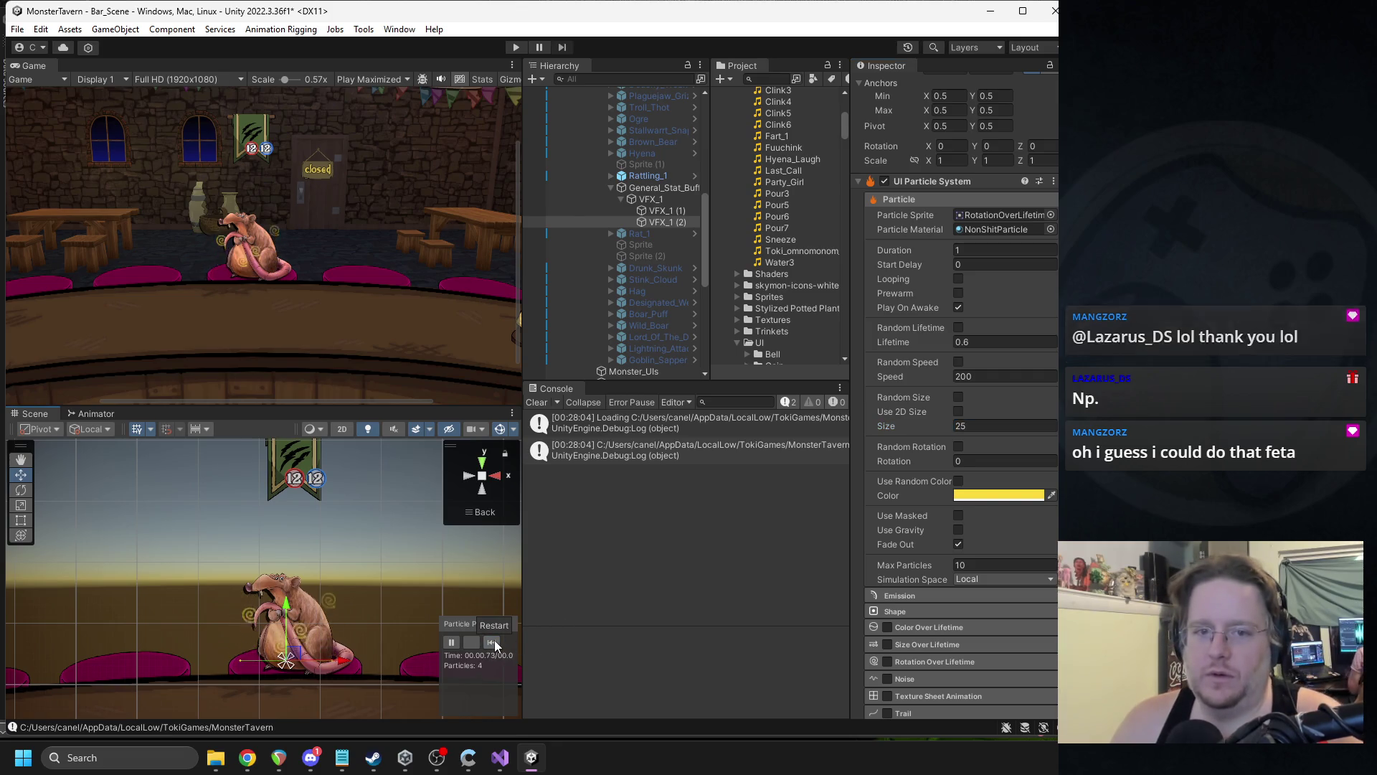
{"action": "left_click", "coordinate": [972, 496]}
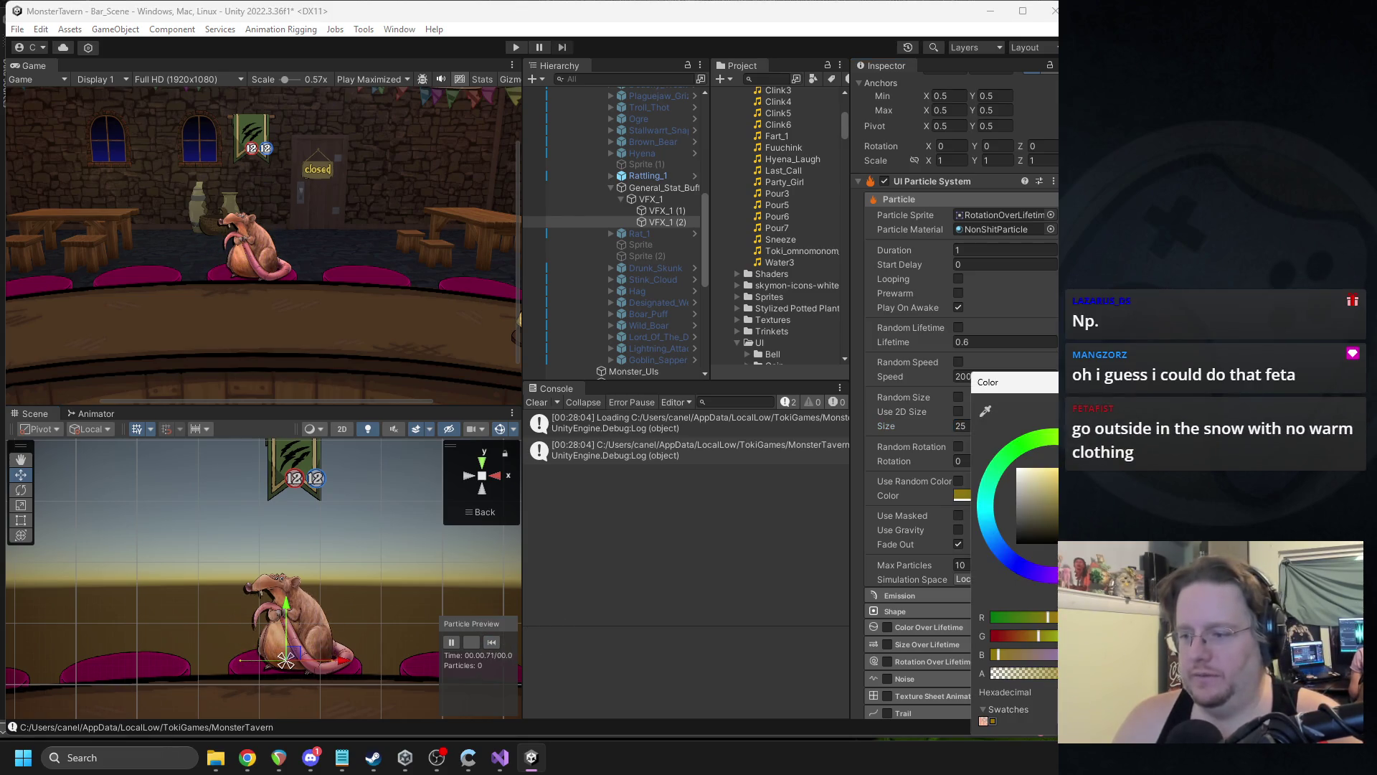
{"action": "left_click", "coordinate": [1054, 436]}
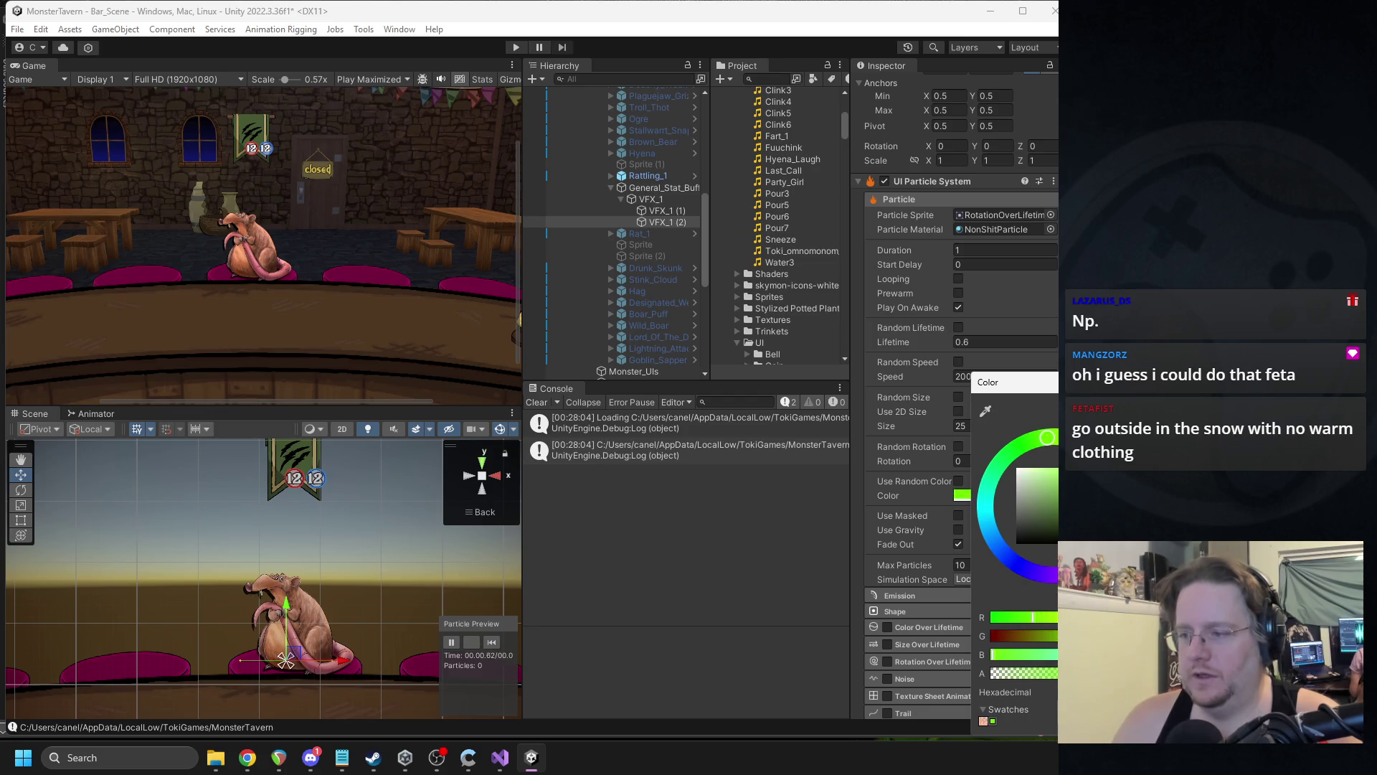
{"action": "left_click", "coordinate": [1051, 578]}
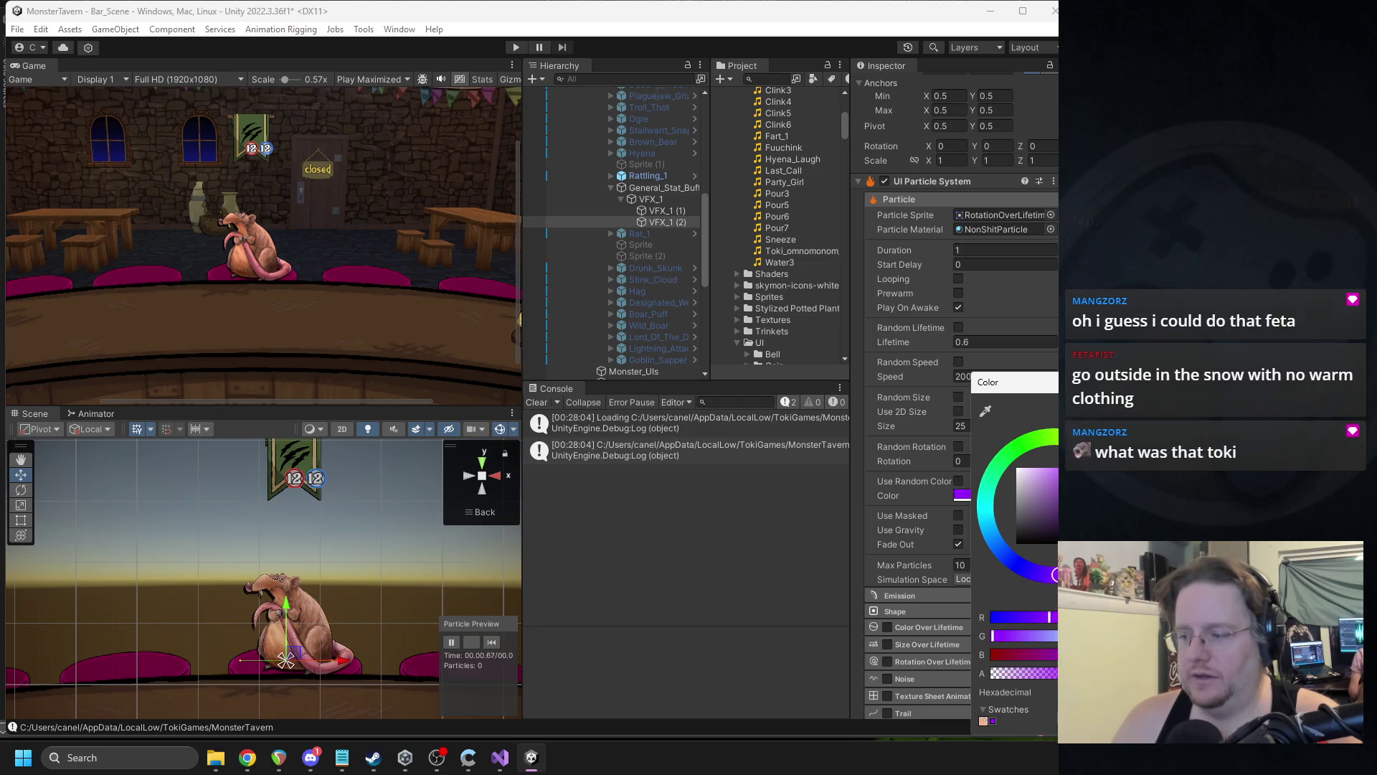
{"action": "left_click", "coordinate": [926, 430]}
- Compare with VFX_1, then delete the VFX_1 (2) emitter
{"action": "scroll", "coordinate": [933, 322], "scroll_direction": "up", "scroll_amount": 2}
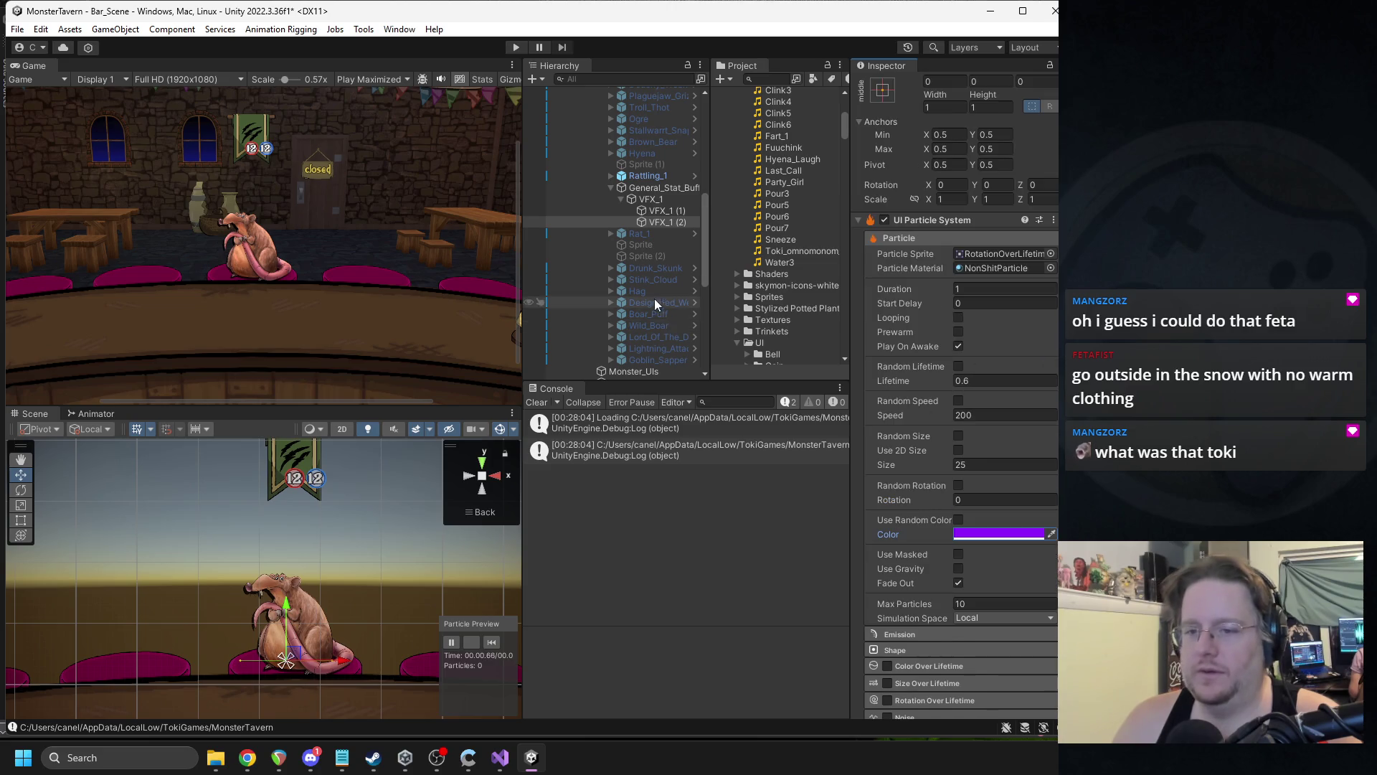
{"action": "left_click", "coordinate": [657, 198]}
{"action": "left_click", "coordinate": [493, 643]}
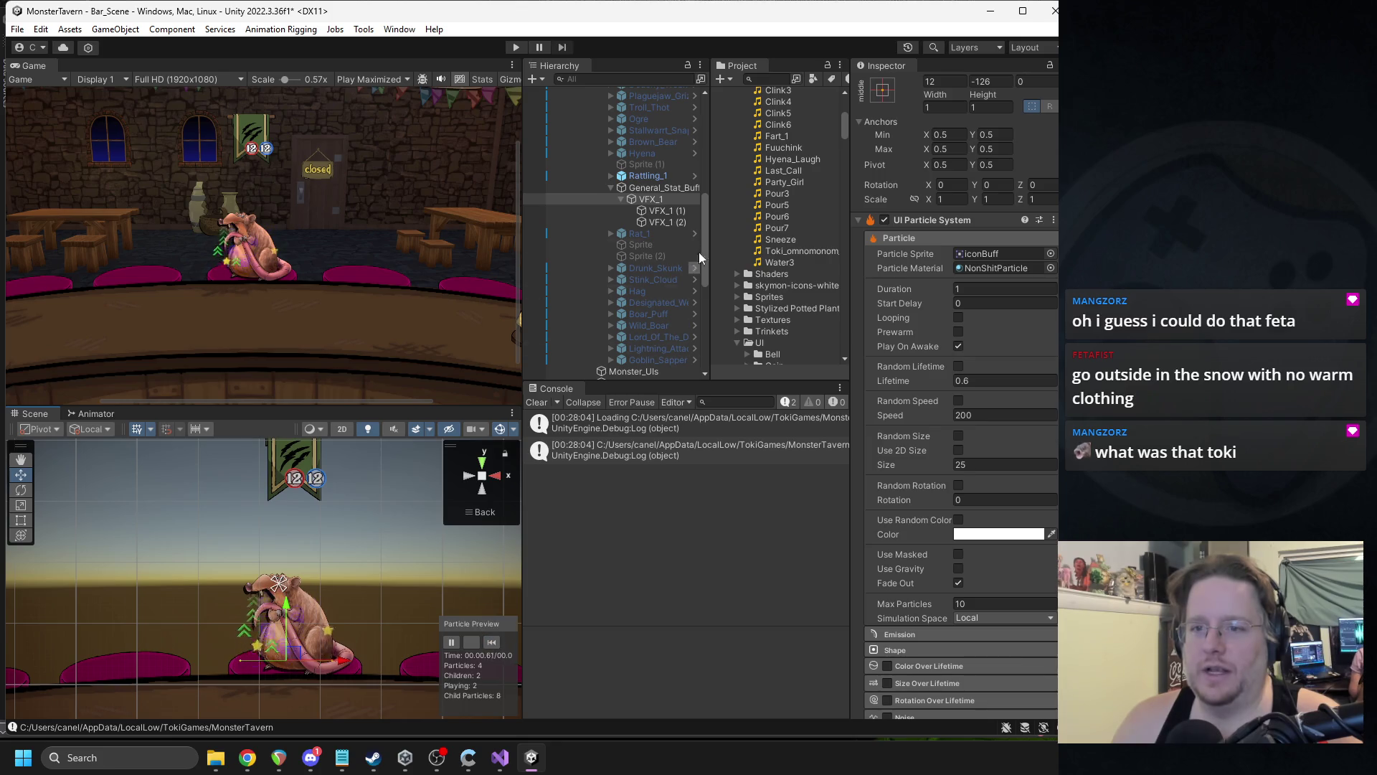
{"action": "left_click", "coordinate": [675, 222]}
{"action": "key", "text": "Delete"}
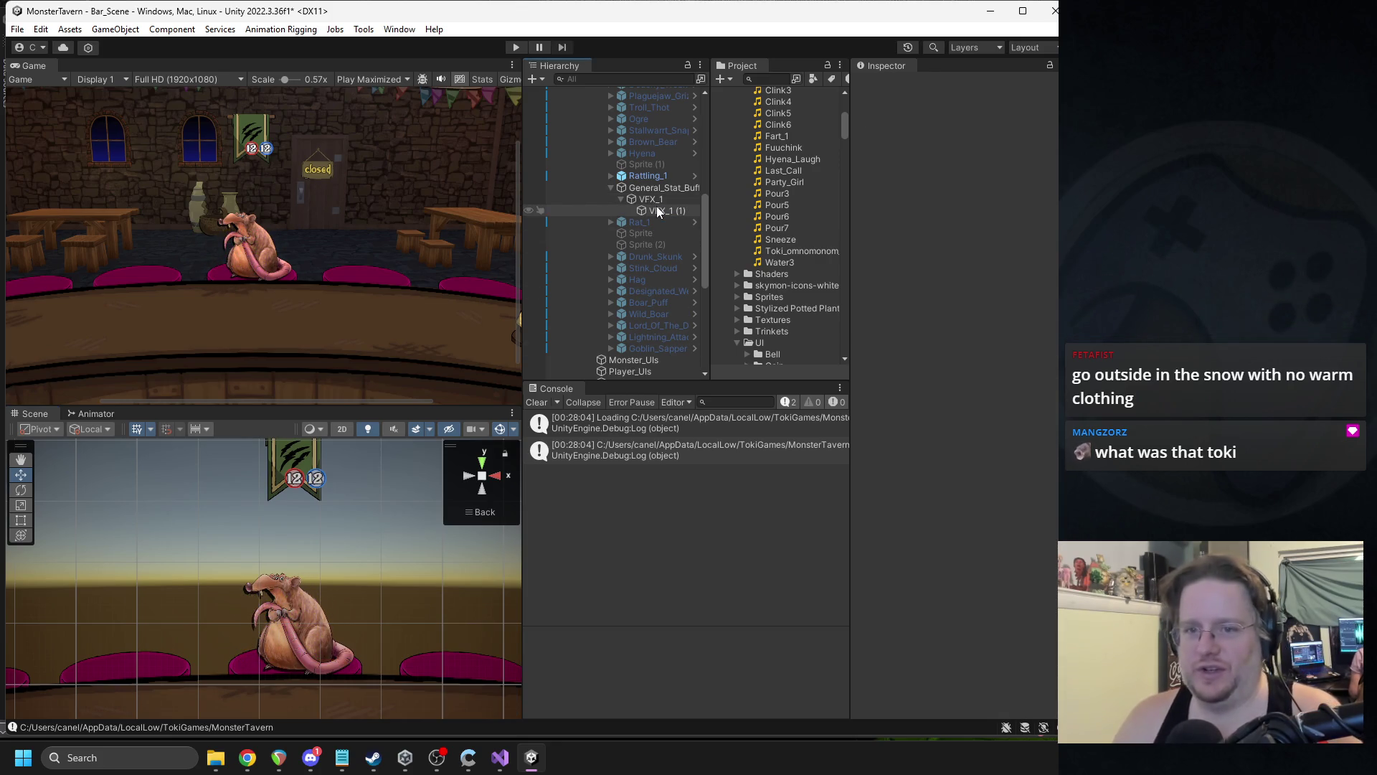
- Undo the deletion of VFX_1 (2) and copy VFX_1 (1)'s UI Particle System component
{"action": "key", "text": "ctrl+z"}
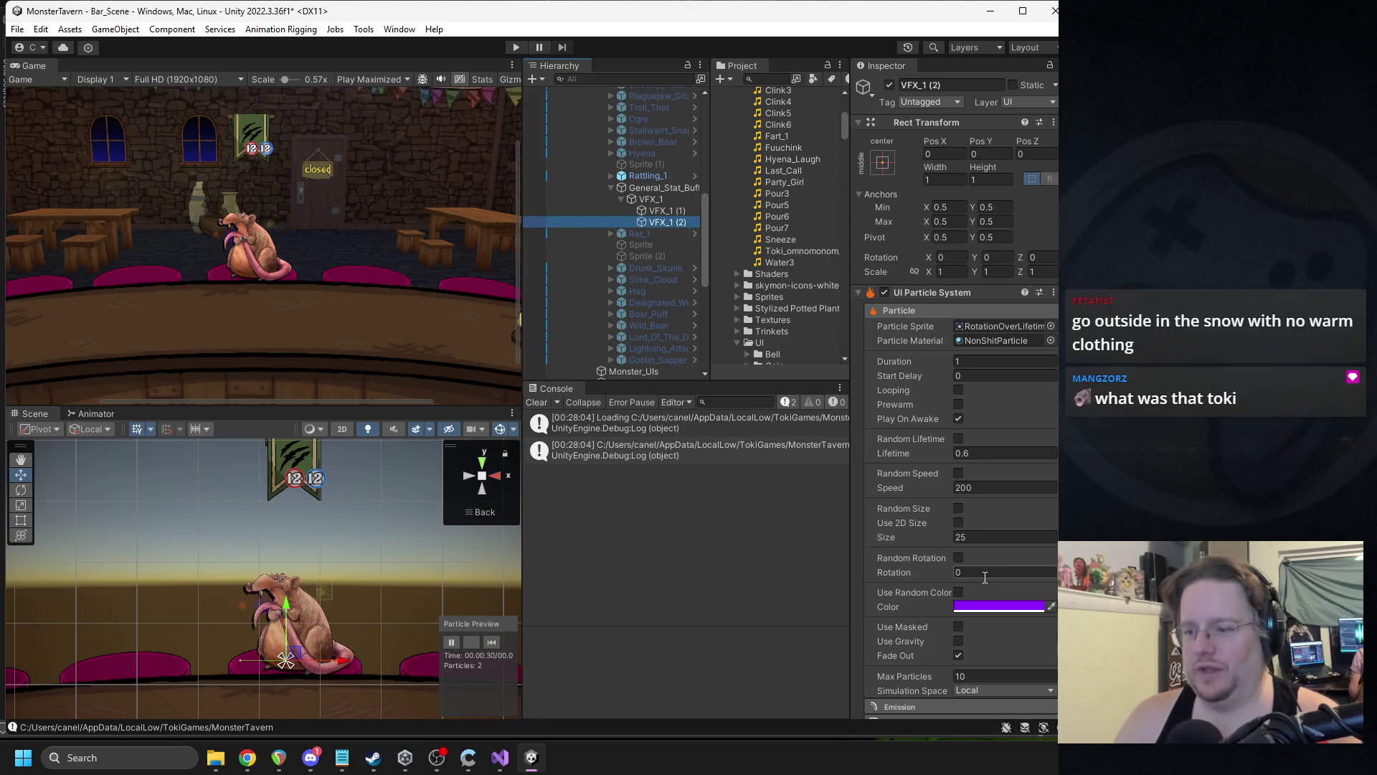
{"action": "left_click", "coordinate": [667, 211]}
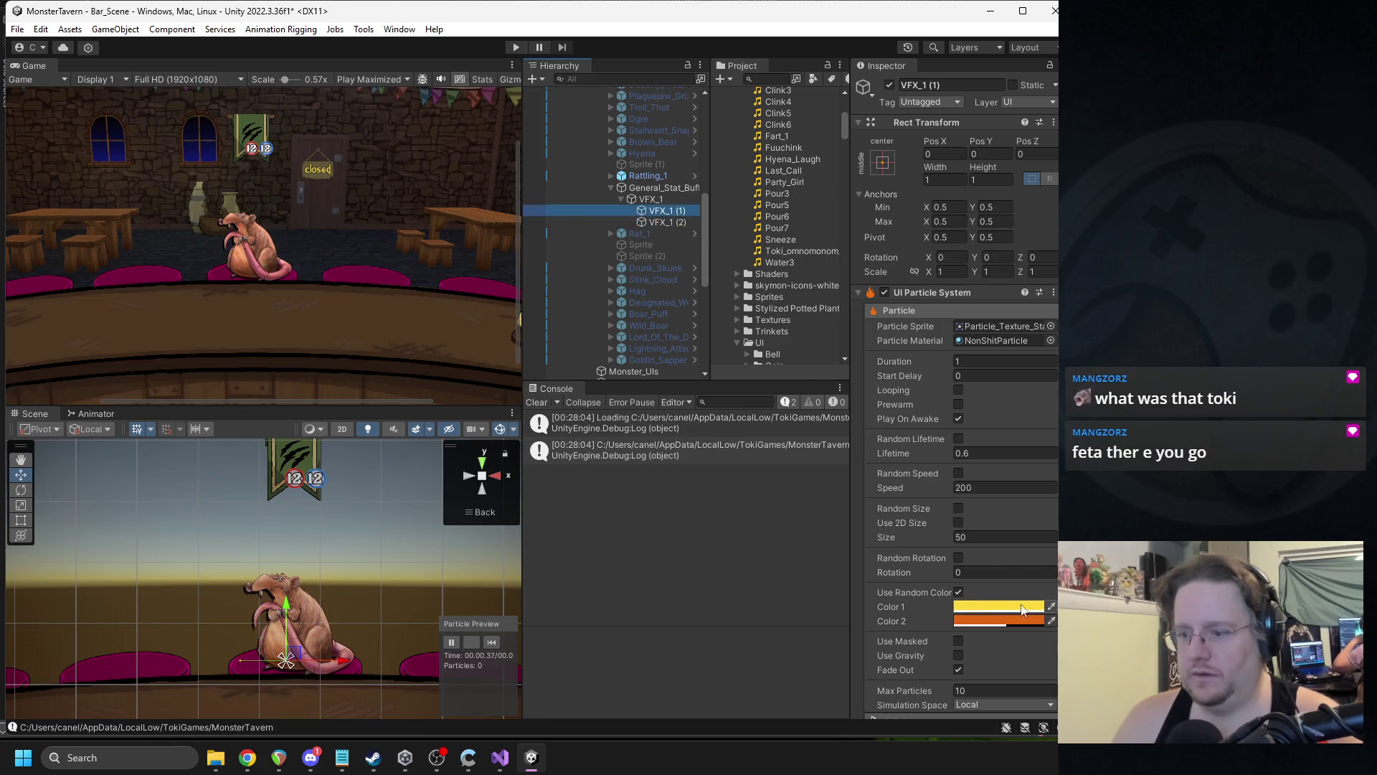
{"action": "right_click", "coordinate": [904, 592]}
{"action": "right_click", "coordinate": [923, 292]}
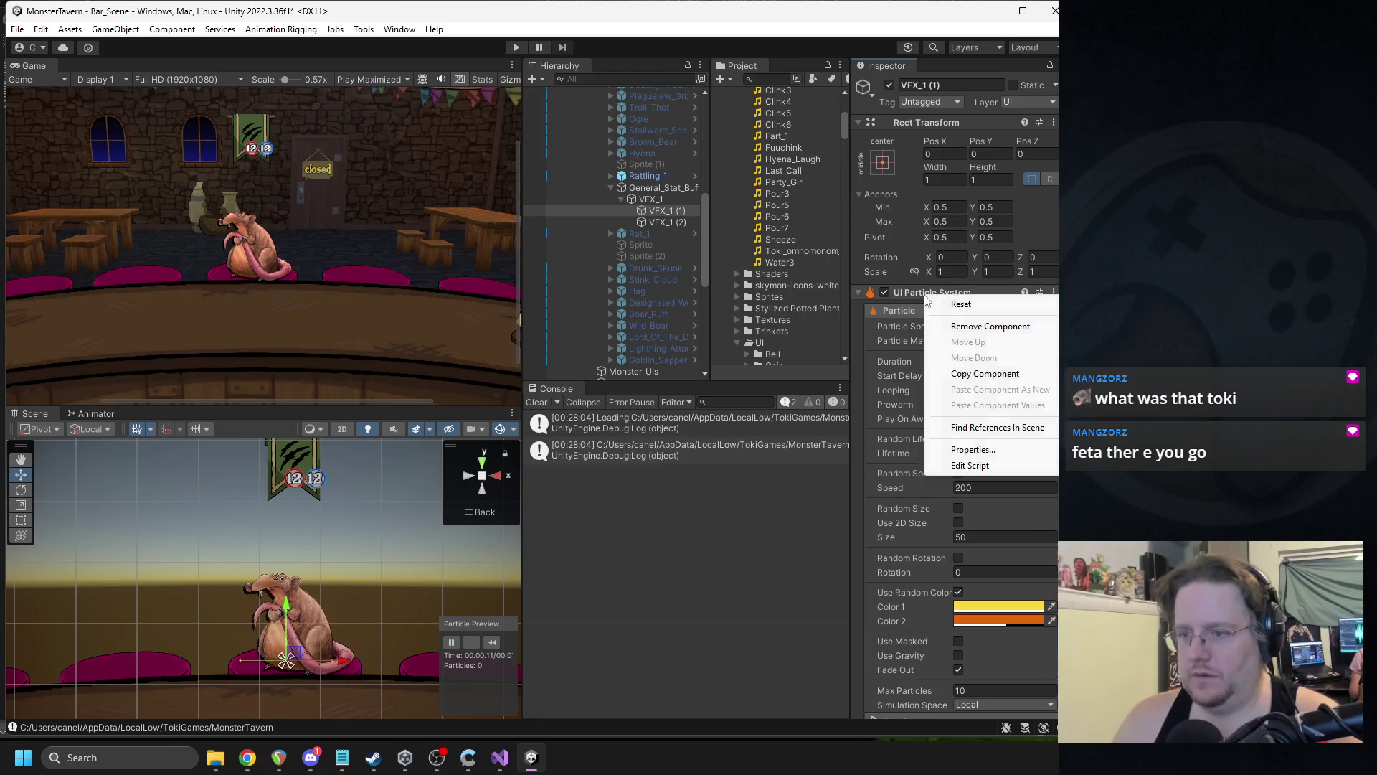
{"action": "left_click", "coordinate": [946, 371]}
- Paste VFX_1 (1)'s particle values onto VFX_1 (2) and bring up its sprite list
{"action": "left_click", "coordinate": [667, 221]}
{"action": "right_click", "coordinate": [921, 294]}
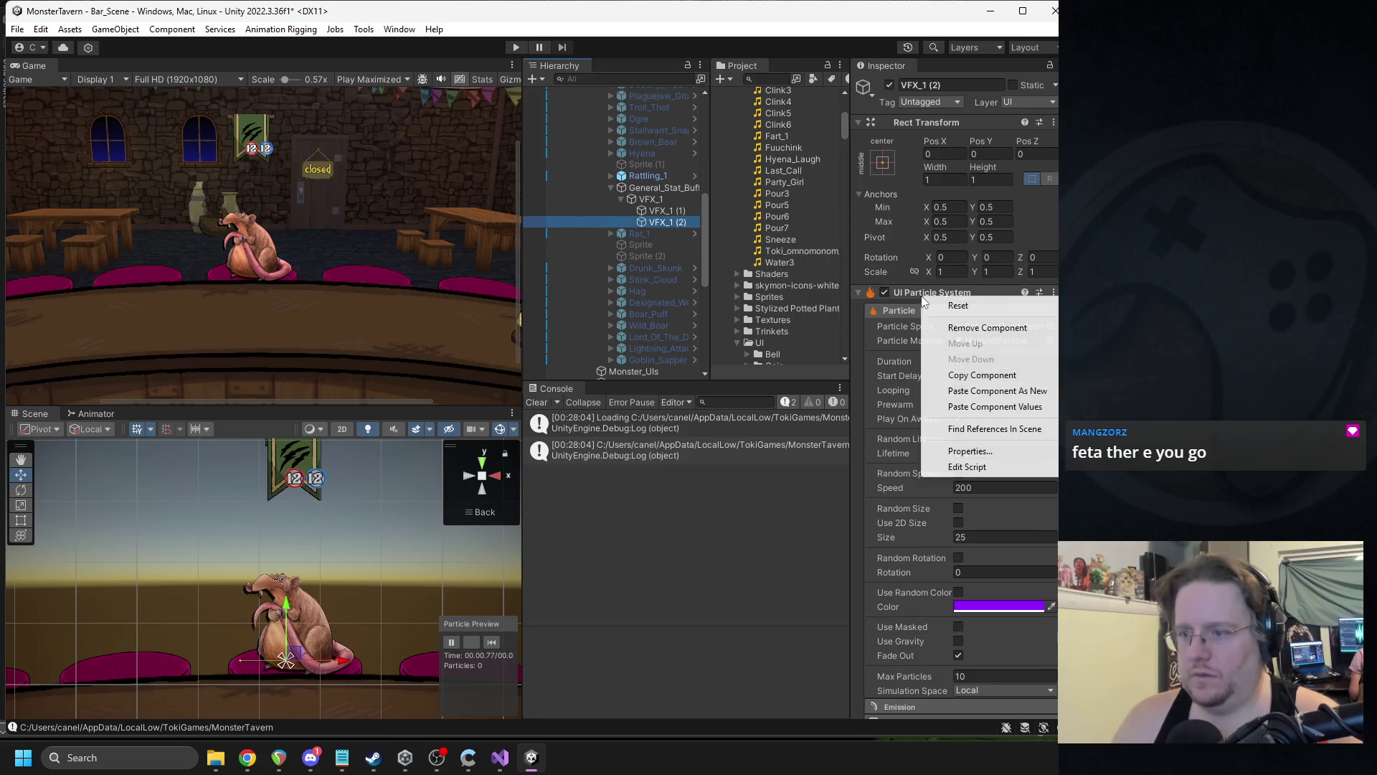
{"action": "left_click", "coordinate": [990, 407]}
{"action": "left_click", "coordinate": [1047, 341]}
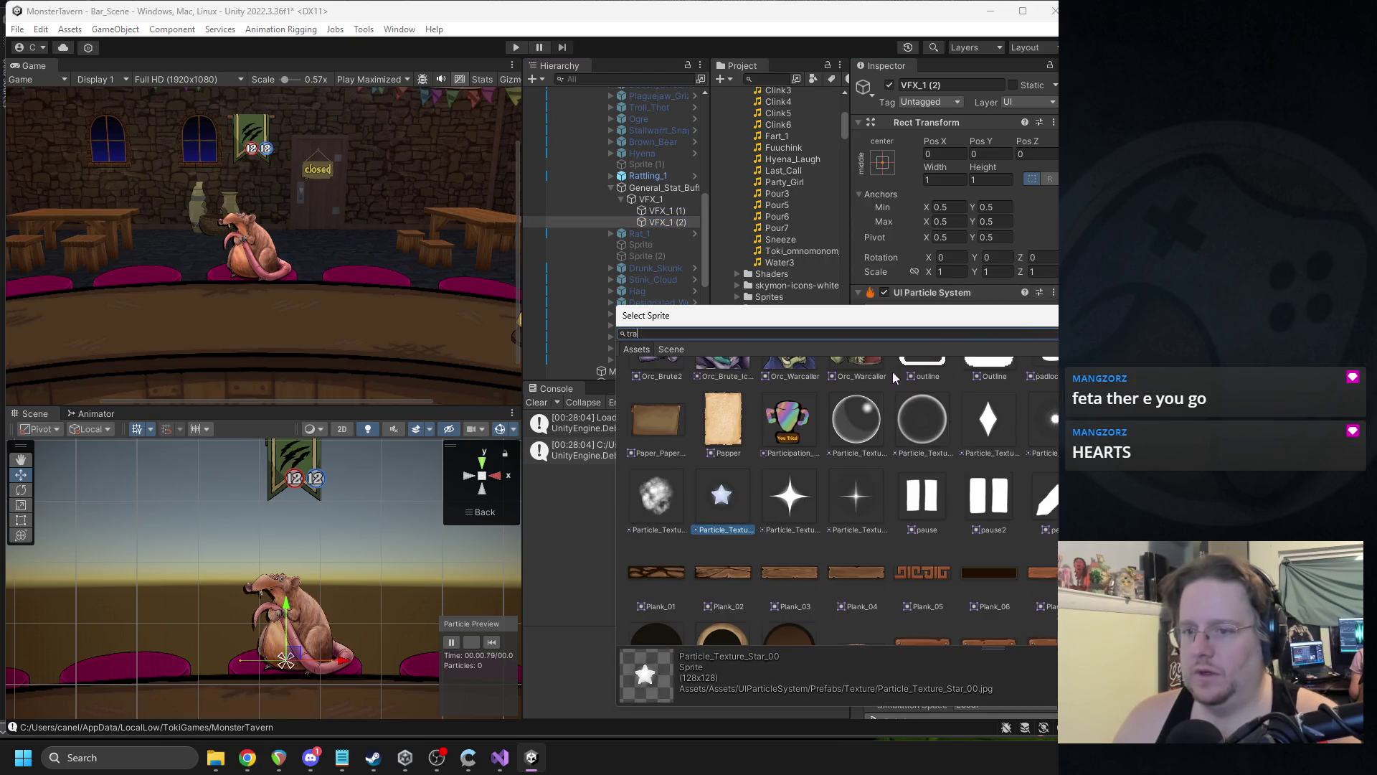
- Give VFX_1 (2) the T_VFX_Trail_02 particle sprite rotated 90
{"action": "double_click", "coordinate": [666, 477]}
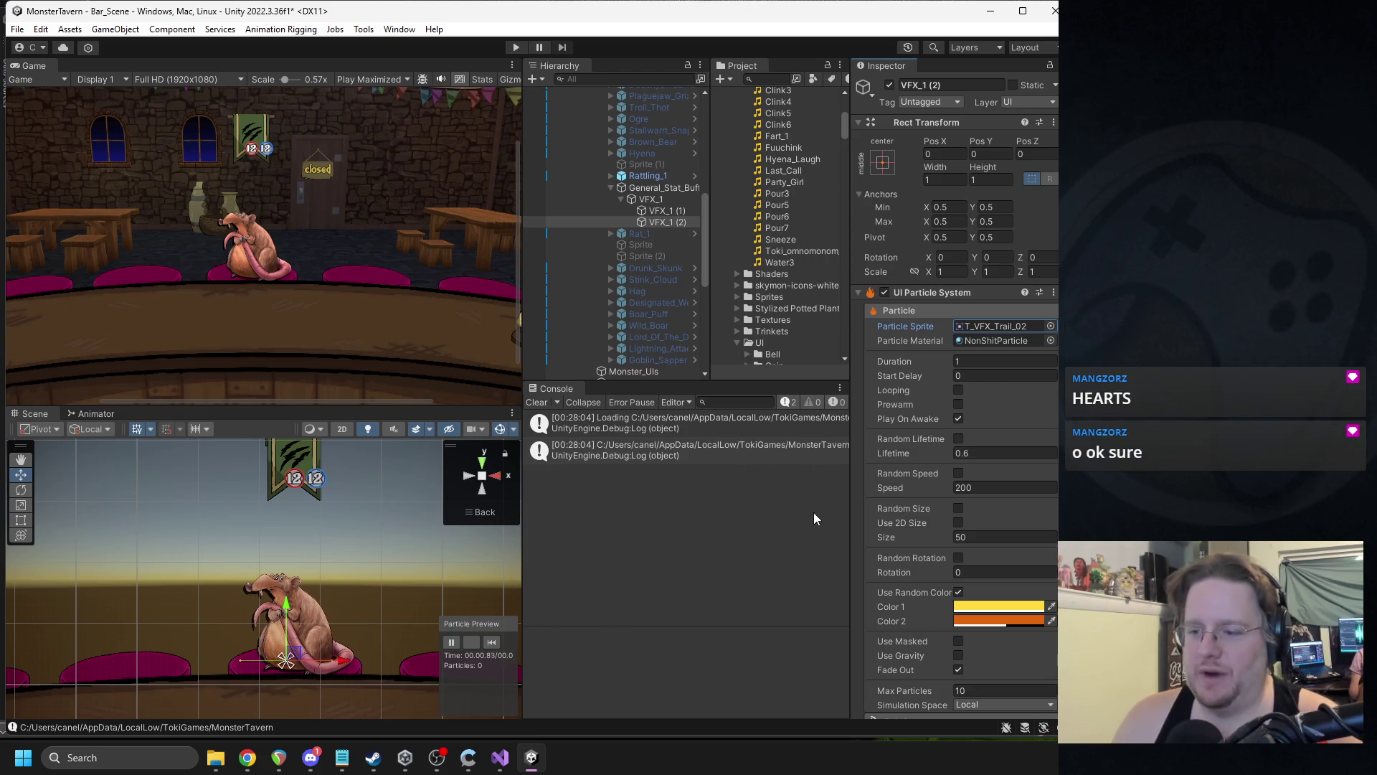
{"action": "left_click", "coordinate": [491, 644]}
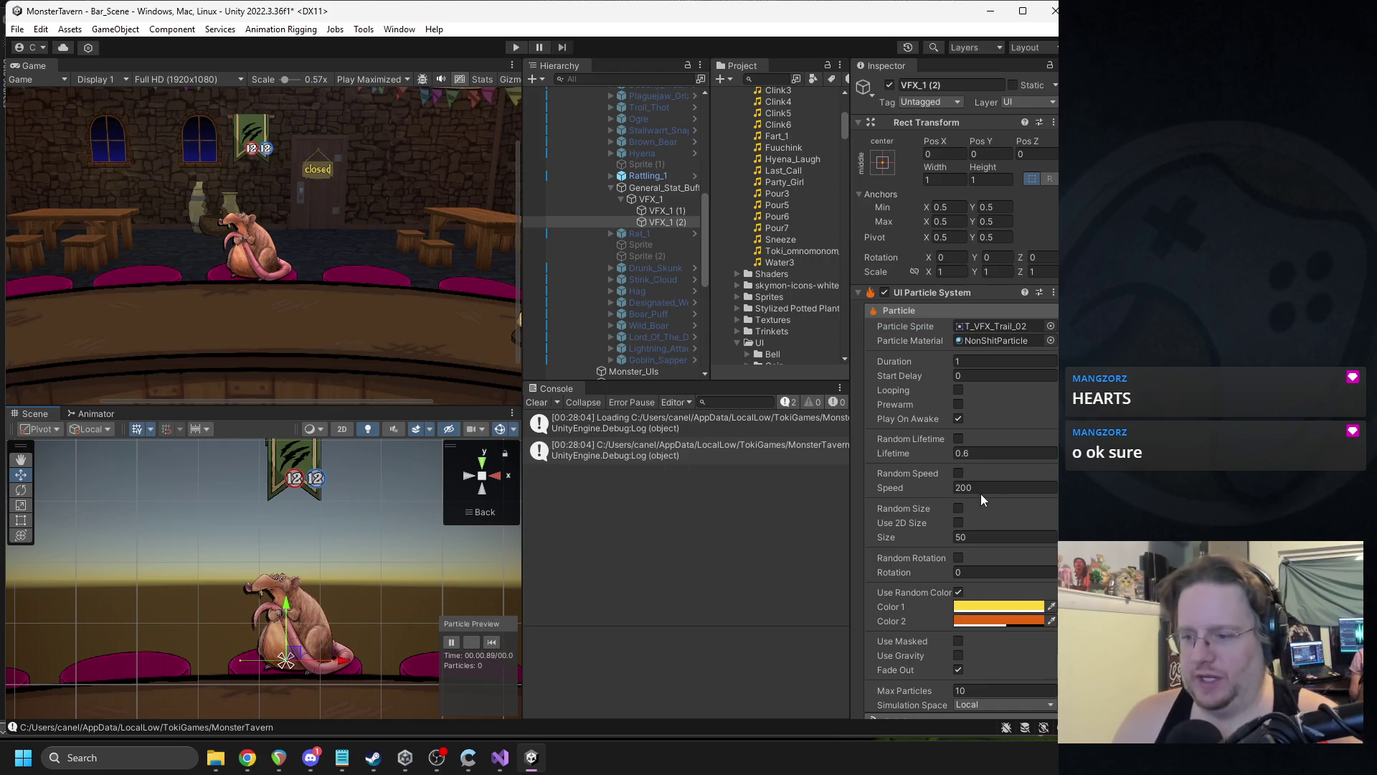
{"action": "left_click", "coordinate": [977, 535]}
{"action": "left_click", "coordinate": [971, 572]}
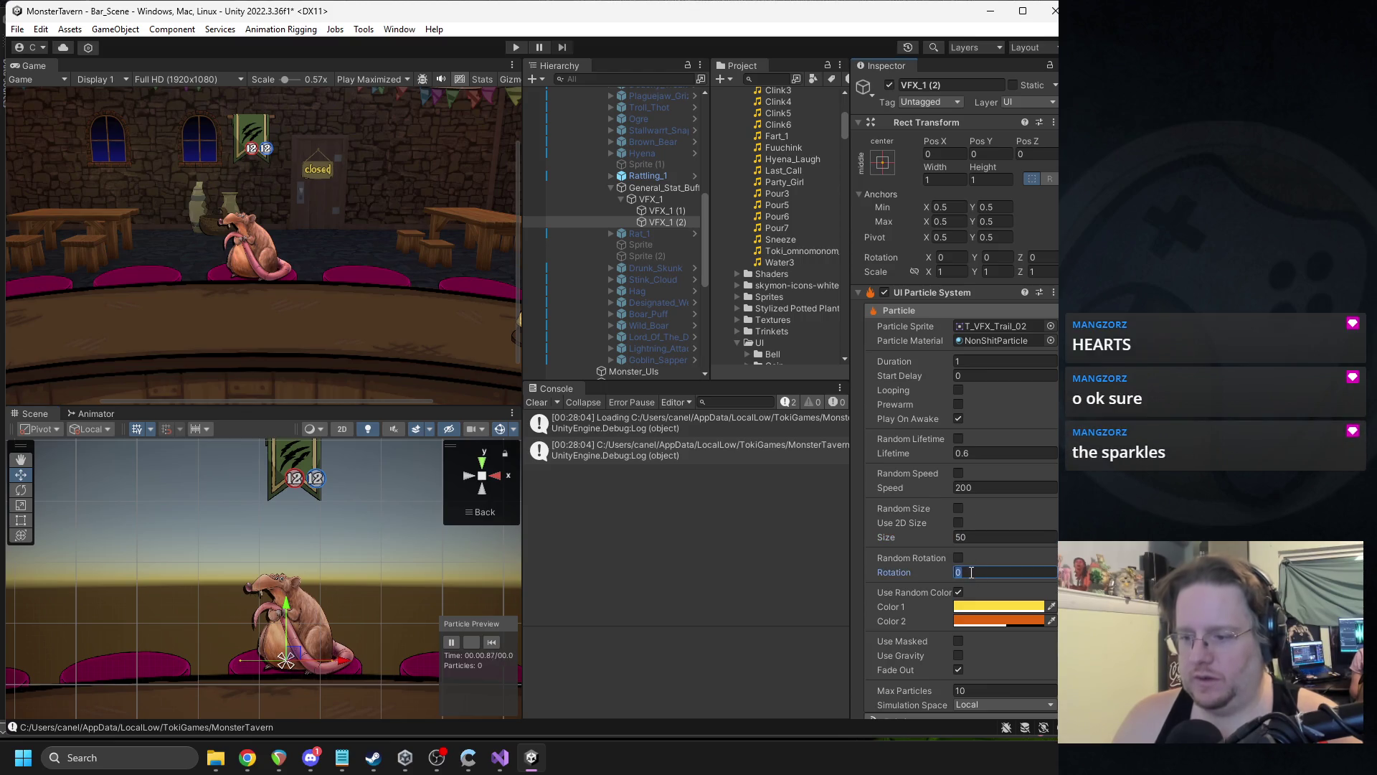
{"action": "type", "text": "90"}
{"action": "key", "text": "Return"}
{"action": "left_click", "coordinate": [492, 643]}
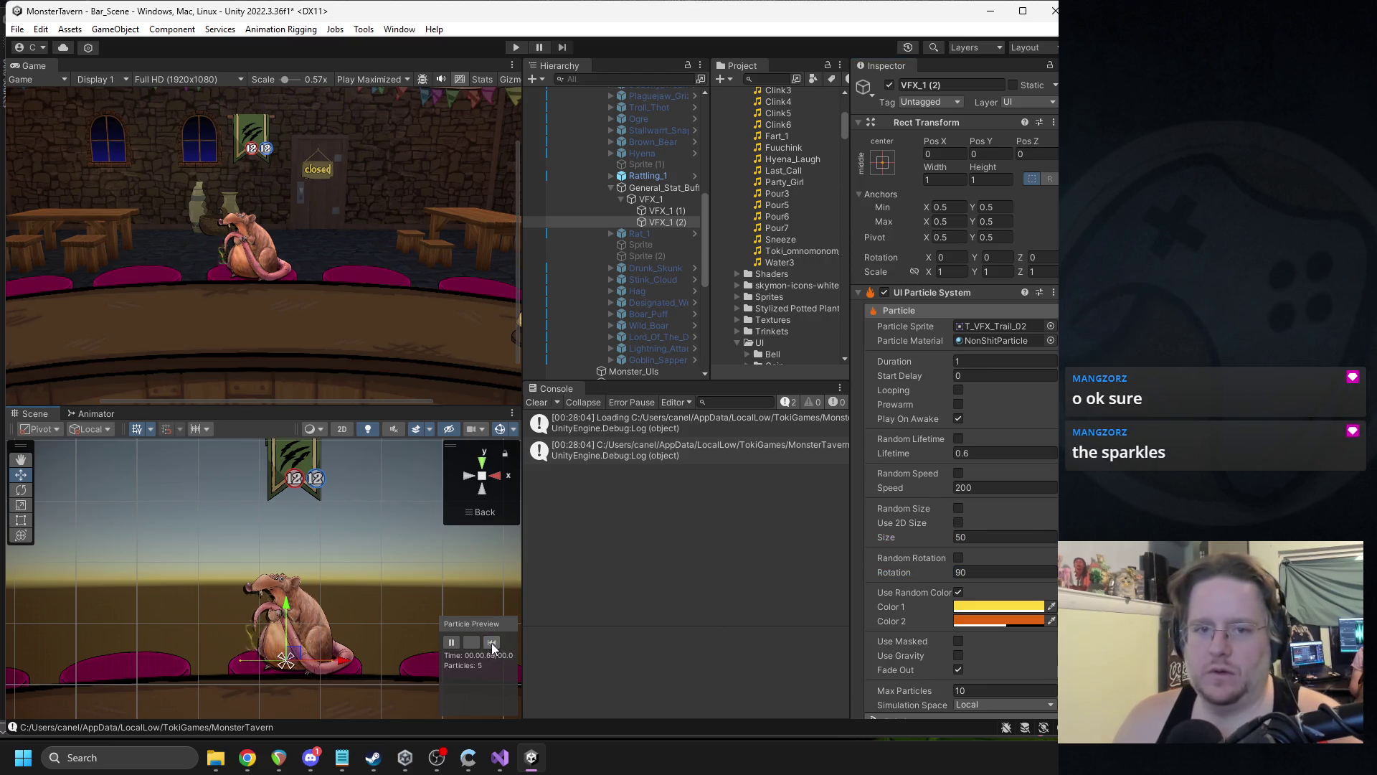
- Set the VFX_1 (2) particle speed to 250
{"action": "scroll", "coordinate": [925, 569], "scroll_direction": "down", "scroll_amount": 4}
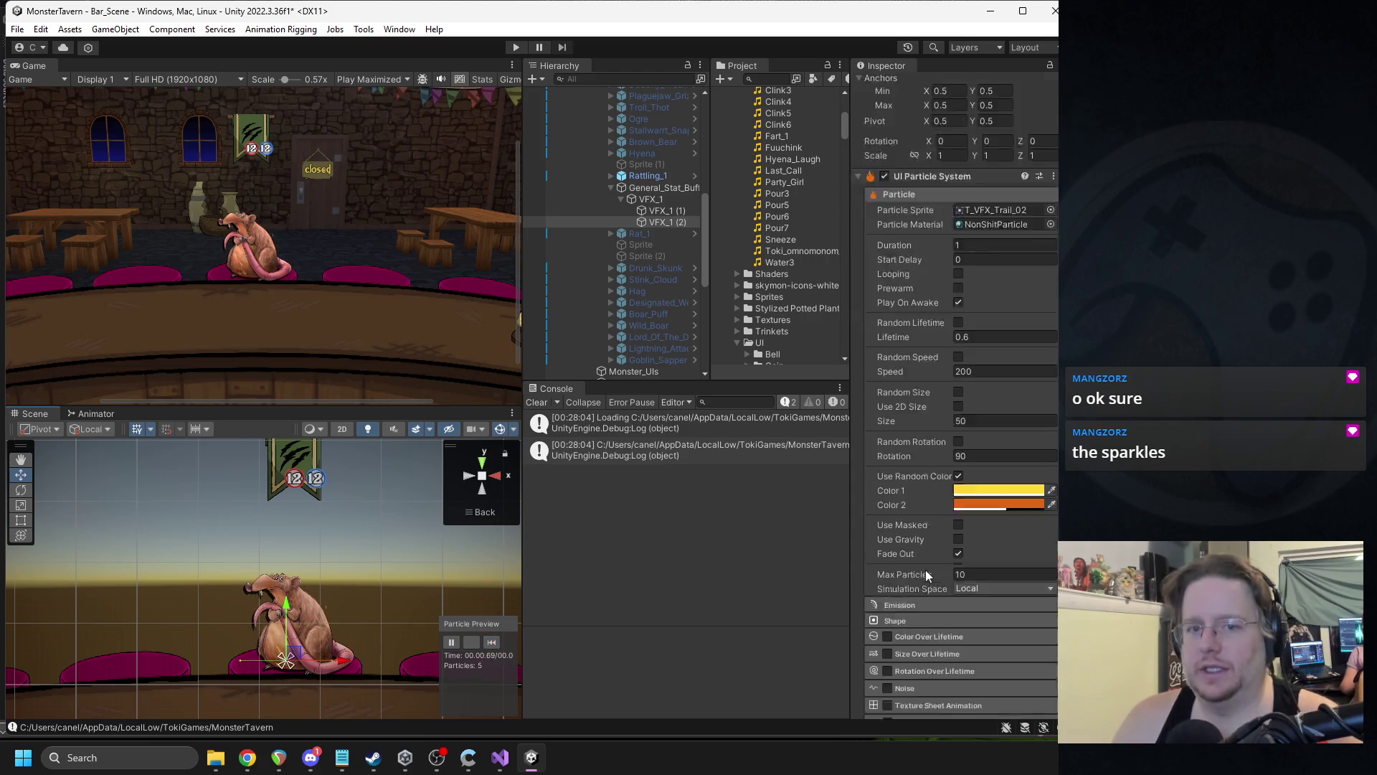
{"action": "left_click", "coordinate": [972, 380]}
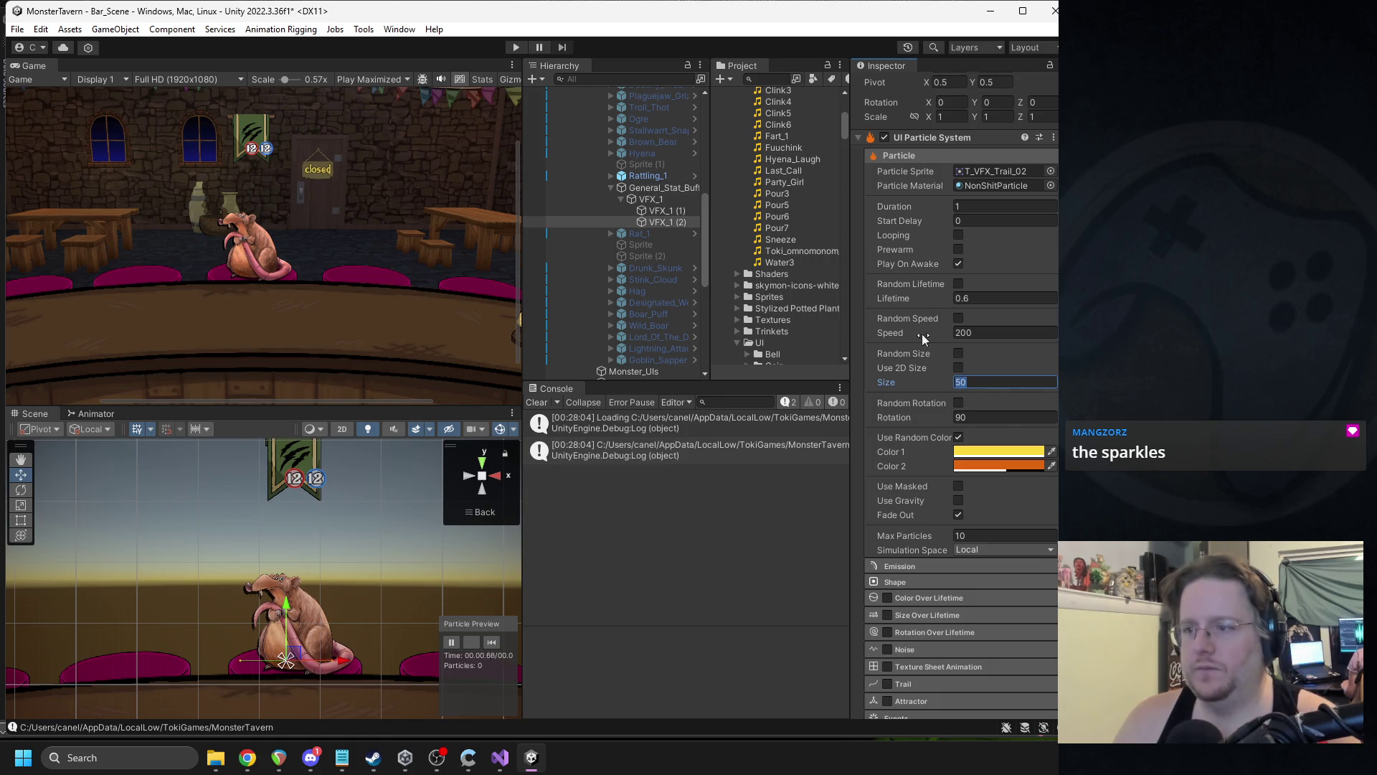
{"action": "scroll", "coordinate": [986, 416], "scroll_direction": "down", "scroll_amount": 2}
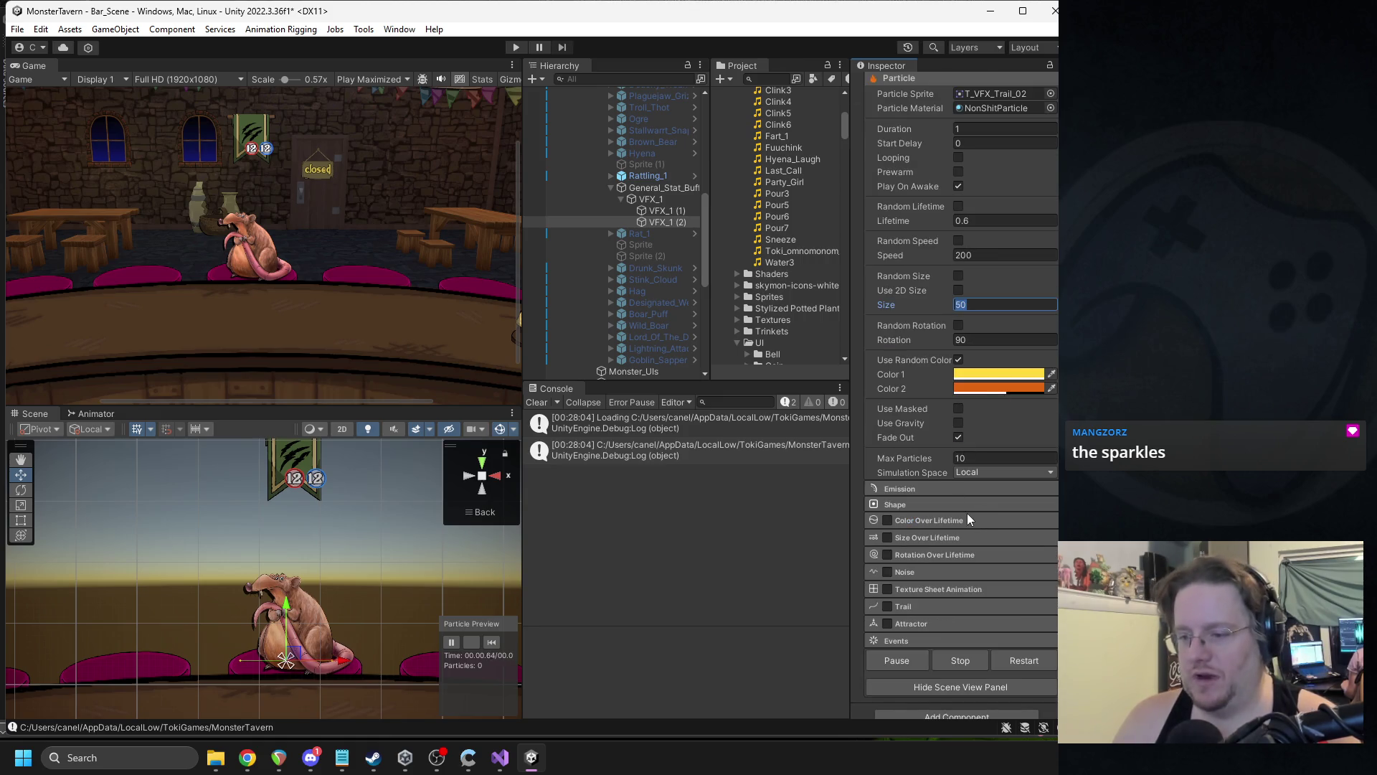
{"action": "left_click", "coordinate": [963, 254]}
{"action": "type", "text": "250"}
- Turn off Use Random Color and set a single lighter yellow particle colour
{"action": "left_click", "coordinate": [958, 359]}
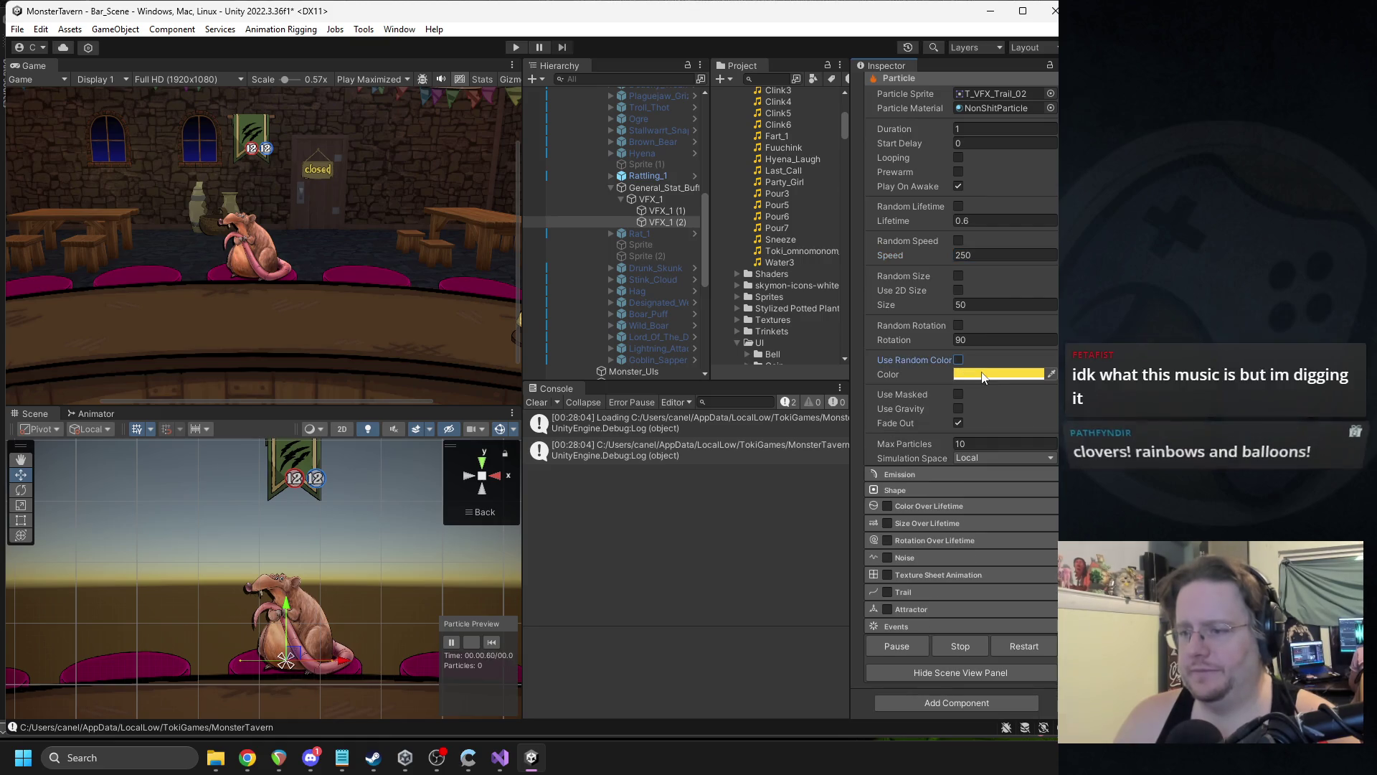
{"action": "left_click", "coordinate": [984, 375]}
{"action": "left_click_drag", "start_coordinate": [1044, 495], "coordinate": [1055, 462]}
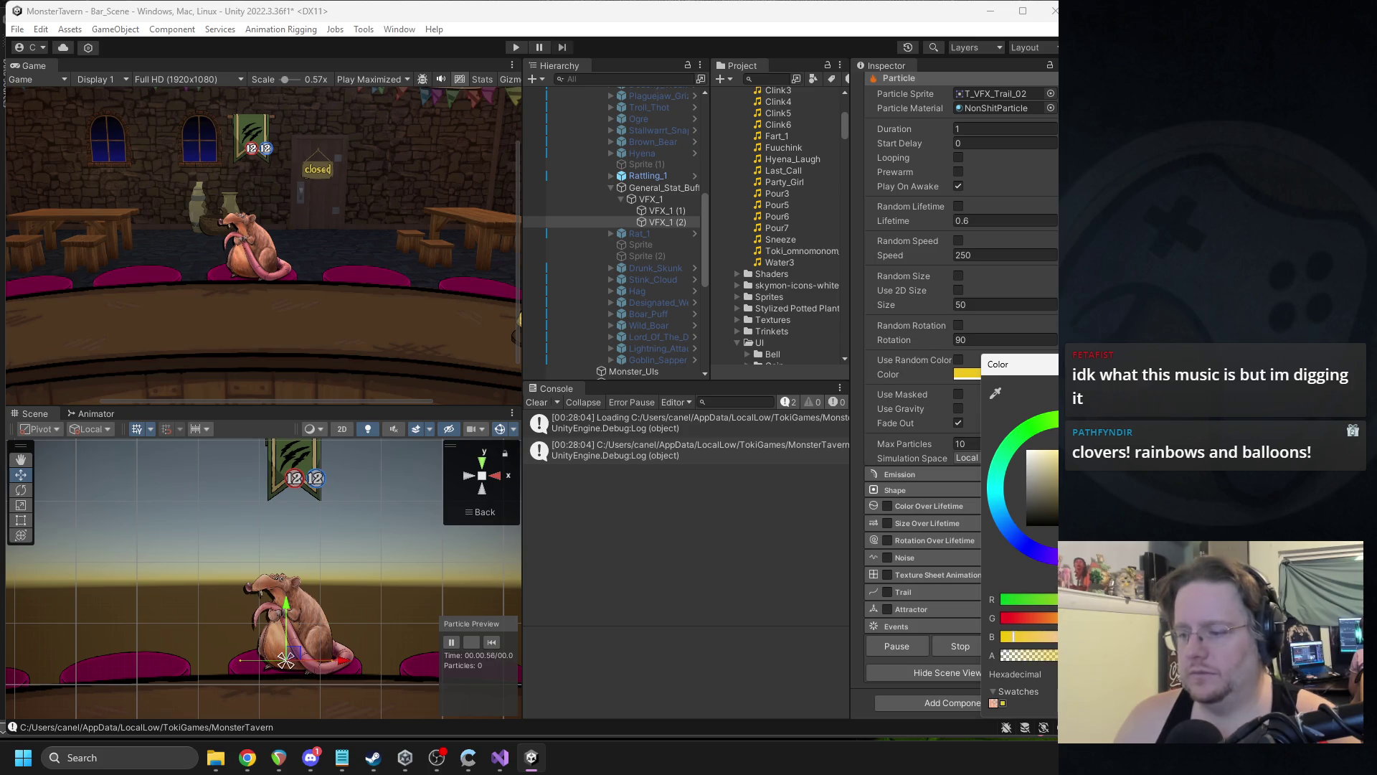
{"action": "left_click_drag", "start_coordinate": [1037, 660], "coordinate": [1042, 660]}
{"action": "left_click", "coordinate": [767, 368]}
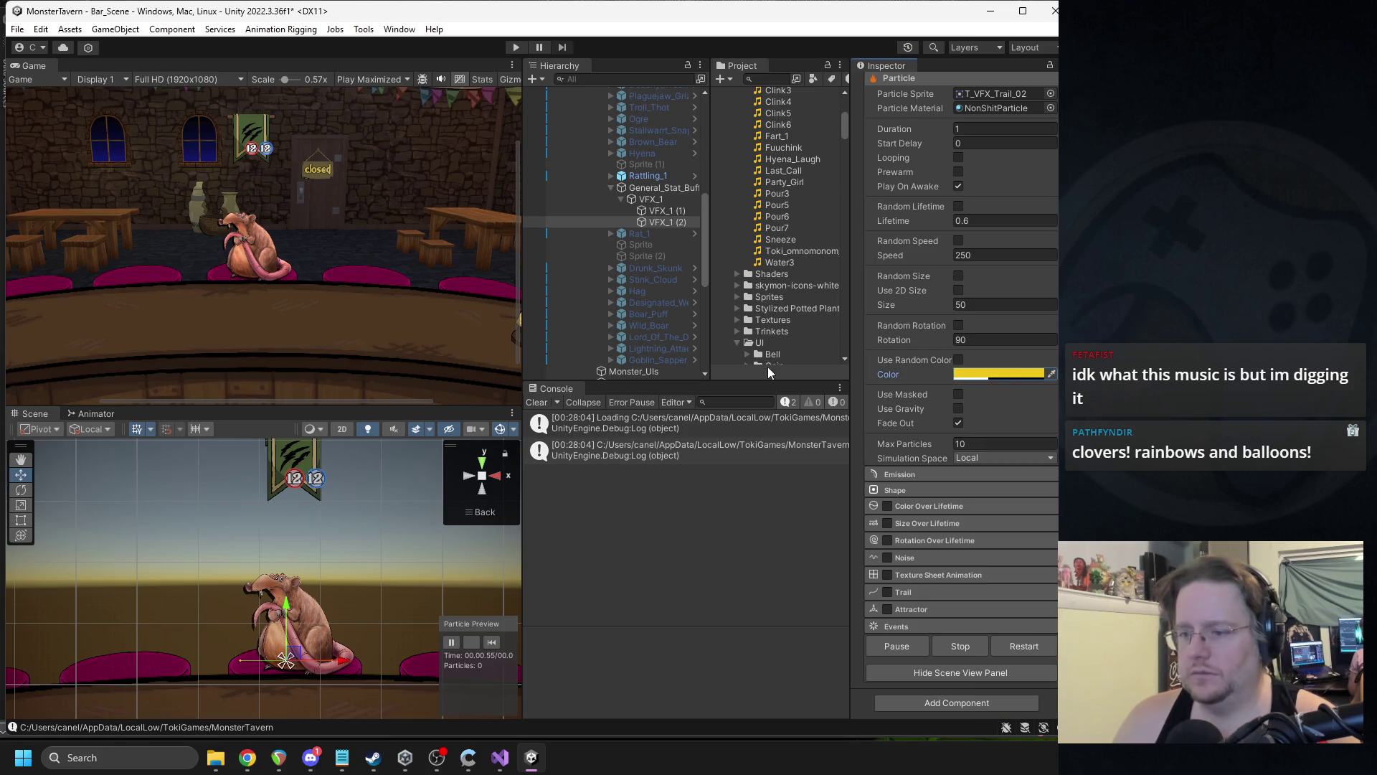
{"action": "left_click", "coordinate": [492, 643]}
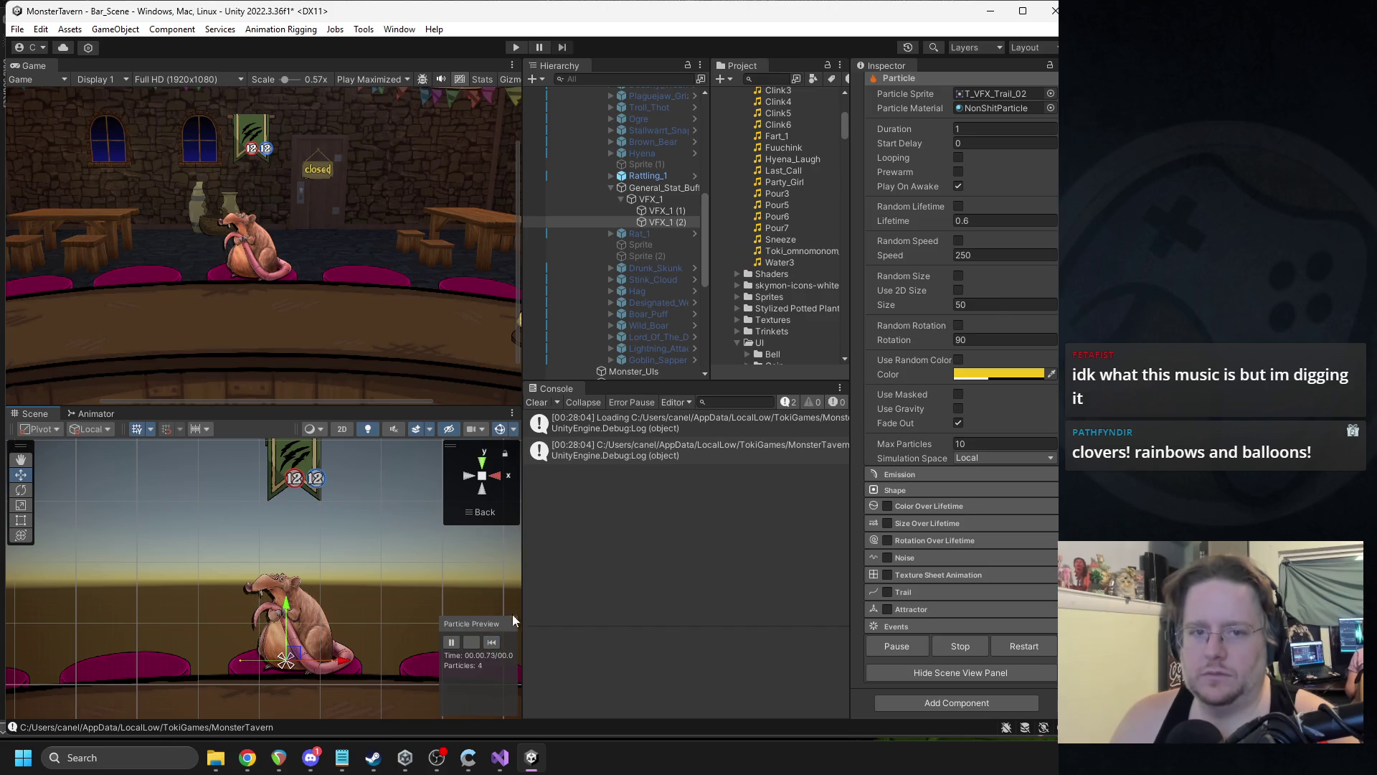
{"action": "left_click", "coordinate": [649, 188]}
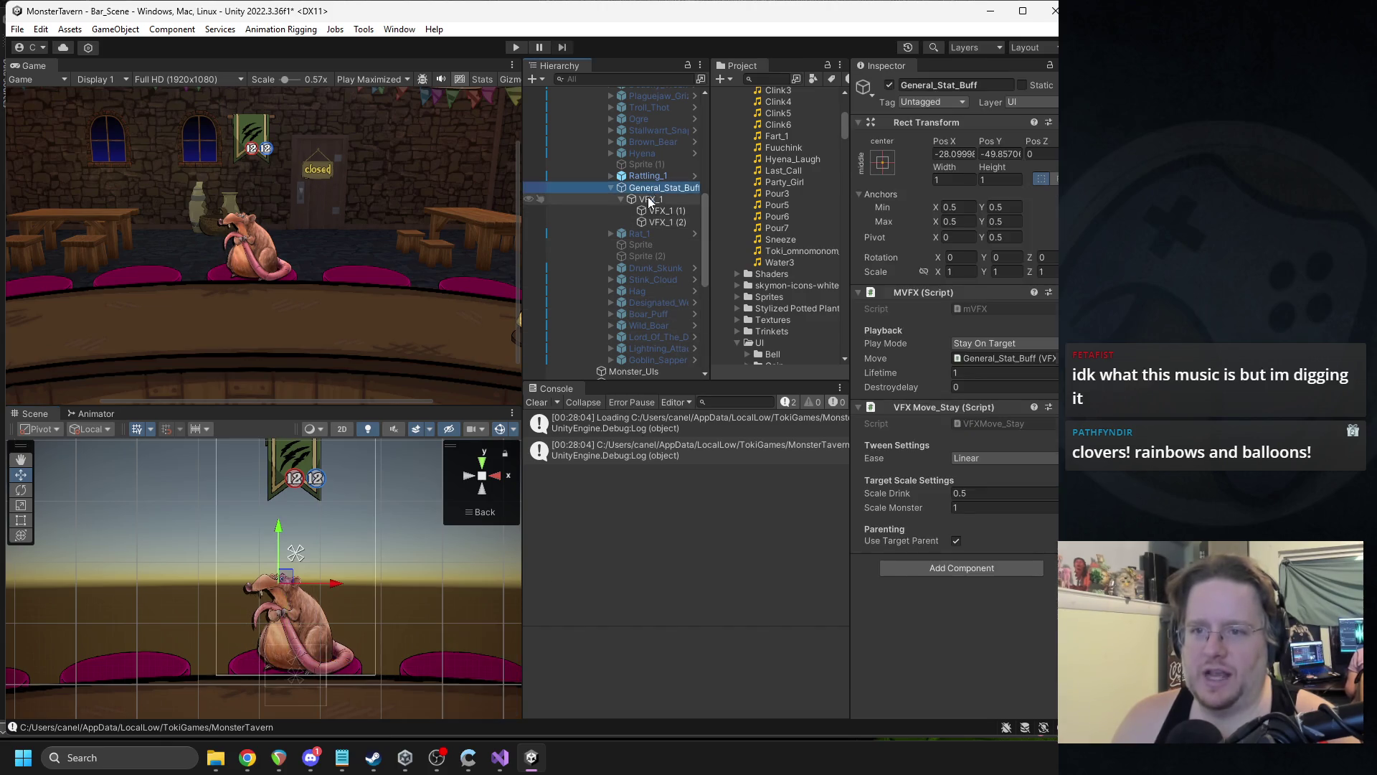
- Preview and compare the VFX_1, VFX_1 (1) and VFX_1 (2) particle layers
{"action": "left_click", "coordinate": [650, 200]}
{"action": "left_click", "coordinate": [493, 642]}
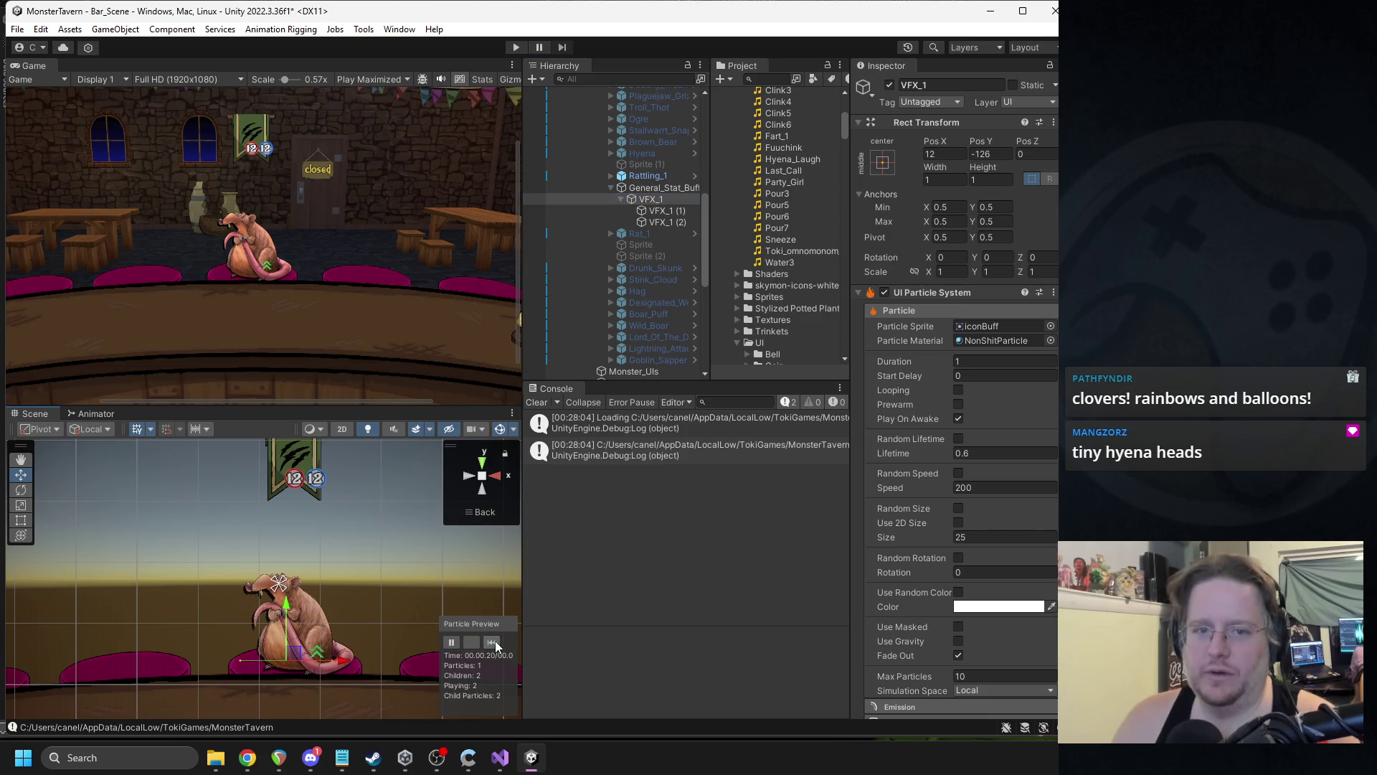
{"action": "left_click", "coordinate": [496, 641]}
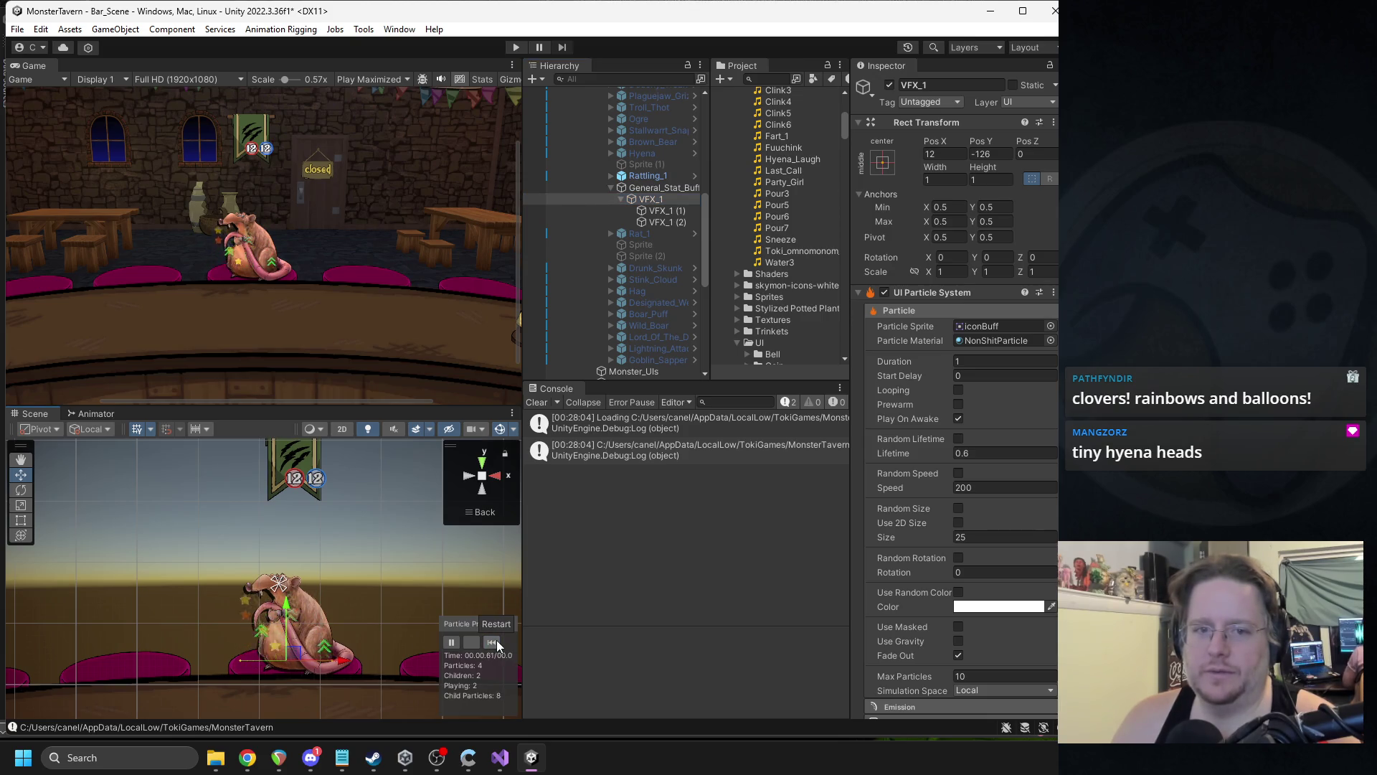
{"action": "left_click", "coordinate": [667, 211]}
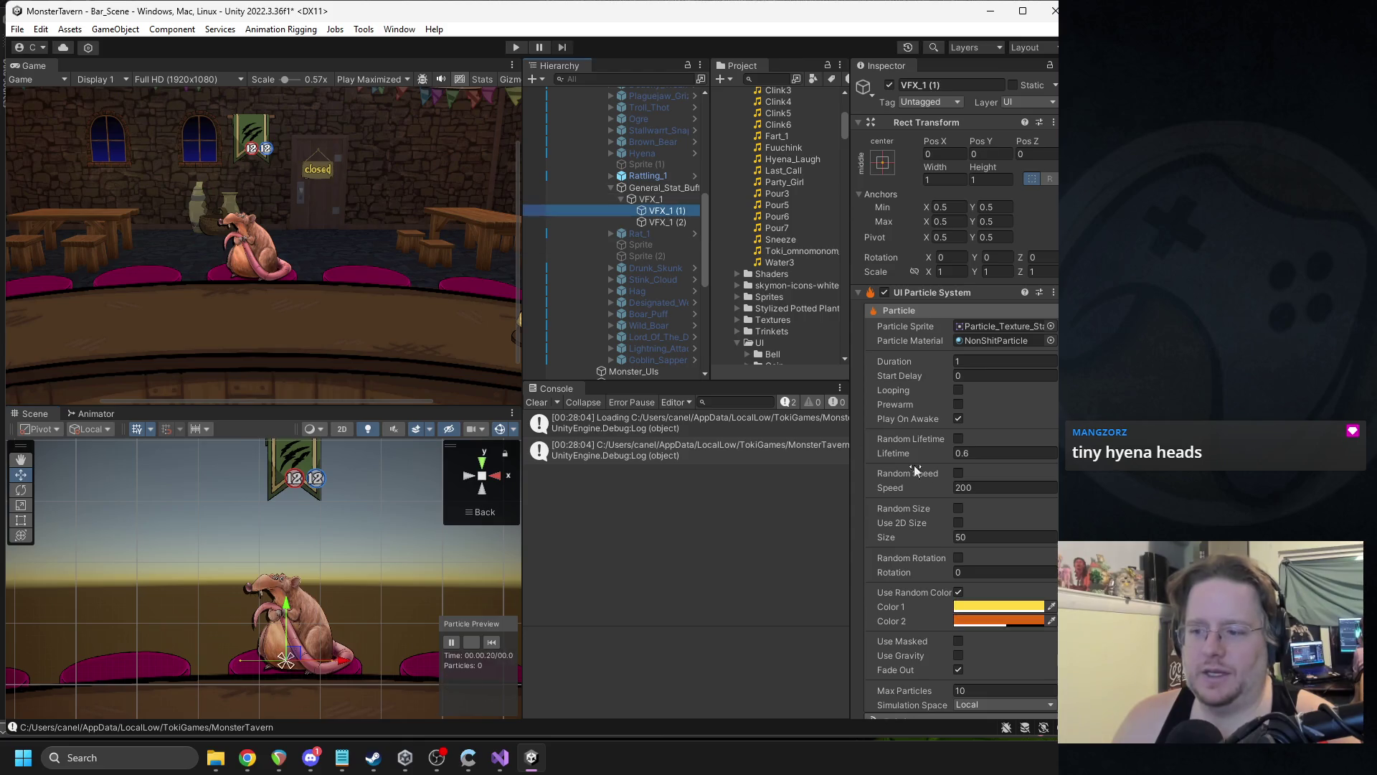
{"action": "left_click", "coordinate": [661, 222]}
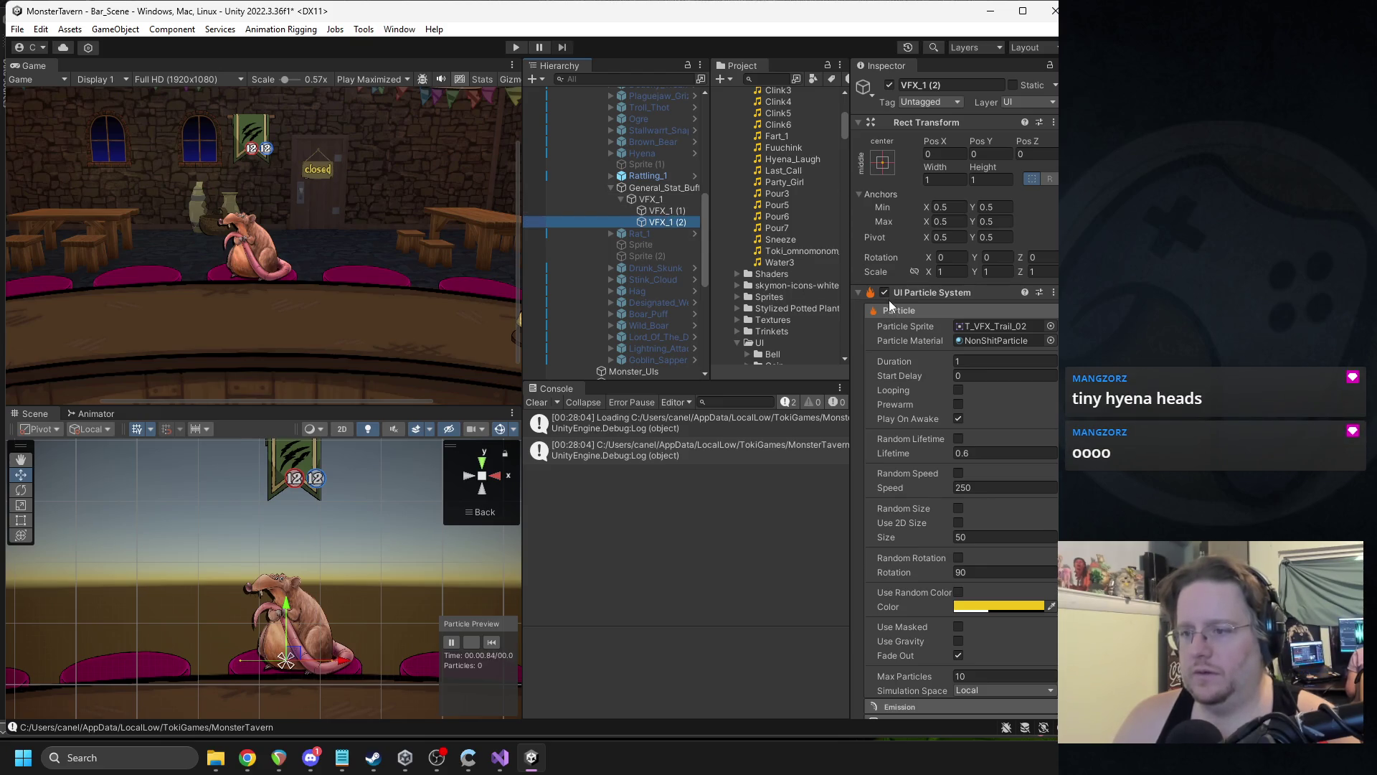
{"action": "left_click_drag", "start_coordinate": [885, 287], "coordinate": [651, 199]}
- Switch off Fade Out on the VFX_1 (1) star particles
{"action": "left_click", "coordinate": [664, 211]}
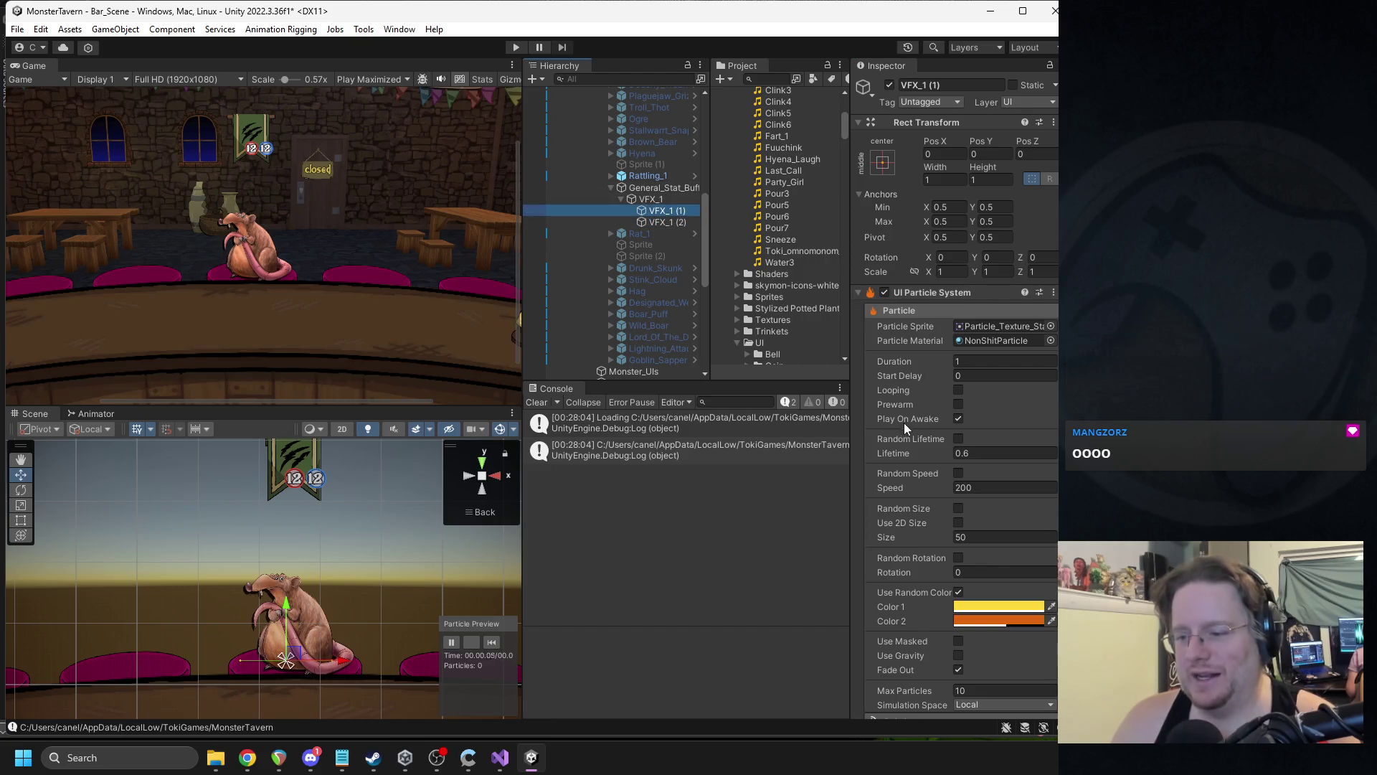
{"action": "left_click", "coordinate": [959, 669]}
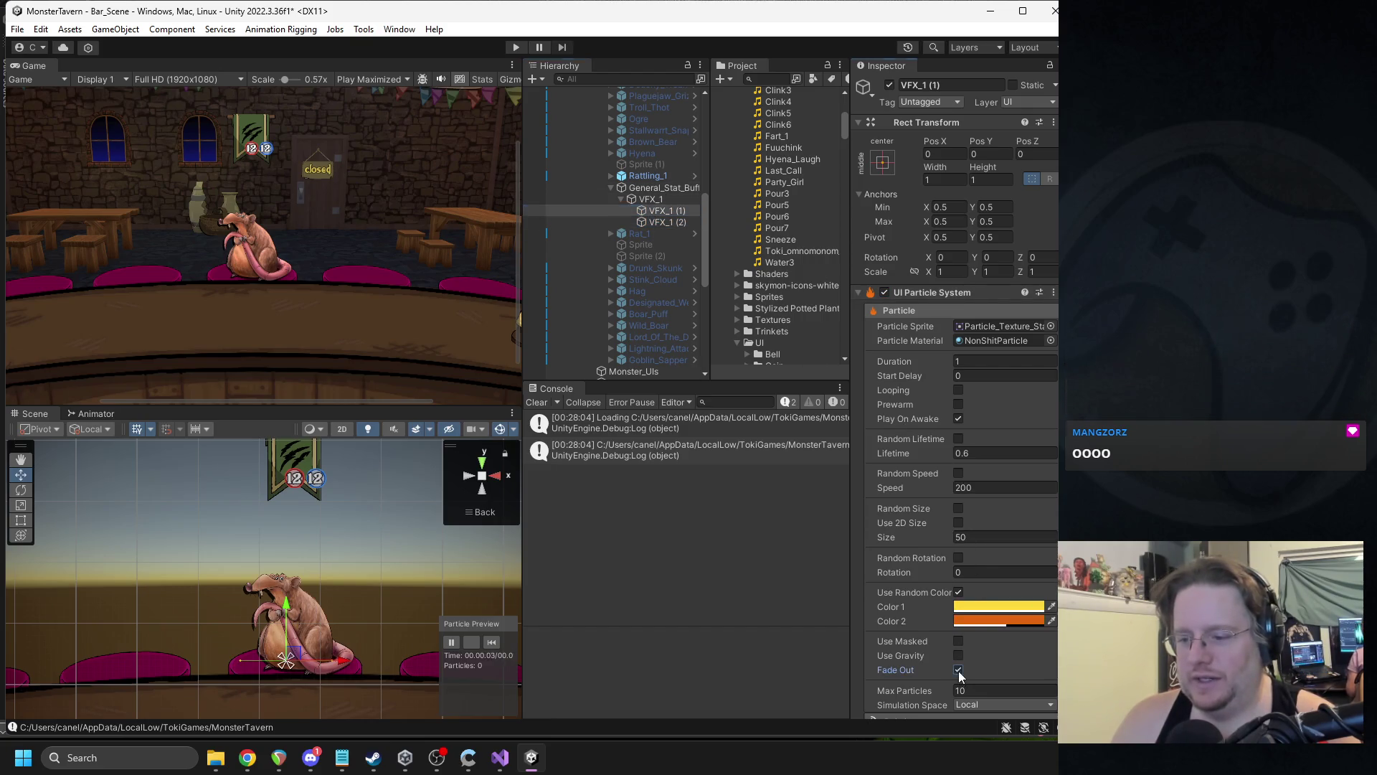
{"action": "left_click", "coordinate": [492, 643]}
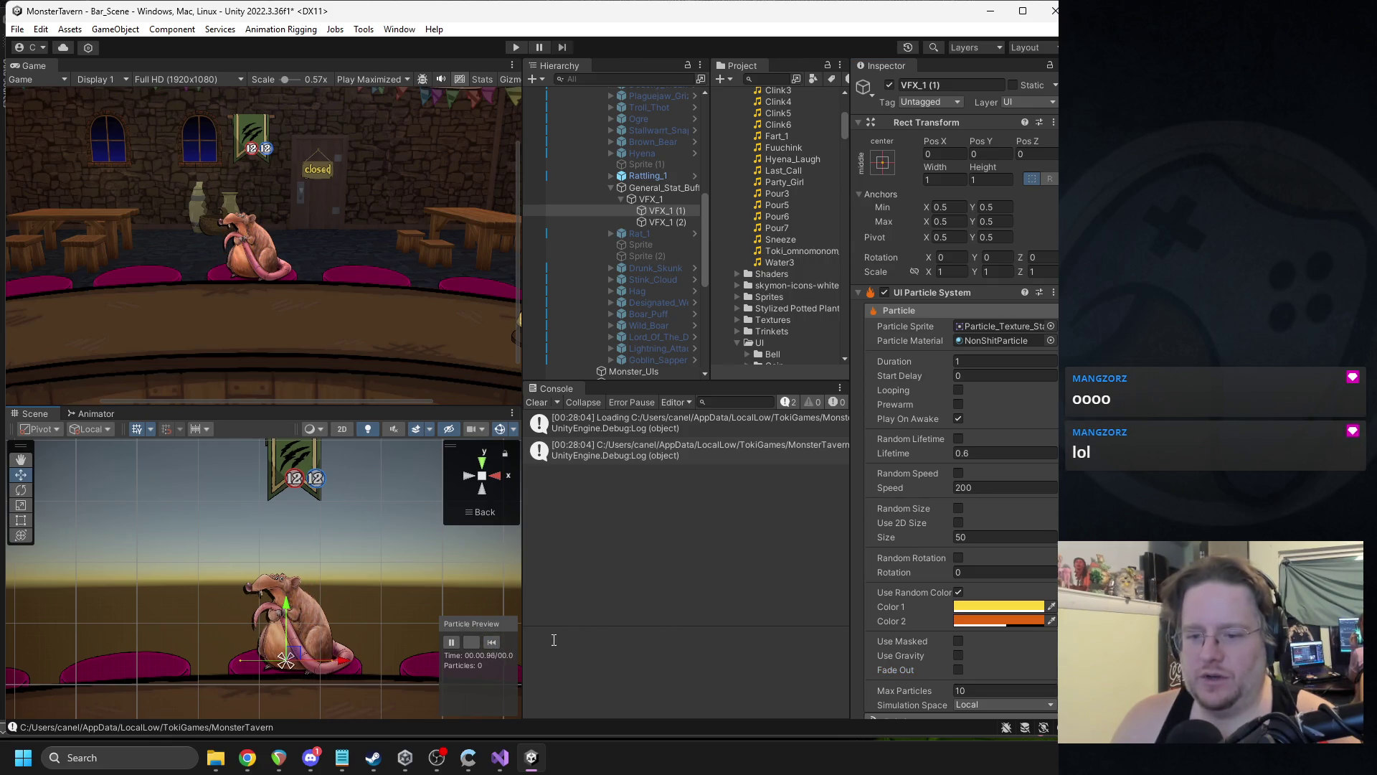
- Give the VFX_1 (1) particles the four-point star sprite
{"action": "left_click", "coordinate": [991, 621]}
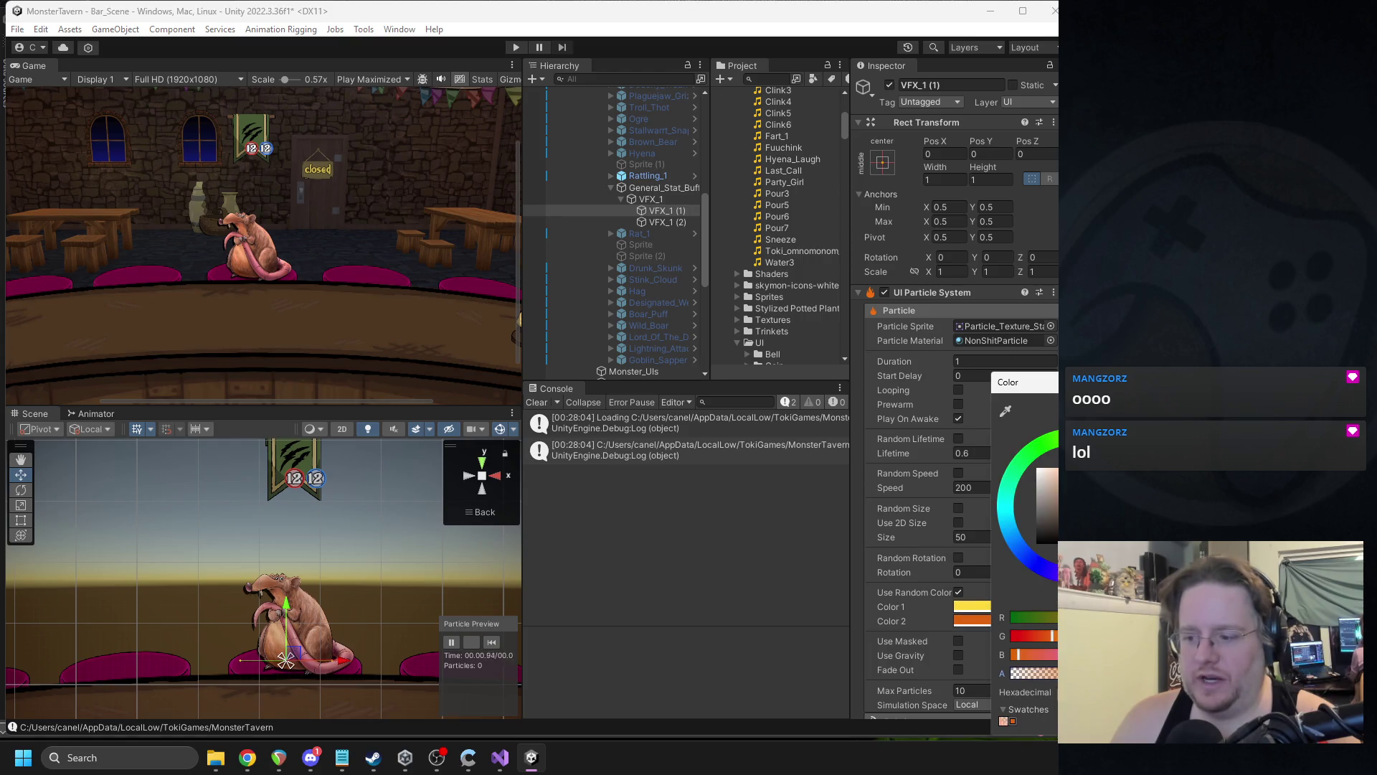
{"action": "left_click", "coordinate": [490, 643]}
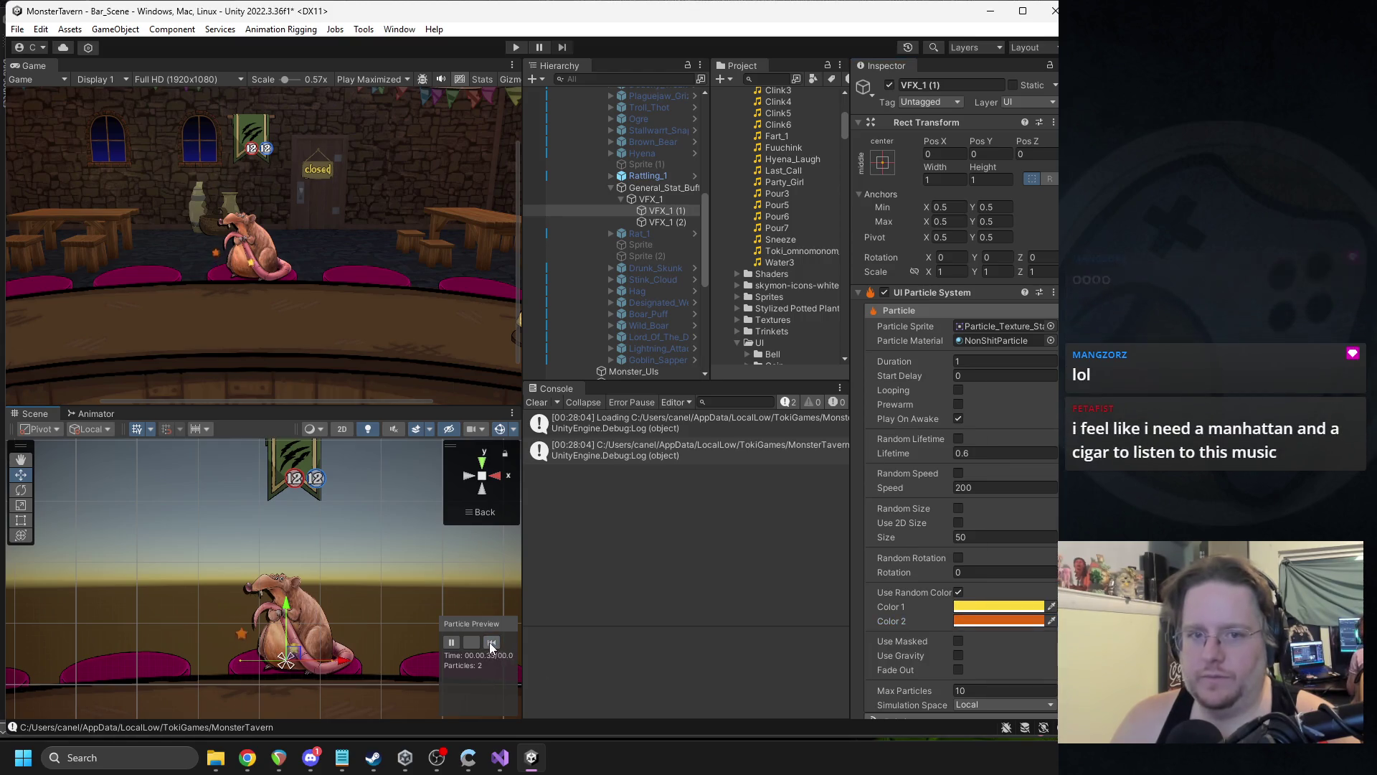
{"action": "scroll", "coordinate": [966, 527], "scroll_direction": "down", "scroll_amount": 5}
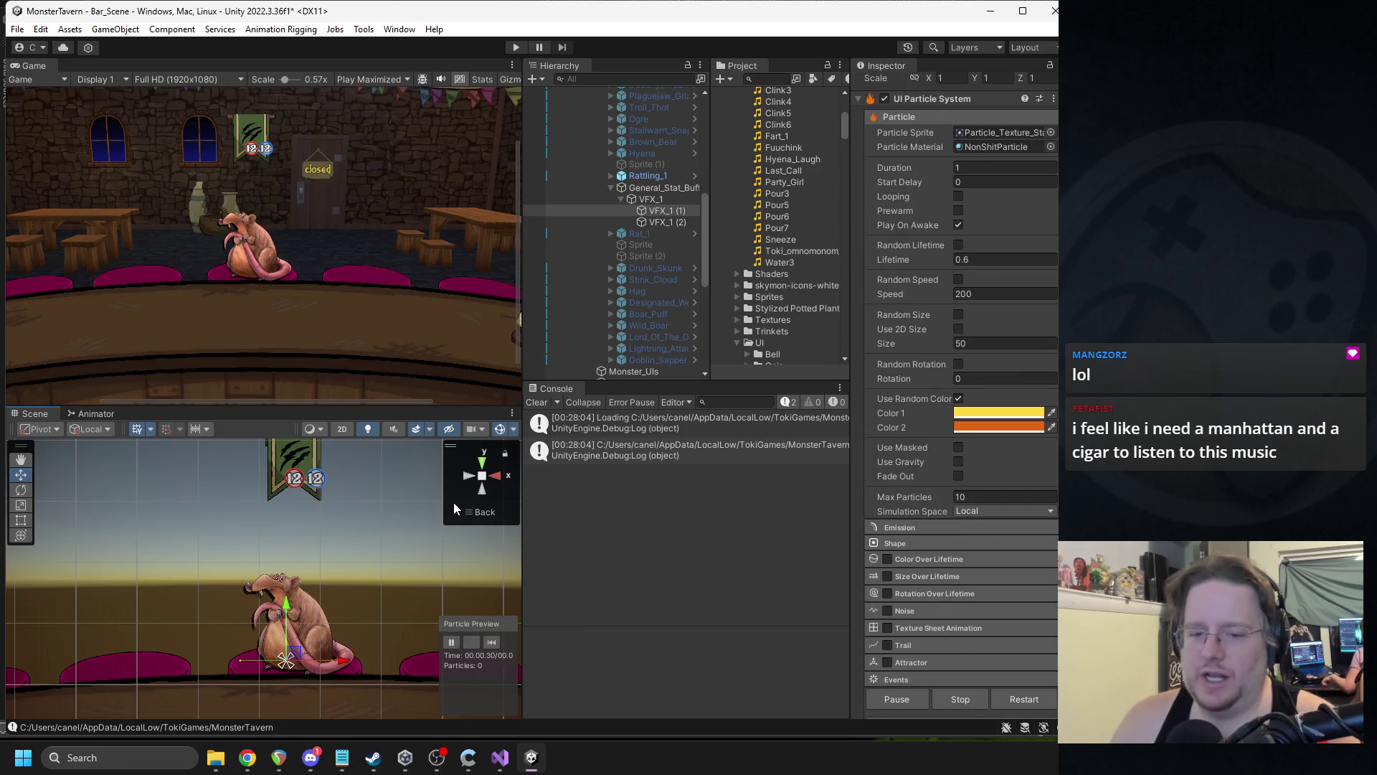
{"action": "scroll", "coordinate": [1006, 133], "scroll_direction": "up", "scroll_amount": 1}
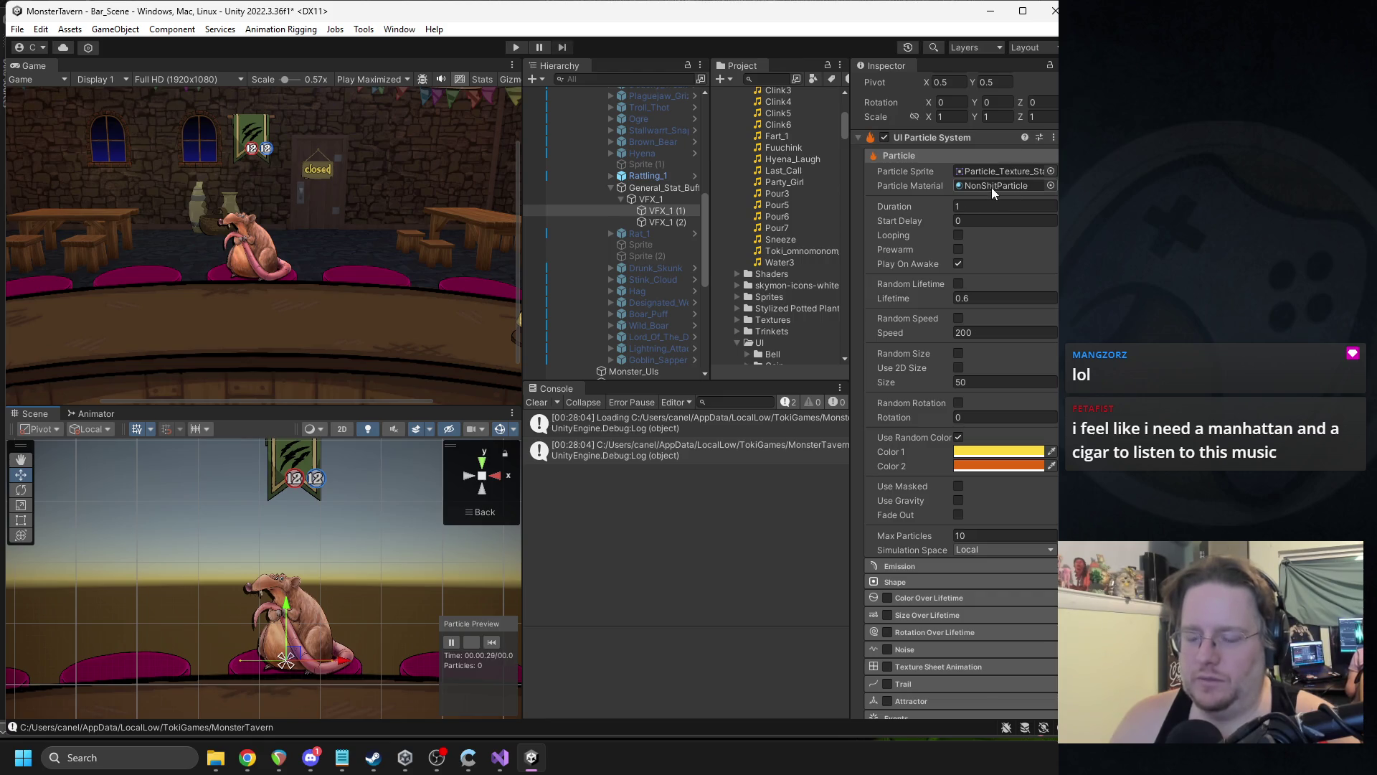
{"action": "scroll", "coordinate": [393, 570], "scroll_direction": "up", "scroll_amount": 5}
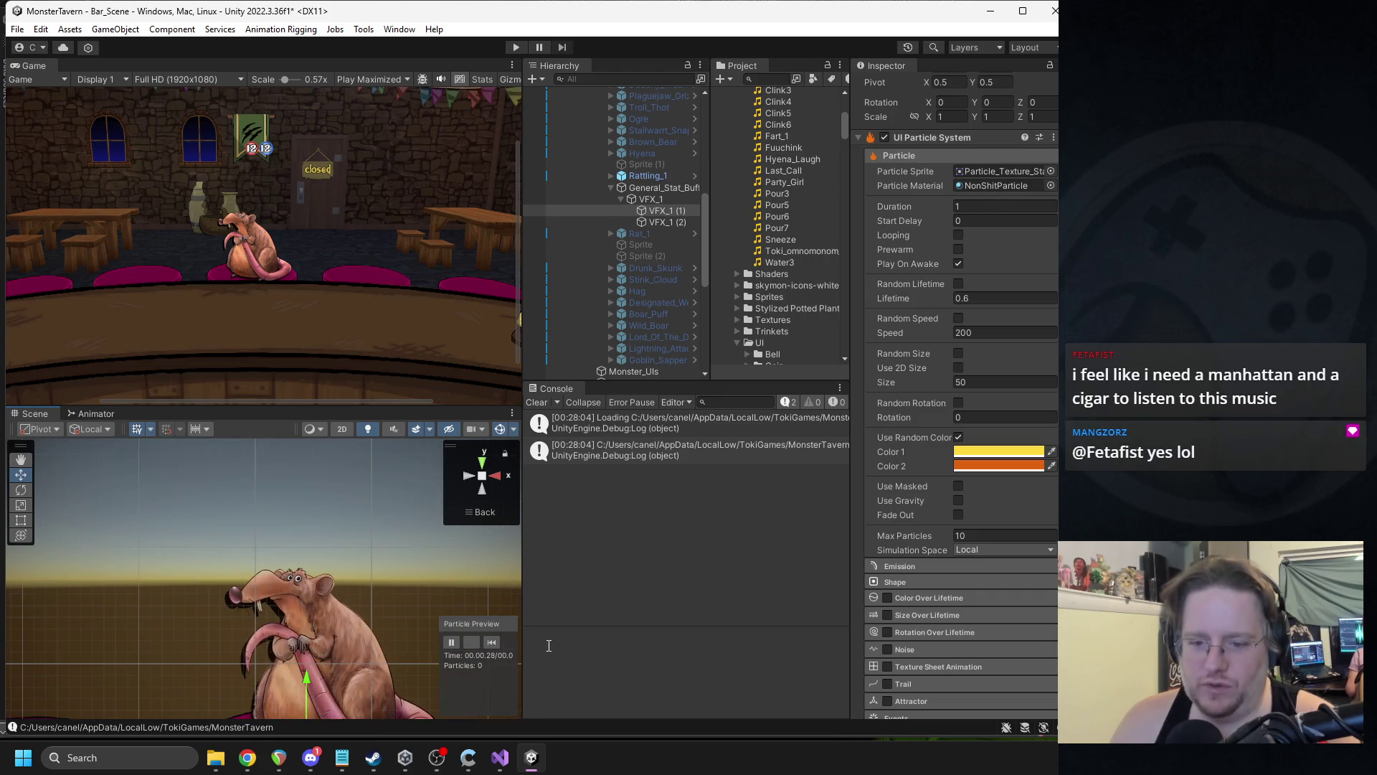
{"action": "left_click", "coordinate": [491, 643]}
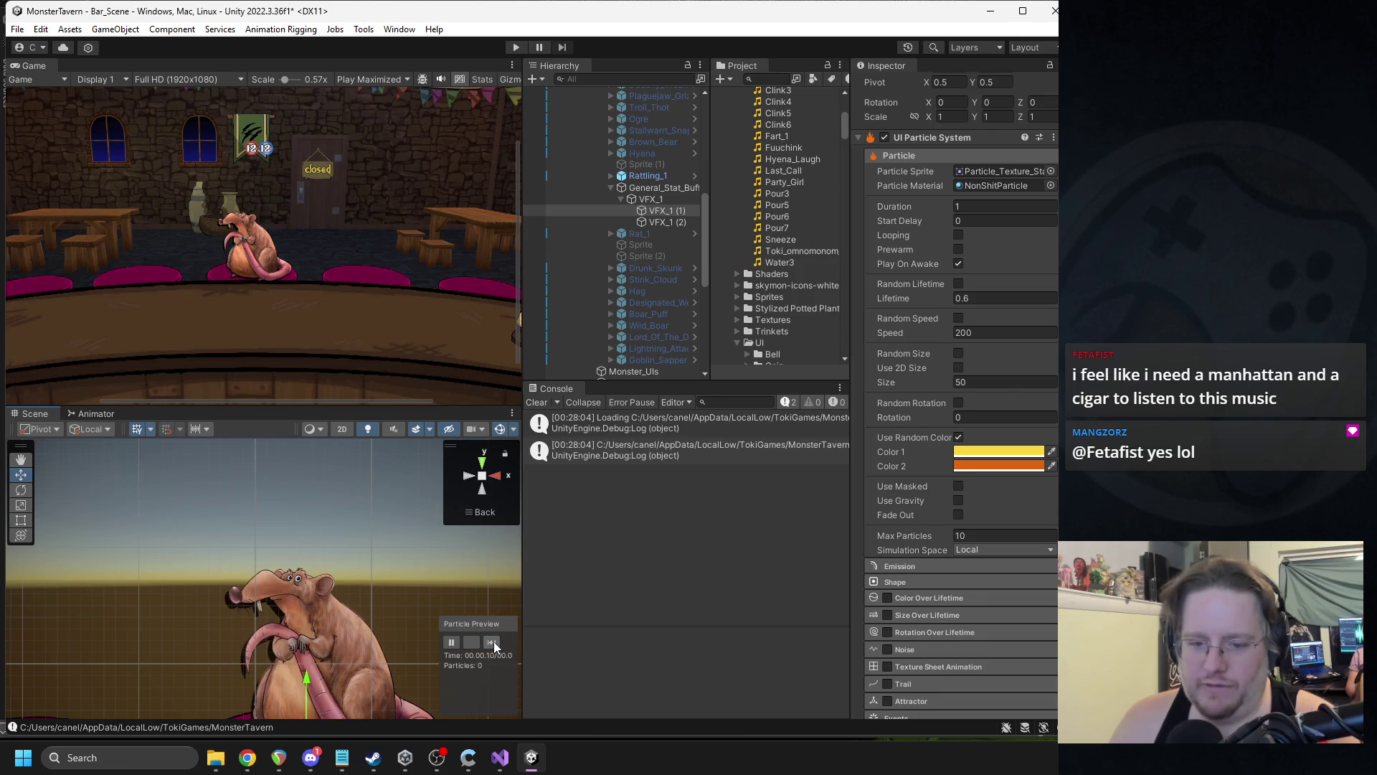
{"action": "left_click", "coordinate": [1051, 170]}
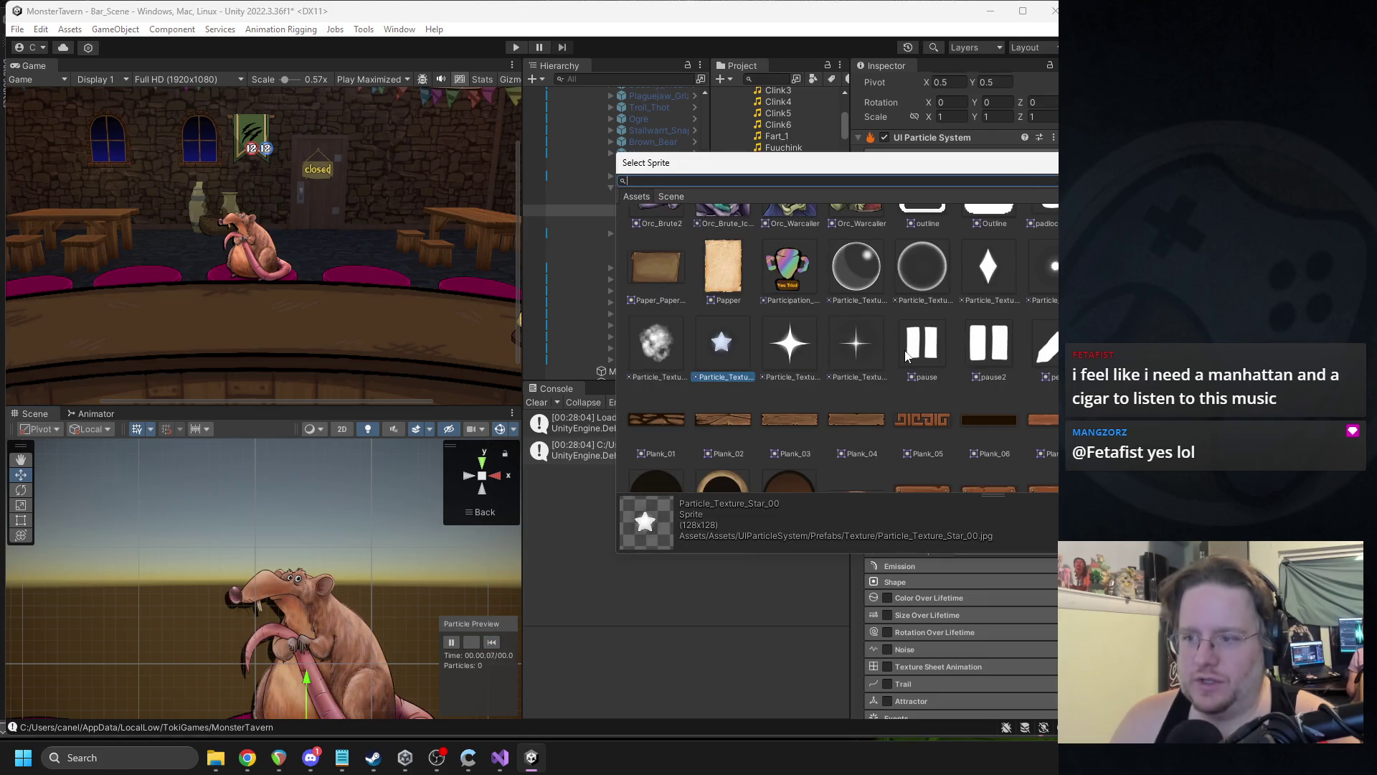
{"action": "double_click", "coordinate": [792, 357]}
{"action": "left_click", "coordinate": [492, 644]}
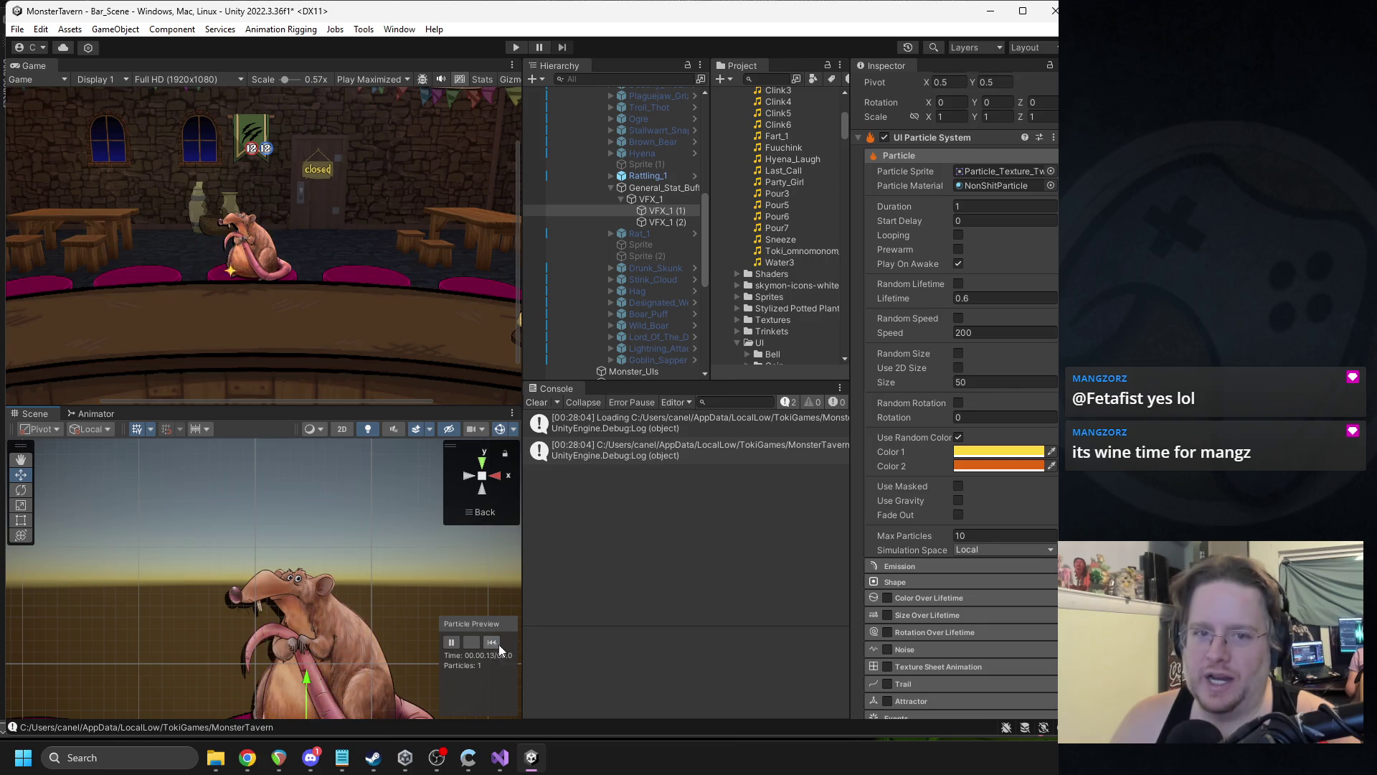
- Set Color 2 to white and the particle size to 25
{"action": "left_click", "coordinate": [1004, 465]}
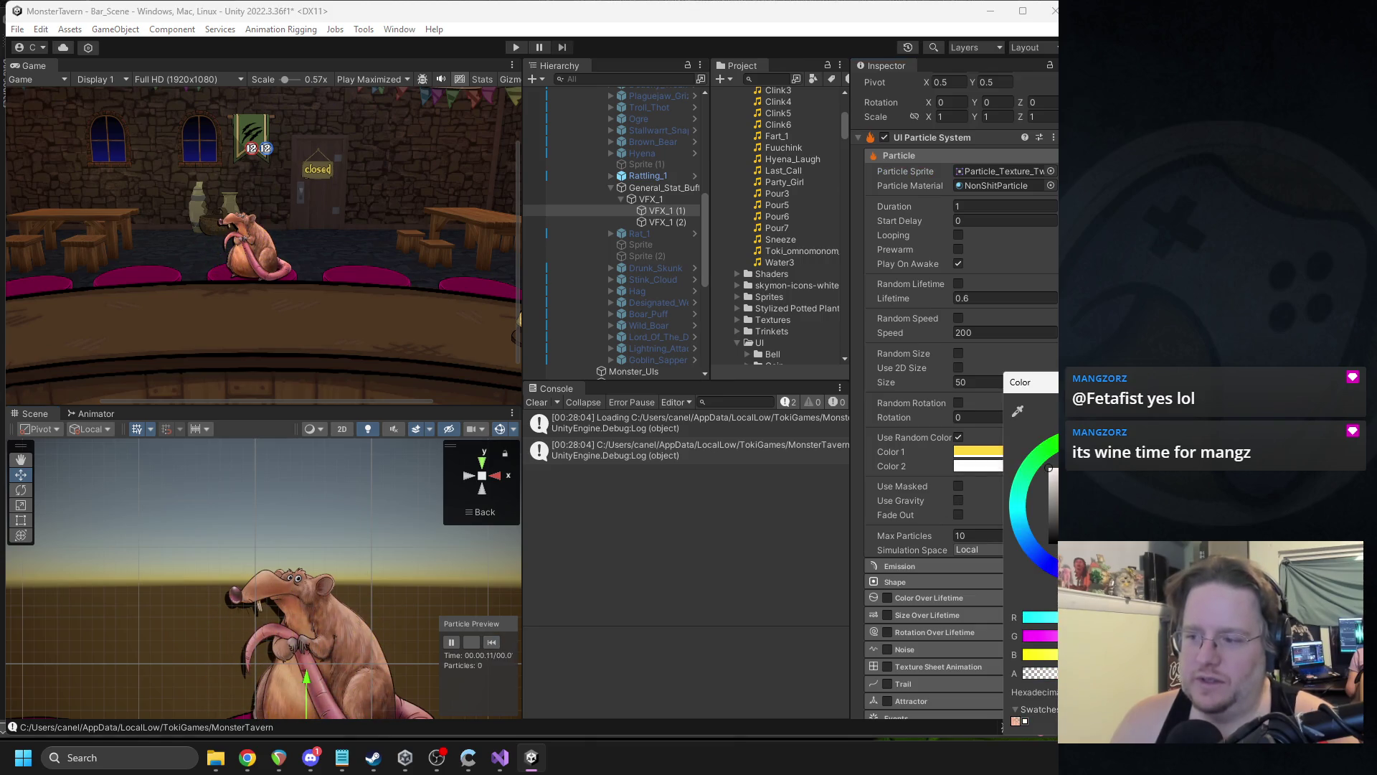
{"action": "left_click", "coordinate": [973, 380]}
{"action": "type", "text": "25"}
{"action": "left_click", "coordinate": [492, 639]}
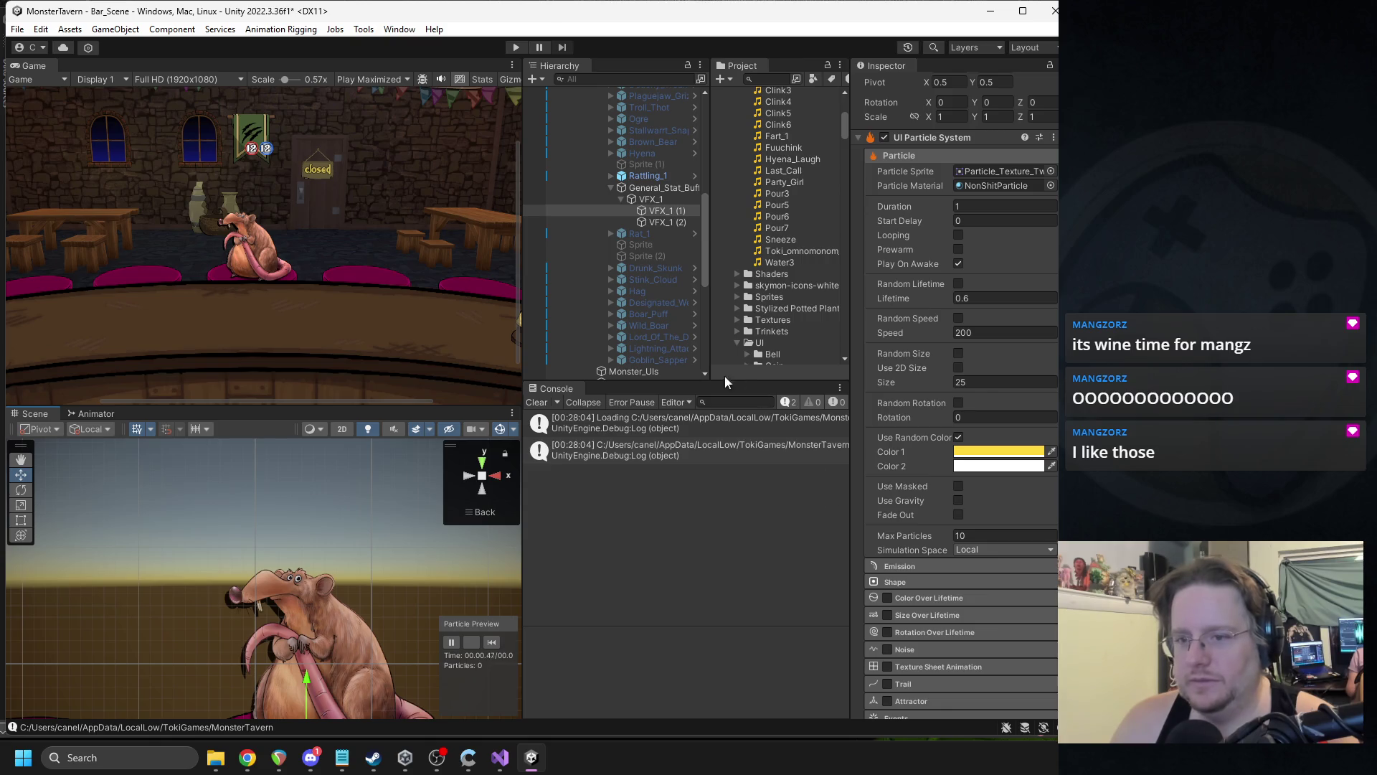
- Select the VFX_1 (2) trail layer and replay it, leaving its colour unchanged
{"action": "left_click", "coordinate": [665, 221]}
{"action": "left_click", "coordinate": [490, 643]}
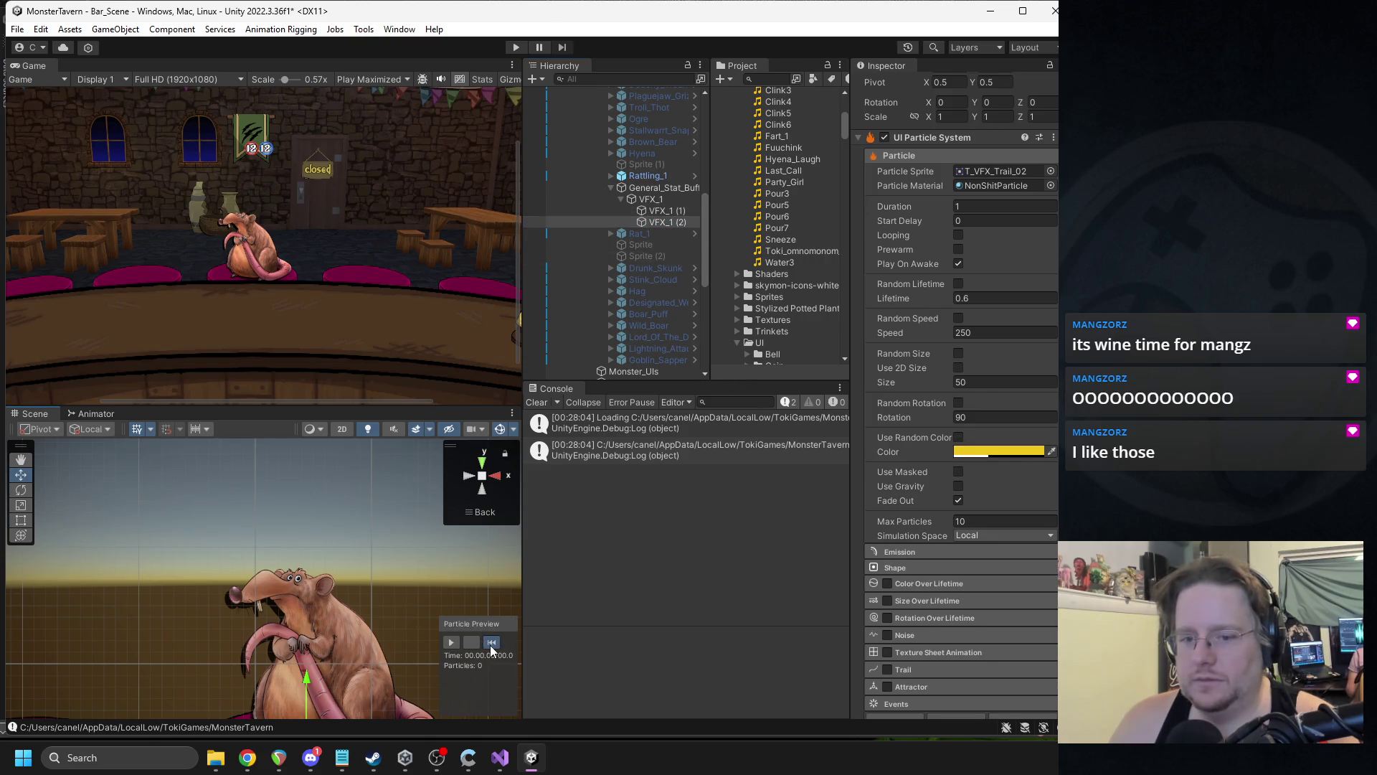
{"action": "left_click", "coordinate": [452, 643]}
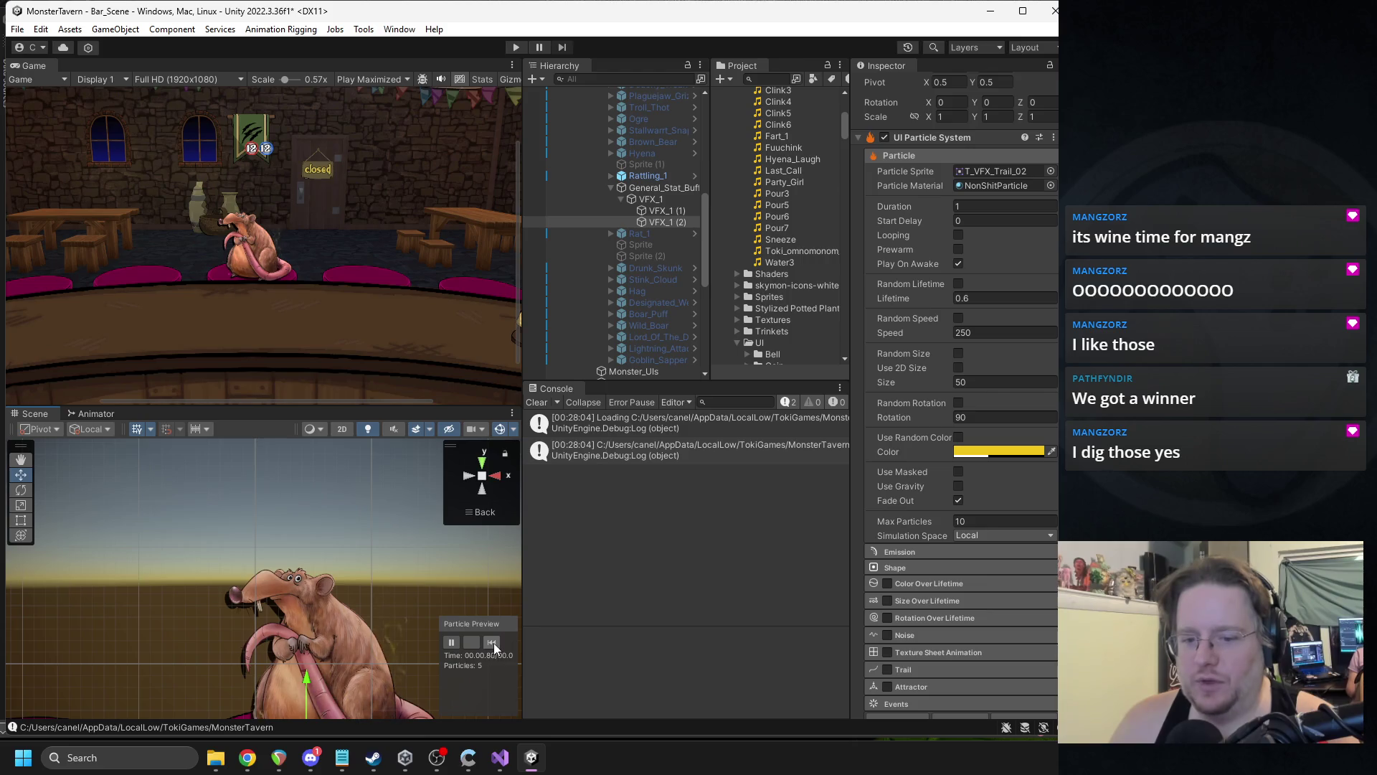
{"action": "left_click", "coordinate": [997, 451]}
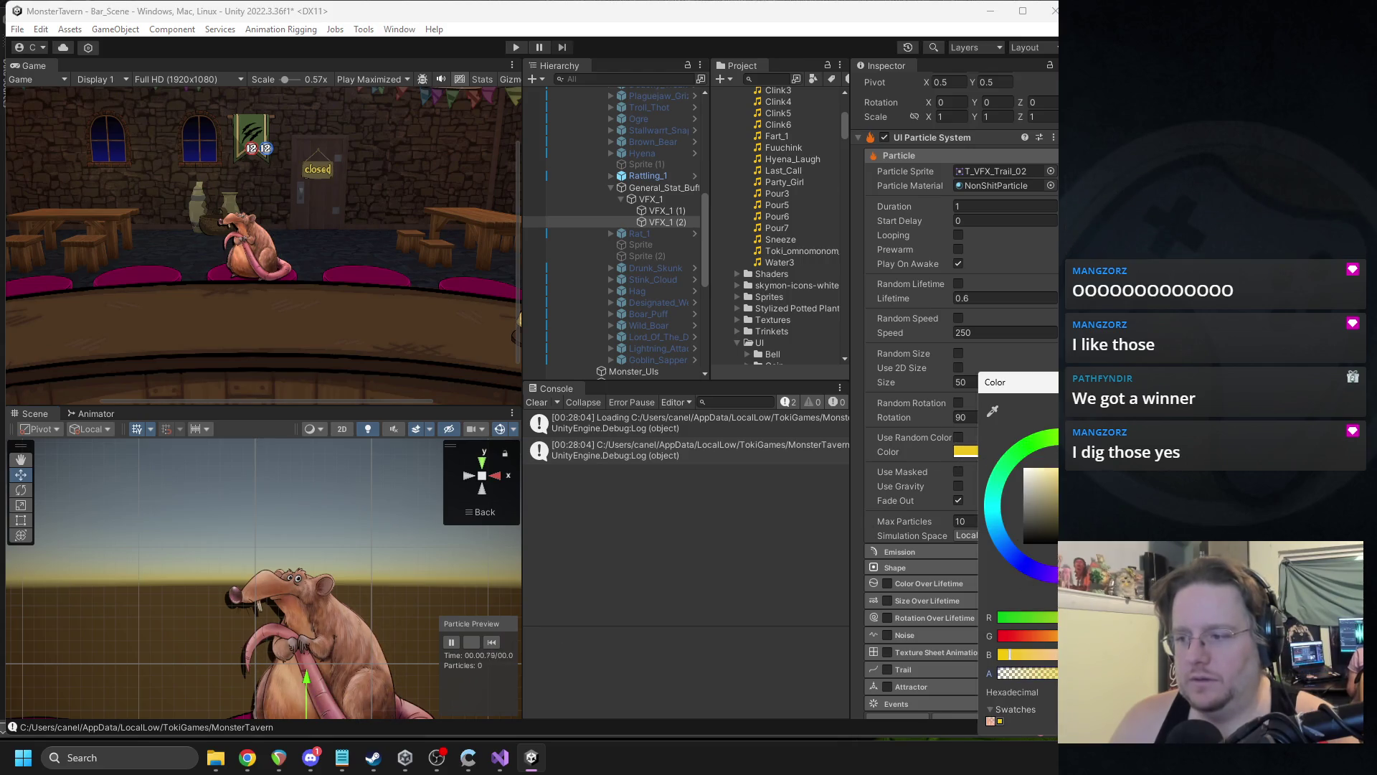
{"action": "key", "text": "Escape"}
{"action": "left_click", "coordinate": [494, 641]}
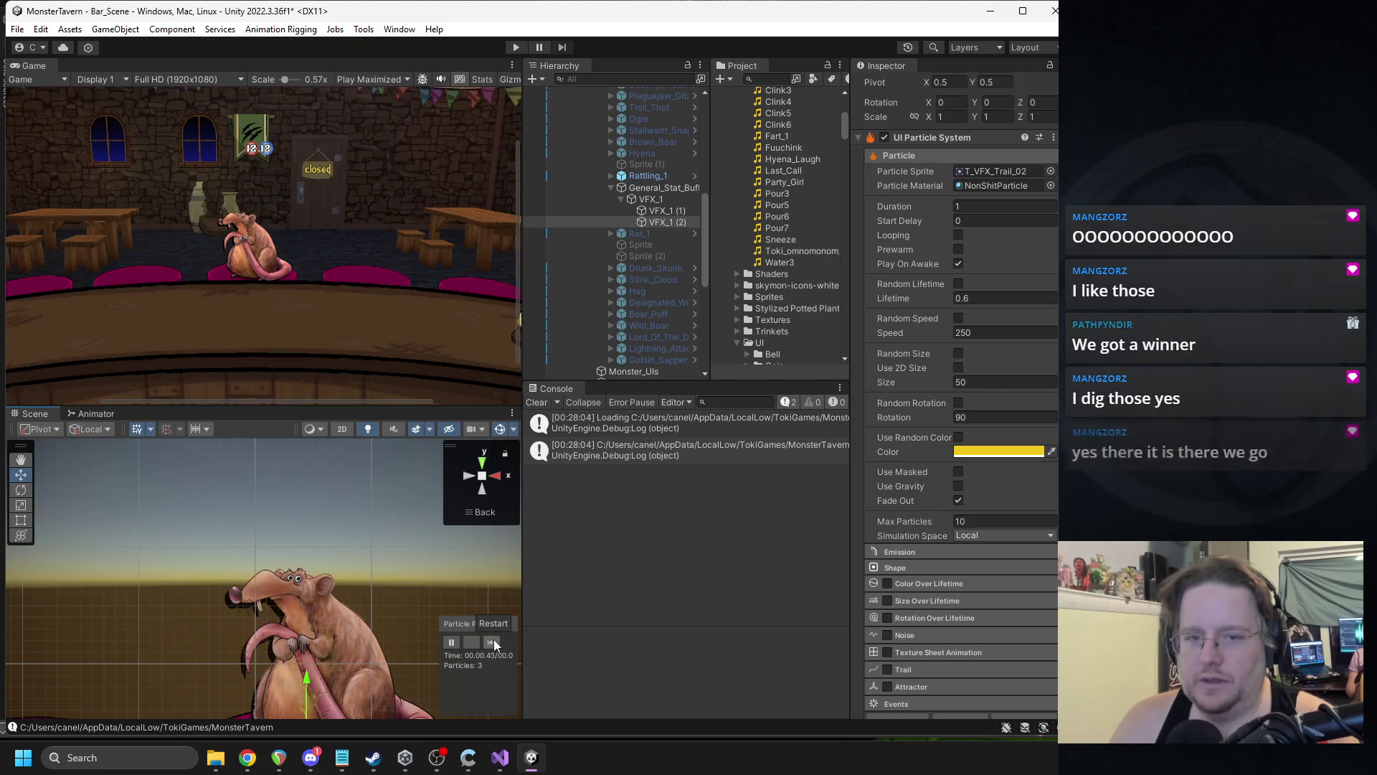
- Try the T_VFX_Trail_03 sprite, then delete the VFX_1 (2) layer
{"action": "left_click", "coordinate": [1050, 170]}
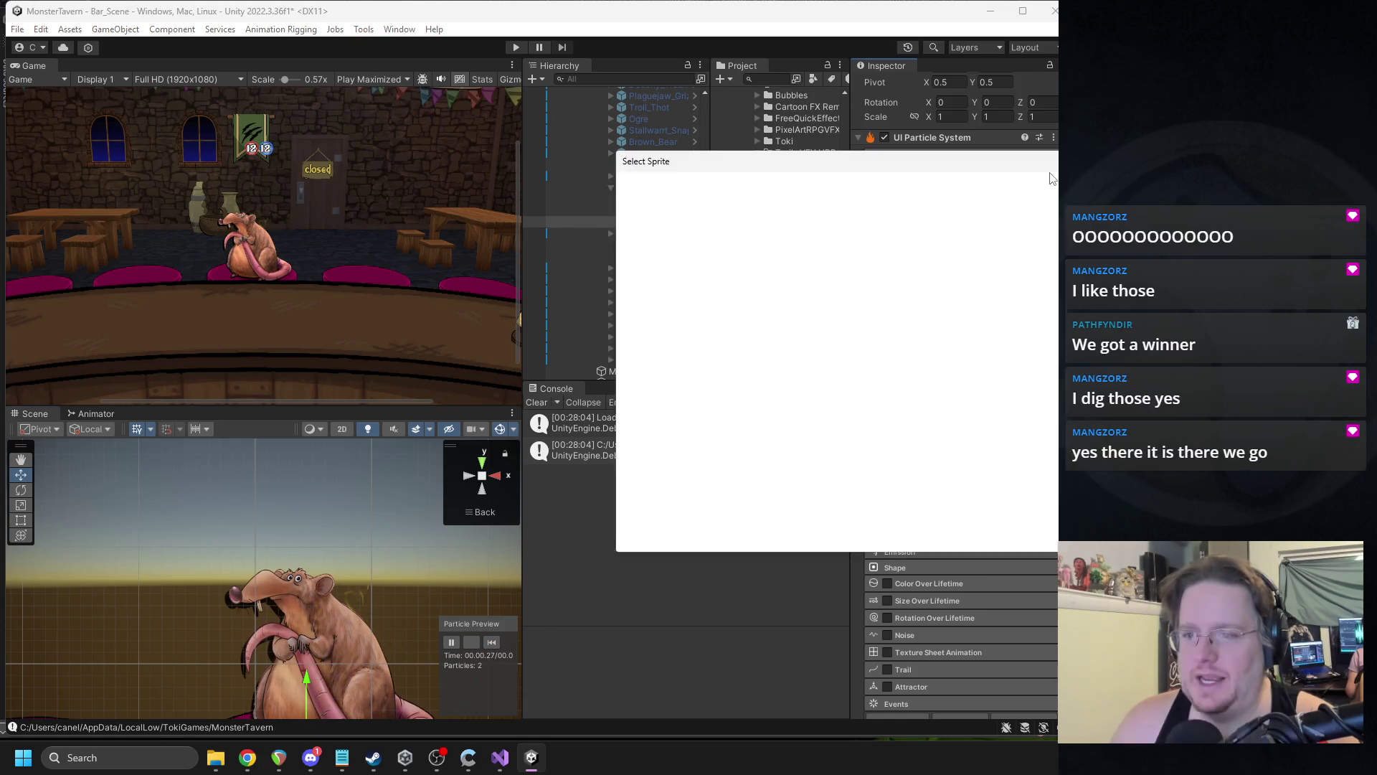
{"action": "double_click", "coordinate": [790, 339]}
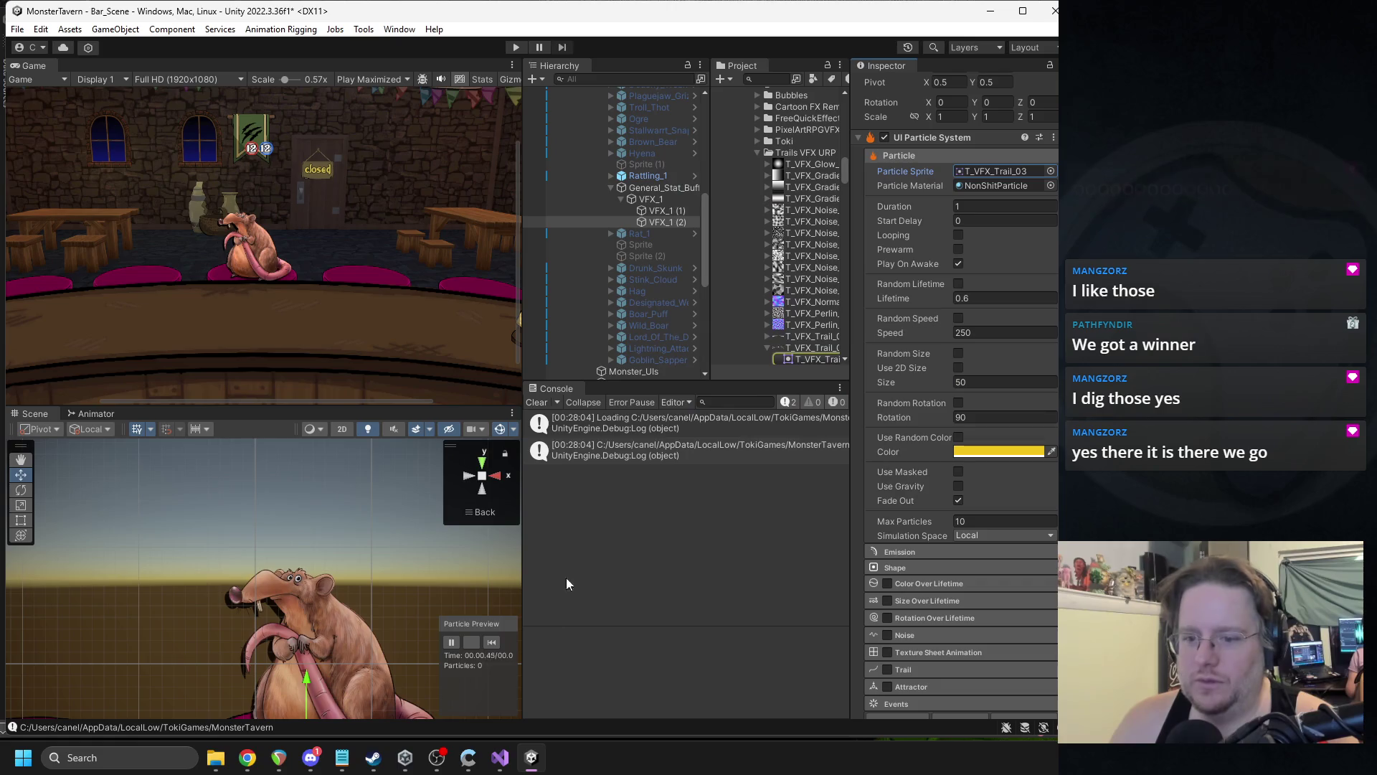
{"action": "left_click", "coordinate": [491, 642]}
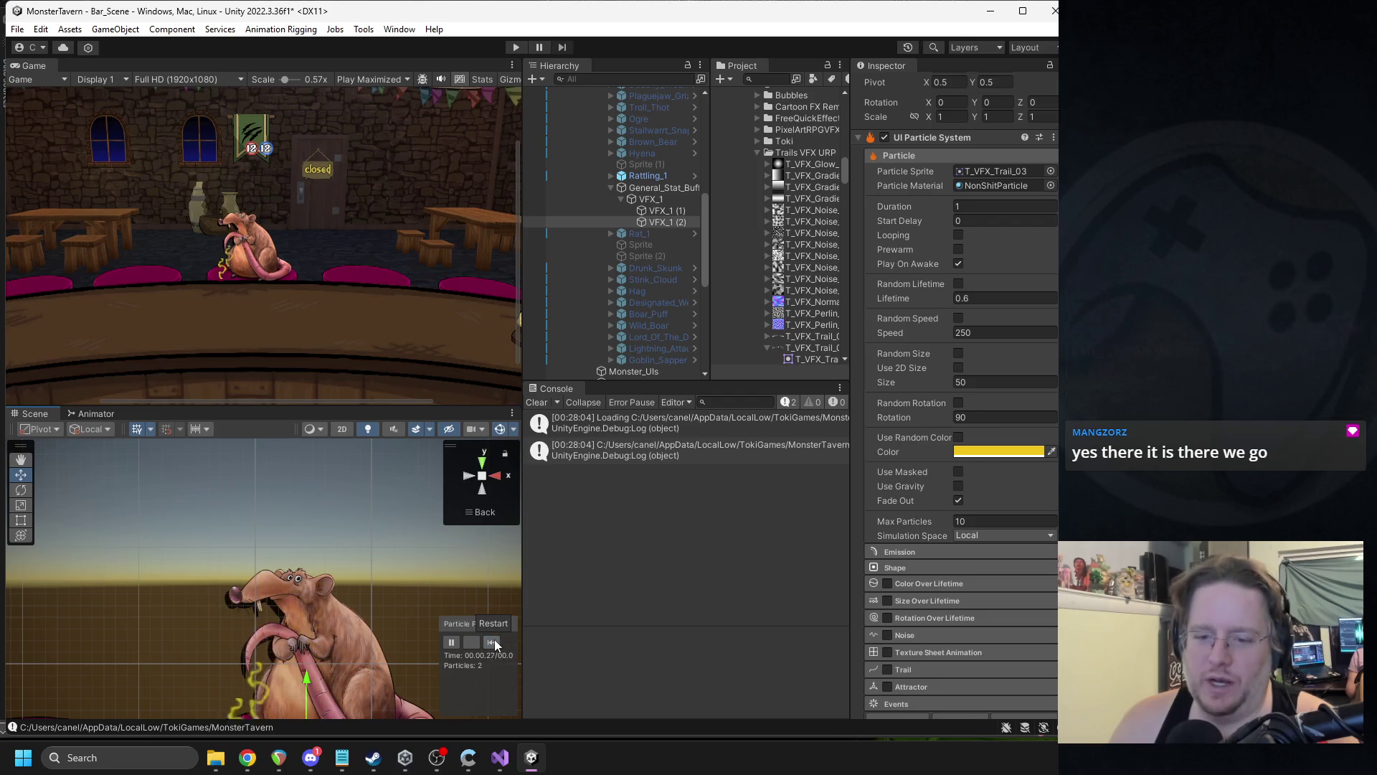
{"action": "left_click", "coordinate": [647, 222]}
{"action": "key", "text": "Delete"}
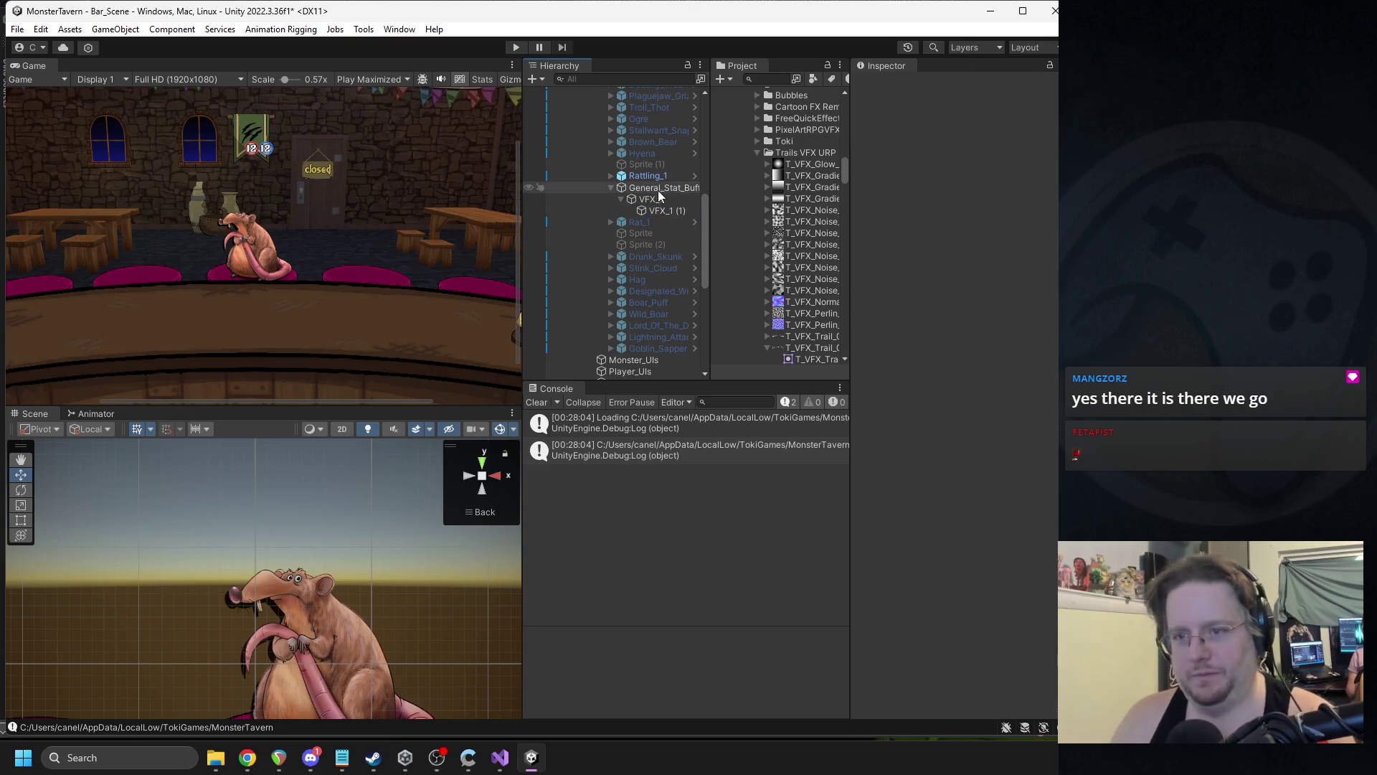
- Preview the buff effect and inspect the VFX_1 (1) star layer's Shape and Emission settings
{"action": "left_click", "coordinate": [653, 198]}
{"action": "left_click", "coordinate": [491, 643]}
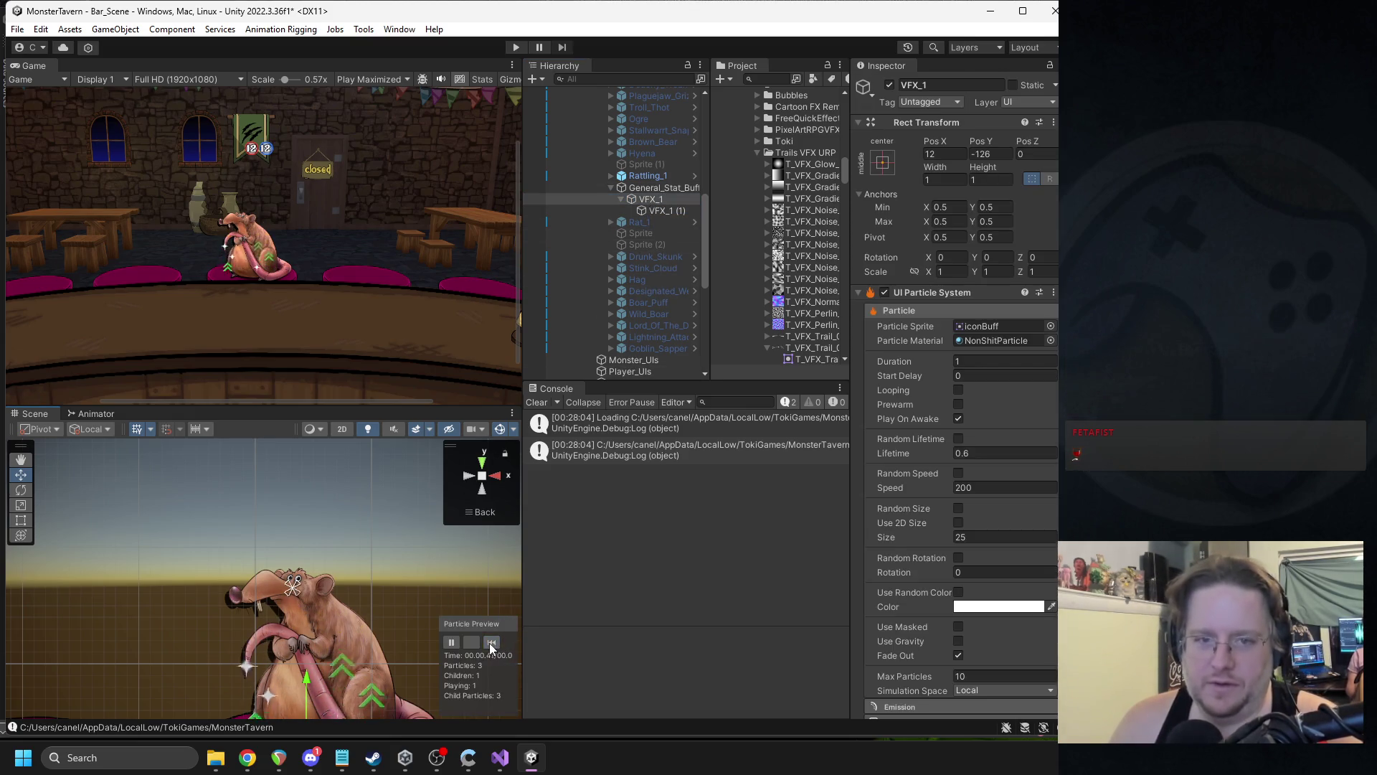
{"action": "left_click", "coordinate": [494, 643]}
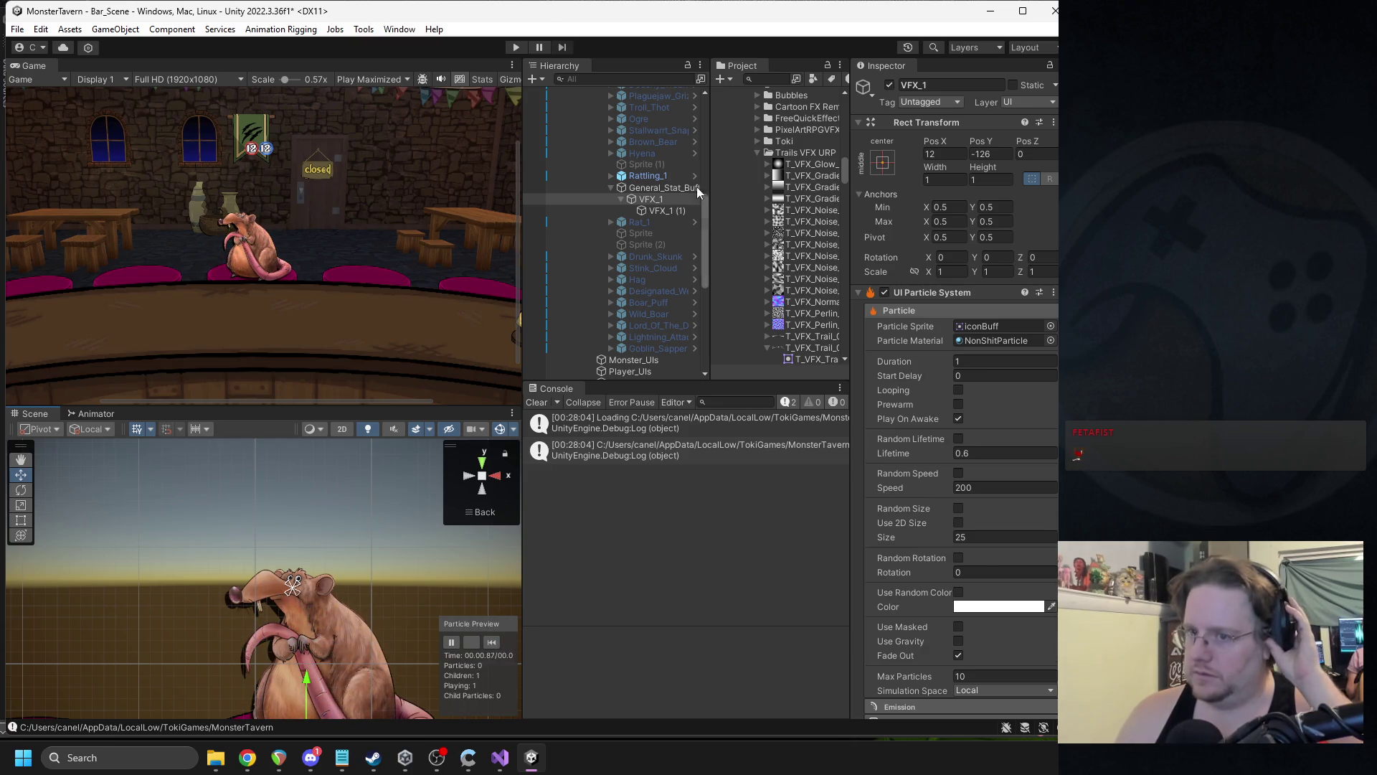
{"action": "left_click", "coordinate": [655, 209]}
{"action": "scroll", "coordinate": [1001, 399], "scroll_direction": "down", "scroll_amount": 4}
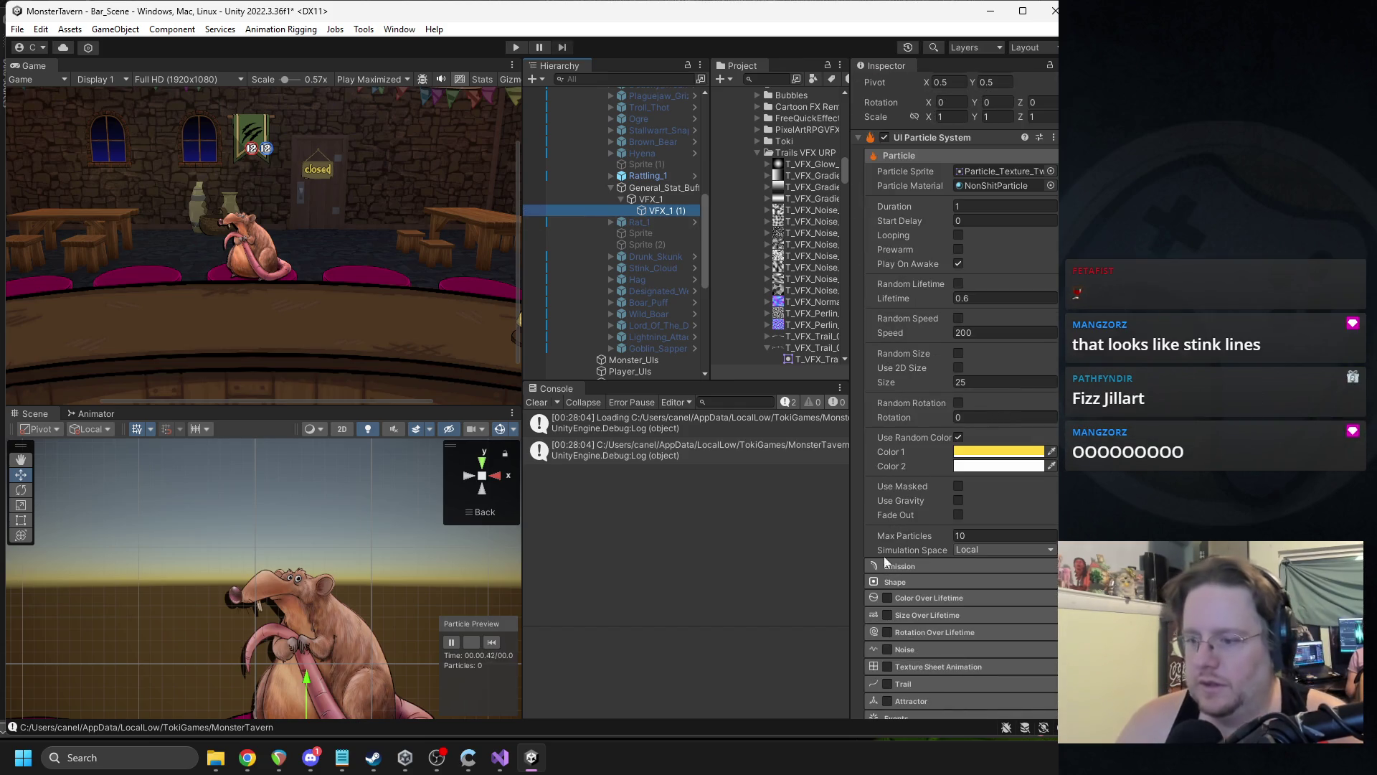
{"action": "left_click", "coordinate": [895, 582]}
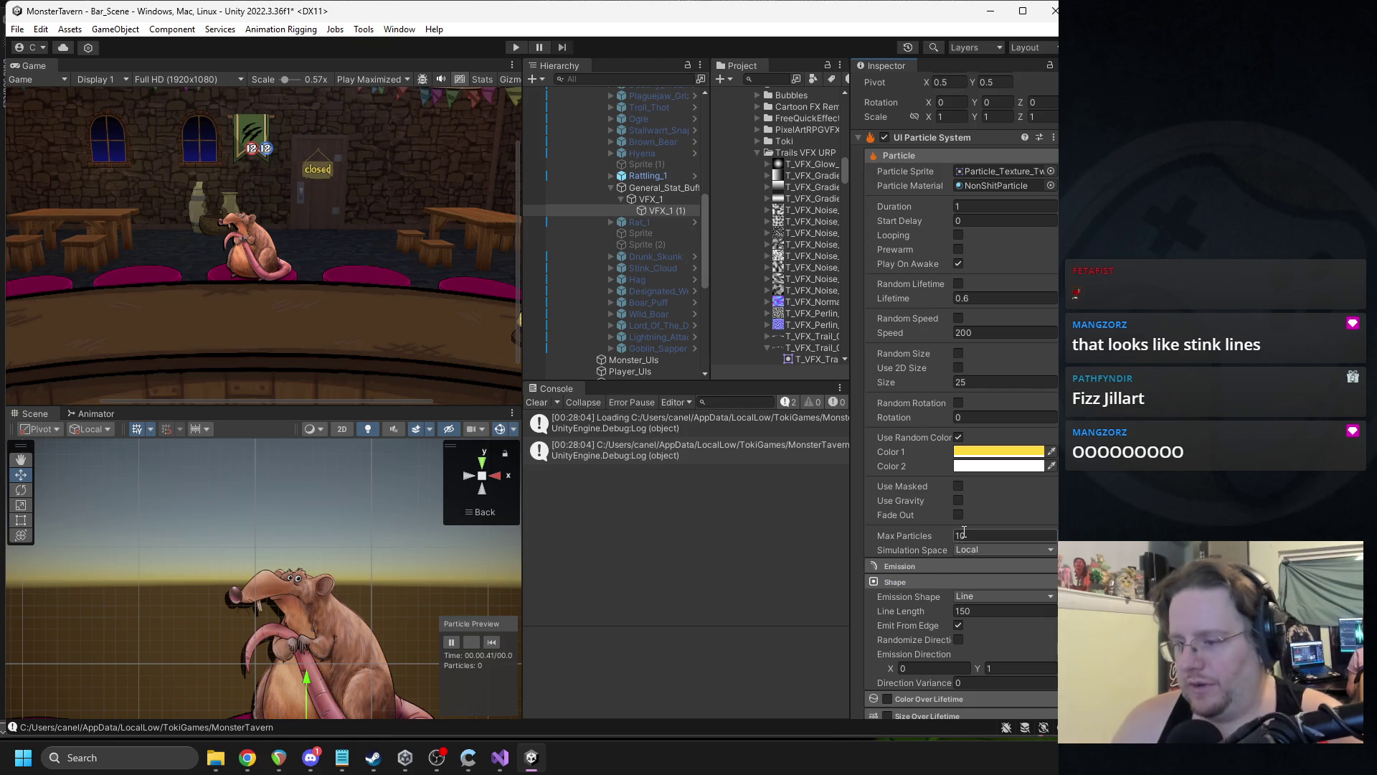
{"action": "left_click", "coordinate": [932, 581]}
{"action": "left_click", "coordinate": [916, 566]}
{"action": "scroll", "coordinate": [987, 573], "scroll_direction": "down", "scroll_amount": 1}
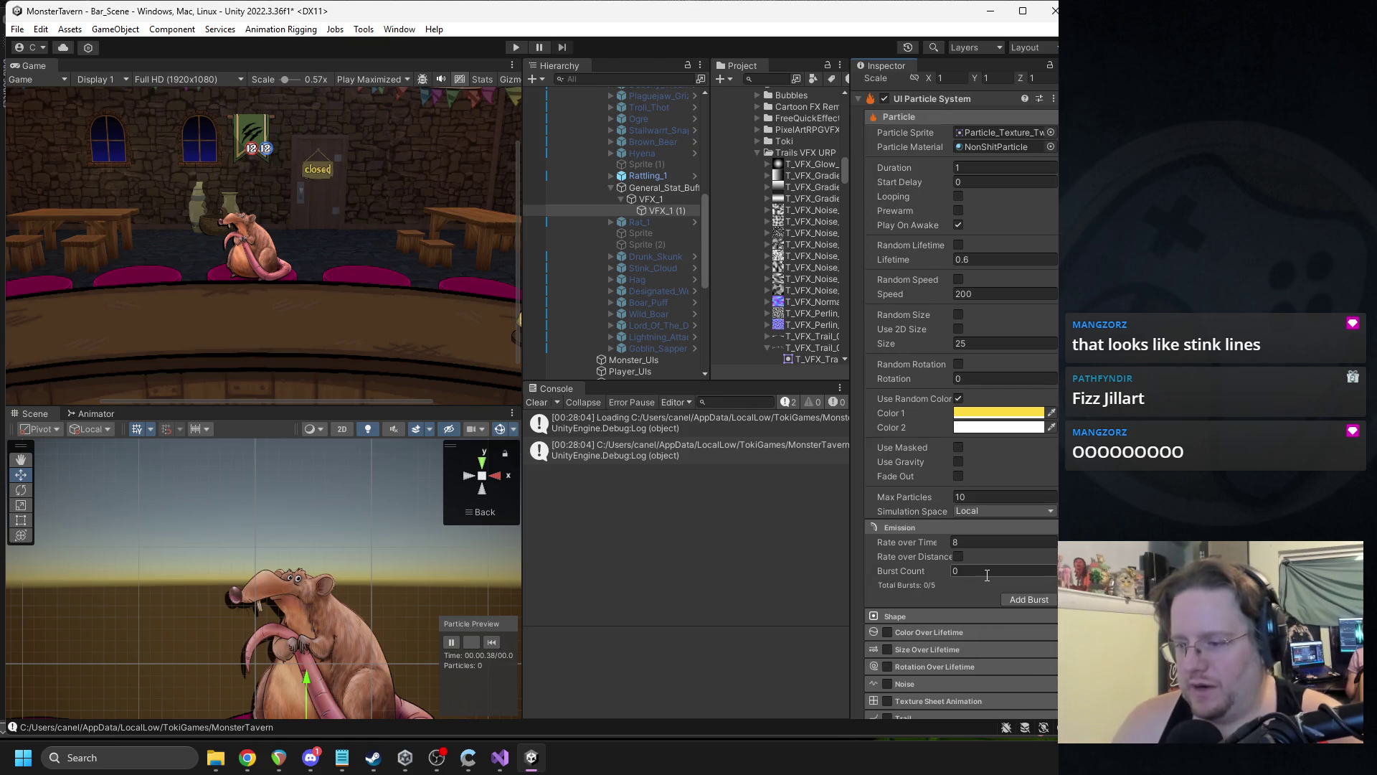
- Open VFX_1's Emission settings and check the VFX_1 (1) layer's 0.05 s start delay
{"action": "left_click", "coordinate": [648, 199]}
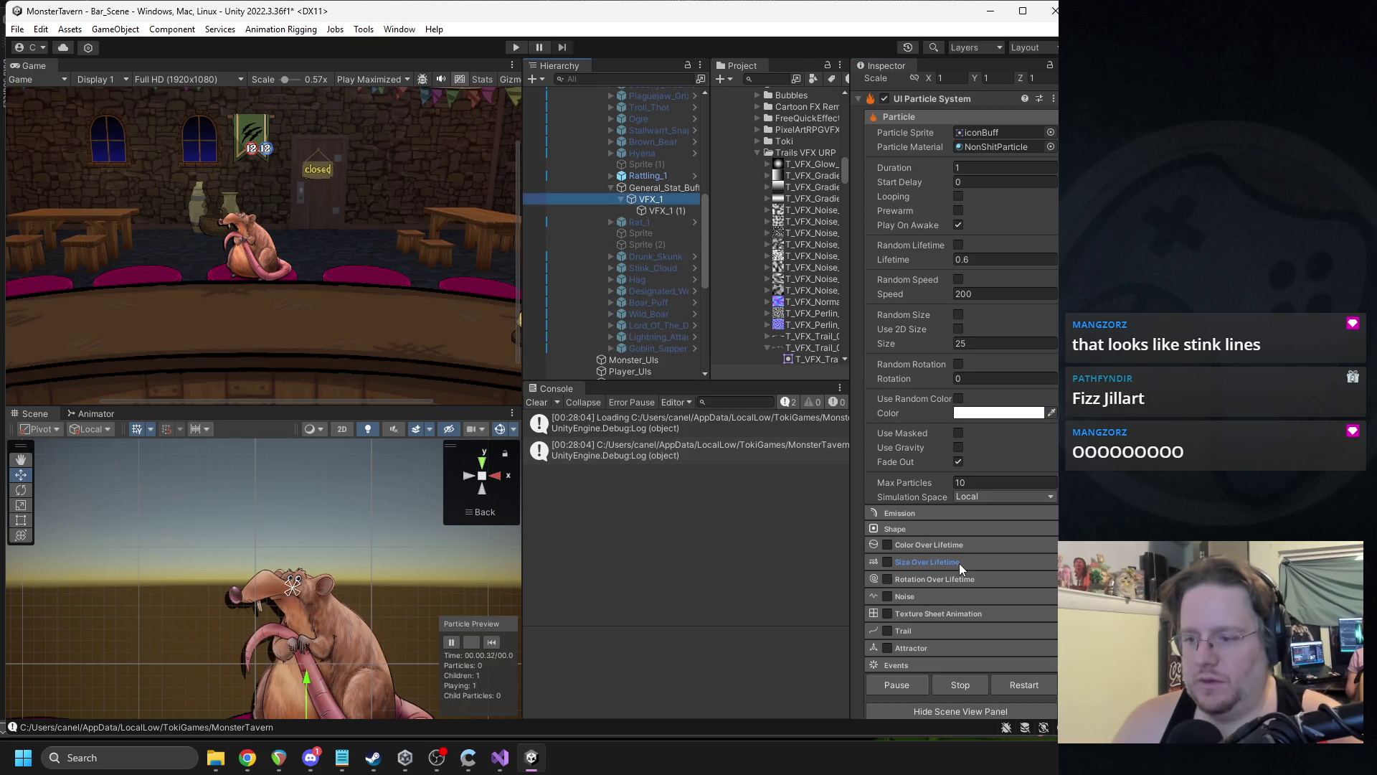
{"action": "left_click", "coordinate": [946, 513]}
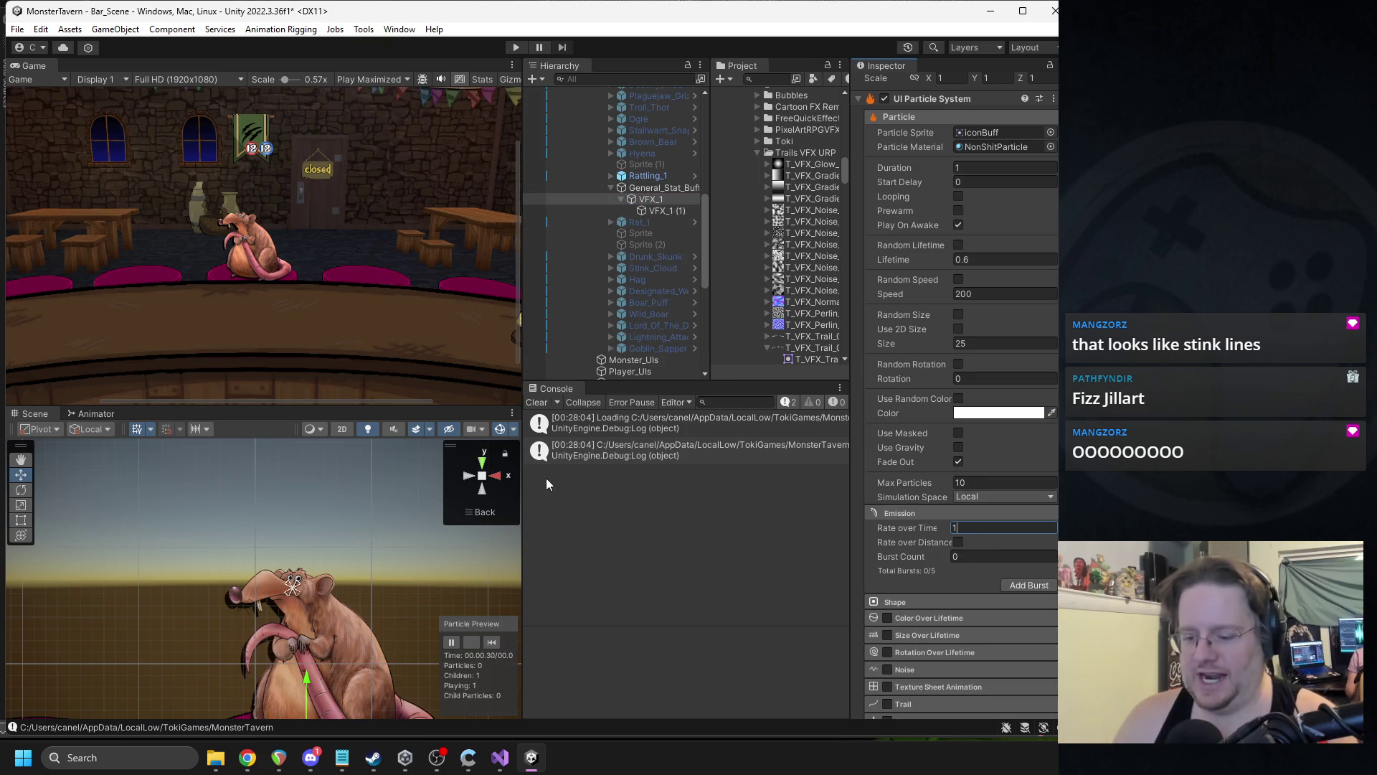
{"action": "type", "text": "0"}
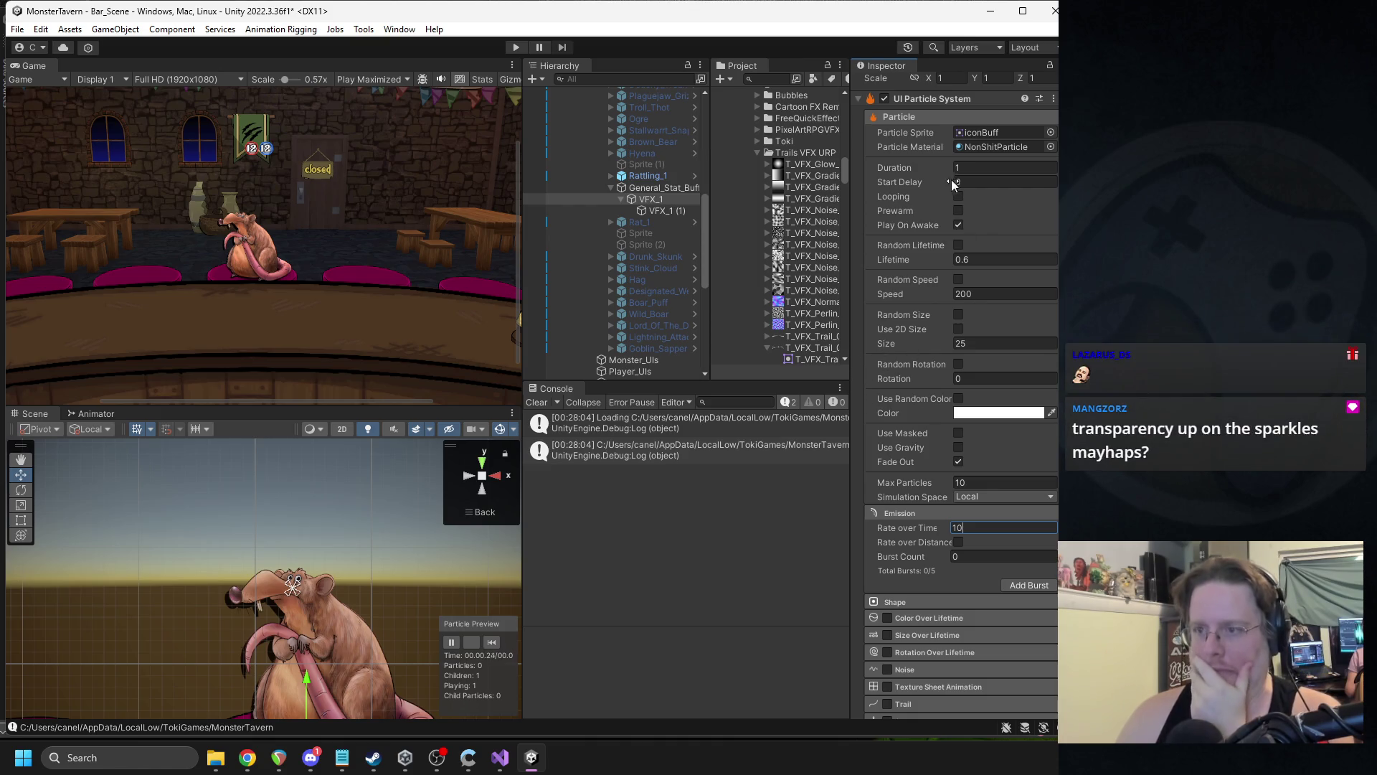
{"action": "left_click", "coordinate": [643, 212]}
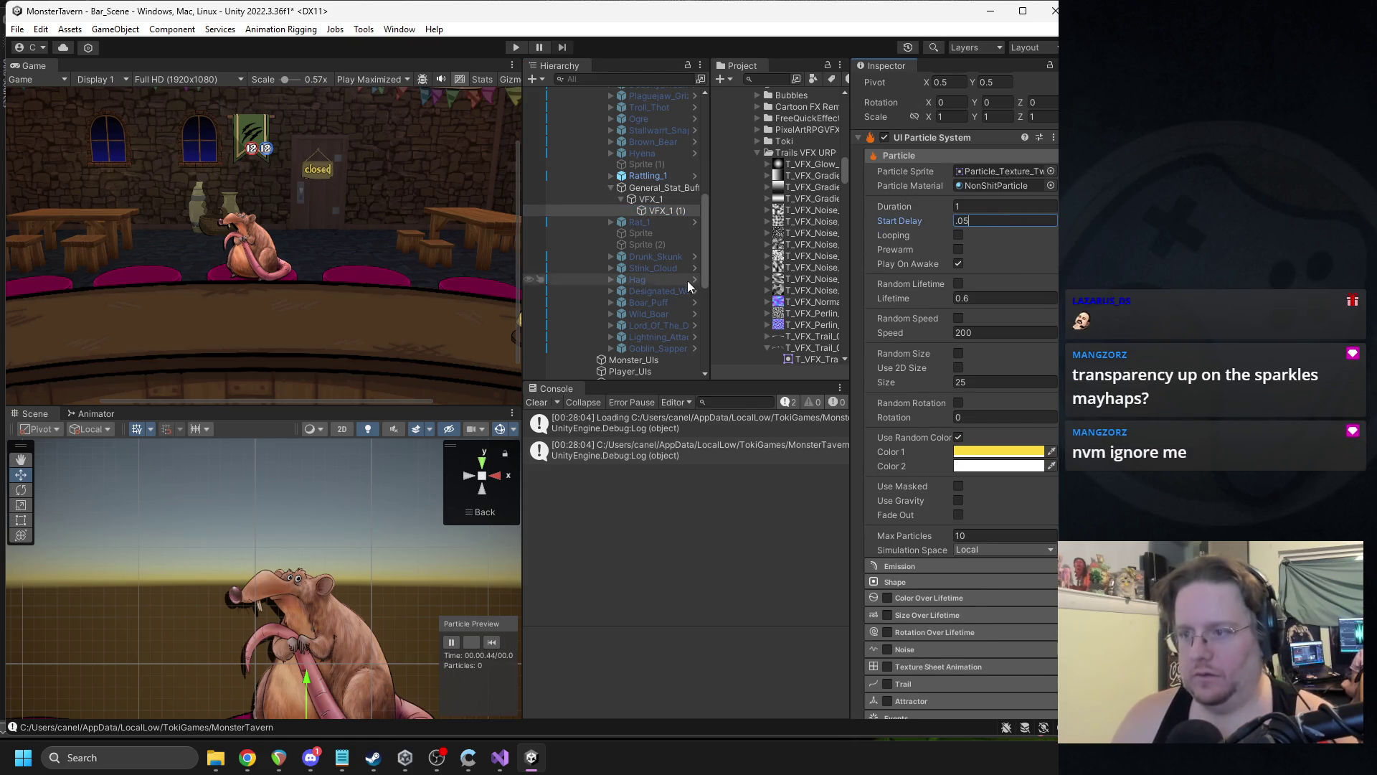
{"action": "left_click", "coordinate": [649, 199]}
{"action": "left_click", "coordinate": [492, 641]}
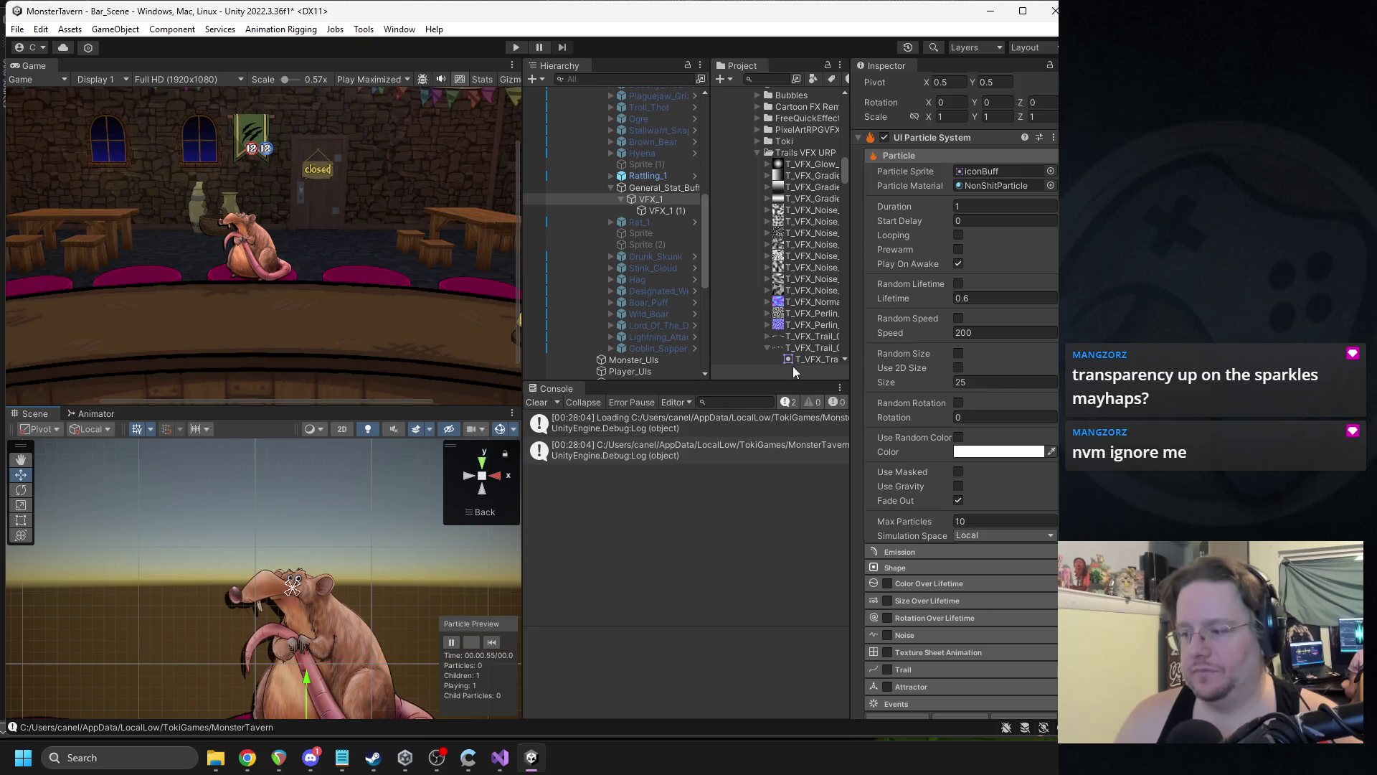
{"action": "left_click", "coordinate": [681, 210]}
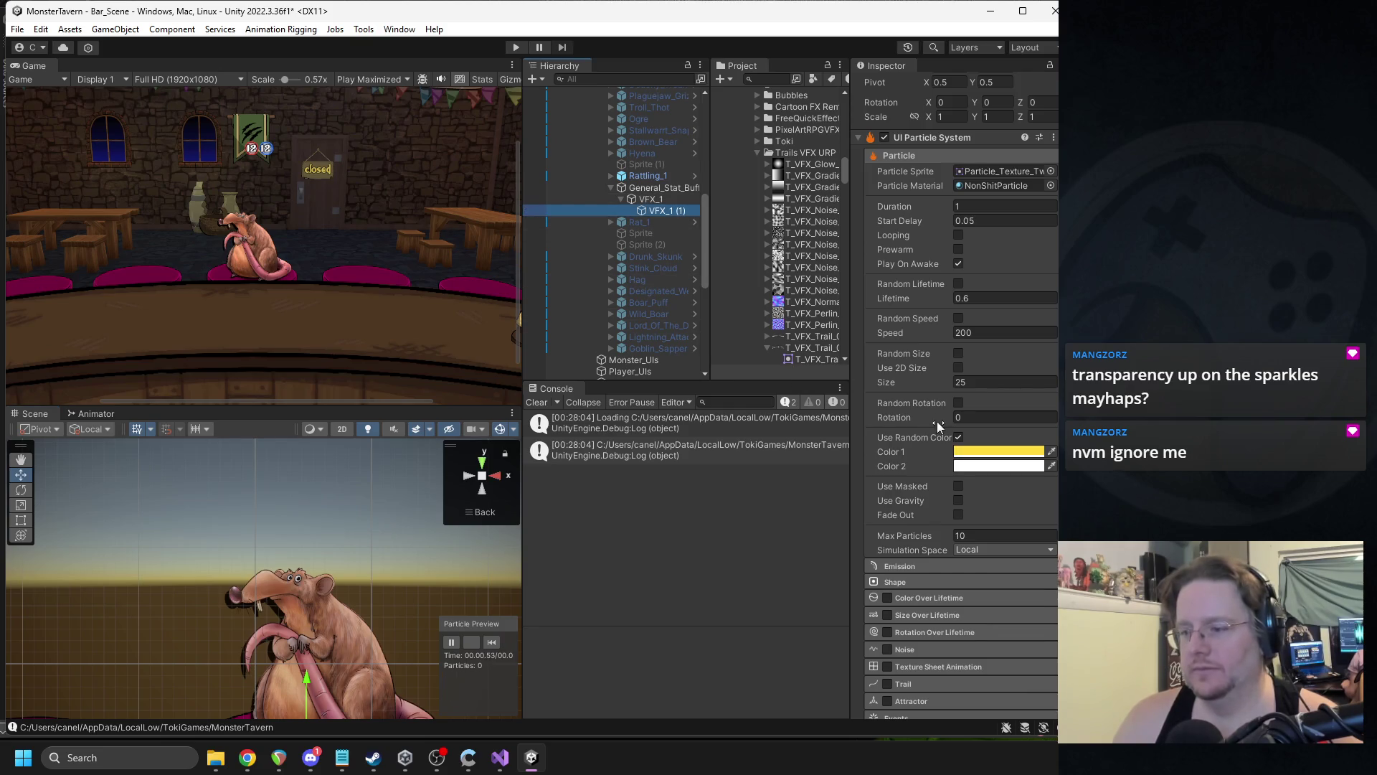
{"action": "scroll", "coordinate": [943, 452], "scroll_direction": "down", "scroll_amount": 3}
- Set VFX_1's emission rate over time to 8
{"action": "left_click", "coordinate": [915, 475]}
{"action": "left_click", "coordinate": [661, 201]}
{"action": "left_click", "coordinate": [915, 474]}
{"action": "left_click", "coordinate": [967, 492]}
{"action": "type", "text": "8"}
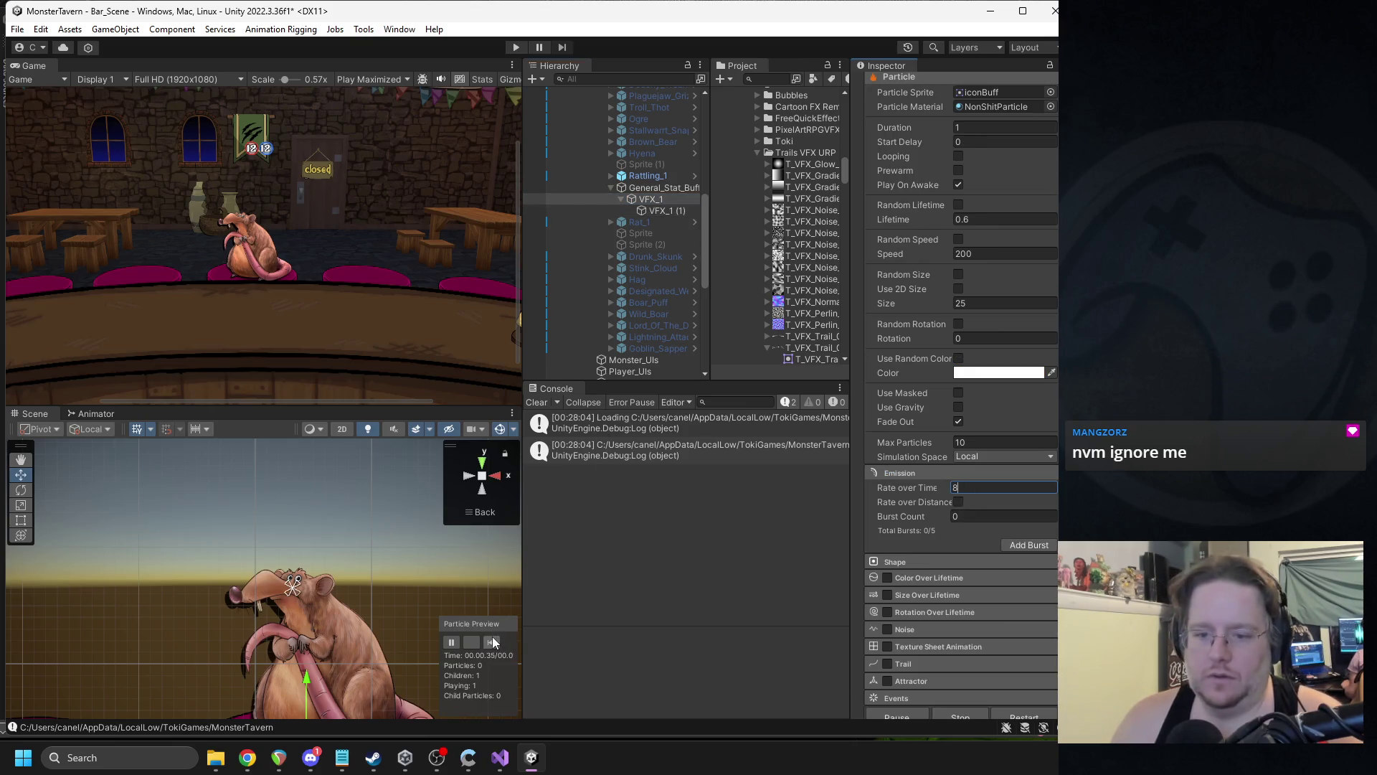
{"action": "key", "text": "Return"}
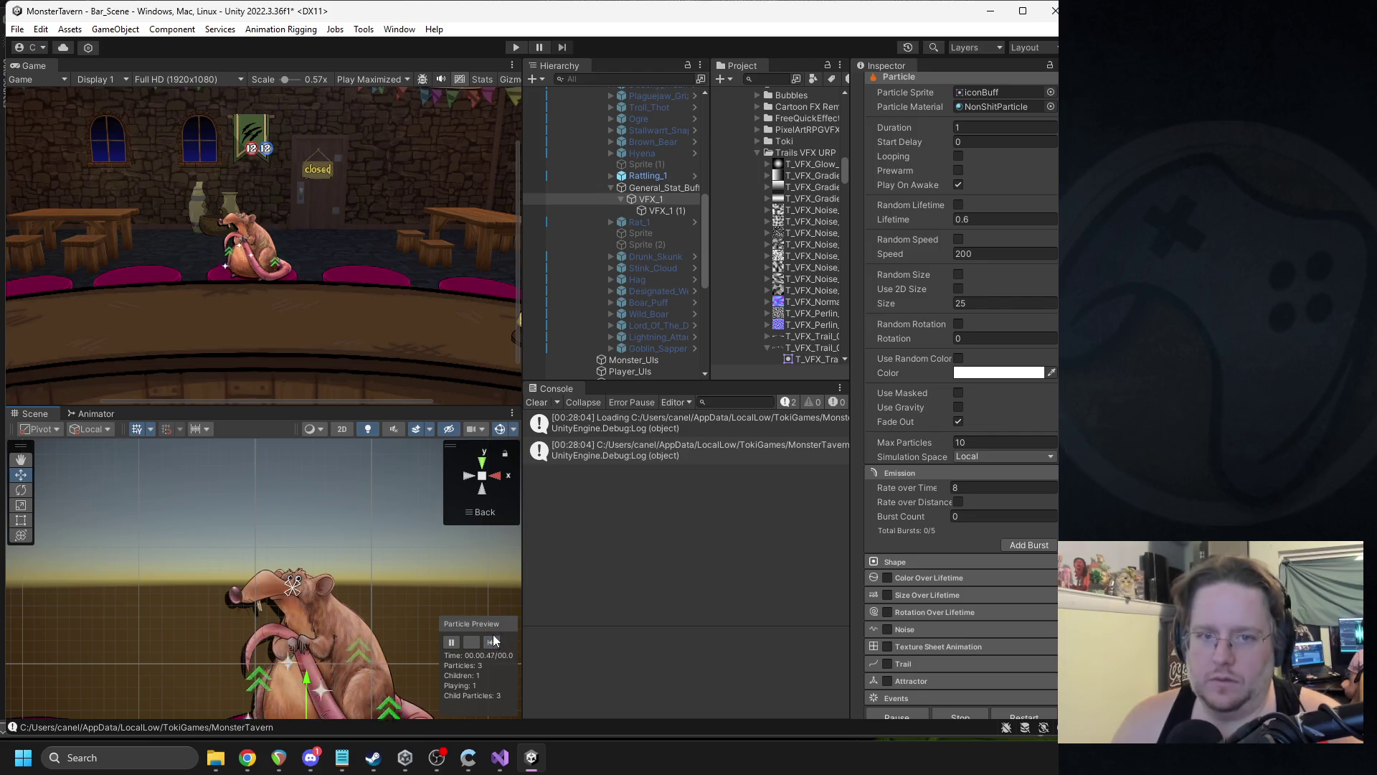
{"action": "left_click", "coordinate": [650, 211]}
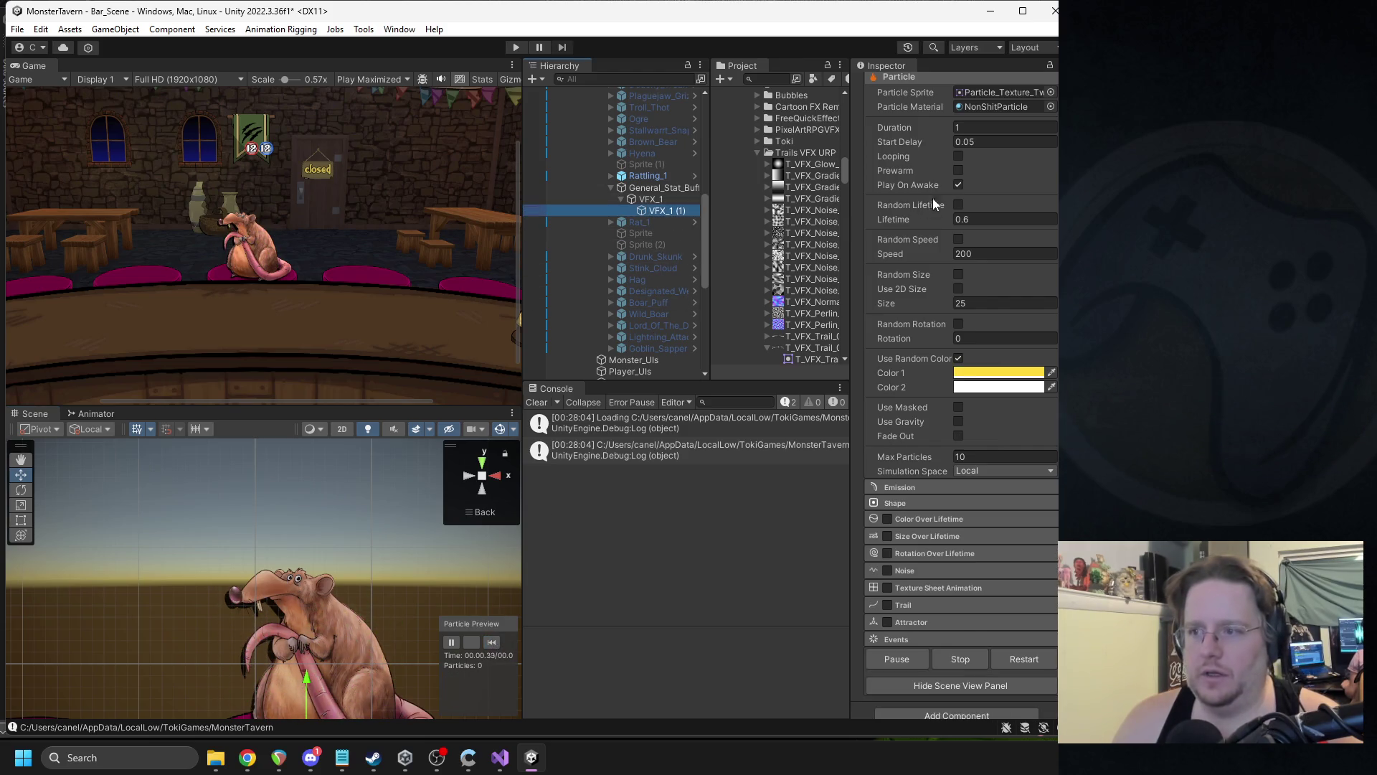
- Replay, pause and restart the buff particle preview on the rat
{"action": "left_click", "coordinate": [976, 142]}
{"action": "left_click", "coordinate": [667, 199]}
{"action": "left_click", "coordinate": [492, 644]}
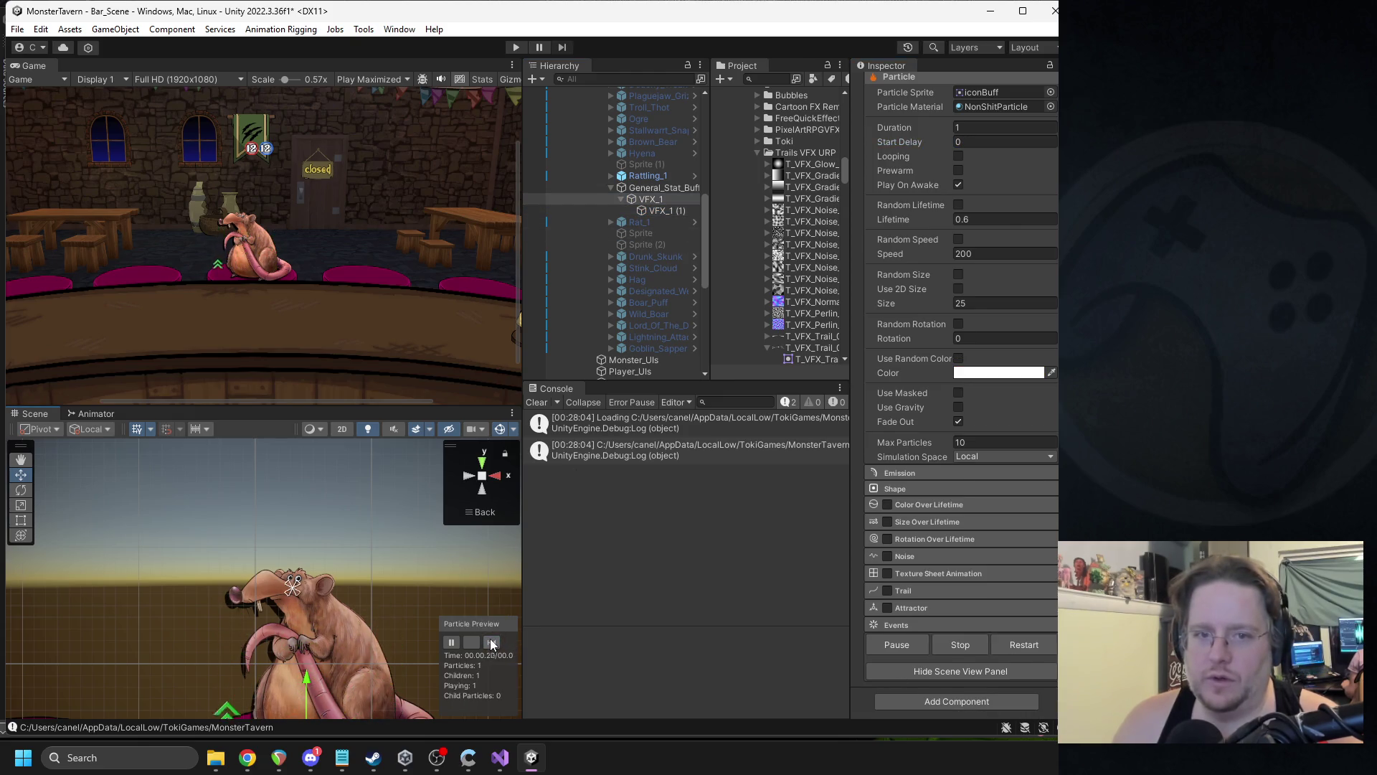
{"action": "left_click", "coordinate": [491, 641]}
{"action": "left_click", "coordinate": [453, 642]}
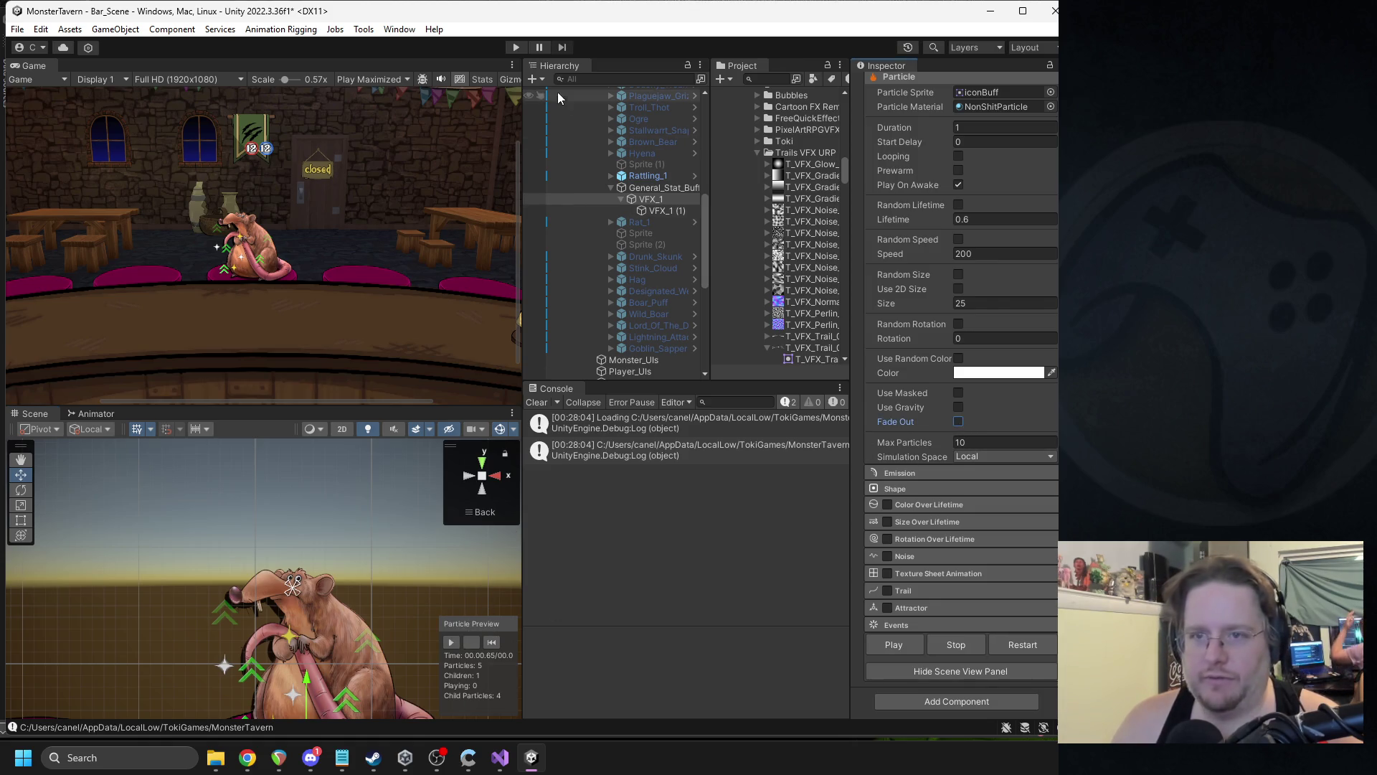
{"action": "left_click", "coordinate": [486, 642]}
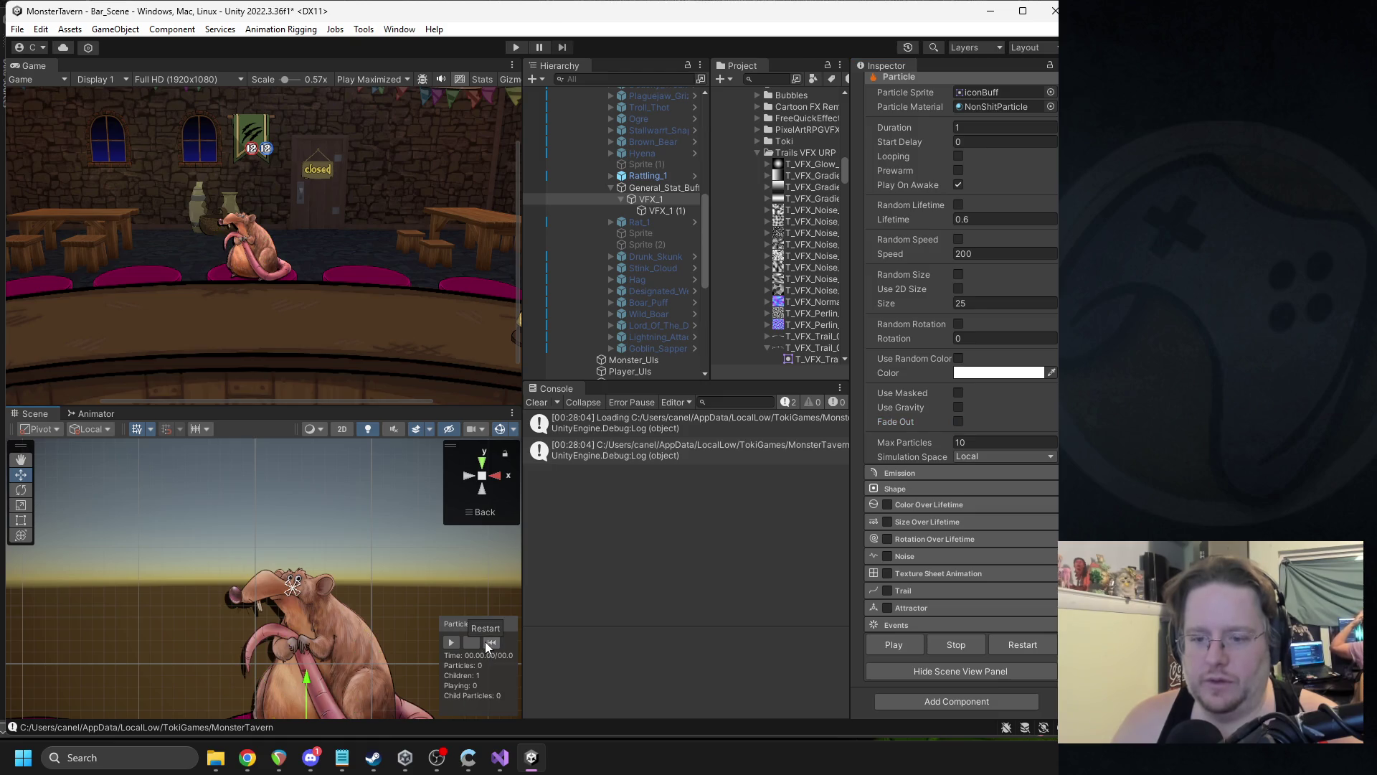
{"action": "left_click", "coordinate": [453, 641]}
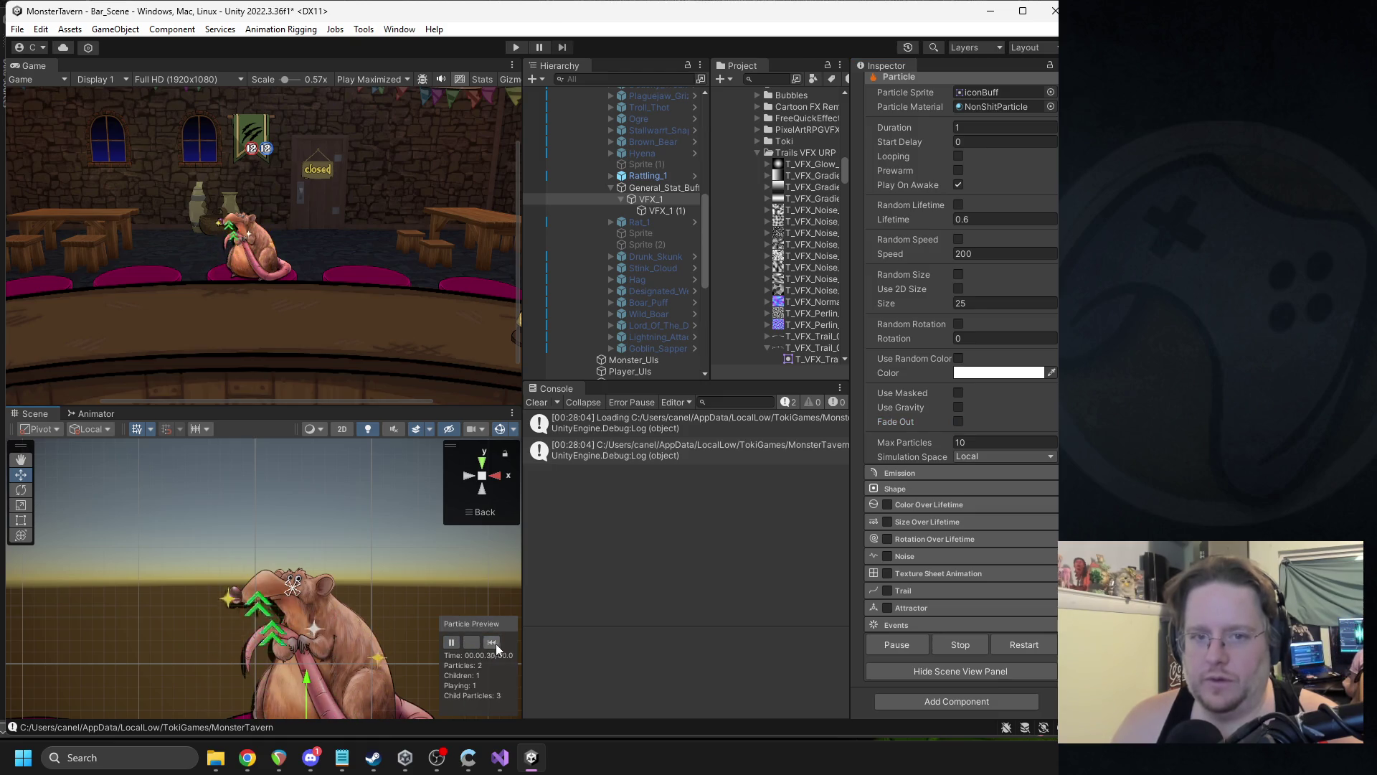
{"action": "left_click", "coordinate": [492, 643]}
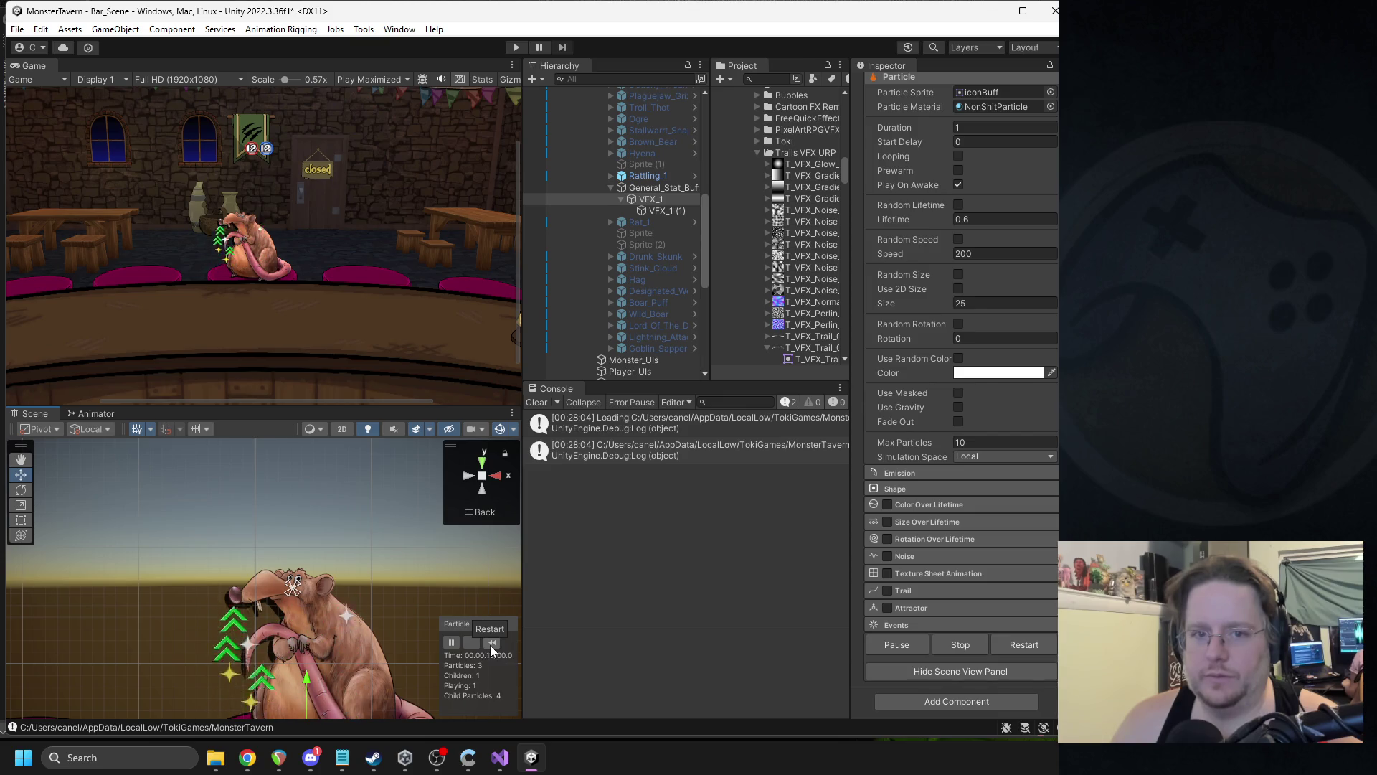
{"action": "left_click", "coordinate": [490, 643]}
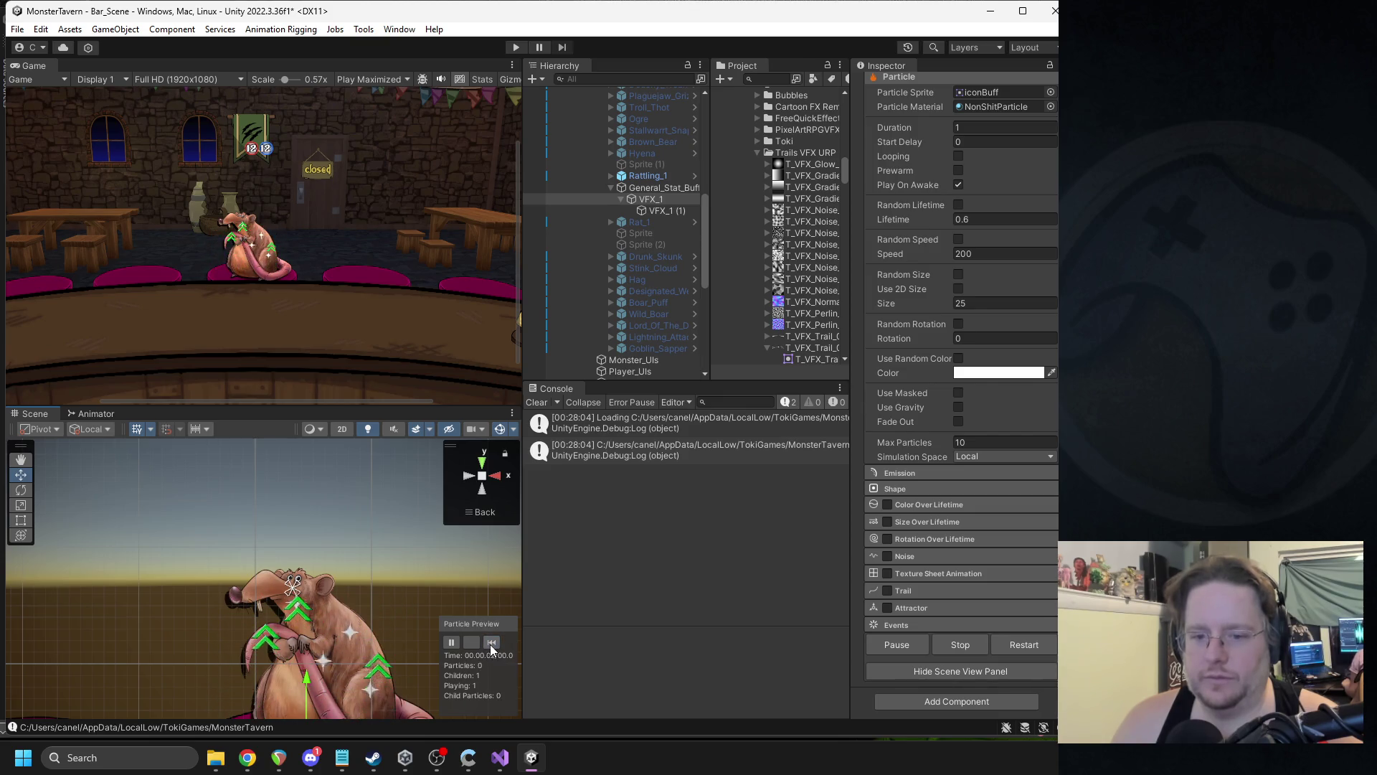
{"action": "left_click", "coordinate": [490, 643]}
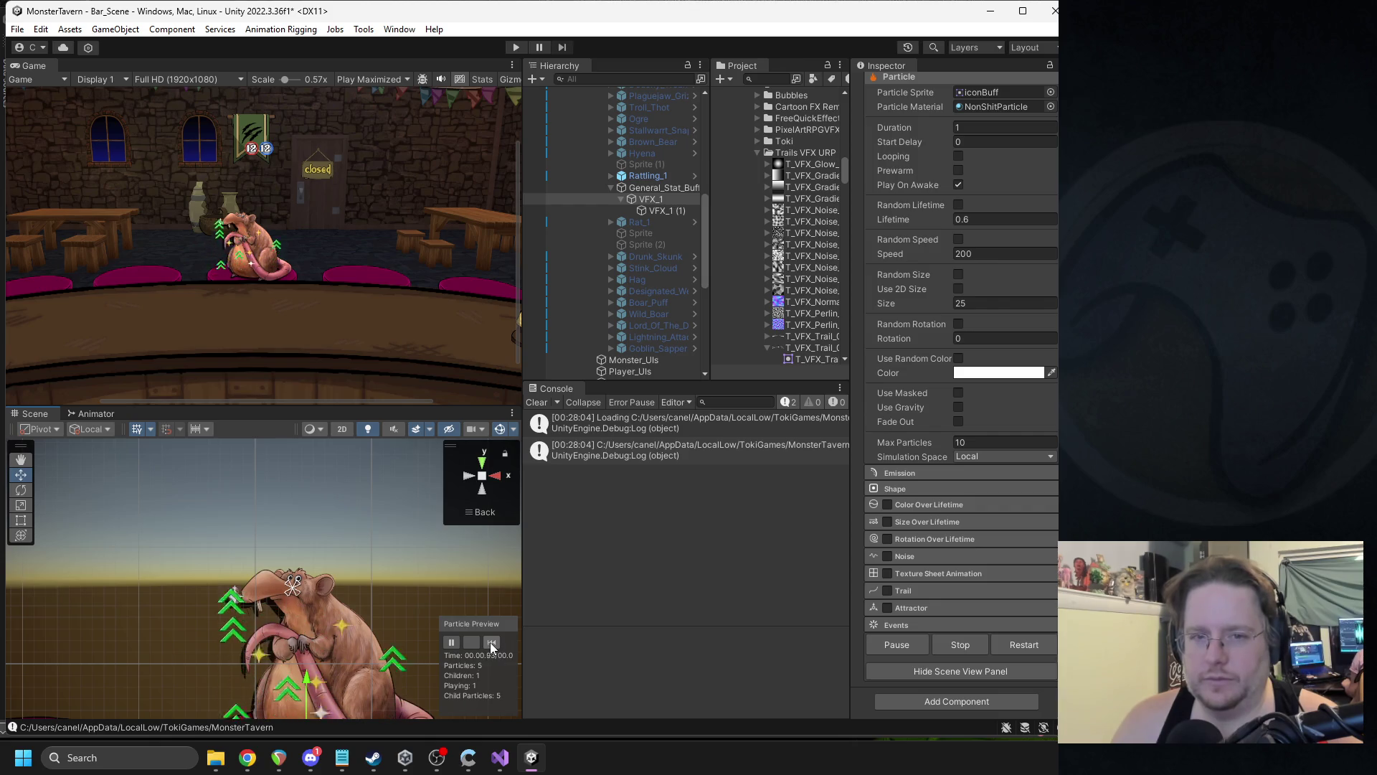
{"action": "left_click", "coordinate": [489, 642]}
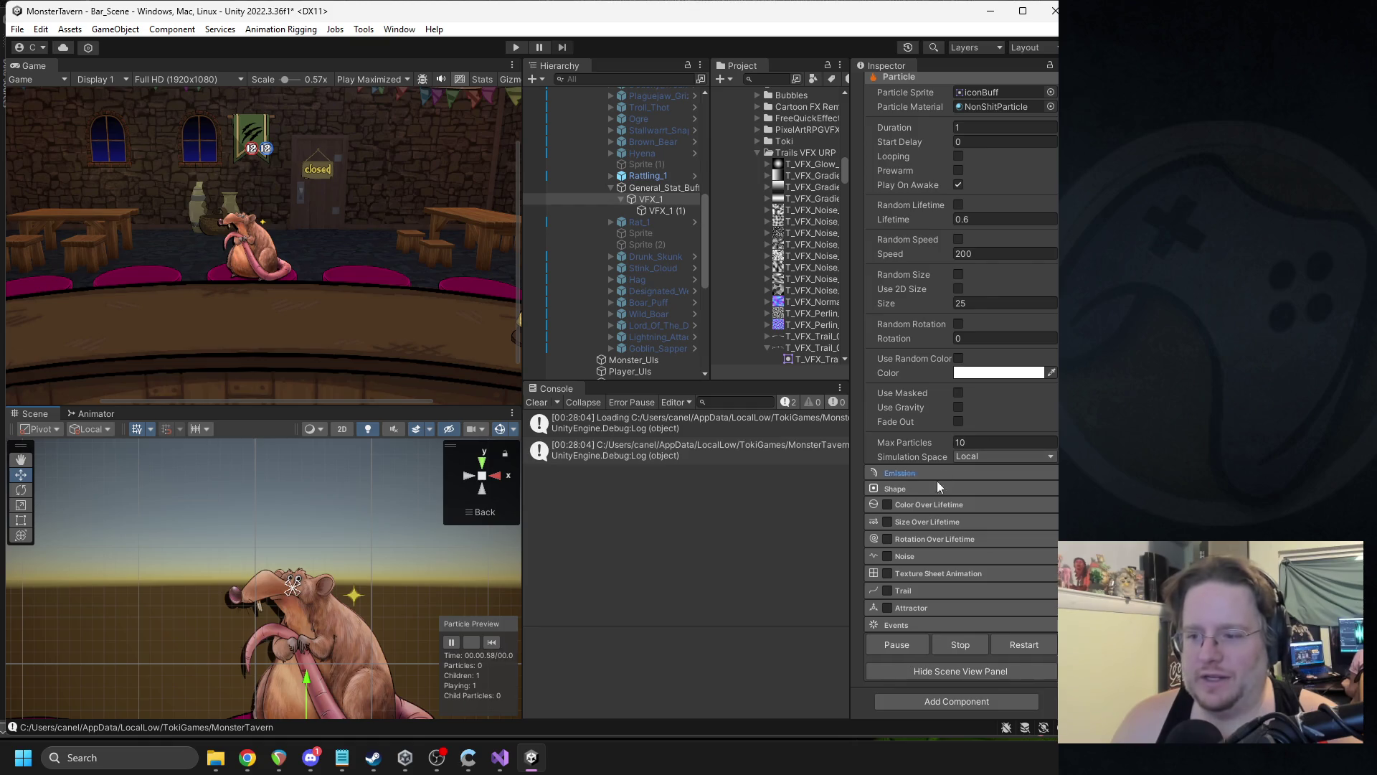
- Try Color Over Lifetime, turn it back off, and test Fade Out in preview
{"action": "left_click", "coordinate": [888, 504]}
{"action": "left_click", "coordinate": [925, 507]}
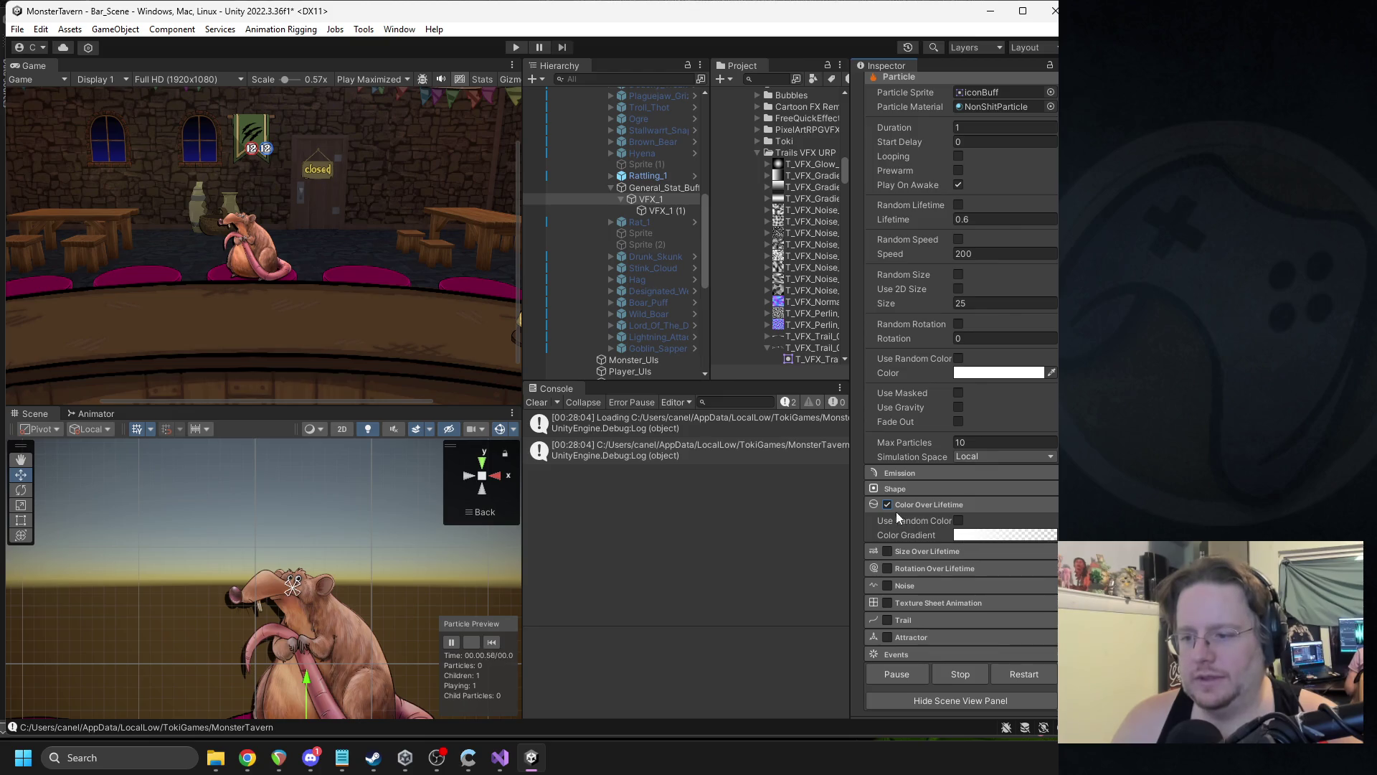
{"action": "left_click", "coordinate": [888, 507]}
{"action": "left_click", "coordinate": [928, 507]}
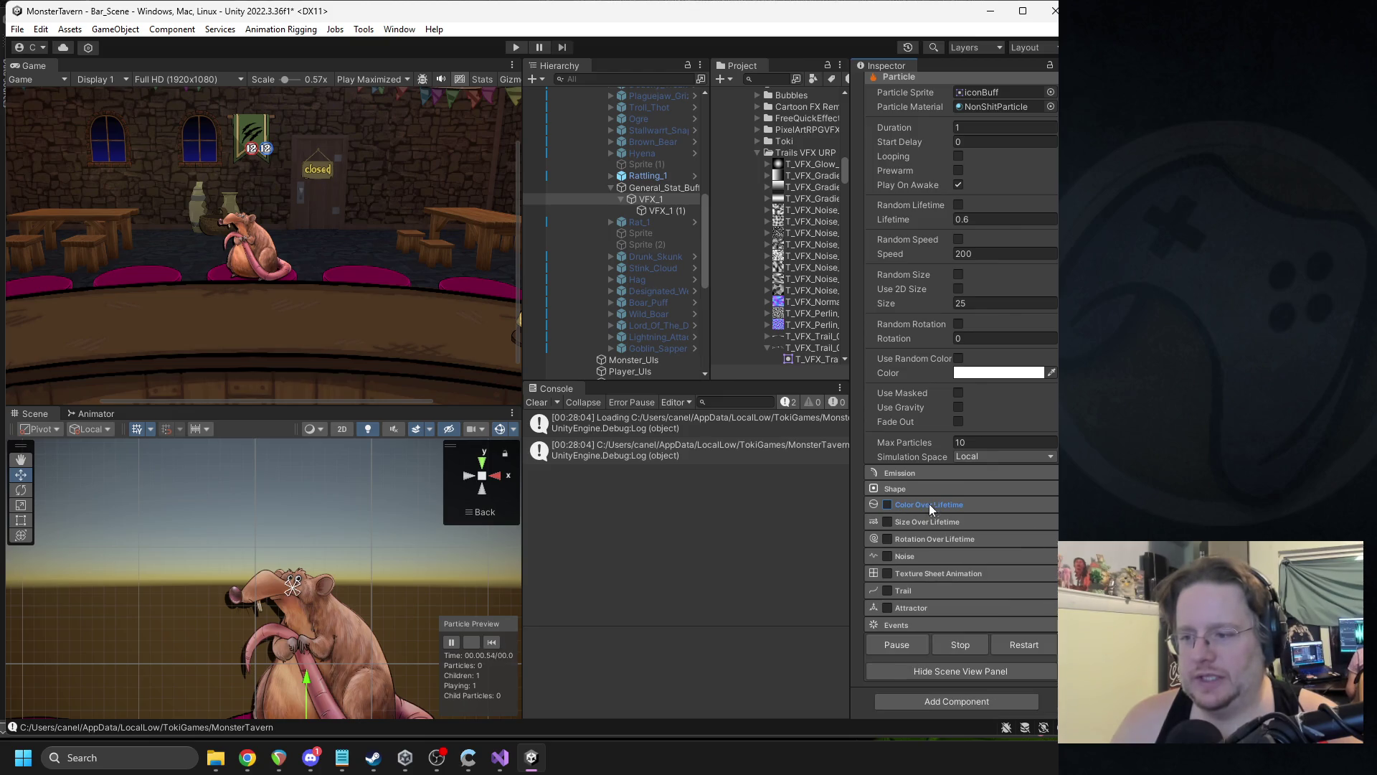
{"action": "left_click", "coordinate": [957, 421]}
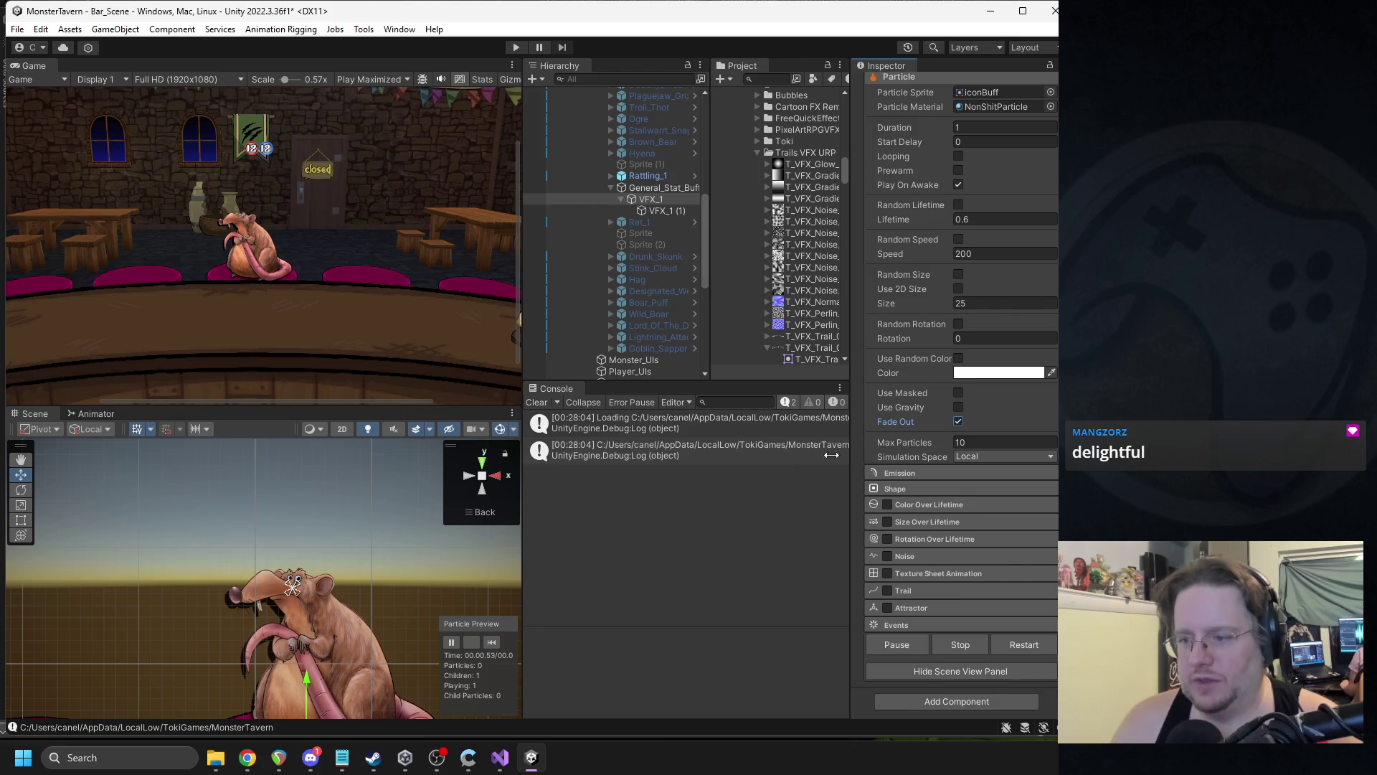
{"action": "left_click", "coordinate": [492, 641]}
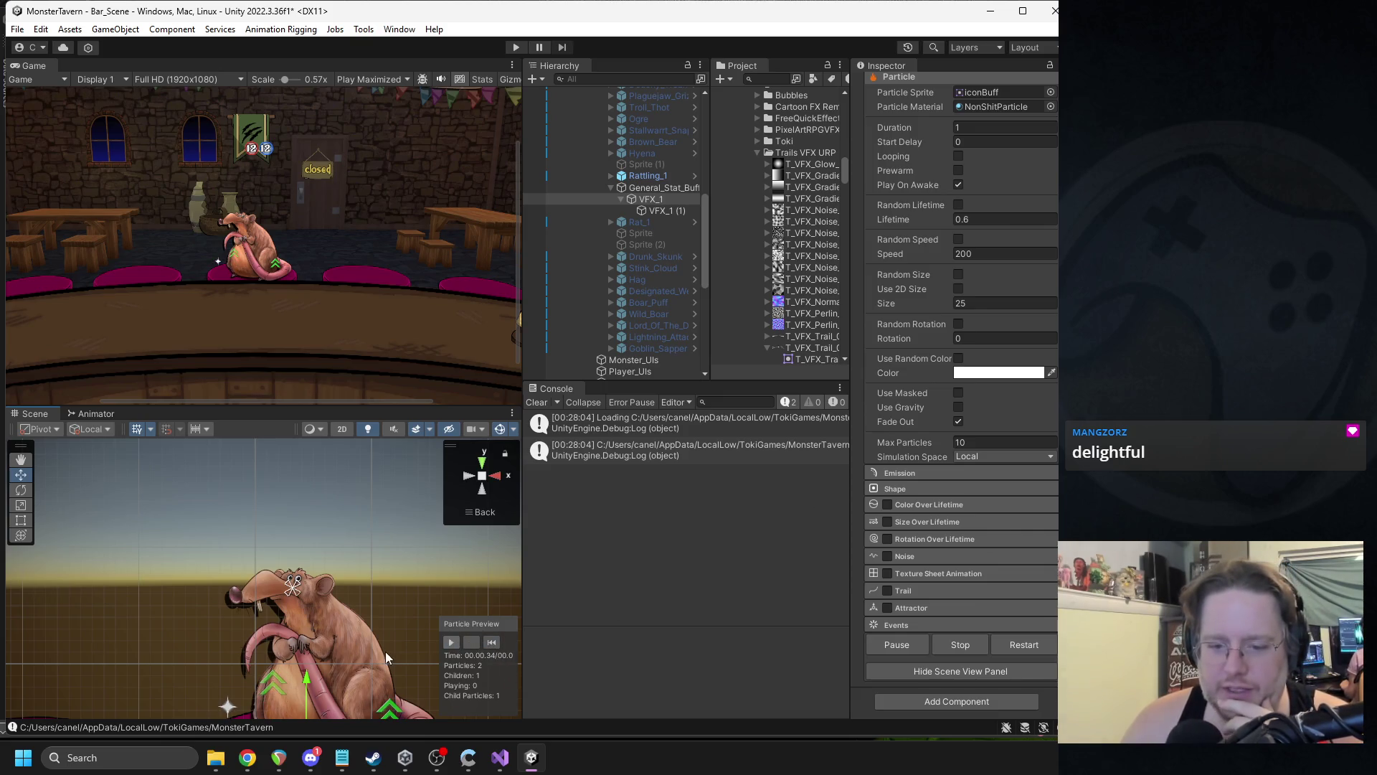
{"action": "scroll", "coordinate": [385, 651], "scroll_direction": "up", "scroll_amount": 5}
{"action": "left_click", "coordinate": [491, 642]}
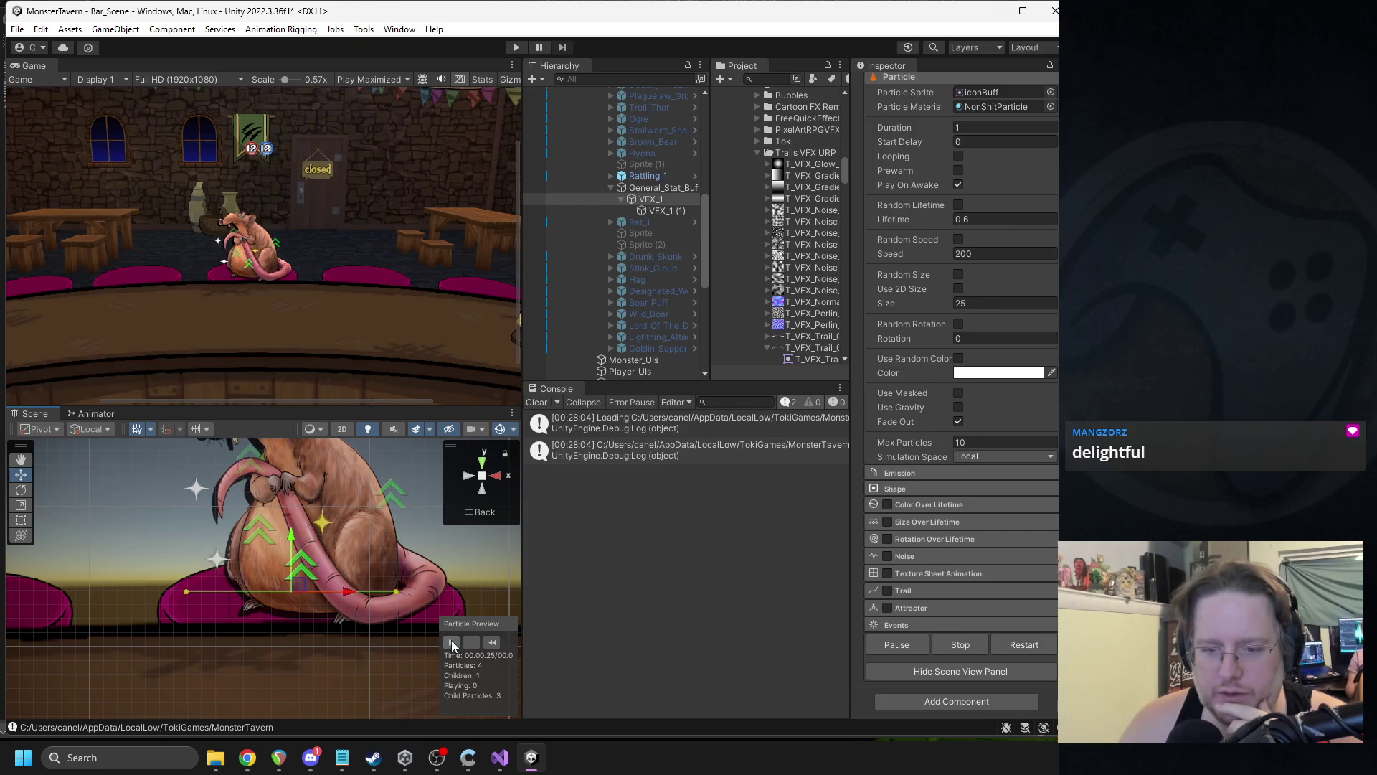
- Try particle lifetimes of 1 and 0.8 before settling on 0.6
{"action": "left_click_drag", "start_coordinate": [329, 513], "coordinate": [344, 606]}
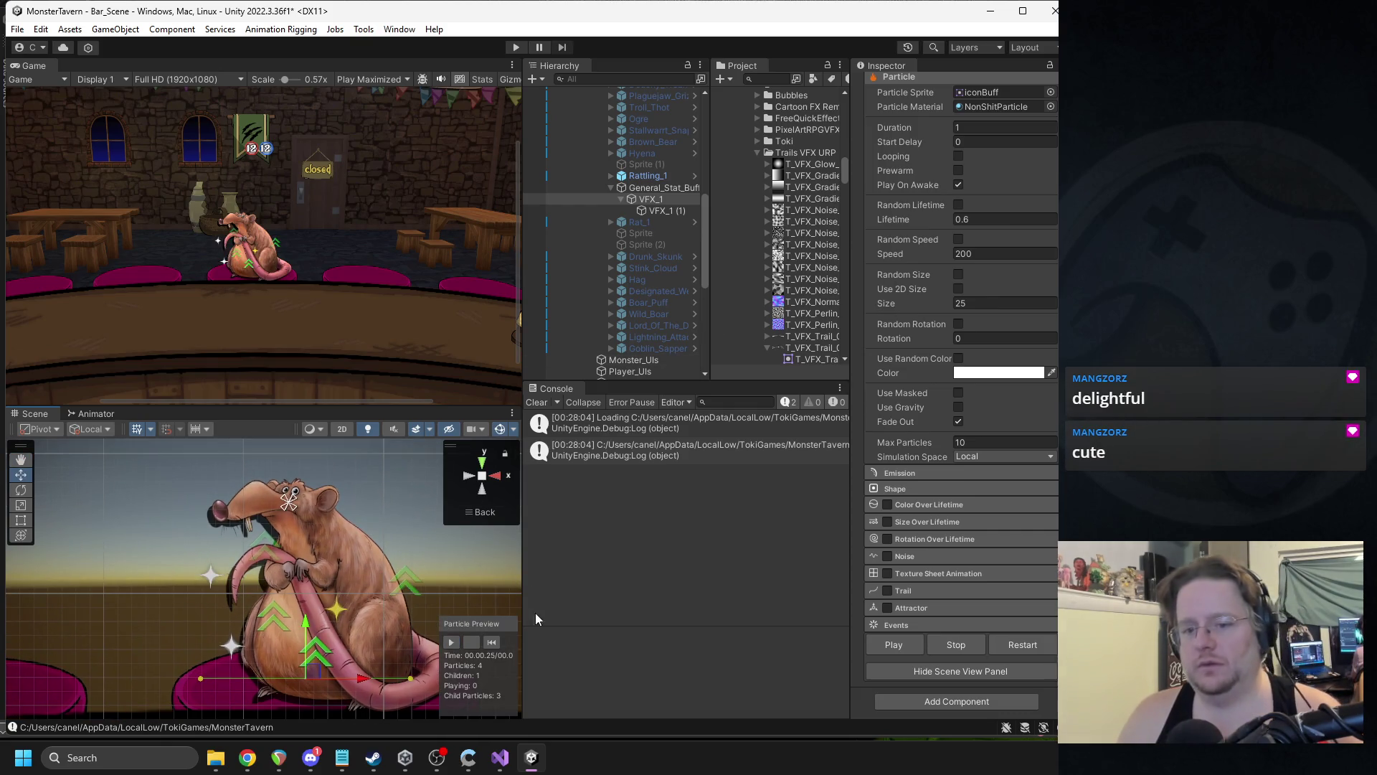
{"action": "left_click", "coordinate": [966, 220]}
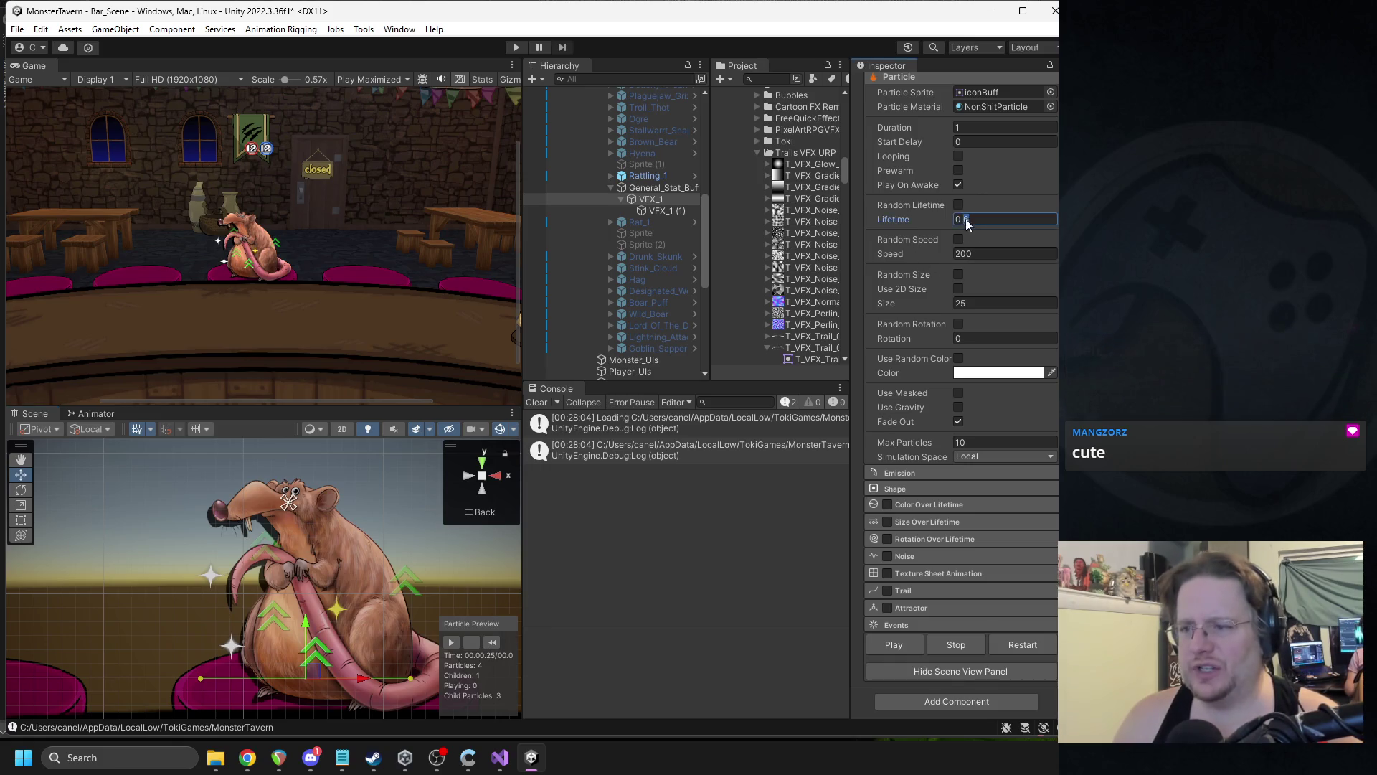
{"action": "type", "text": "1"}
{"action": "key", "text": "Return"}
{"action": "left_click", "coordinate": [451, 641]}
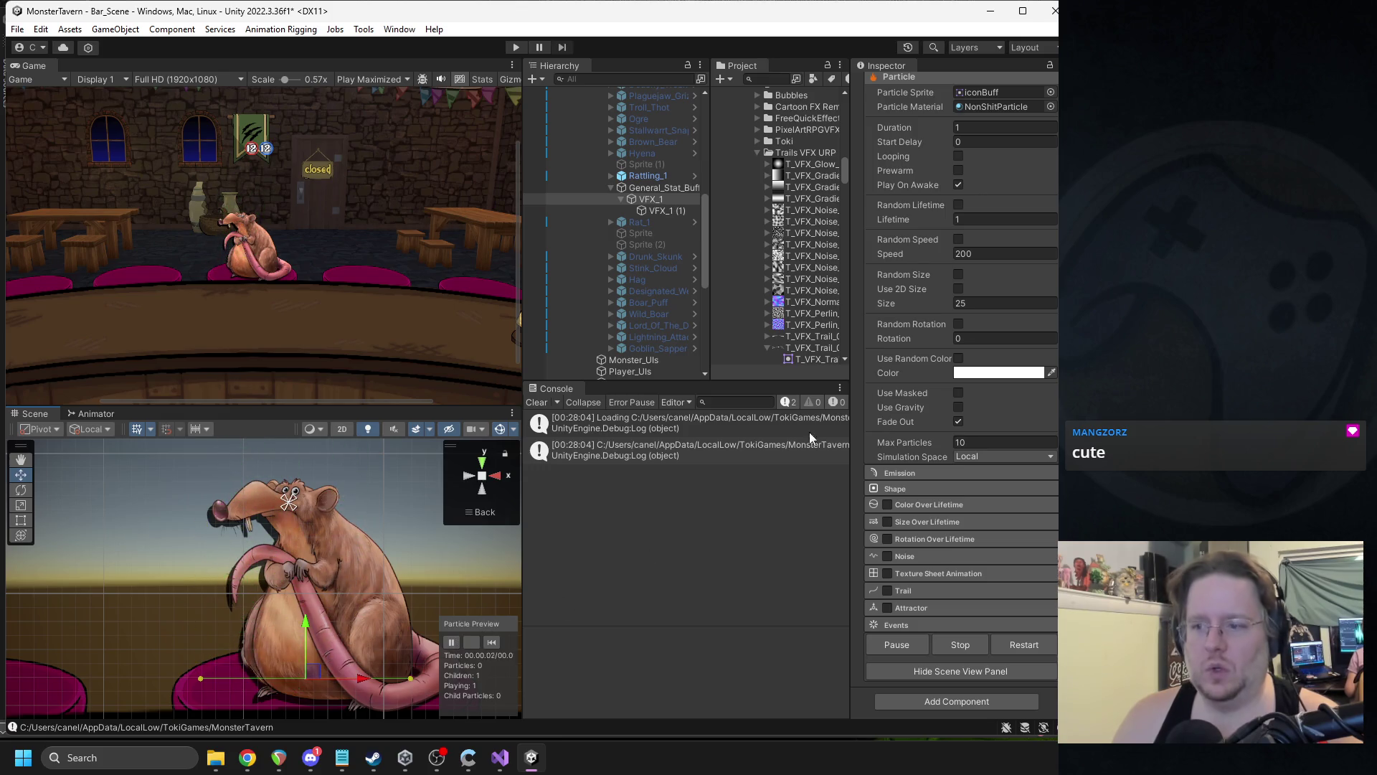
{"action": "left_click", "coordinate": [987, 222]}
{"action": "type", "text": "0.8"}
{"action": "left_click", "coordinate": [491, 640]}
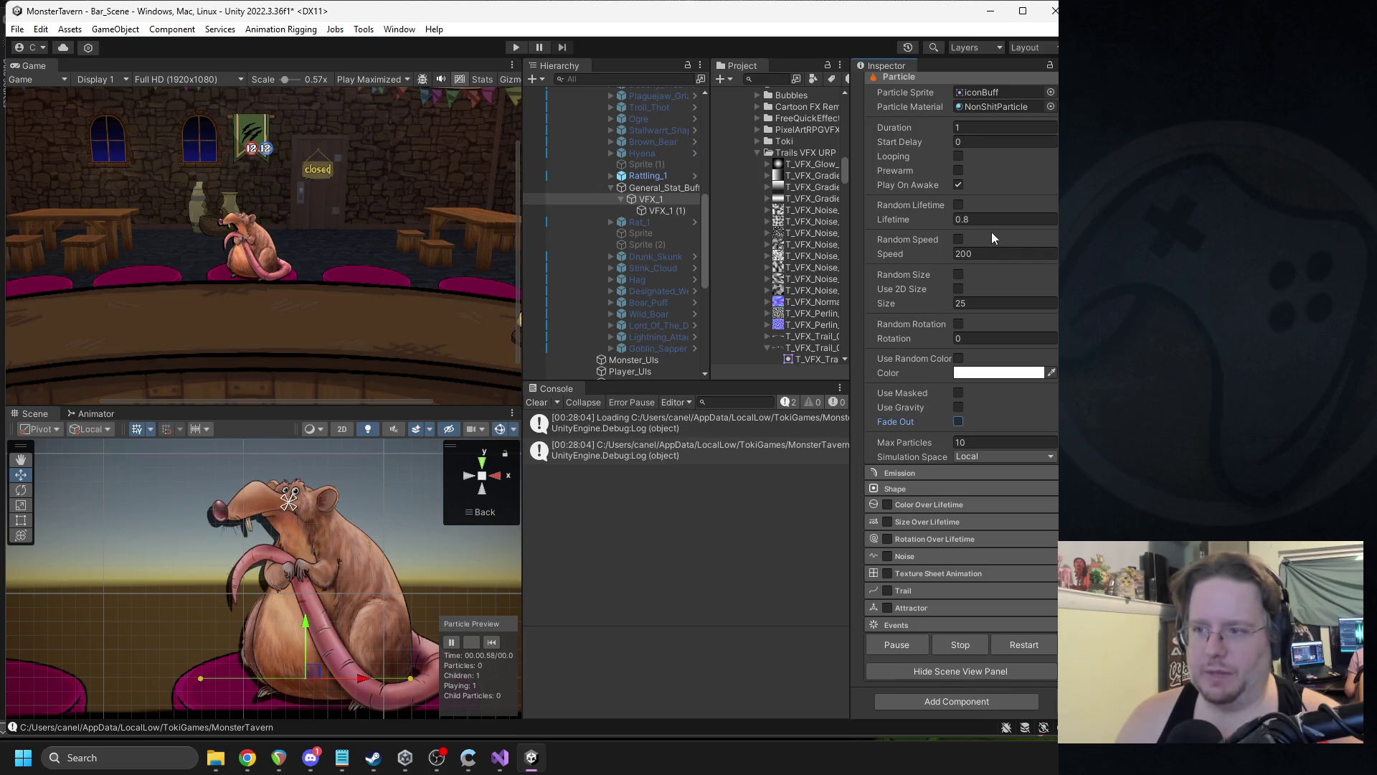
{"action": "left_click", "coordinate": [488, 641]}
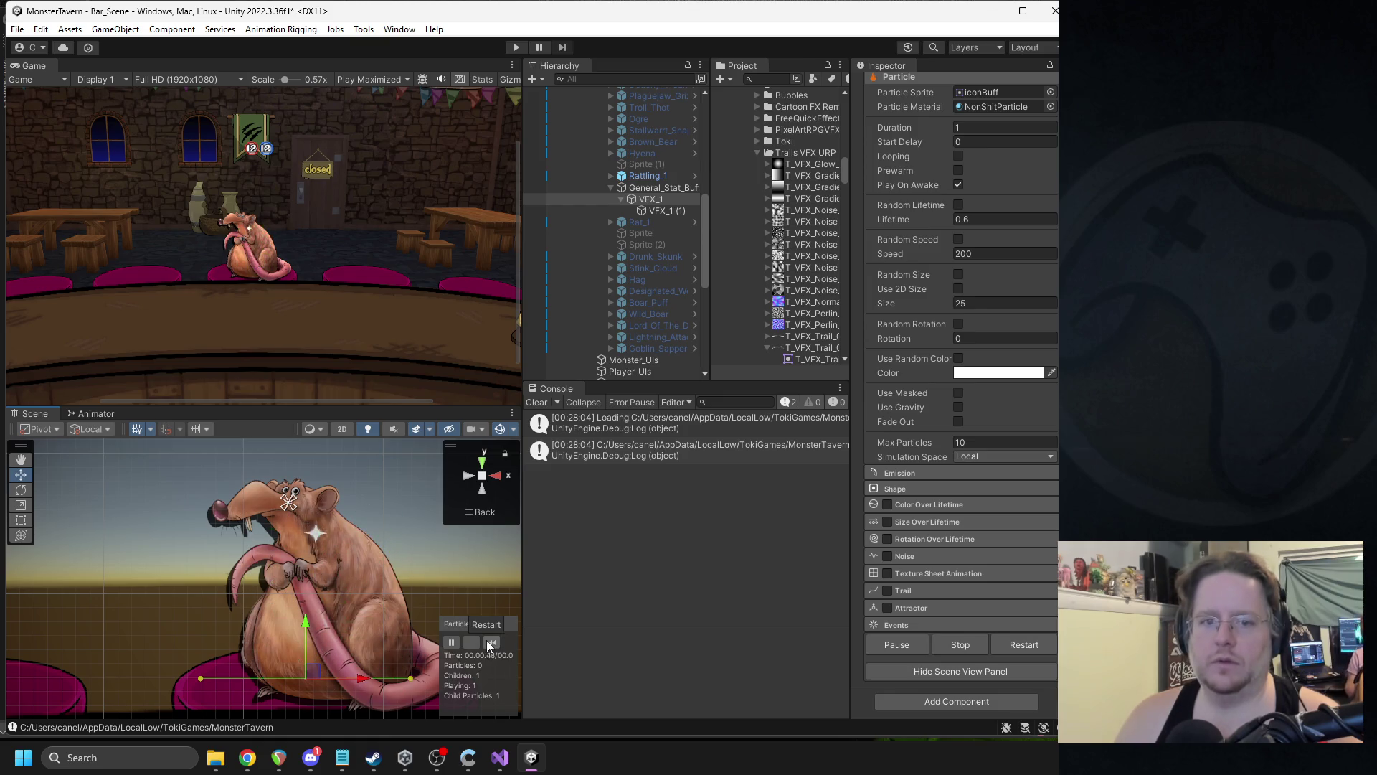
{"action": "left_click", "coordinate": [488, 639]}
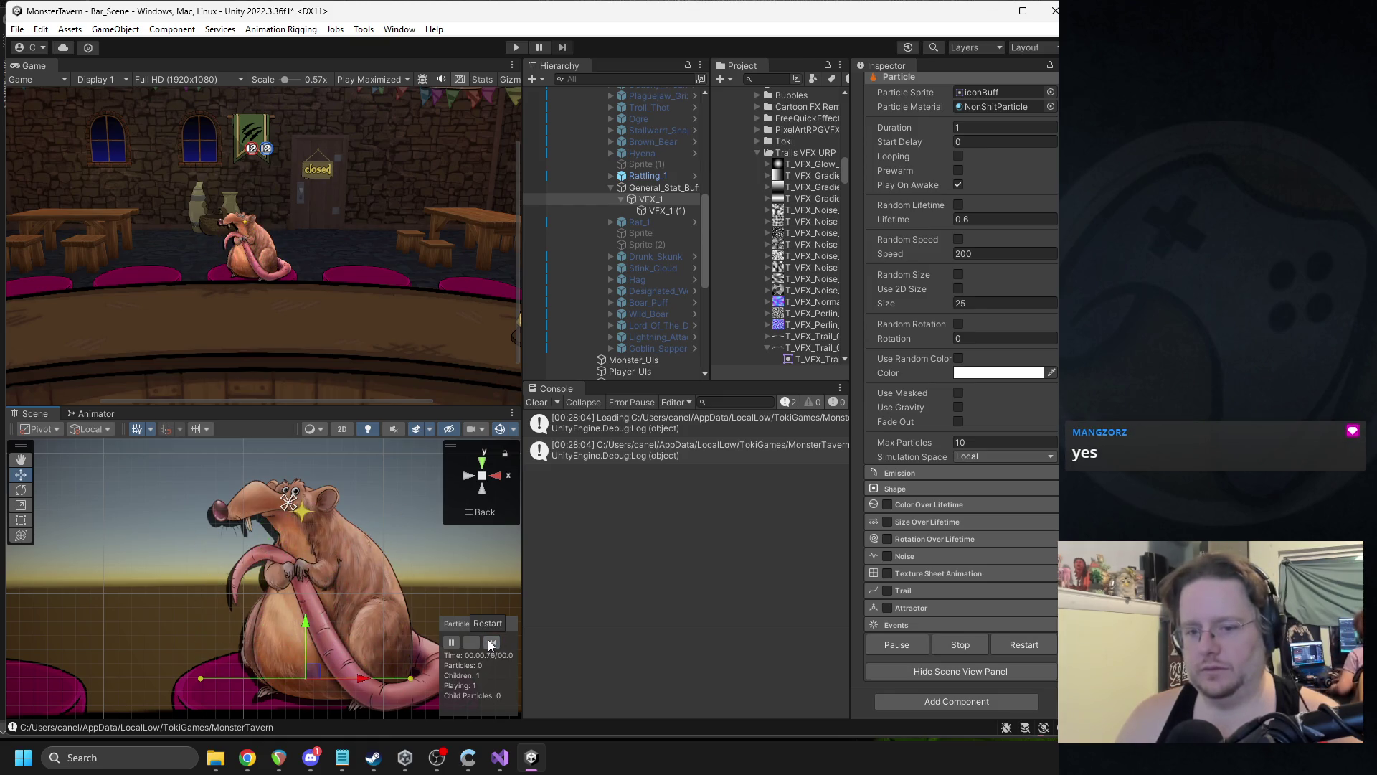
{"action": "left_click", "coordinate": [669, 187]}
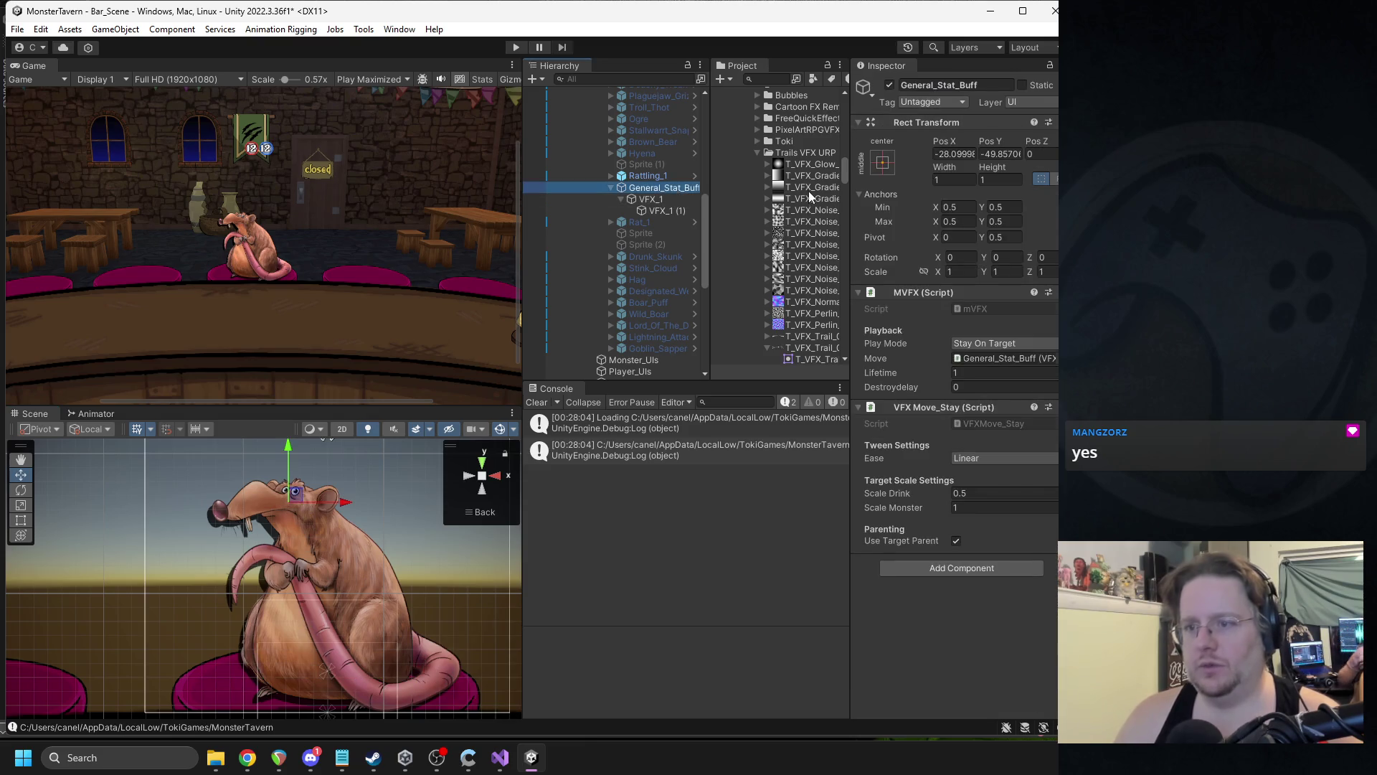
- Save General_Stat_Buff as a prefab in the VFX/General_Buff folder
{"action": "left_click", "coordinate": [757, 152]}
{"action": "scroll", "coordinate": [799, 188], "scroll_direction": "down", "scroll_amount": 10}
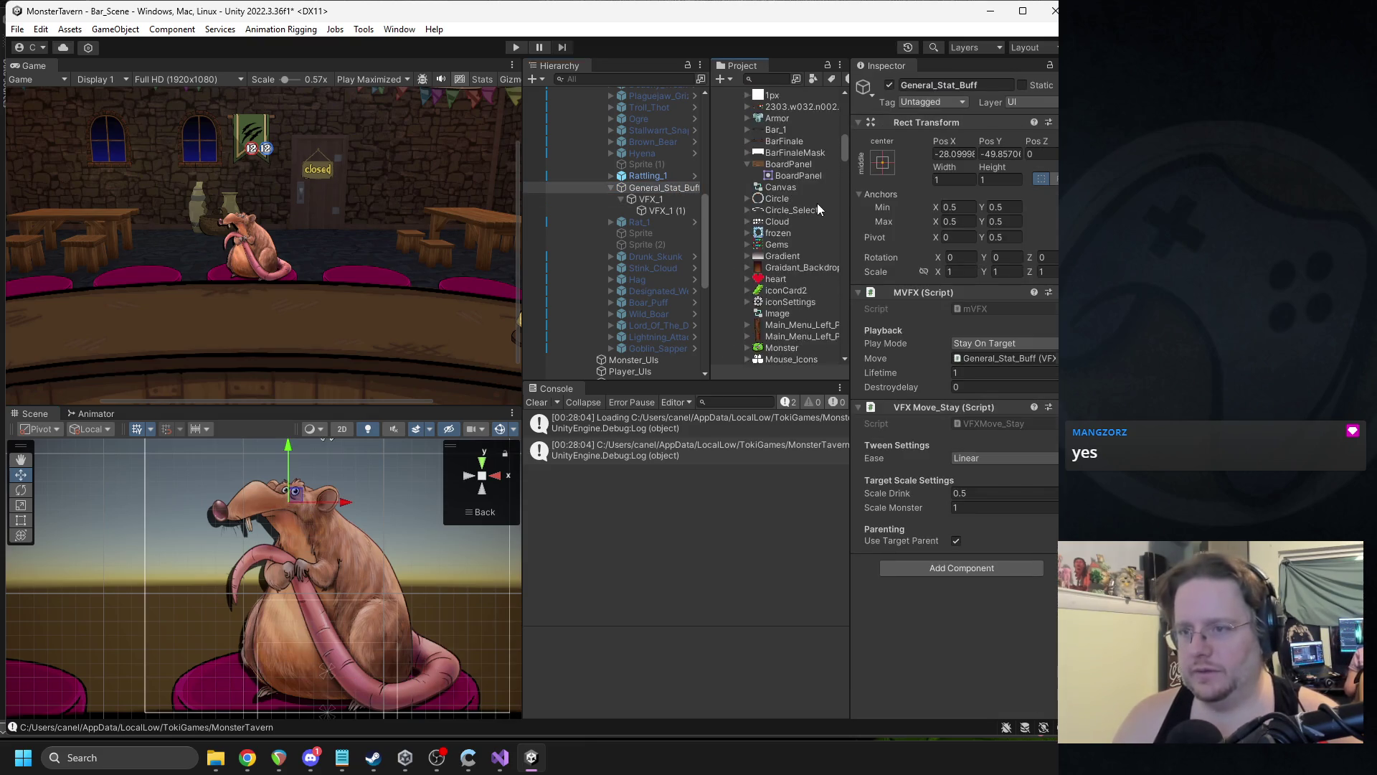
{"action": "scroll", "coordinate": [807, 208], "scroll_direction": "up", "scroll_amount": 10}
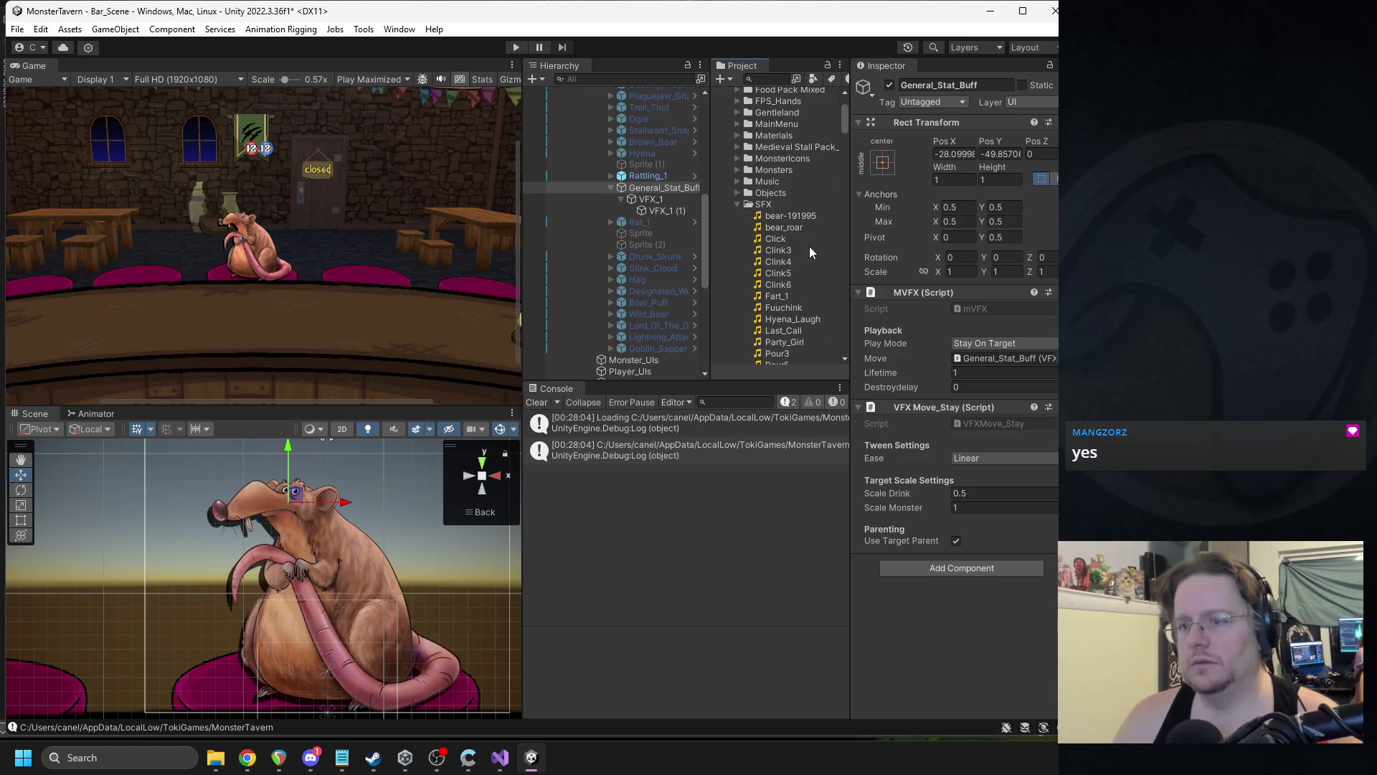
{"action": "left_click", "coordinate": [737, 205]}
{"action": "scroll", "coordinate": [747, 299], "scroll_direction": "down", "scroll_amount": 2}
{"action": "scroll", "coordinate": [752, 304], "scroll_direction": "down", "scroll_amount": 4}
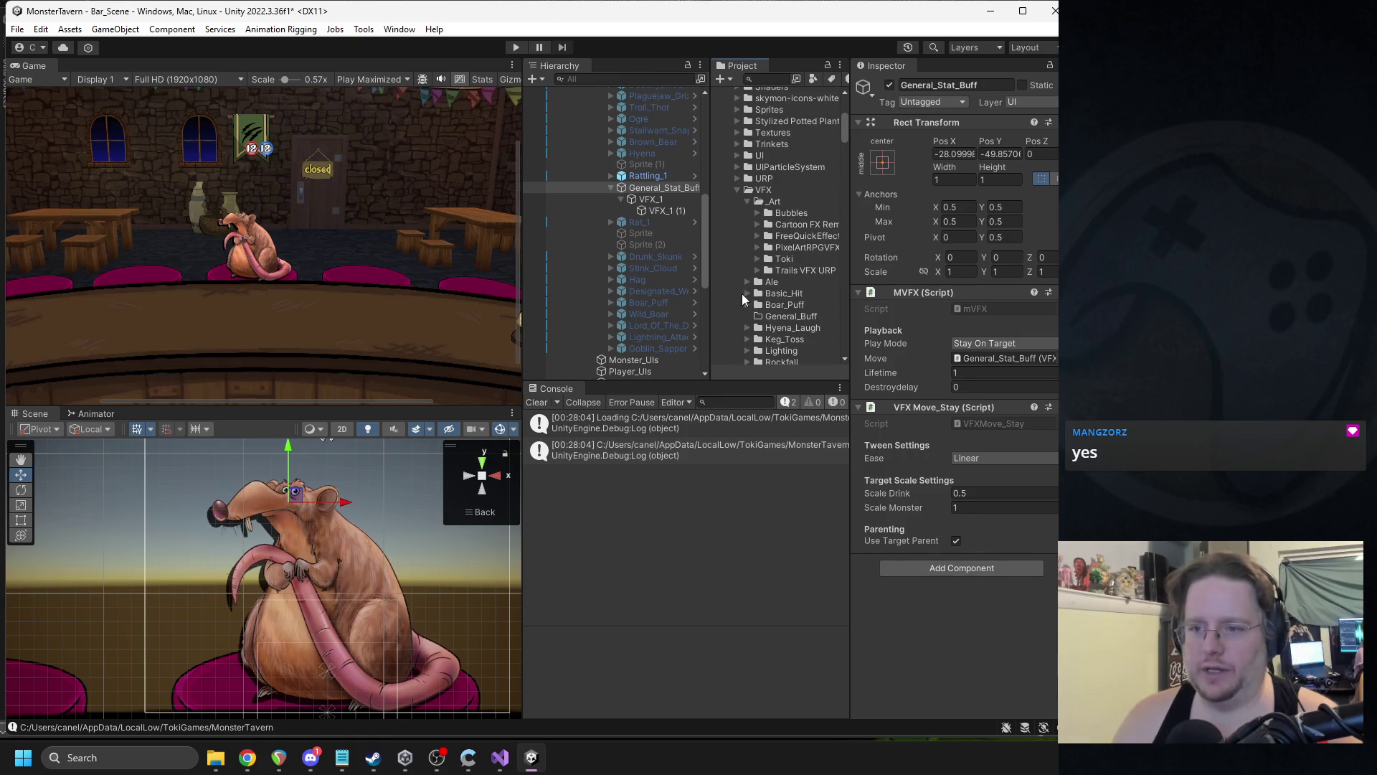
{"action": "mouse_move", "coordinate": [644, 190]}
{"action": "left_mouse_down"}
{"action": "mouse_move", "coordinate": [785, 269]}
{"action": "mouse_move", "coordinate": [760, 291]}
{"action": "mouse_move", "coordinate": [791, 248]}
{"action": "mouse_move", "coordinate": [794, 280]}
{"action": "mouse_move", "coordinate": [797, 241]}
{"action": "mouse_move", "coordinate": [781, 315]}
{"action": "left_mouse_up"}
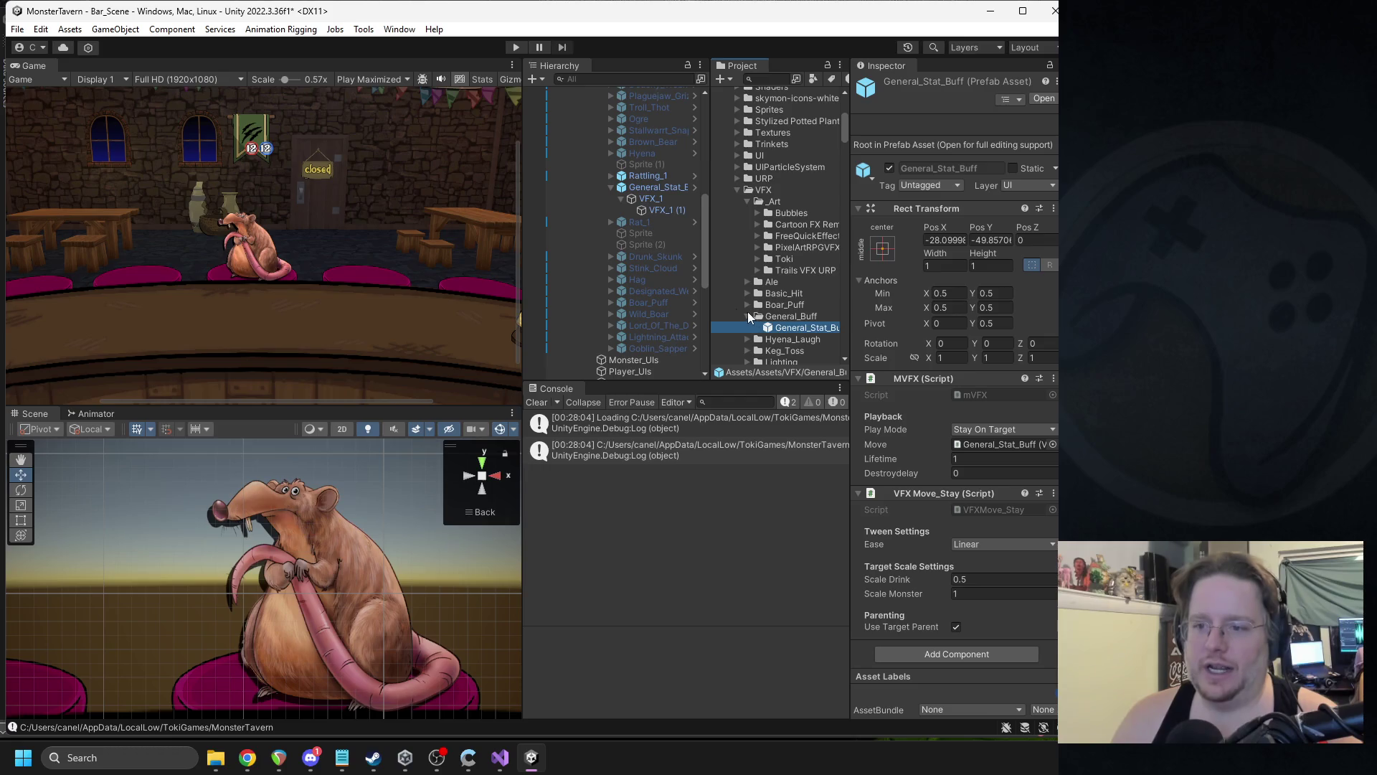
- Deactivate the General_Stat_Buff object in the scene
{"action": "left_click", "coordinate": [660, 187]}
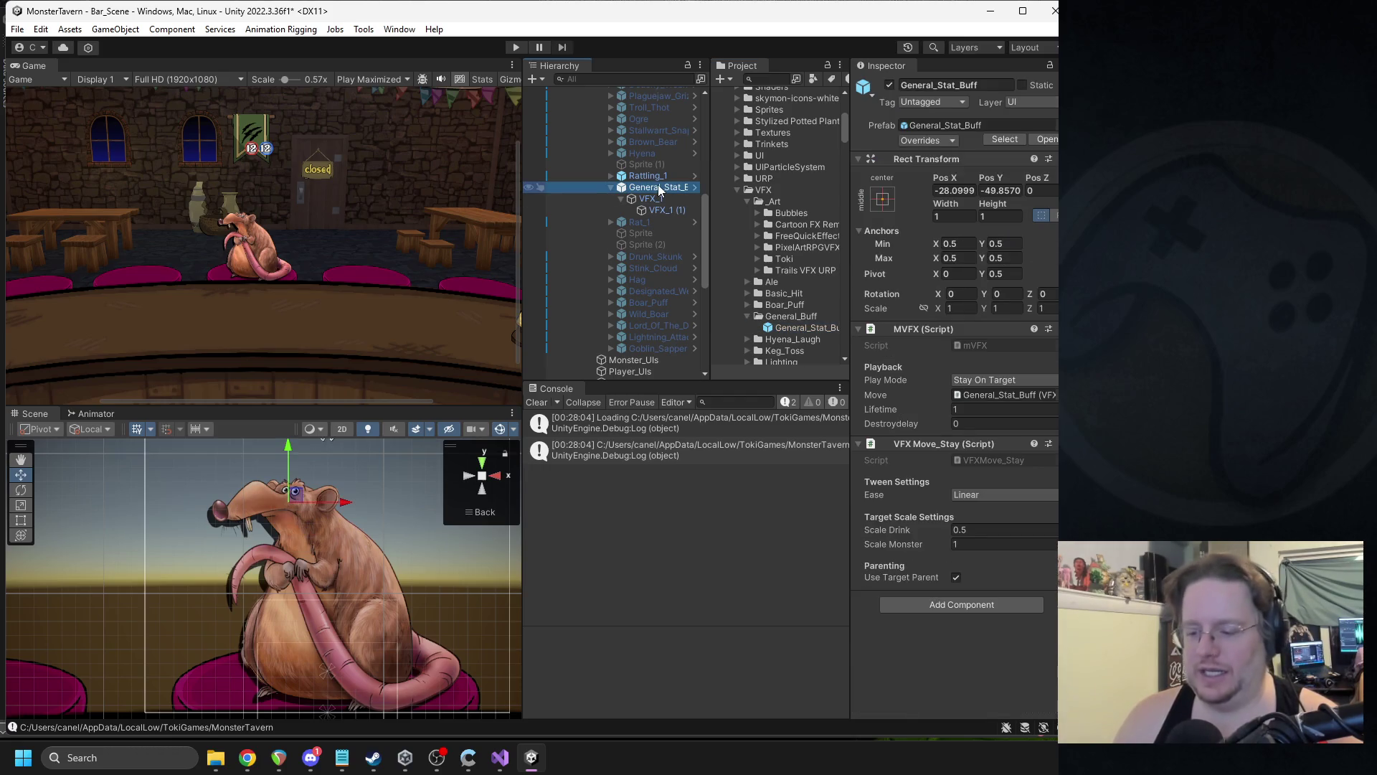
{"action": "left_click", "coordinate": [889, 85]}
{"action": "left_click", "coordinate": [688, 176]}
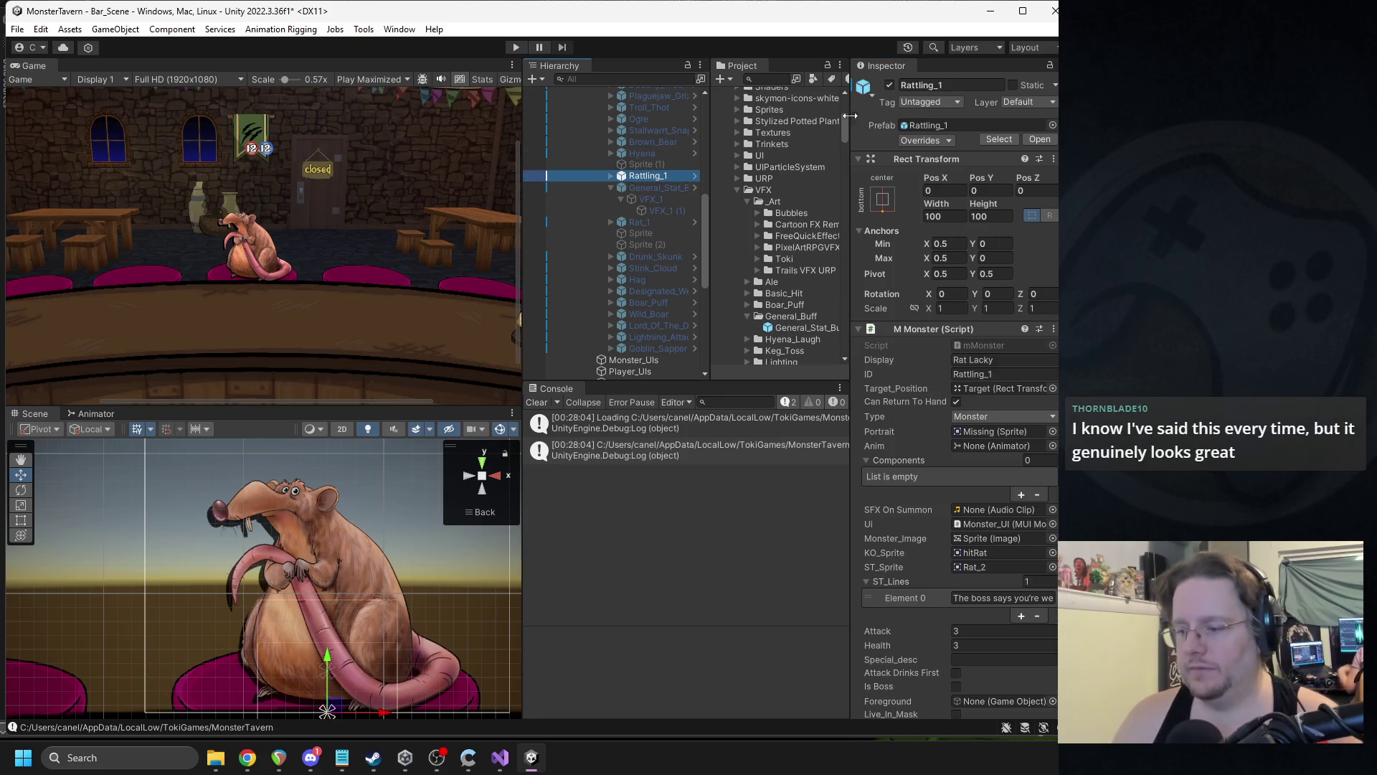
- Deactivate Rattling_1 and delete the Stink_Cloud and General_Stat_Buff scene objects
{"action": "left_click", "coordinate": [890, 84]}
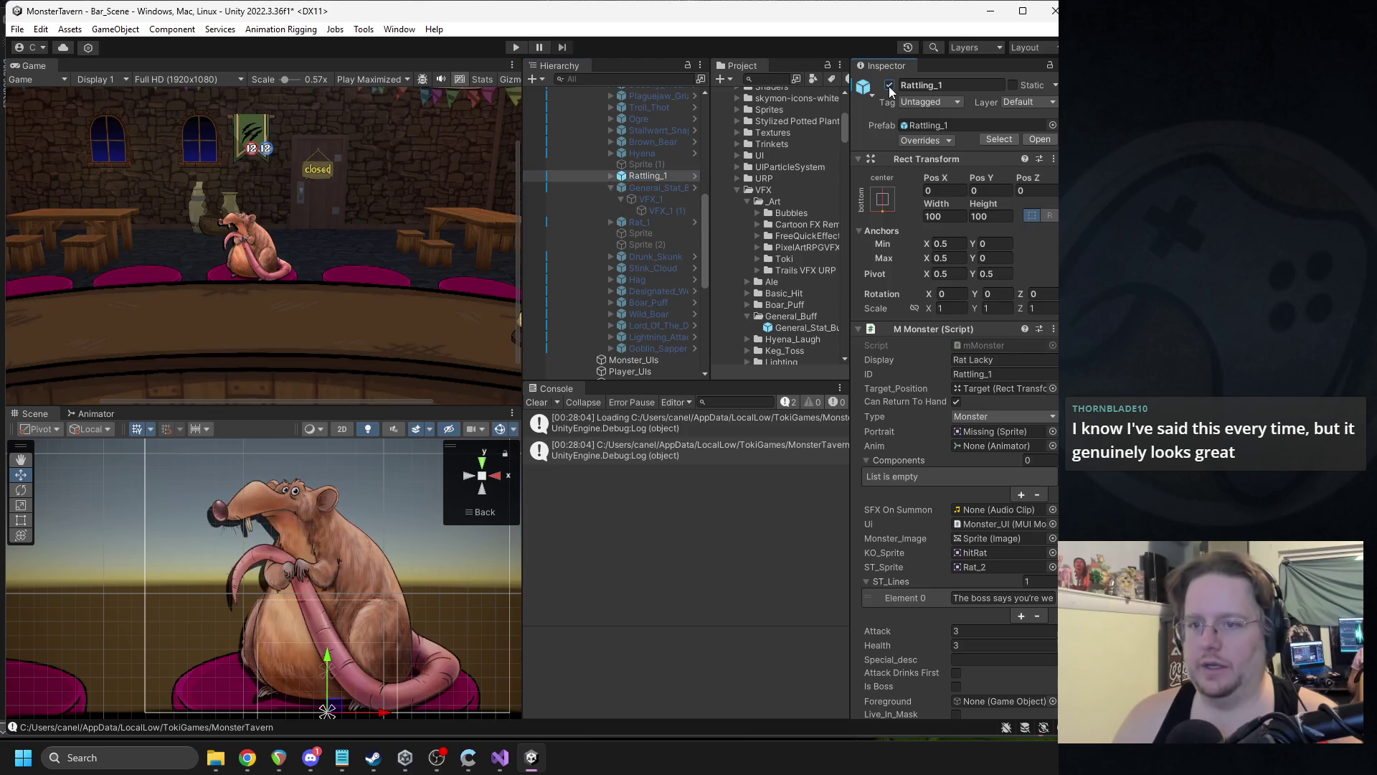
{"action": "left_click", "coordinate": [613, 187]}
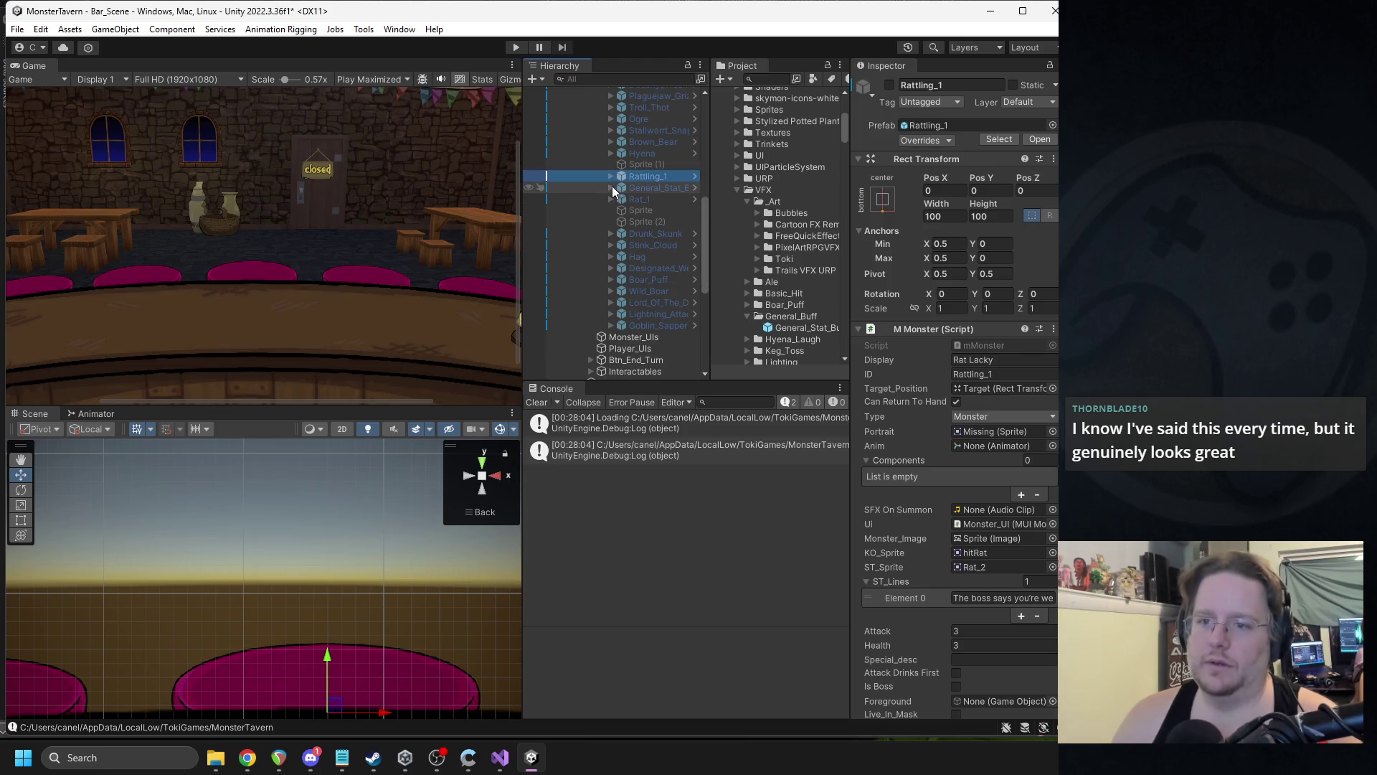
{"action": "left_click", "coordinate": [650, 246]}
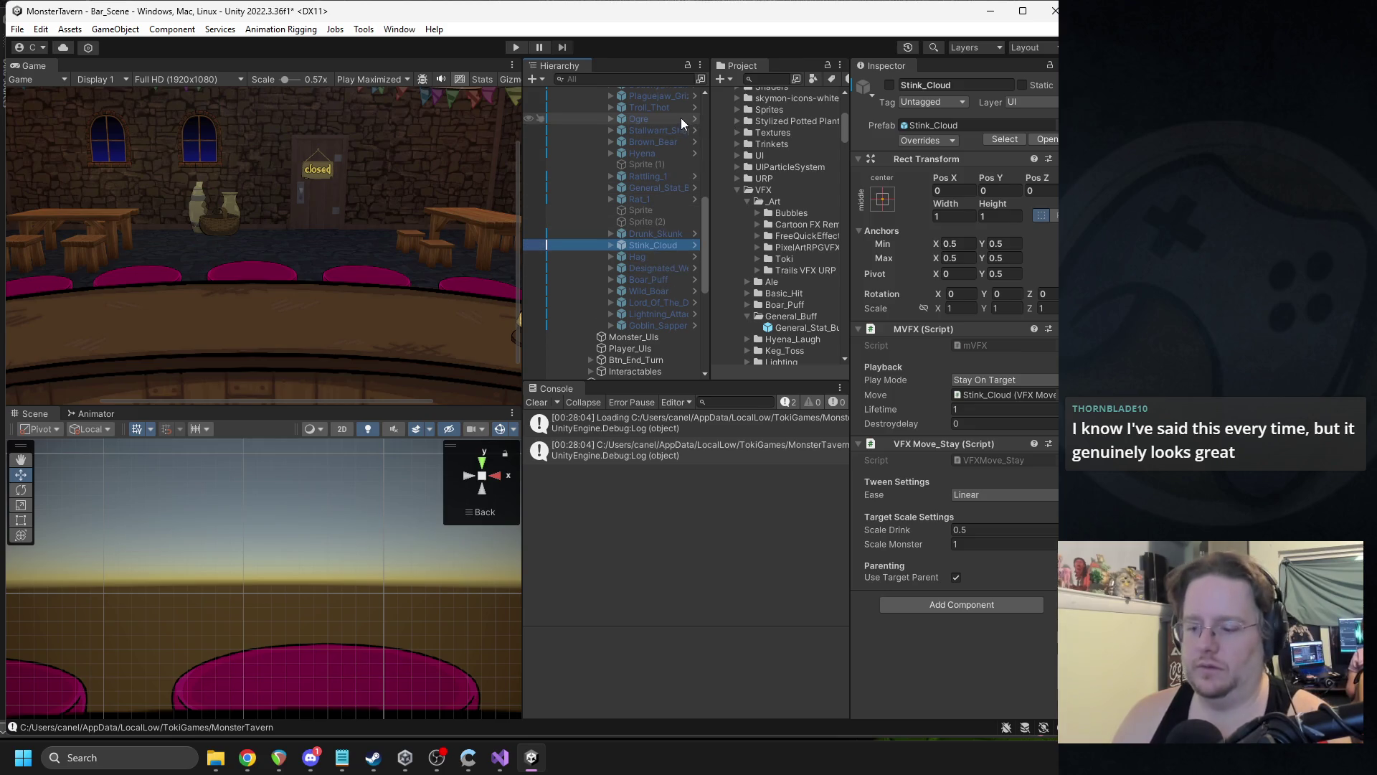
{"action": "key", "text": "Delete"}
{"action": "left_click", "coordinate": [661, 189]}
{"action": "key", "text": "Delete"}
- Delete the leftover Sprite objects from the hierarchy
{"action": "left_click", "coordinate": [653, 203]}
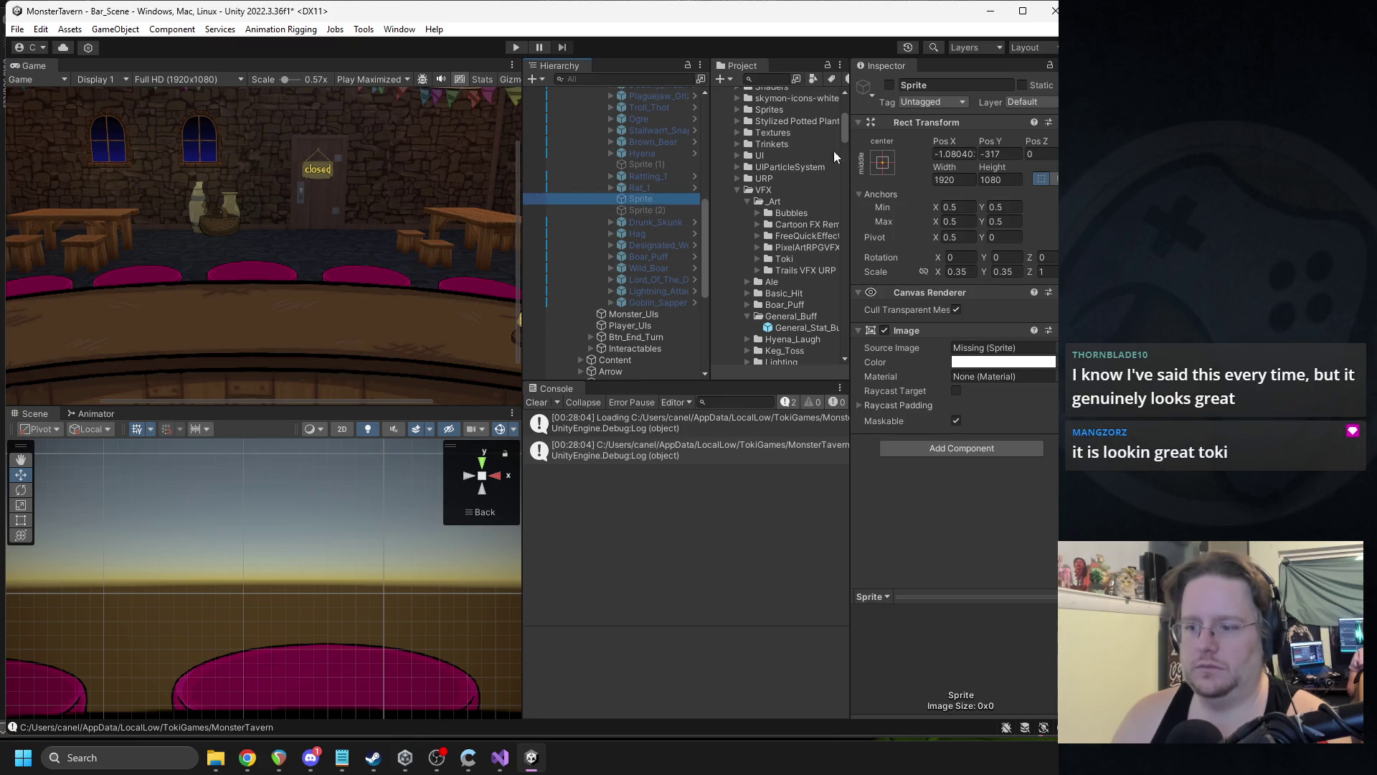
{"action": "left_click", "coordinate": [889, 85]}
{"action": "left_click", "coordinate": [889, 85]}
{"action": "left_click", "coordinate": [653, 208], "text": "shift"}
{"action": "key", "text": "Delete"}
{"action": "left_click", "coordinate": [657, 164]}
{"action": "key", "text": "Delete"}
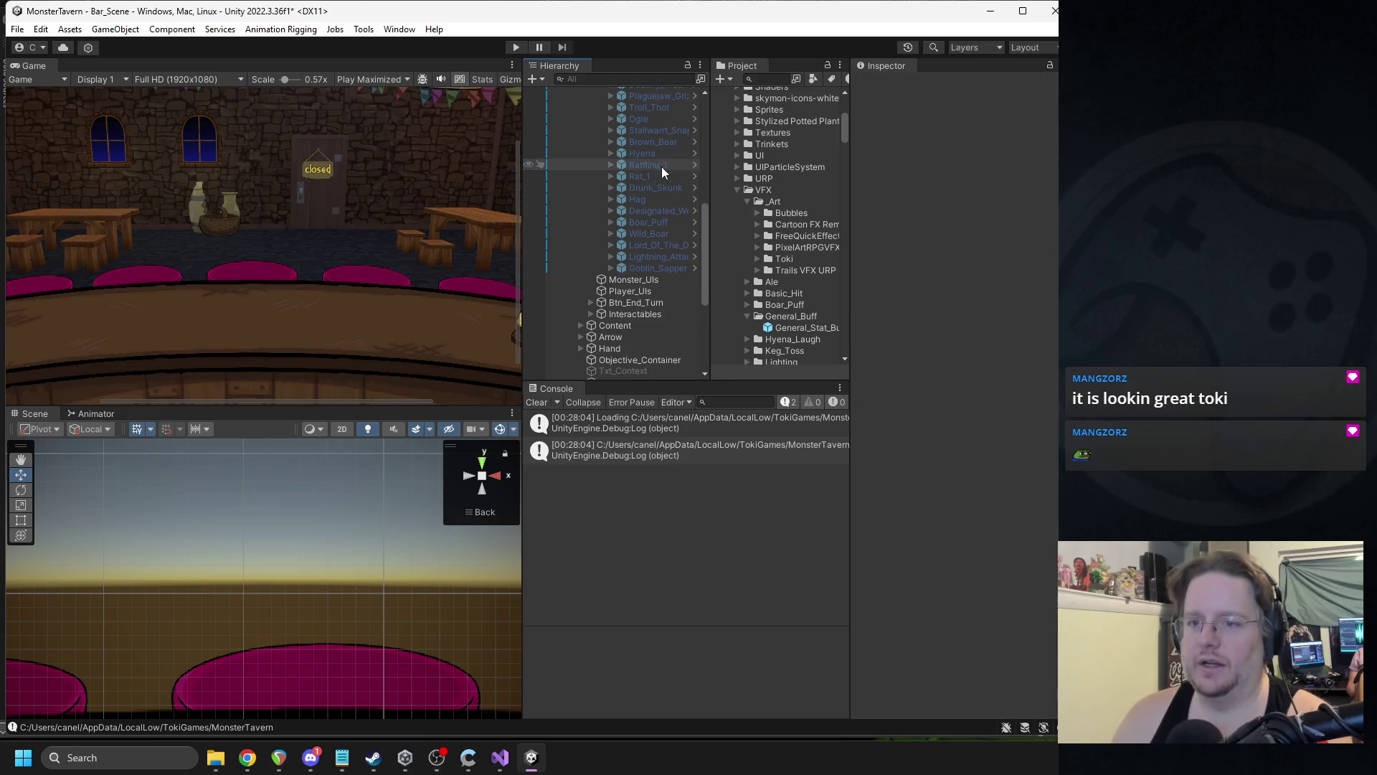
{"action": "left_click", "coordinate": [660, 210]}
- Move Drink_Target to sit directly below Default_Target
{"action": "scroll", "coordinate": [653, 201], "scroll_direction": "up", "scroll_amount": 1}
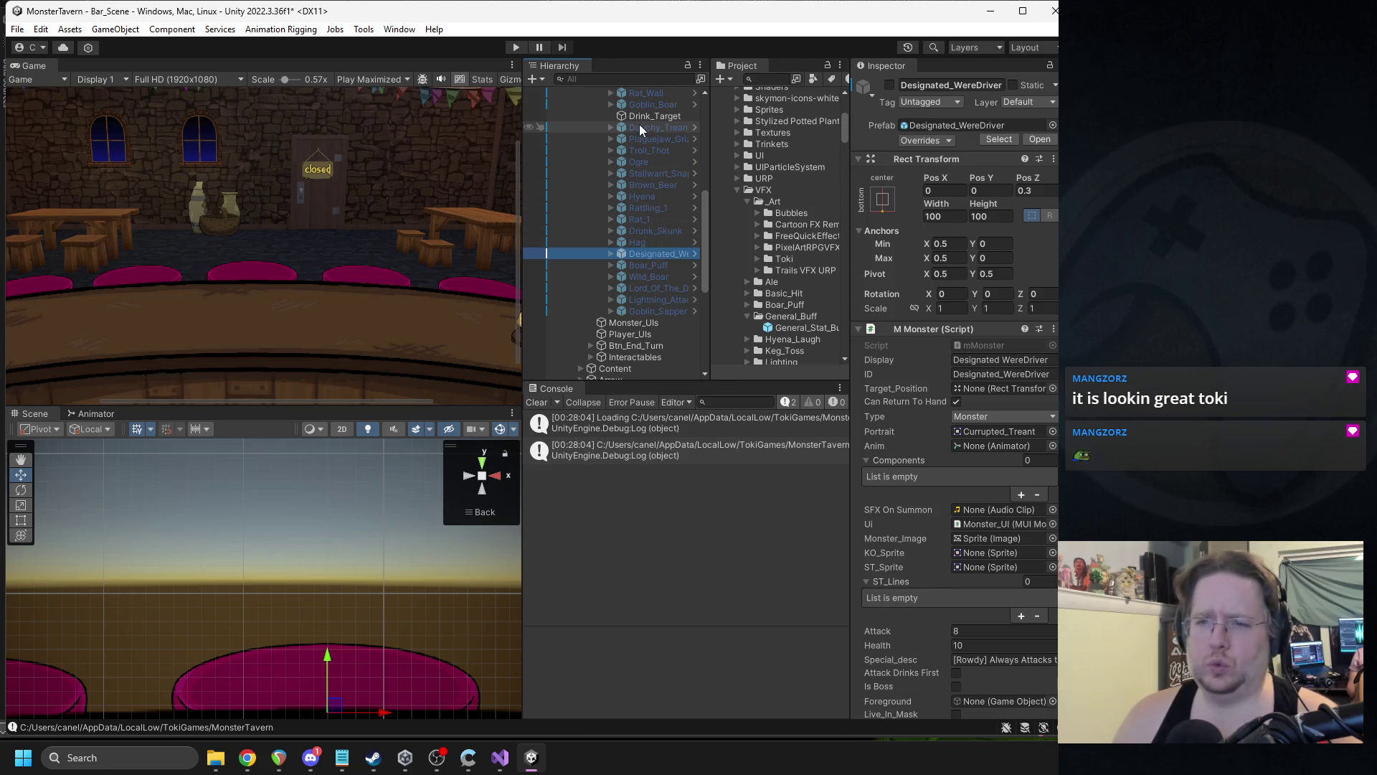
{"action": "scroll", "coordinate": [635, 232], "scroll_direction": "up", "scroll_amount": 2}
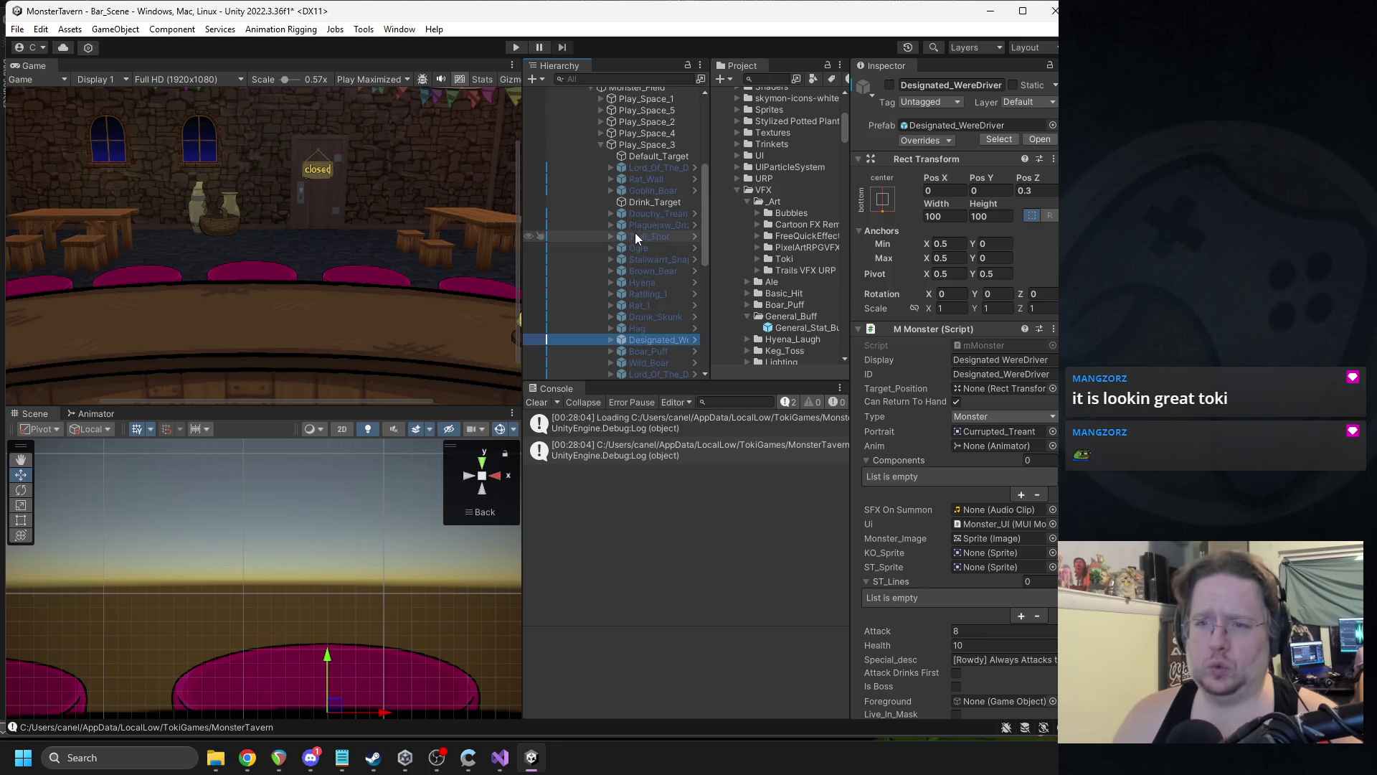
{"action": "left_click", "coordinate": [647, 202]}
{"action": "scroll", "coordinate": [319, 509], "scroll_direction": "down", "scroll_amount": 6}
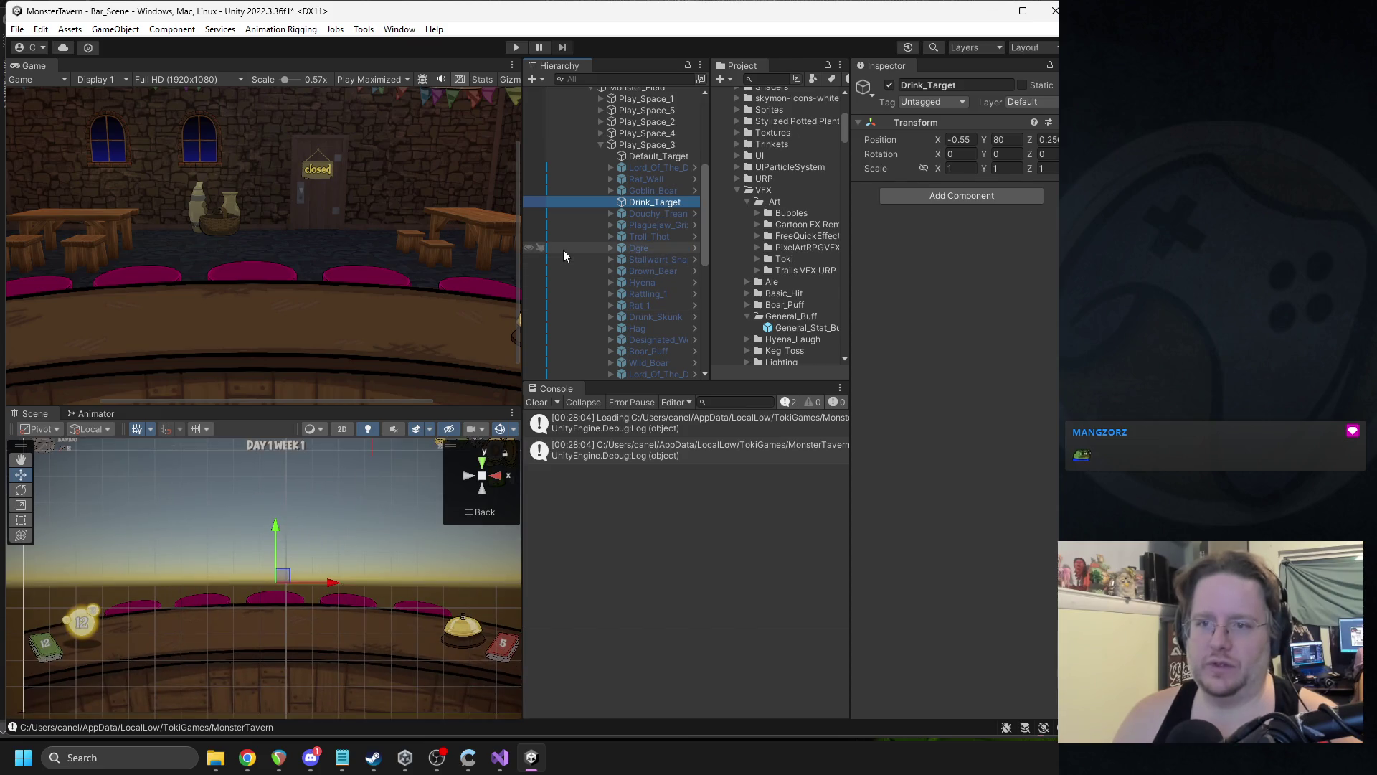
{"action": "left_click_drag", "start_coordinate": [642, 202], "coordinate": [635, 167]}
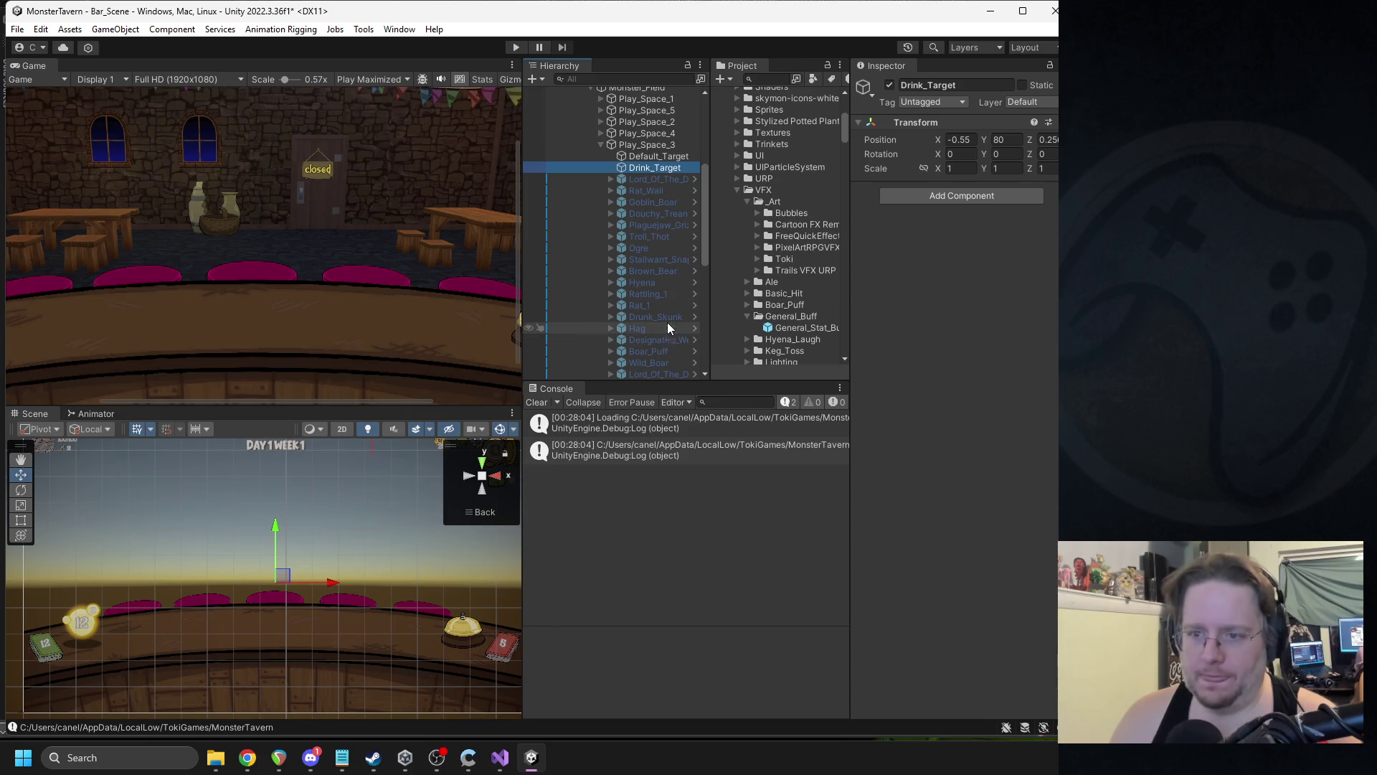
{"action": "left_click", "coordinate": [655, 282]}
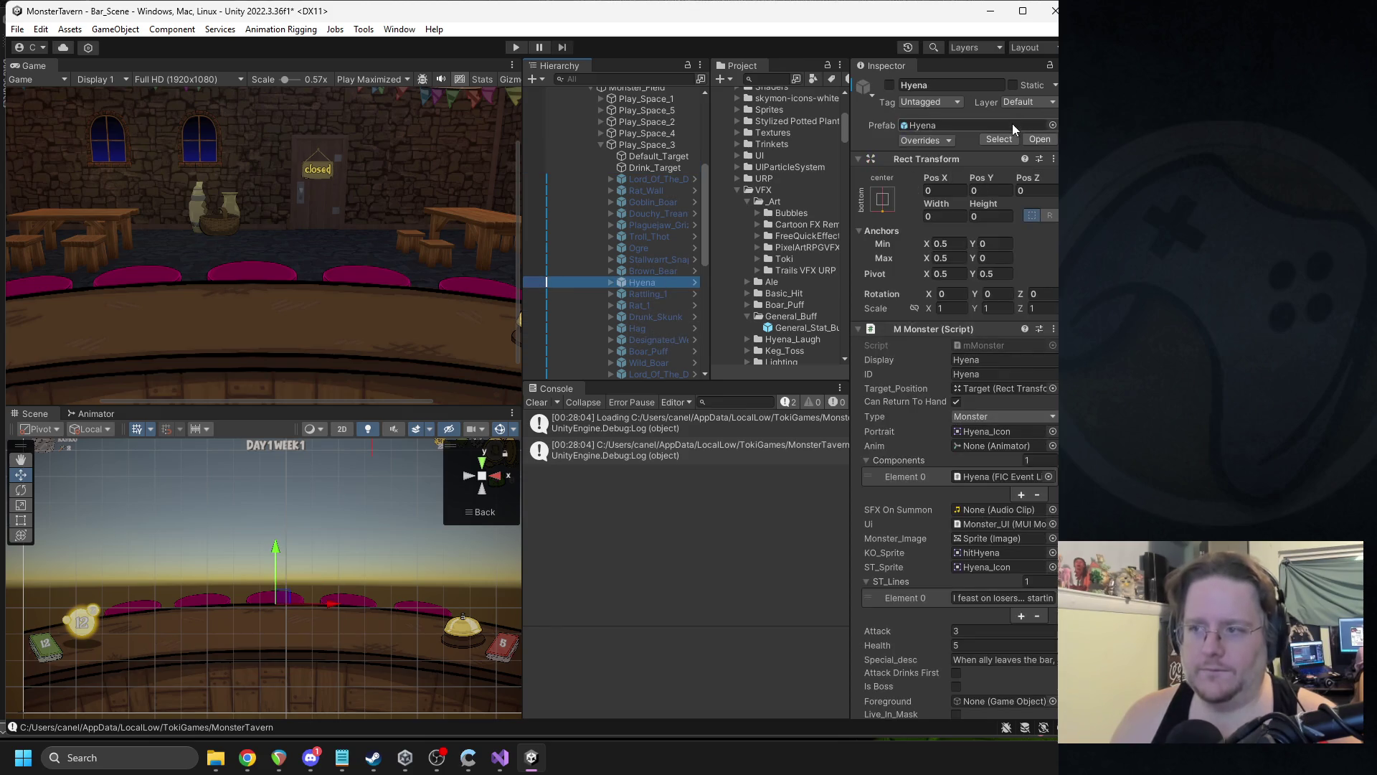
- In the Hyena prefab, assign General_Stat_Buff as the BadJoke status effect's VFX
{"action": "left_click", "coordinate": [1036, 140]}
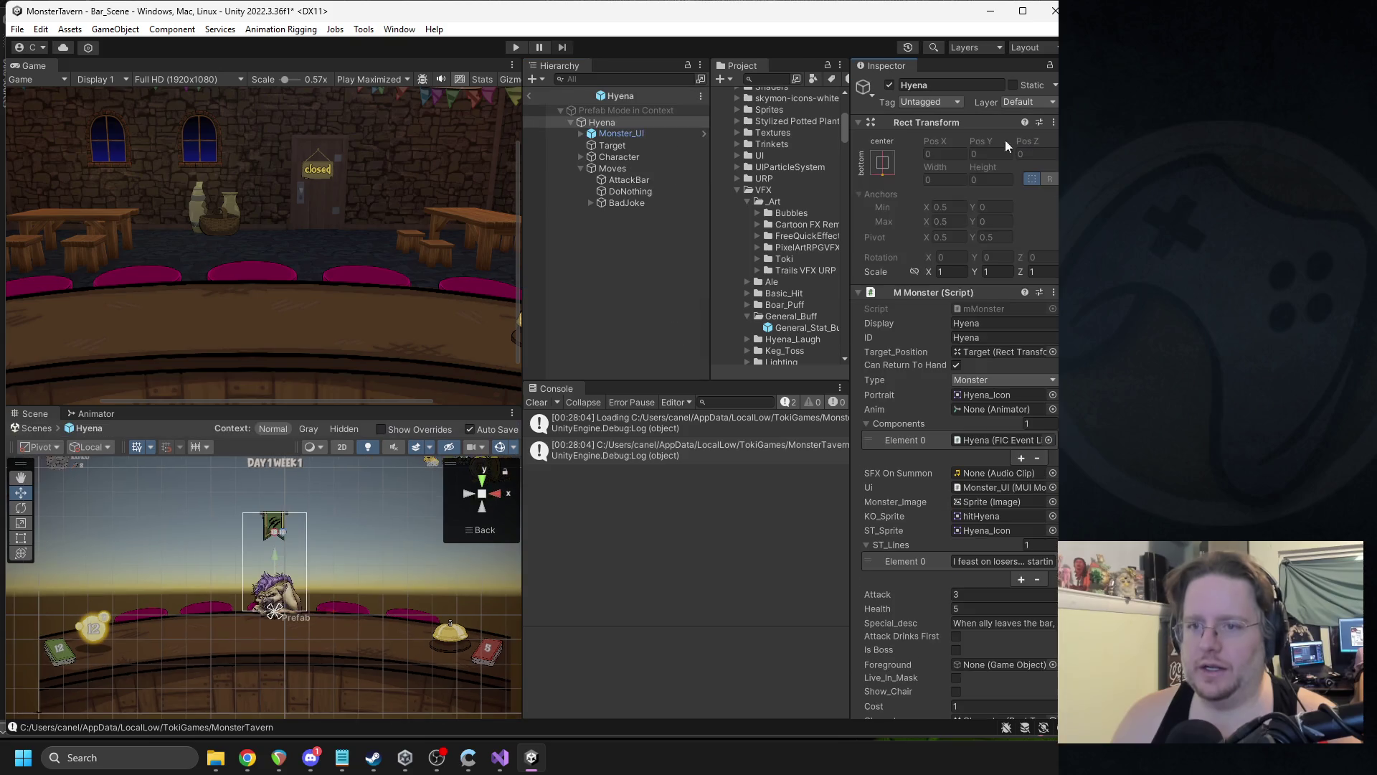
{"action": "left_click", "coordinate": [644, 201]}
{"action": "scroll", "coordinate": [992, 377], "scroll_direction": "down", "scroll_amount": 6}
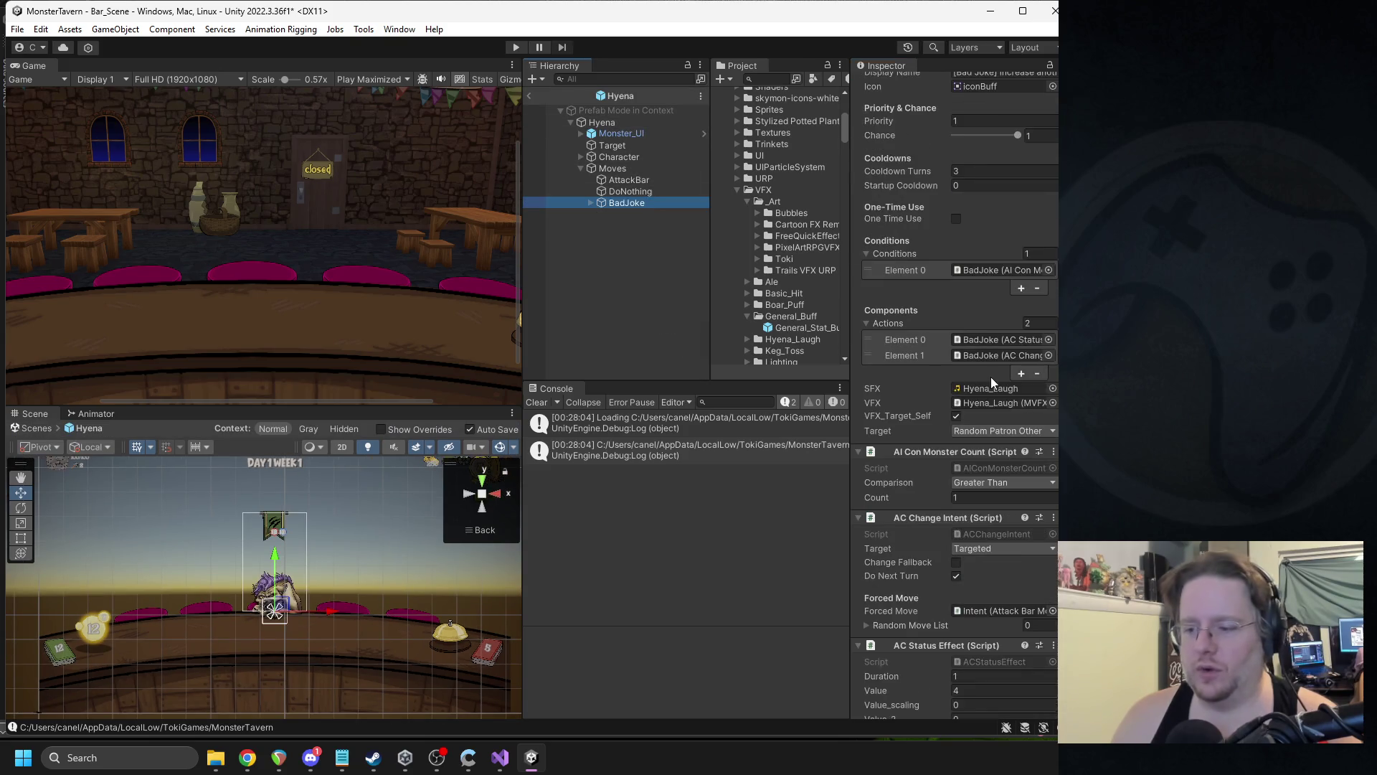
{"action": "scroll", "coordinate": [987, 403], "scroll_direction": "down", "scroll_amount": 3}
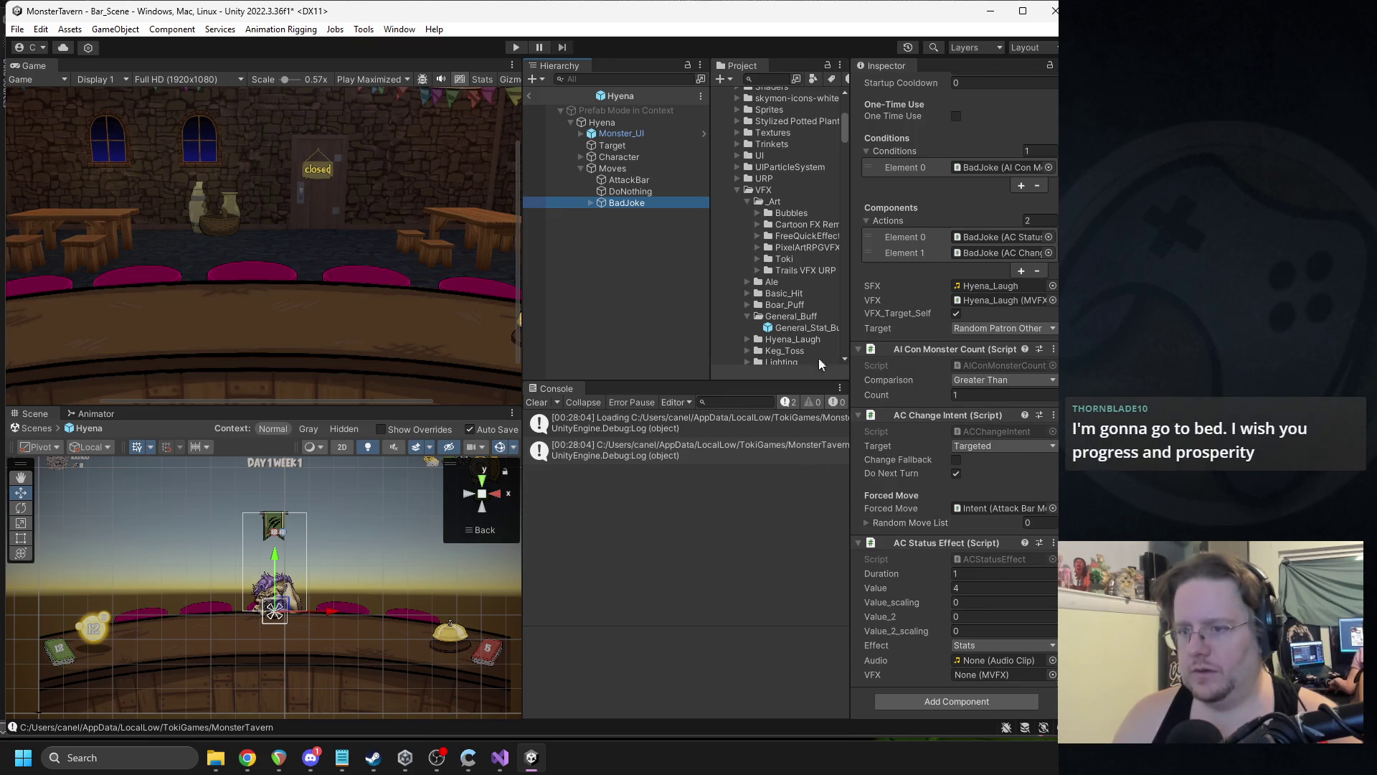
{"action": "left_click_drag", "start_coordinate": [793, 332], "coordinate": [1000, 674]}
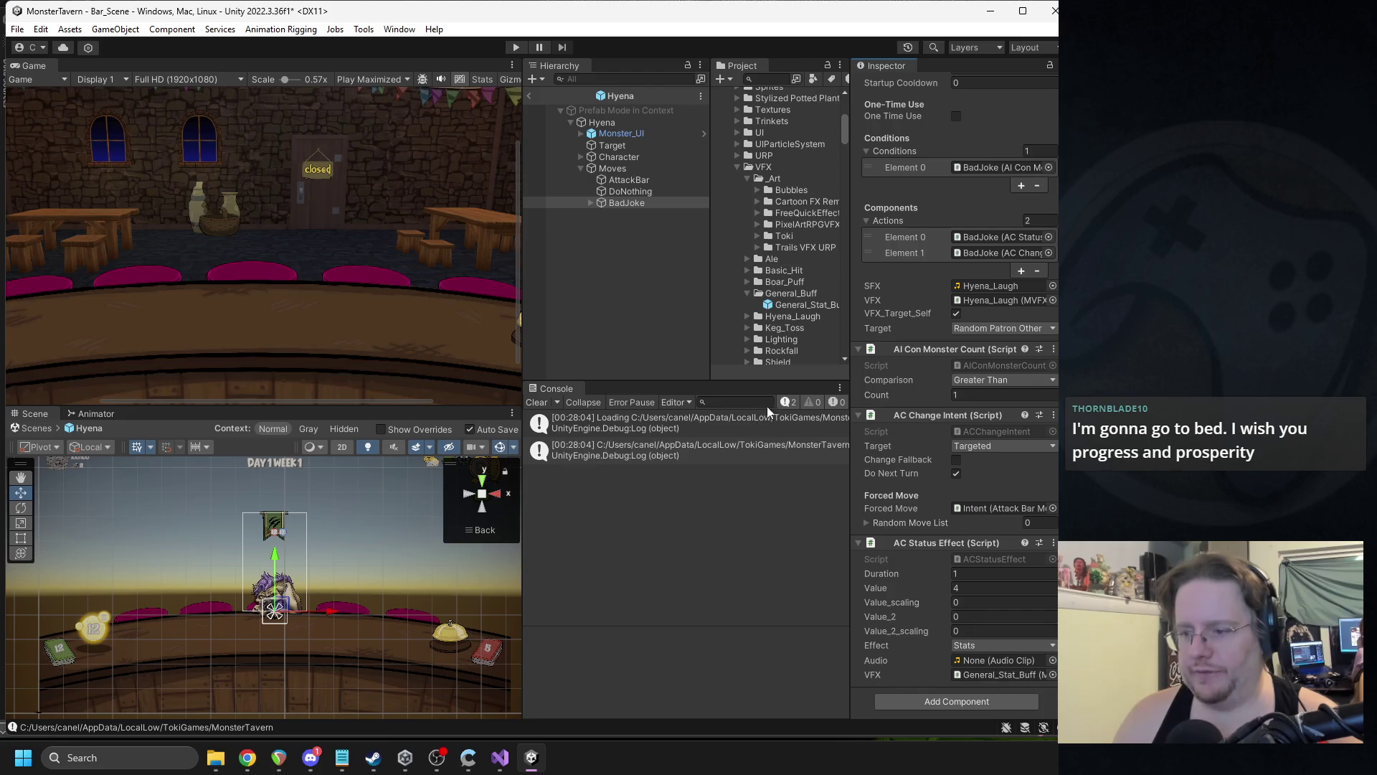
{"action": "left_click", "coordinate": [533, 94]}
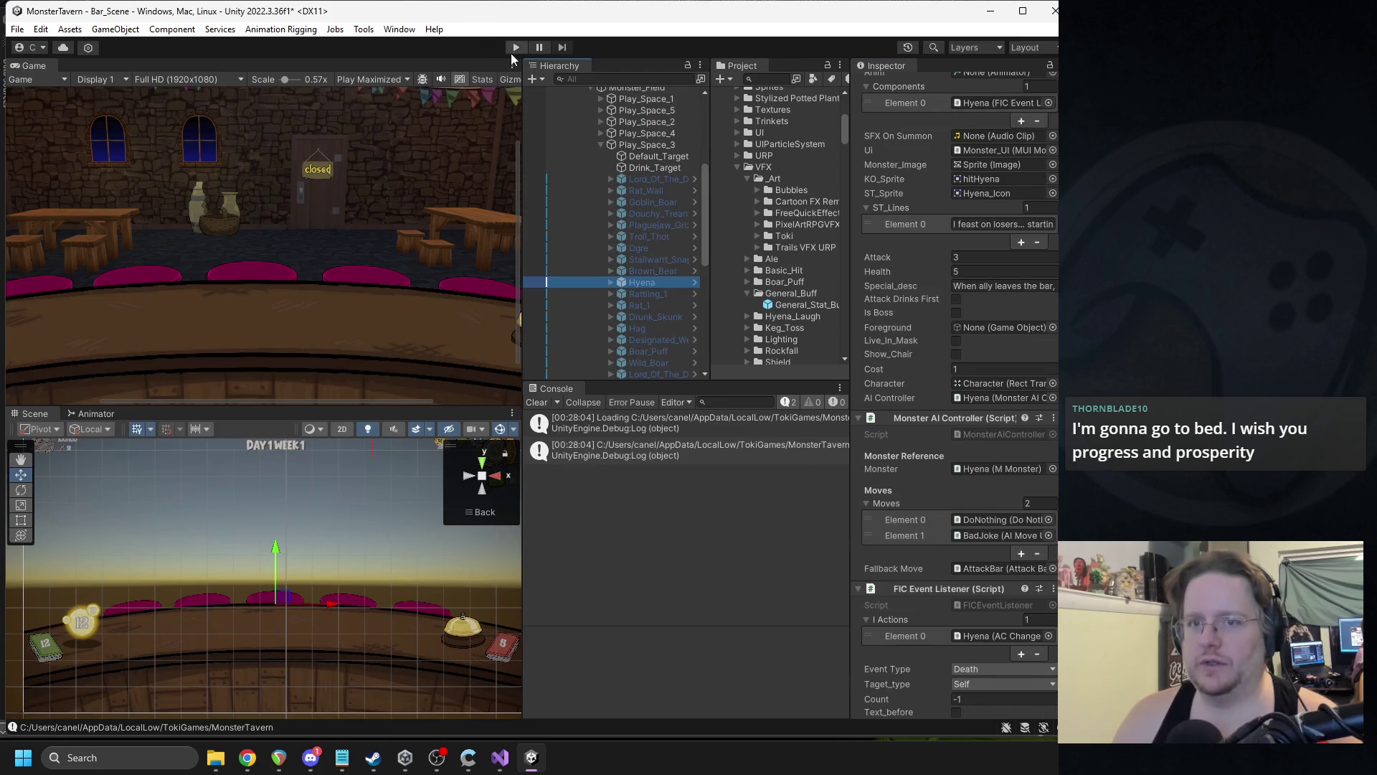
- Start a playtest, play Druid's Whim and Bottom Shelf Buzz onto the bar, and ring the bell
{"action": "left_click", "coordinate": [515, 47]}
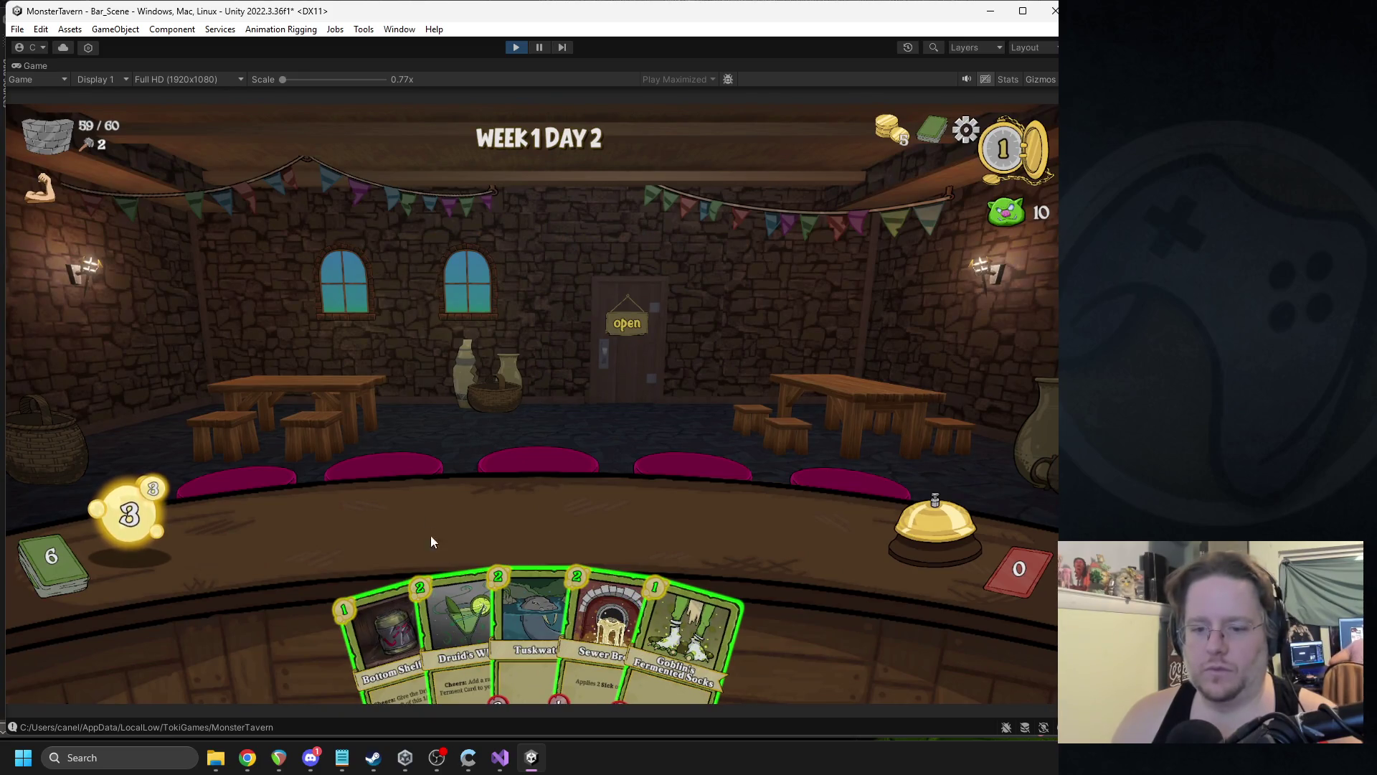
{"action": "left_click_drag", "start_coordinate": [463, 609], "coordinate": [457, 567]}
{"action": "mouse_move", "coordinate": [419, 628]}
{"action": "left_mouse_down"}
{"action": "mouse_move", "coordinate": [373, 615]}
{"action": "mouse_move", "coordinate": [439, 527]}
{"action": "left_mouse_up"}
{"action": "key", "text": "space"}
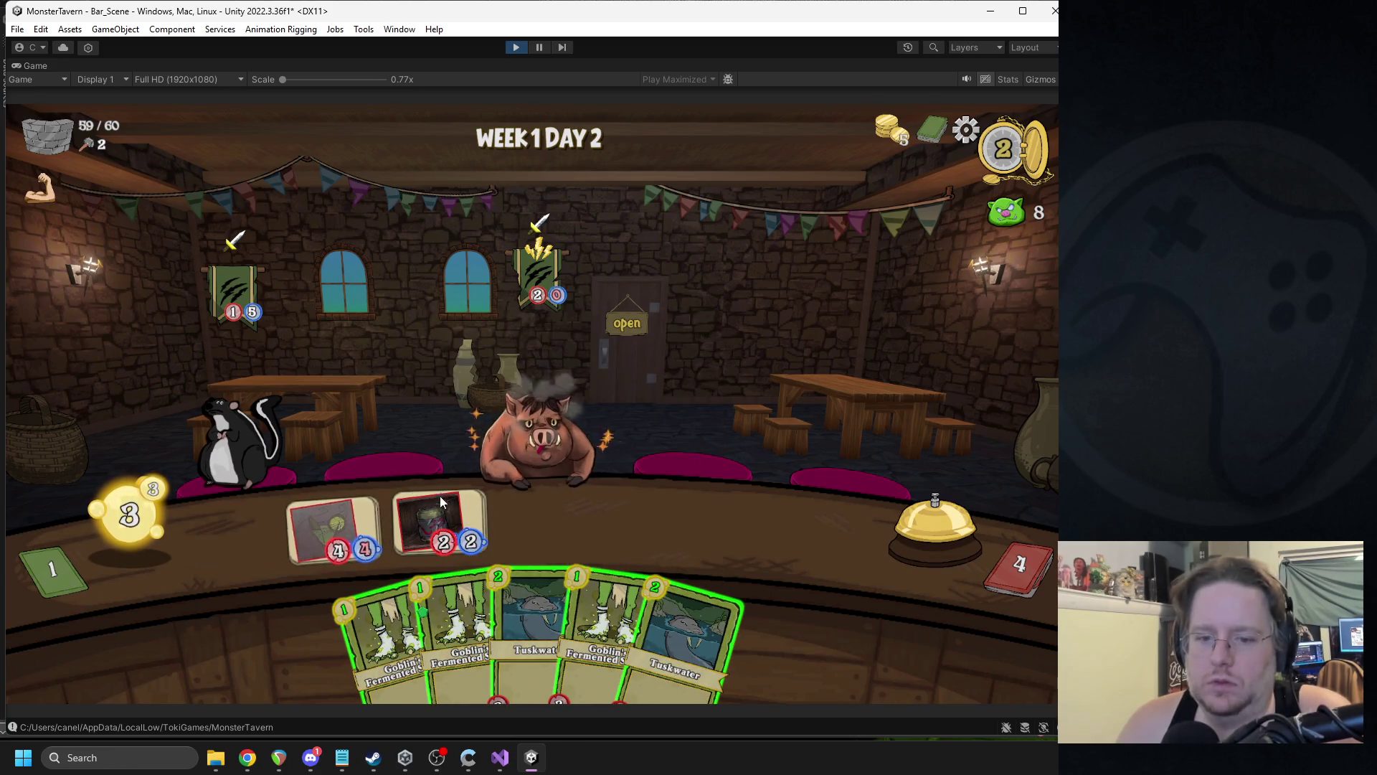
- Play Fermented Socks and Tuskwater onto the counter, check Snapper's Shell Wall intent, then stop playing
{"action": "left_click_drag", "start_coordinate": [460, 624], "coordinate": [536, 500]}
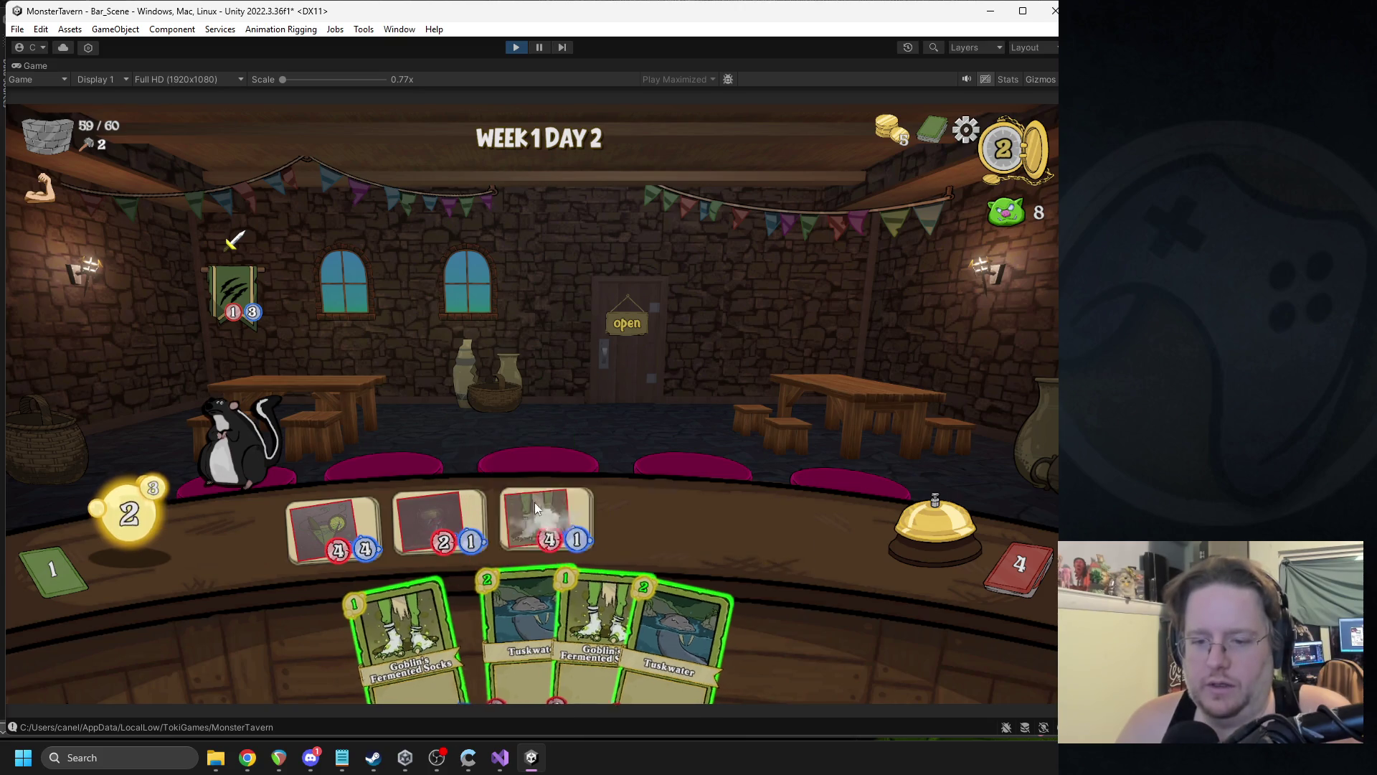
{"action": "left_click_drag", "start_coordinate": [477, 590], "coordinate": [725, 514]}
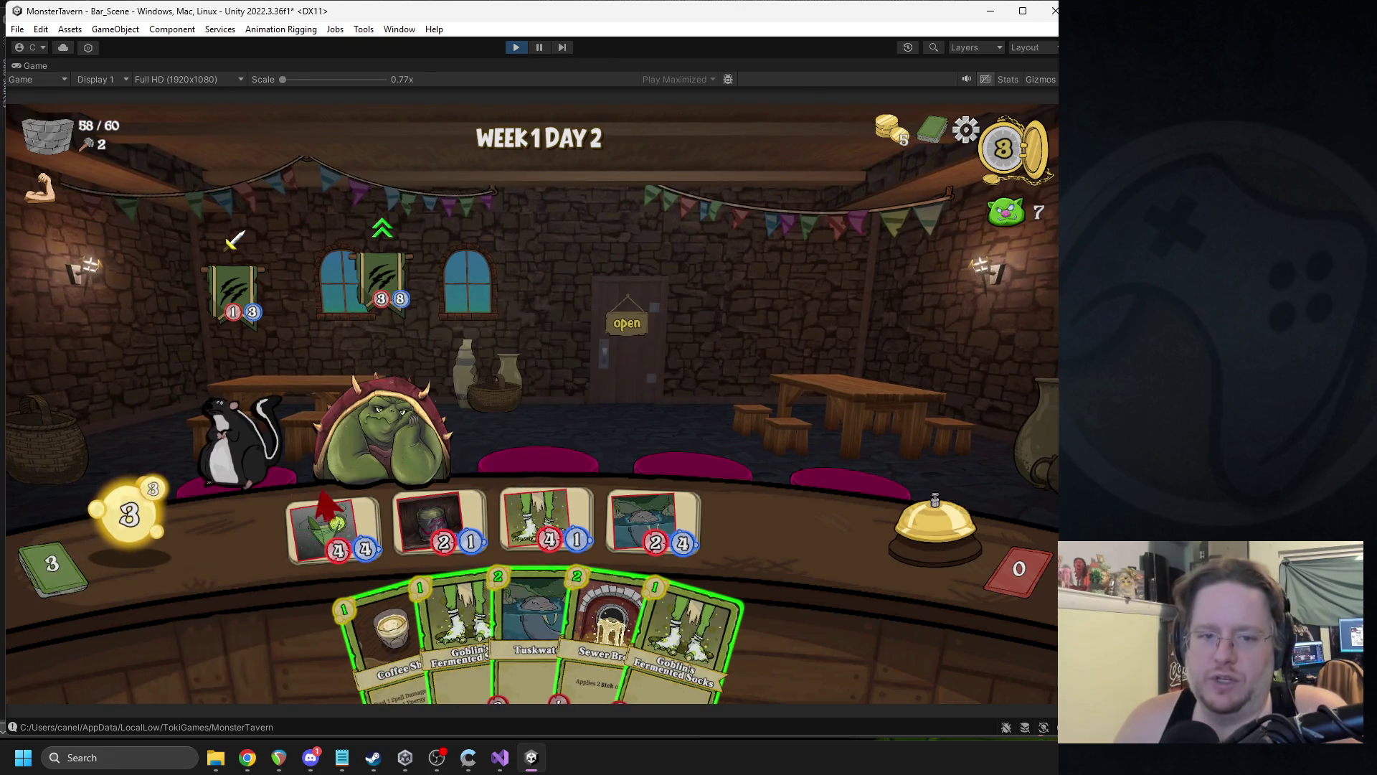
{"action": "mouse_move", "coordinate": [379, 228]}
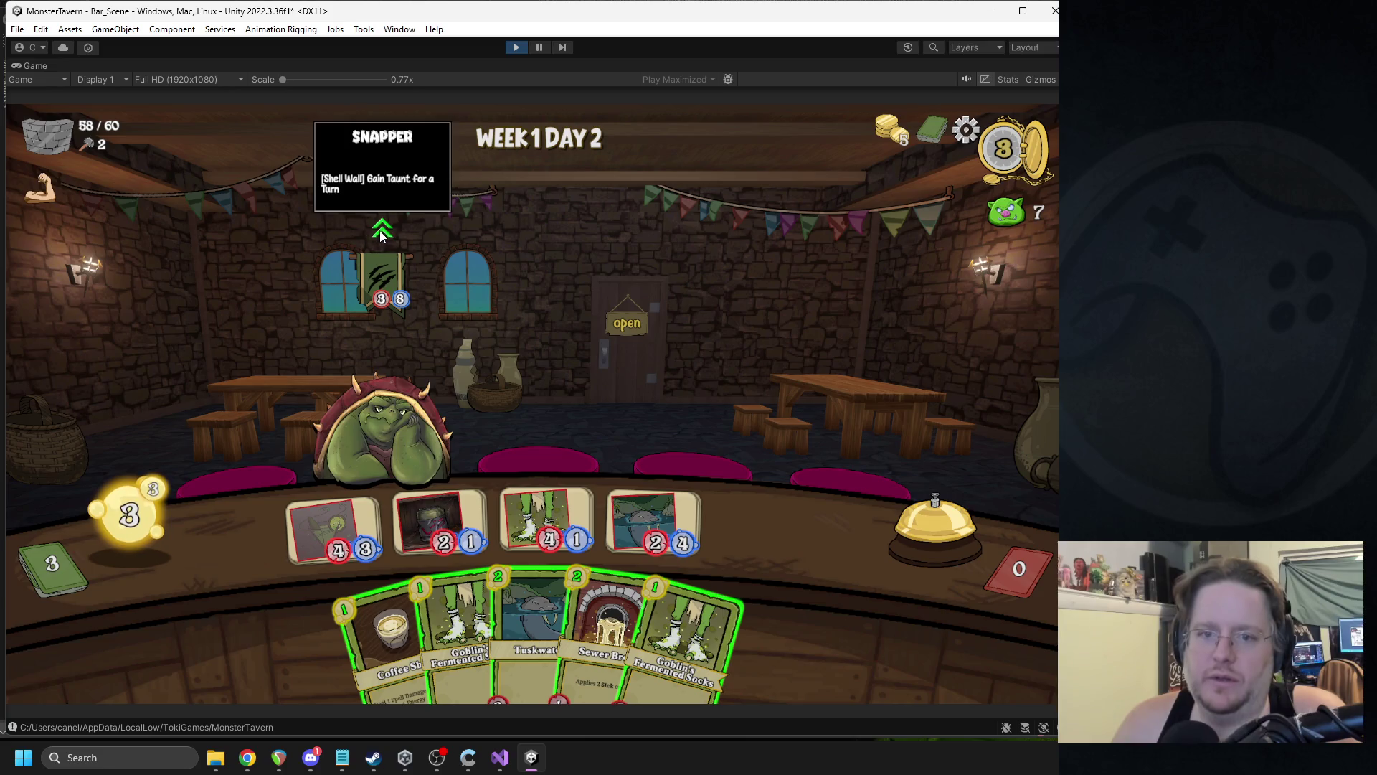
{"action": "left_click", "coordinate": [515, 47]}
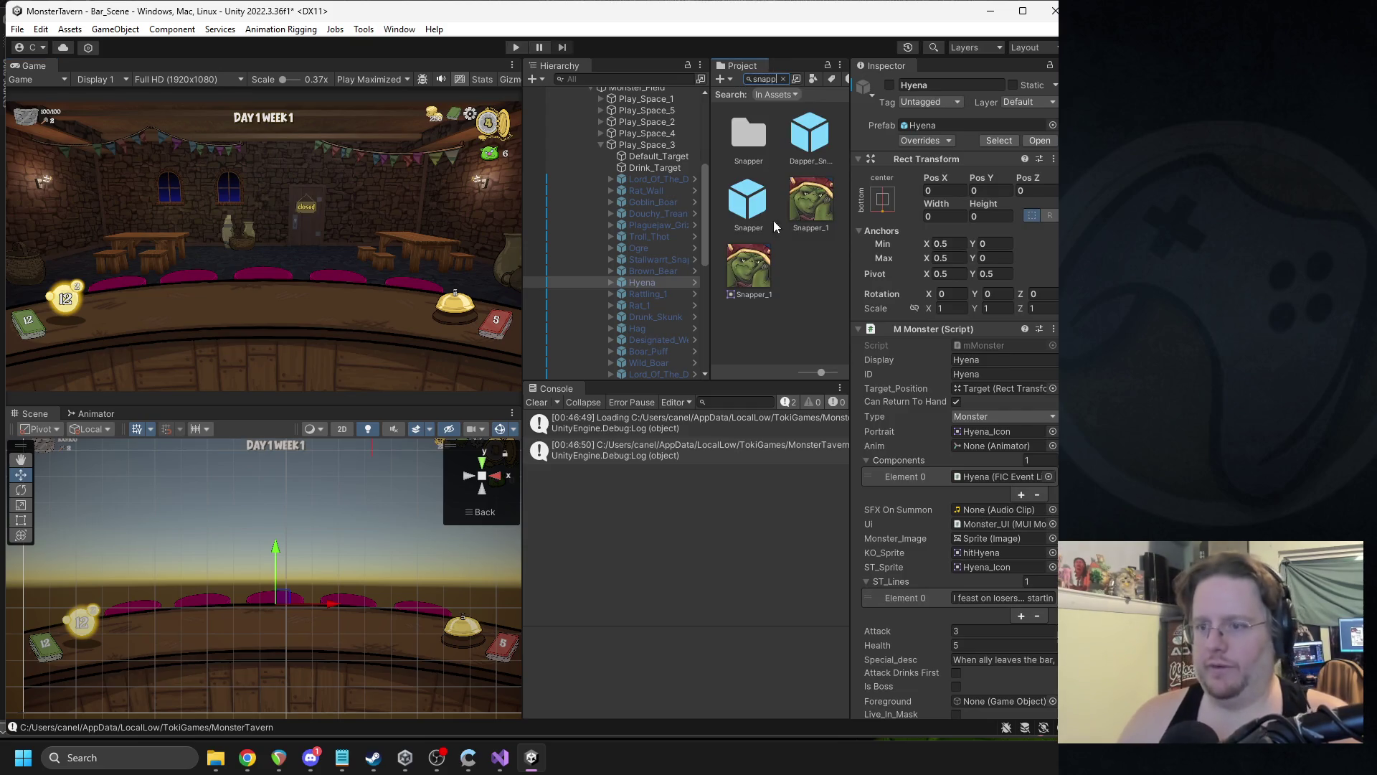
- In the Snapper prefab, replace the Shell move's iconBuff icon with the Shield_Blue sprite
{"action": "double_click", "coordinate": [748, 201]}
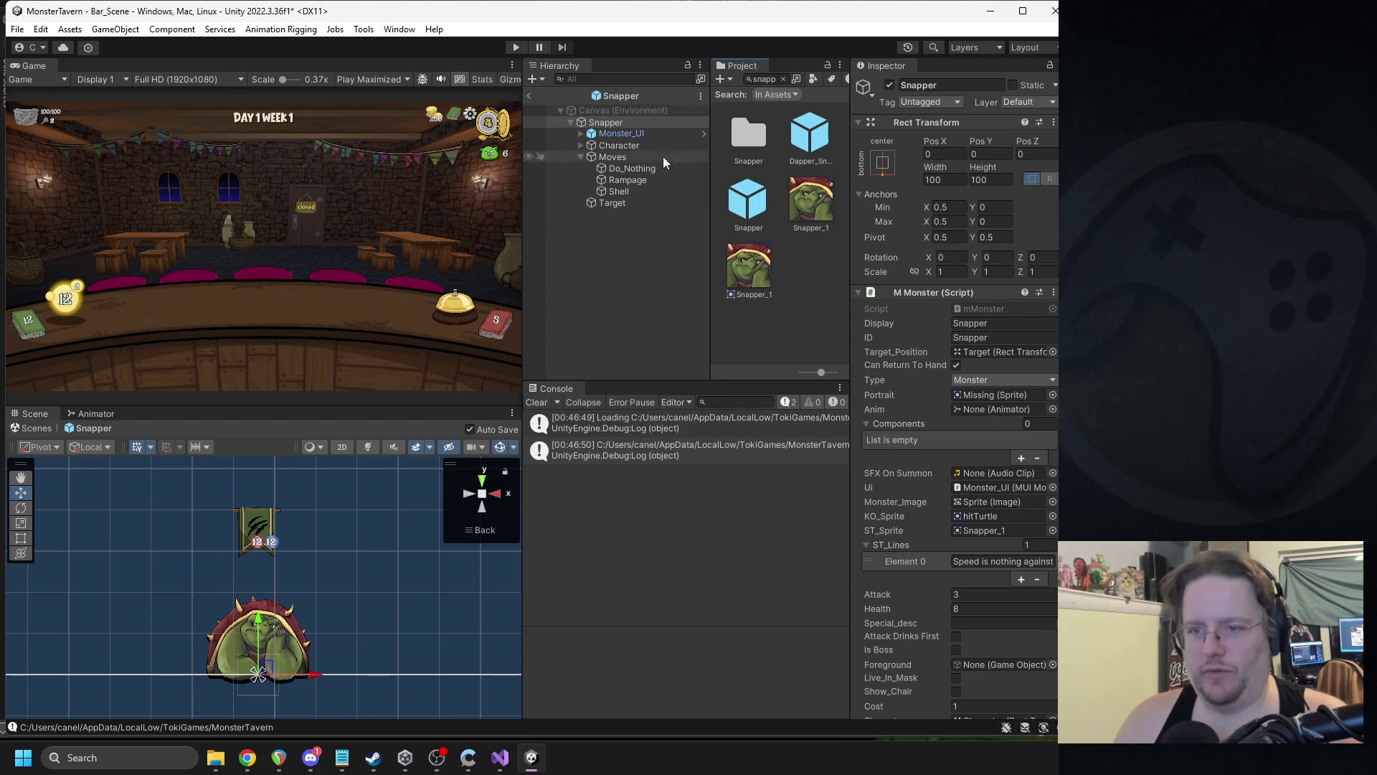
{"action": "left_click", "coordinate": [618, 191]}
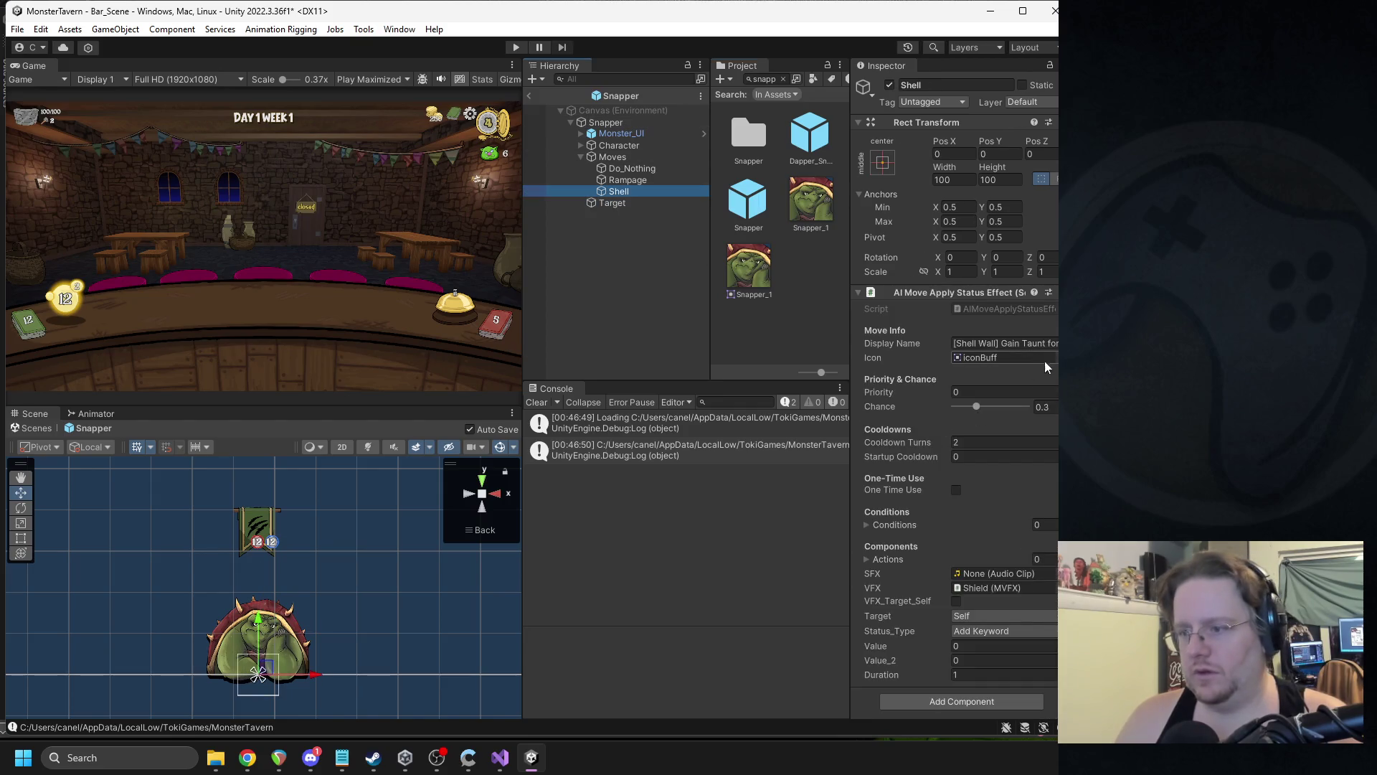
{"action": "left_click", "coordinate": [1048, 358]}
{"action": "type", "text": "unt"}
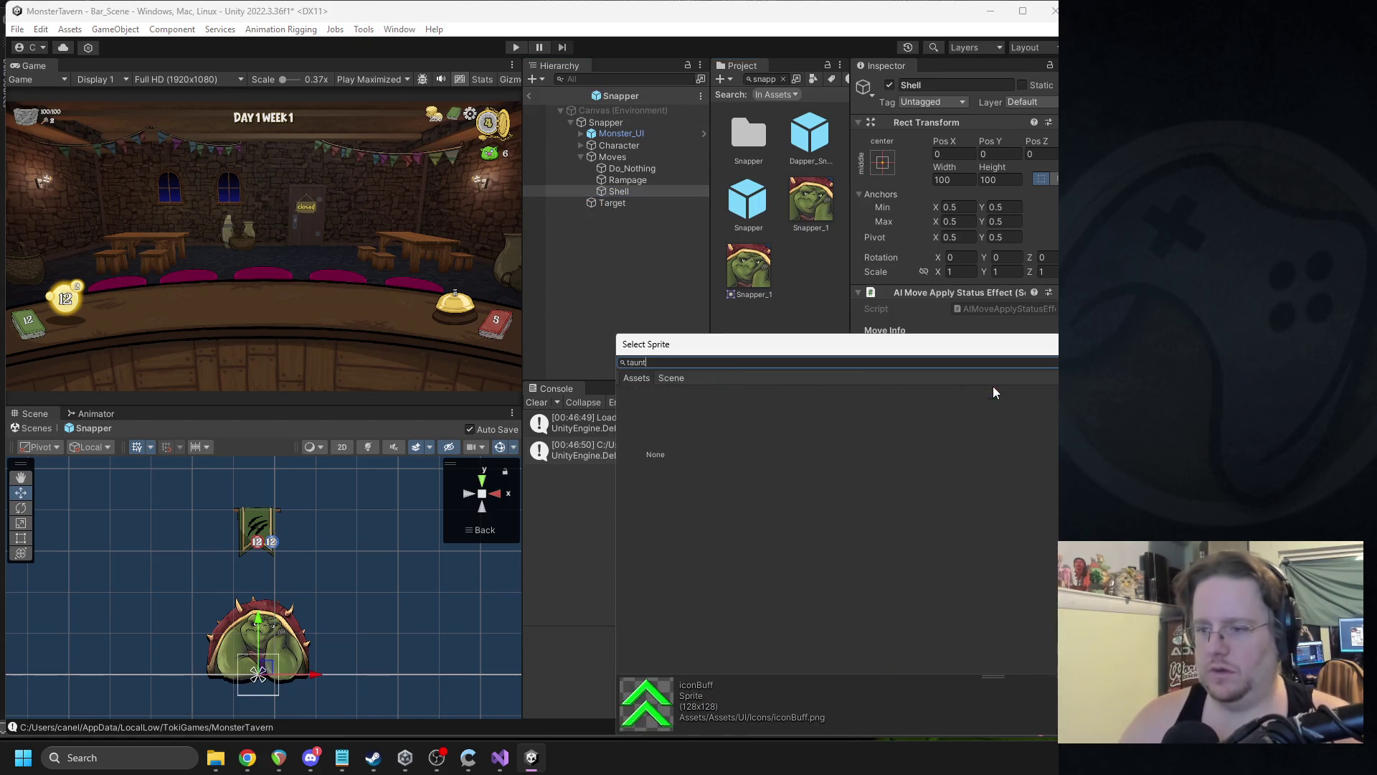
{"action": "type", "text": "eld"}
{"action": "double_click", "coordinate": [889, 441]}
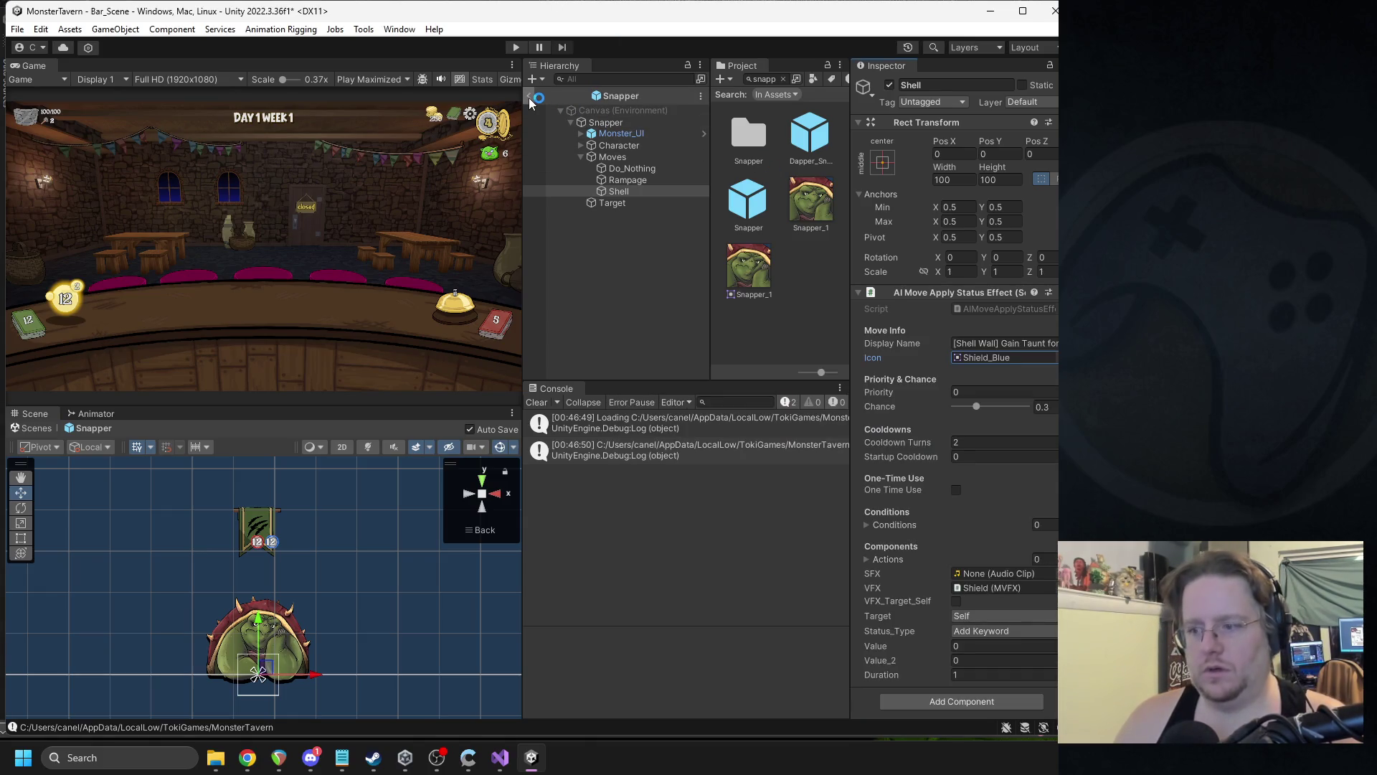
- Playtest with Sewer Brew and Goblin's Fermented Socks played, ring the bell, and check Snapper's shield intent icon
{"action": "left_click", "coordinate": [518, 48]}
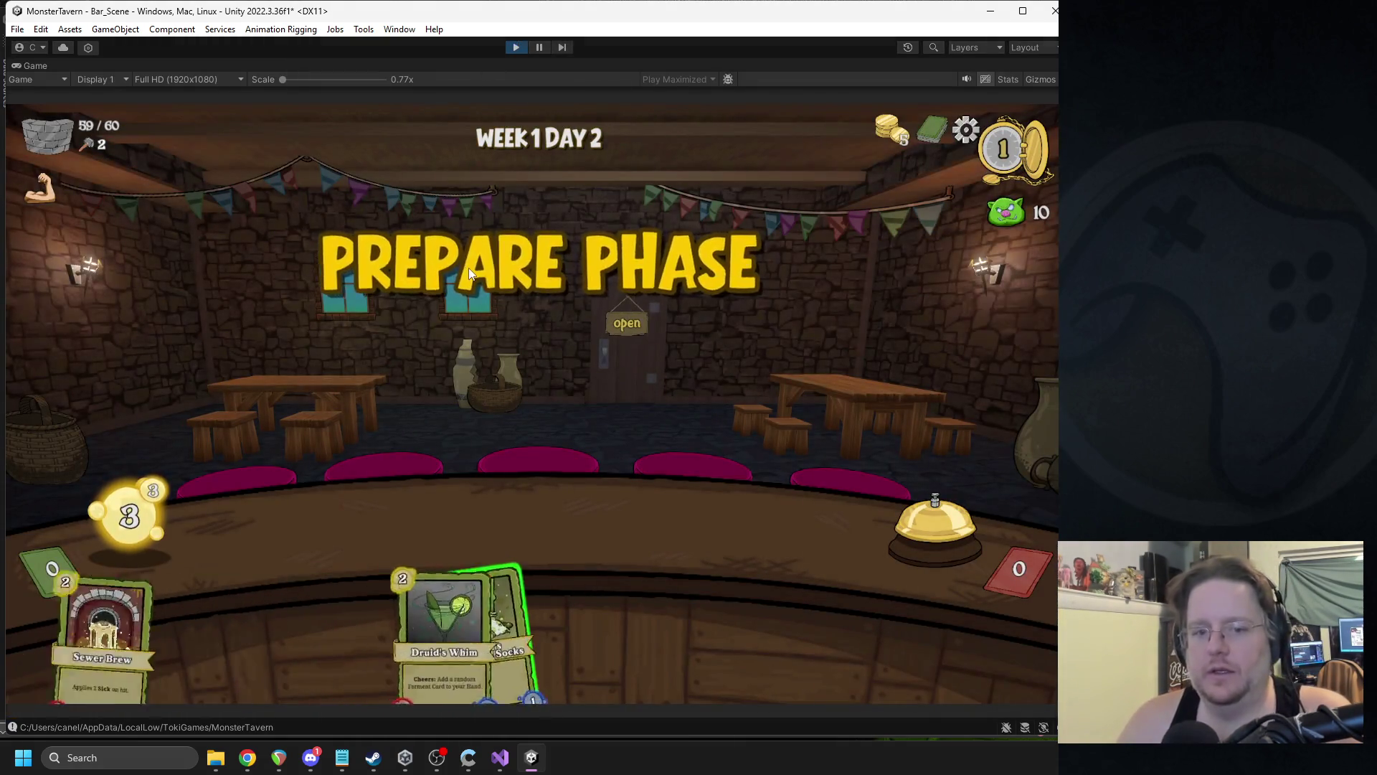
{"action": "mouse_move", "coordinate": [520, 578]}
{"action": "left_mouse_down"}
{"action": "mouse_move", "coordinate": [359, 524]}
{"action": "mouse_move", "coordinate": [337, 530]}
{"action": "left_mouse_up"}
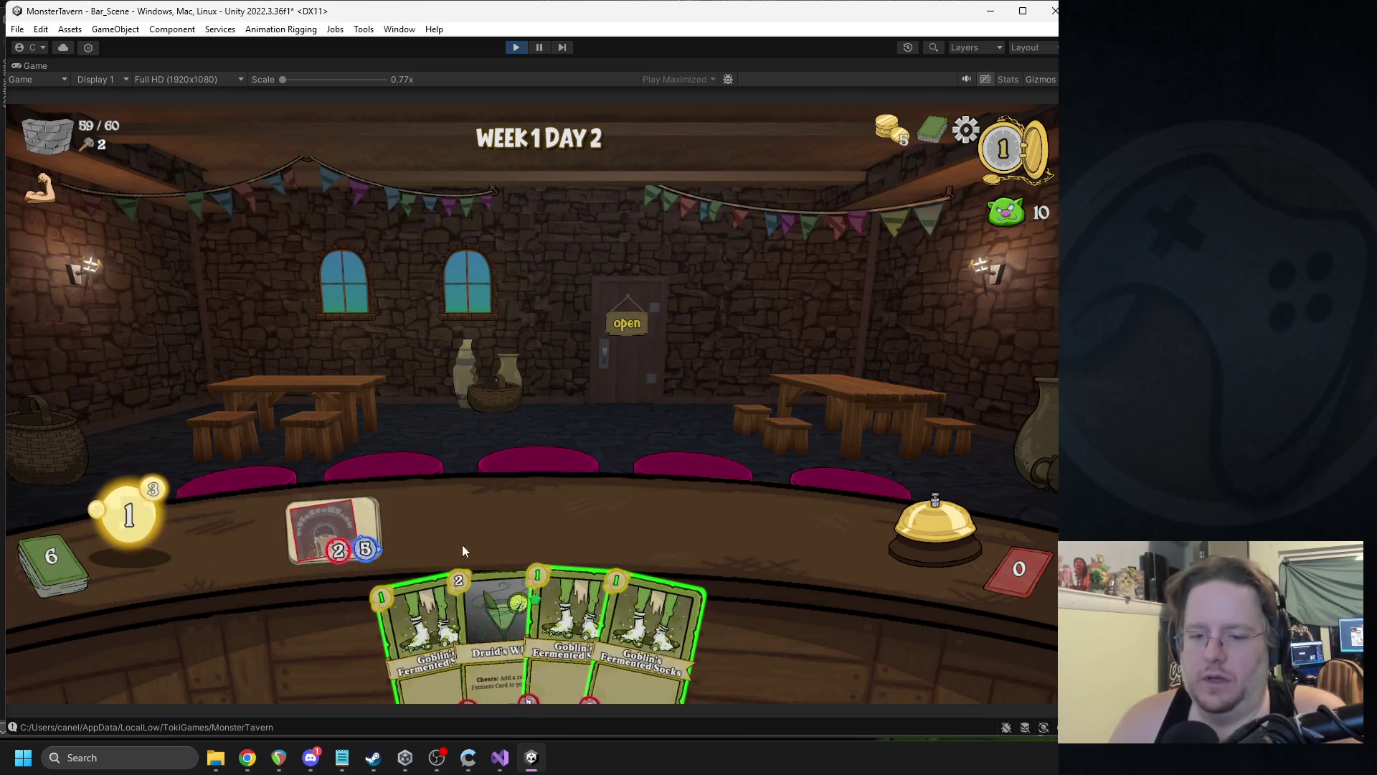
{"action": "left_click_drag", "start_coordinate": [553, 577], "coordinate": [771, 504]}
{"action": "left_click", "coordinate": [905, 513]}
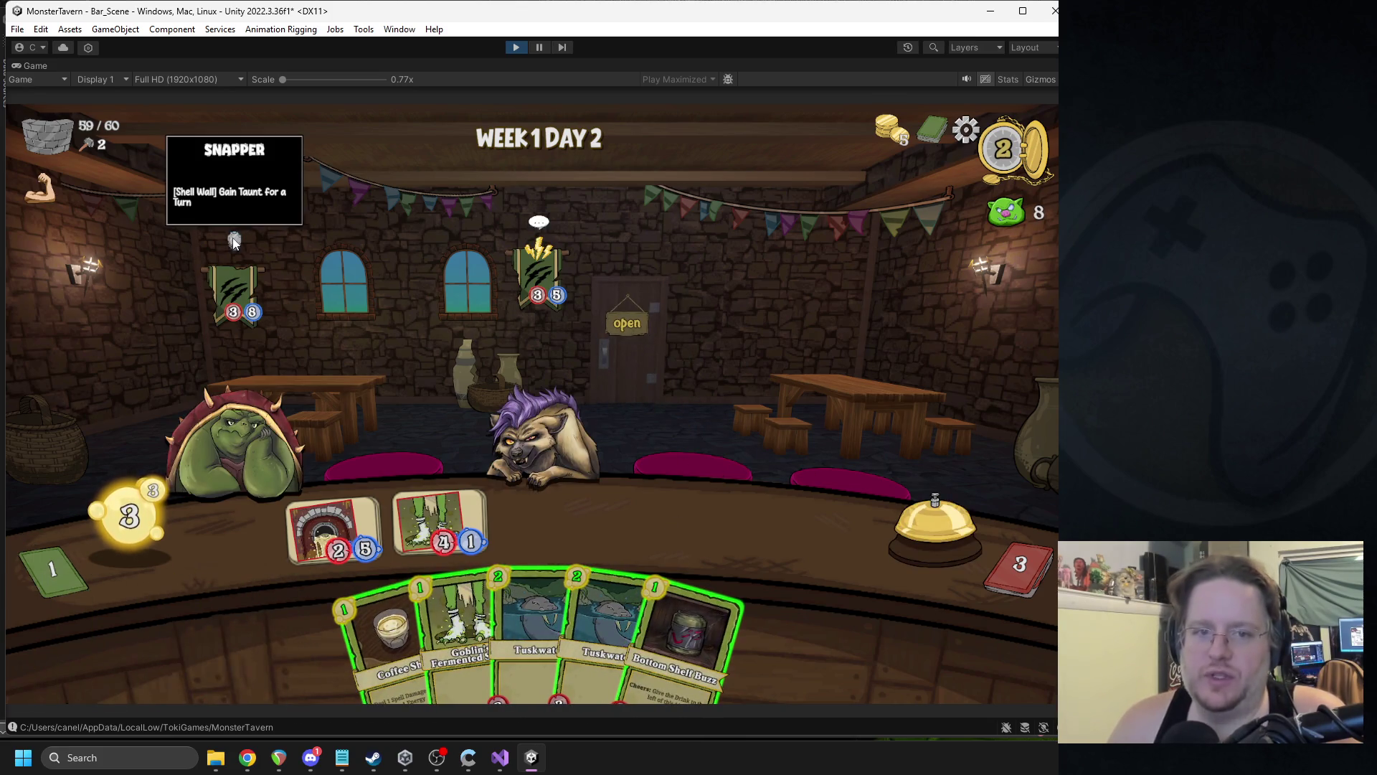
{"action": "mouse_move", "coordinate": [238, 244]}
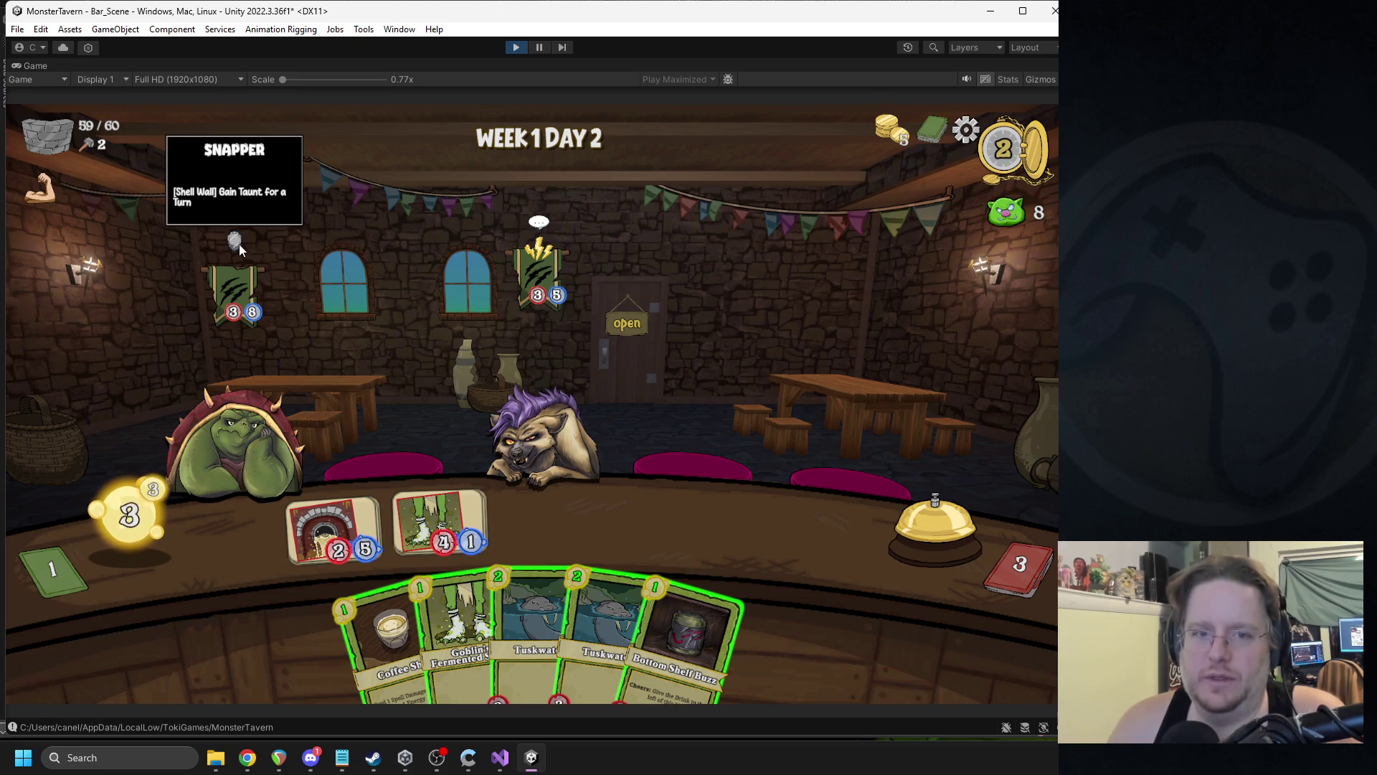